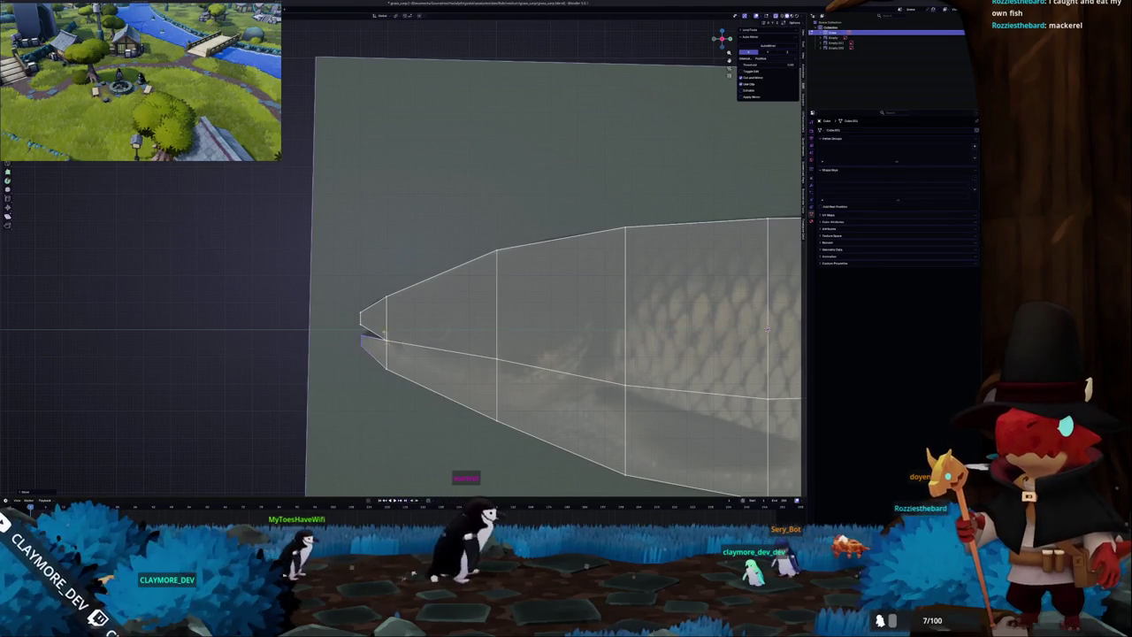
Move the mouth vertex straight up or down to match the carp reference outline.
key(g)
key(z)
click(383, 326)
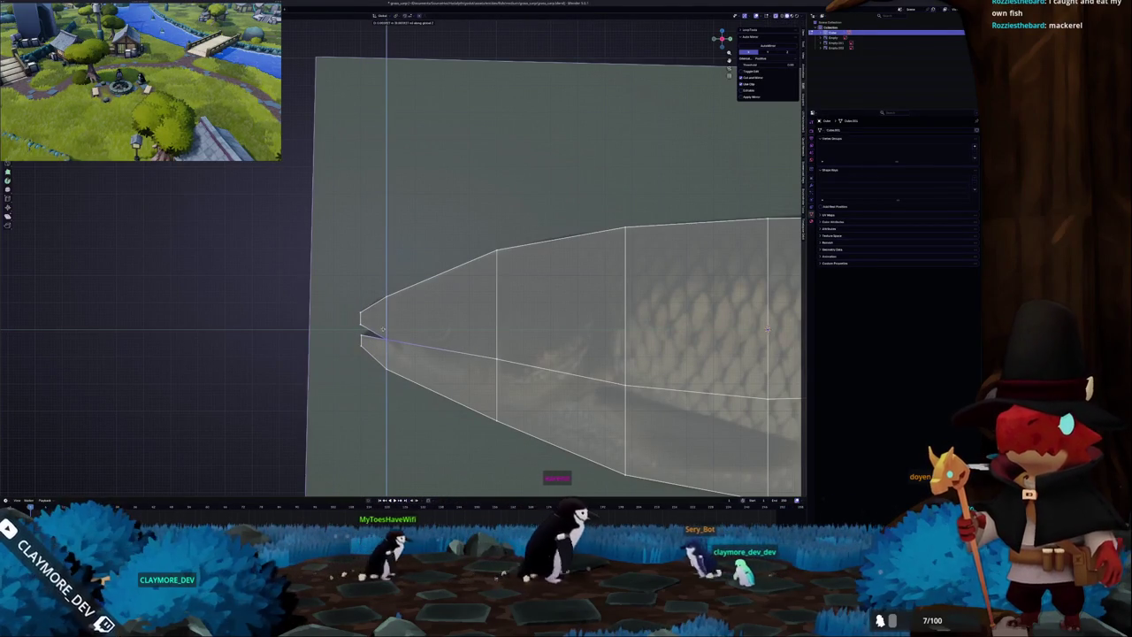
scroll(383, 325, down, 3)
scroll(418, 285, down, 2)
shift+middle_drag(687, 299, 577, 305)
Select the tail-end vertices for a move, then cancel it.
click(577, 306)
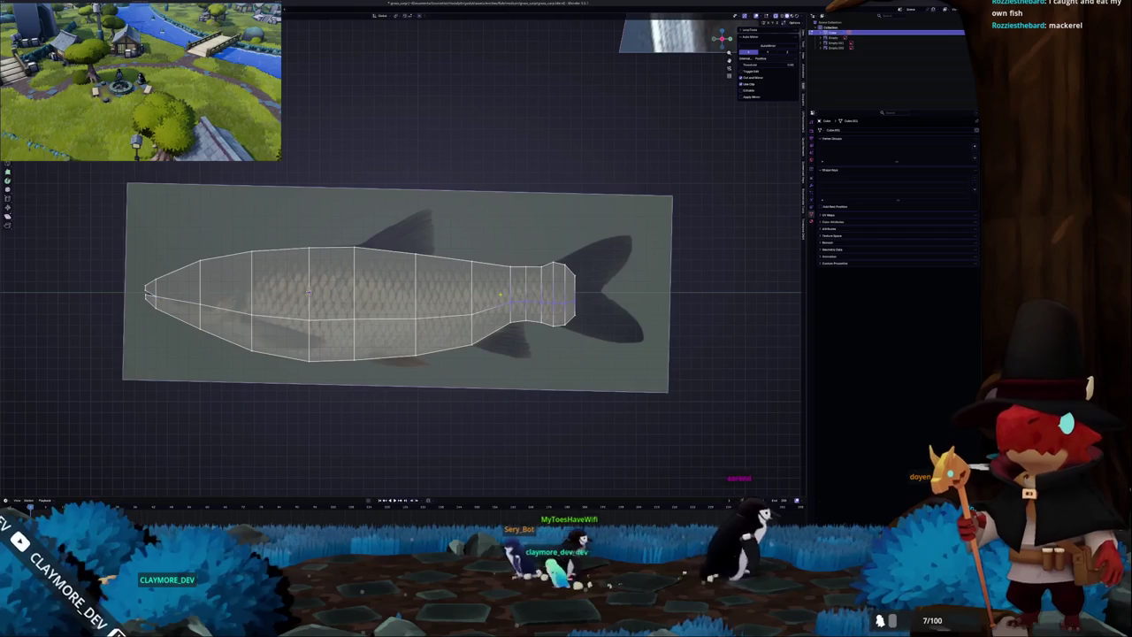
scroll(499, 294, up, 3)
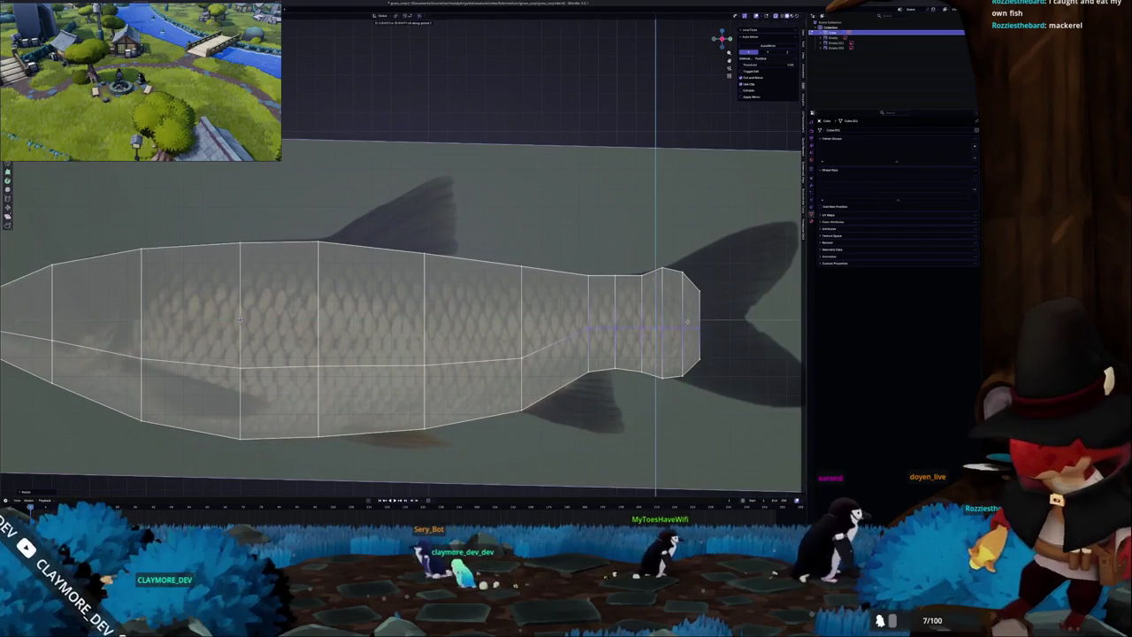
key(Escape)
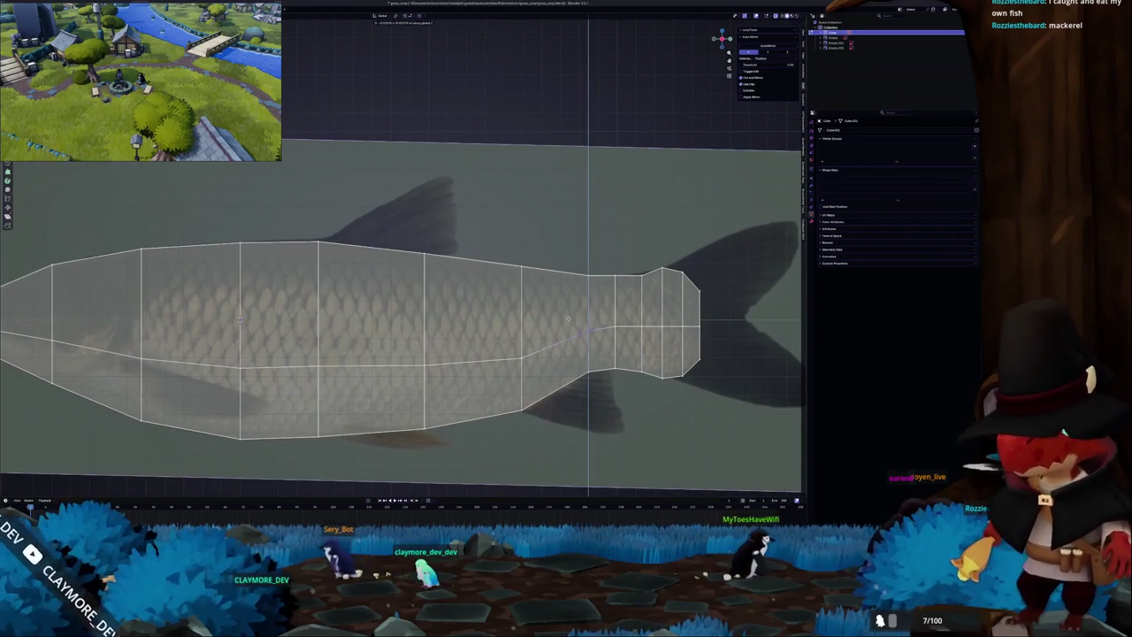
mouse_move(429, 356)
shift+middle_down()
mouse_move(491, 310)
mouse_move(597, 322)
shift+middle_up()
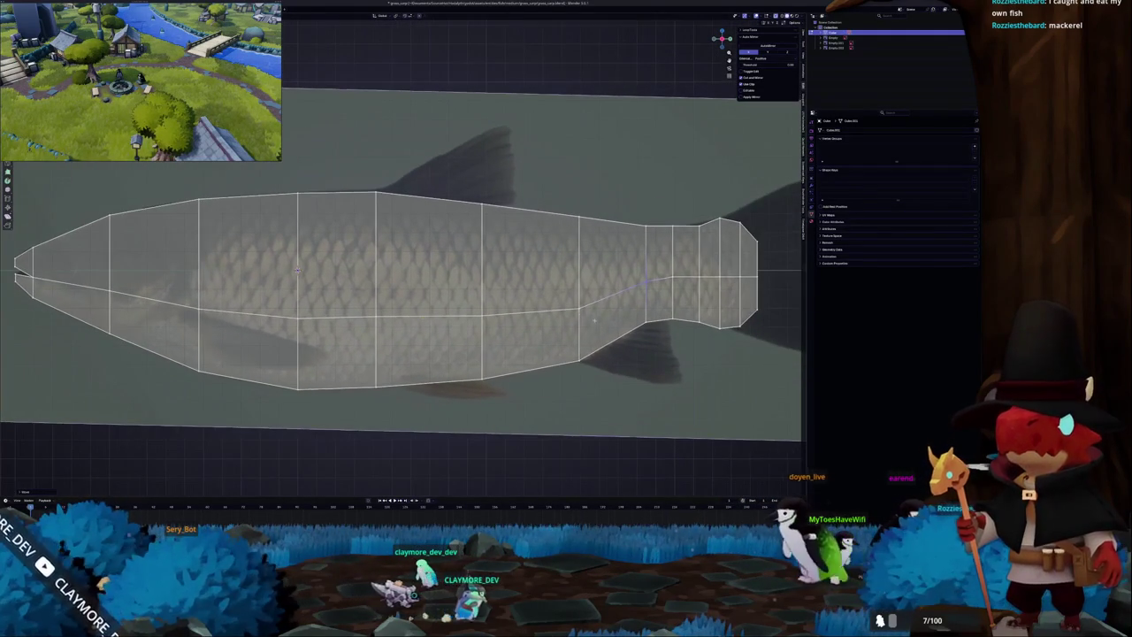
Try a vertical move on the mid-body edge, cancel it, and orbit into perspective.
click(530, 312)
key(g)
key(z)
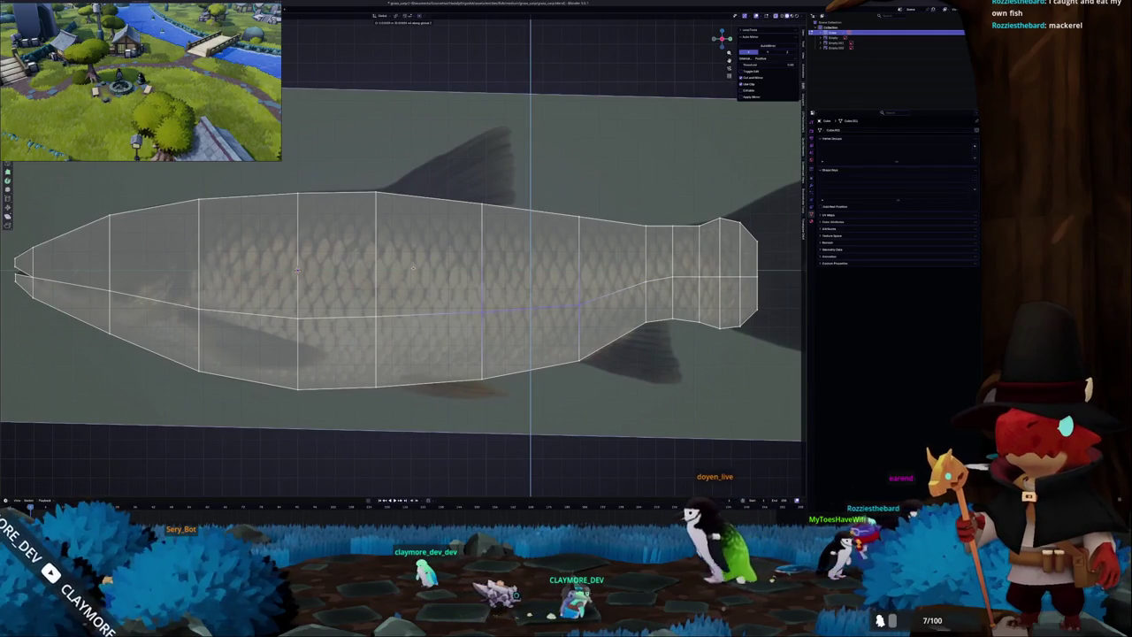
key(Escape)
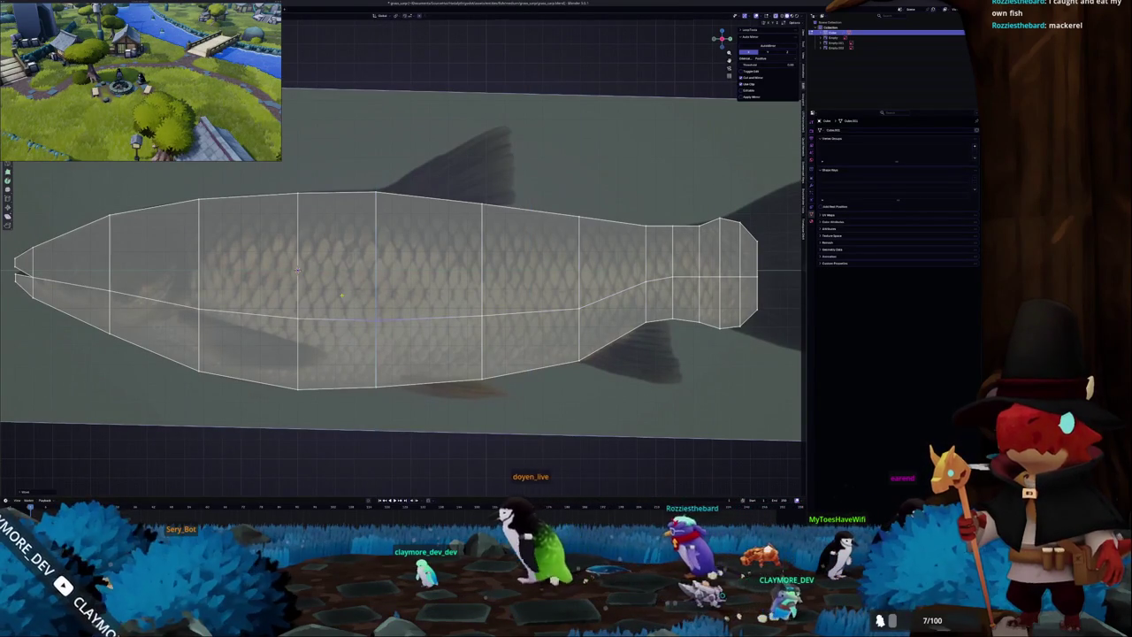
scroll(329, 265, down, 2)
middle_drag(329, 265, 383, 261)
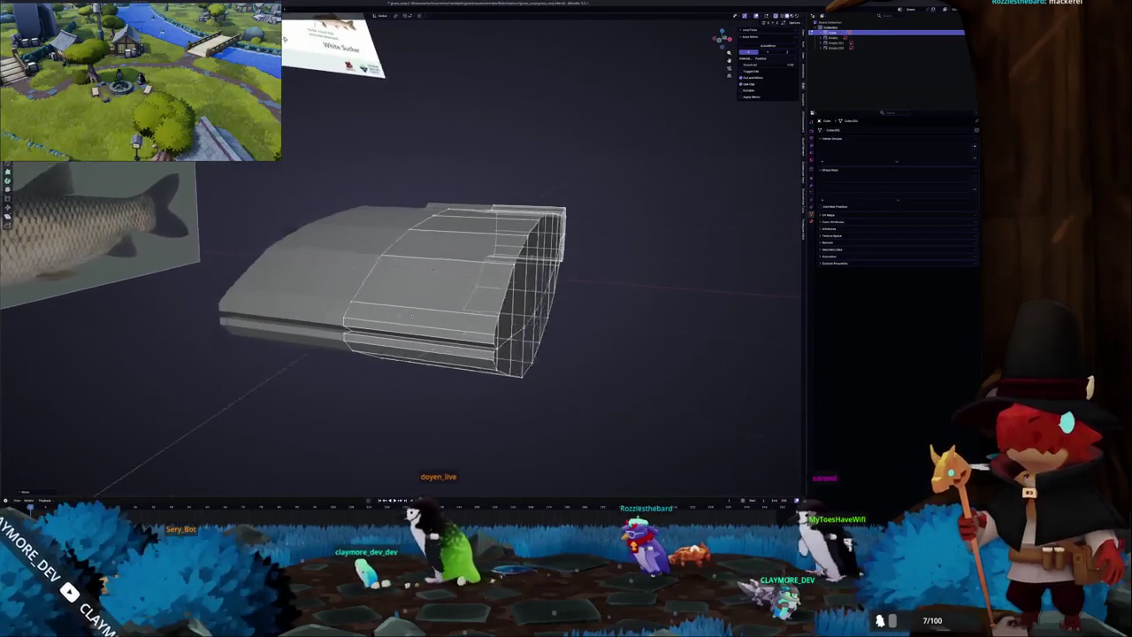
In top orthographic view, taper the bottom vertices inward and extrude a new segment below.
key(KP_7)
shift+middle_drag(420, 383, 465, 315)
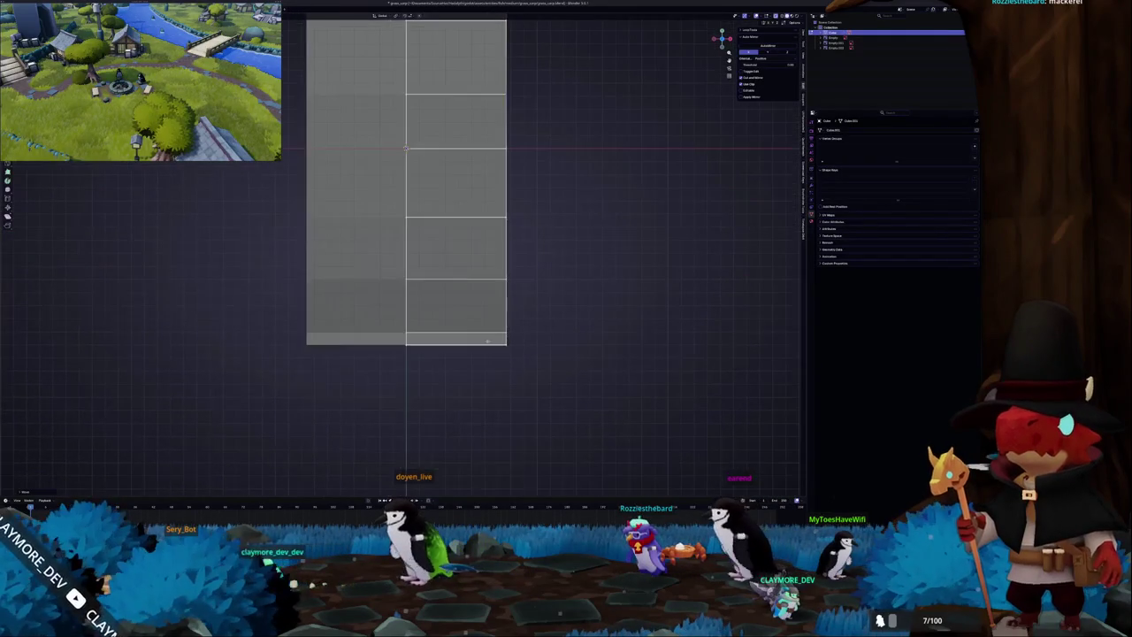
scroll(610, 359, up, 2)
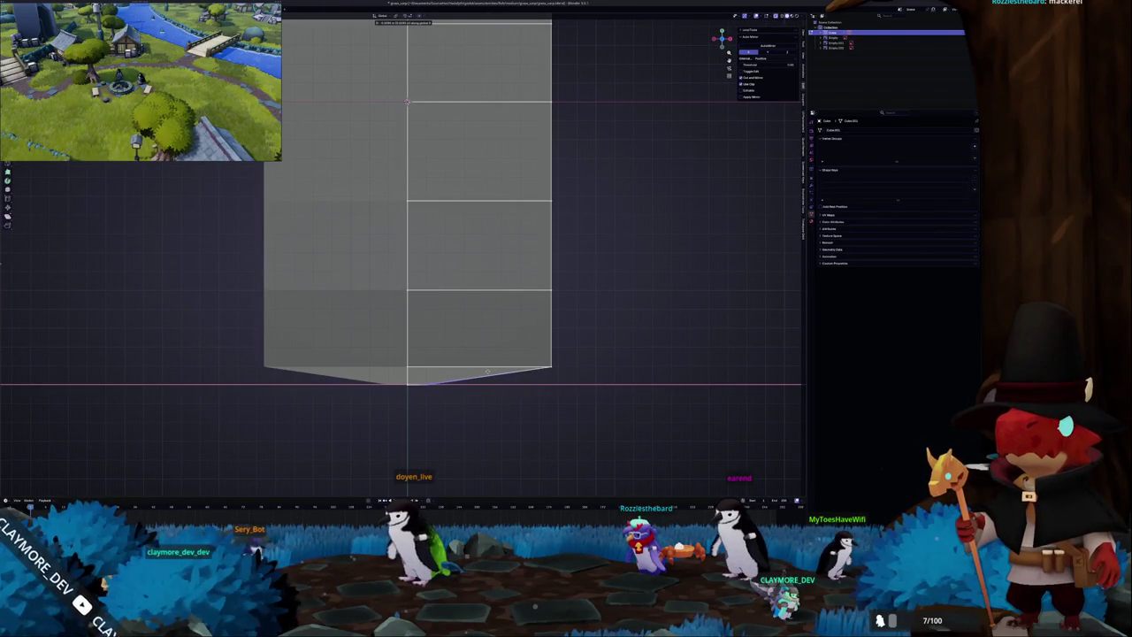
drag(528, 359, 594, 392)
key(s)
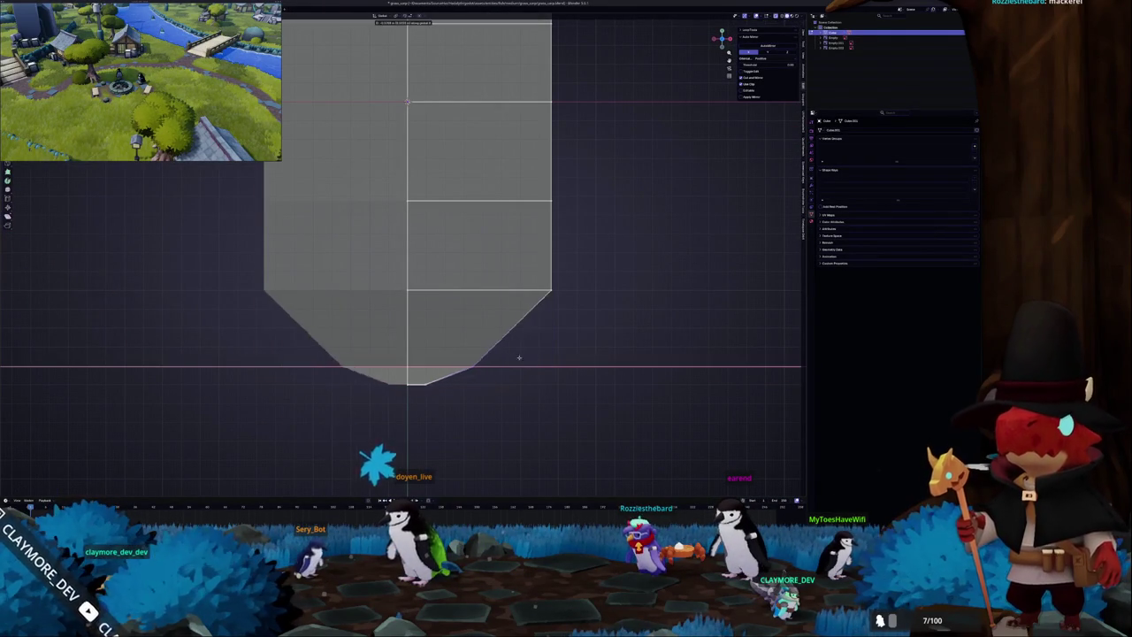
key(e)
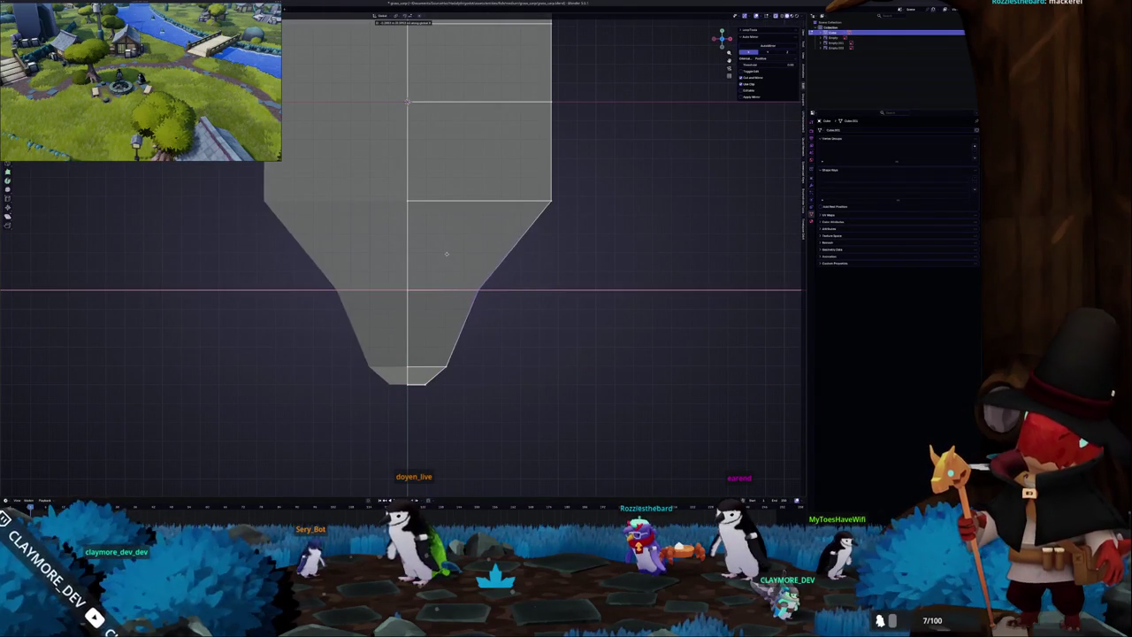
click(447, 253)
Narrow the new bottom row and the lower right vertices along X.
shift+middle_drag(442, 253, 539, 334)
key(s)
key(x)
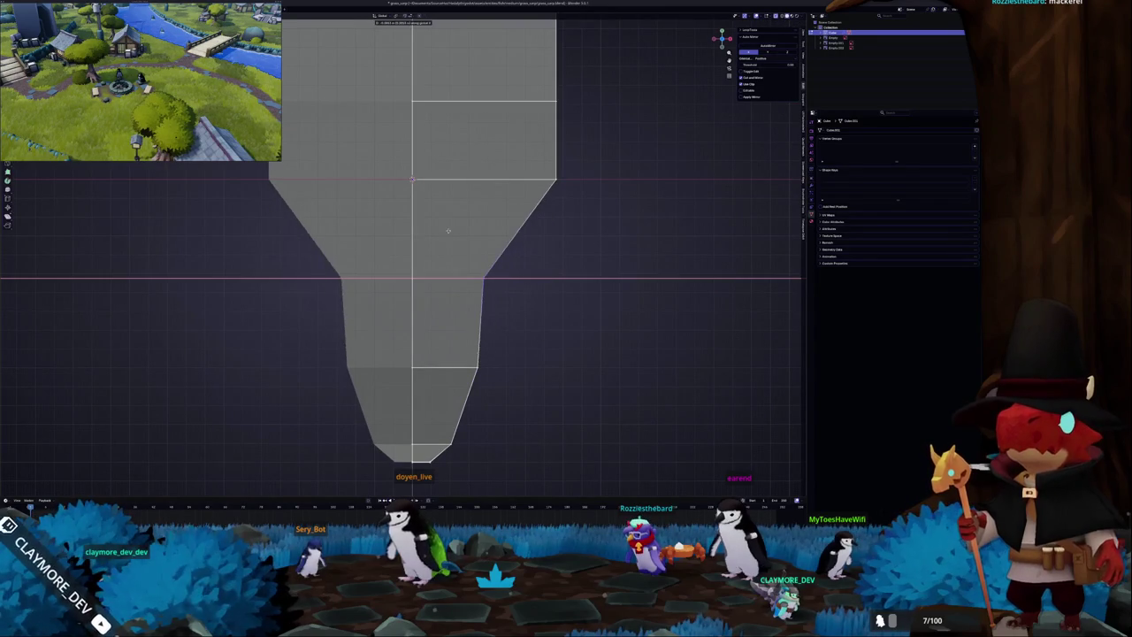
drag(455, 285, 523, 392)
key(s)
key(x)
scroll(485, 353, down, 4)
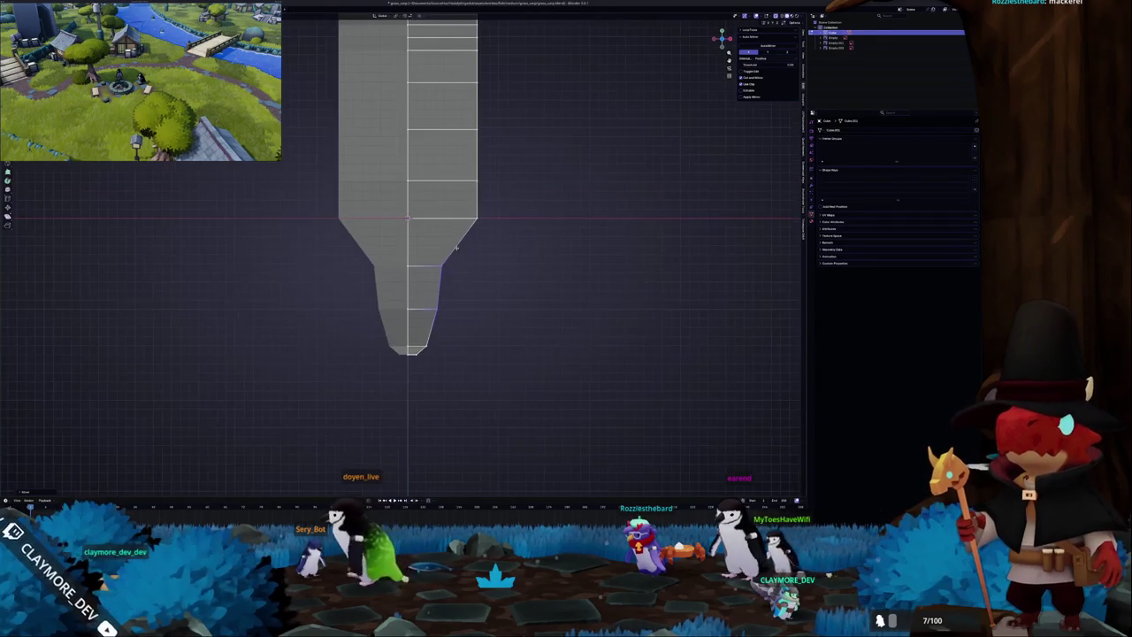
shift+middle_drag(486, 282, 486, 387)
Scale the upper mesh narrower along X, tapering the top to a thin tip.
drag(518, 372, 488, 123)
key(s)
key(x)
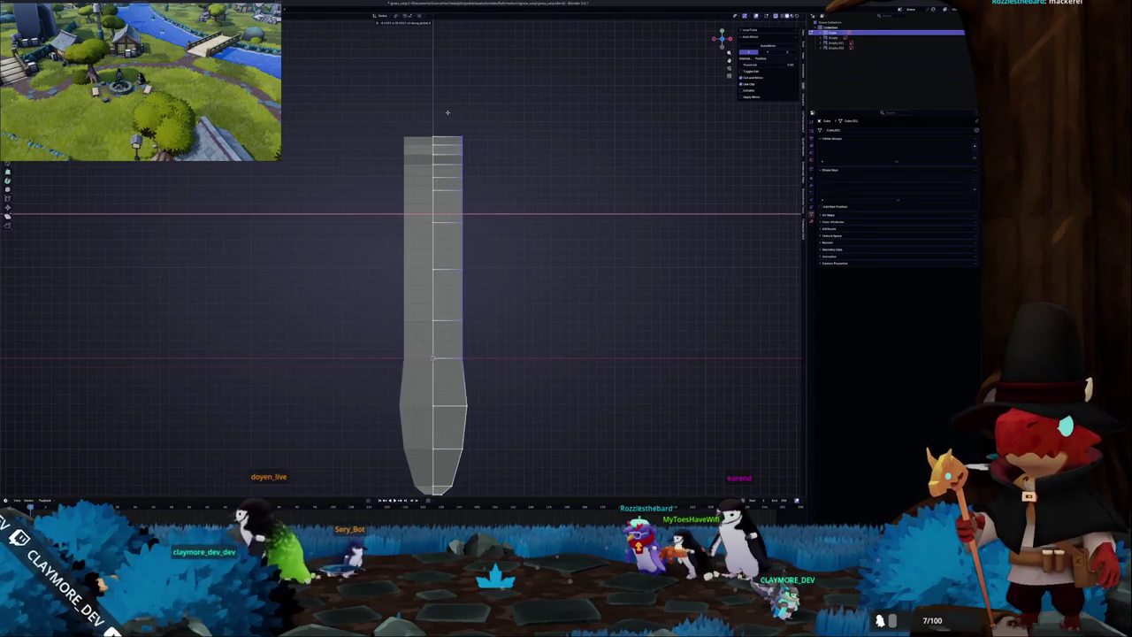
click(454, 111)
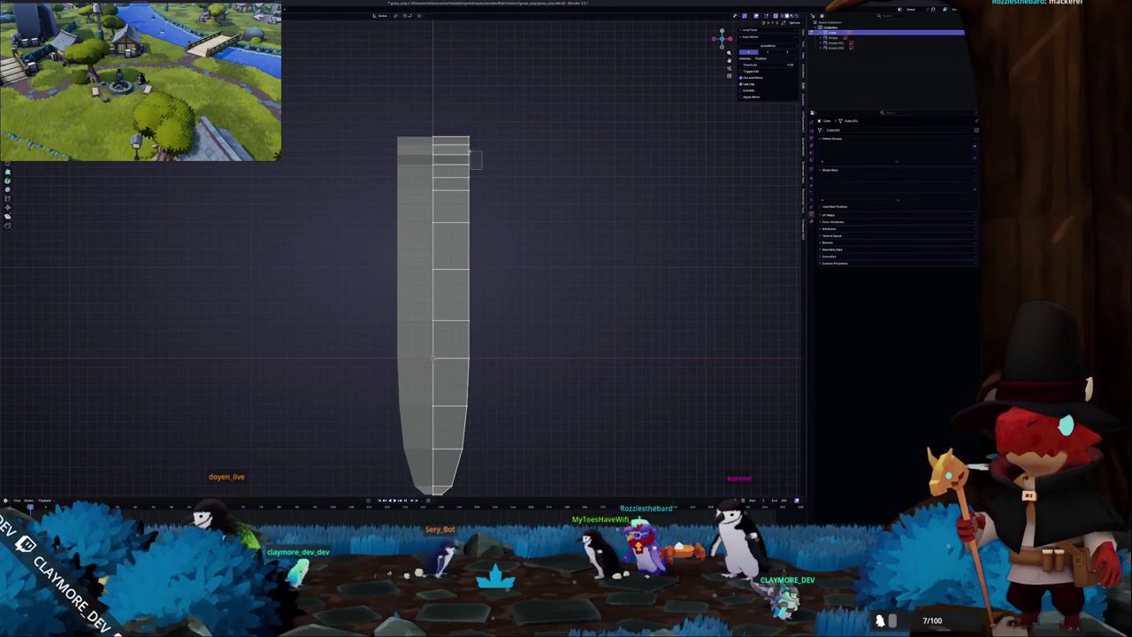
key(s)
key(x)
click(448, 148)
key(s)
key(x)
click(441, 141)
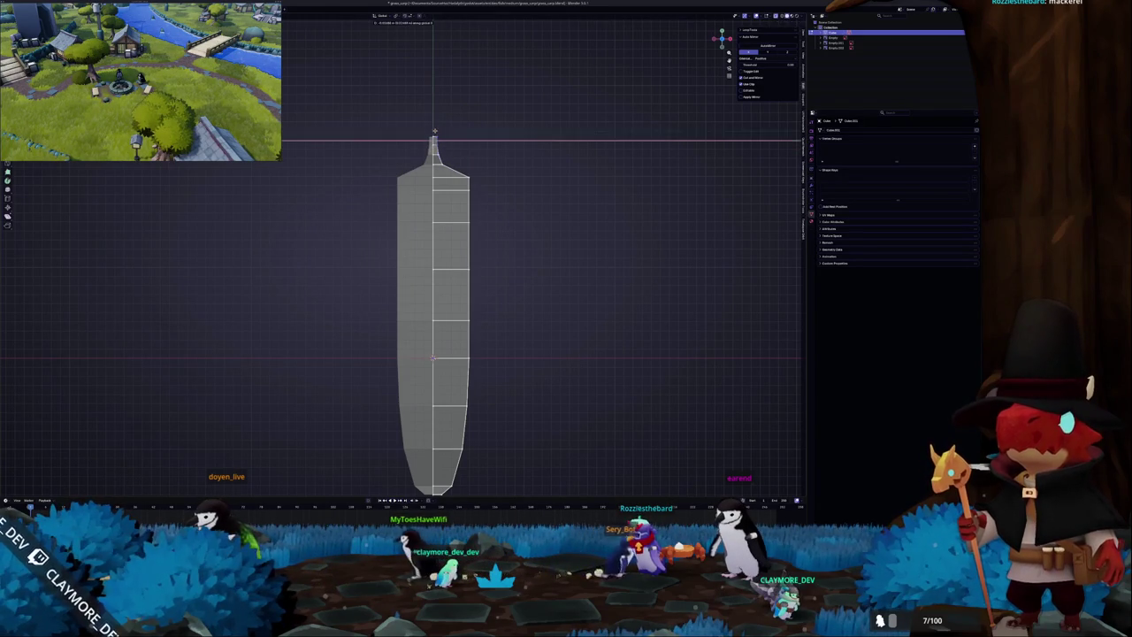
scroll(443, 131, up, 2)
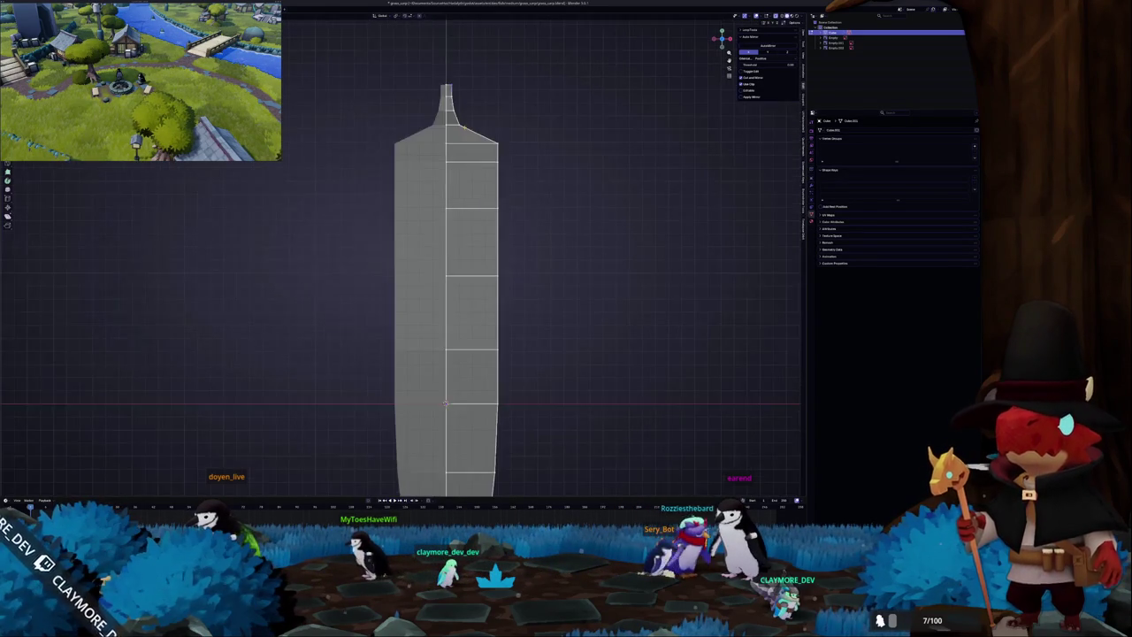
Narrow the next several edge loops along X to shape the upper body.
shift+middle_drag(509, 96, 533, 222)
key(s)
key(x)
click(535, 222)
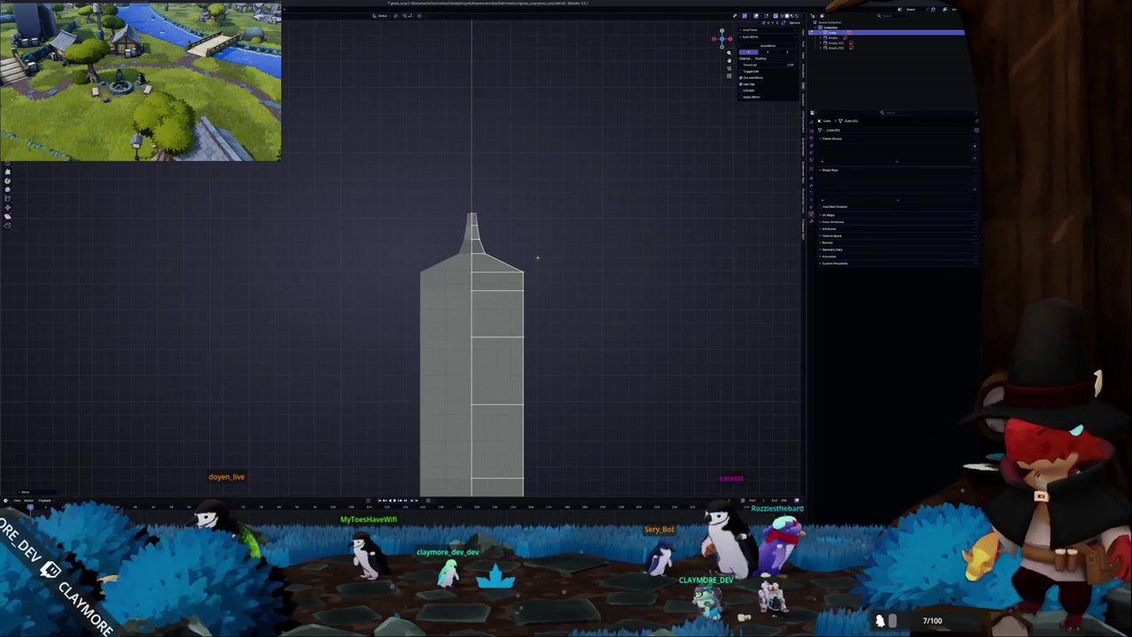
alt+click(530, 267)
key(s)
key(x)
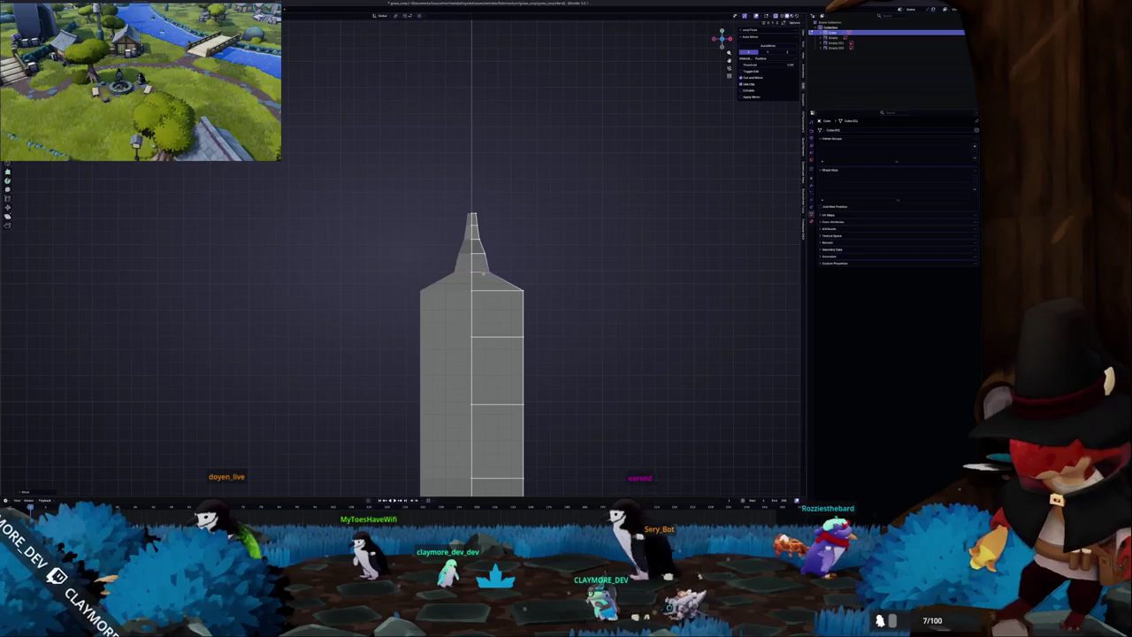
click(482, 263)
alt+click(477, 261)
key(s)
key(x)
click(475, 252)
Narrow the edge loops lower on the body along X to continue the taper.
alt+click(479, 290)
key(s)
key(x)
click(480, 304)
alt+click(477, 281)
key(s)
key(x)
click(483, 292)
alt+click(518, 336)
key(s)
key(x)
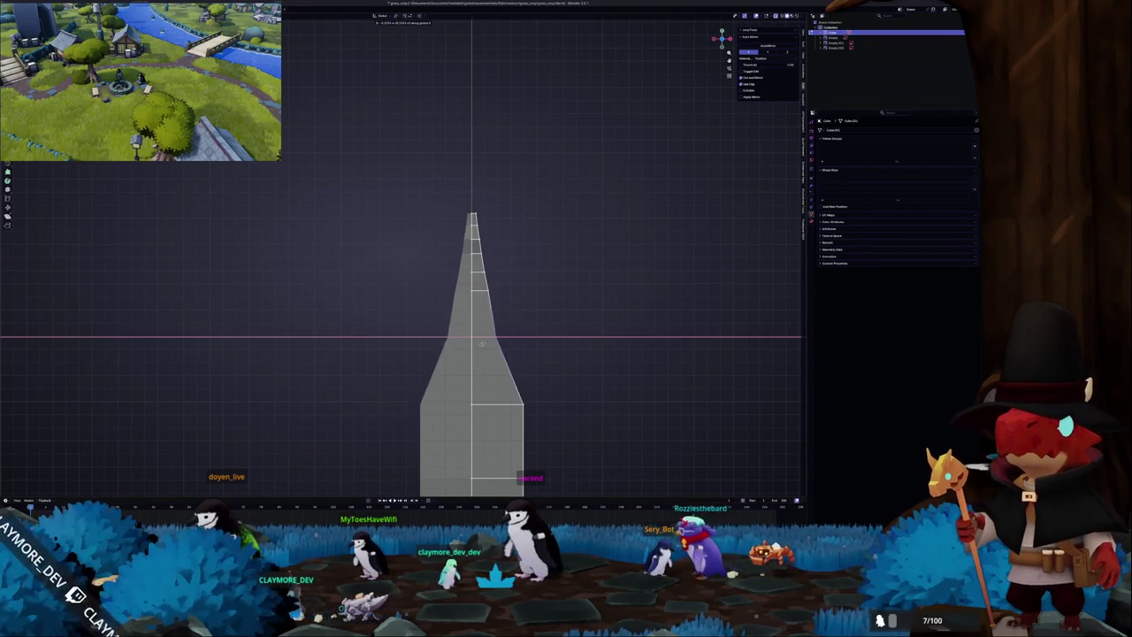
click(505, 347)
Scale the edges across the body and the mid-body loop narrower along X.
drag(484, 283, 484, 283)
key(s)
key(x)
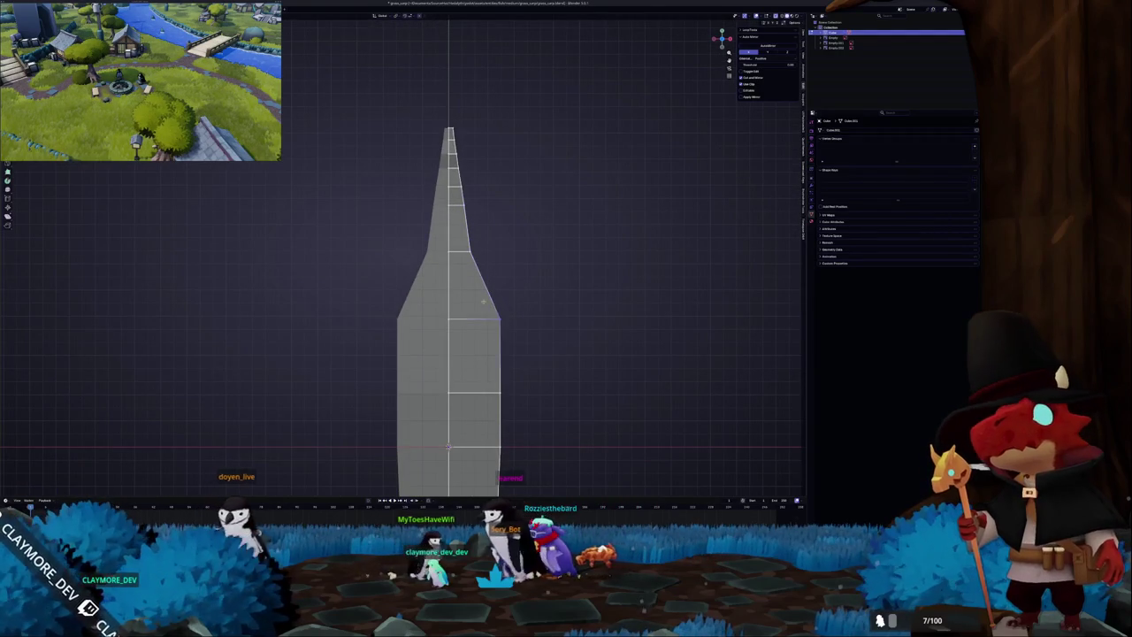
key(Return)
shift+middle_drag(503, 389, 494, 301)
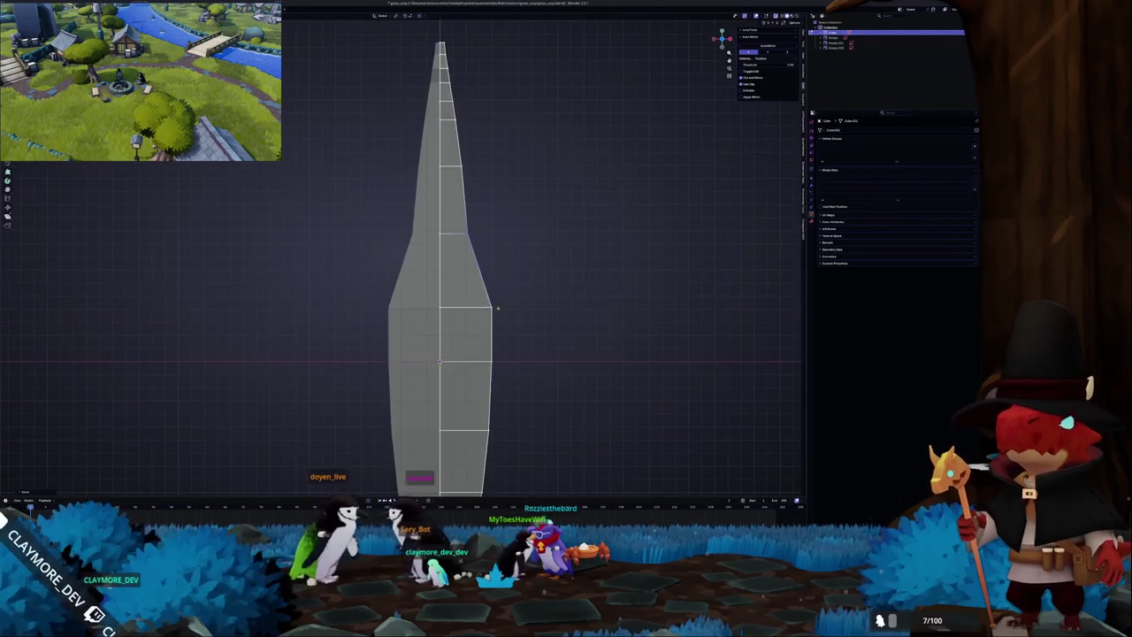
drag(473, 286, 503, 325)
key(s)
key(x)
key(Return)
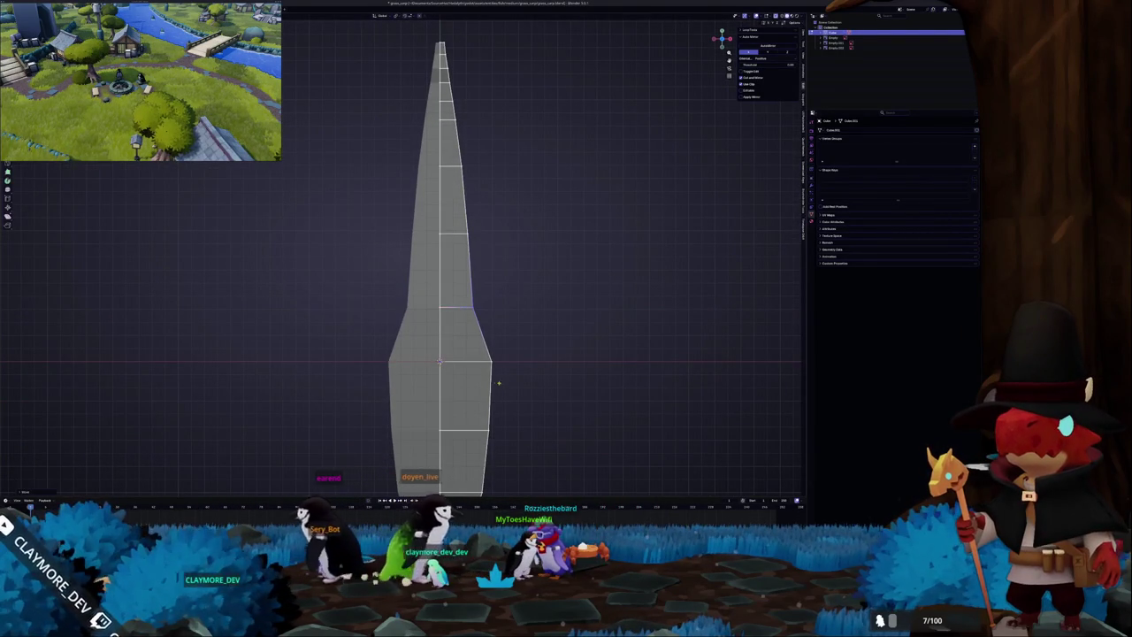
Undo the last widening and narrow the lowest loop along X instead.
shift+middle_drag(503, 479, 494, 377)
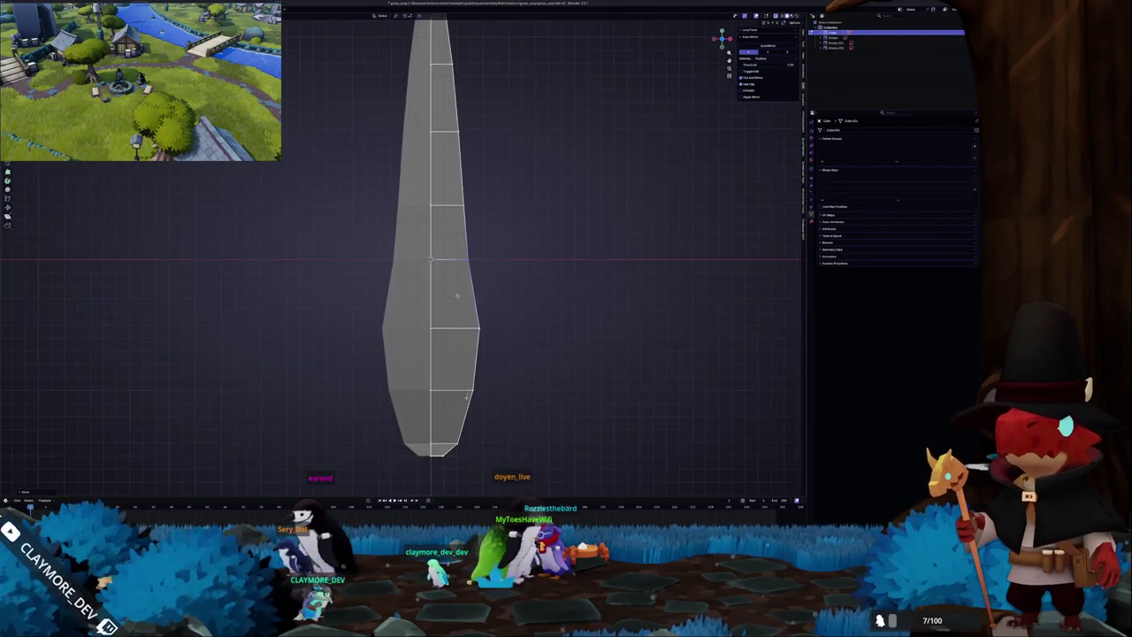
key(ctrl+z)
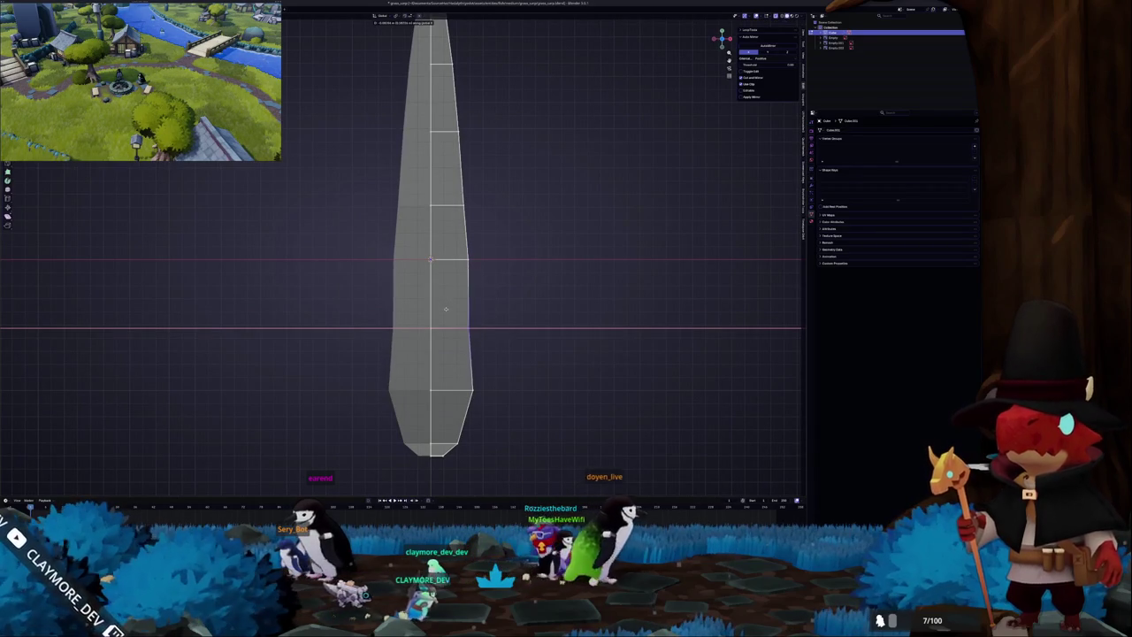
key(s)
key(x)
click(441, 373)
Narrow the lower loop and the loop above it along X.
scroll(440, 373, up, 1)
drag(469, 345, 506, 439)
key(s)
key(x)
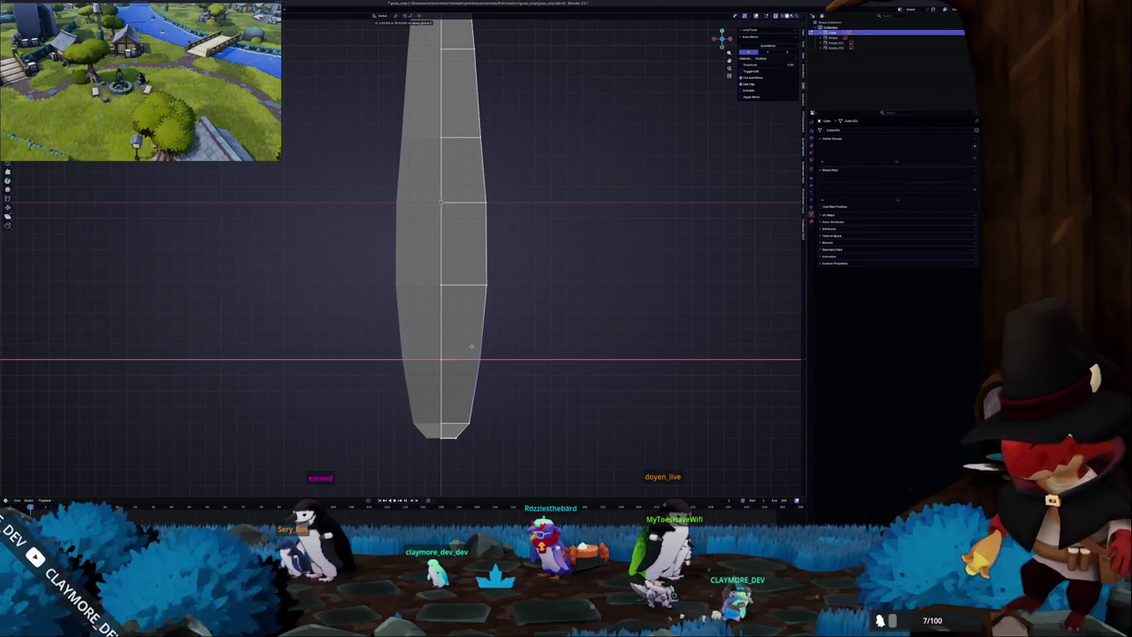
click(470, 347)
alt+click(472, 284)
key(s)
key(x)
click(471, 267)
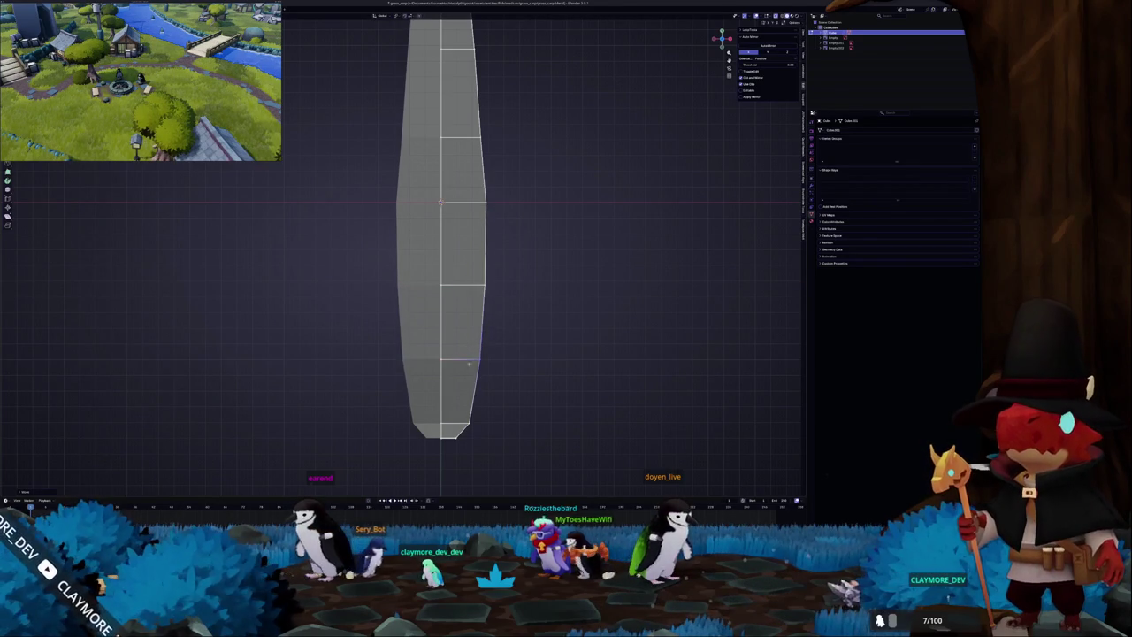
Pinch the bottom tip to a point and orbit to inspect the tapered body.
click(460, 411)
click(448, 432)
key(s)
key(x)
click(447, 431)
middle_drag(447, 431, 485, 401)
Orbit beside the references and confirm the edge loop's new position.
scroll(485, 401, up, 3)
scroll(485, 401, down, 3)
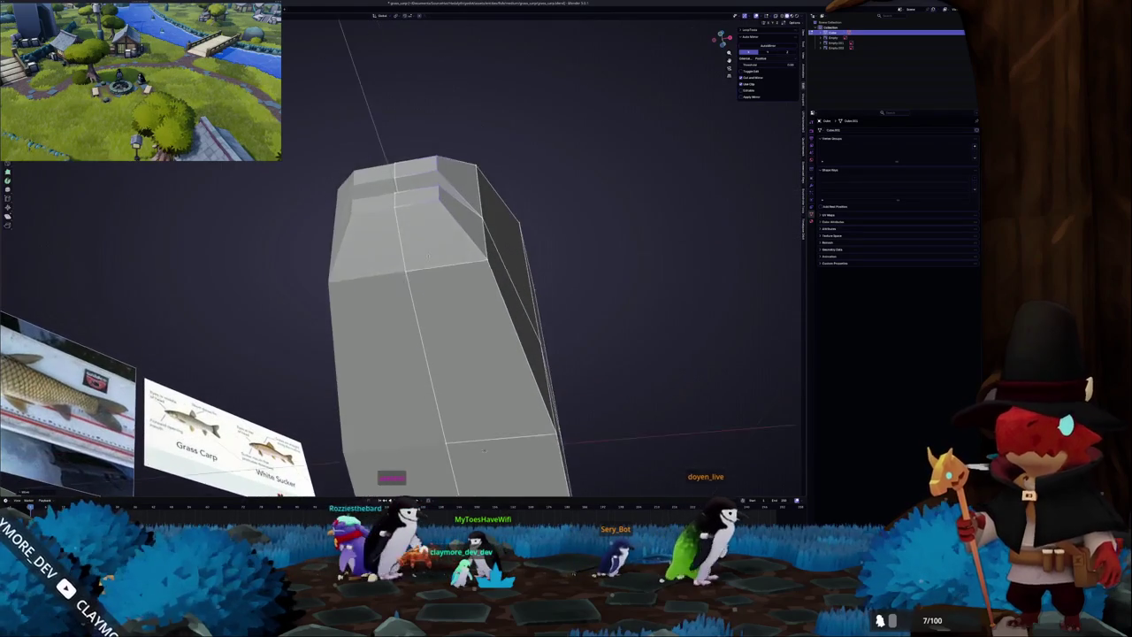
mouse_move(485, 400)
middle_down()
mouse_move(443, 358)
mouse_move(458, 331)
middle_up()
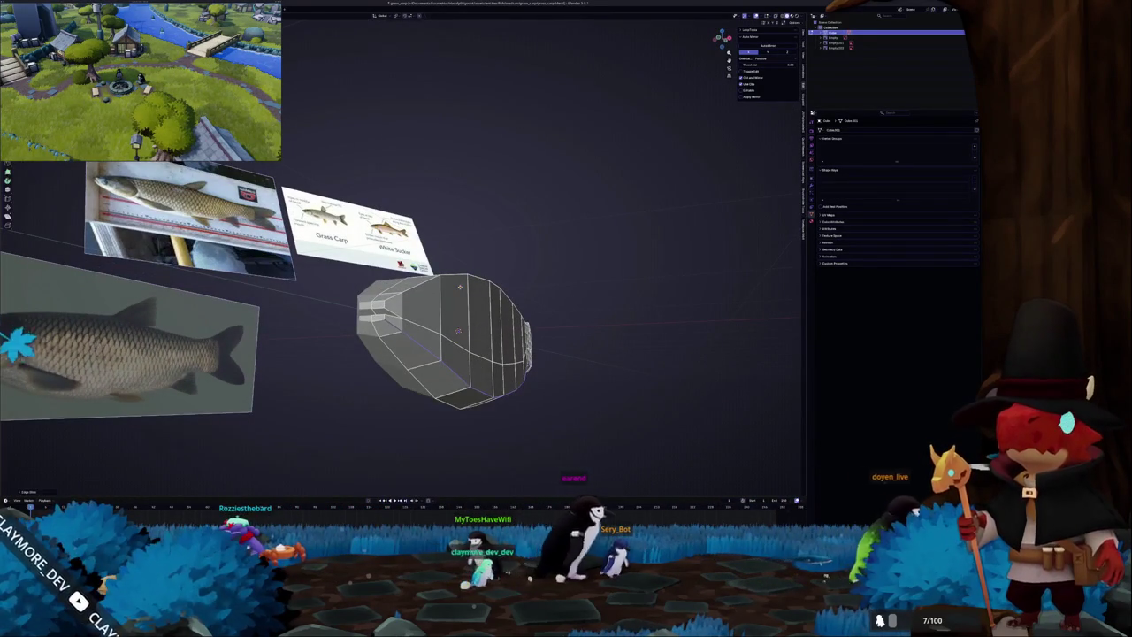
click(458, 331)
middle_drag(460, 285, 422, 305)
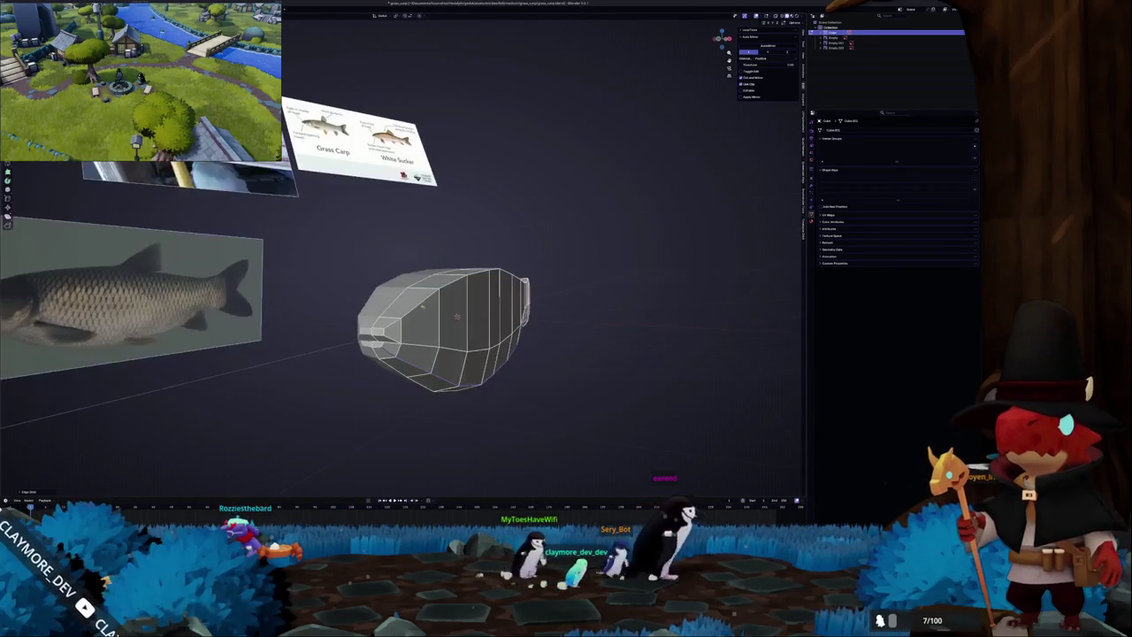
Abandon the edge-loop slides and zoom into the Numpad 1 front orthographic view.
key(g)
key(g)
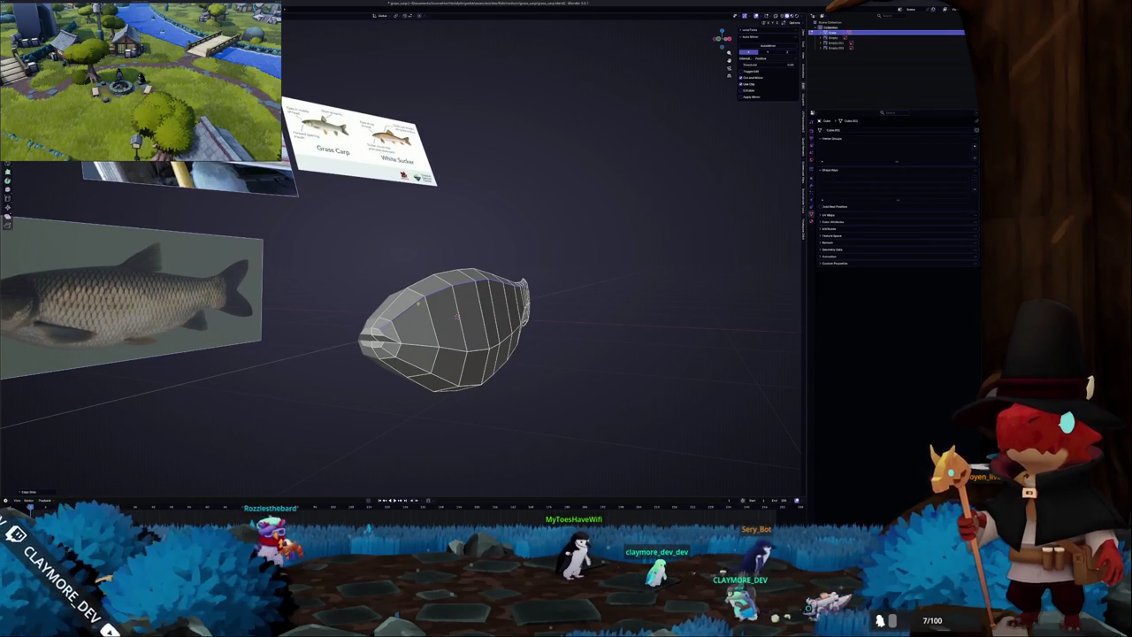
key(g)
key(g)
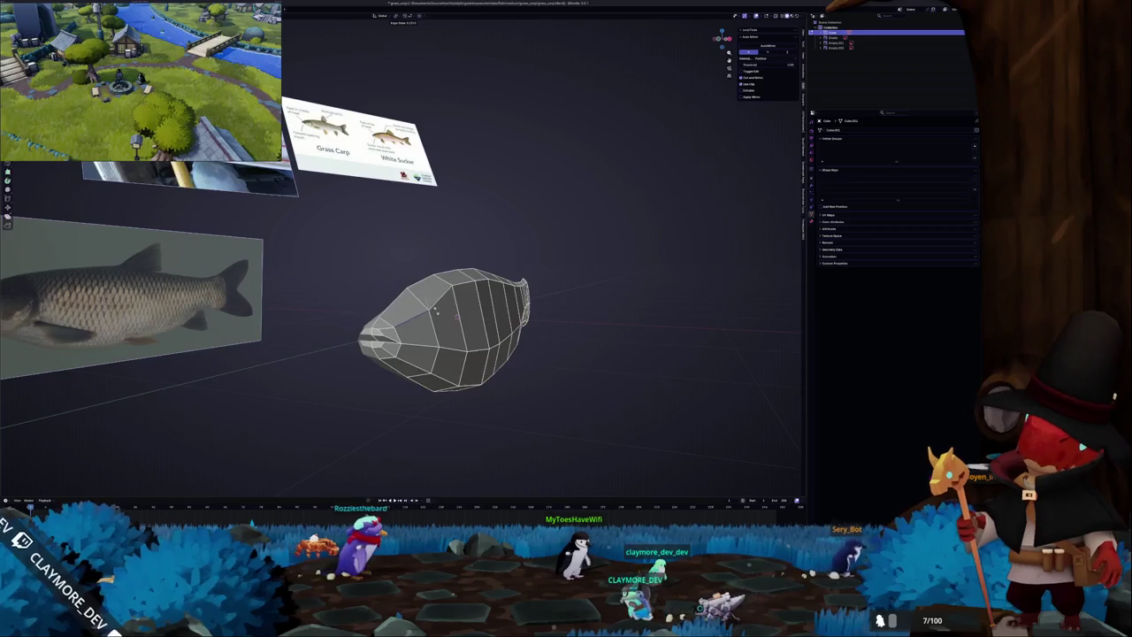
middle_drag(457, 315, 453, 306)
key(KP_1)
scroll(469, 308, up, 2)
Nudge the selected vertices and compare the body with the reference in front view.
scroll(482, 309, up, 3)
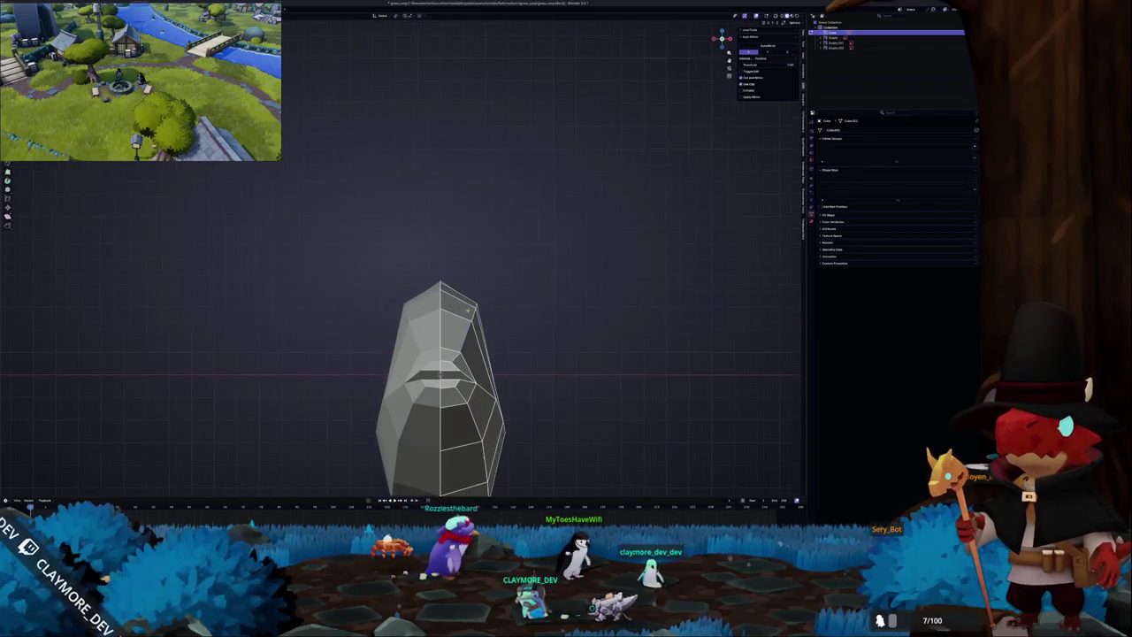
key(g)
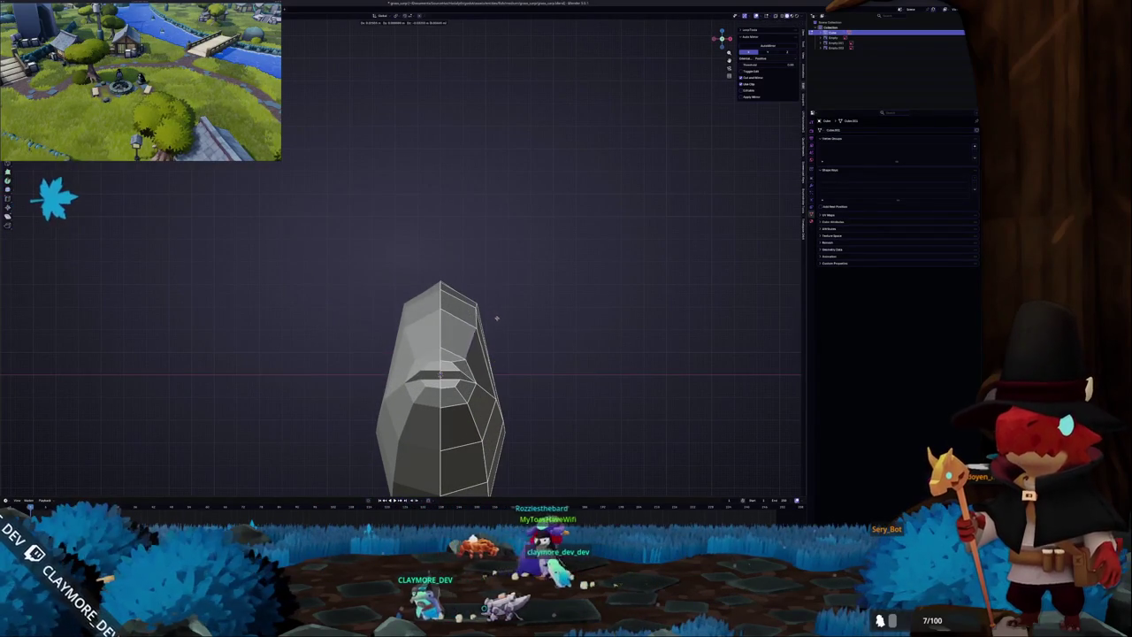
click(502, 316)
scroll(498, 318, down, 3)
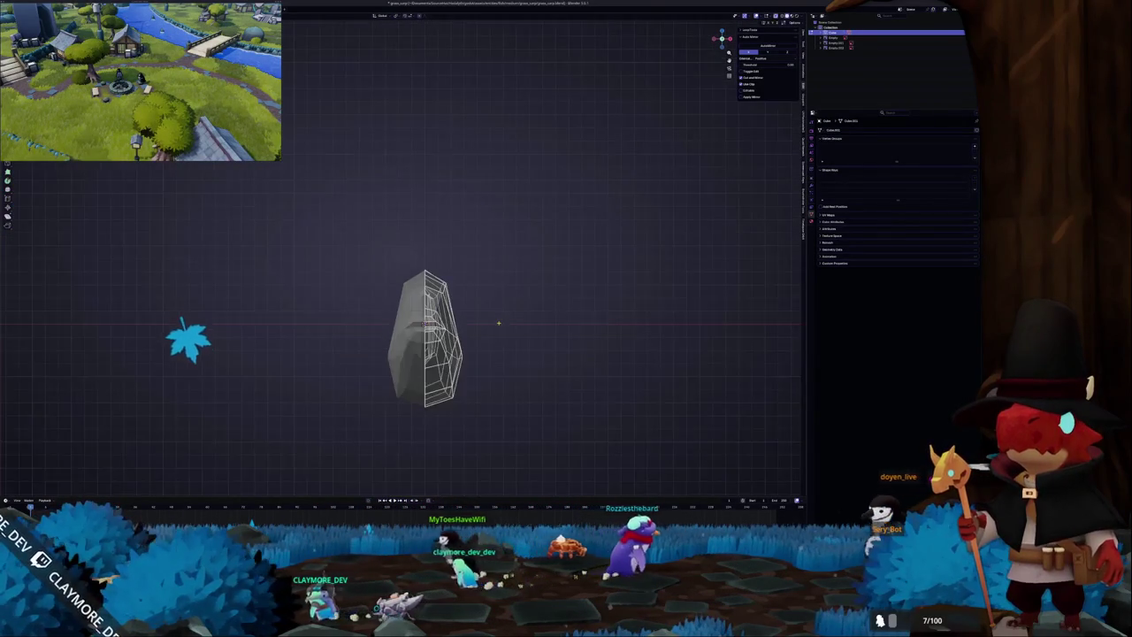
middle_drag(498, 320, 475, 296)
key(KP_1)
key(alt+z)
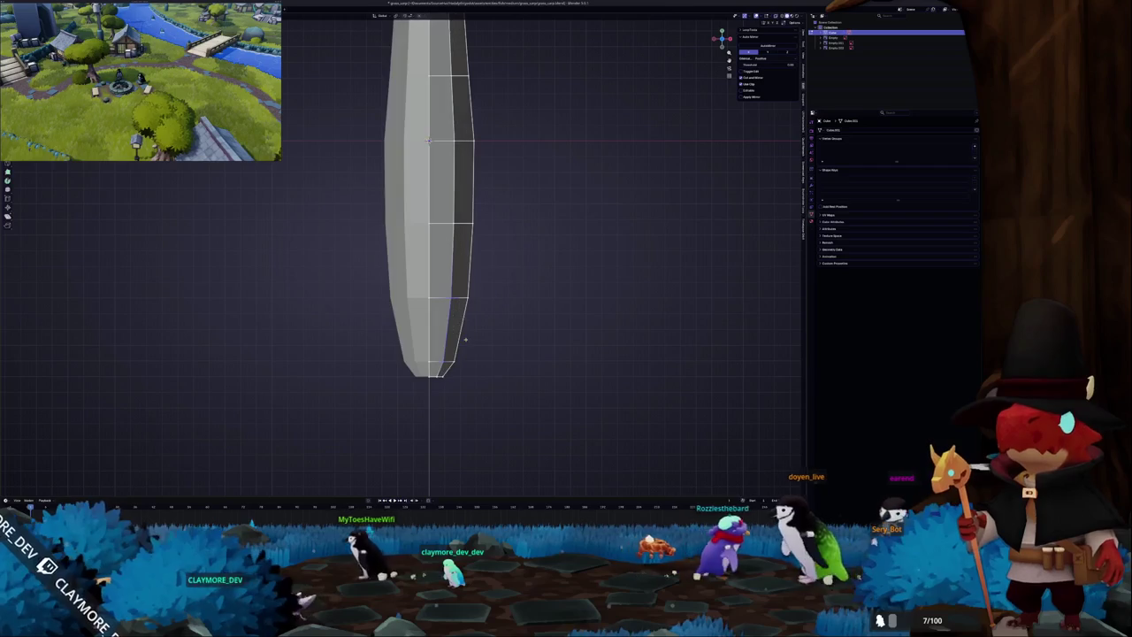
key(alt+z)
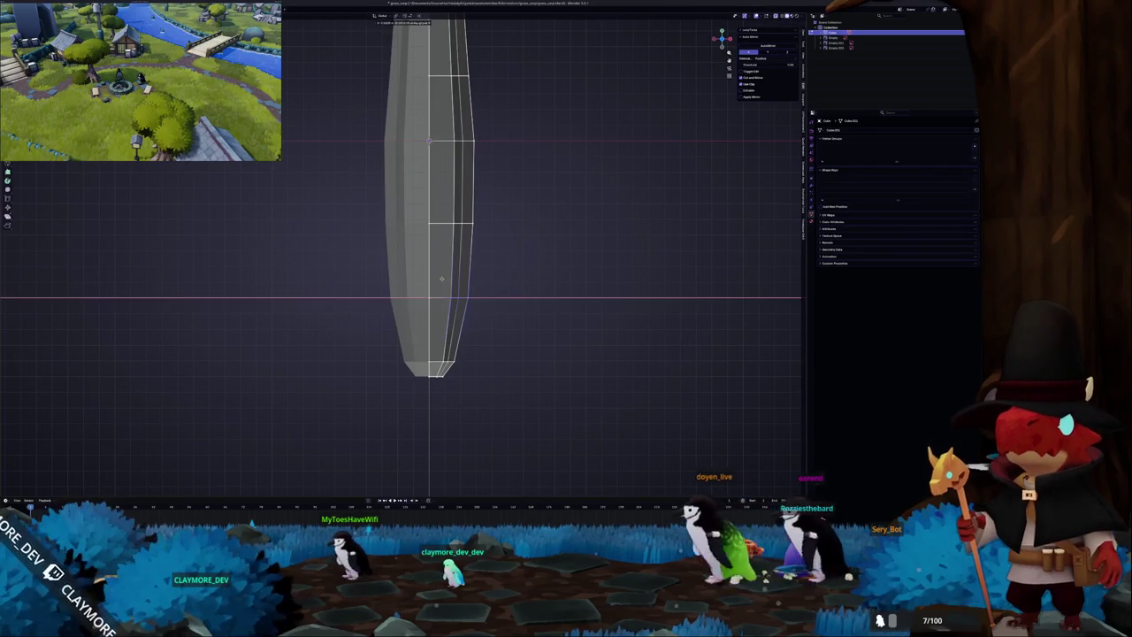
Narrow two vertex rings of the rear body sideways along X.
drag(462, 224, 509, 258)
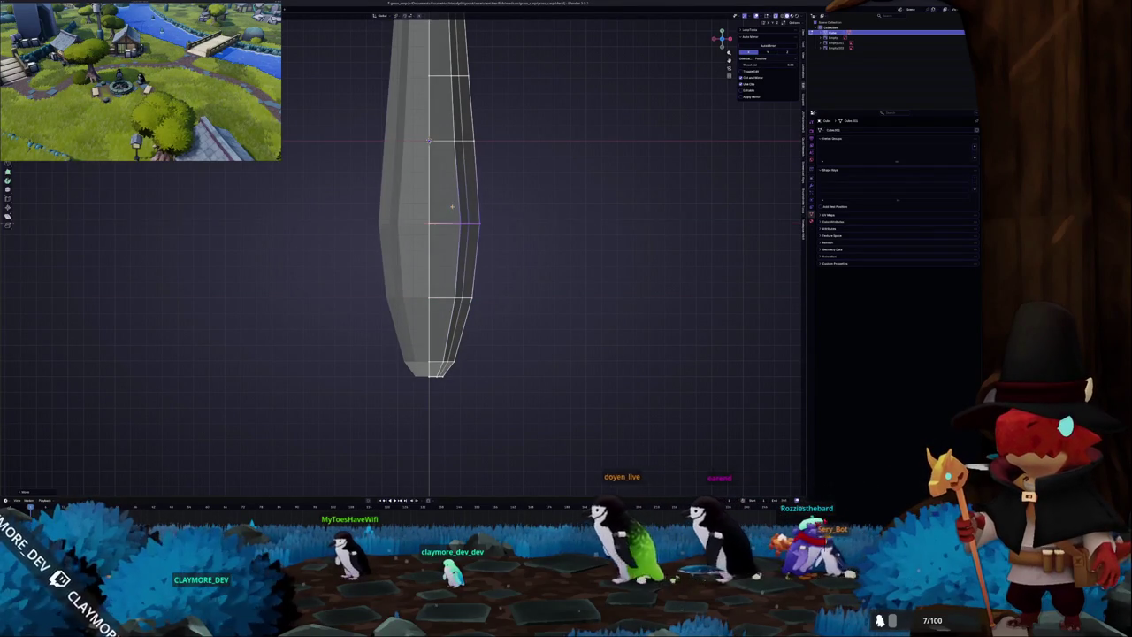
shift+middle_drag(454, 124, 449, 232)
drag(449, 232, 490, 286)
key(g)
key(x)
click(446, 159)
shift+scroll(451, 164, up, 5)
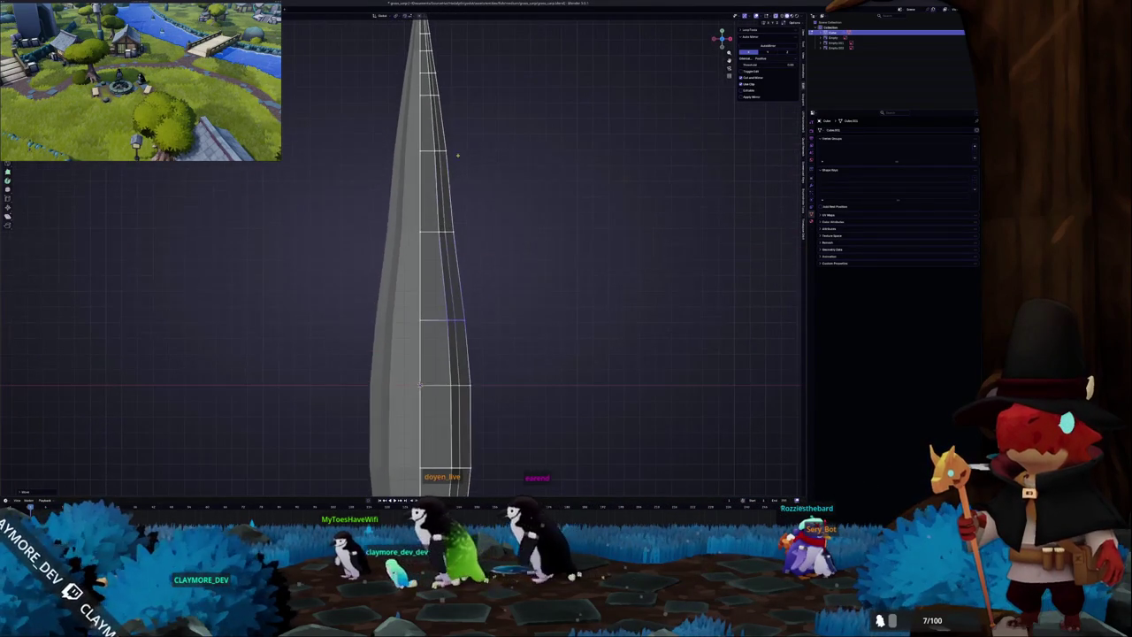
Move the next vertices along X to continue the taper toward the tail.
drag(428, 200, 432, 199)
key(g)
key(x)
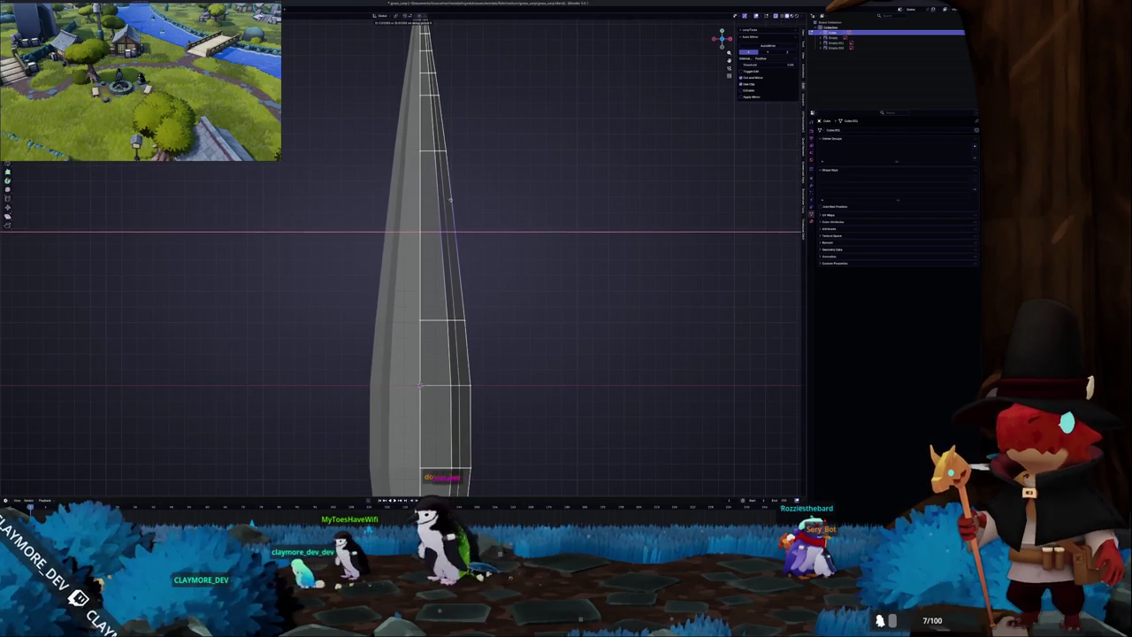
click(459, 198)
scroll(459, 202, down, 2)
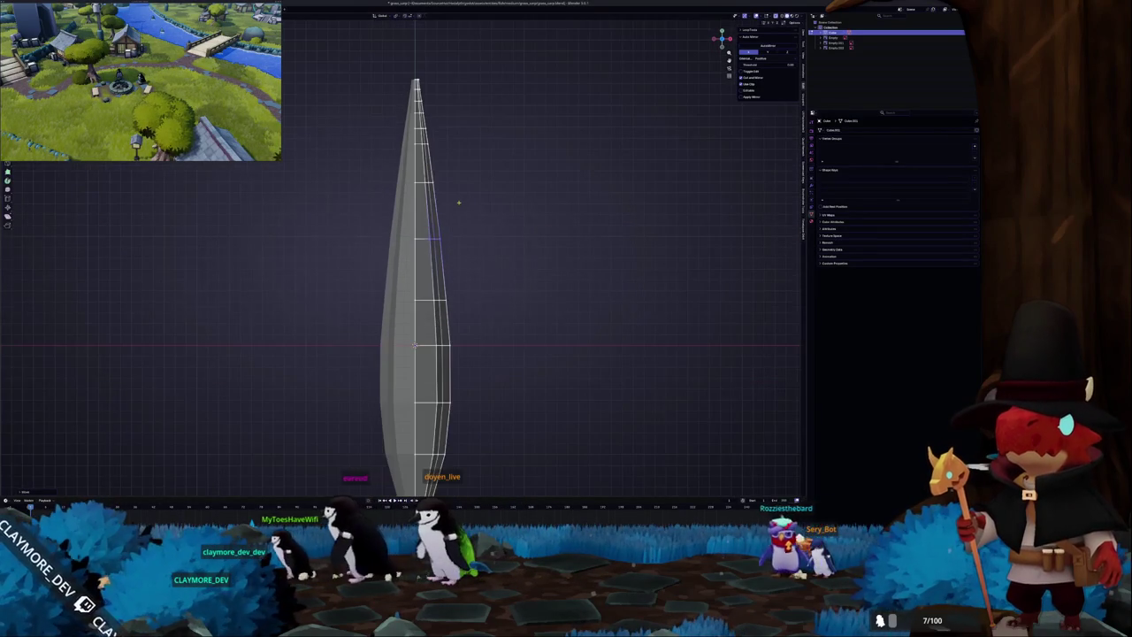
middle_drag(457, 206, 457, 178)
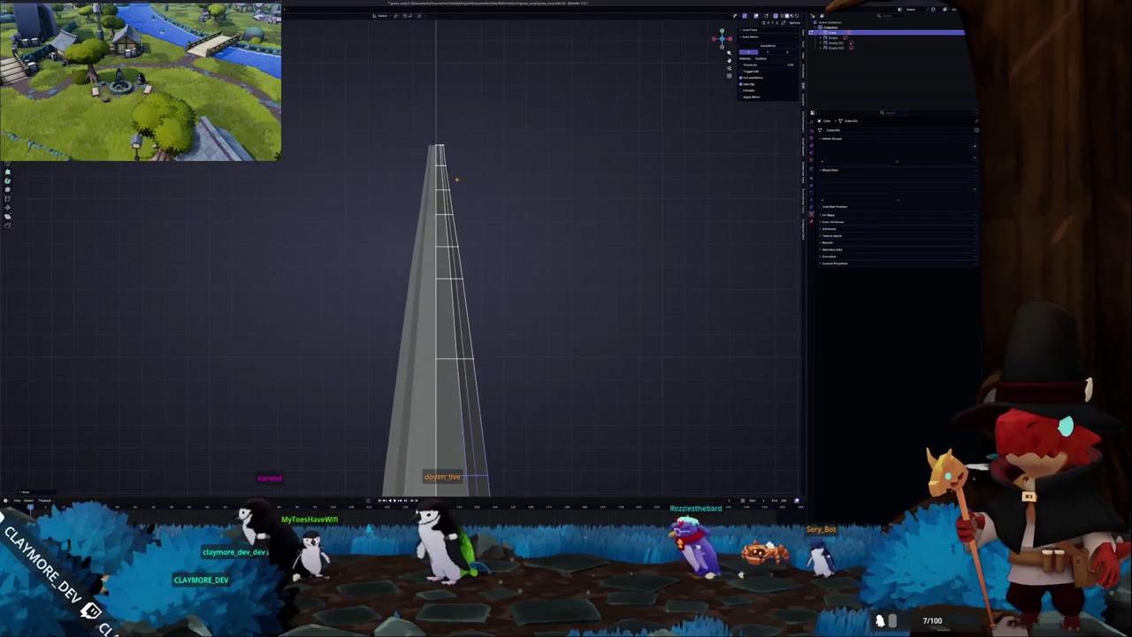
Move the tip vertices along X and scale them narrower on X.
drag(436, 125, 440, 124)
key(g)
key(x)
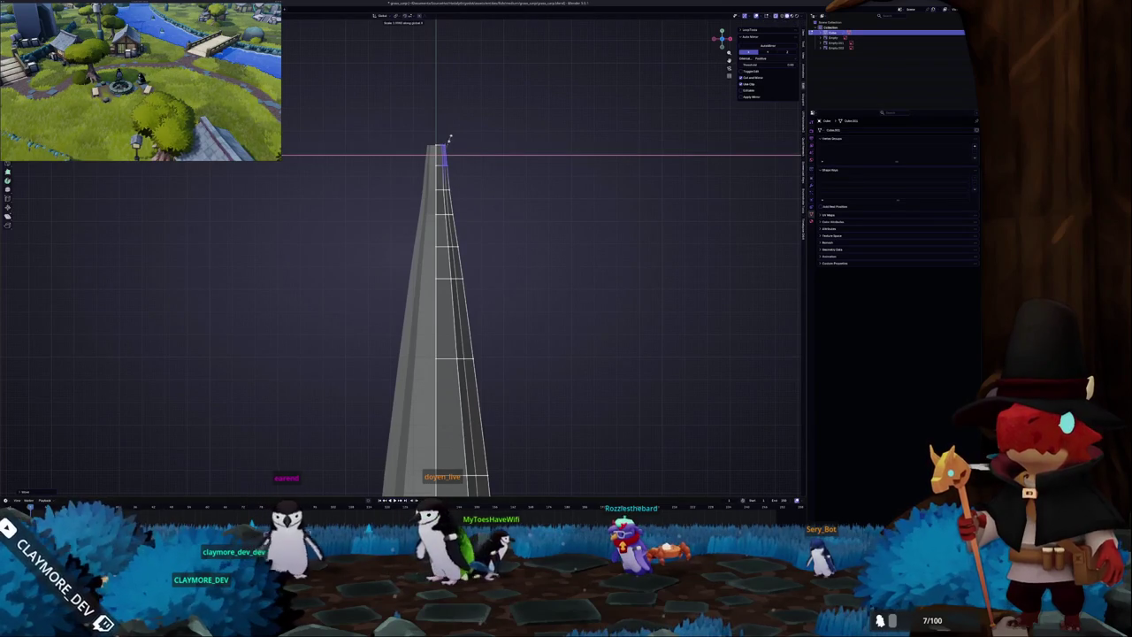
click(450, 144)
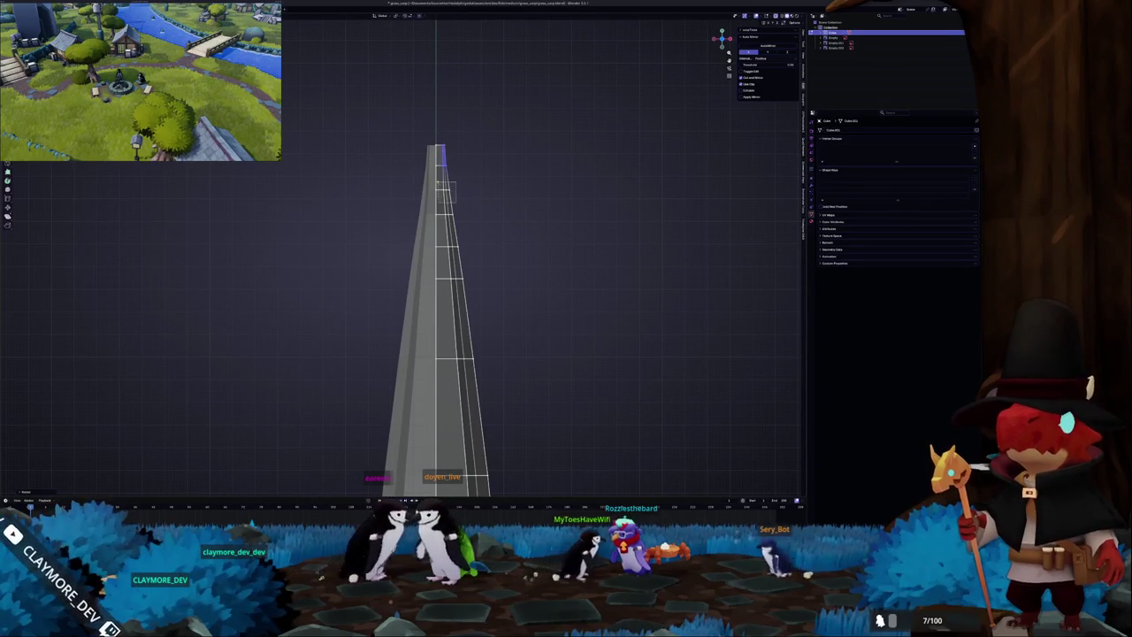
key(s)
key(x)
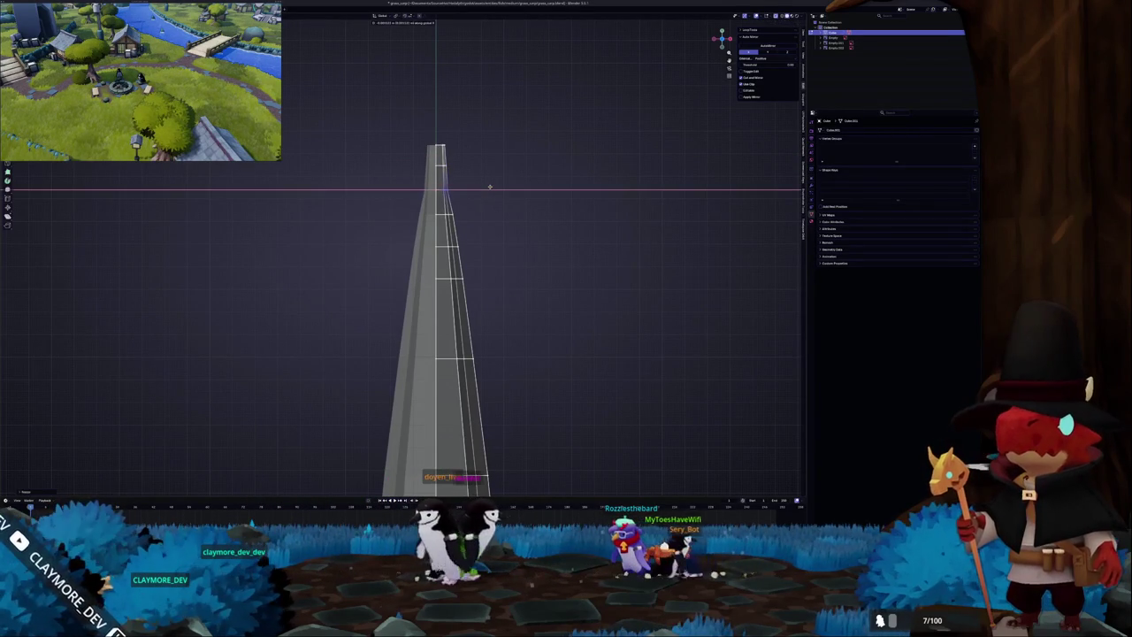
In side view, move the tail-end vertices along Y to line up with the reference tail.
middle_drag(477, 213, 540, 239)
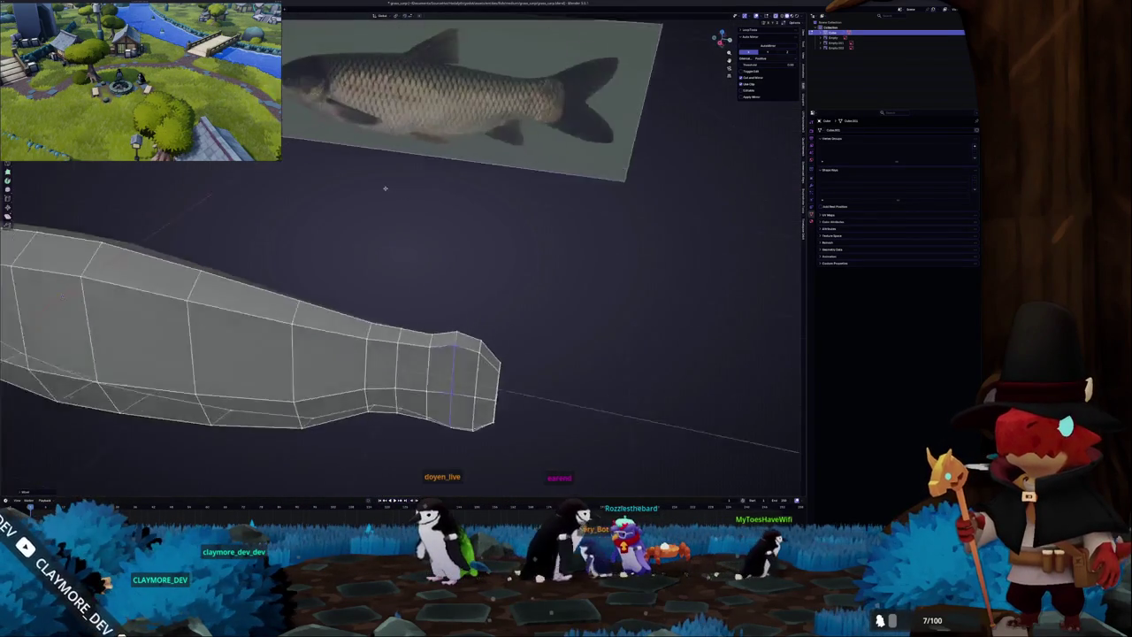
middle_drag(433, 274, 473, 272)
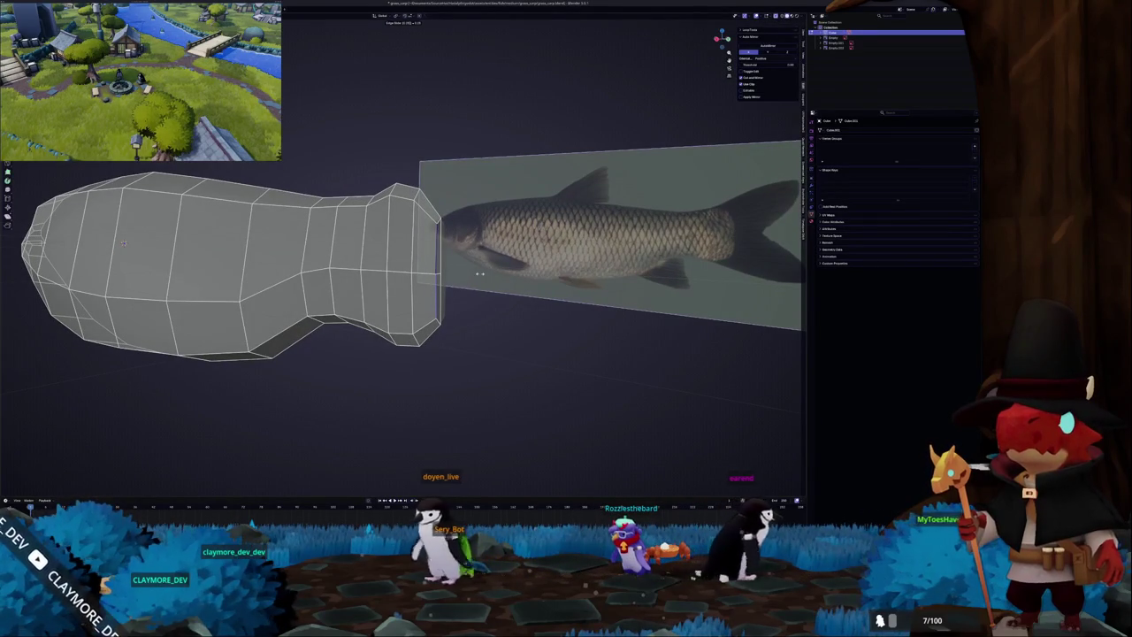
middle_drag(125, 242, 265, 248)
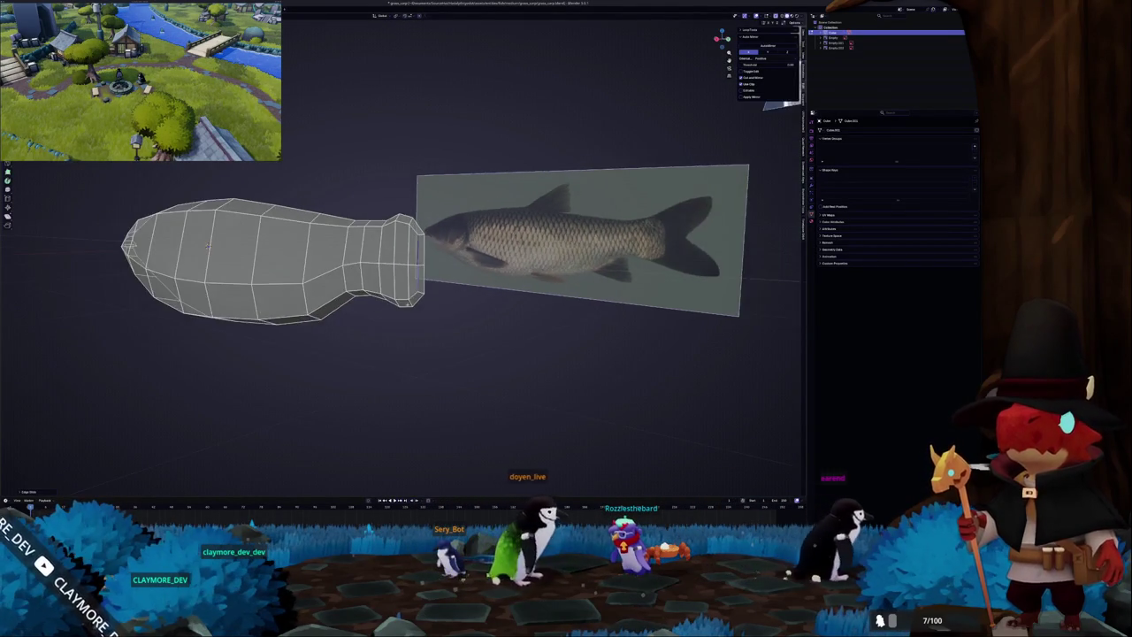
key(KP_3)
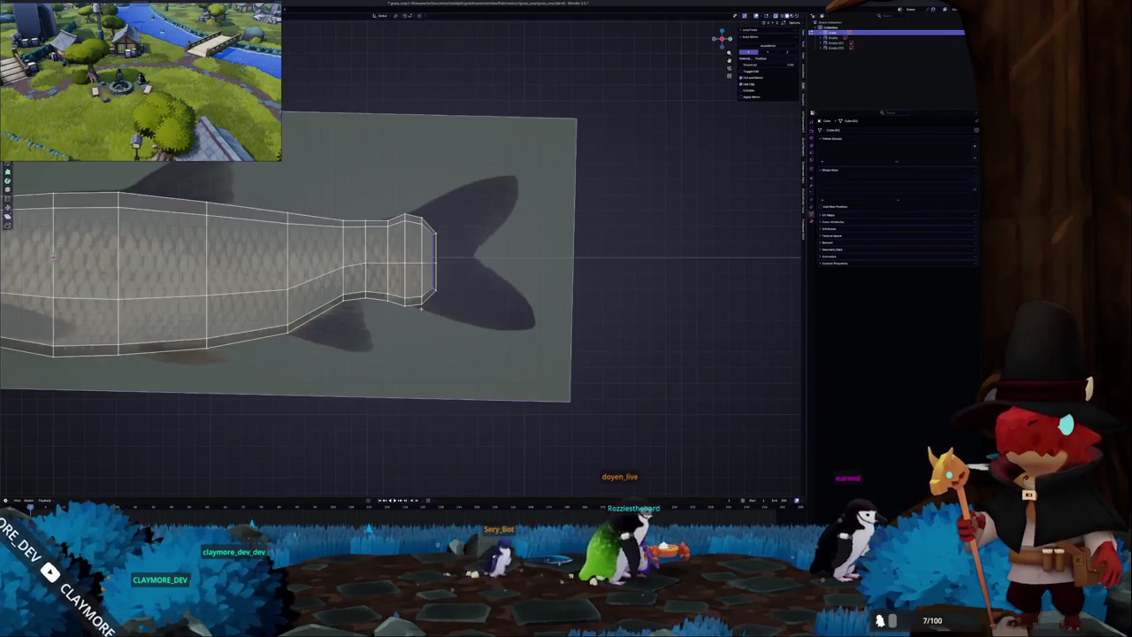
scroll(460, 265, up, 2)
scroll(460, 265, up, 2)
key(g)
key(y)
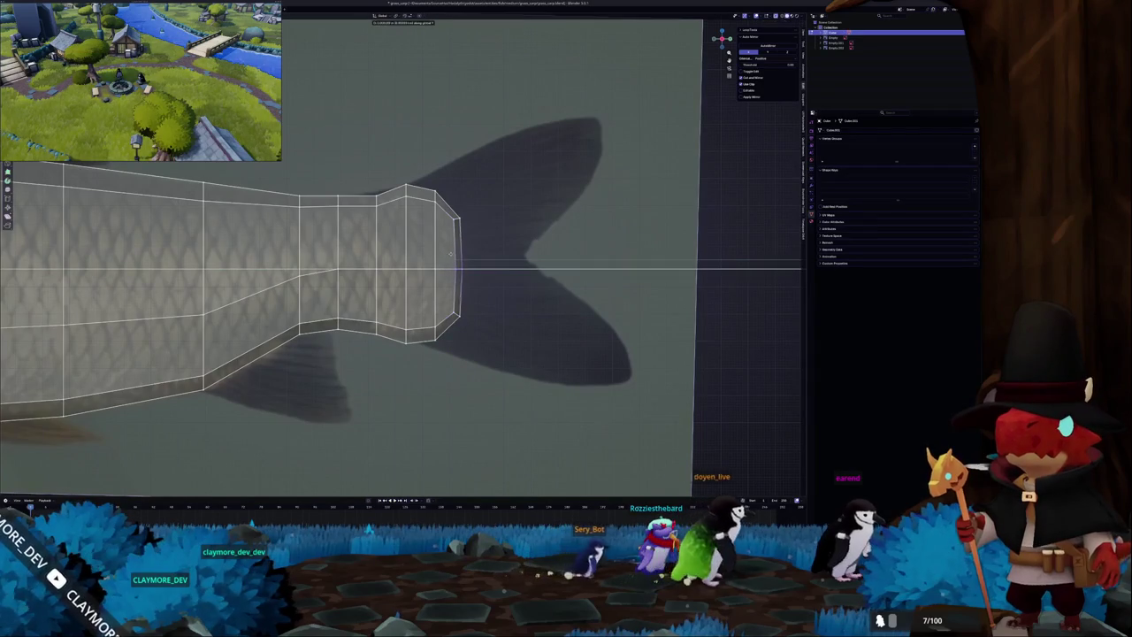
click(452, 255)
Review the whole fish outside edit mode, then return with see-through off, facing the head.
key(Tab)
scroll(453, 254, down, 3)
scroll(453, 255, down, 2)
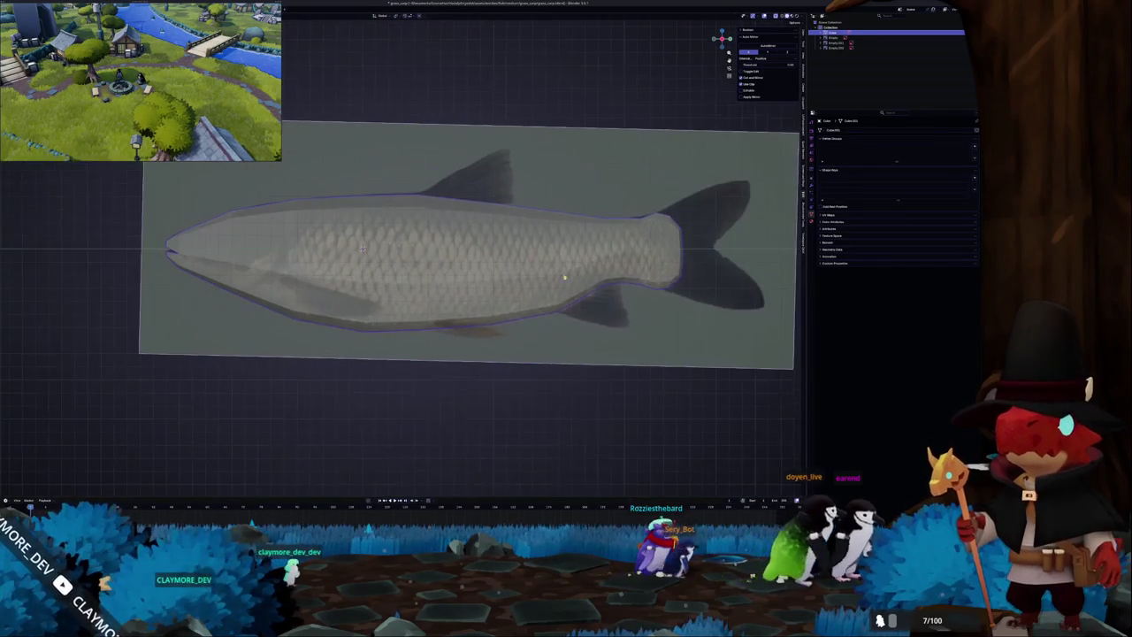
scroll(548, 252, up, 1)
key(Tab)
scroll(549, 251, up, 2)
key(alt+z)
mouse_move(548, 252)
middle_down()
mouse_move(698, 280)
mouse_move(648, 274)
mouse_move(502, 81)
mouse_move(416, 256)
mouse_move(455, 264)
middle_up()
Delete the front faces of the fish head to open the mouth.
right_click(416, 256)
click(416, 258)
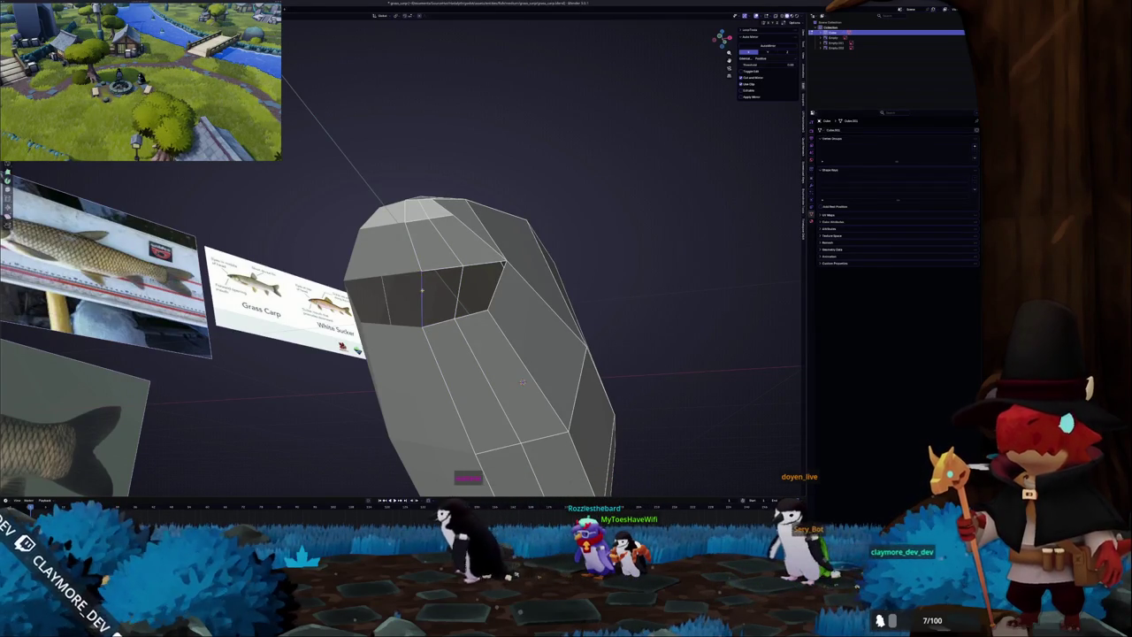
key(x)
click(416, 286)
middle_drag(416, 285, 428, 277)
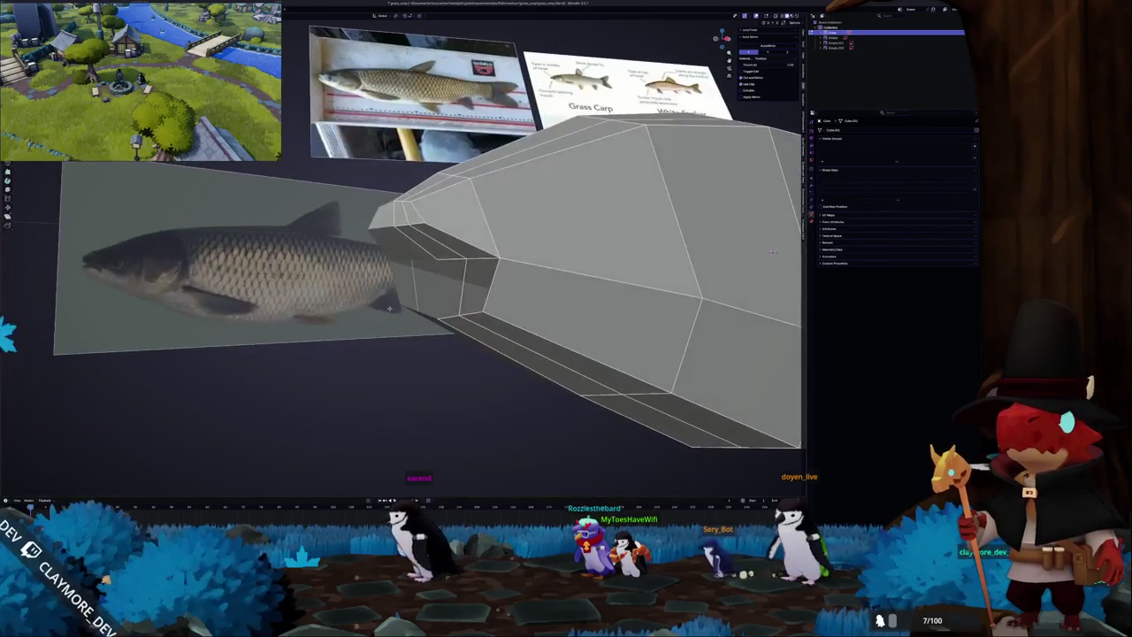
mouse_move(698, 259)
middle_down()
mouse_move(390, 326)
mouse_move(445, 288)
middle_up()
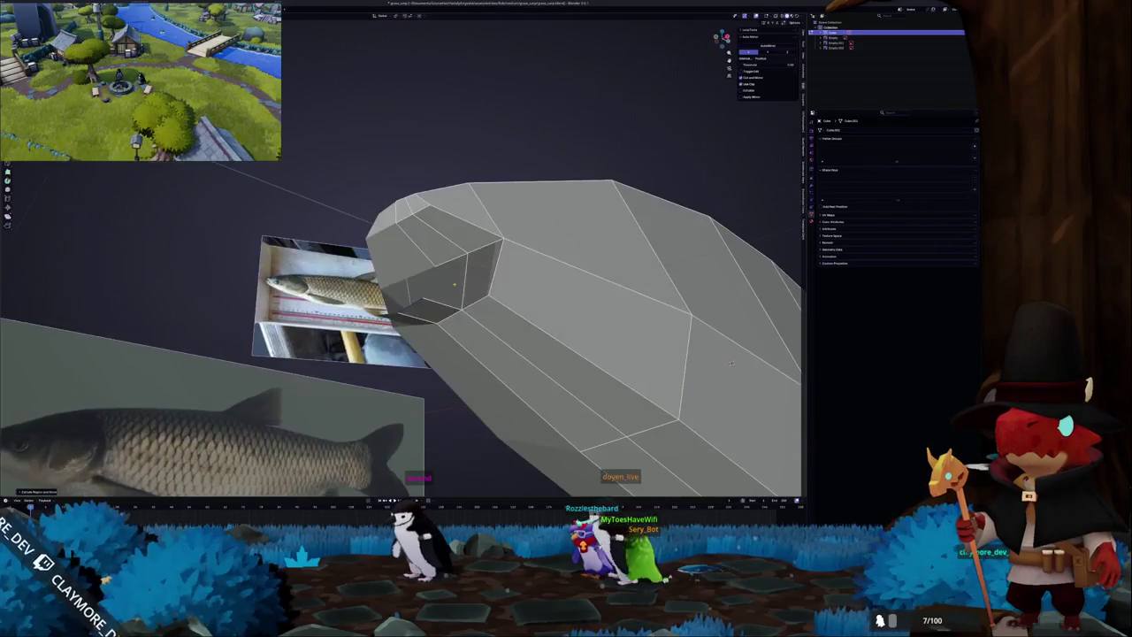
mouse_move(731, 363)
middle_down()
mouse_move(607, 286)
mouse_move(743, 191)
middle_up()
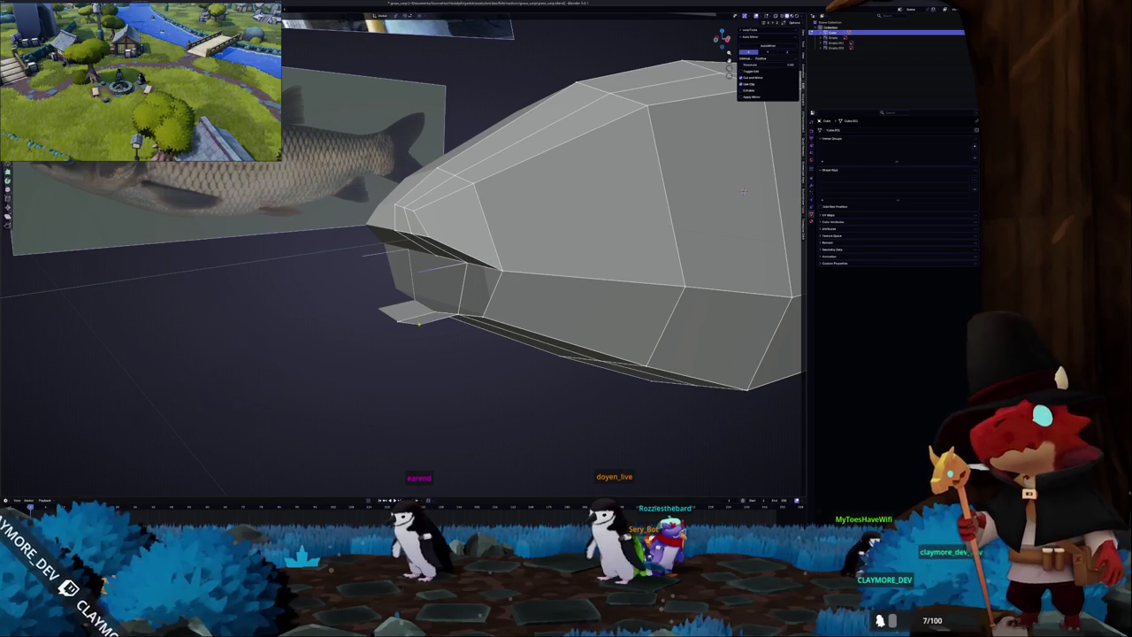
mouse_move(743, 191)
middle_down()
mouse_move(705, 163)
mouse_move(519, 131)
middle_up()
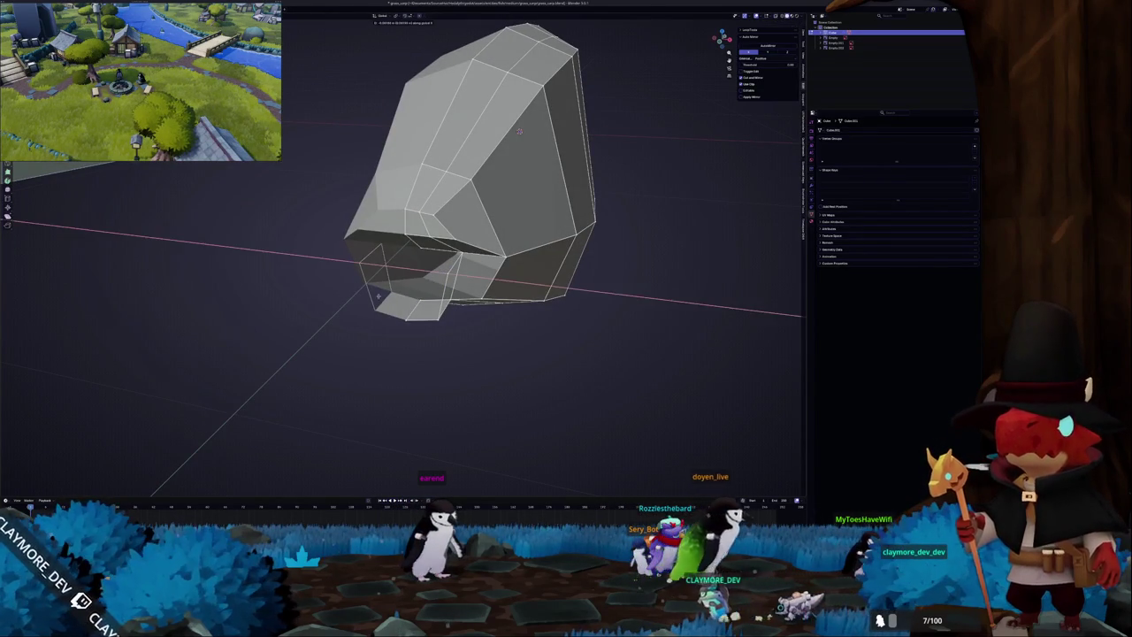
Select the lower front face and a side face of the mouth area.
click(406, 283)
mouse_move(406, 283)
middle_down()
mouse_move(786, 188)
mouse_move(677, 260)
middle_up()
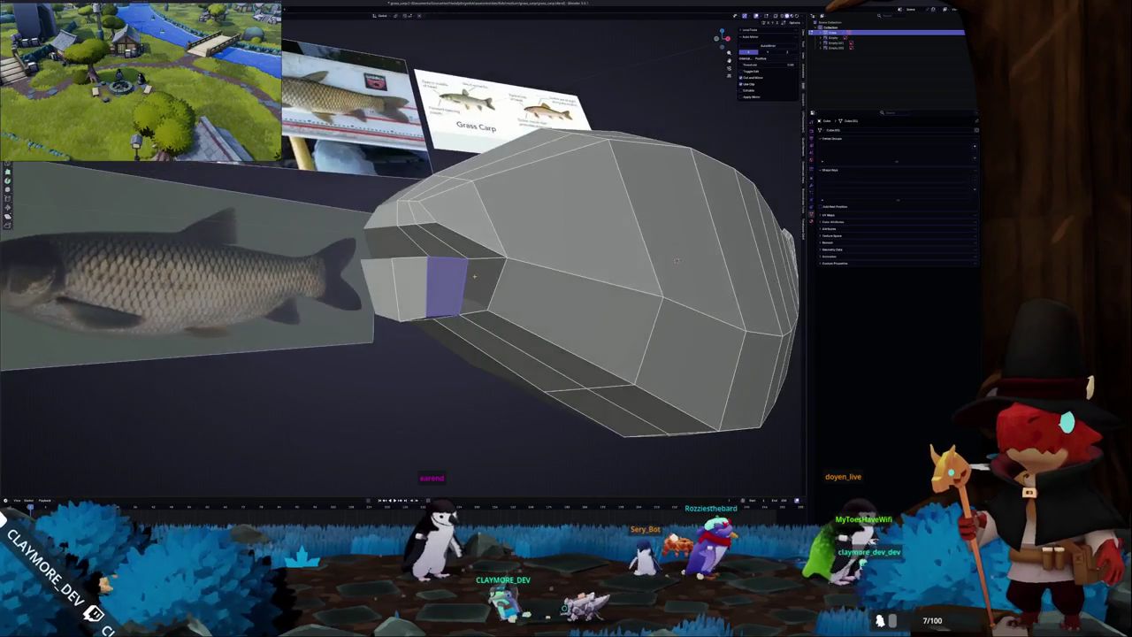
click(478, 304)
mouse_move(479, 304)
middle_down()
mouse_move(422, 265)
mouse_move(770, 138)
mouse_move(555, 173)
mouse_move(428, 297)
middle_up()
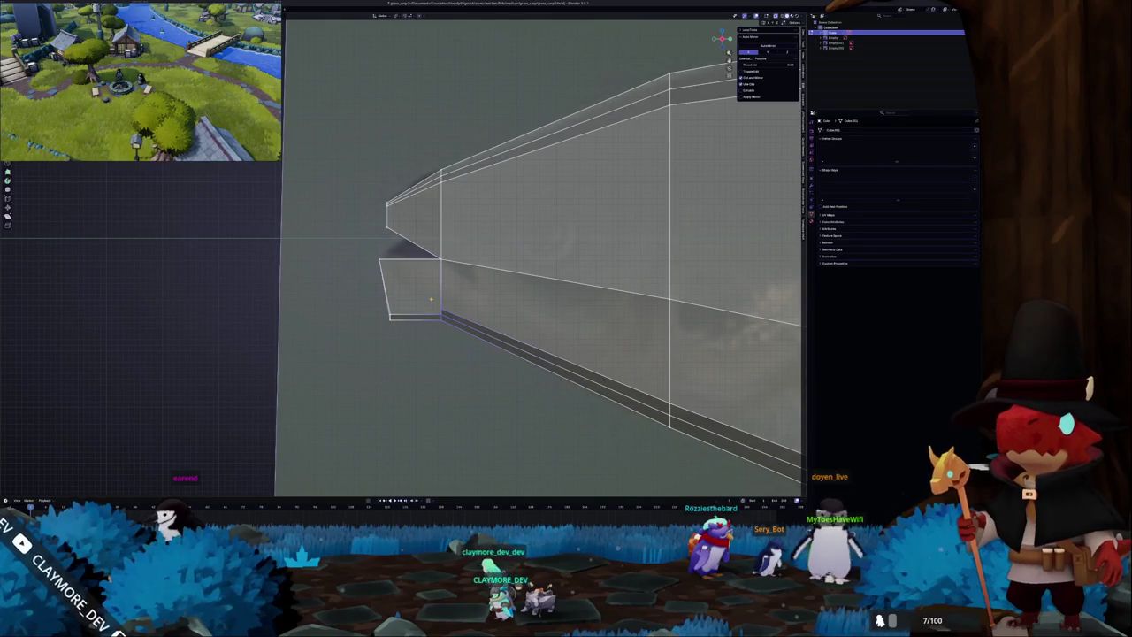
Move the lower-jaw vertices to slope back under the snout, matching the reference mouth.
middle_drag(359, 297, 360, 306)
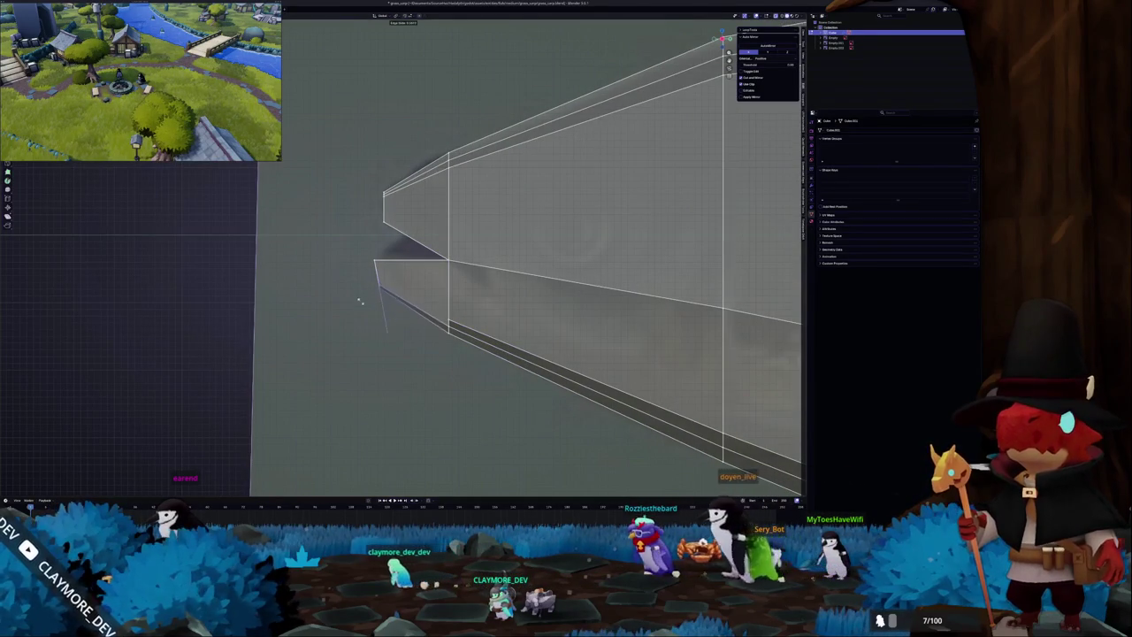
drag(360, 295, 355, 258)
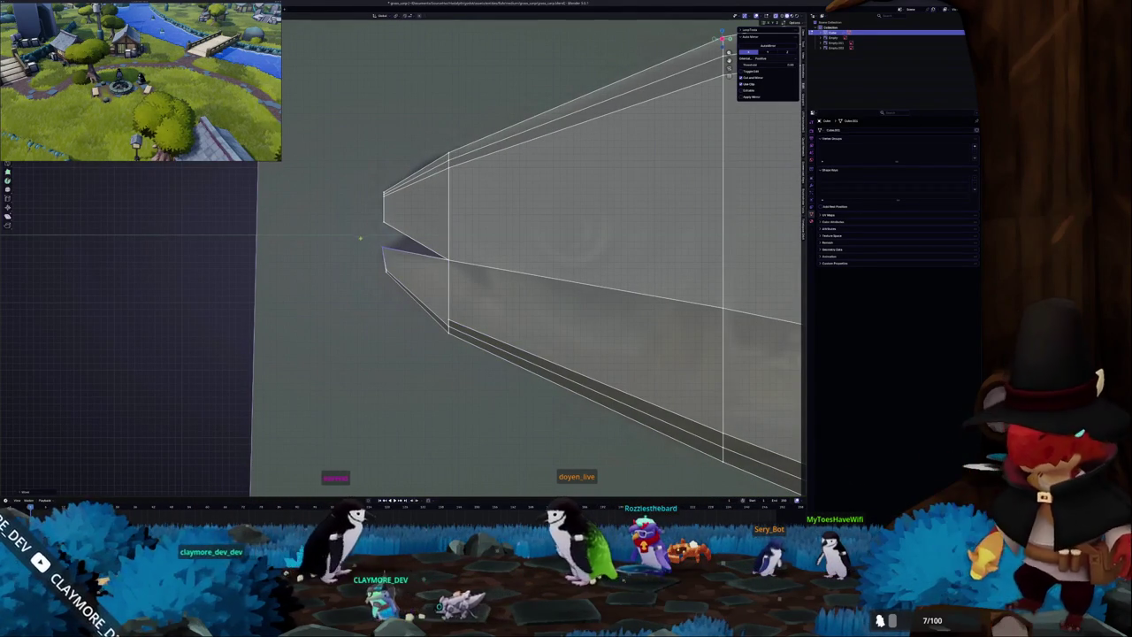
drag(396, 284, 373, 258)
key(g)
middle_drag(368, 262, 525, 315)
middle_drag(457, 233, 449, 270)
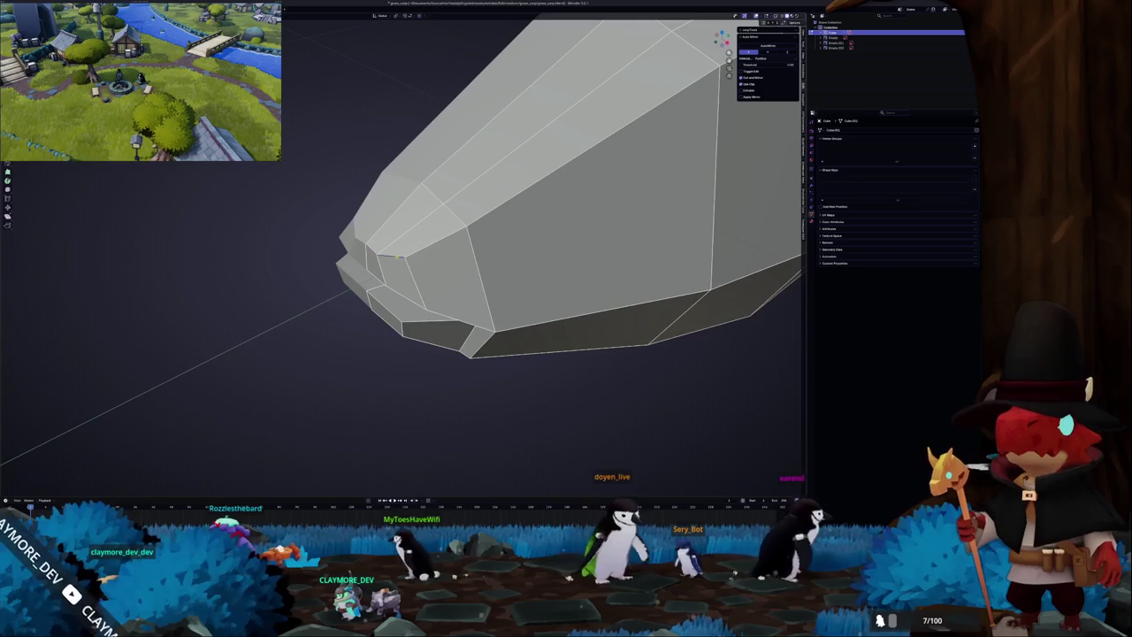
Add an edge loop near the front of the fish's nose.
key(ctrl+r)
click(416, 283)
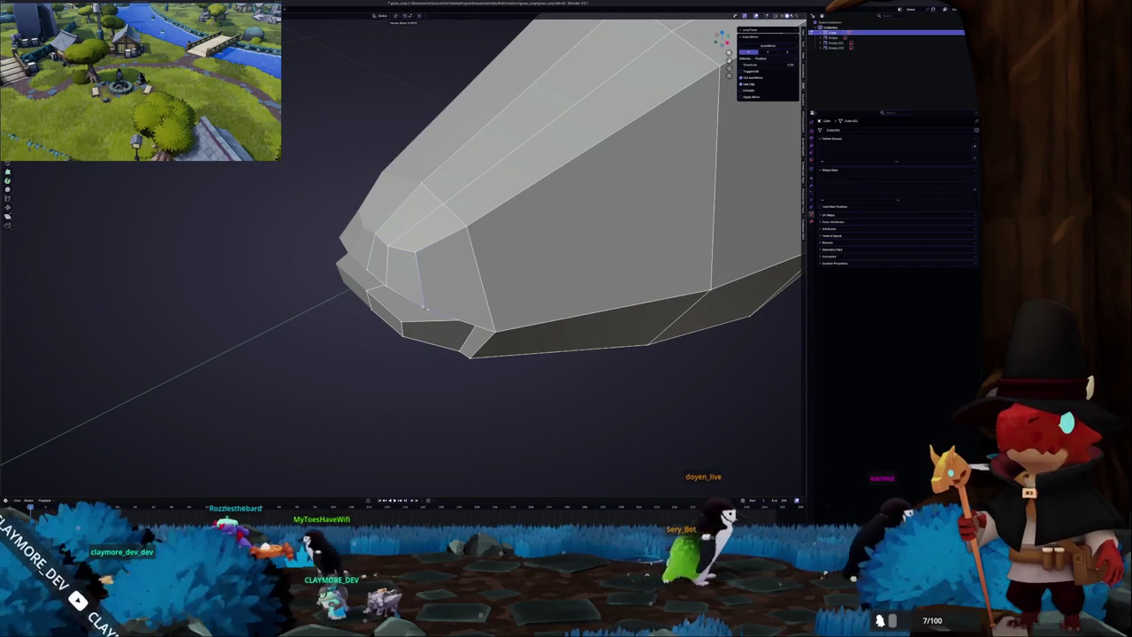
mouse_move(423, 305)
middle_down()
mouse_move(720, 281)
mouse_move(629, 152)
middle_up()
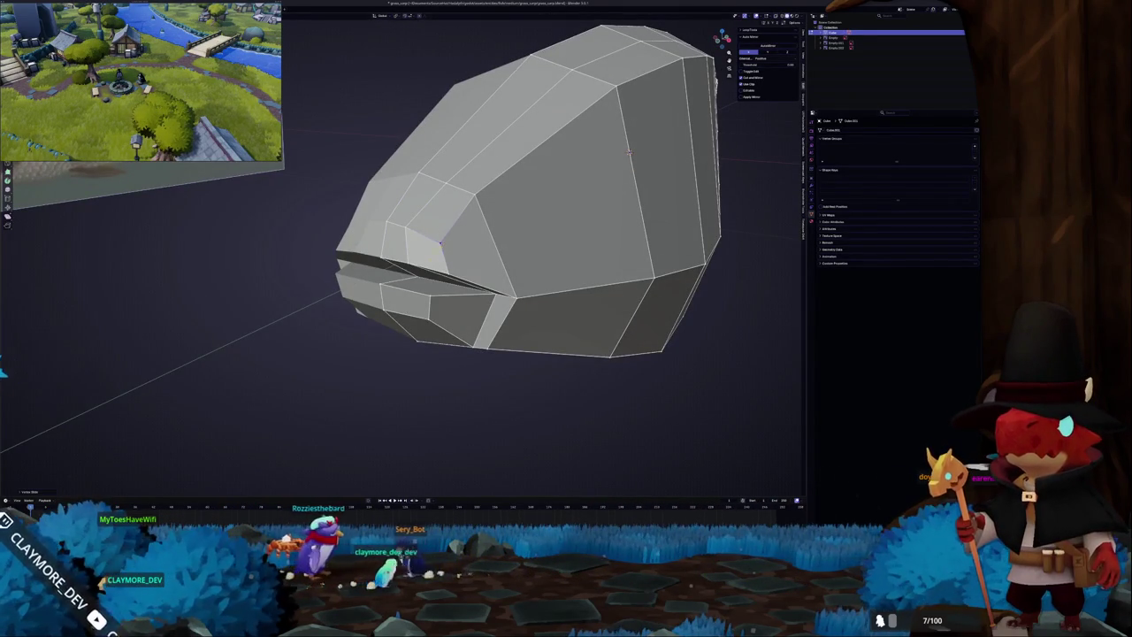
middle_drag(629, 152, 618, 253)
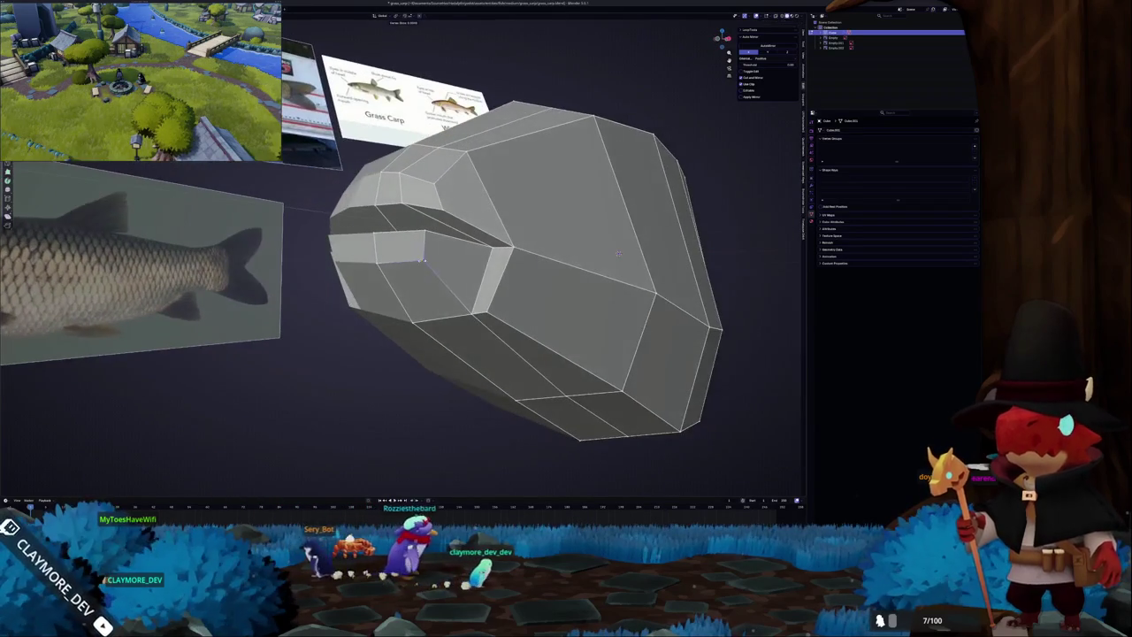
mouse_move(617, 254)
middle_down()
mouse_move(409, 278)
mouse_move(371, 237)
mouse_move(612, 280)
mouse_move(717, 227)
middle_up()
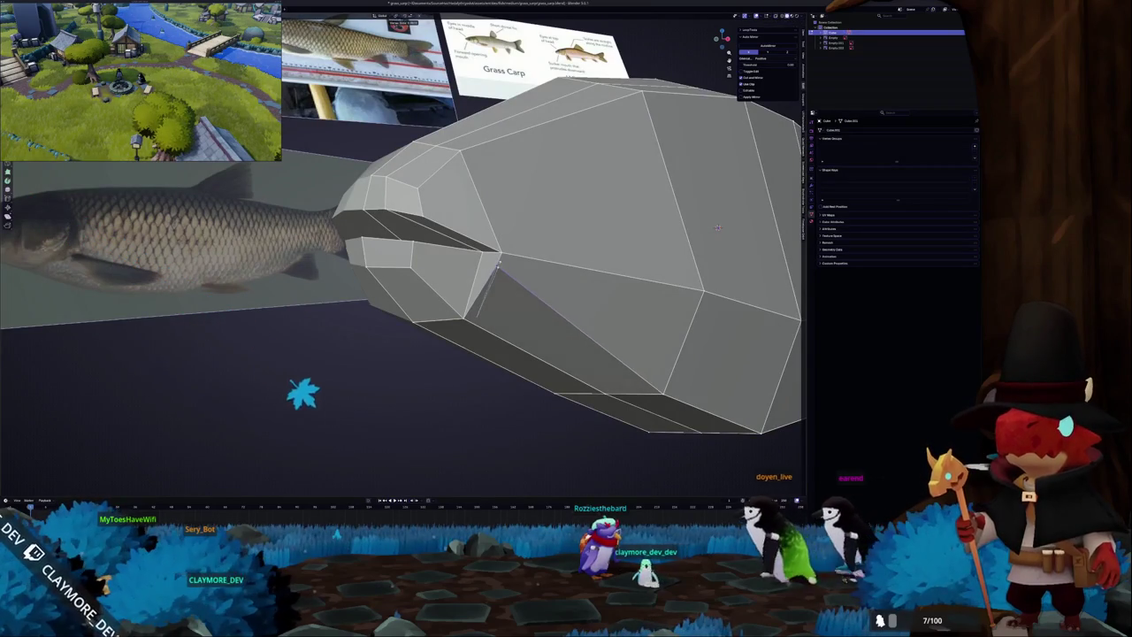
mouse_move(717, 227)
middle_down()
mouse_move(483, 264)
mouse_move(546, 212)
mouse_move(470, 266)
middle_up()
scroll(471, 266, up, 2)
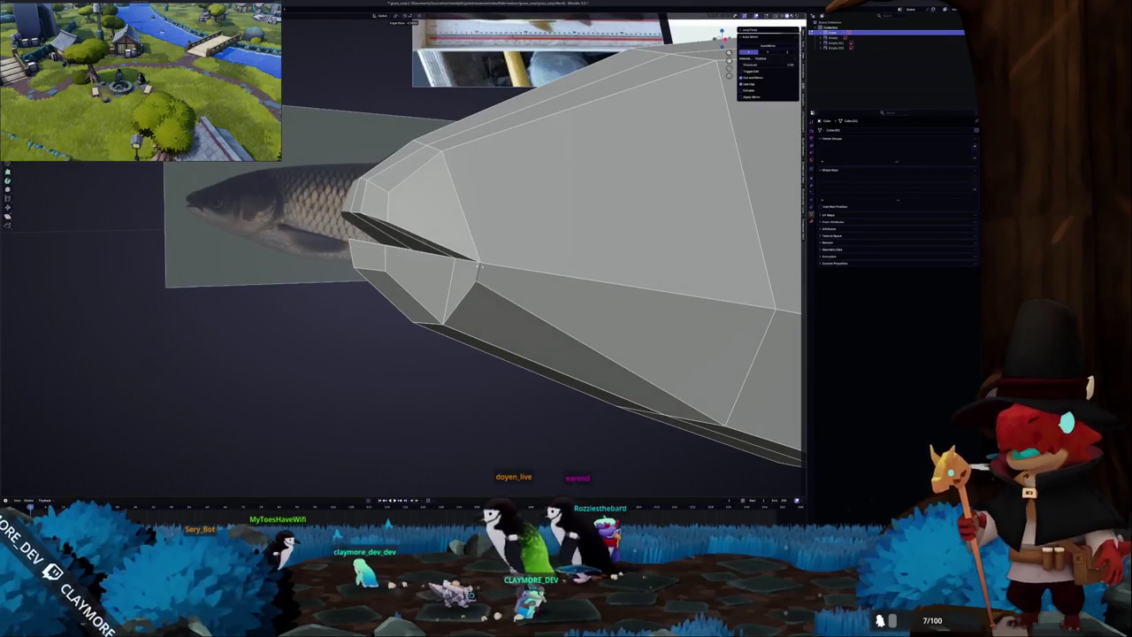
mouse_move(470, 267)
middle_down()
mouse_move(491, 258)
mouse_move(486, 276)
middle_up()
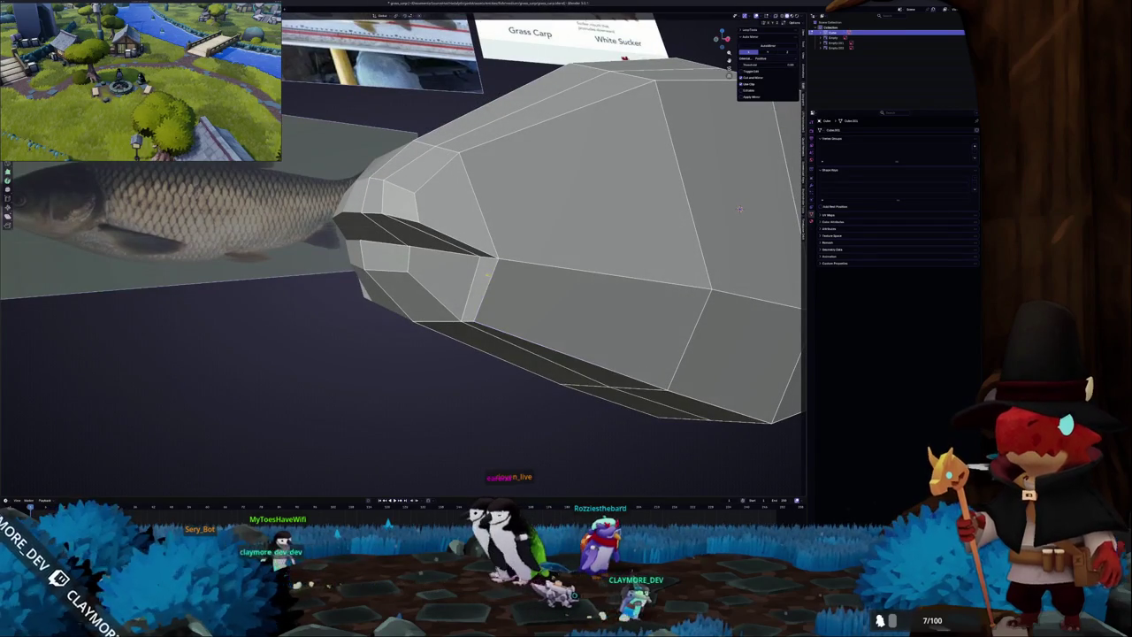
Pull the lower-jaw vertices down and back, then extrude a lower-jaw face and undo it.
key(g)
key(g)
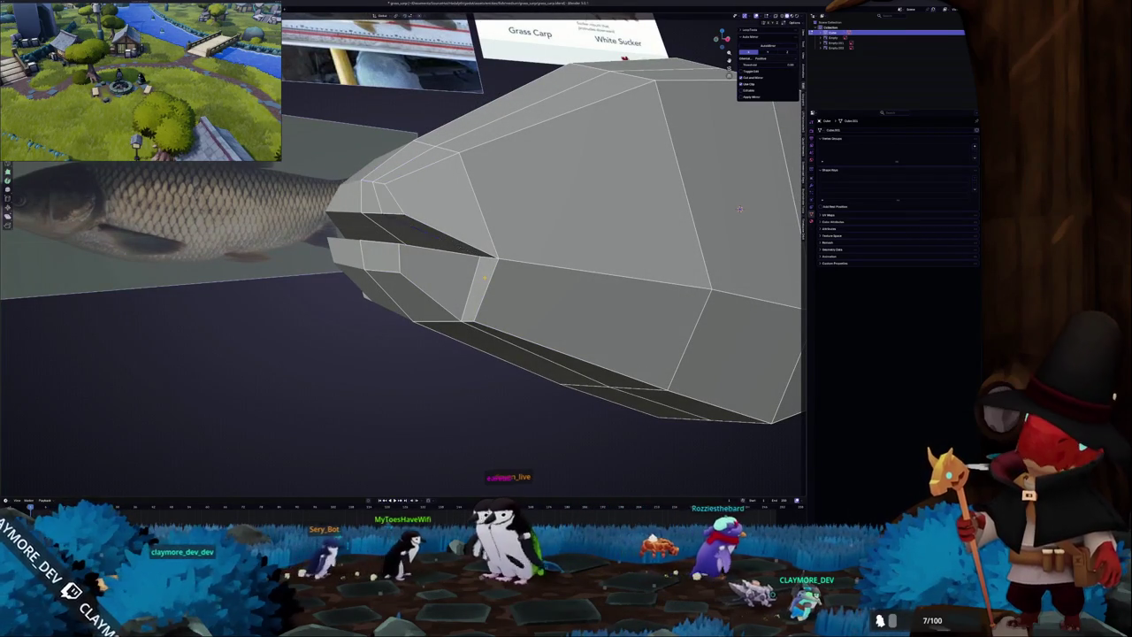
click(381, 256)
key(e)
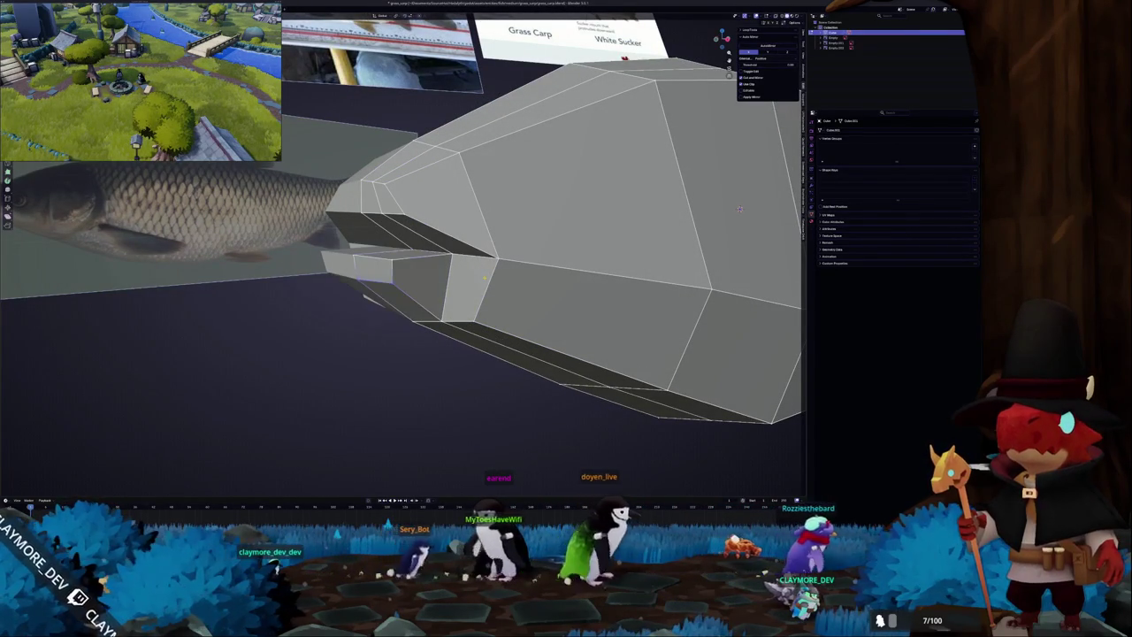
key(ctrl+z)
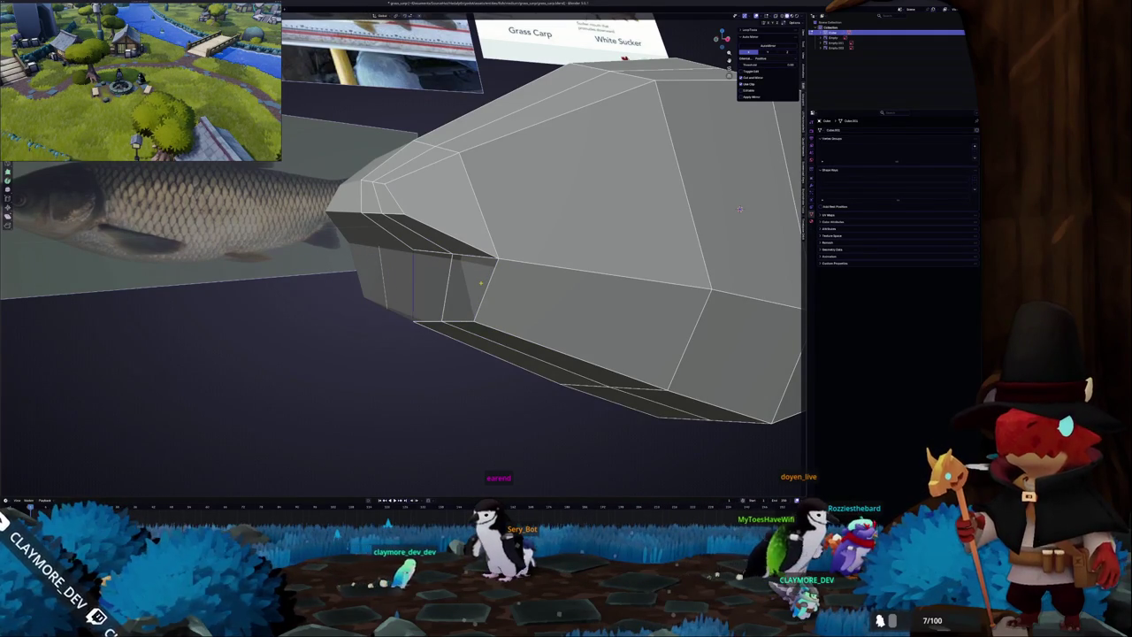
mouse_move(739, 209)
middle_down()
mouse_move(654, 220)
mouse_move(611, 265)
middle_up()
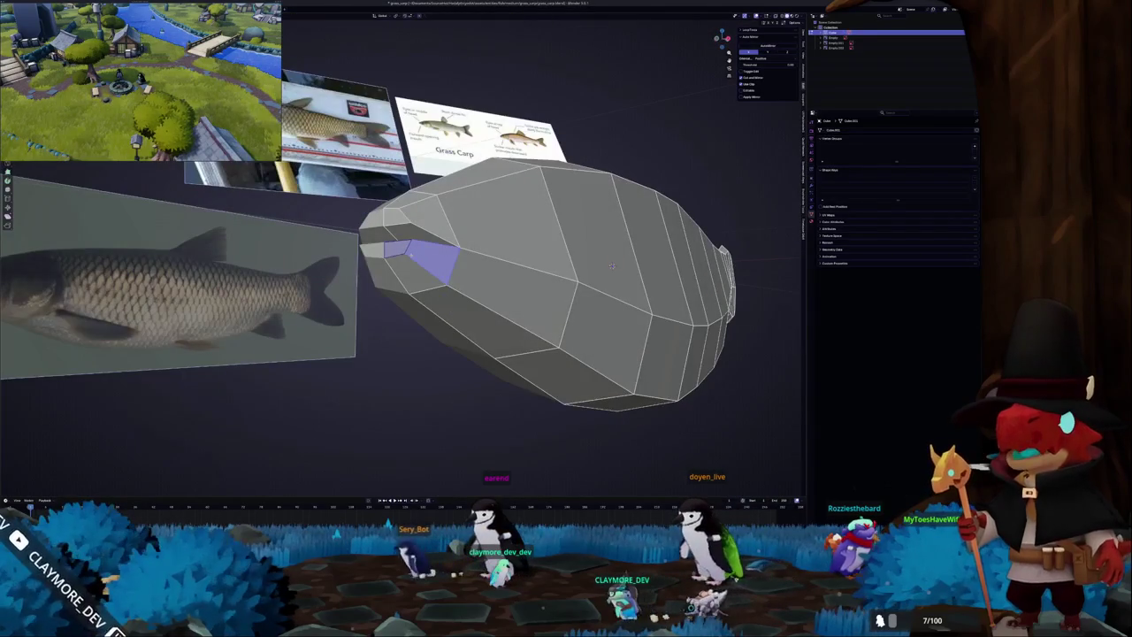
Slide the mesh along the X axis, cancelling an accidental scale along the way.
middle_drag(611, 264, 432, 104)
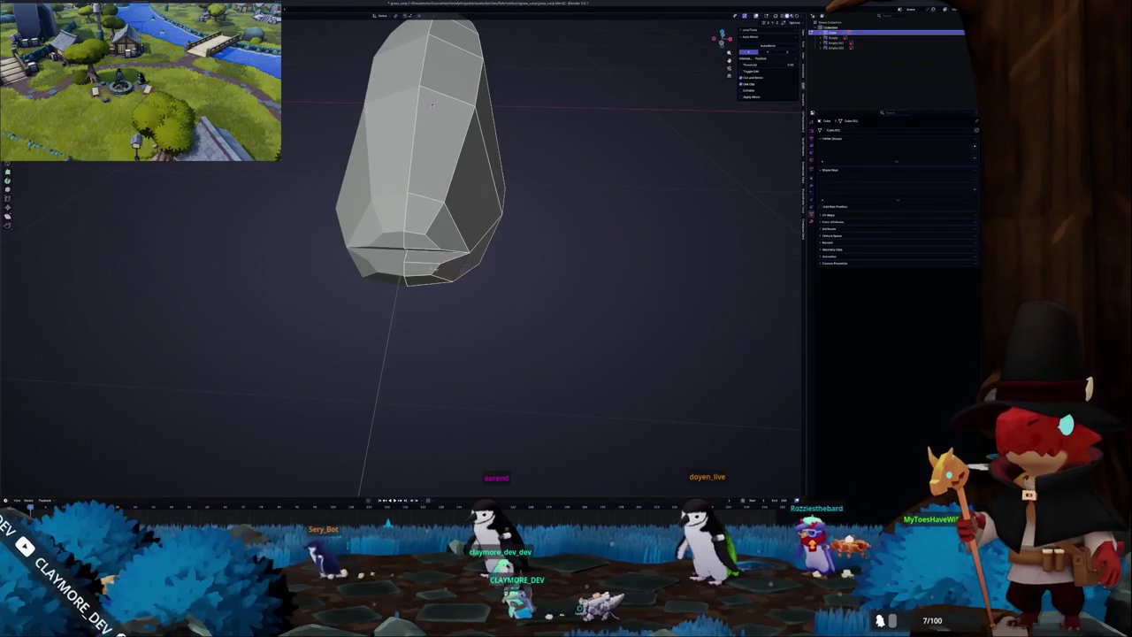
key(g)
key(x)
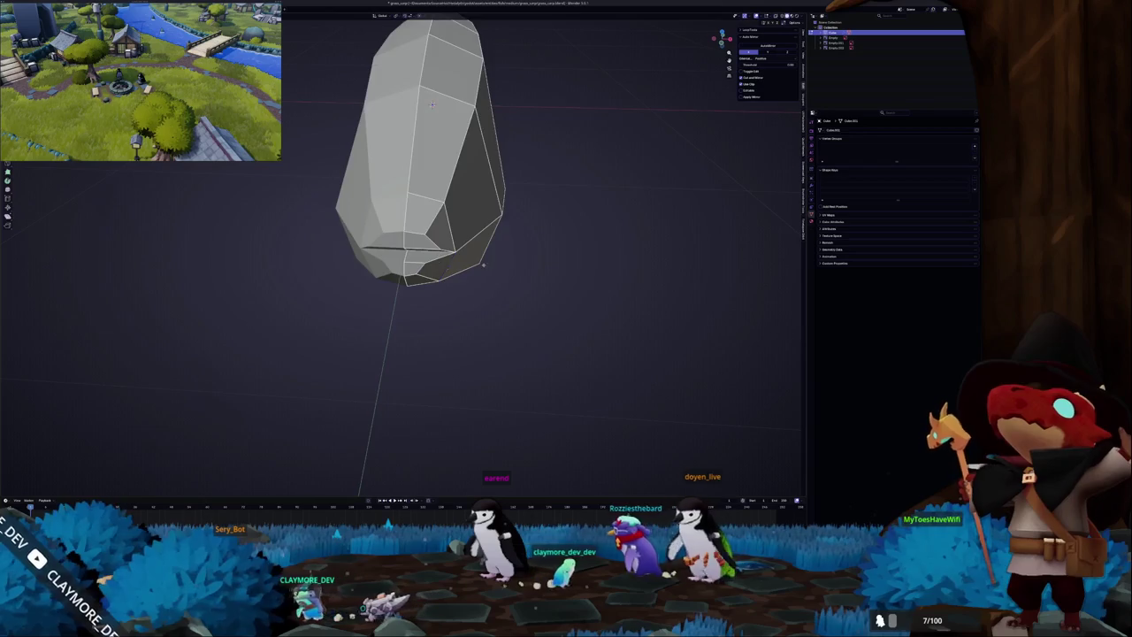
key(s)
right_click(498, 255)
middle_drag(498, 256, 579, 126)
key(g)
key(x)
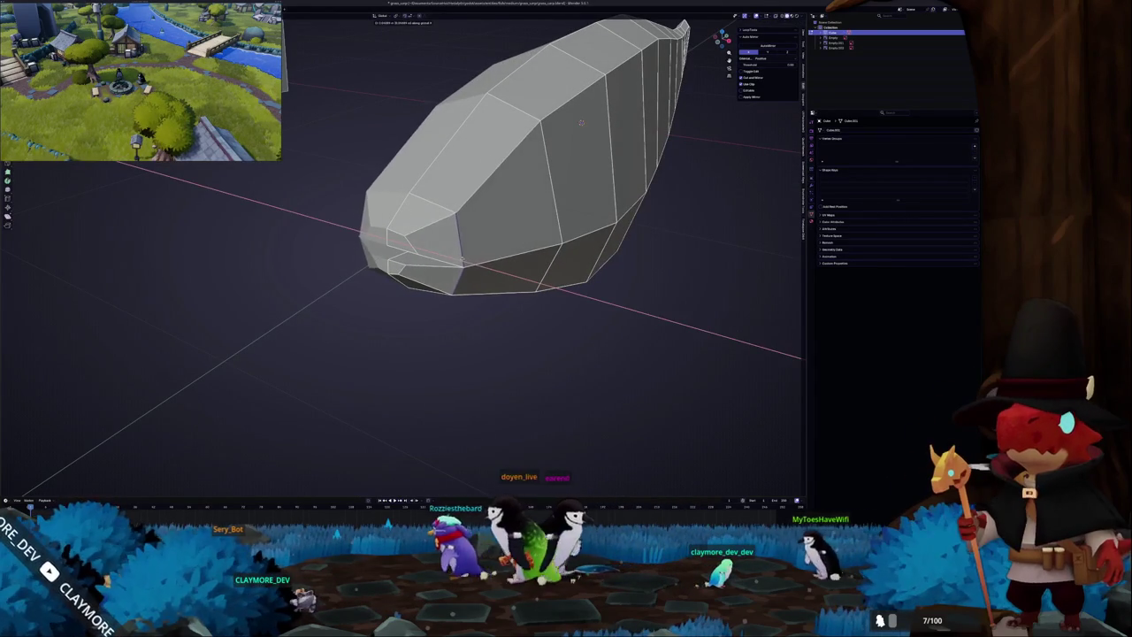
click(582, 122)
key(KP_1)
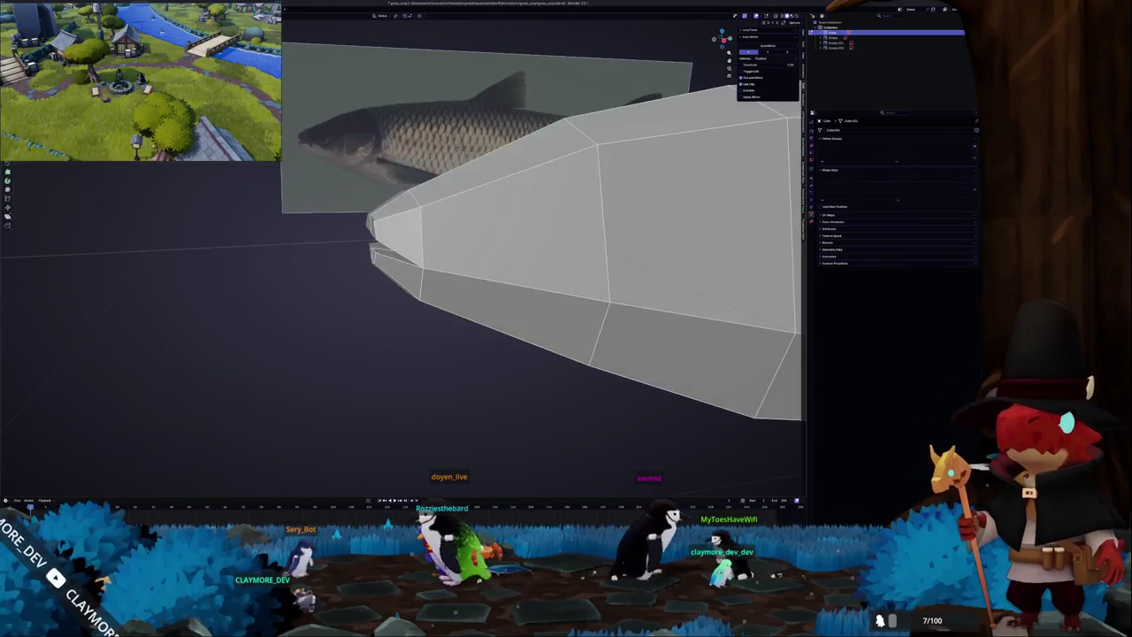
Inspect the mesh against the reference from several angles and return to Object Mode.
middle_drag(581, 122, 566, 150)
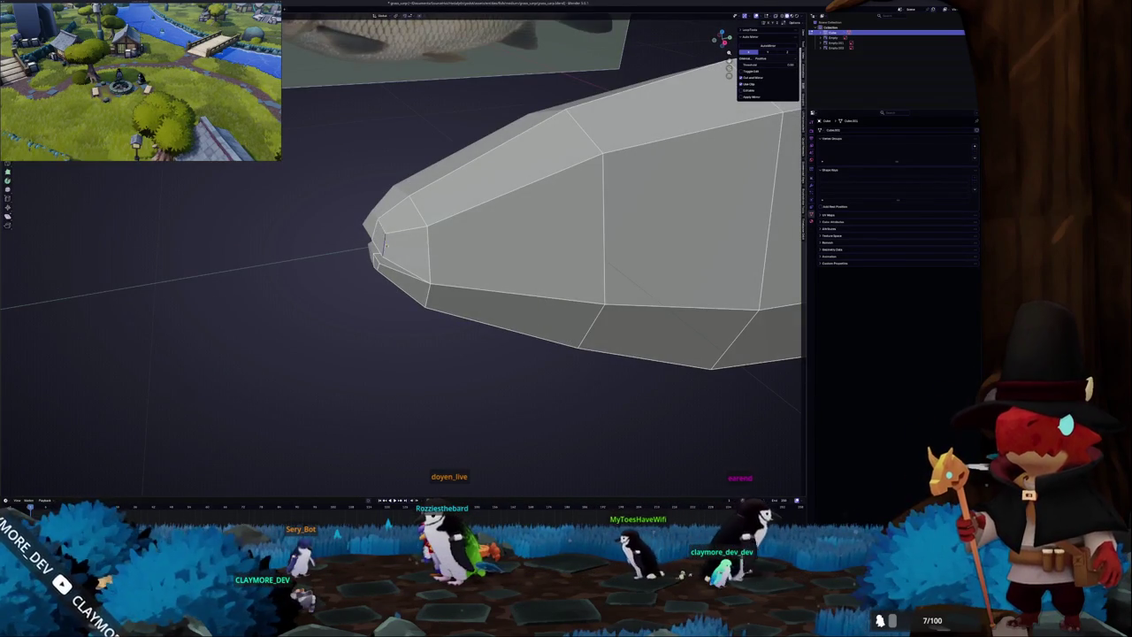
mouse_move(708, 205)
middle_down()
mouse_move(754, 211)
mouse_move(510, 223)
middle_up()
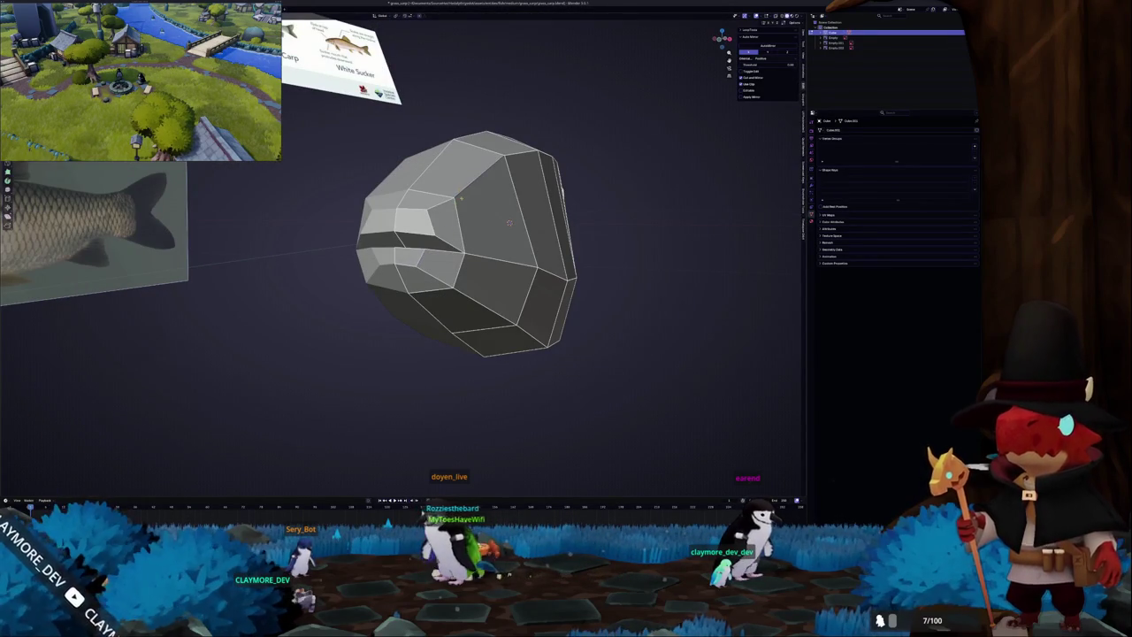
mouse_move(474, 214)
middle_down()
mouse_move(582, 224)
mouse_move(664, 210)
mouse_move(659, 115)
mouse_move(420, 216)
mouse_move(432, 207)
mouse_move(431, 231)
mouse_move(469, 265)
mouse_move(398, 287)
middle_up()
scroll(433, 208, down, 4)
scroll(469, 266, up, 2)
scroll(442, 266, down, 2)
key(Tab)
key(Tab)
scroll(442, 256, up, 1)
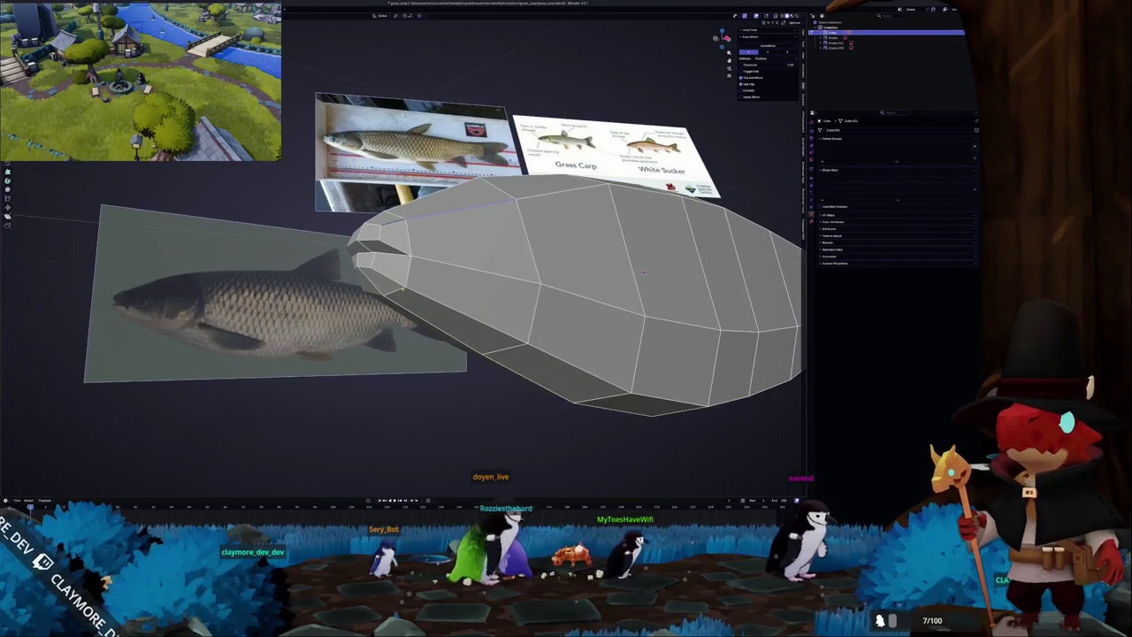
From top view, knife-cut a short new edge near the mouth.
key(KP_7)
scroll(361, 261, down, 1)
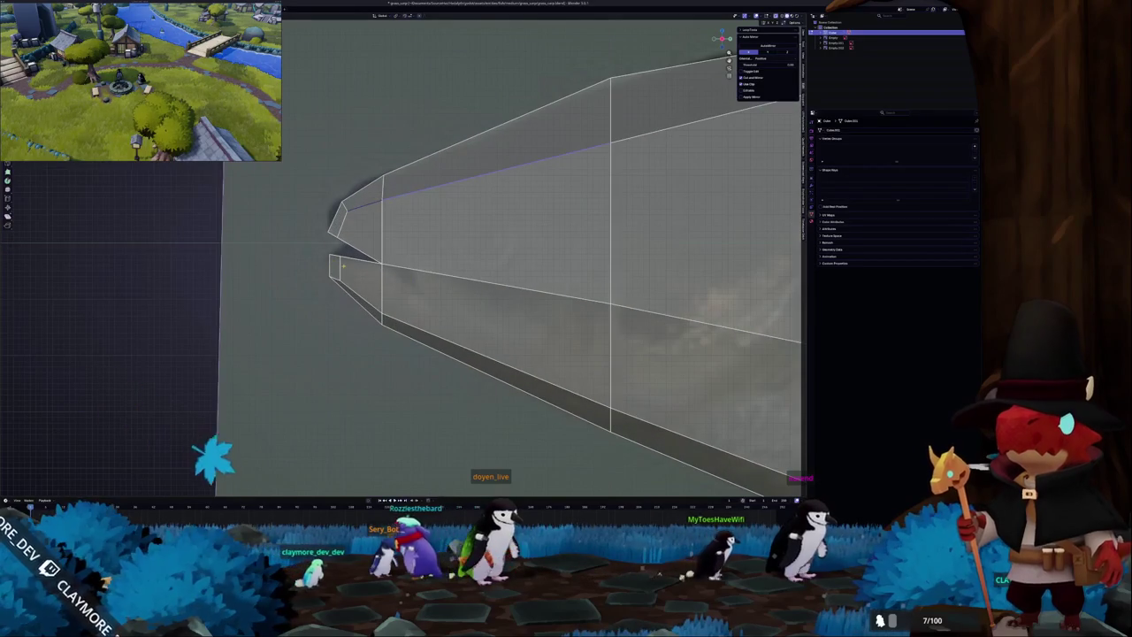
key(k)
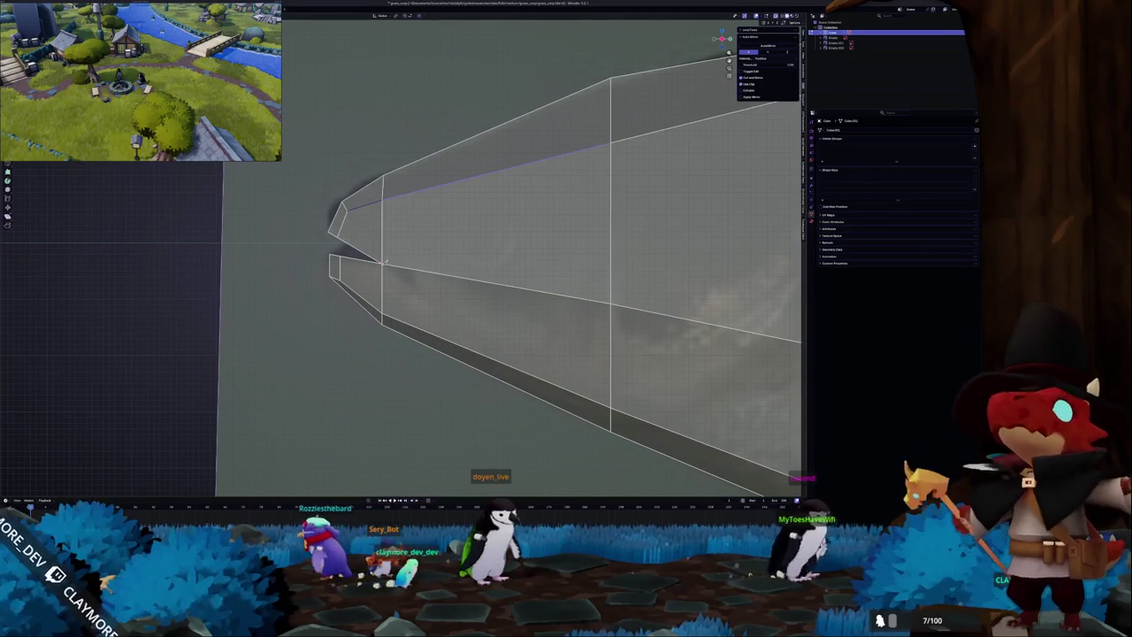
click(382, 263)
click(411, 268)
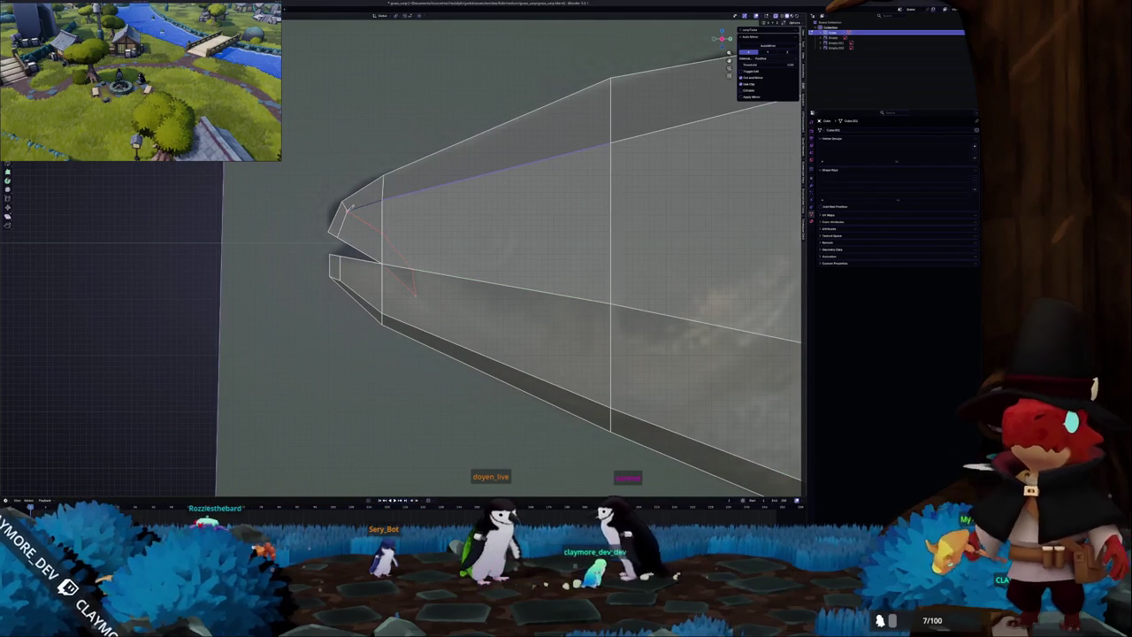
scroll(347, 210, down, 2)
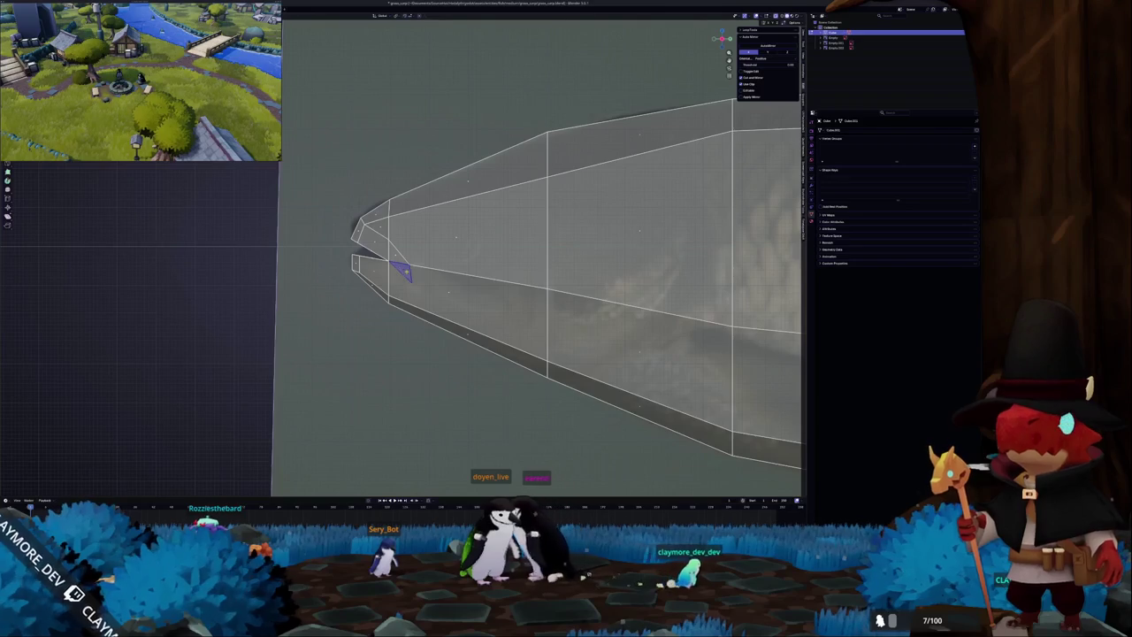
key(Return)
scroll(409, 276, up, 1)
With X-ray on, knife-cut an edge from behind the mouth down to the head's bottom edge.
middle_drag(412, 293, 421, 210)
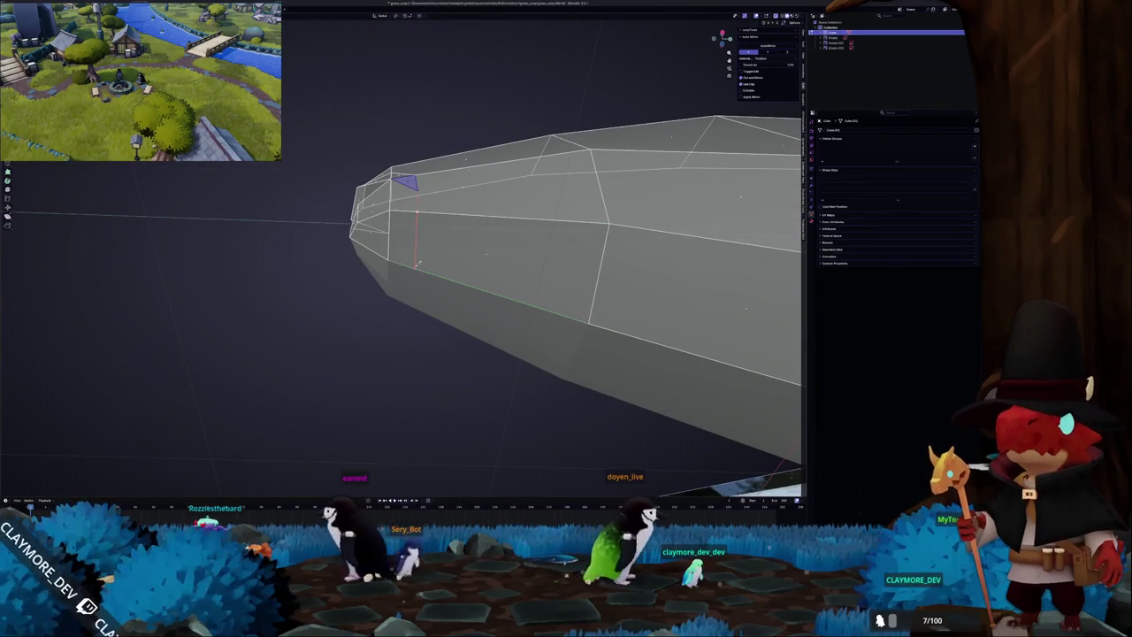
mouse_move(418, 263)
middle_down()
mouse_move(477, 299)
mouse_move(433, 265)
mouse_move(406, 264)
middle_up()
key(alt+z)
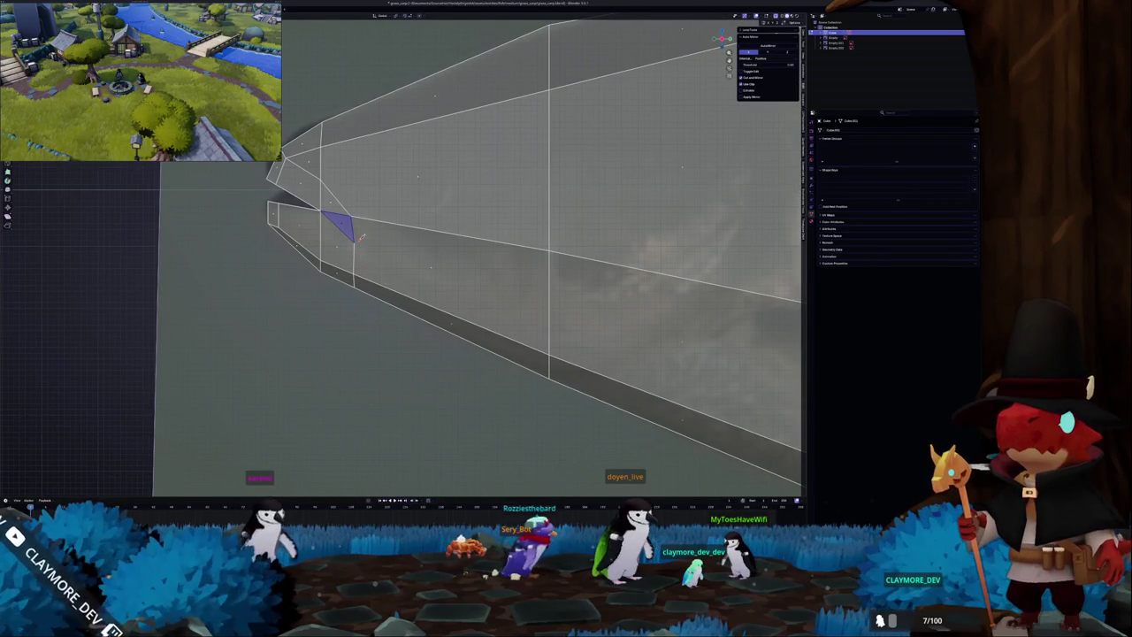
click(432, 267)
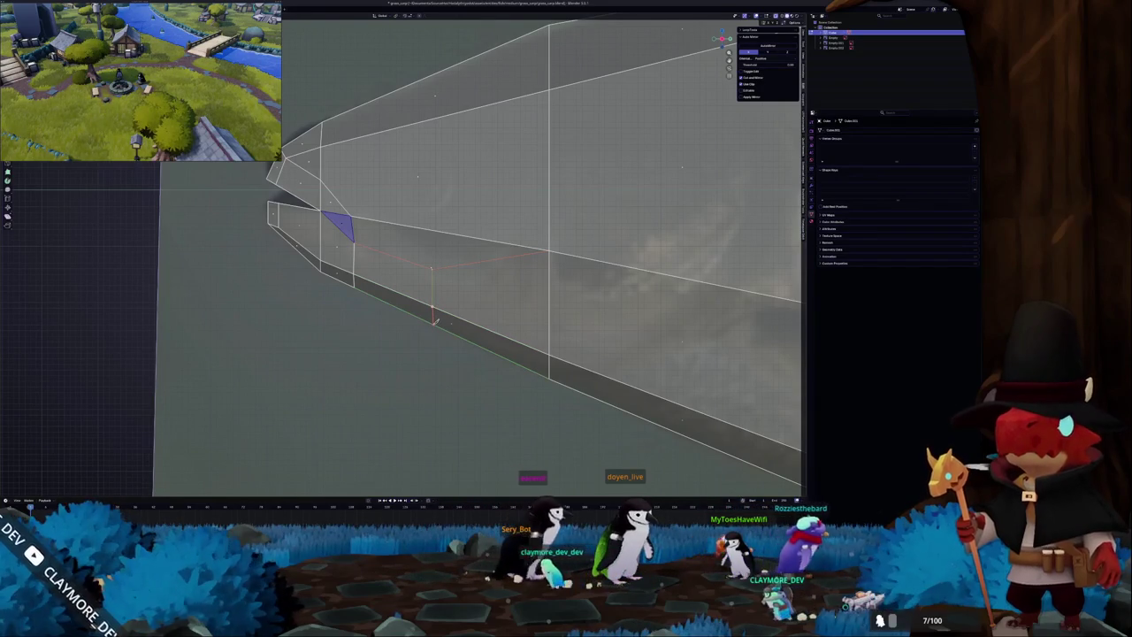
click(433, 322)
key(Return)
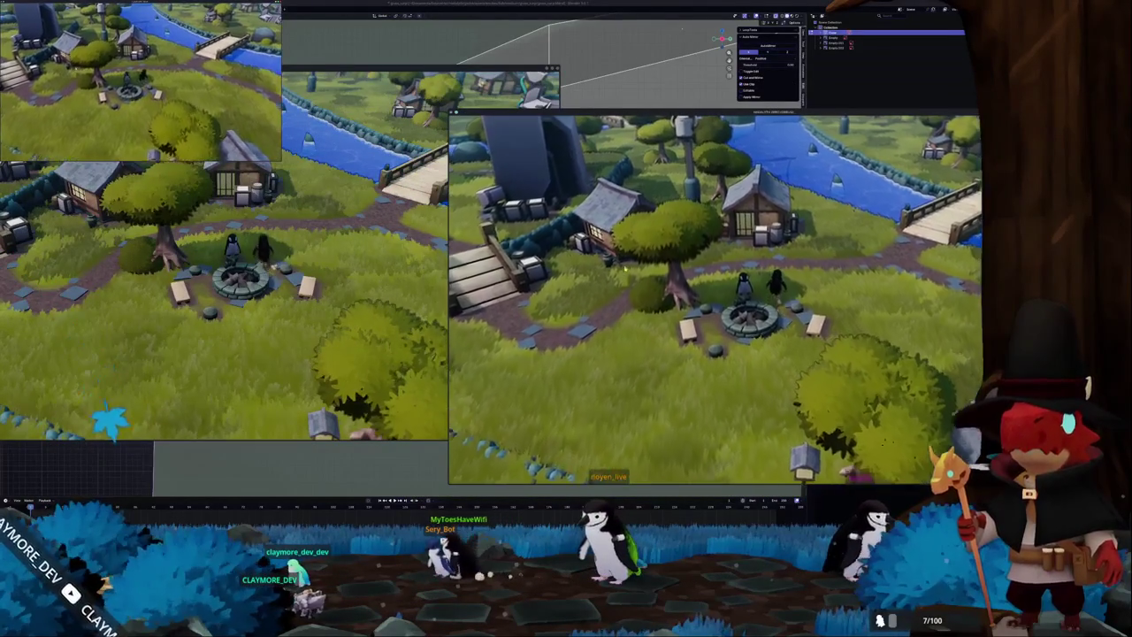
click(321, 317)
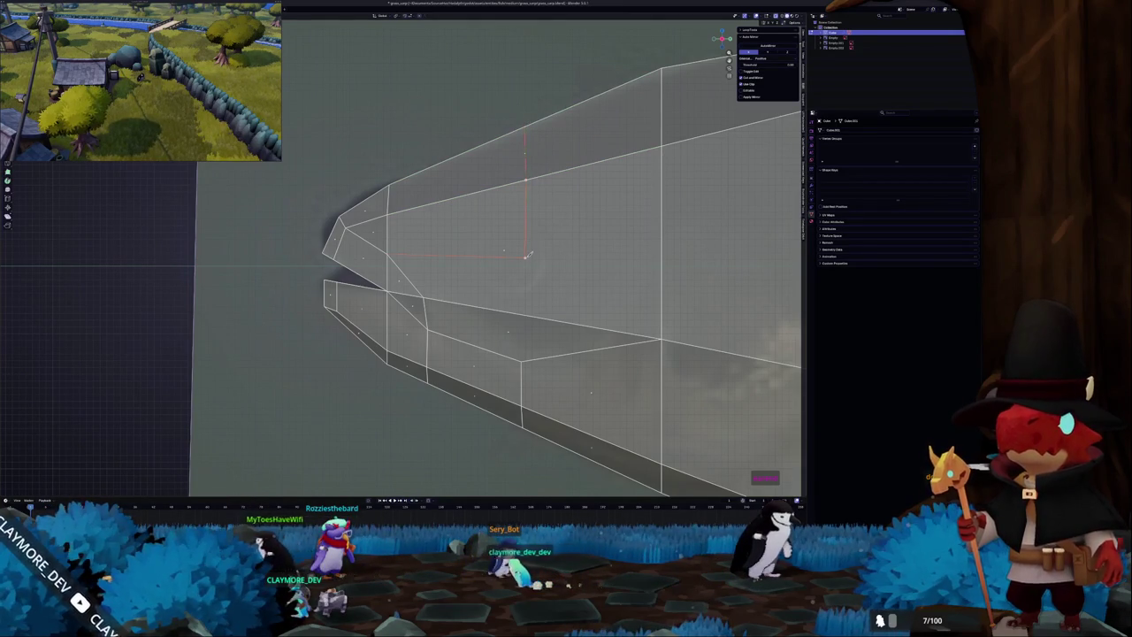
Confirm the pending knife cut and select the triangle faces at the mouth.
key(Return)
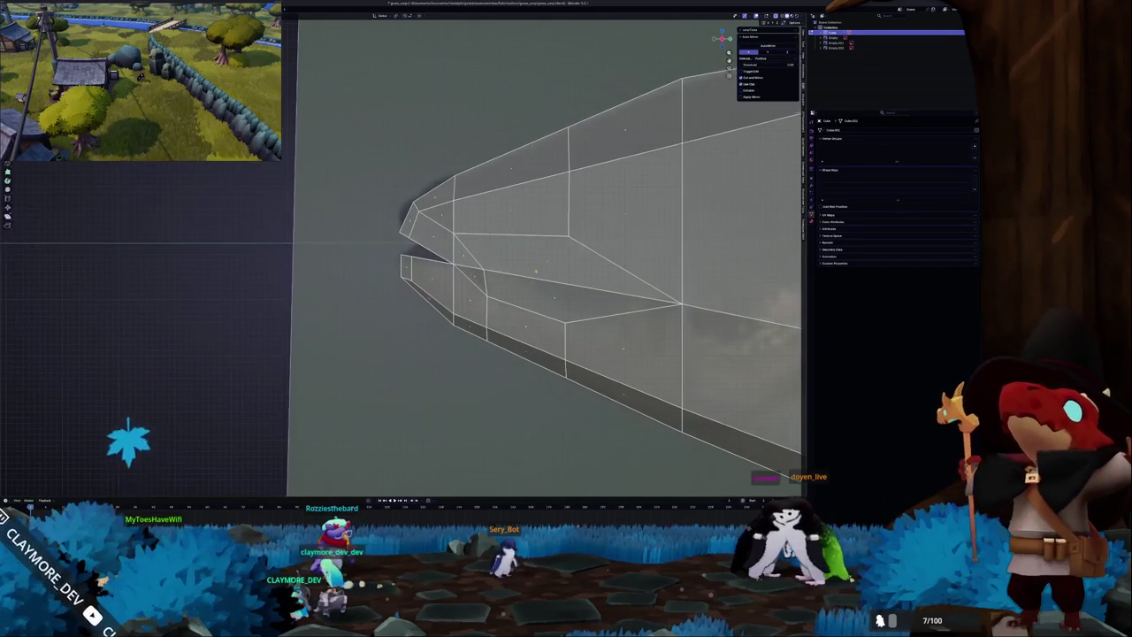
click(472, 277)
shift+click(425, 232)
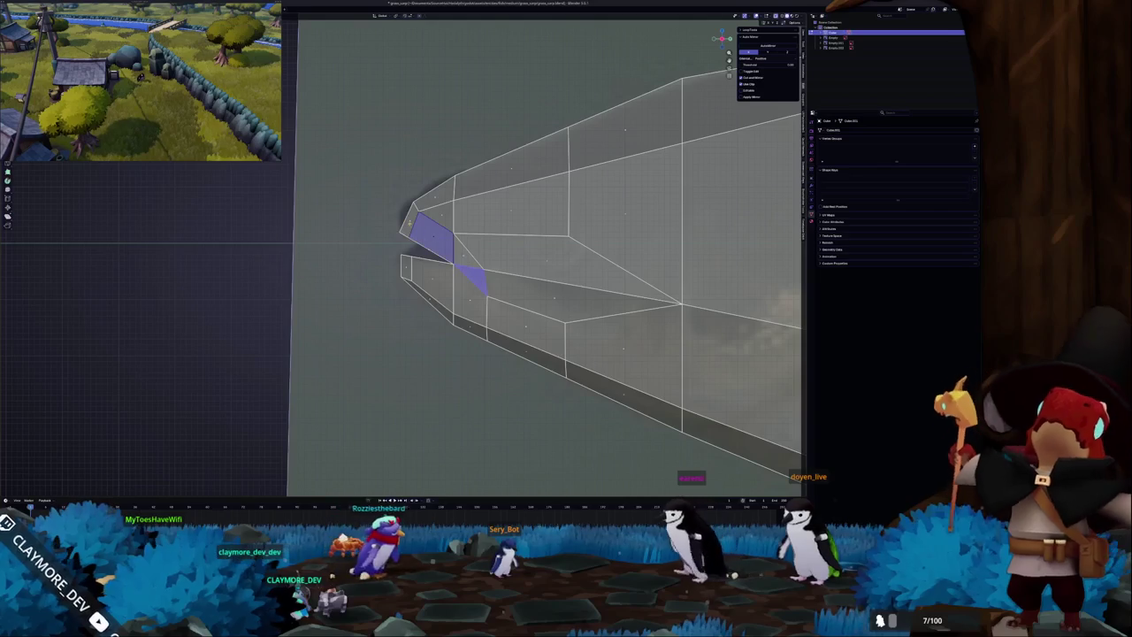
middle_drag(566, 265, 531, 247)
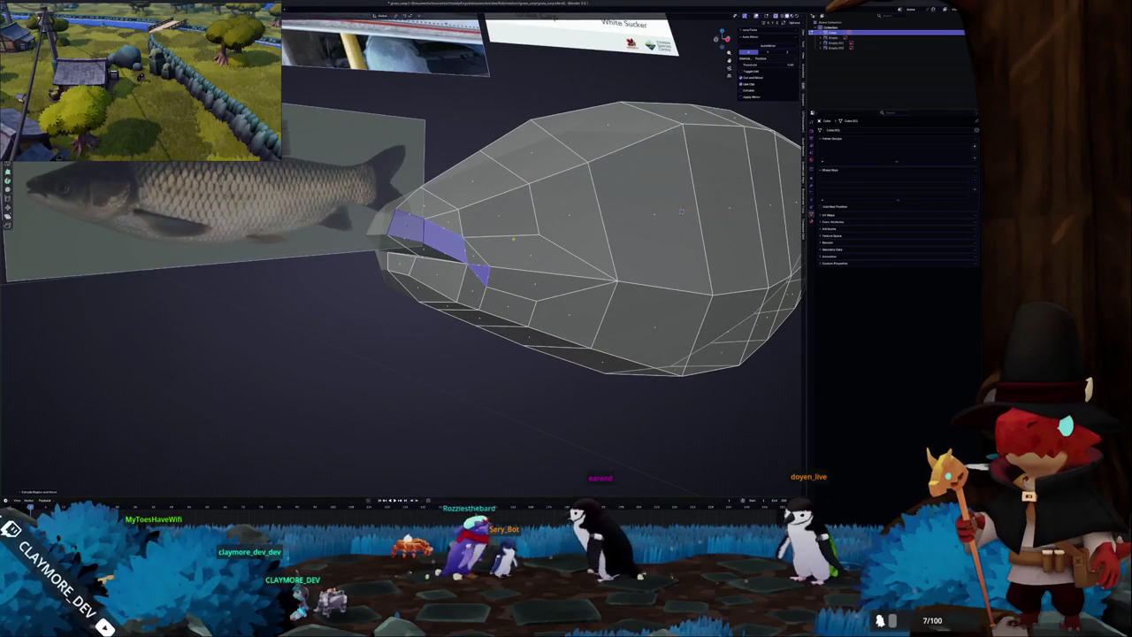
scroll(531, 248, up, 3)
Extrude the selected mouth faces outward into a lip and clear the selection.
key(e)
click(549, 254)
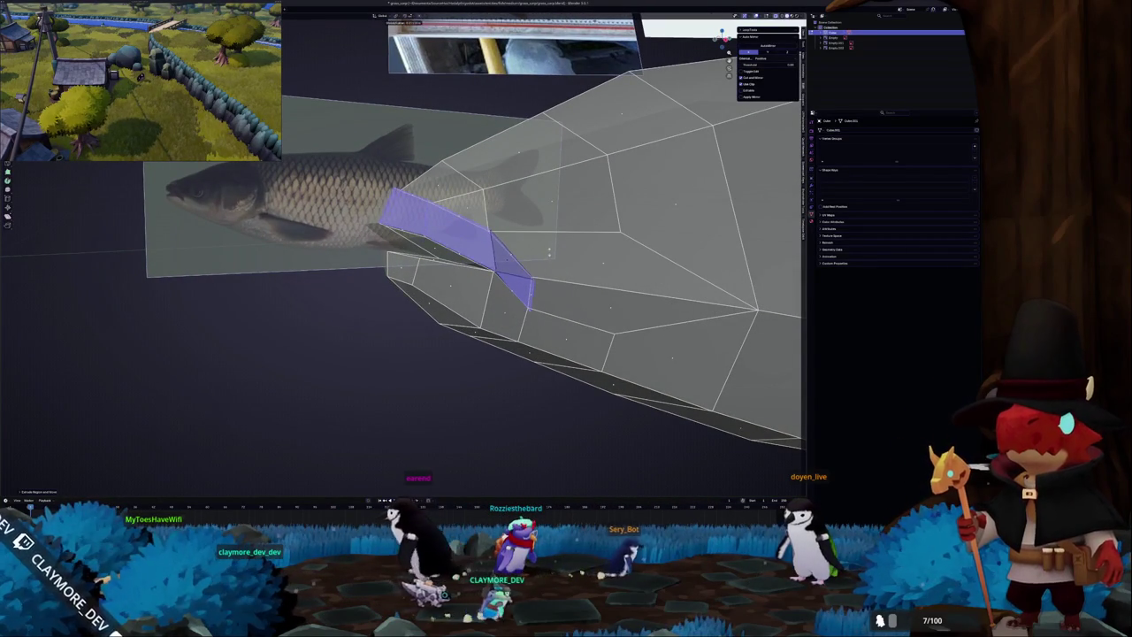
mouse_move(549, 254)
middle_down()
mouse_move(502, 268)
mouse_move(680, 350)
middle_up()
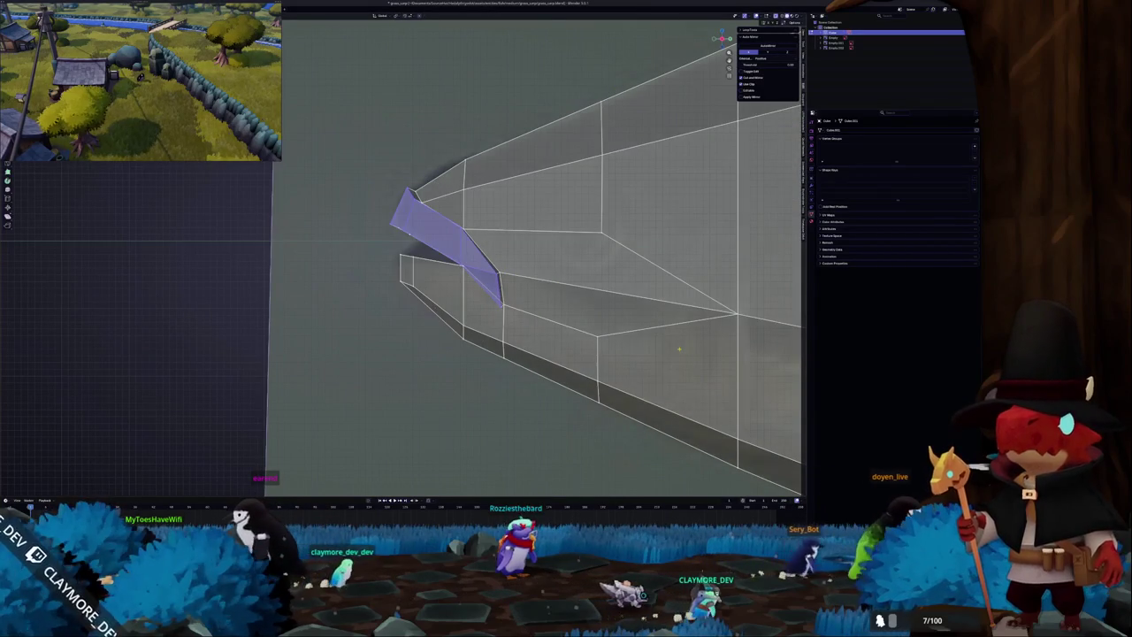
key(alt+a)
Inspect the open mouth gap against the reference photo from several angles in solid shading.
mouse_move(499, 308)
middle_down()
mouse_move(490, 327)
mouse_move(495, 265)
mouse_move(436, 293)
mouse_move(492, 276)
mouse_move(451, 300)
middle_up()
key(alt+z)
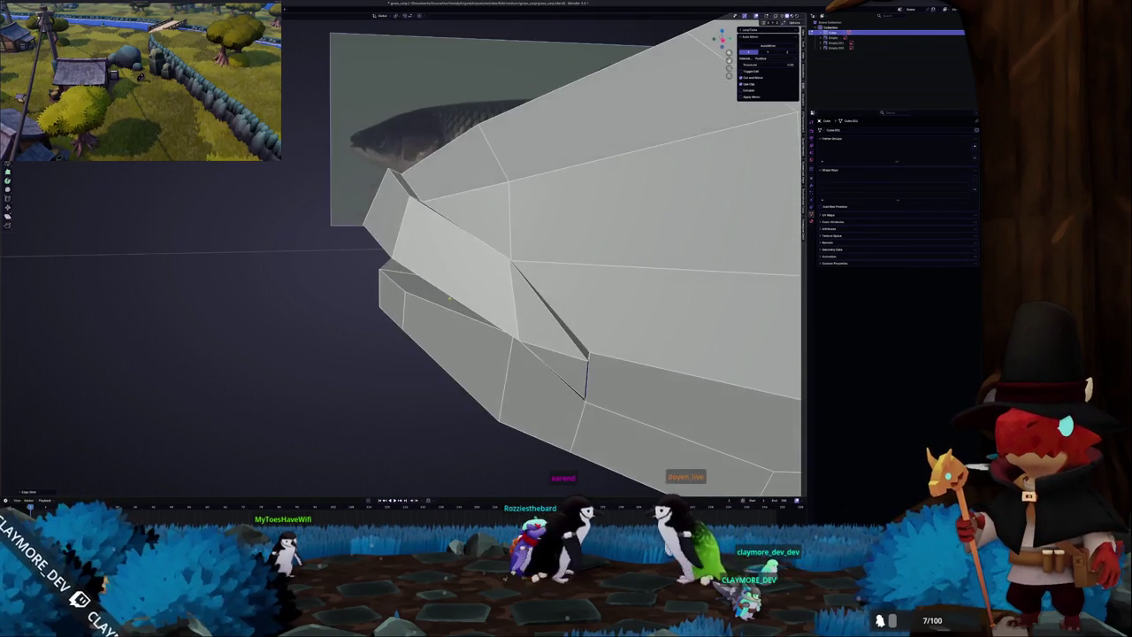
mouse_move(442, 215)
middle_down()
mouse_move(416, 217)
mouse_move(503, 309)
middle_up()
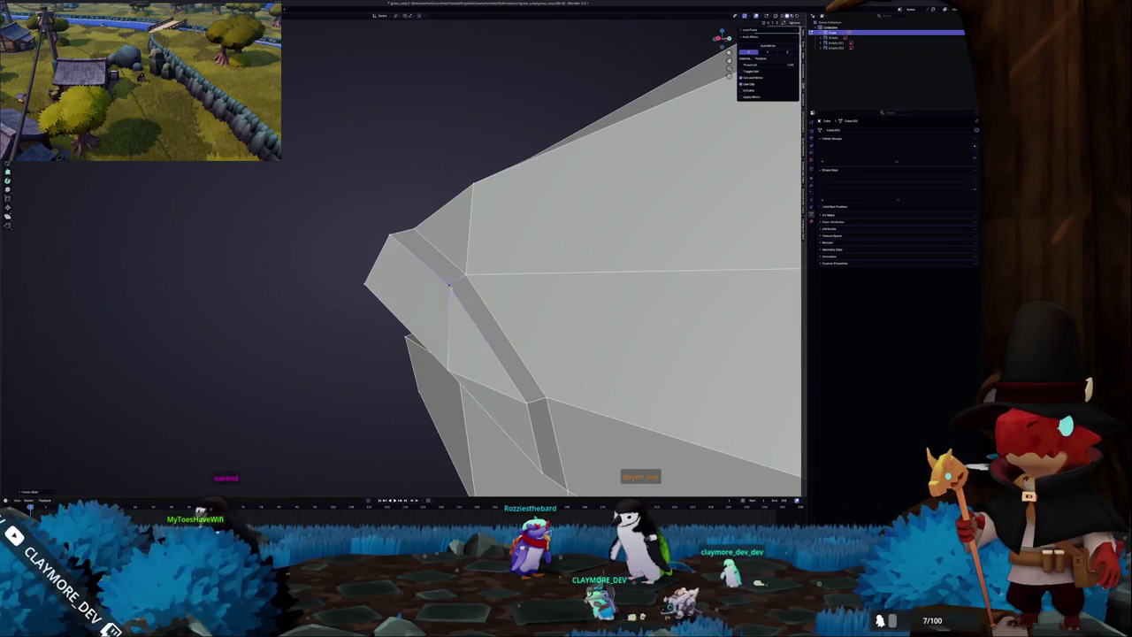
mouse_move(447, 288)
middle_down()
mouse_move(489, 300)
mouse_move(678, 119)
mouse_move(447, 232)
middle_up()
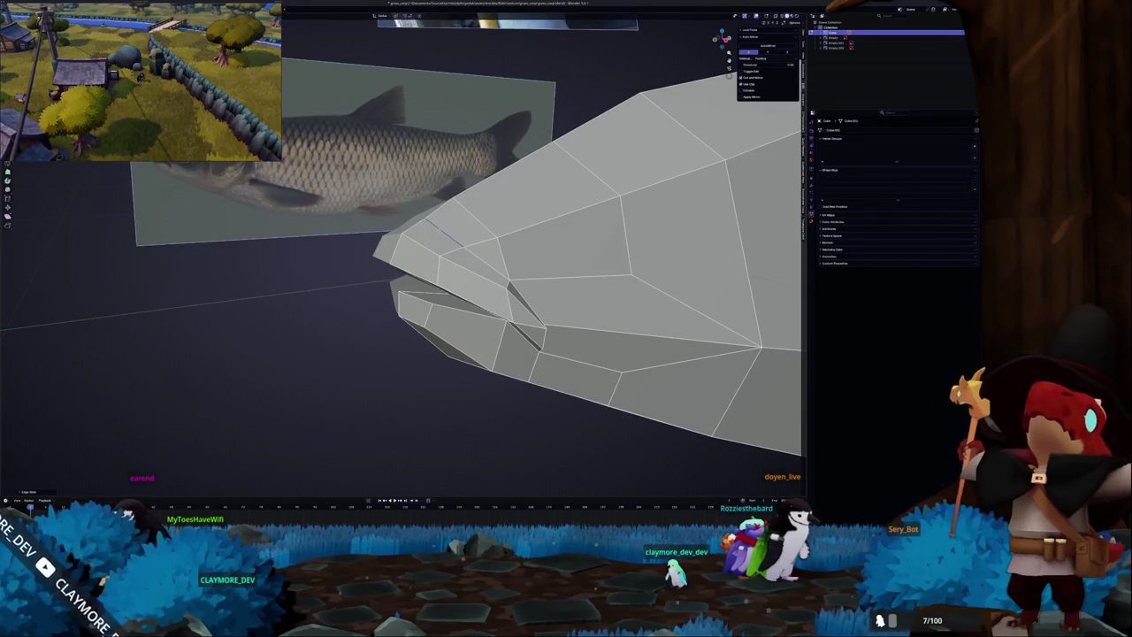
mouse_move(446, 231)
middle_down()
mouse_move(487, 234)
mouse_move(488, 278)
middle_up()
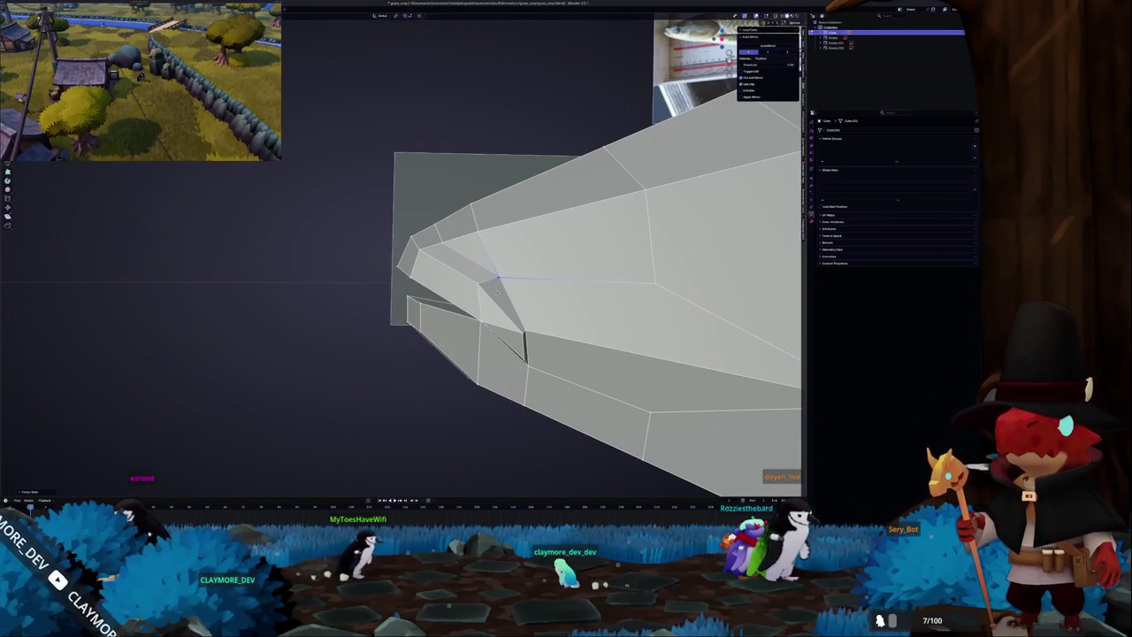
middle_drag(489, 275, 501, 274)
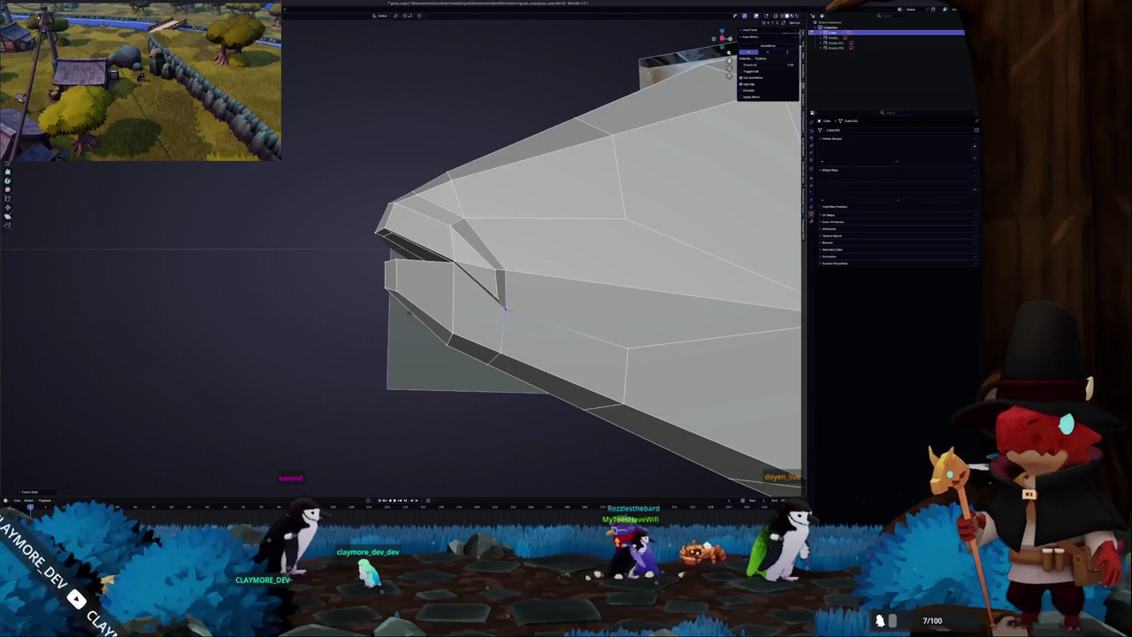
mouse_move(496, 294)
middle_down()
mouse_move(559, 270)
mouse_move(442, 275)
mouse_move(398, 241)
mouse_move(445, 256)
mouse_move(536, 213)
mouse_move(517, 220)
mouse_move(754, 232)
middle_up()
key(Tab)
key(Tab)
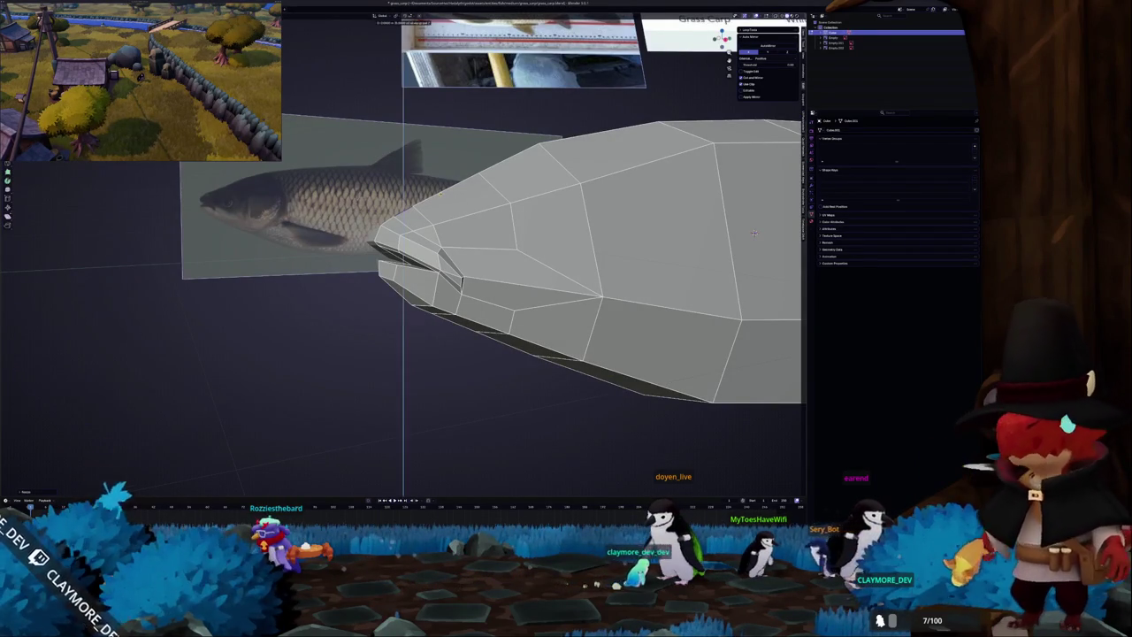
middle_drag(754, 233, 488, 188)
key(z)
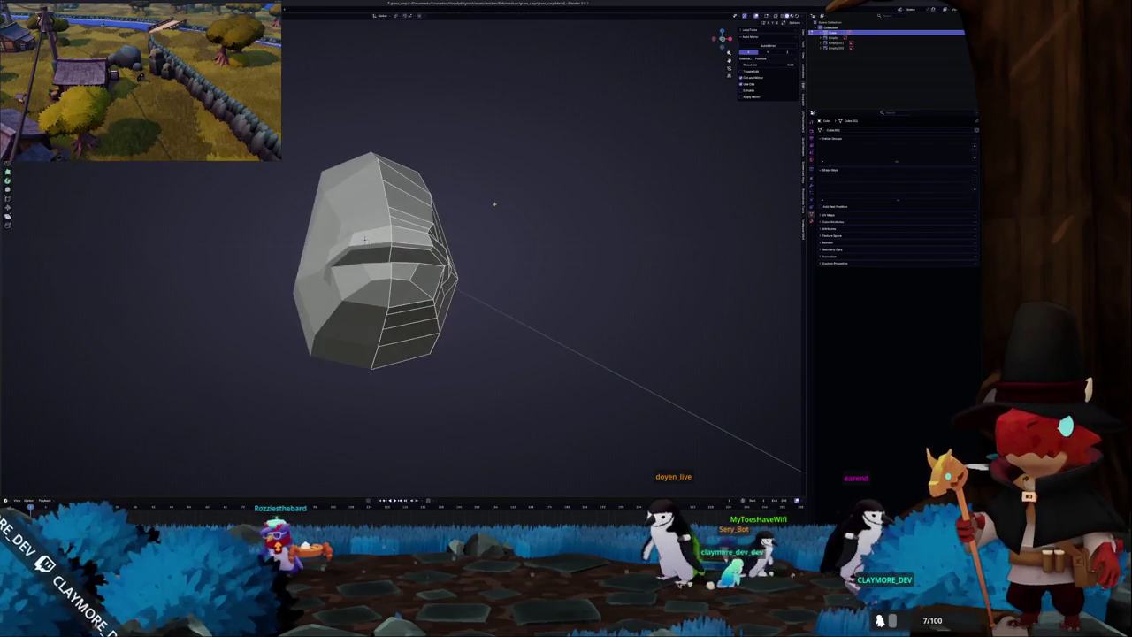
mouse_move(364, 239)
middle_down()
mouse_move(619, 226)
mouse_move(522, 213)
middle_up()
key(ctrl+Tab)
click(475, 237)
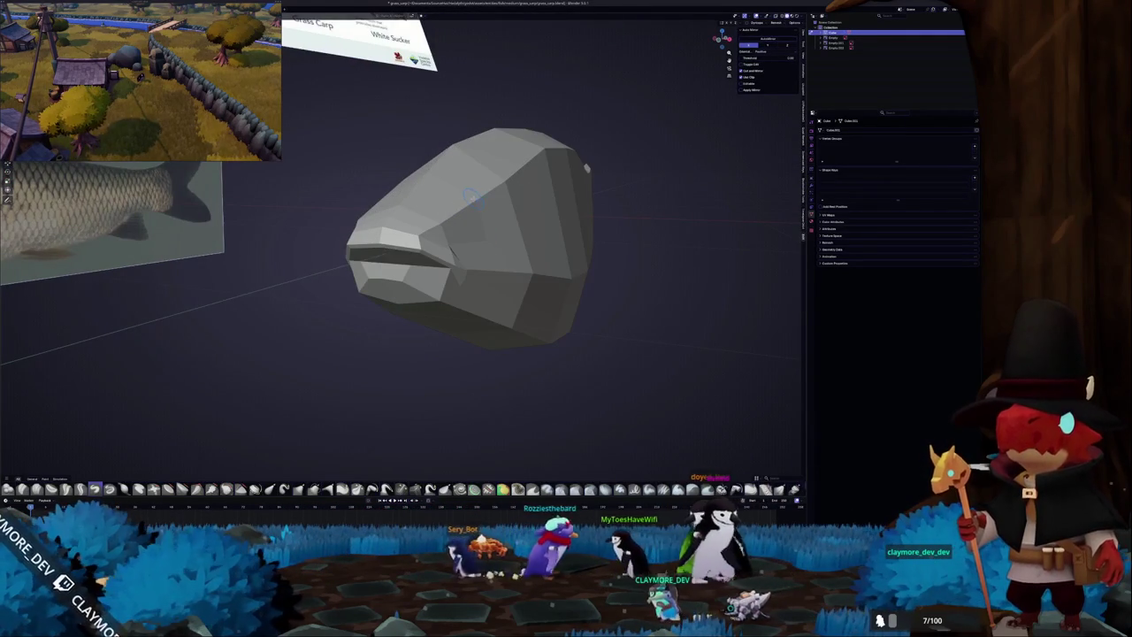
mouse_move(536, 190)
middle_down()
mouse_move(501, 203)
mouse_move(481, 238)
middle_up()
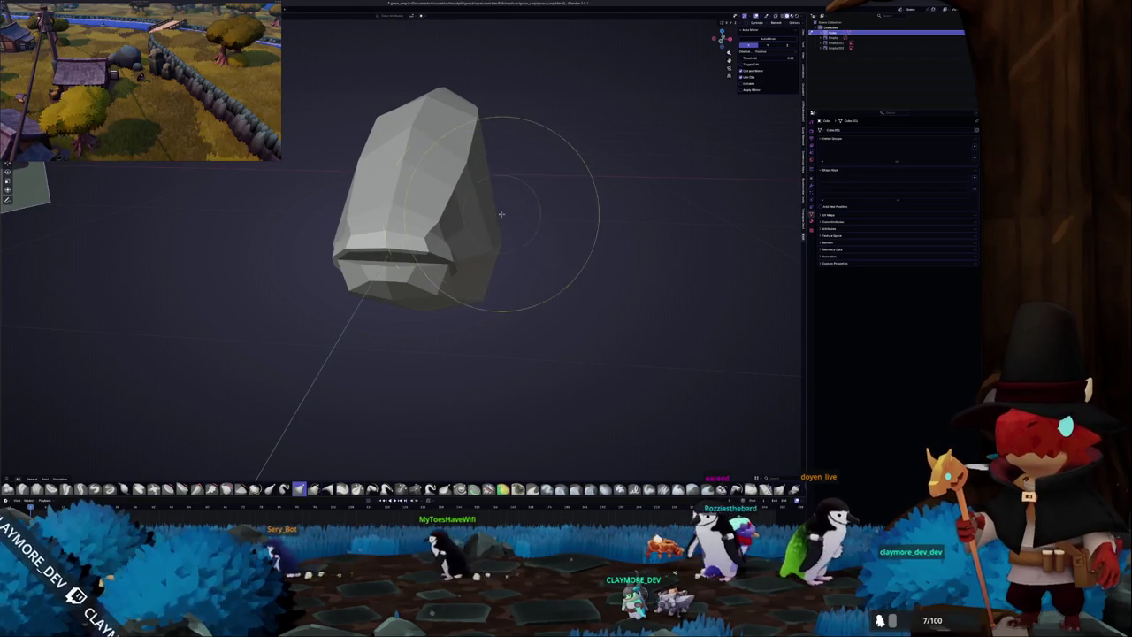
mouse_move(495, 237)
middle_down()
mouse_move(488, 207)
mouse_move(493, 352)
mouse_move(446, 258)
middle_up()
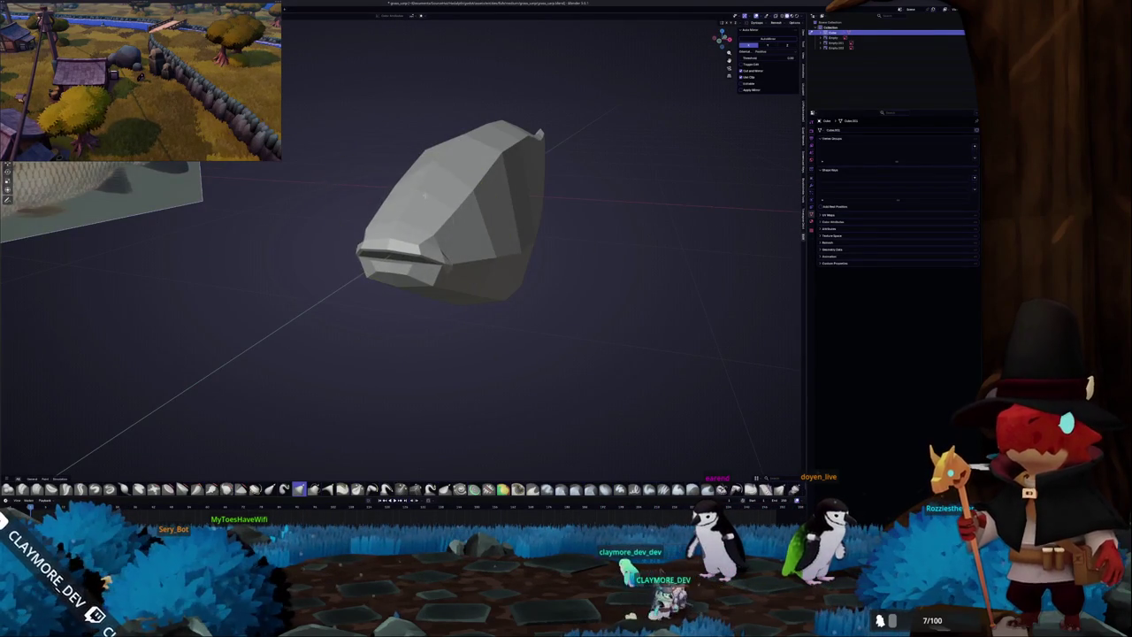
mouse_move(421, 201)
middle_down()
mouse_move(479, 184)
mouse_move(430, 189)
middle_up()
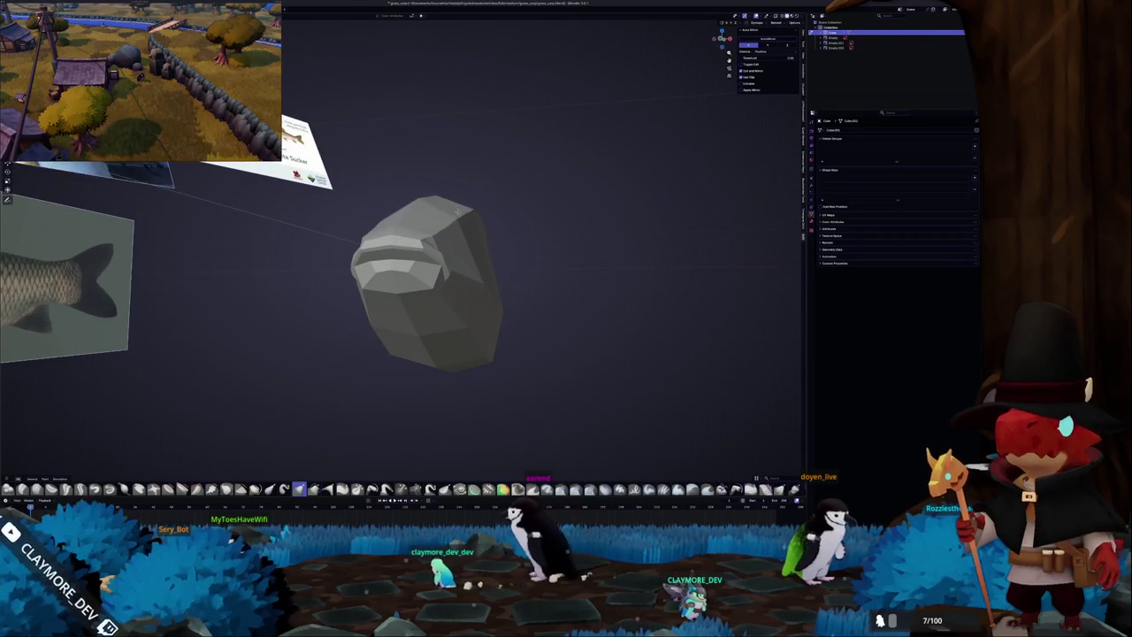
key(f)
click(451, 217)
key(KP_1)
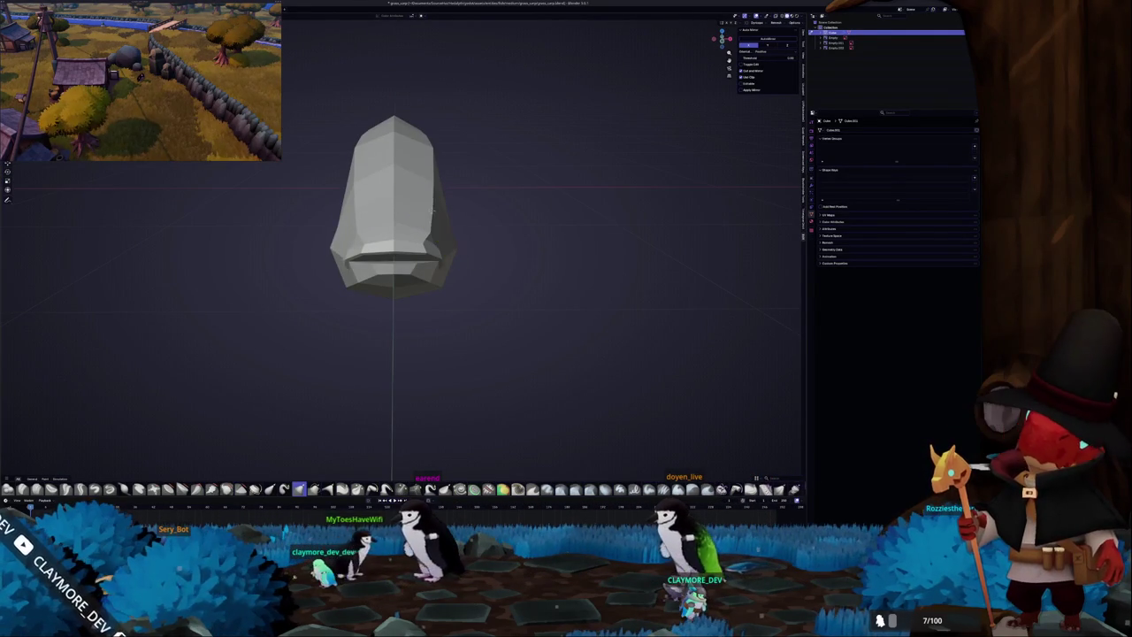
middle_drag(436, 209, 442, 221)
scroll(452, 221, up, 3)
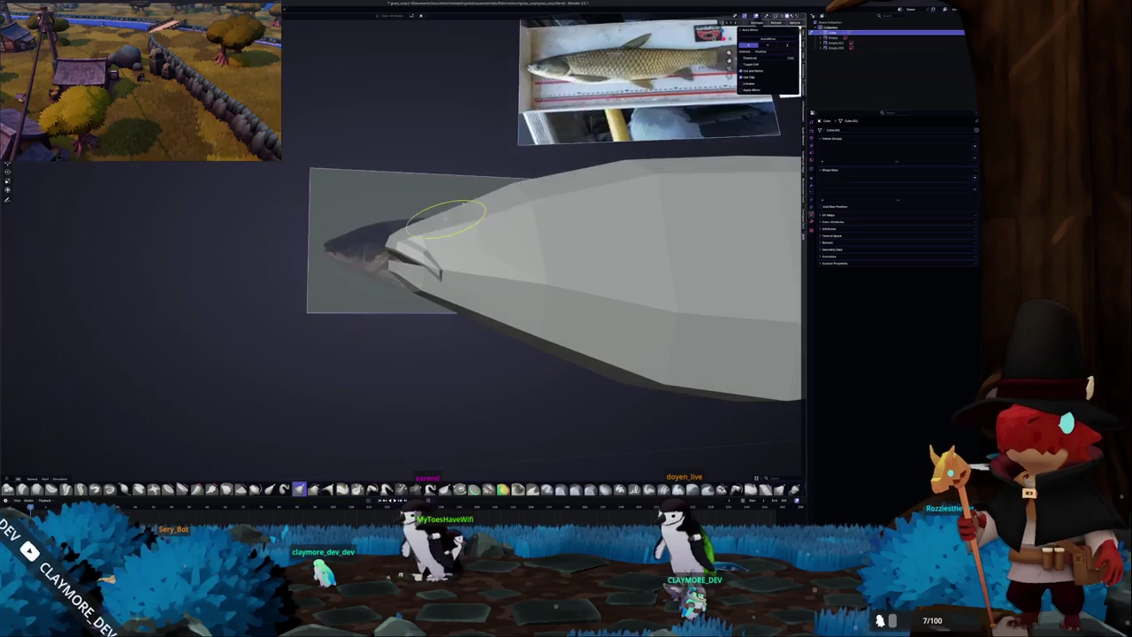
scroll(460, 205, down, 5)
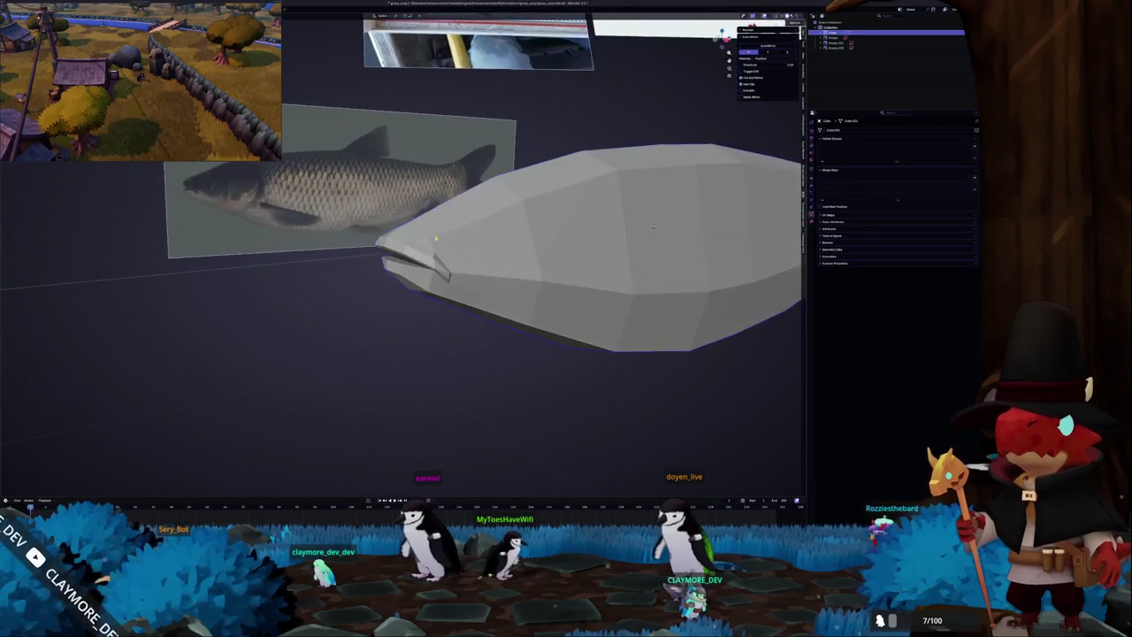
mouse_move(460, 205)
middle_down()
mouse_move(533, 289)
mouse_move(486, 313)
mouse_move(413, 310)
mouse_move(422, 313)
mouse_move(425, 266)
middle_up()
scroll(522, 291, up, 2)
scroll(413, 310, up, 4)
mouse_move(501, 265)
middle_down()
mouse_move(558, 237)
mouse_move(593, 256)
middle_up()
In side X-ray view, place knife points along the gill-cover curve following the reference.
key(KP_3)
key(alt+z)
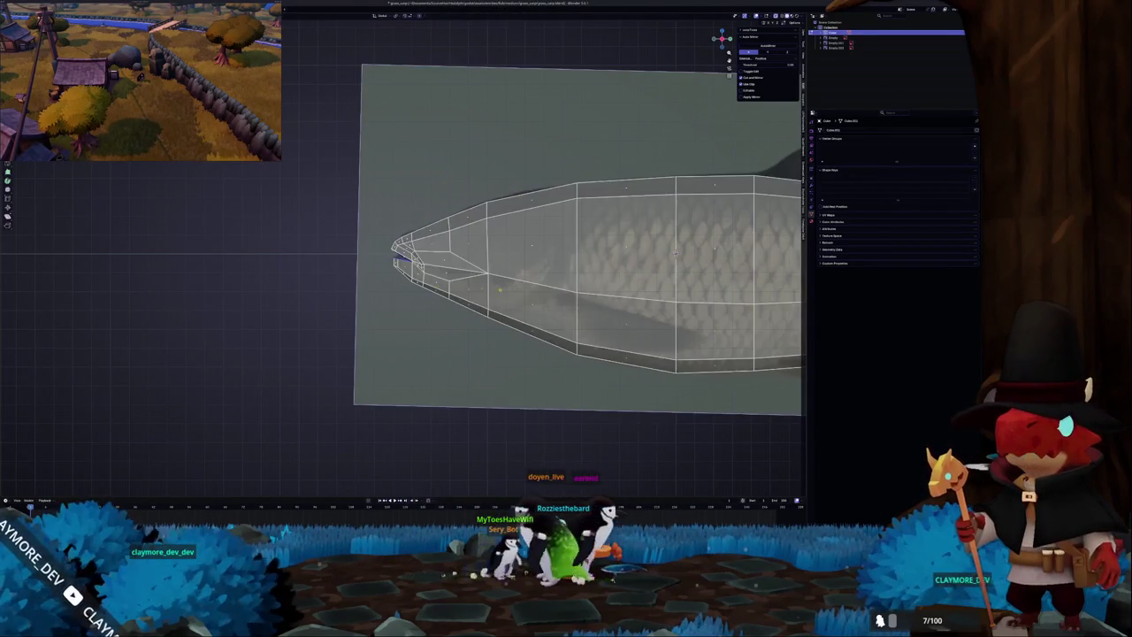
scroll(610, 248, up, 2)
scroll(434, 357, up, 2)
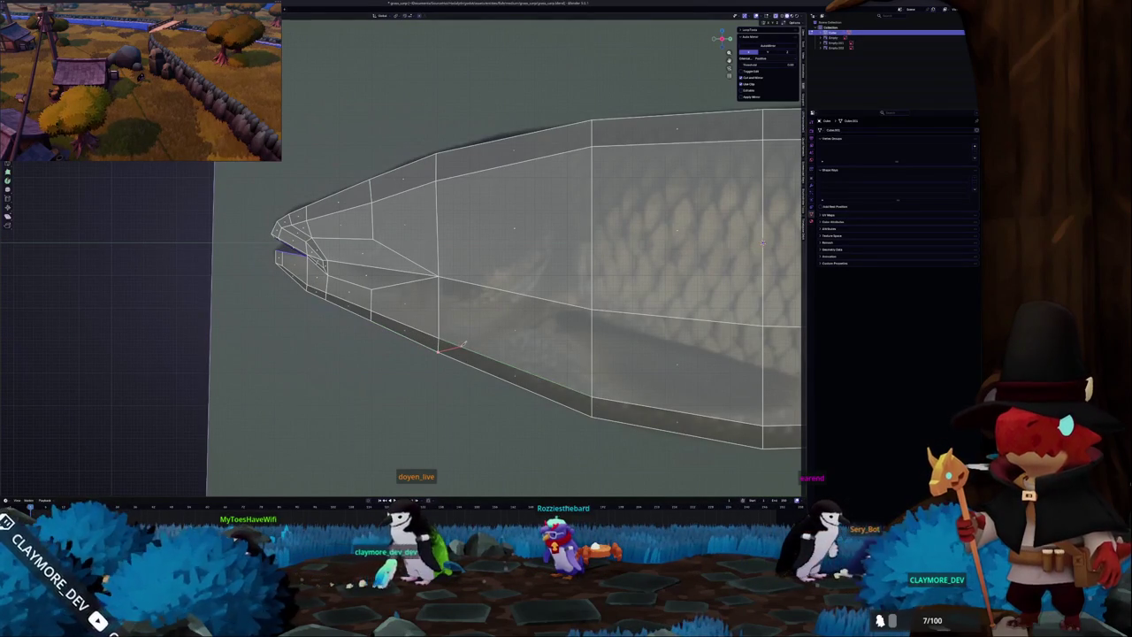
click(576, 228)
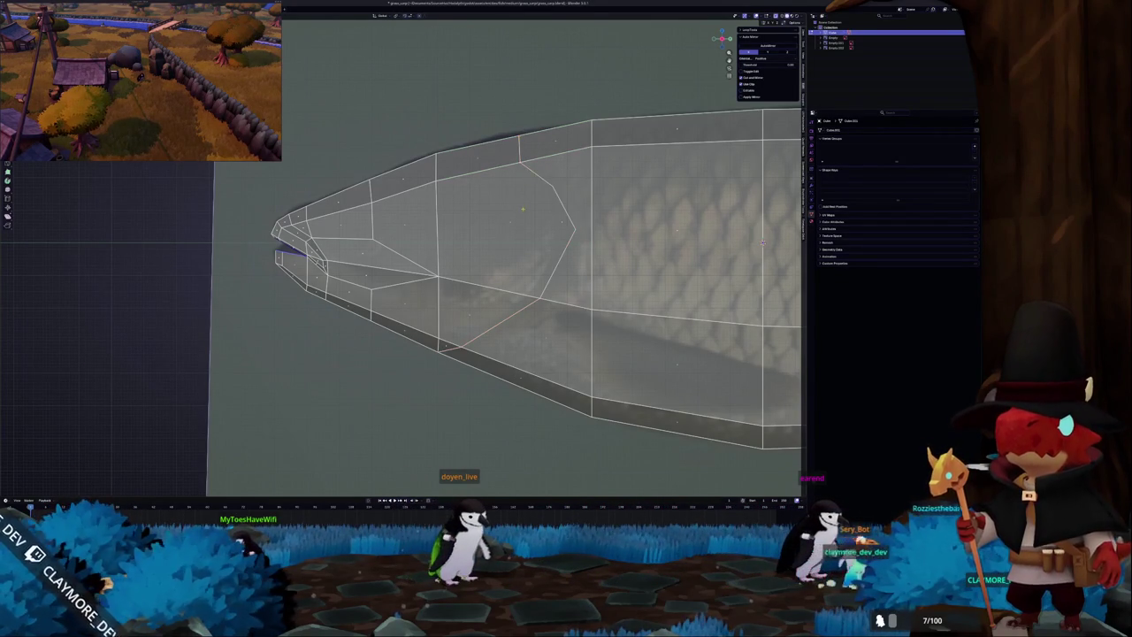
shift+middle_drag(763, 240, 708, 244)
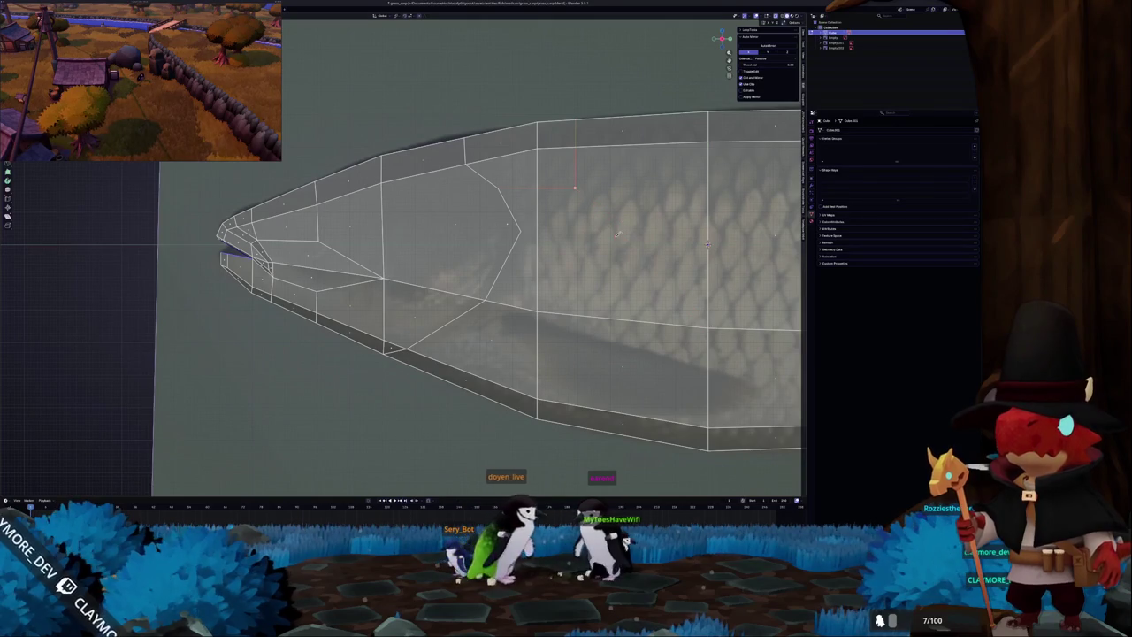
click(520, 230)
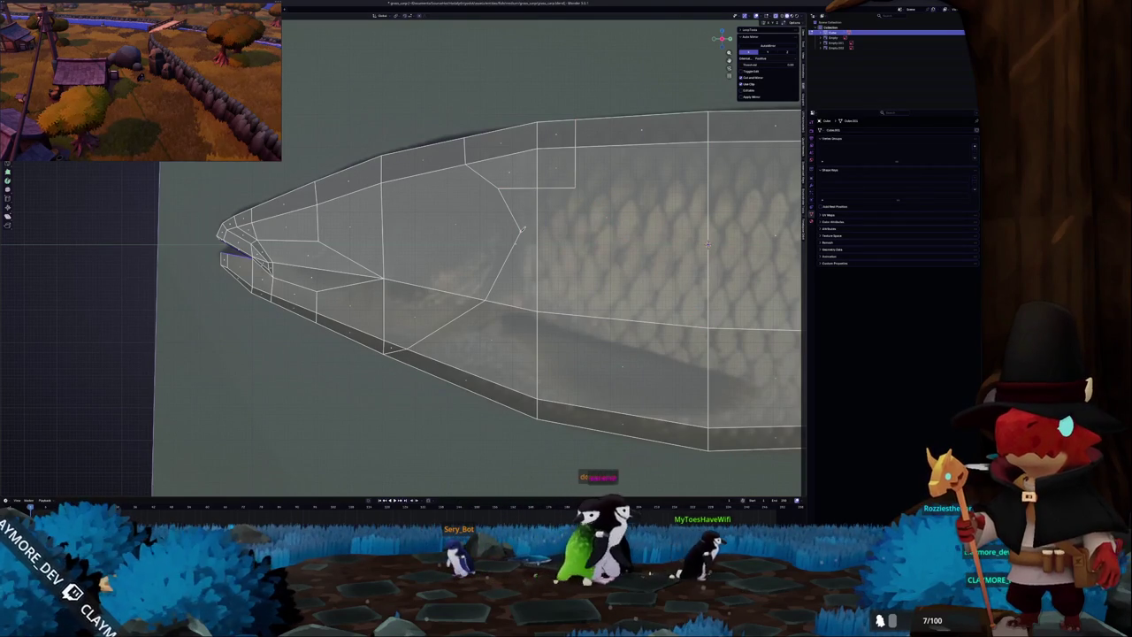
Finish the knife cut from the gill line straight back and up to the head's top edge.
click(645, 230)
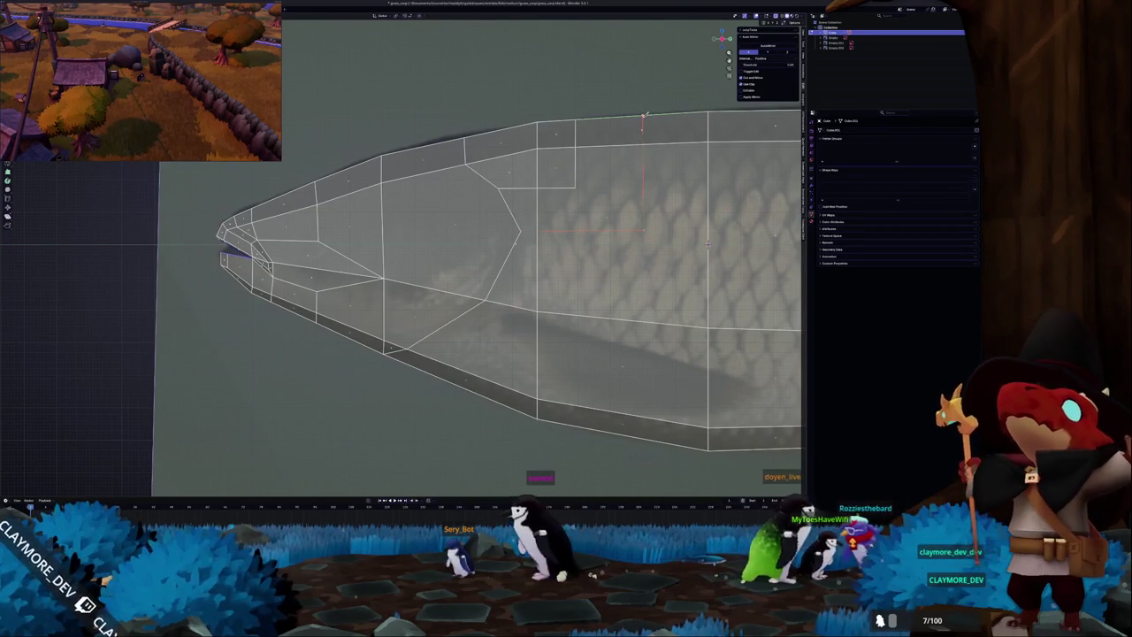
click(643, 116)
key(Return)
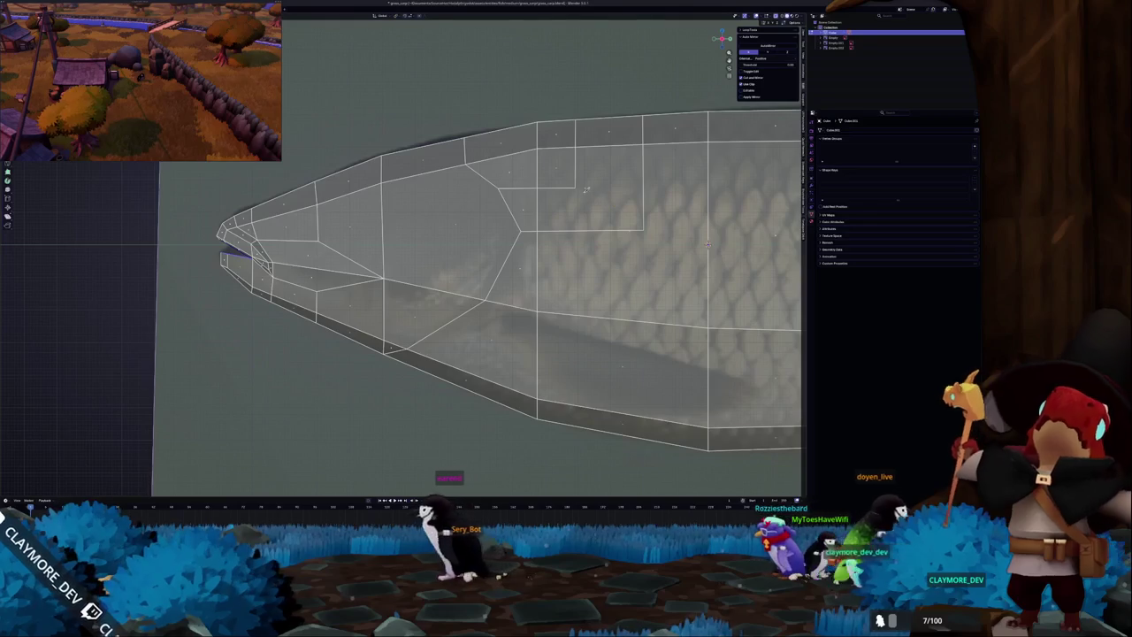
Knife a second cut from the upper vertex upward, above the gill line.
key(k)
click(575, 186)
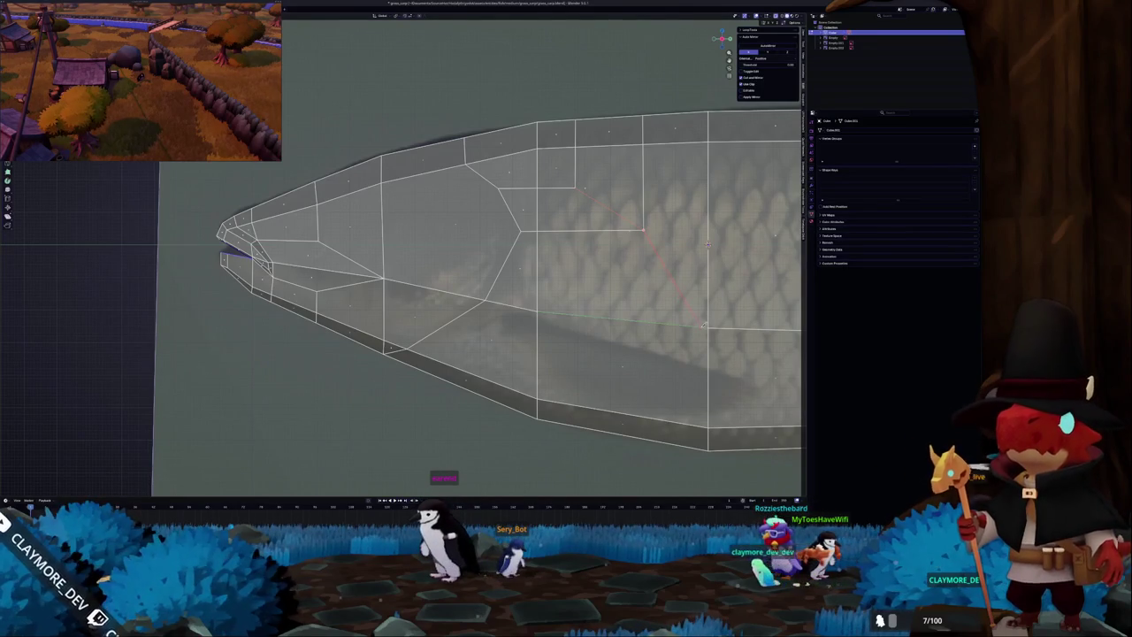
shift+middle_drag(707, 244, 661, 207)
click(405, 197)
shift+middle_drag(405, 196, 495, 228)
click(494, 90)
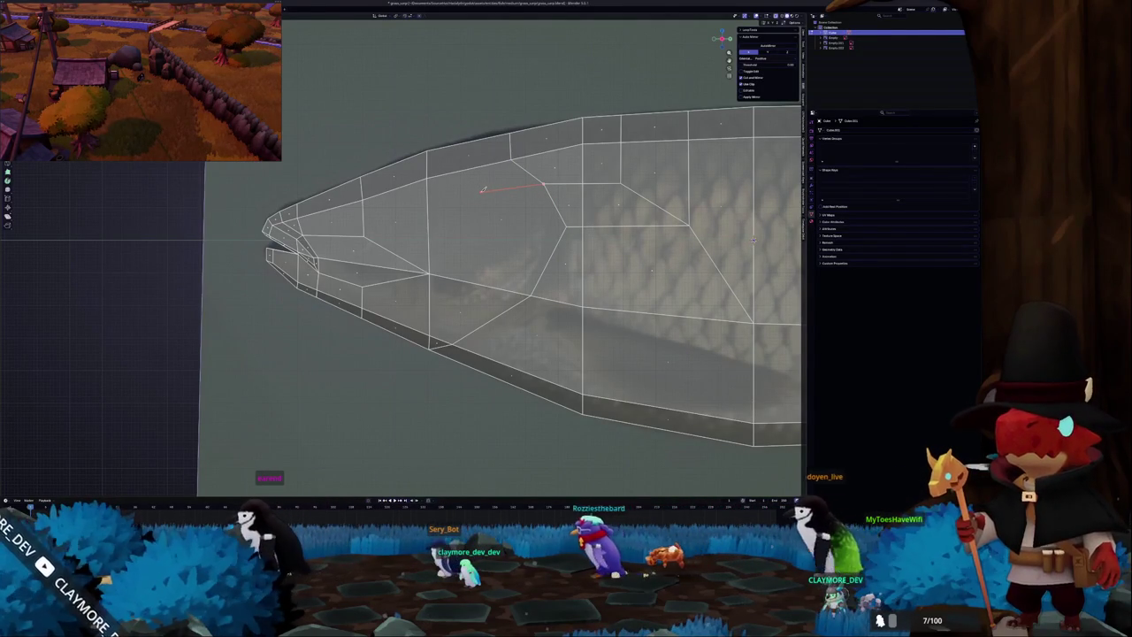
click(482, 188)
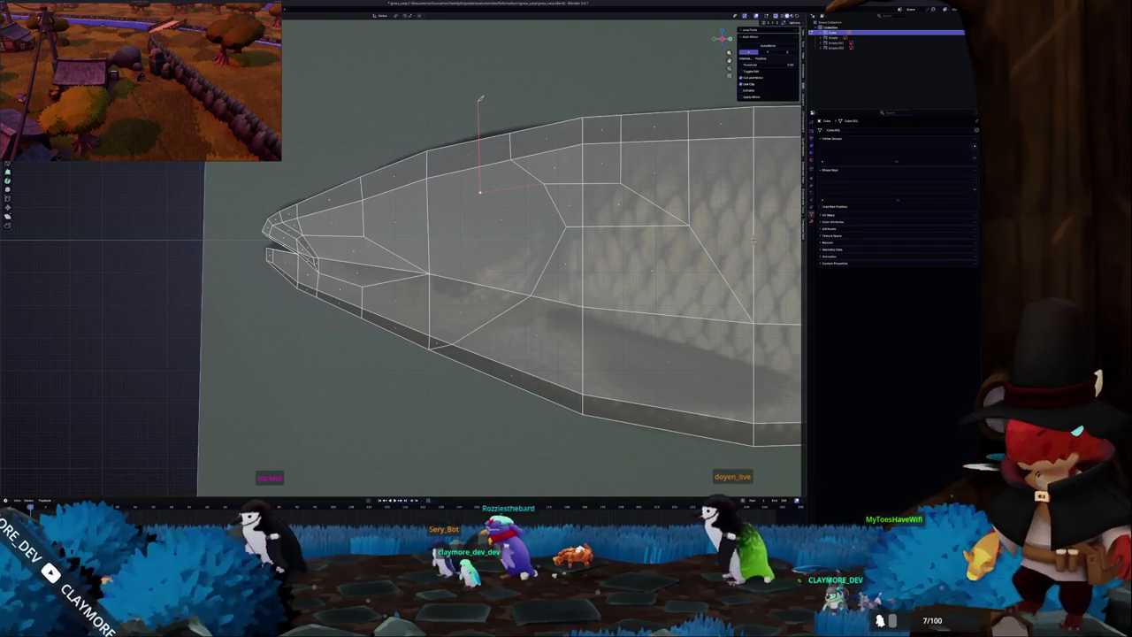
key(Return)
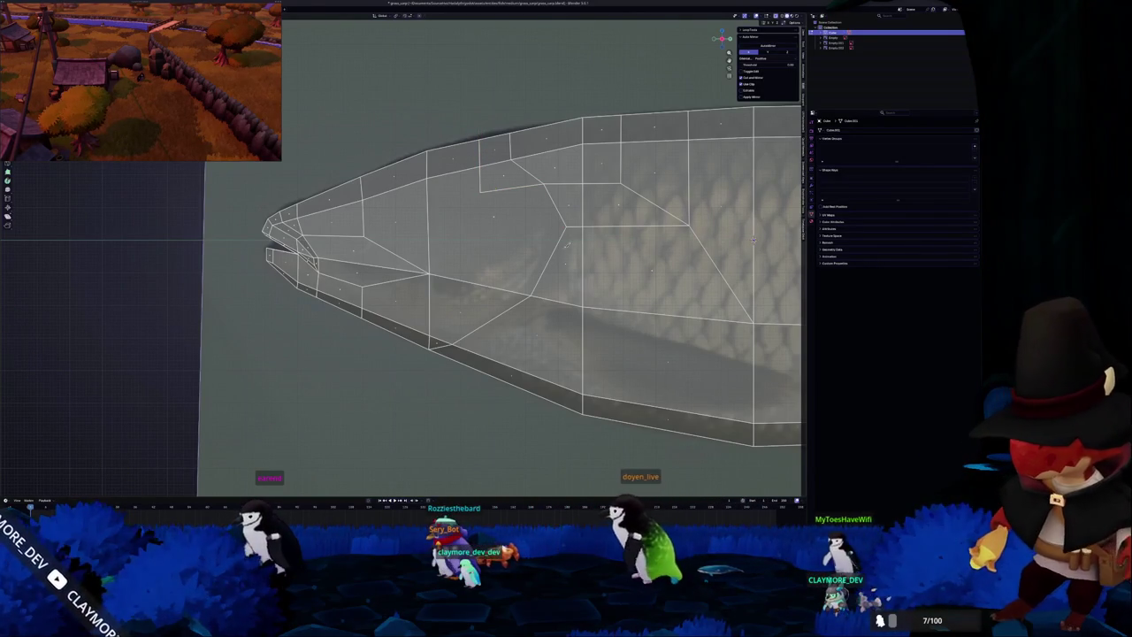
Cut a new edge from the gill-line vertex forward to the middle vertex.
click(567, 227)
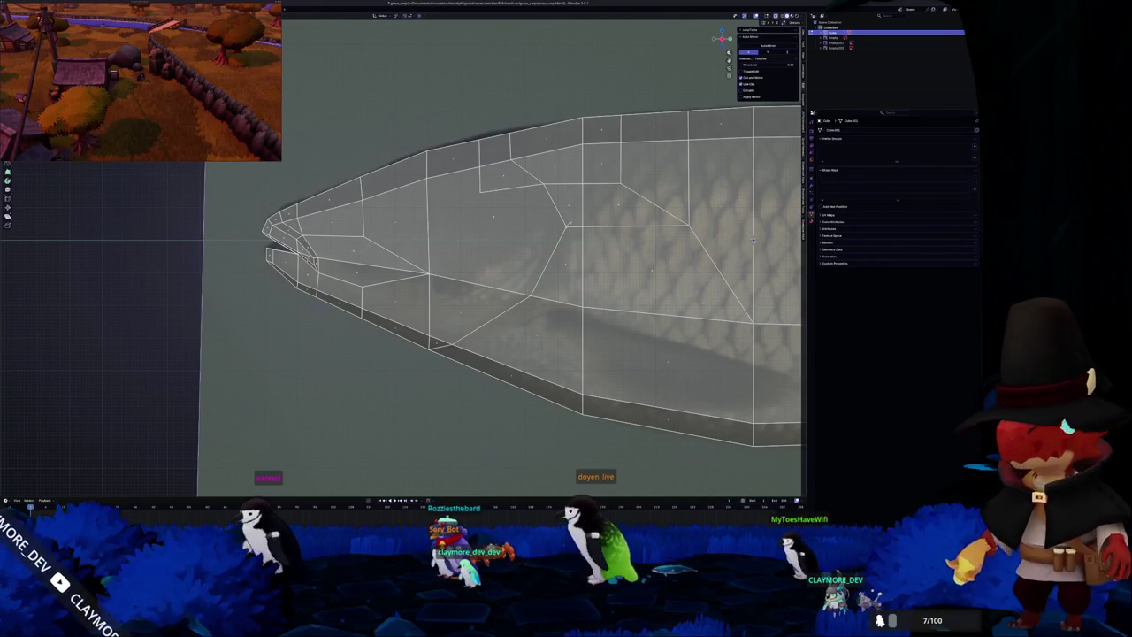
click(455, 228)
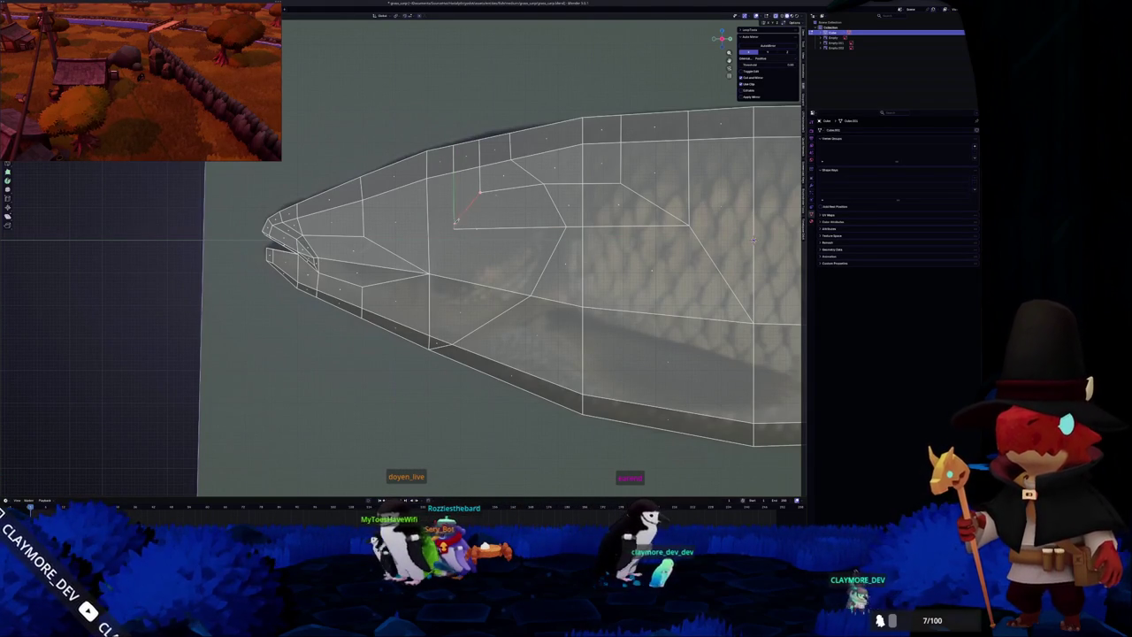
key(Return)
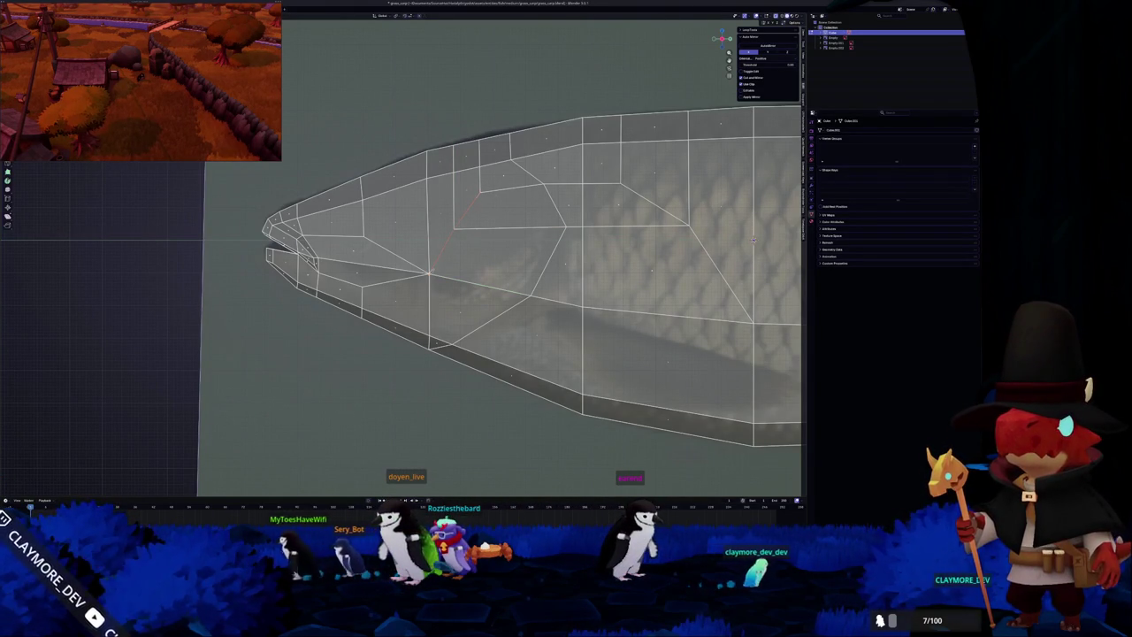
mouse_move(496, 275)
shift+middle_down()
mouse_move(462, 270)
mouse_move(431, 244)
shift+middle_up()
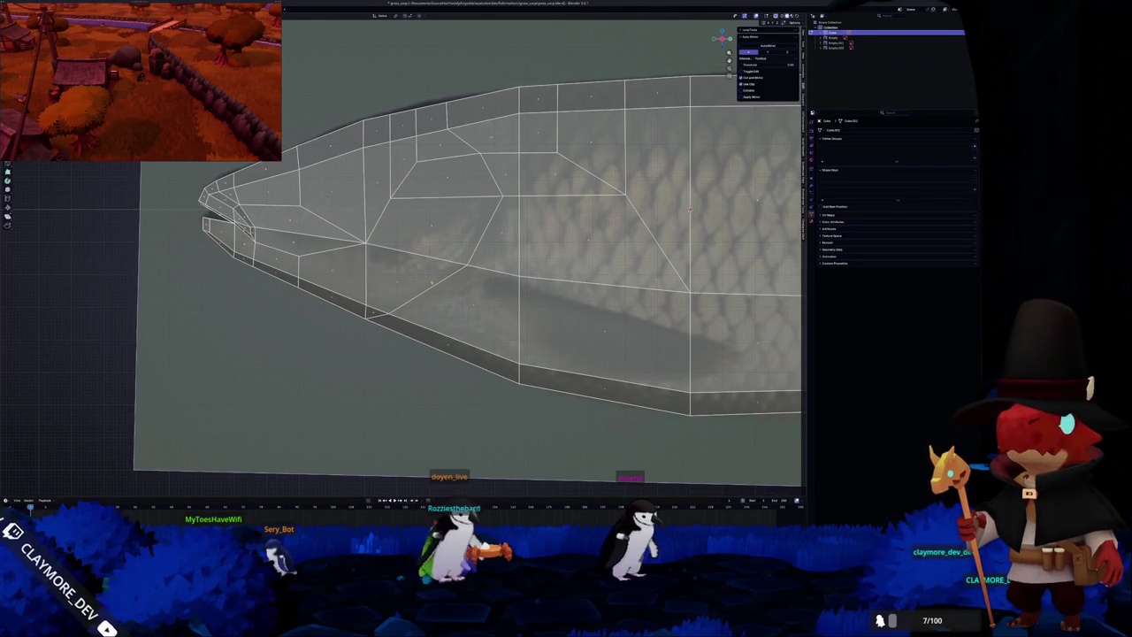
Cut from the upper edge past the vertex behind the eye, then recess it along X.
click(479, 156)
click(502, 195)
middle_drag(426, 294, 405, 271)
mouse_move(598, 226)
middle_down()
mouse_move(587, 151)
mouse_move(586, 227)
mouse_move(554, 300)
middle_up()
key(g)
key(x)
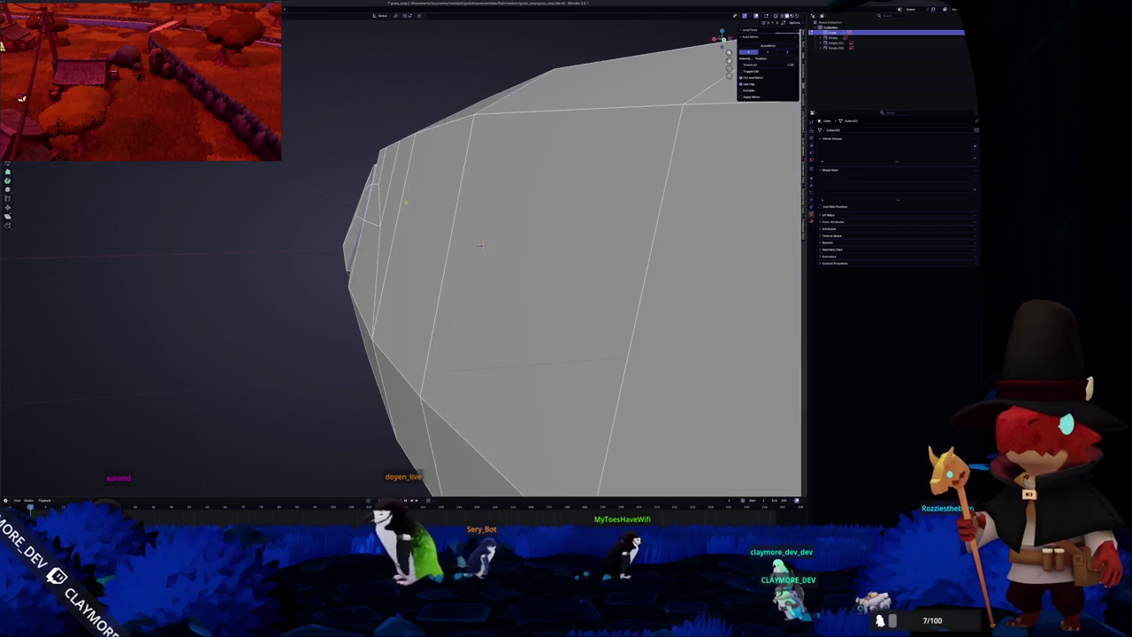
click(481, 245)
Orbit around the head tip from several angles to check the new gill groove.
mouse_move(480, 245)
middle_down()
mouse_move(409, 261)
mouse_move(662, 457)
middle_up()
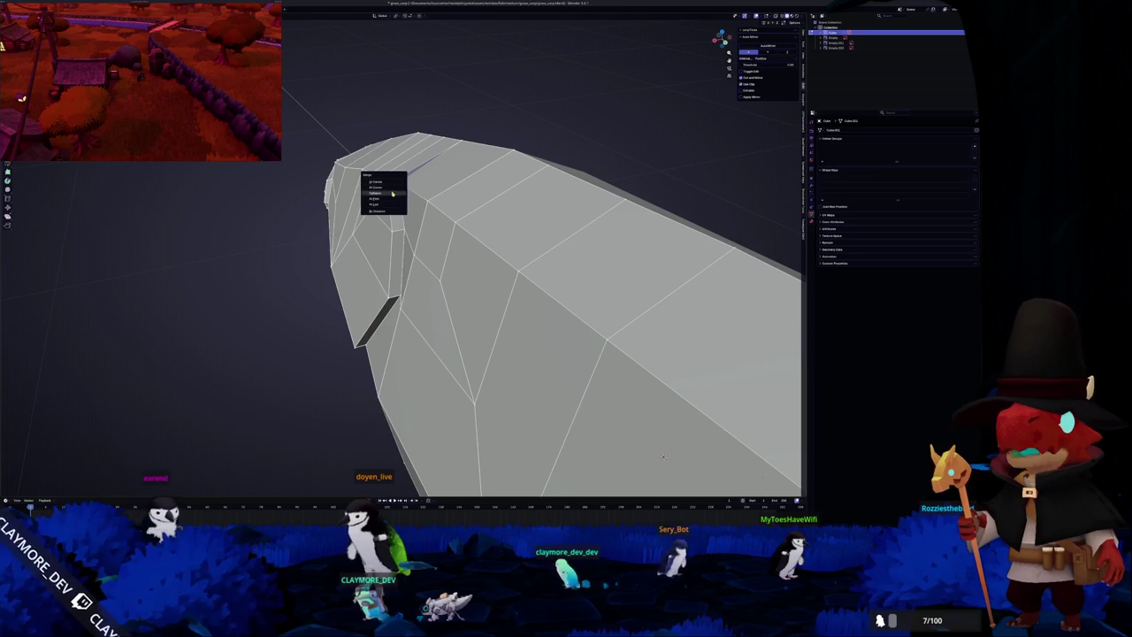
middle_drag(662, 456, 363, 191)
middle_drag(687, 55, 375, 270)
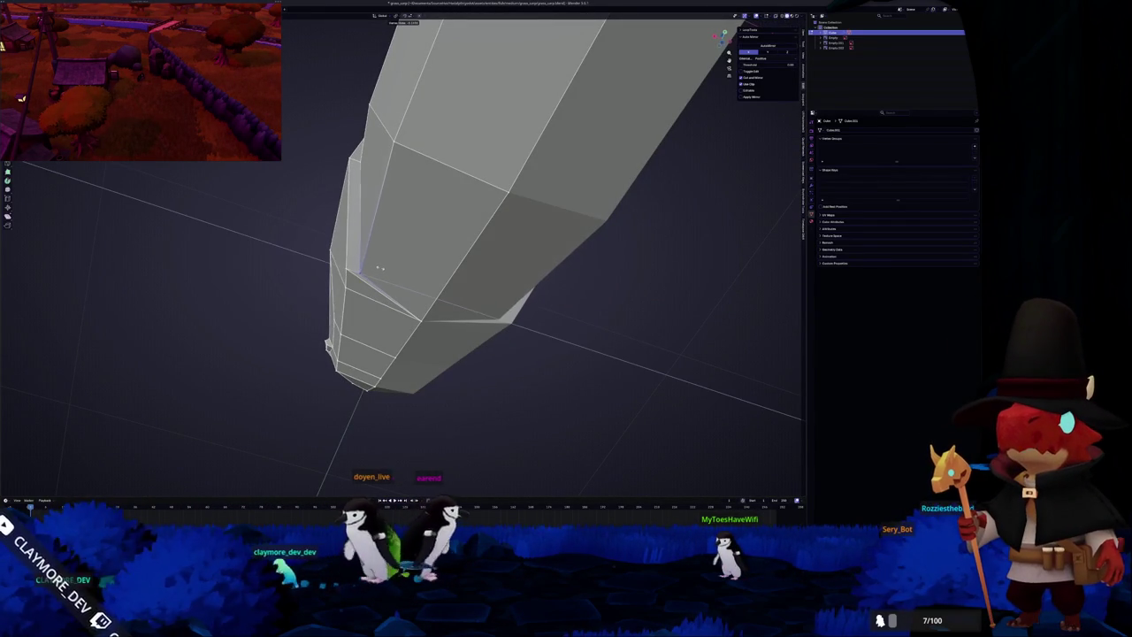
middle_drag(403, 266, 460, 292)
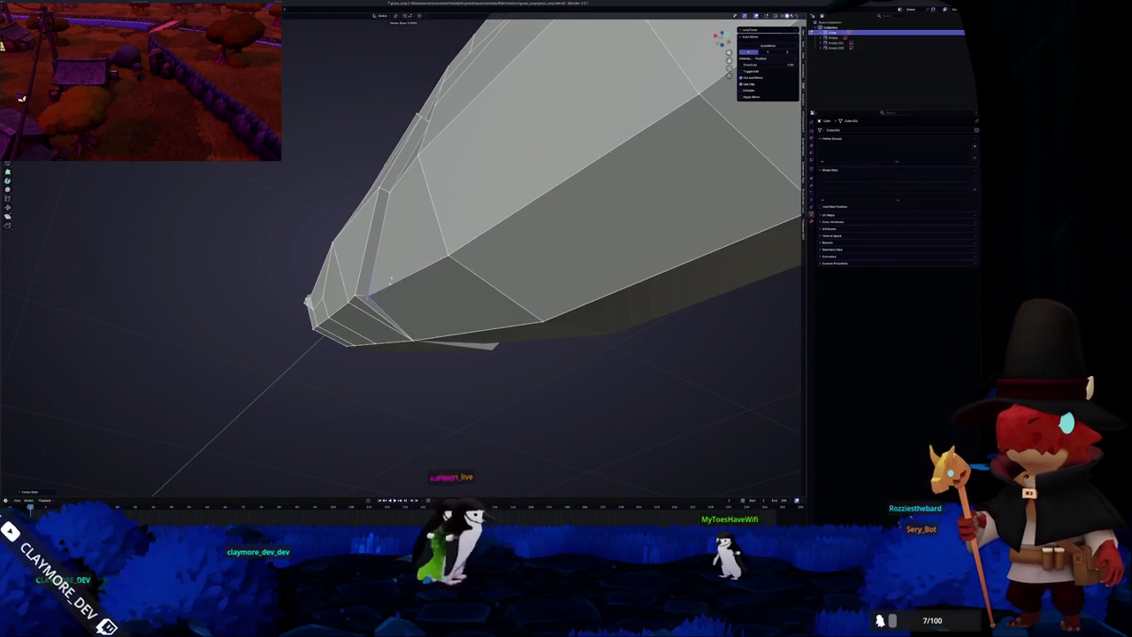
mouse_move(391, 280)
middle_down()
mouse_move(361, 309)
mouse_move(367, 265)
middle_up()
key(Tab)
scroll(371, 245, up, 4)
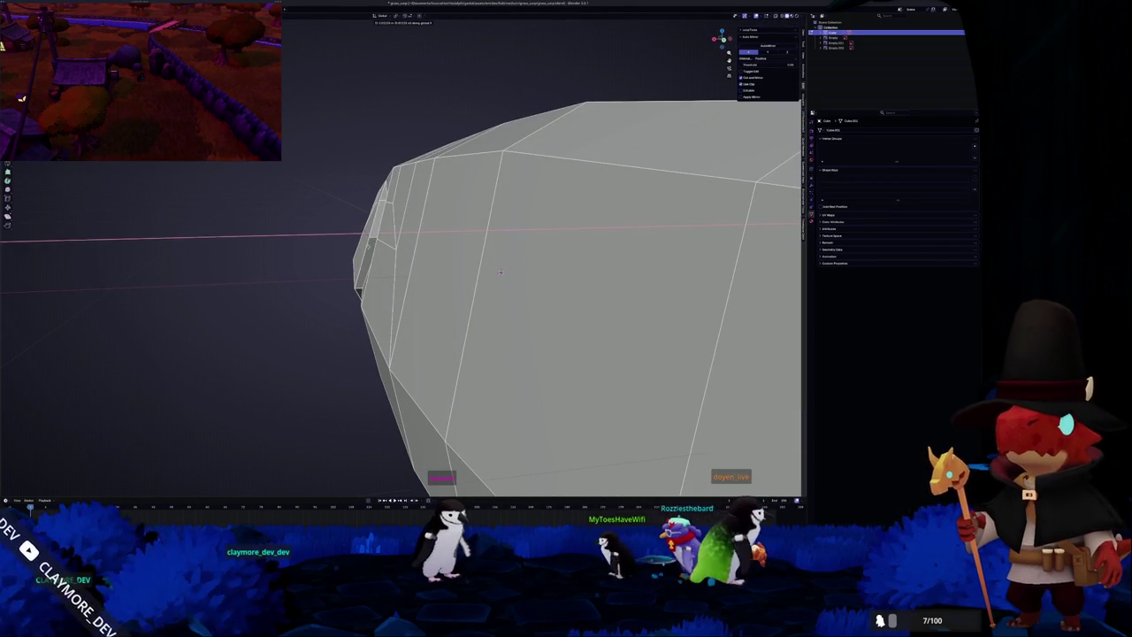
scroll(499, 272, down, 4)
mouse_move(499, 272)
middle_down()
mouse_move(446, 221)
mouse_move(417, 261)
mouse_move(389, 266)
mouse_move(445, 293)
mouse_move(343, 254)
mouse_move(378, 287)
middle_up()
Toggle between Object and Edit Mode to inspect the gill slit in solid shading.
key(Tab)
key(Tab)
scroll(398, 270, up, 3)
scroll(413, 278, up, 3)
key(Tab)
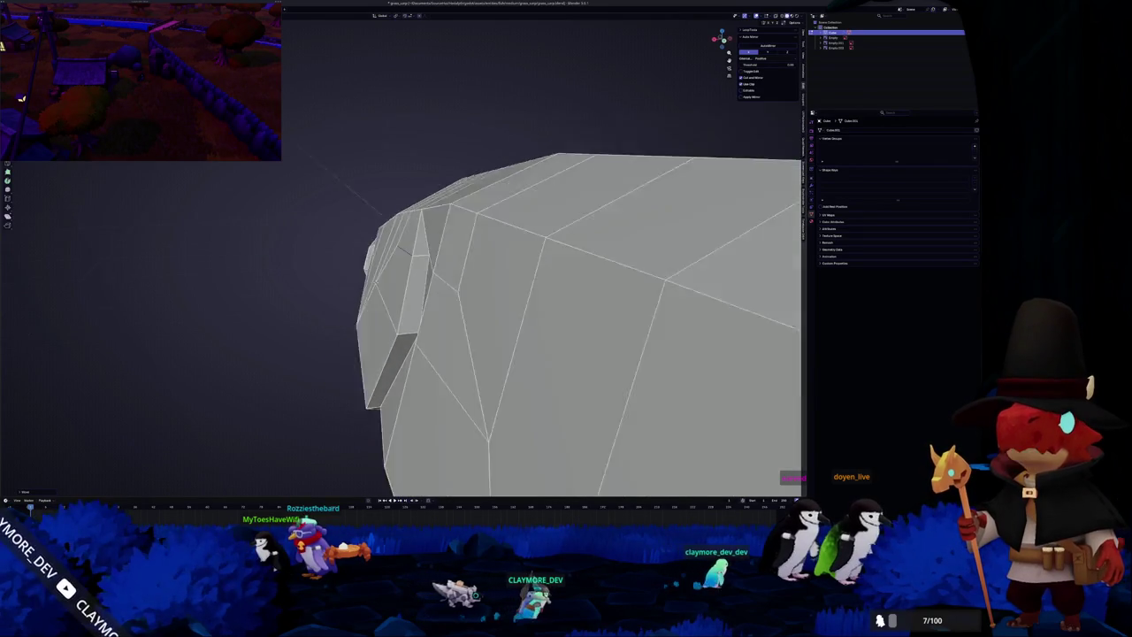
mouse_move(403, 247)
middle_down()
mouse_move(466, 248)
mouse_move(474, 272)
mouse_move(516, 270)
mouse_move(552, 248)
mouse_move(573, 262)
mouse_move(620, 248)
mouse_move(465, 256)
mouse_move(754, 289)
middle_up()
key(Tab)
scroll(459, 256, up, 3)
key(Tab)
scroll(459, 255, down, 5)
Orbit and zoom around the fish to review the snout and whole body against the references.
scroll(754, 289, down, 2)
scroll(754, 289, down, 2)
scroll(754, 289, down, 2)
scroll(754, 289, down, 2)
scroll(505, 255, up, 3)
mouse_move(505, 256)
middle_down()
mouse_move(562, 347)
mouse_move(603, 326)
mouse_move(630, 263)
middle_up()
key(Tab)
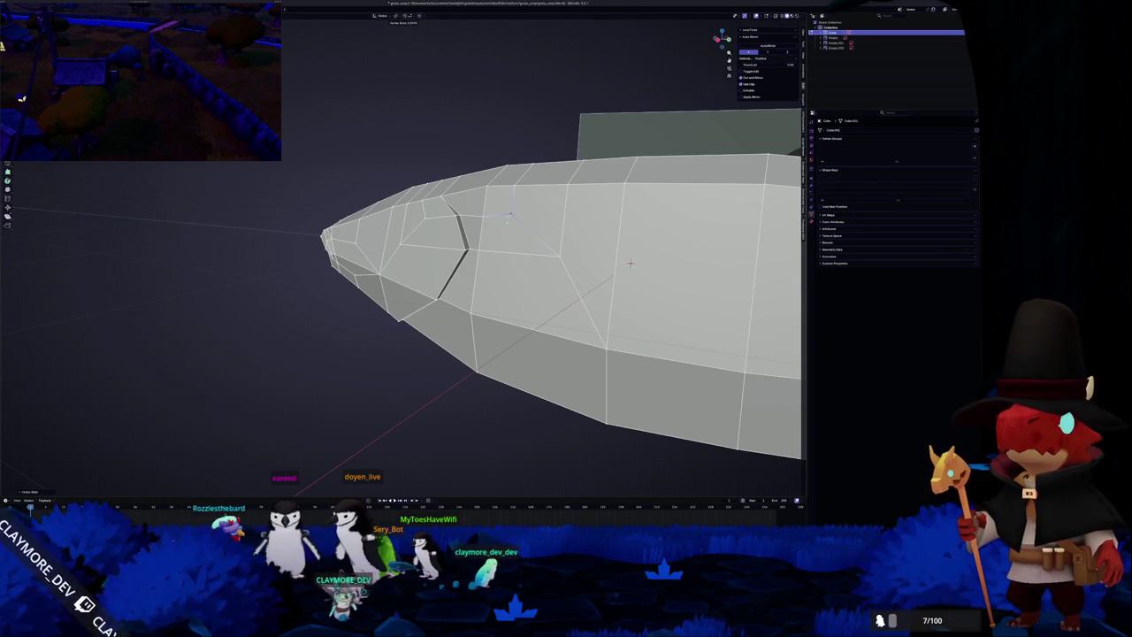
mouse_move(630, 263)
middle_down()
mouse_move(696, 438)
mouse_move(739, 316)
mouse_move(663, 261)
middle_up()
scroll(739, 317, down, 5)
mouse_move(433, 315)
middle_down()
mouse_move(513, 275)
mouse_move(474, 256)
mouse_move(550, 270)
mouse_move(524, 317)
middle_up()
scroll(474, 256, up, 5)
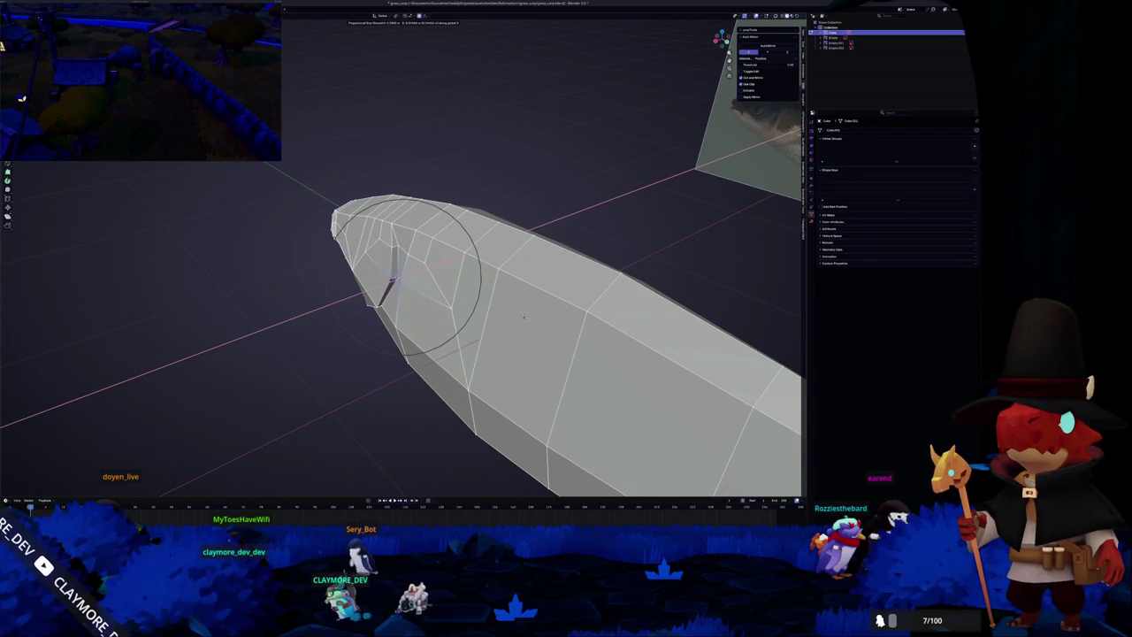
mouse_move(524, 316)
middle_down()
mouse_move(449, 228)
mouse_move(509, 216)
middle_up()
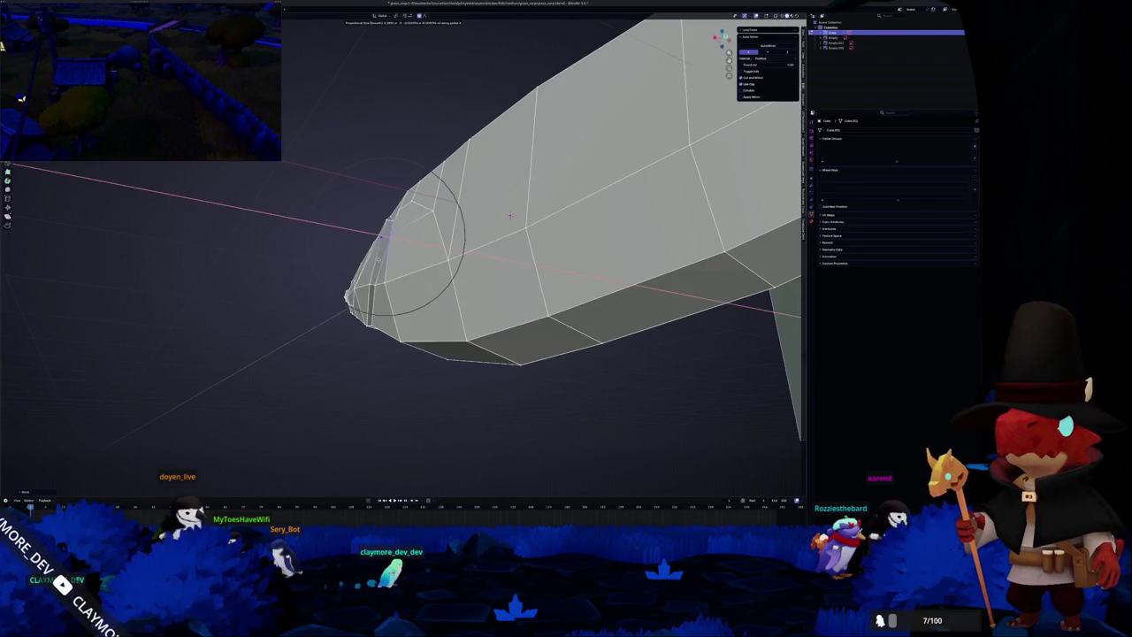
scroll(510, 216, down, 3)
mouse_move(509, 216)
middle_down()
mouse_move(369, 341)
mouse_move(388, 316)
middle_up()
Enter Edit Mode and check the fish mesh from the numpad-1 front view.
key(Tab)
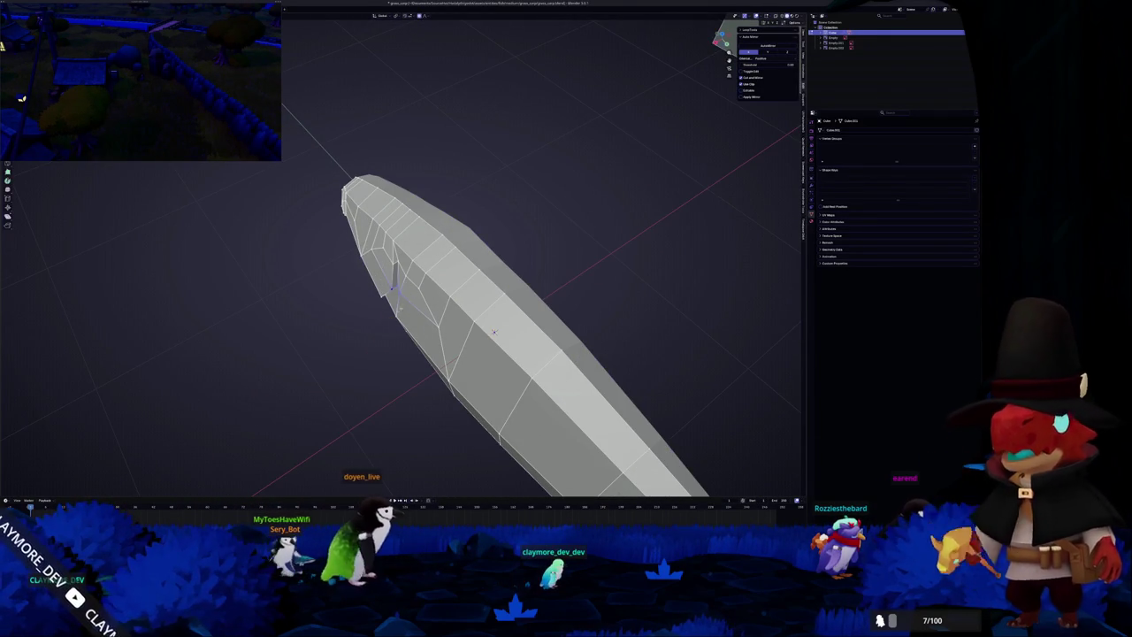
key(KP_1)
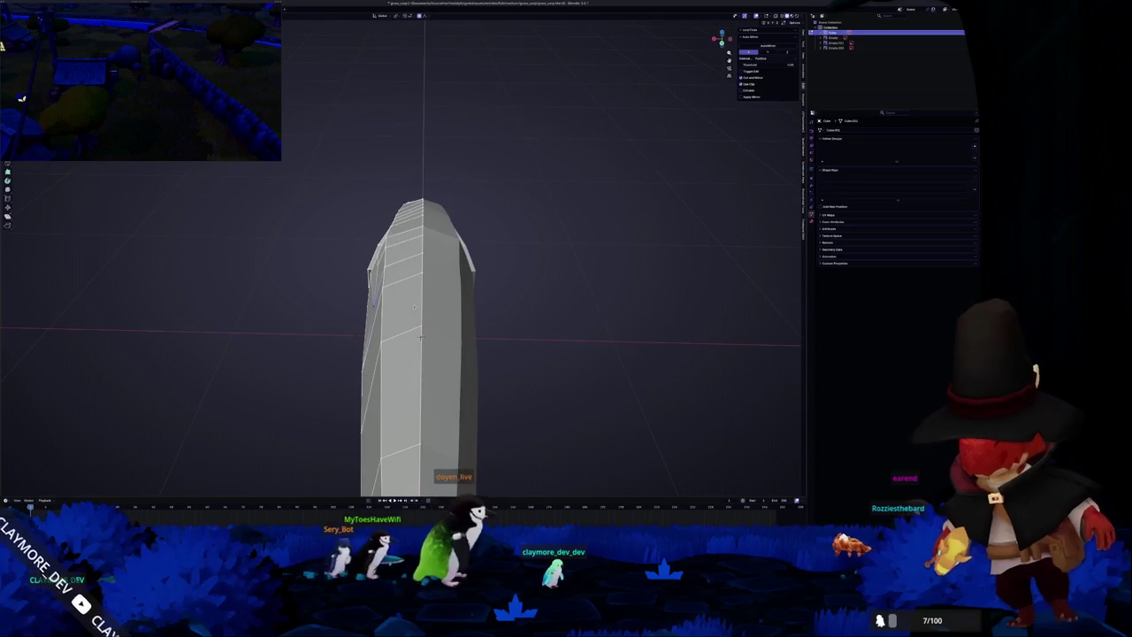
mouse_move(414, 307)
middle_down()
mouse_move(460, 292)
mouse_move(456, 320)
mouse_move(450, 285)
mouse_move(446, 307)
middle_up()
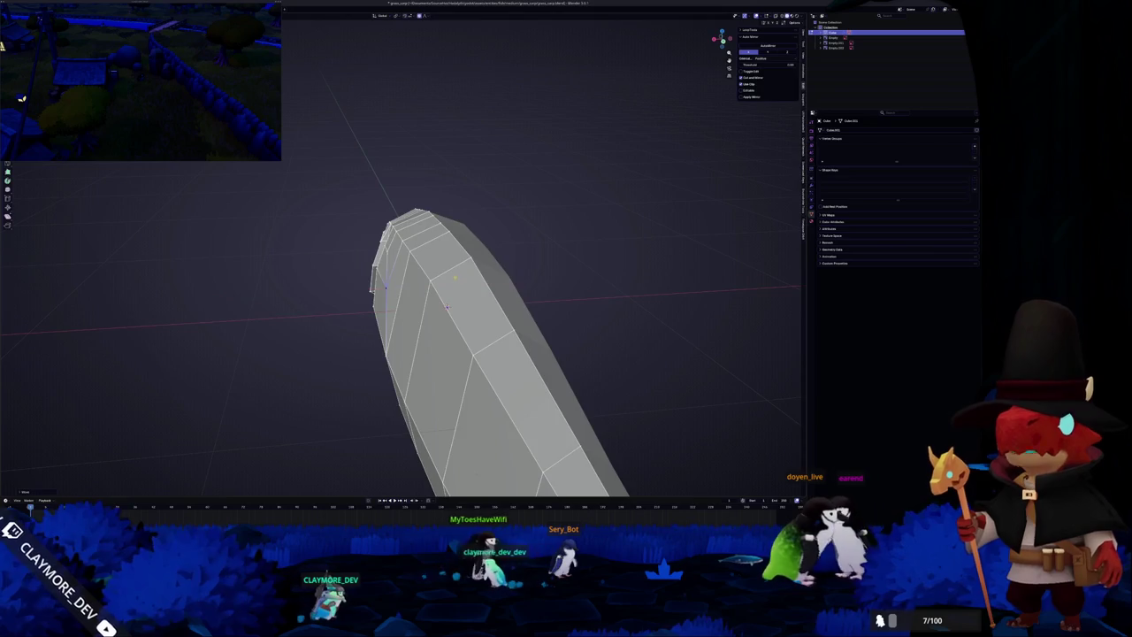
Orbit and zoom so the fish lies horizontally beside the side reference photo.
middle_drag(446, 307, 545, 281)
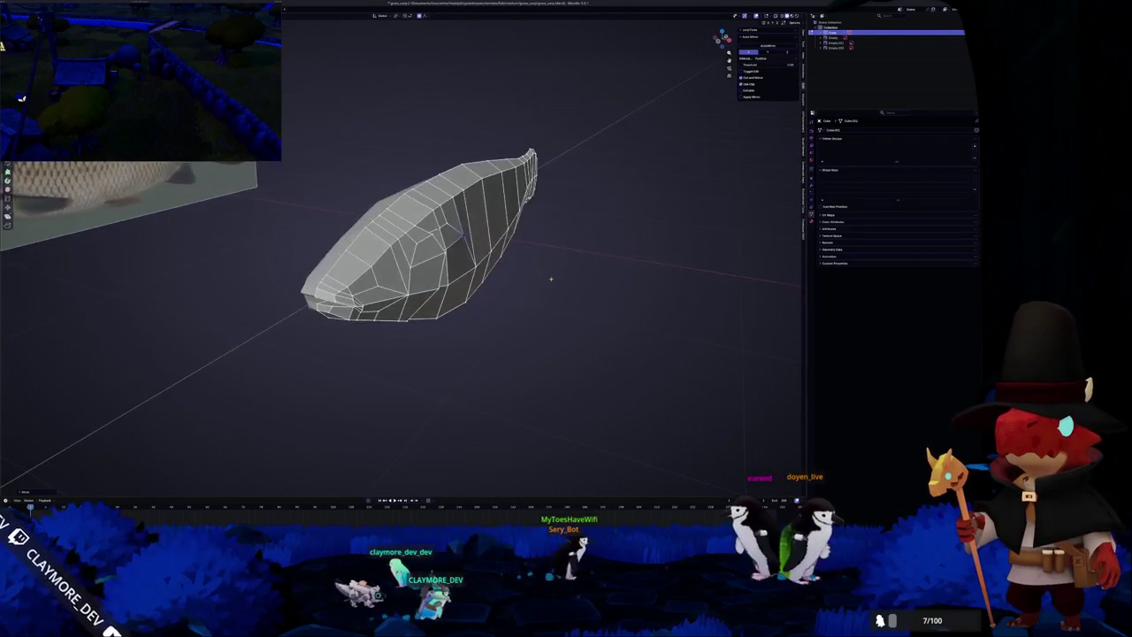
scroll(547, 276, up, 2)
scroll(547, 267, up, 3)
scroll(549, 258, up, 3)
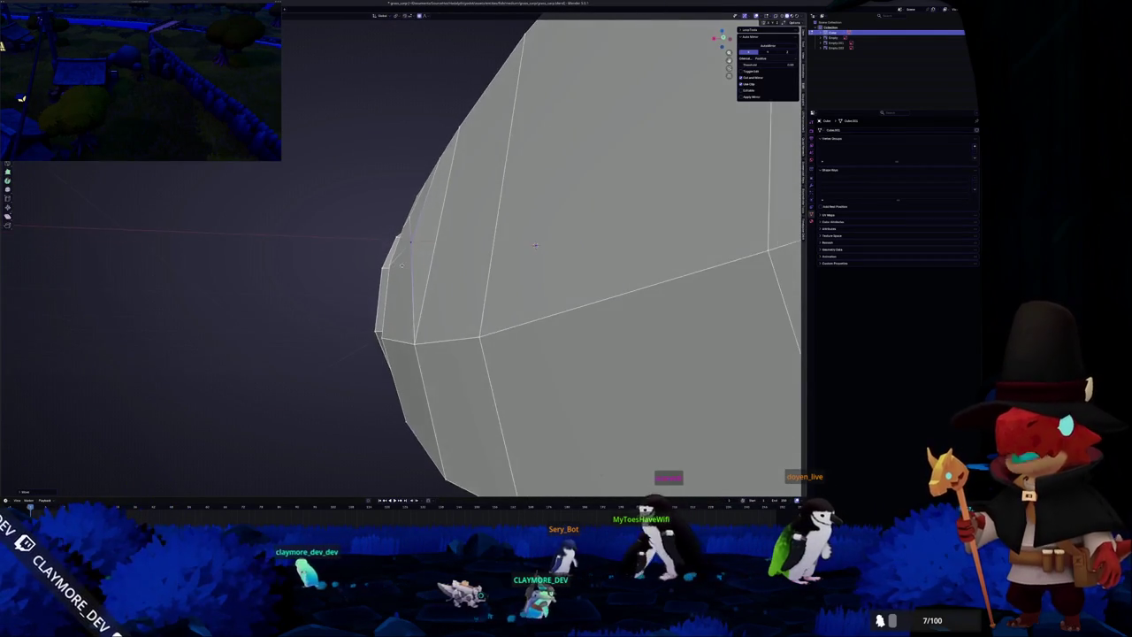
scroll(549, 257, down, 2)
mouse_move(549, 257)
middle_down()
mouse_move(572, 287)
mouse_move(498, 272)
mouse_move(647, 312)
mouse_move(664, 293)
mouse_move(639, 267)
middle_up()
scroll(572, 287, down, 2)
scroll(531, 283, up, 4)
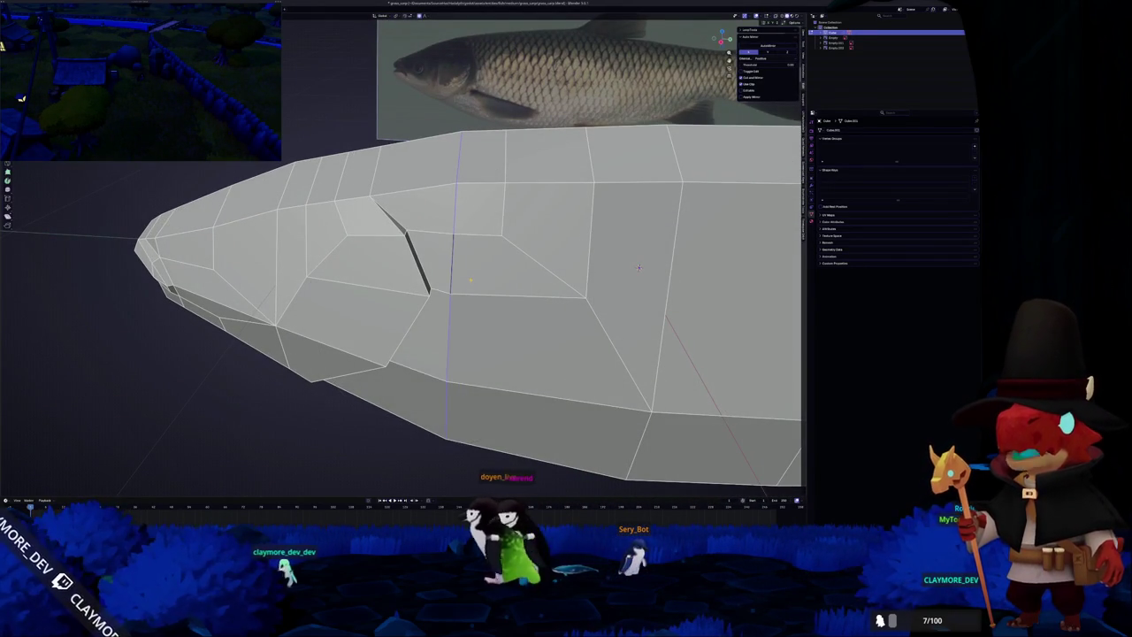
mouse_move(638, 266)
middle_down()
mouse_move(646, 188)
mouse_move(659, 298)
mouse_move(608, 393)
mouse_move(603, 237)
middle_up()
Toggle Edit Mode to compare shading and try a proportional-falloff vertex move.
key(Tab)
key(Tab)
key(g)
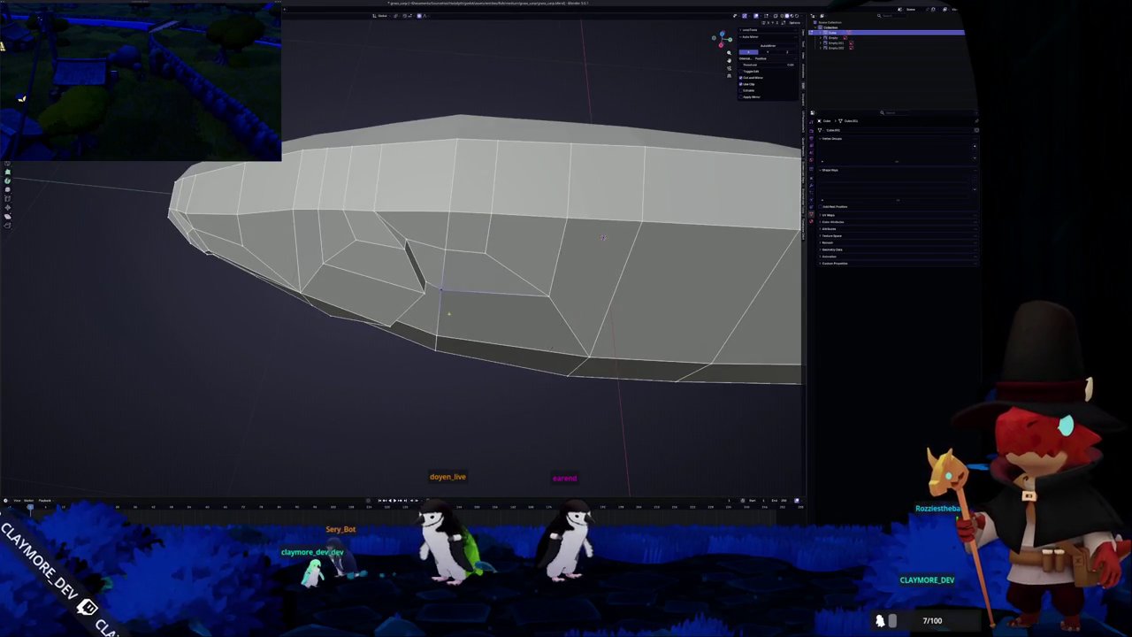
key(Tab)
scroll(415, 321, down, 3)
mouse_move(415, 321)
middle_down()
mouse_move(397, 346)
mouse_move(510, 269)
mouse_move(416, 300)
middle_up()
scroll(510, 268, up, 3)
Snap to the side view over the reference and start a proportional move on the rear end cap.
key(KP_1)
key(Tab)
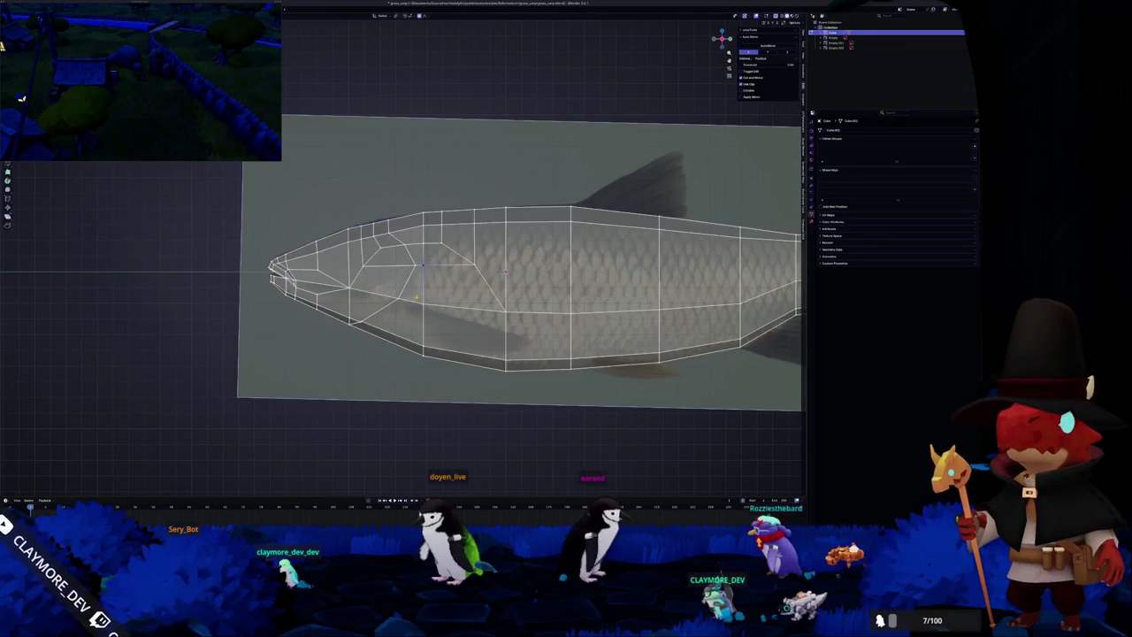
scroll(336, 337, down, 2)
scroll(336, 336, down, 1)
key(Tab)
scroll(336, 335, down, 2)
mouse_move(336, 335)
middle_down()
mouse_move(330, 323)
mouse_move(498, 291)
mouse_move(461, 297)
mouse_move(487, 286)
middle_up()
scroll(330, 323, up, 2)
key(Tab)
key(g)
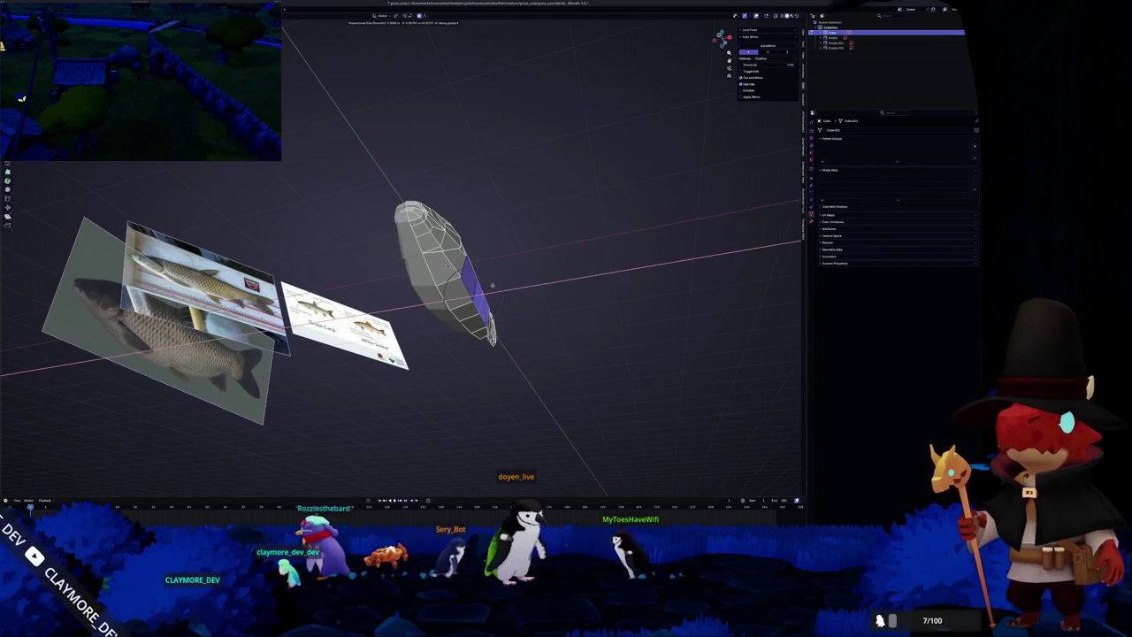
Orbit around the fish and settle into the orthographic side view of the head.
mouse_move(492, 285)
middle_down()
mouse_move(469, 352)
mouse_move(398, 366)
mouse_move(403, 351)
mouse_move(505, 336)
middle_up()
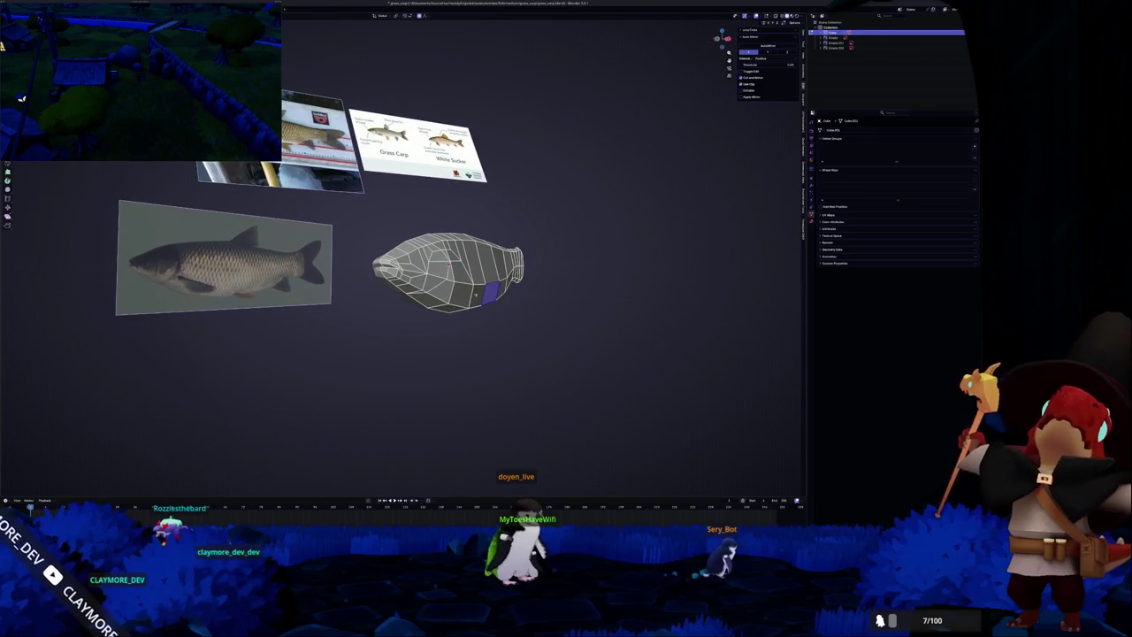
mouse_move(483, 298)
middle_down()
mouse_move(498, 324)
mouse_move(470, 262)
middle_up()
middle_drag(528, 290, 536, 311)
mouse_move(616, 314)
middle_down()
mouse_move(441, 279)
mouse_move(453, 257)
mouse_move(389, 267)
mouse_move(460, 267)
mouse_move(434, 274)
mouse_move(451, 283)
middle_up()
scroll(506, 292, up, 2)
scroll(506, 290, up, 2)
key(Tab)
scroll(460, 268, up, 5)
Select the faces behind the mouth, undoing extra picks, and turn X-ray off.
click(460, 297)
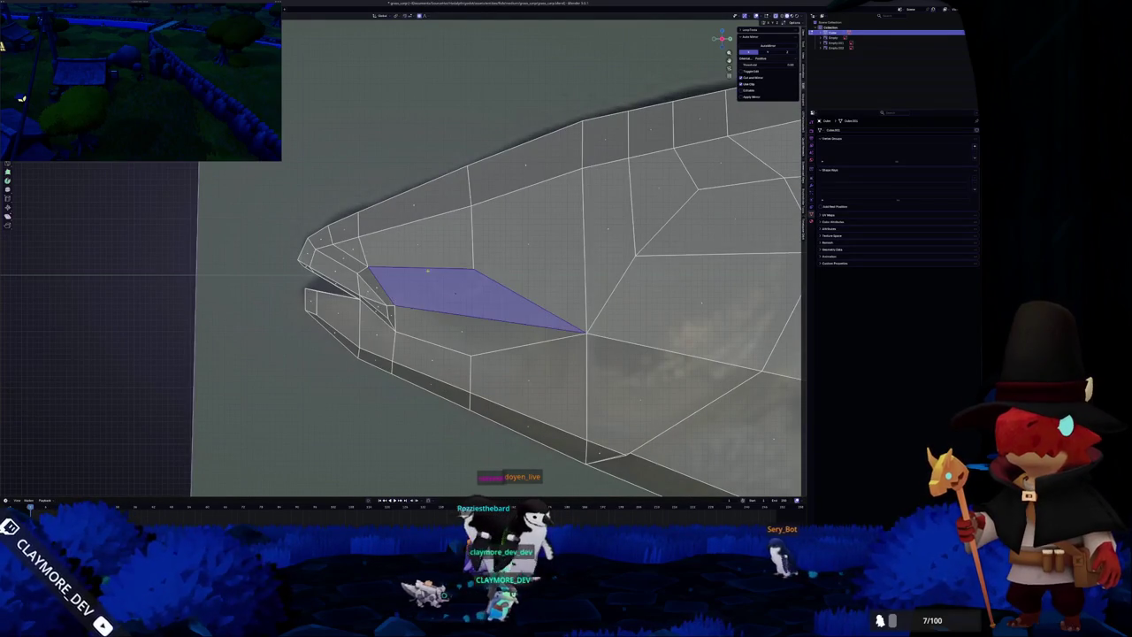
shift+click(475, 246)
shift+click(510, 257)
key(ctrl+z)
key(ctrl+z)
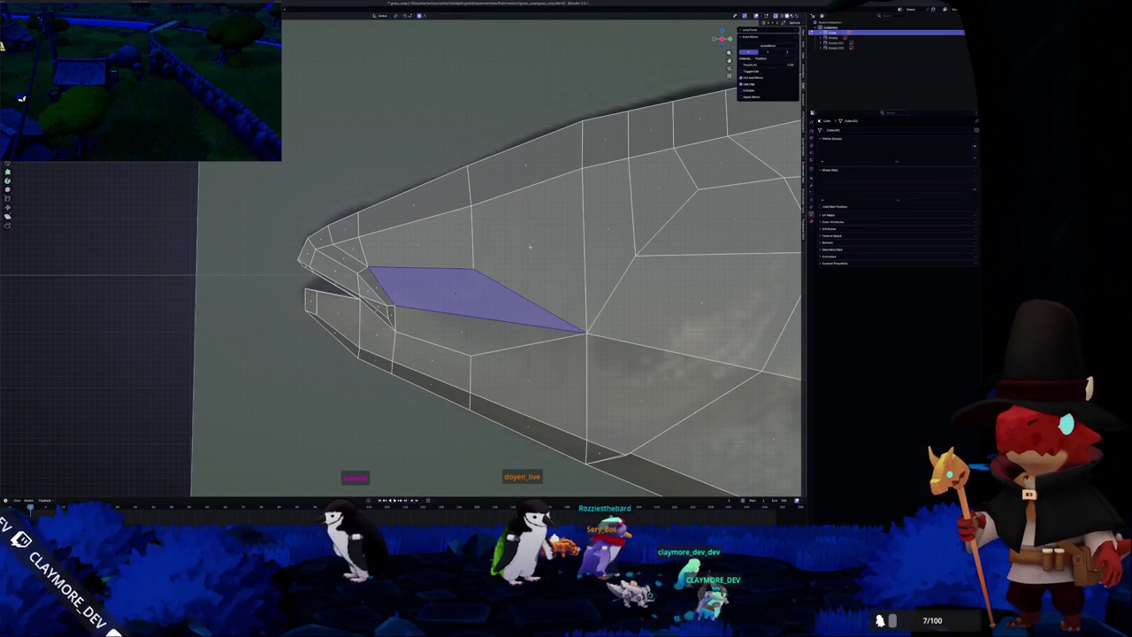
shift+click(529, 248)
shift+click(423, 241)
key(ctrl+z)
key(ctrl+z)
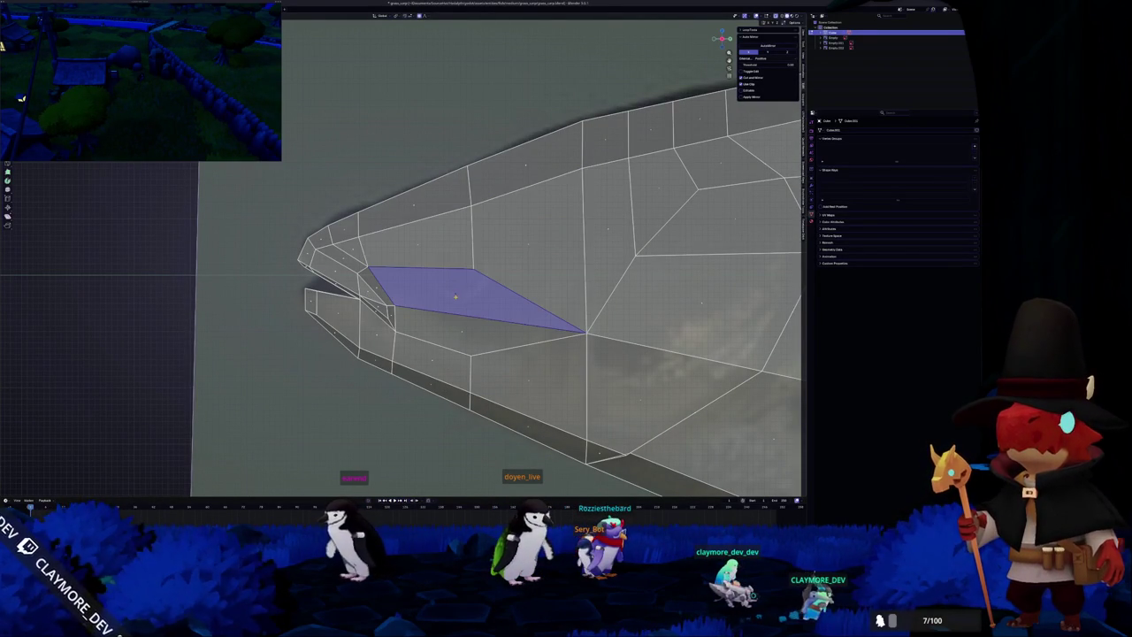
key(alt+z)
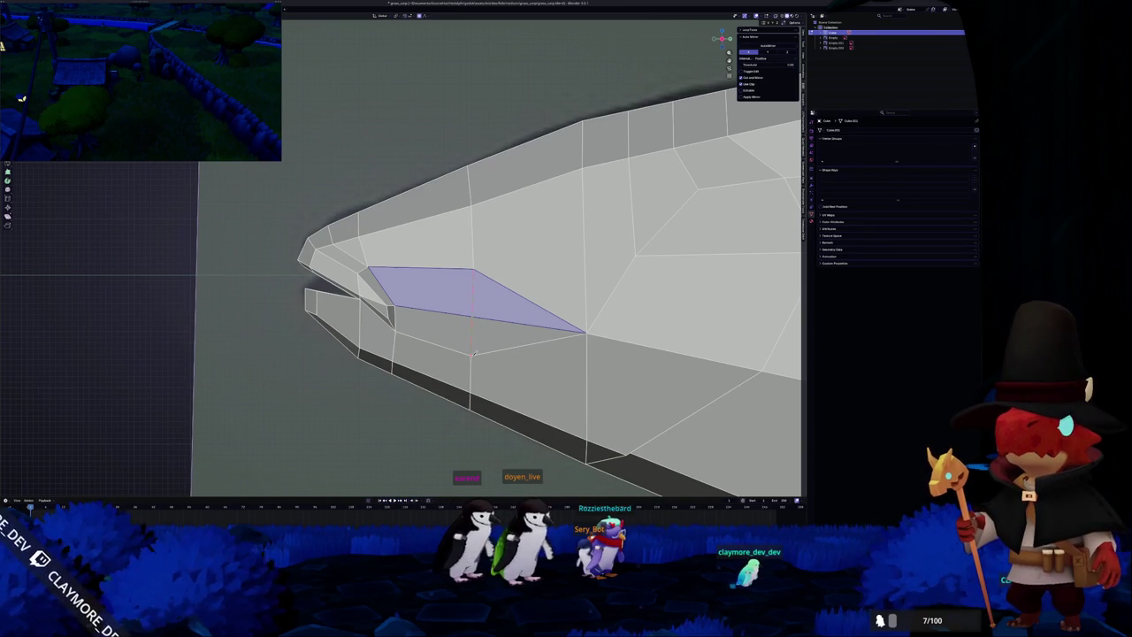
Cancel the pending knife cut and orbit to inspect the mesh underside.
scroll(474, 352, down, 1)
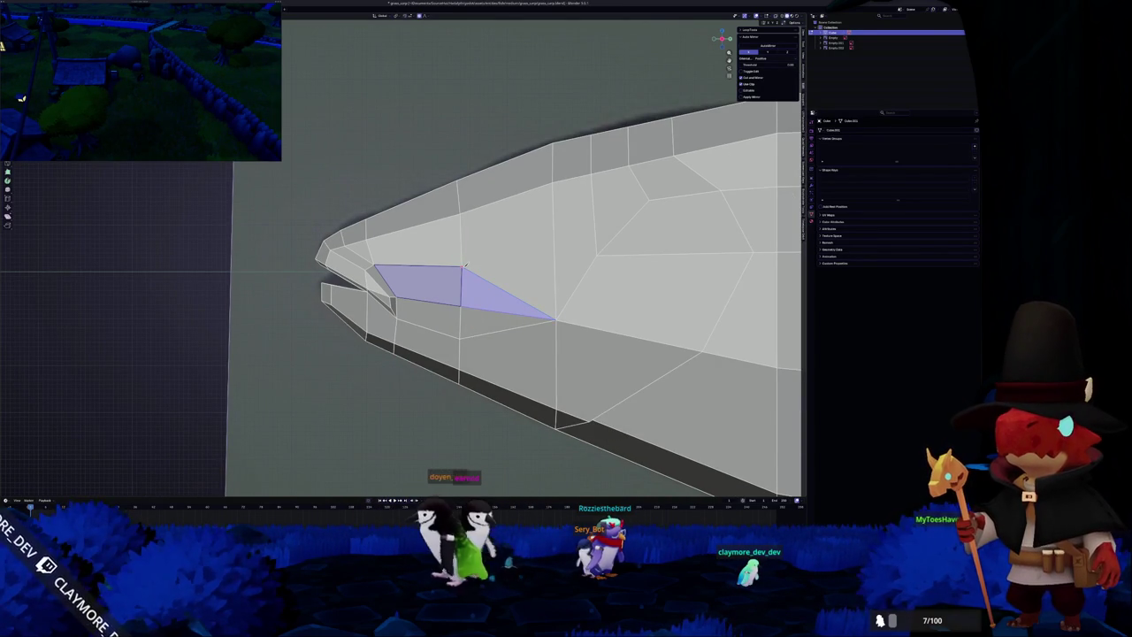
right_click(599, 253)
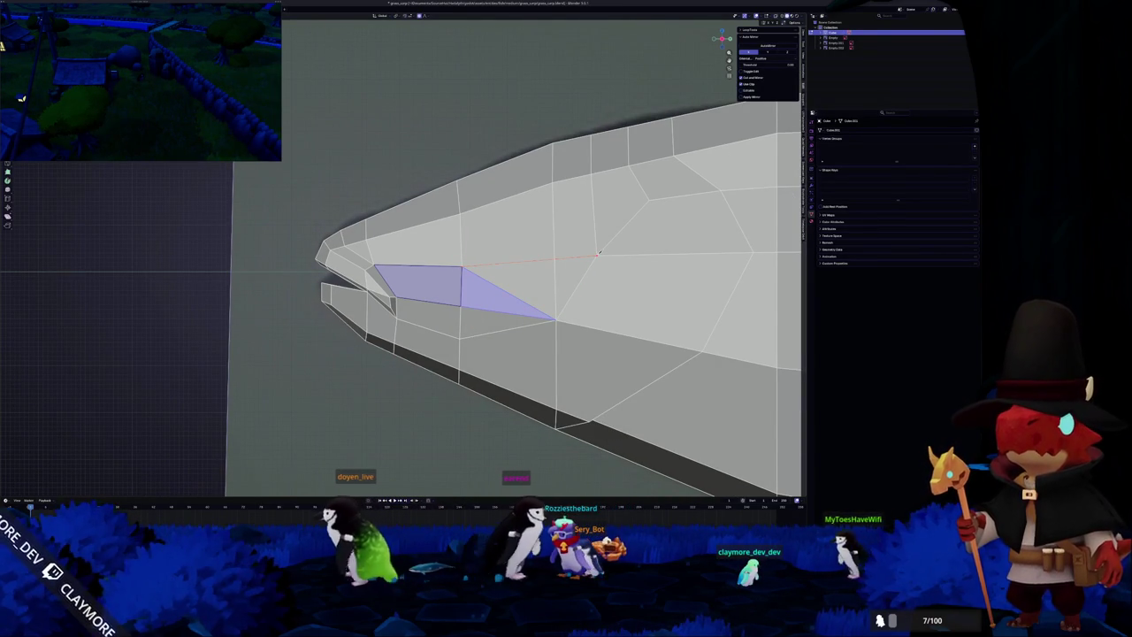
scroll(502, 340, down, 1)
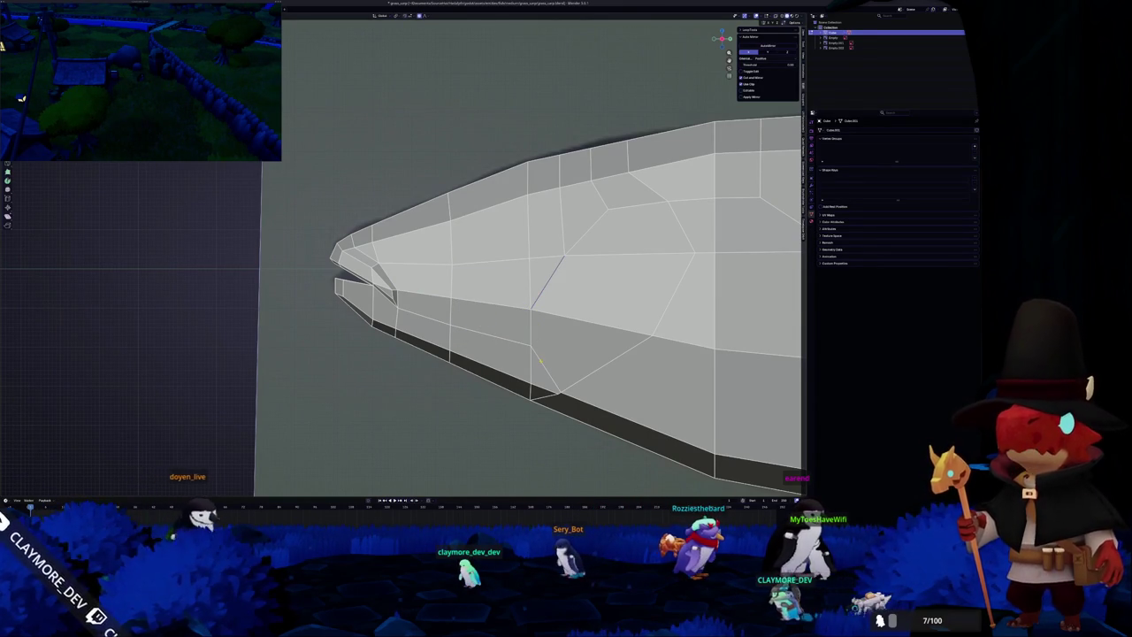
middle_drag(540, 361, 416, 252)
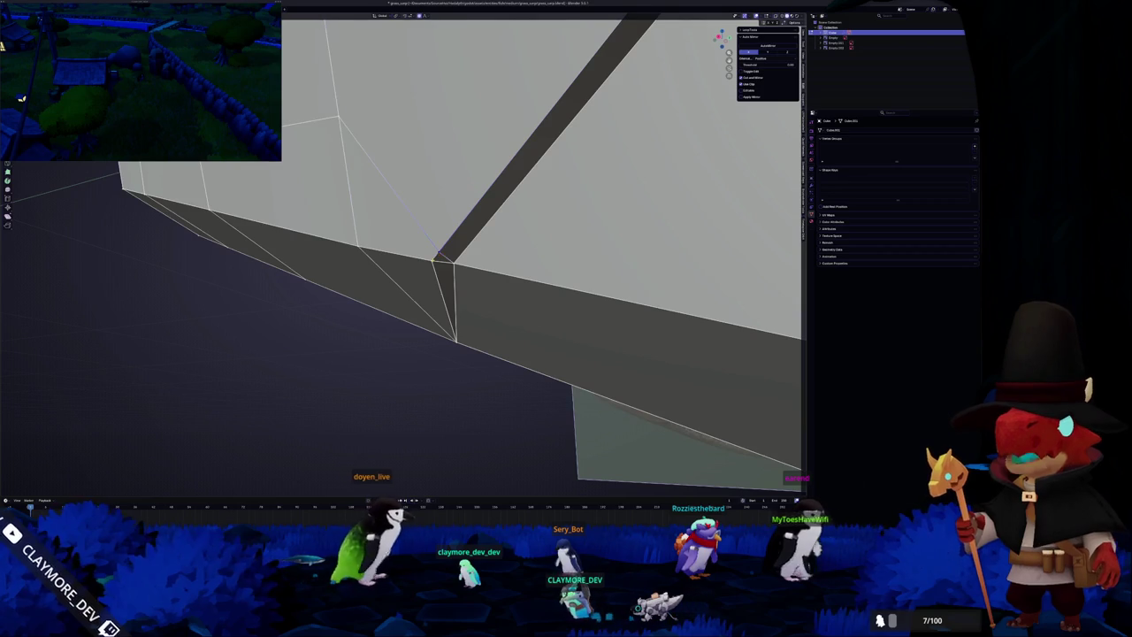
Merge the selected head vertices into one and dissolve the stray edges behind the snout.
key(m)
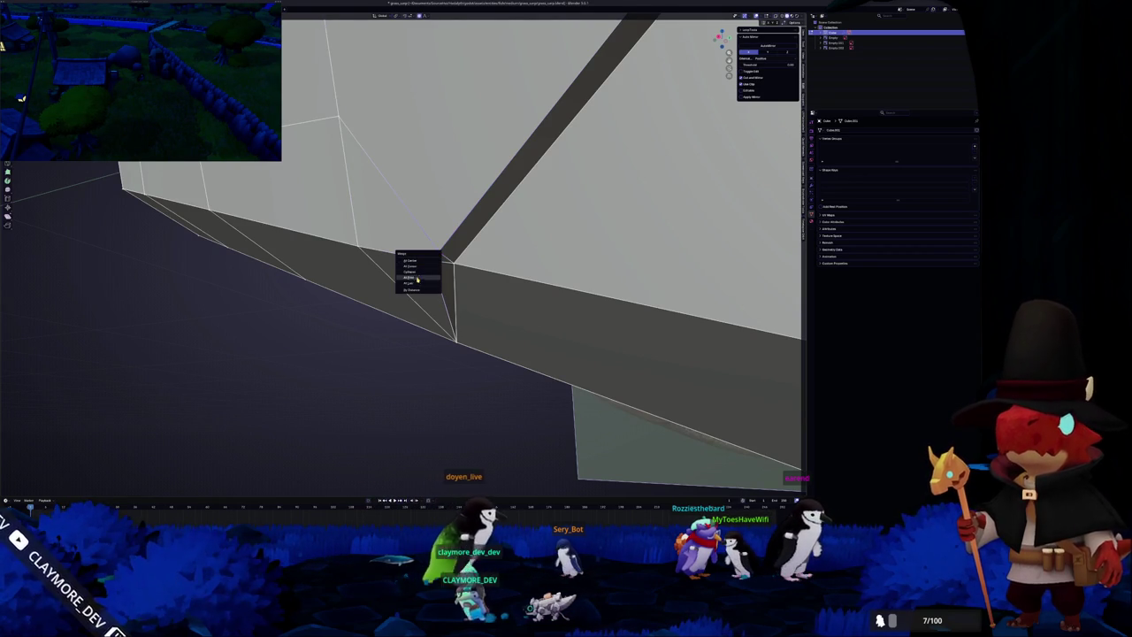
click(420, 279)
key(x)
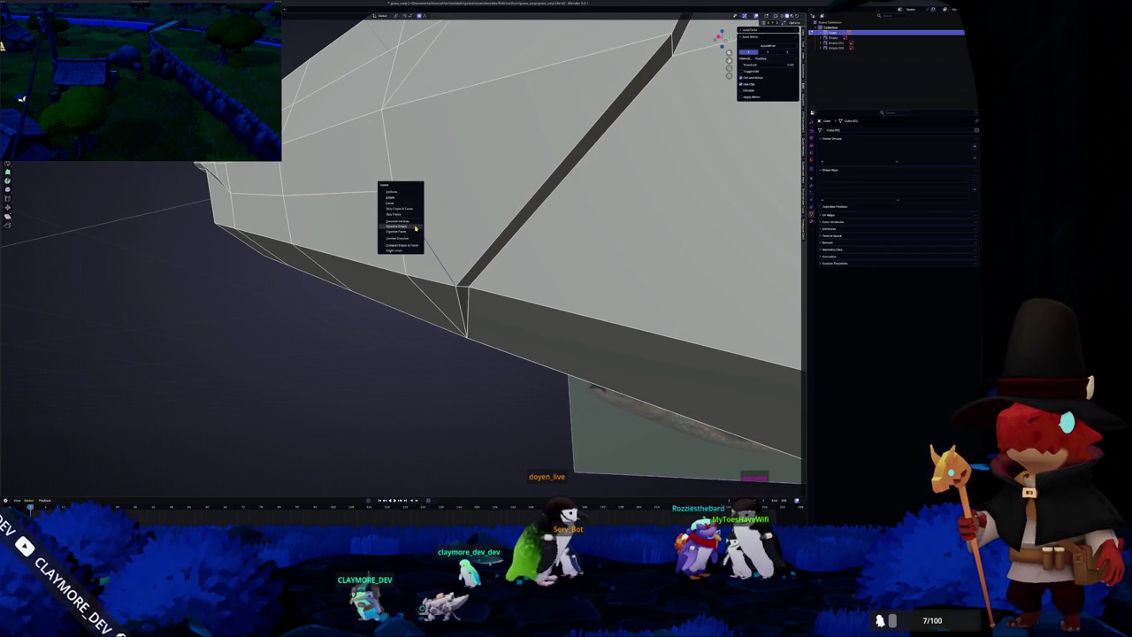
click(416, 228)
scroll(415, 228, down, 5)
middle_drag(416, 228, 468, 216)
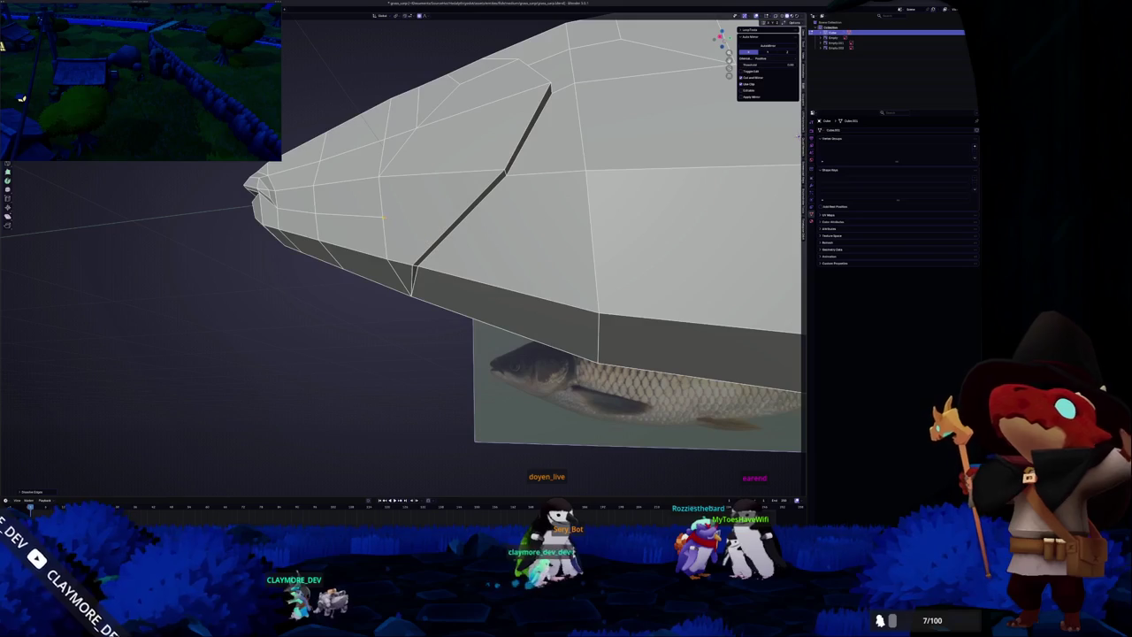
mouse_move(385, 227)
middle_down()
mouse_move(412, 229)
mouse_move(380, 212)
mouse_move(380, 232)
middle_up()
Try selecting snout faces with clicks and the circle brush, then clear the selection.
click(416, 241)
shift+click(354, 235)
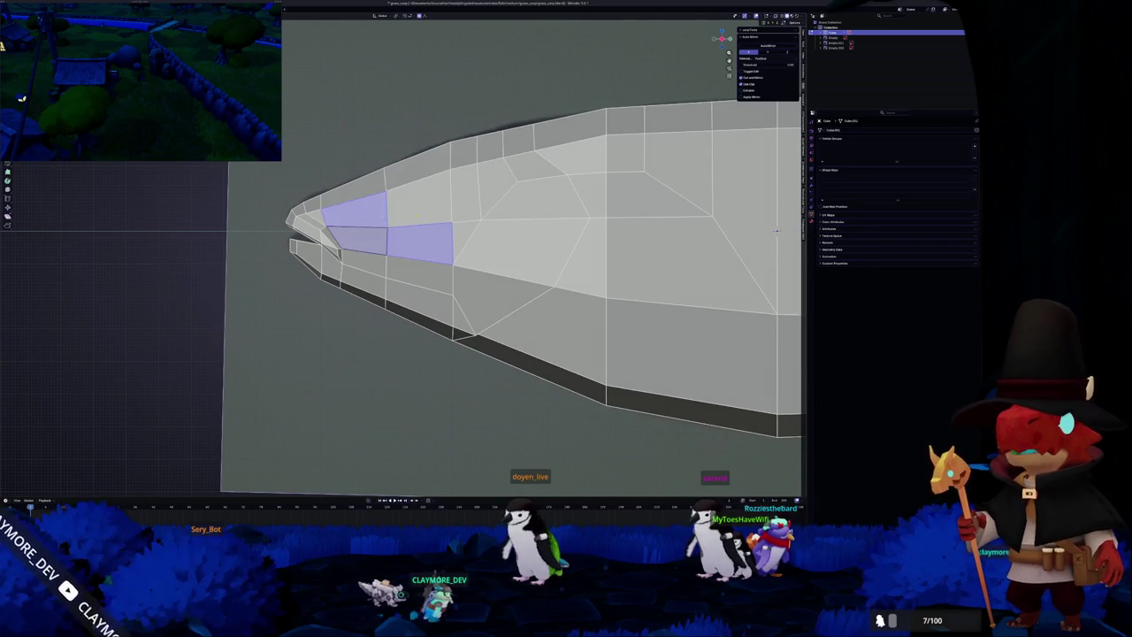
shift+click(420, 199)
mouse_move(421, 199)
middle_down()
mouse_move(358, 213)
mouse_move(452, 238)
middle_up()
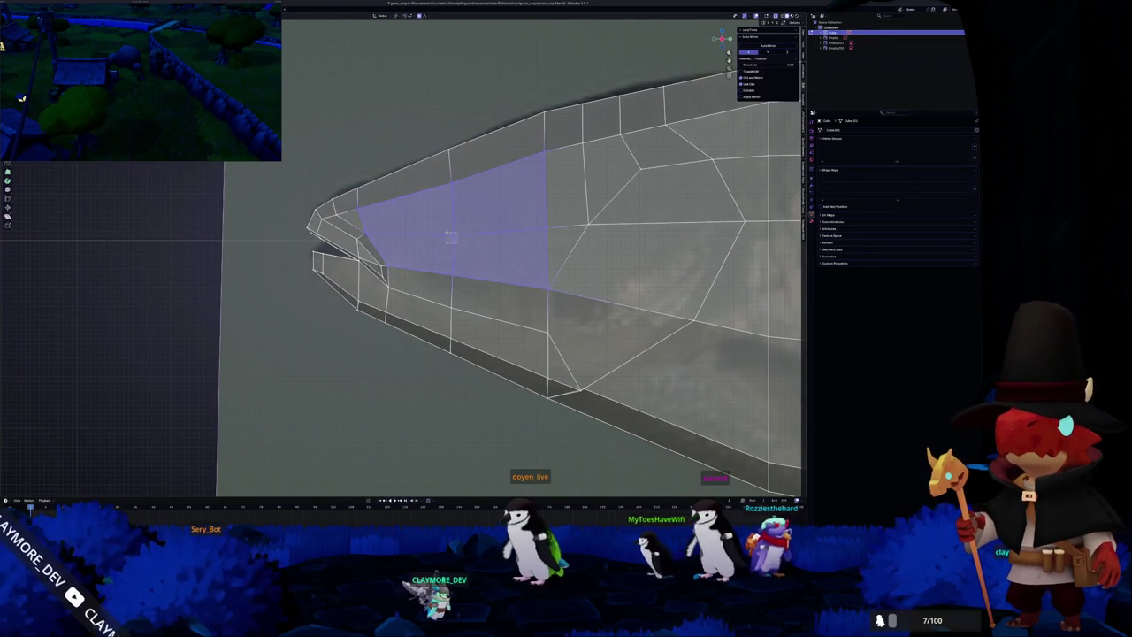
key(Escape)
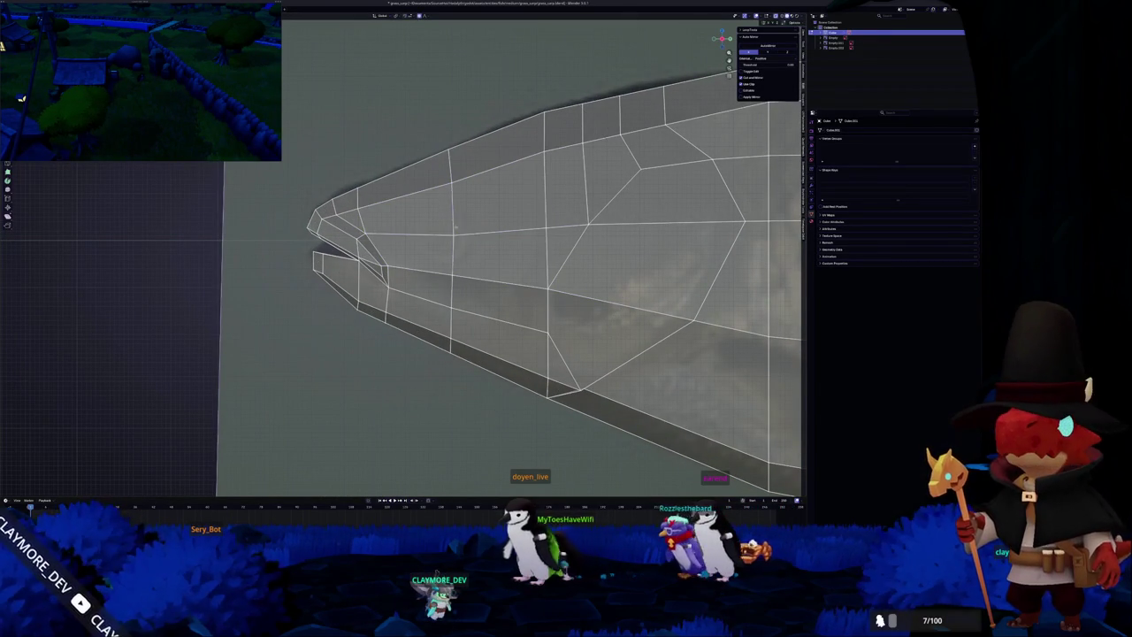
key(Escape)
In face-select mode, select four faces behind the snout for the eye area.
key(3)
click(492, 195)
shift+click(492, 258)
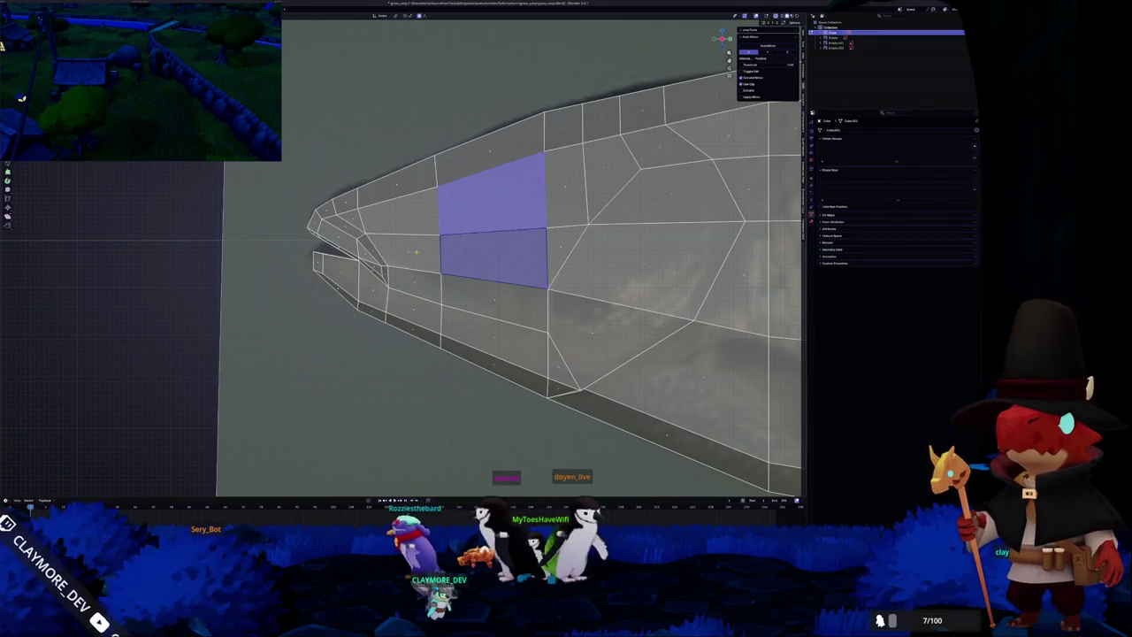
shift+click(403, 252)
shift+click(400, 212)
key(c)
Inset the selected faces to ring the eye area, then begin adding a circle mesh.
key(i)
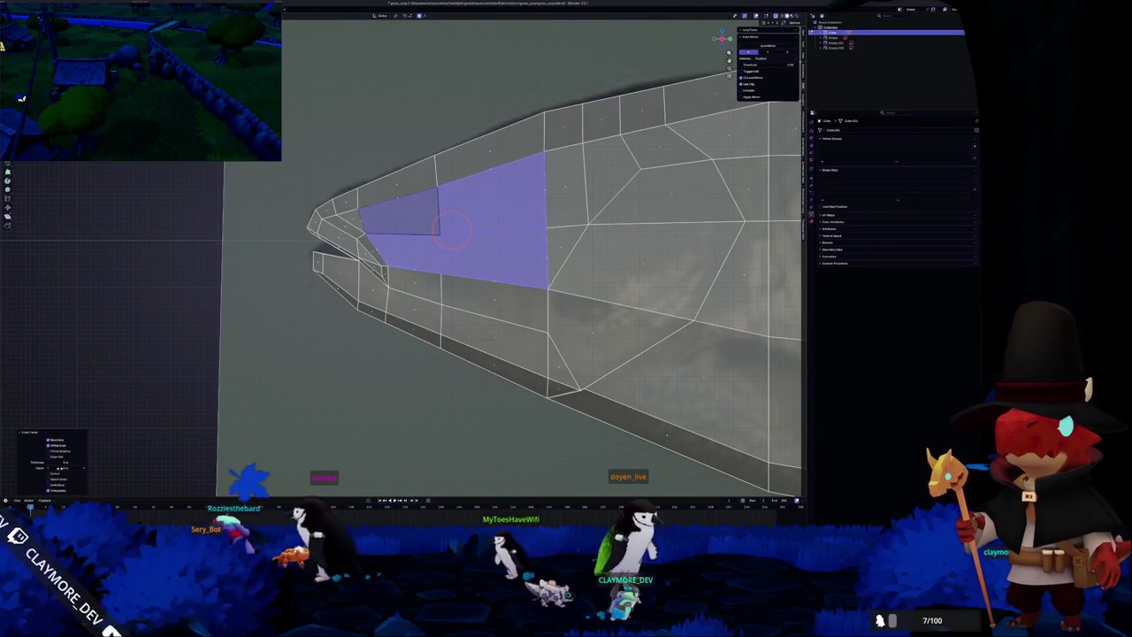
drag(66, 462, 69, 458)
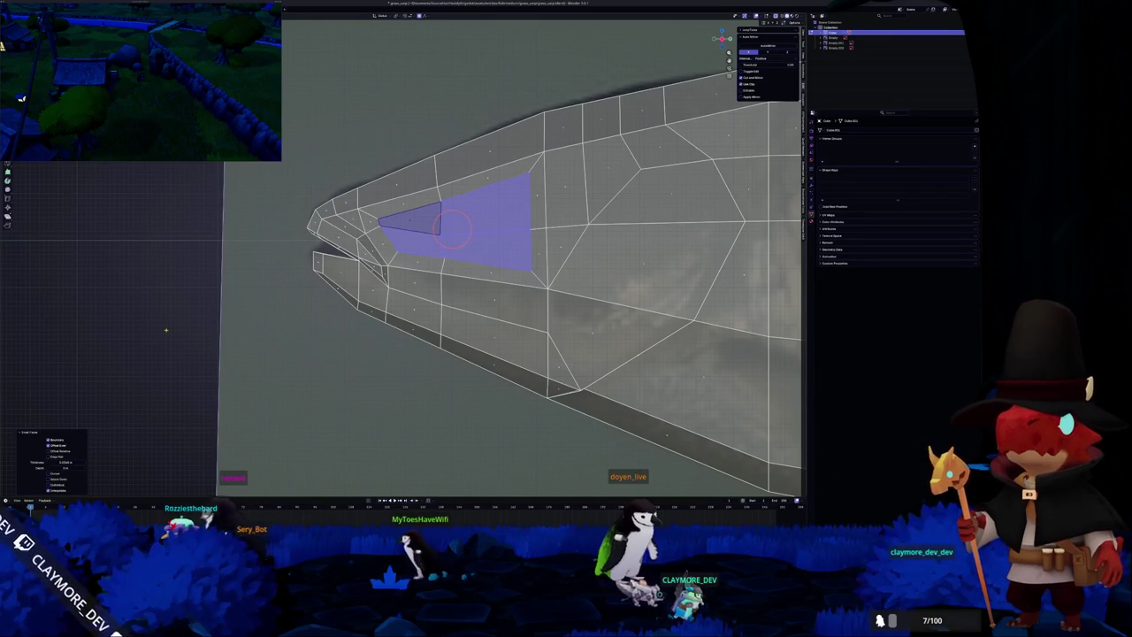
key(alt+a)
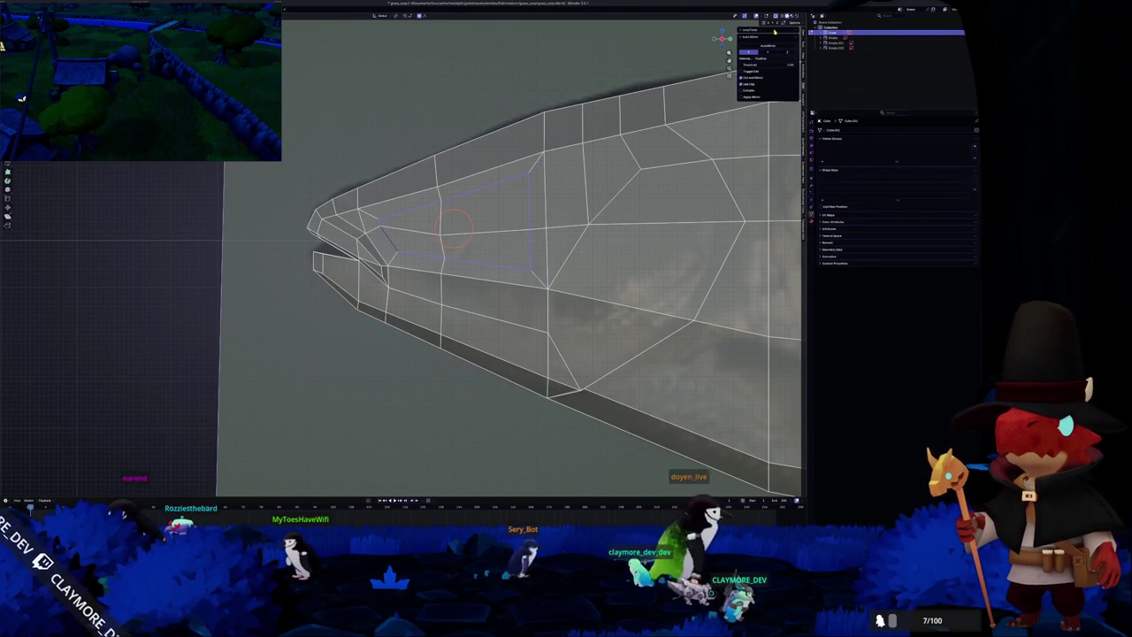
key(shift+a)
Place an octagonal eye ring on the head side, size it to the reference and inset a smaller face.
click(763, 42)
key(s)
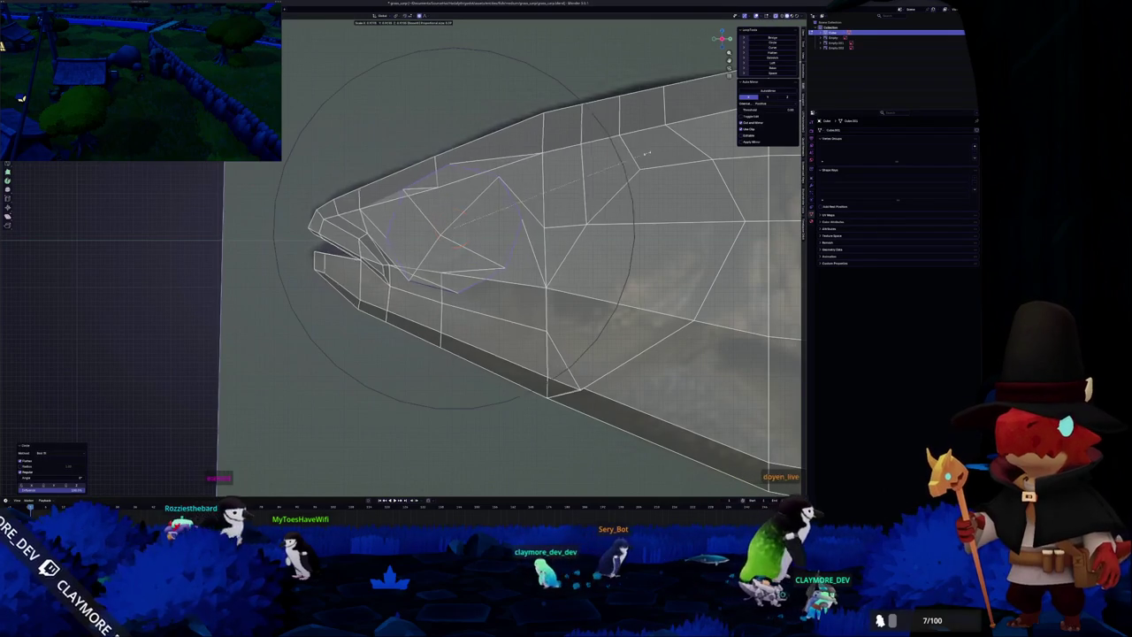
scroll(610, 172, up, 5)
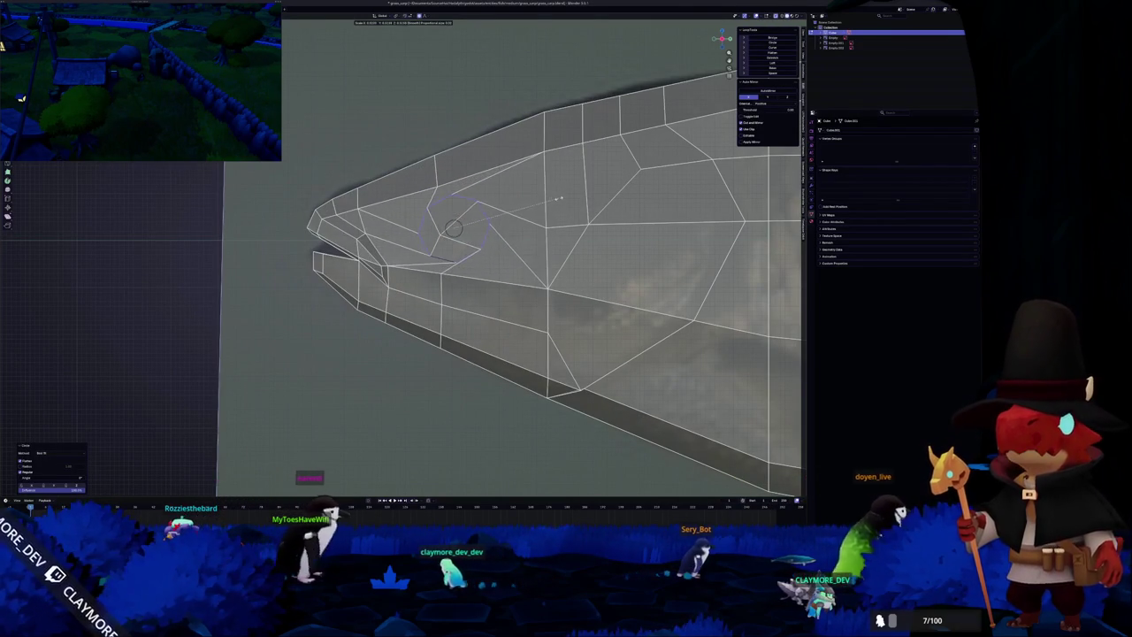
click(575, 193)
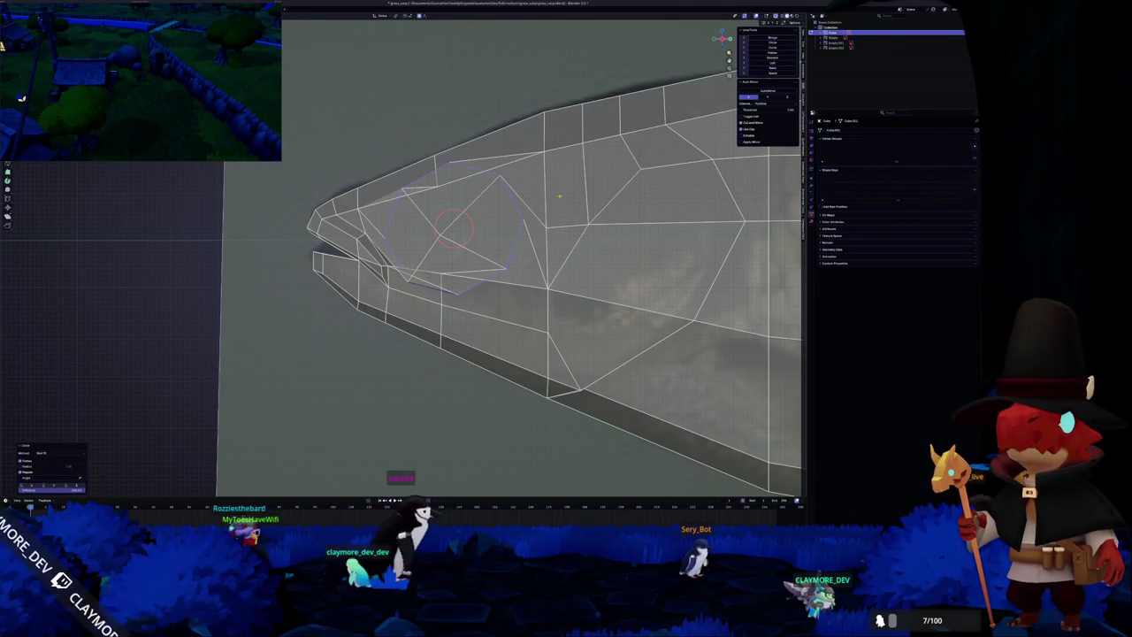
key(s)
click(447, 229)
key(s)
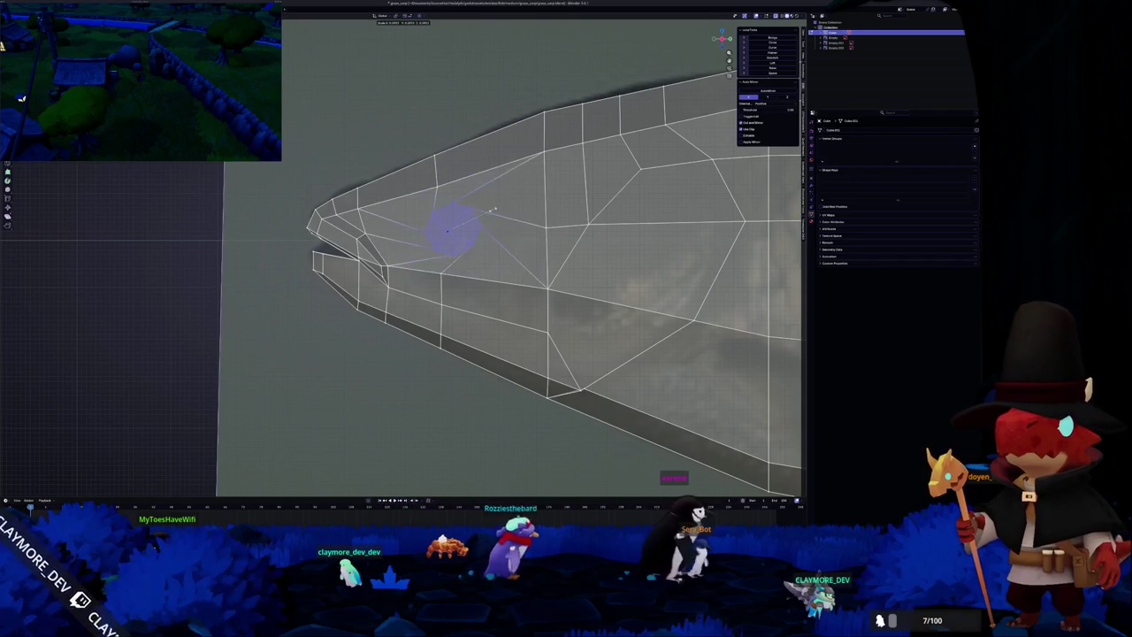
click(498, 246)
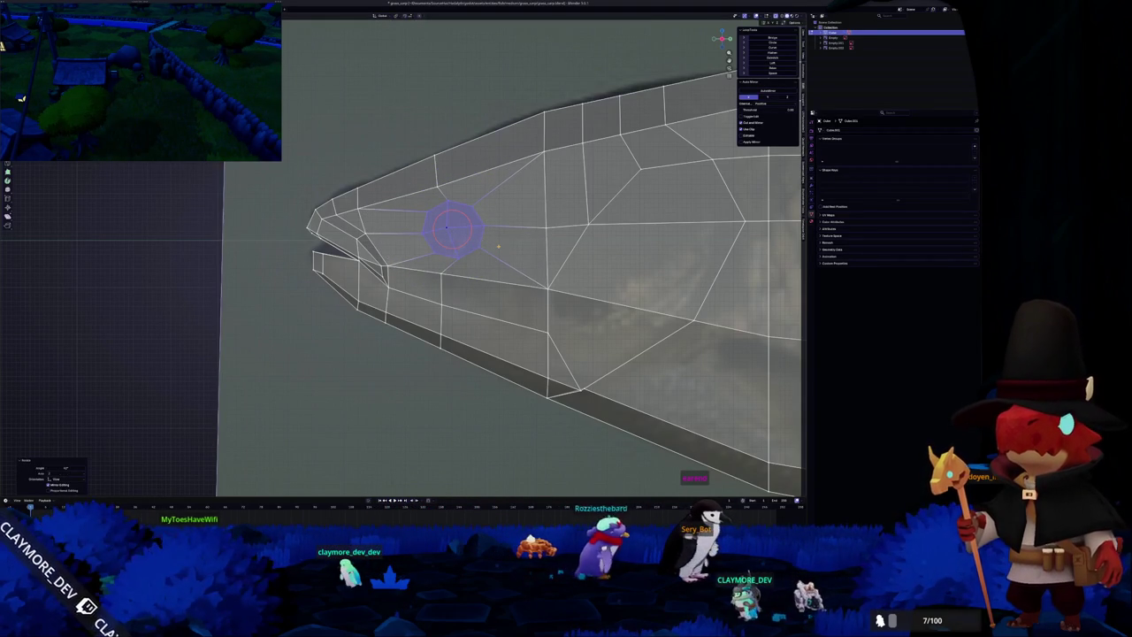
Push the inset eye face into the head, reposition it and slide its centre vertex.
middle_drag(498, 246, 666, 214)
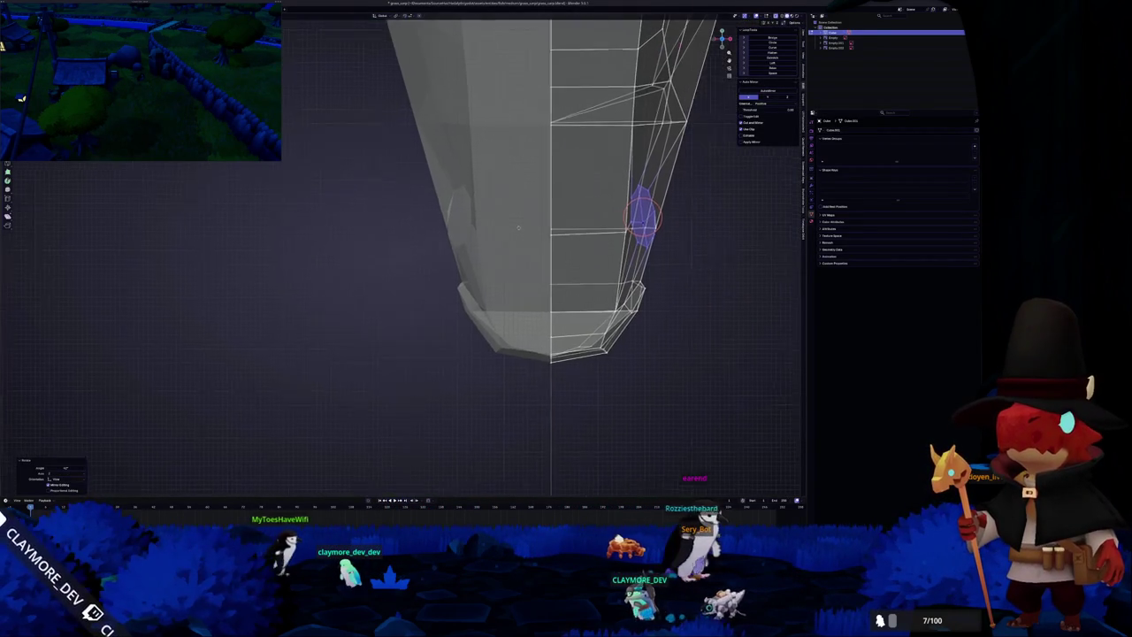
key(s)
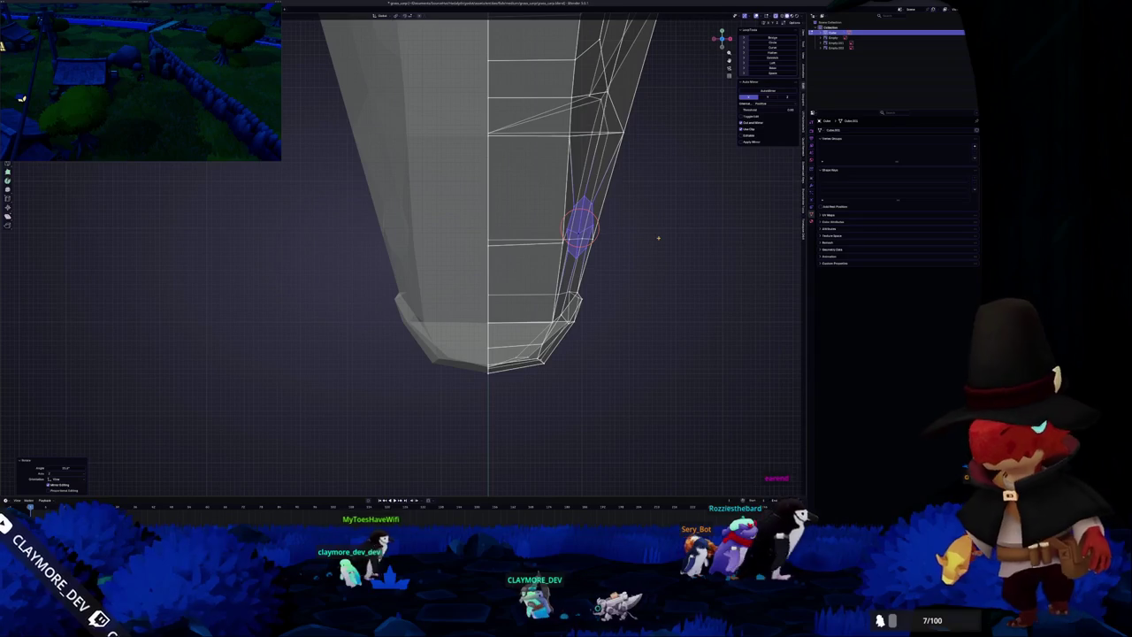
click(658, 249)
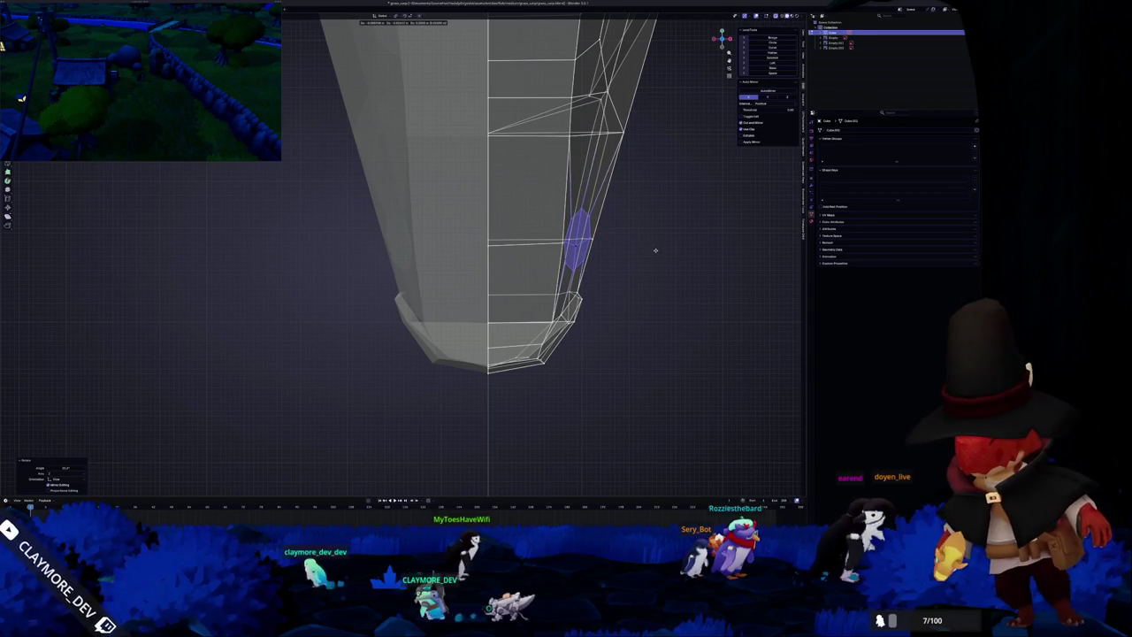
key(KP_Decimal)
middle_drag(495, 212, 508, 205)
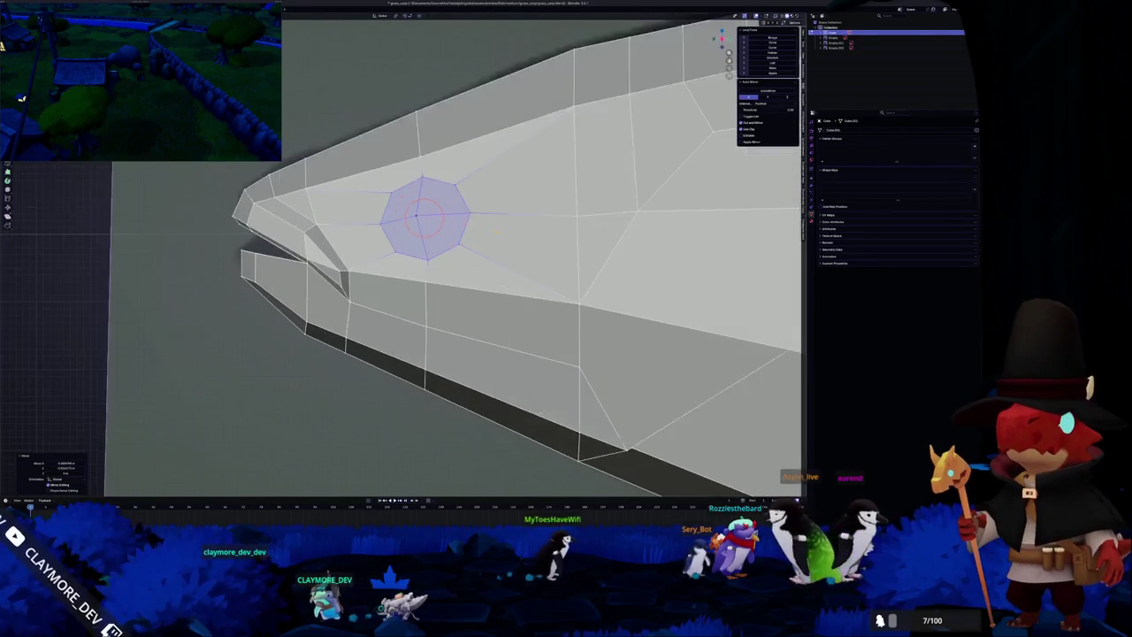
scroll(508, 204, up, 2)
key(s)
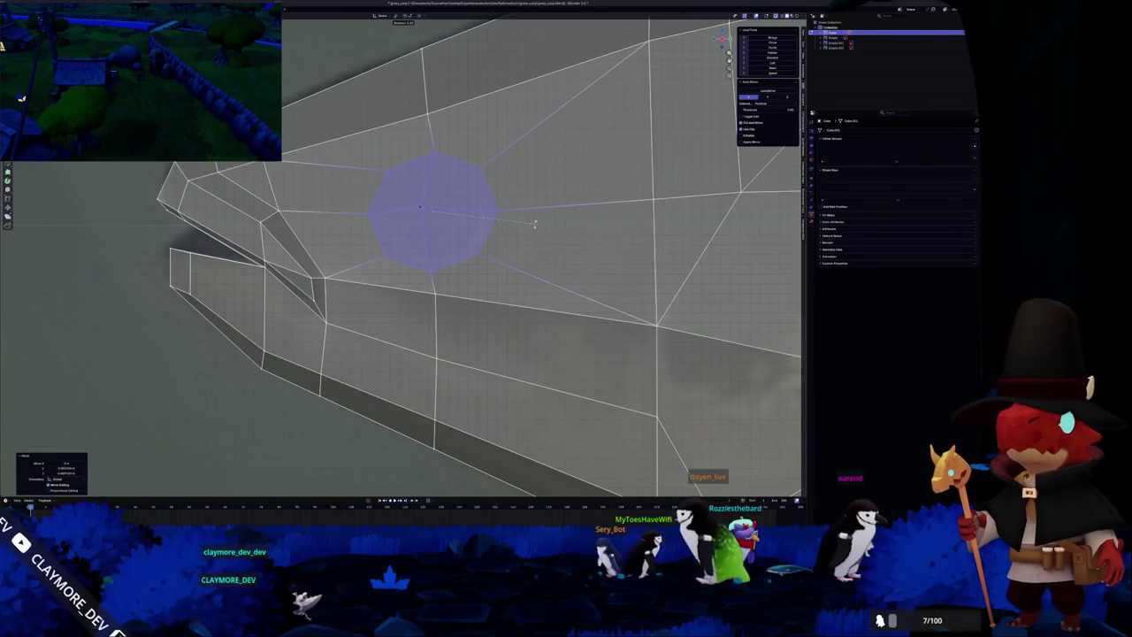
click(418, 206)
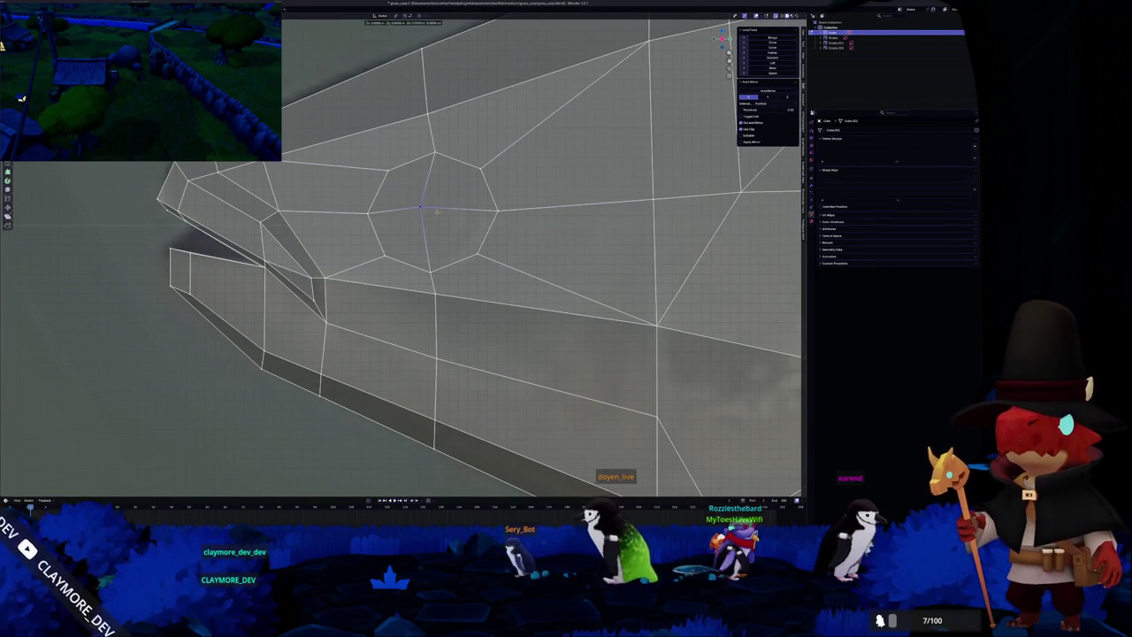
key(g)
key(g)
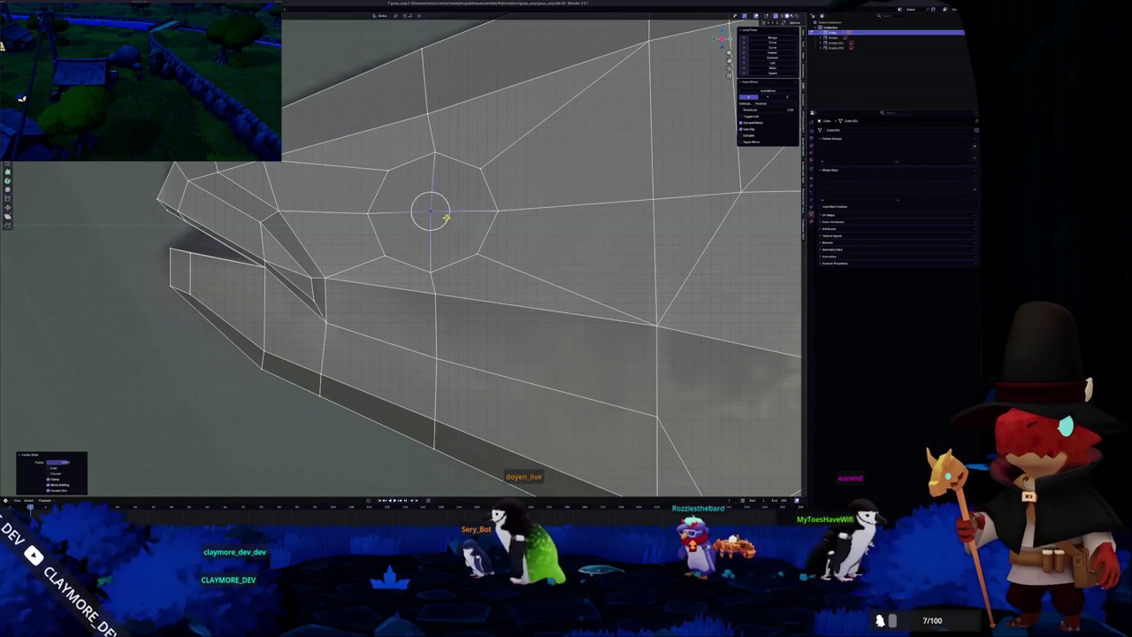
scroll(446, 217, down, 3)
key(ctrl+z)
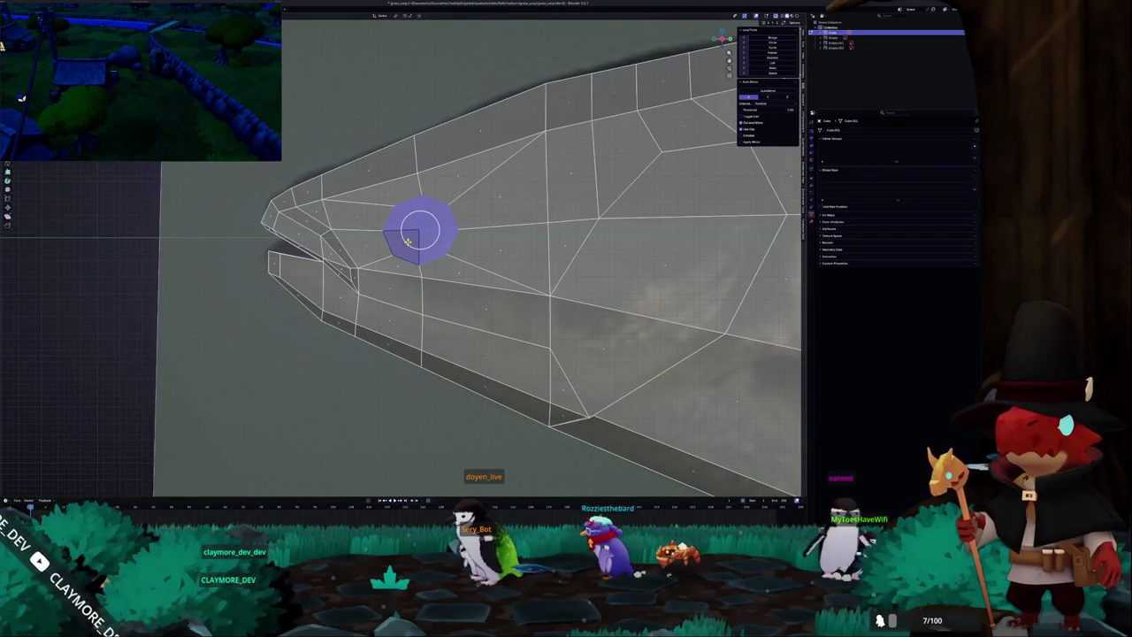
Check the recessed eye from front and side views, then turn X-ray off.
key(KP_1)
click(506, 233)
mouse_move(507, 233)
middle_down()
mouse_move(526, 223)
mouse_move(518, 232)
middle_up()
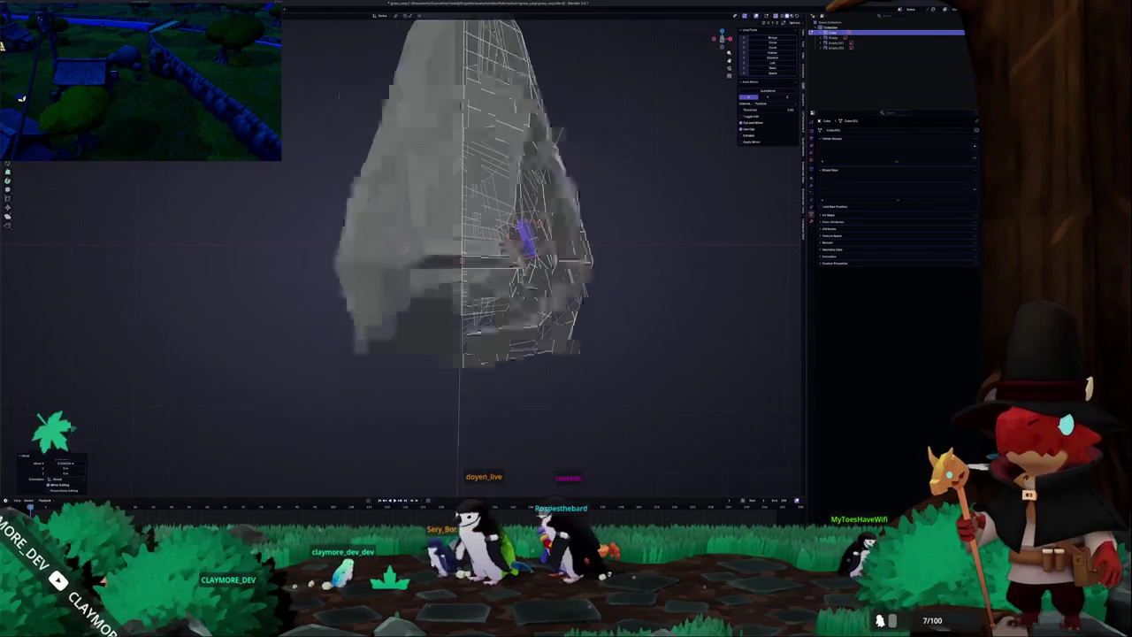
key(KP_3)
scroll(405, 248, up, 3)
scroll(412, 239, up, 2)
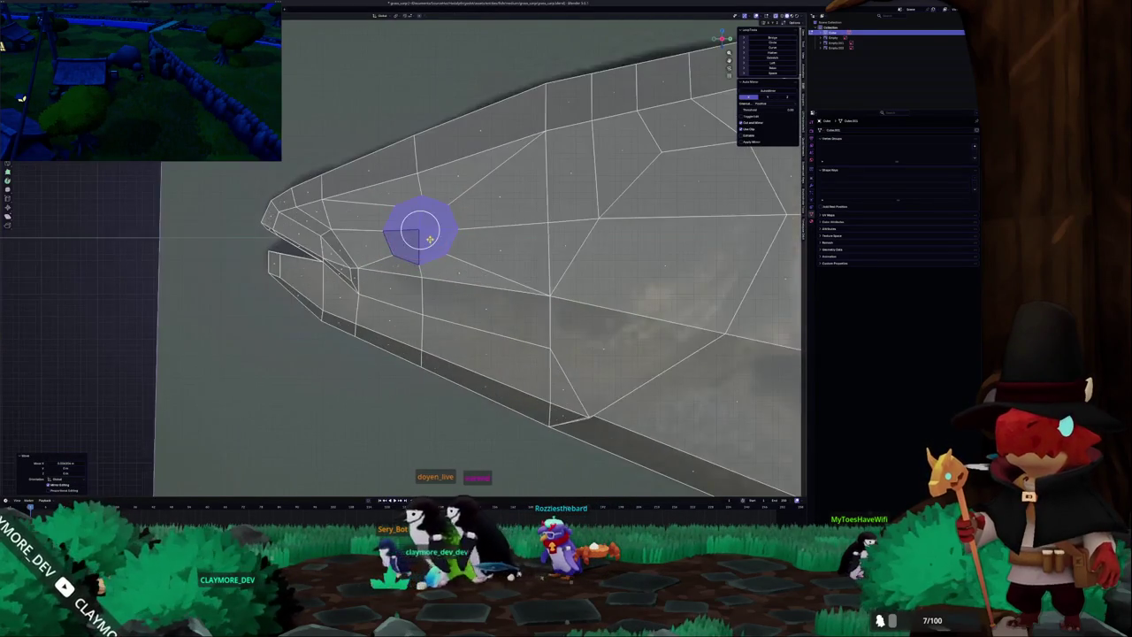
scroll(487, 233, up, 3)
key(KP_1)
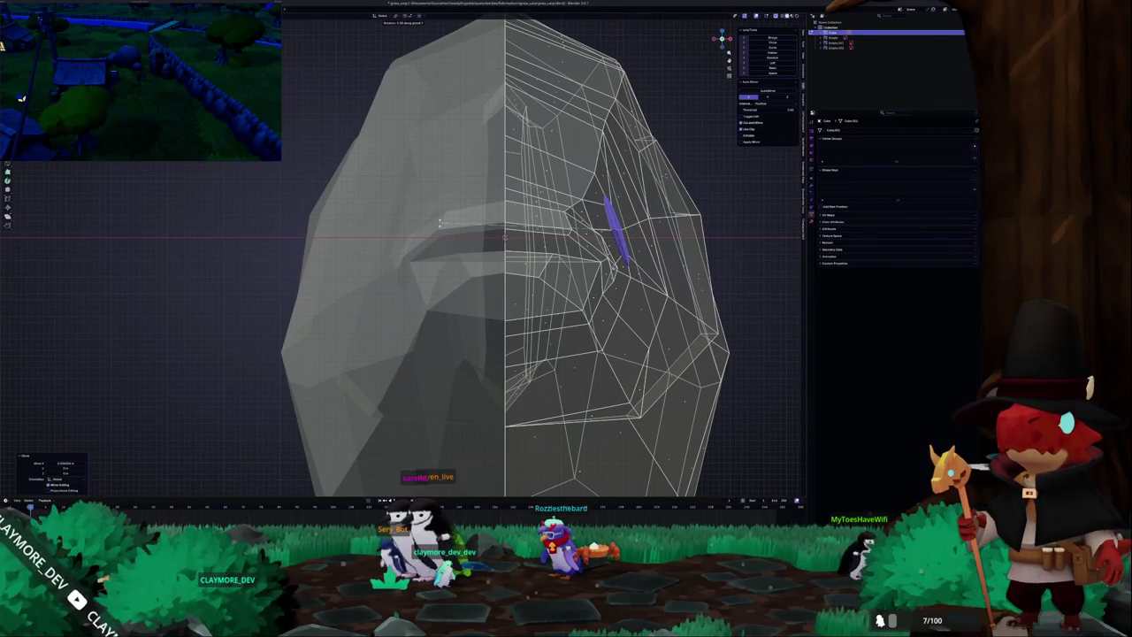
middle_drag(439, 223, 442, 232)
key(KP_3)
scroll(438, 243, up, 1)
scroll(436, 248, down, 3)
key(alt+z)
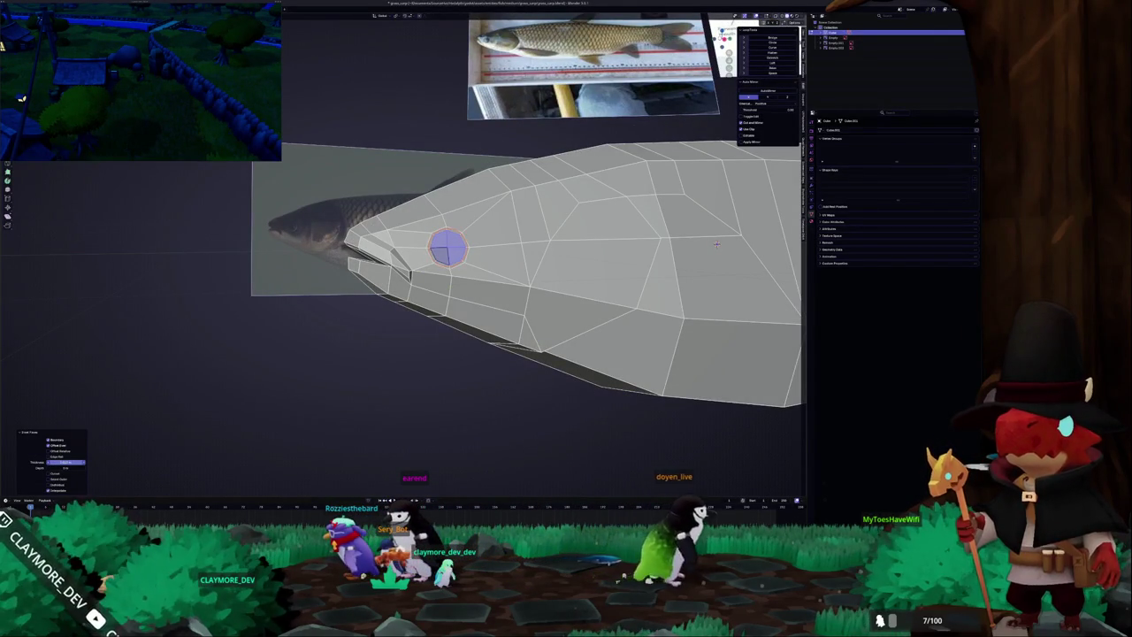
middle_drag(443, 248, 478, 265)
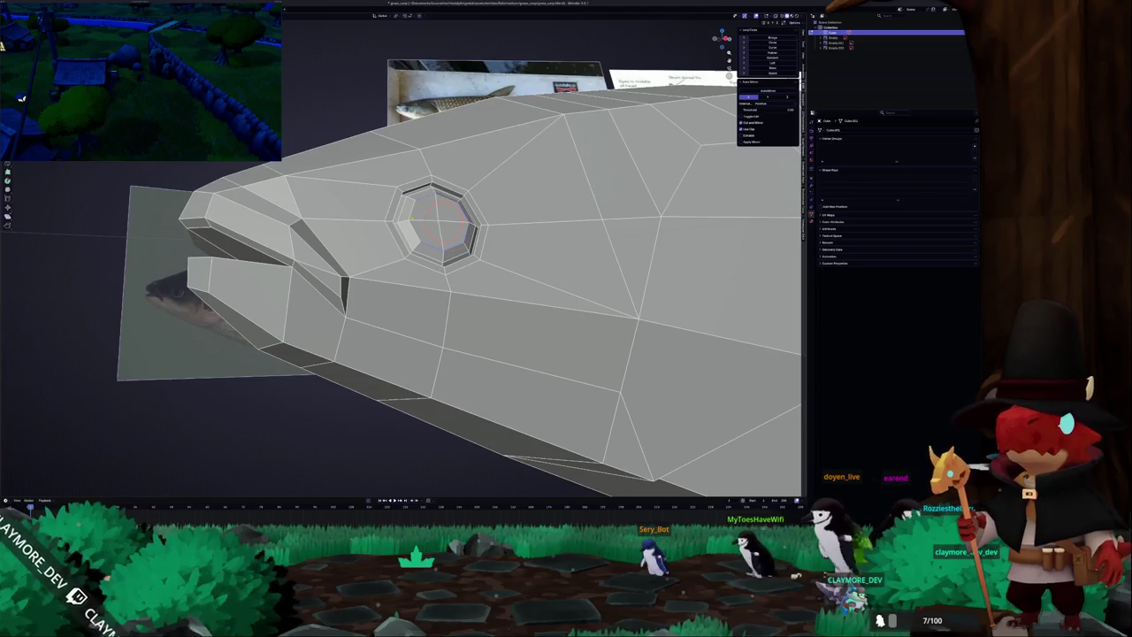
mouse_move(440, 226)
middle_down()
mouse_move(477, 232)
mouse_move(397, 228)
middle_up()
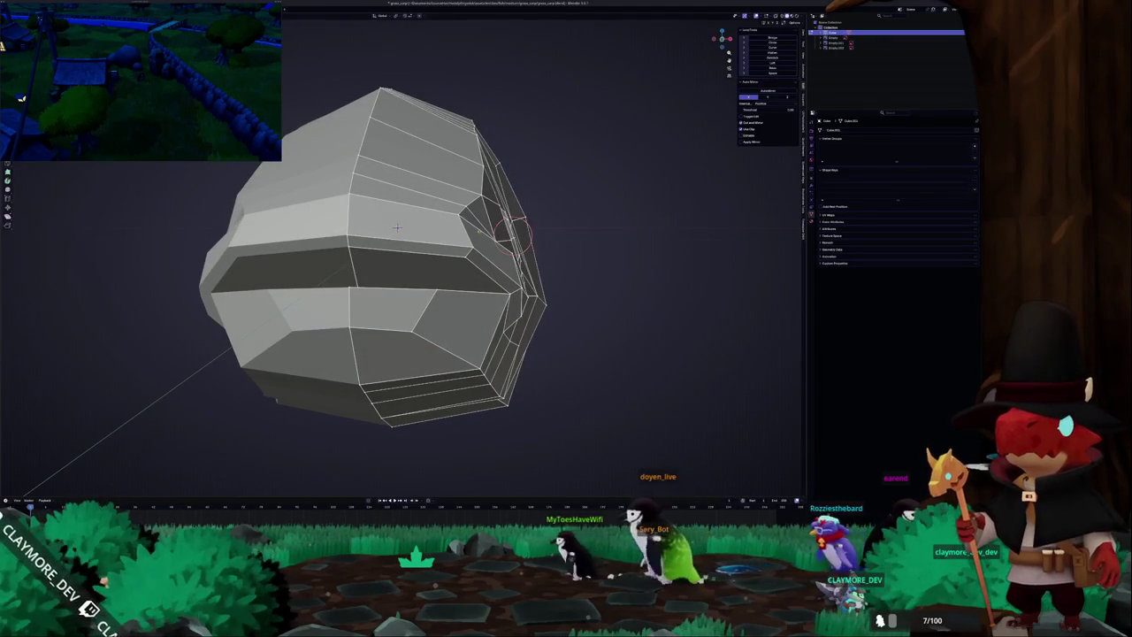
mouse_move(397, 228)
middle_down()
mouse_move(657, 251)
mouse_move(507, 213)
mouse_move(482, 131)
mouse_move(555, 183)
mouse_move(535, 262)
mouse_move(612, 183)
mouse_move(587, 304)
mouse_move(527, 371)
middle_up()
key(Tab)
scroll(656, 250, down, 4)
key(Tab)
scroll(481, 130, up, 2)
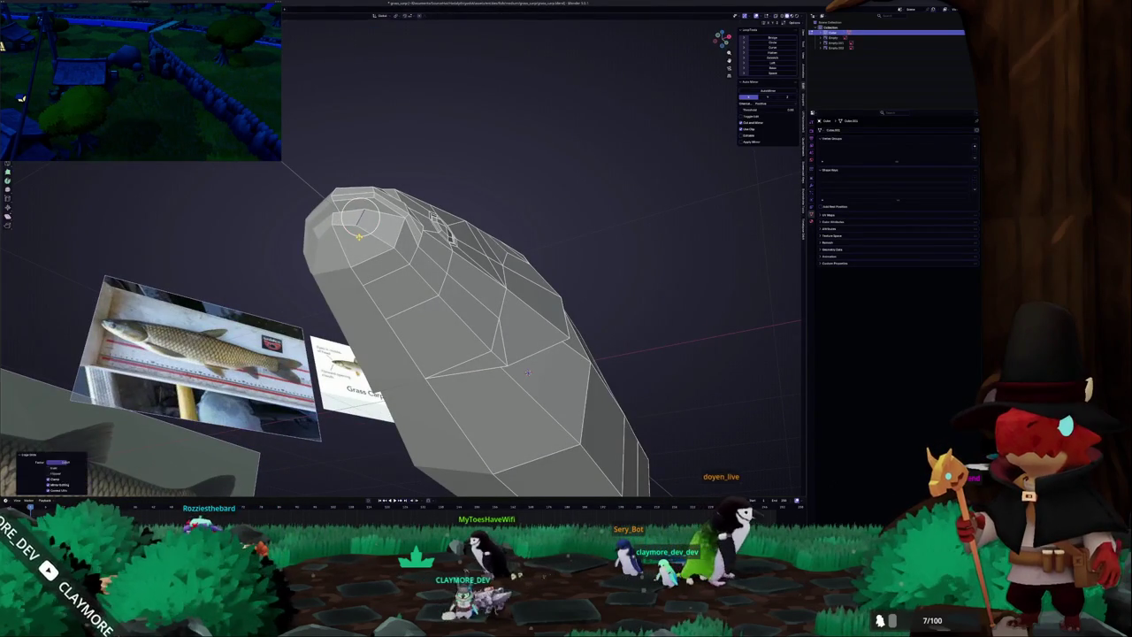
mouse_move(527, 371)
middle_down()
mouse_move(608, 249)
mouse_move(161, 251)
mouse_move(406, 254)
middle_up()
key(Tab)
key(Tab)
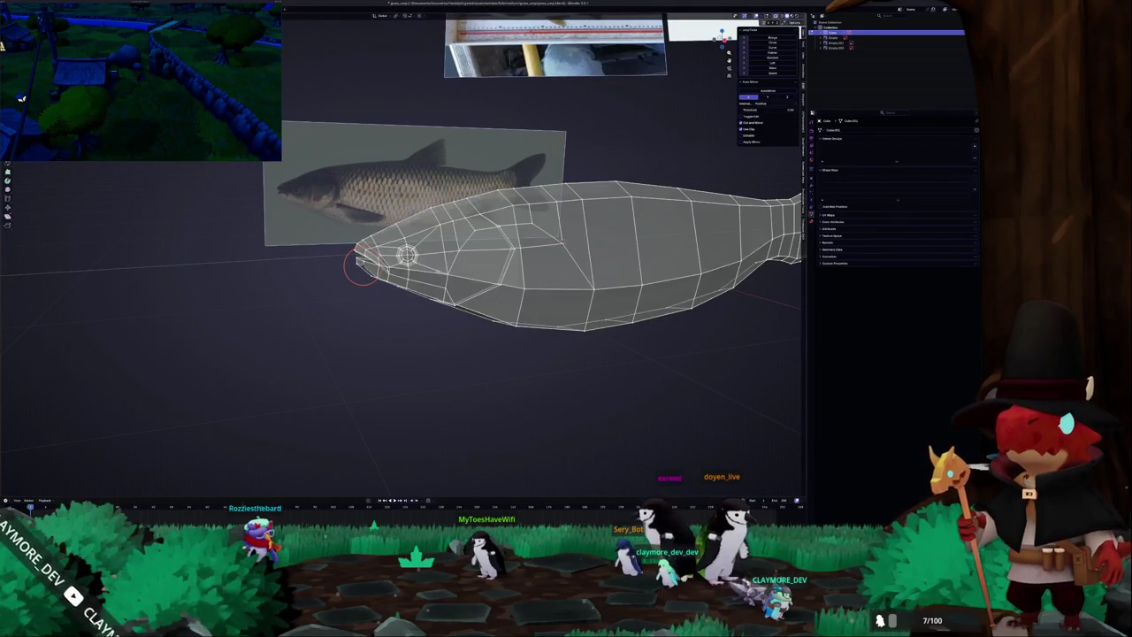
scroll(361, 266, up, 1)
scroll(340, 268, up, 1)
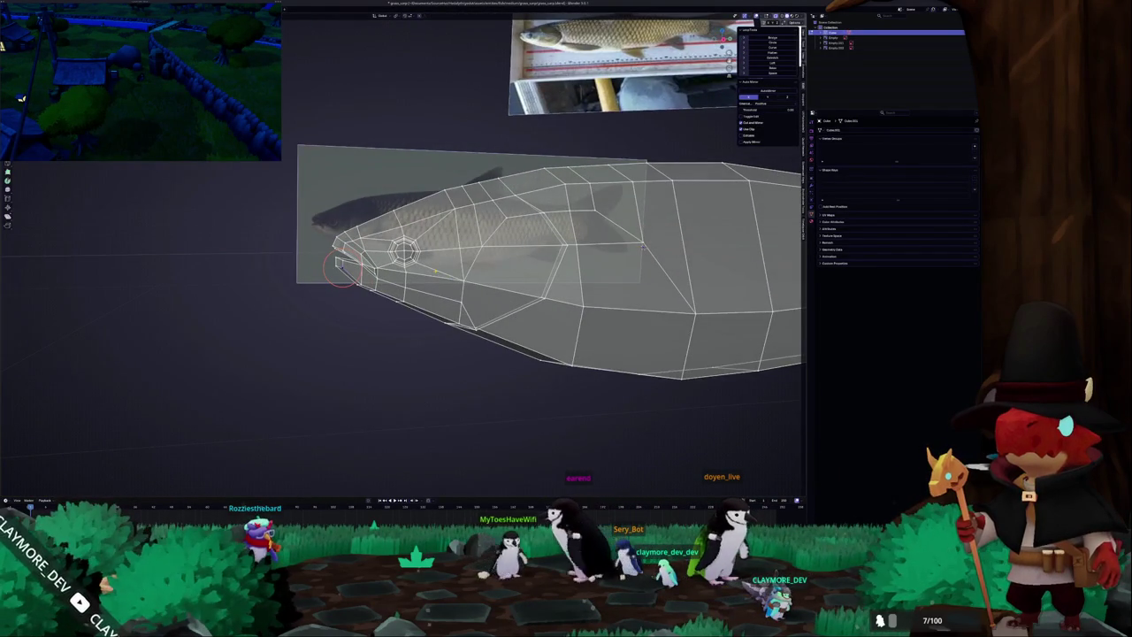
Shift head edges along the fish's length to open gill slits behind the eye.
middle_drag(340, 268, 340, 266)
key(Tab)
key(Tab)
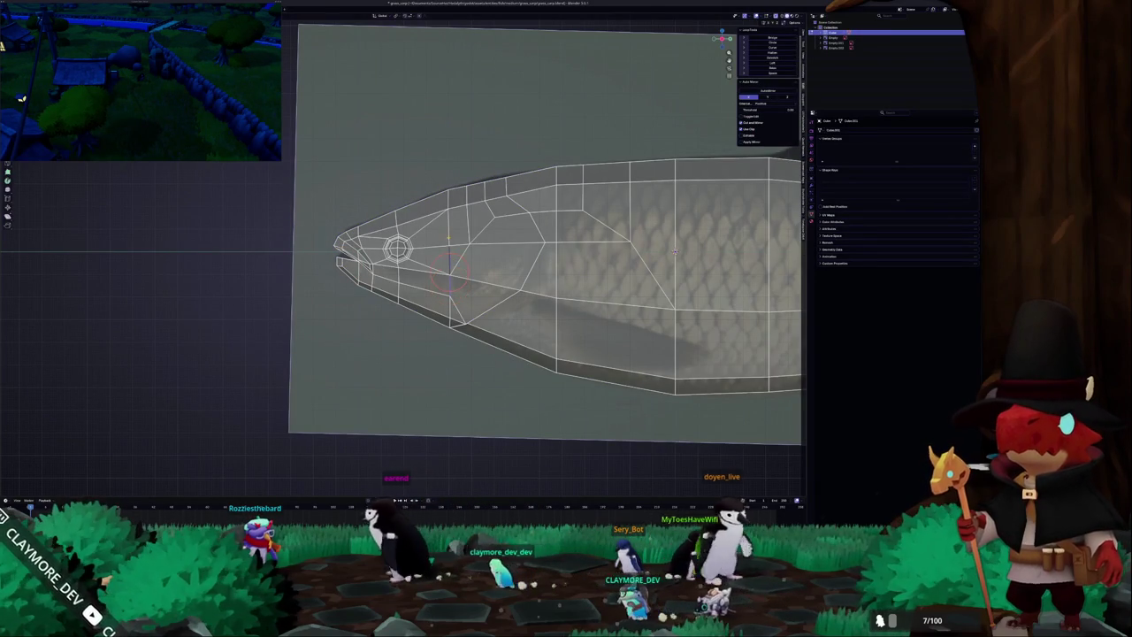
middle_drag(675, 252, 707, 305)
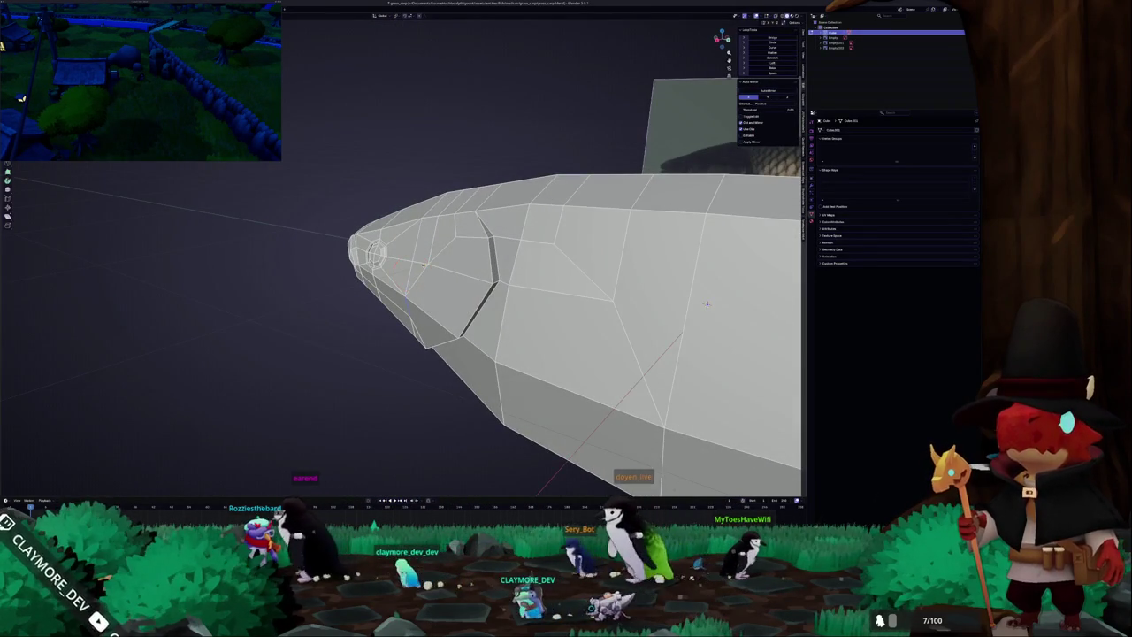
key(x)
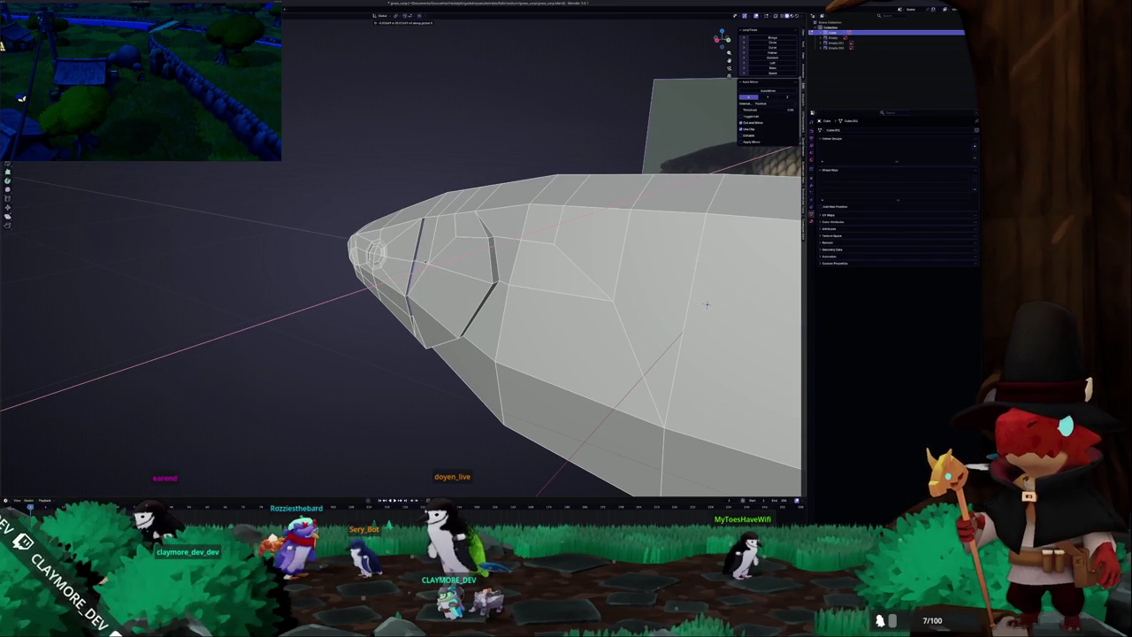
click(707, 305)
mouse_move(707, 305)
middle_down()
mouse_move(422, 282)
mouse_move(425, 305)
middle_up()
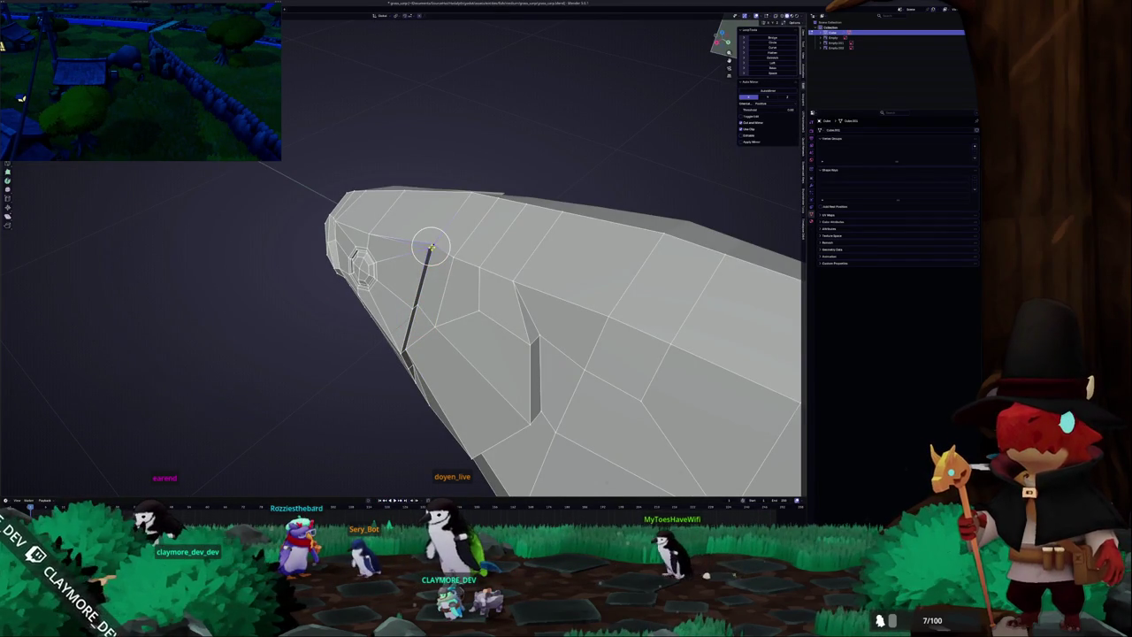
middle_drag(433, 241, 392, 300)
key(g)
key(x)
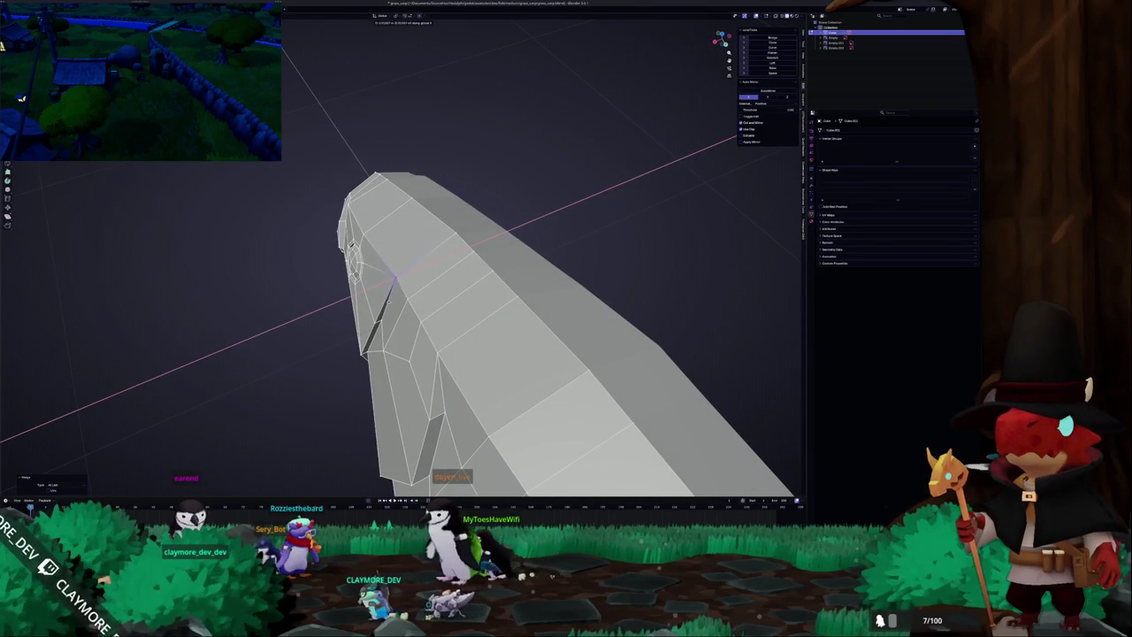
click(395, 280)
mouse_move(395, 281)
middle_down()
mouse_move(413, 151)
mouse_move(416, 289)
mouse_move(403, 307)
middle_up()
key(g)
key(x)
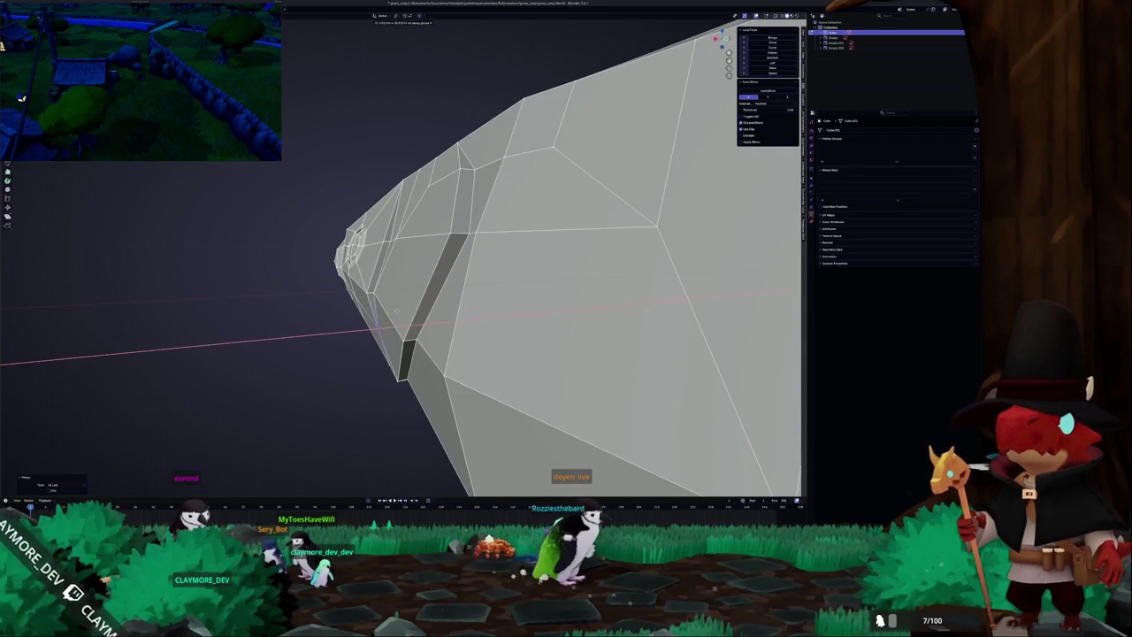
mouse_move(376, 329)
middle_down()
mouse_move(455, 324)
mouse_move(396, 343)
mouse_move(334, 390)
mouse_move(404, 296)
mouse_move(430, 292)
mouse_move(443, 320)
mouse_move(452, 260)
middle_up()
Slide a gill vertex into place and review the head outside Edit Mode.
key(Tab)
key(Tab)
click(432, 297)
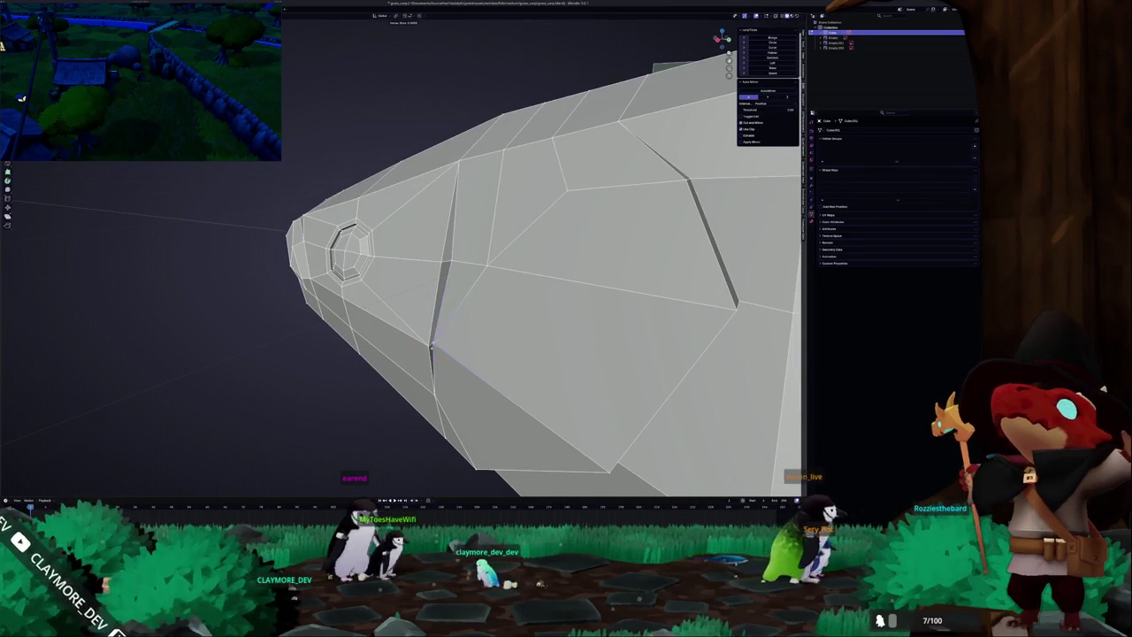
click(434, 347)
mouse_move(439, 348)
middle_down()
mouse_move(526, 268)
mouse_move(492, 316)
middle_up()
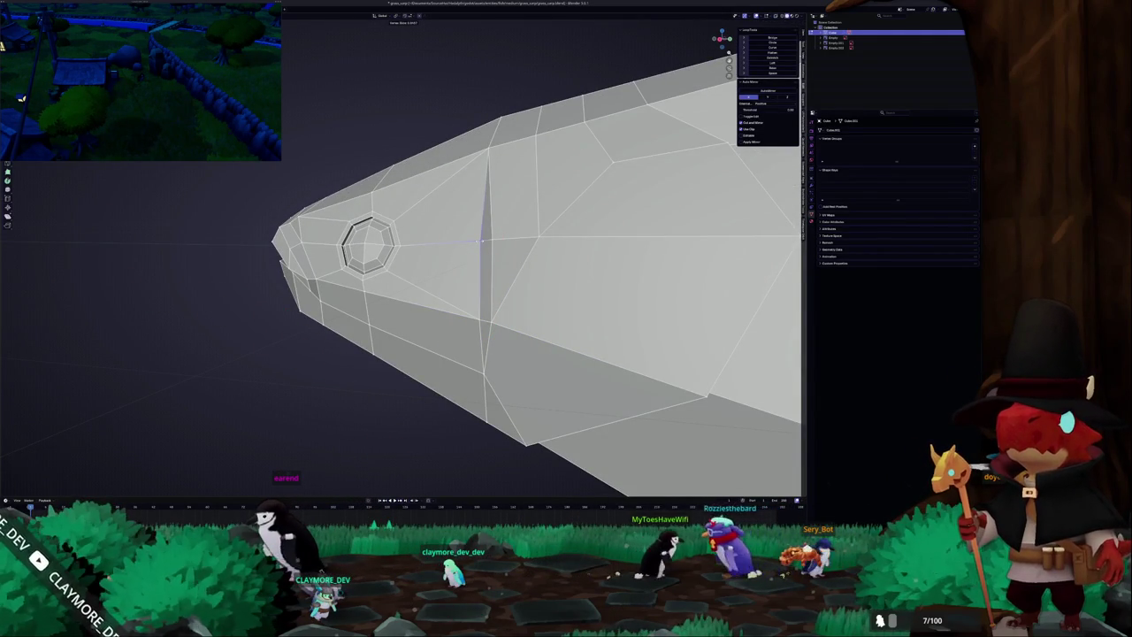
key(Tab)
mouse_move(483, 240)
middle_down()
mouse_move(365, 346)
mouse_move(404, 346)
mouse_move(373, 334)
mouse_move(442, 300)
mouse_move(400, 336)
mouse_move(346, 336)
mouse_move(395, 297)
mouse_move(441, 312)
mouse_move(381, 317)
mouse_move(415, 310)
mouse_move(374, 330)
mouse_move(396, 315)
middle_up()
key(Tab)
key(Tab)
key(Tab)
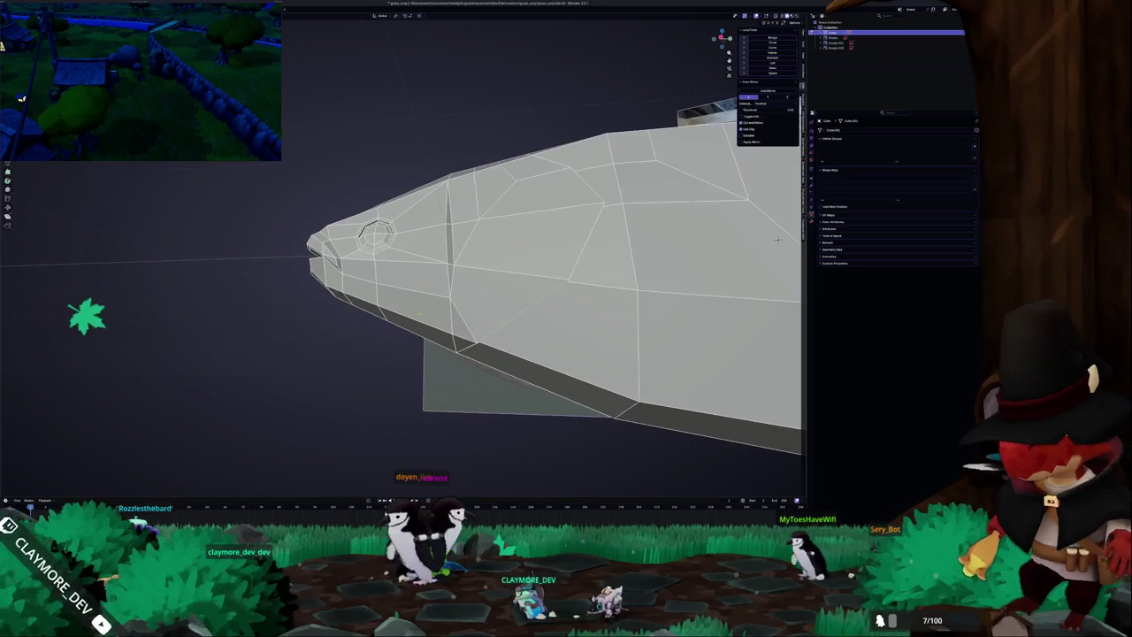
Knife-cut extra gill edges into the cheek behind the eye.
middle_drag(779, 238, 779, 238)
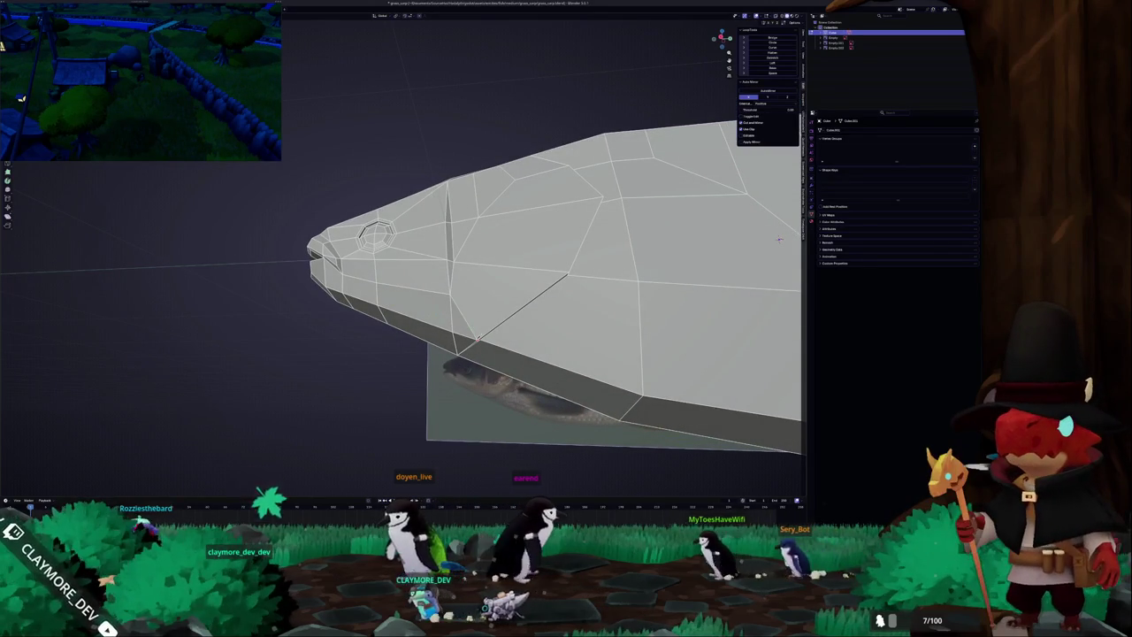
key(k)
click(479, 310)
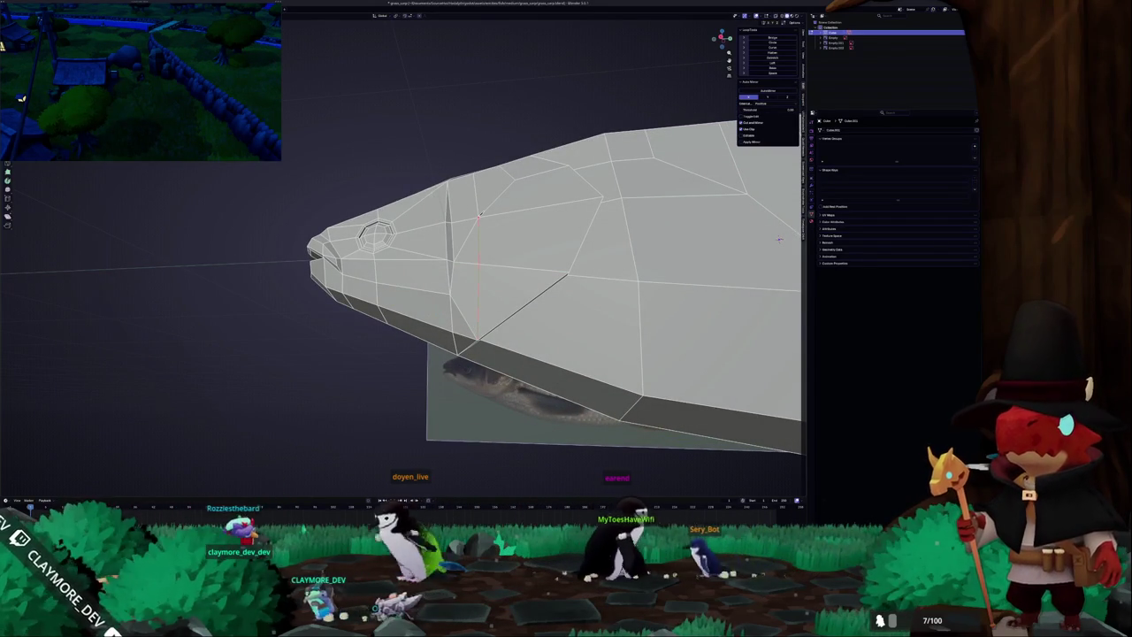
right_click(464, 275)
click(460, 241)
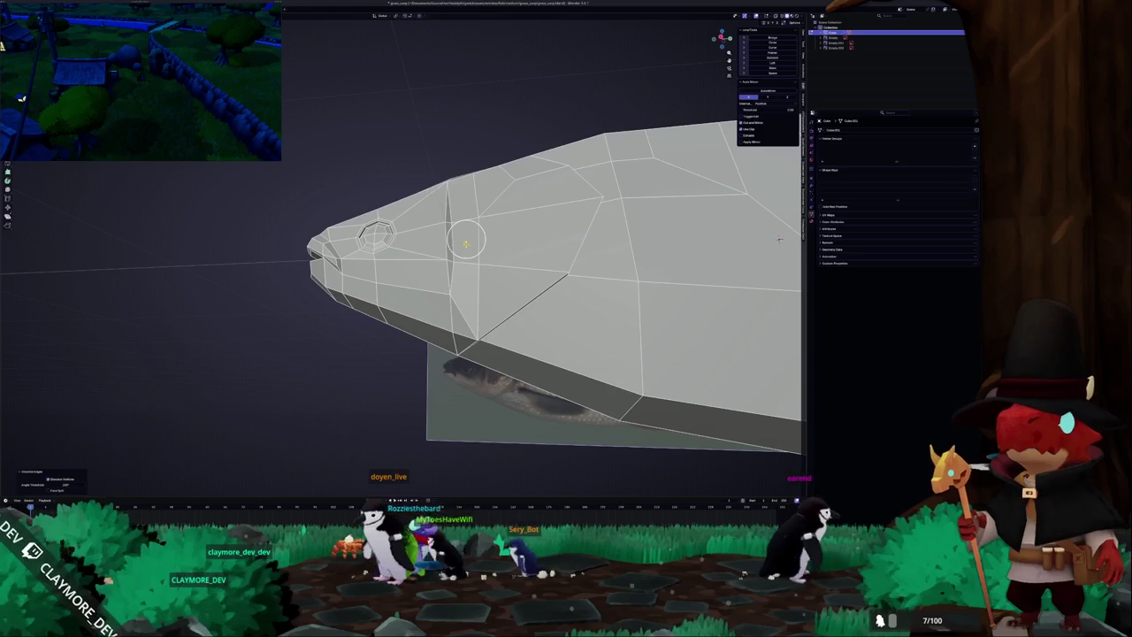
middle_drag(463, 240, 464, 236)
mouse_move(475, 330)
middle_down()
mouse_move(484, 283)
mouse_move(464, 265)
mouse_move(472, 298)
mouse_move(459, 309)
middle_up()
right_click(464, 265)
key(Escape)
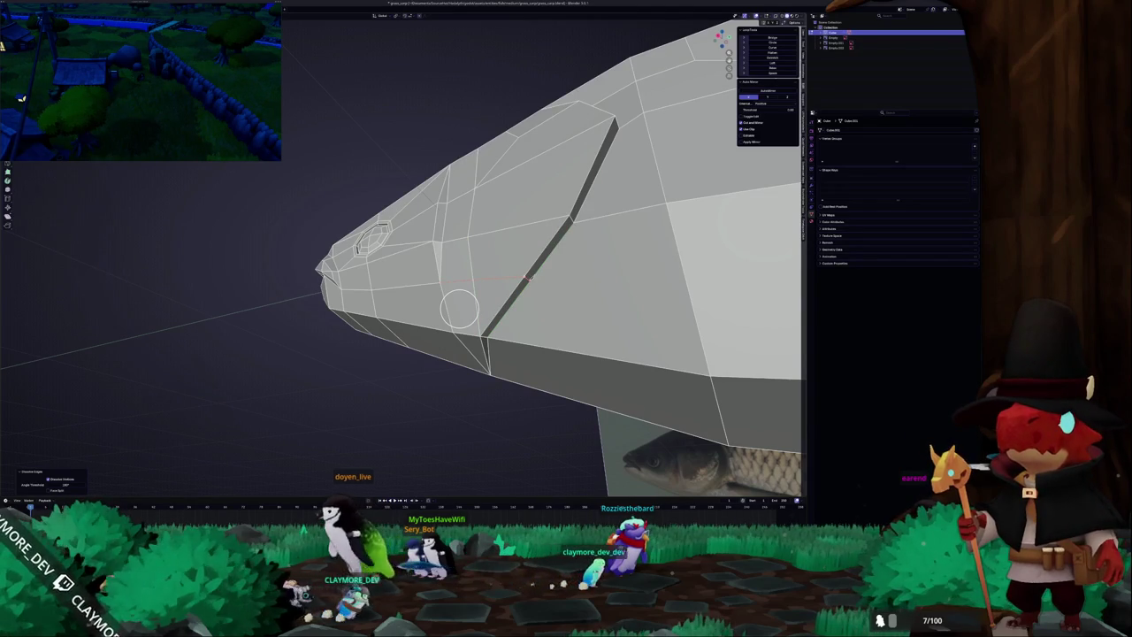
click(587, 278)
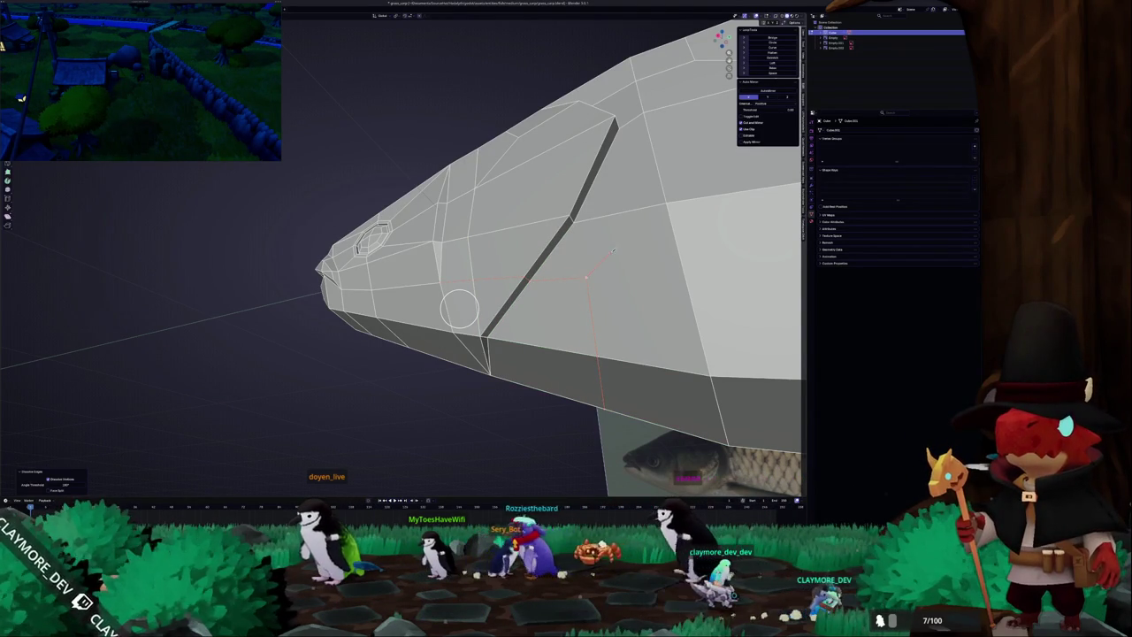
key(Return)
mouse_move(542, 304)
middle_down()
mouse_move(467, 380)
mouse_move(442, 354)
mouse_move(462, 383)
mouse_move(473, 363)
mouse_move(413, 356)
mouse_move(451, 311)
mouse_move(431, 340)
middle_up()
middle_drag(587, 217, 675, 205)
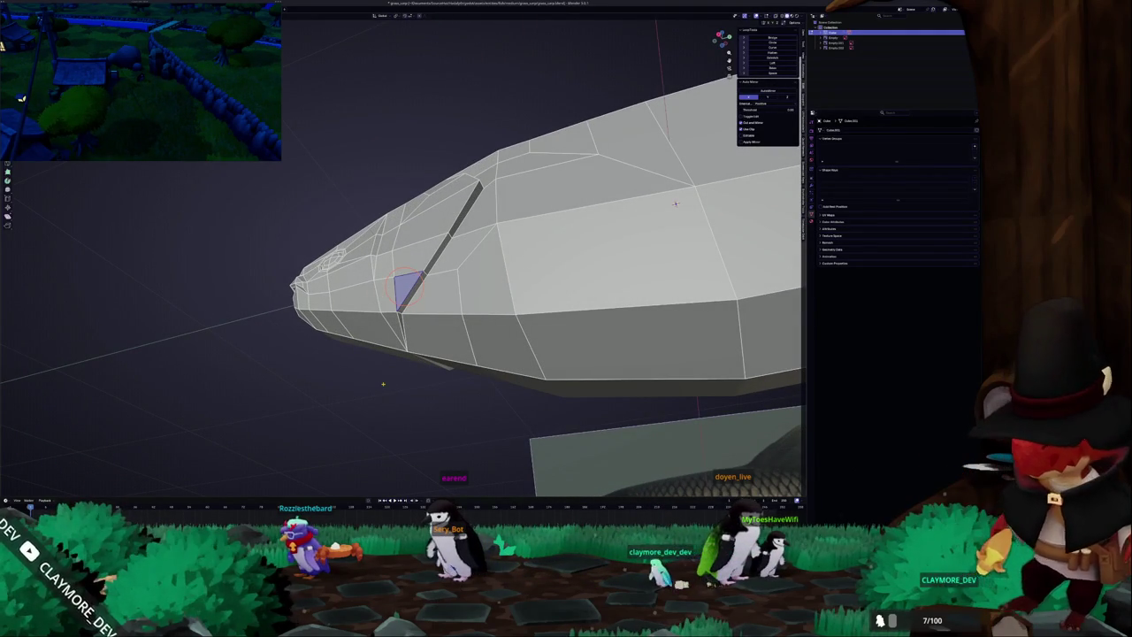
mouse_move(675, 205)
middle_down()
mouse_move(684, 231)
mouse_move(656, 329)
mouse_move(654, 114)
middle_up()
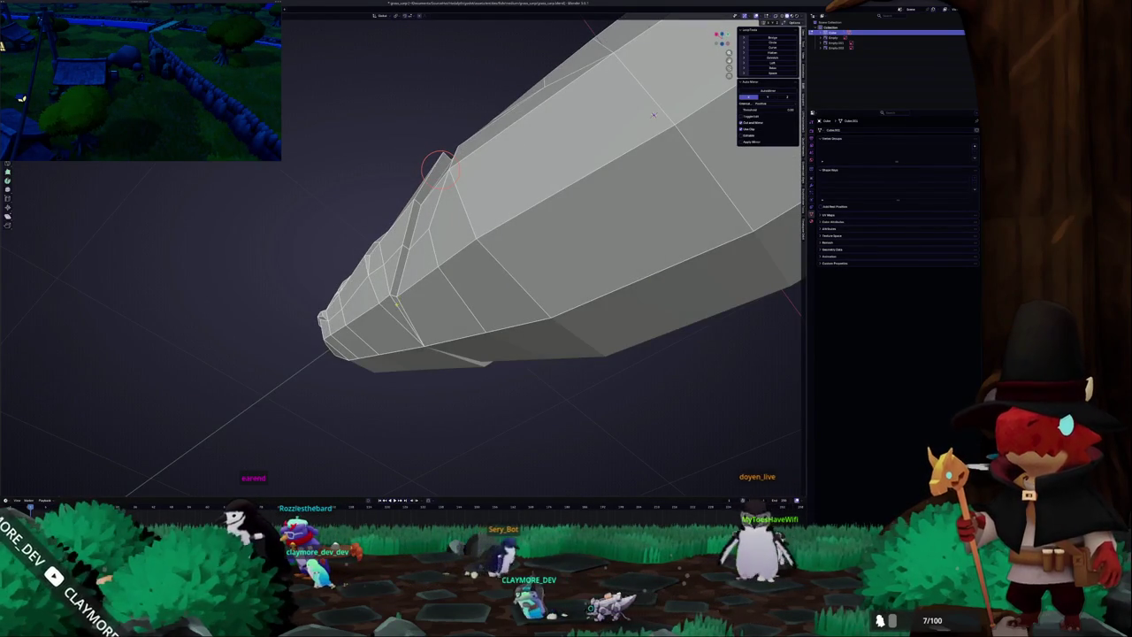
mouse_move(404, 310)
middle_down()
mouse_move(673, 237)
mouse_move(416, 276)
mouse_move(377, 212)
mouse_move(493, 285)
middle_up()
scroll(673, 237, down, 3)
key(Tab)
key(Tab)
mouse_move(493, 287)
middle_down()
mouse_move(530, 251)
mouse_move(498, 229)
middle_up()
key(Tab)
key(KP_1)
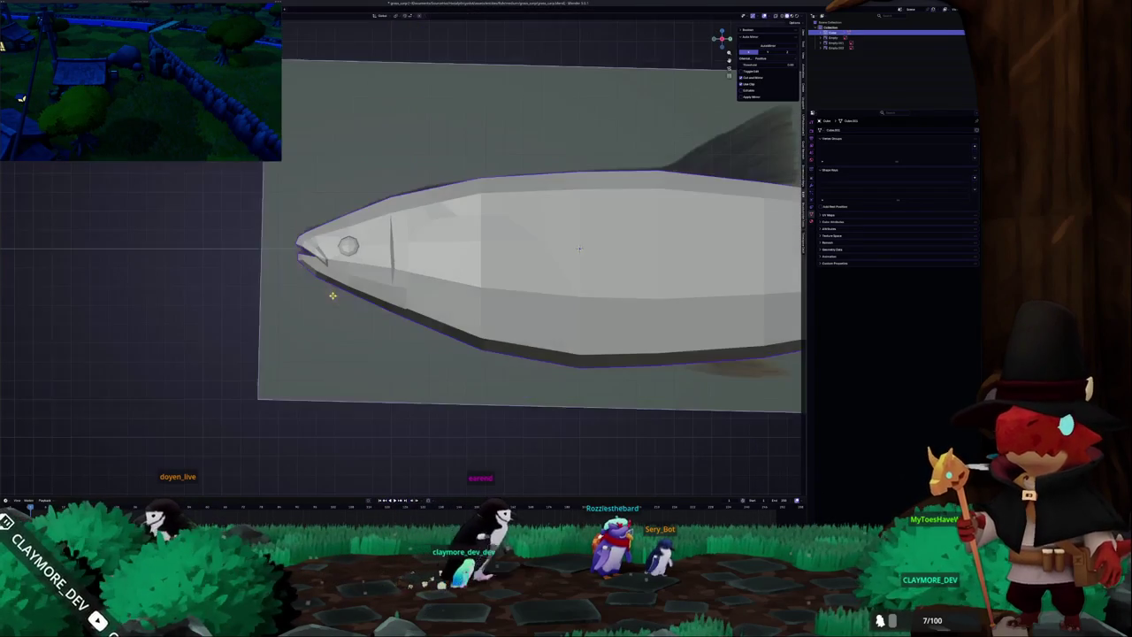
In X-ray view, move the snout tip vertex onto the reference mouth.
scroll(579, 249, down, 3)
scroll(579, 249, down, 2)
key(Tab)
scroll(620, 275, up, 3)
scroll(671, 305, up, 2)
key(alt+z)
scroll(671, 305, up, 1)
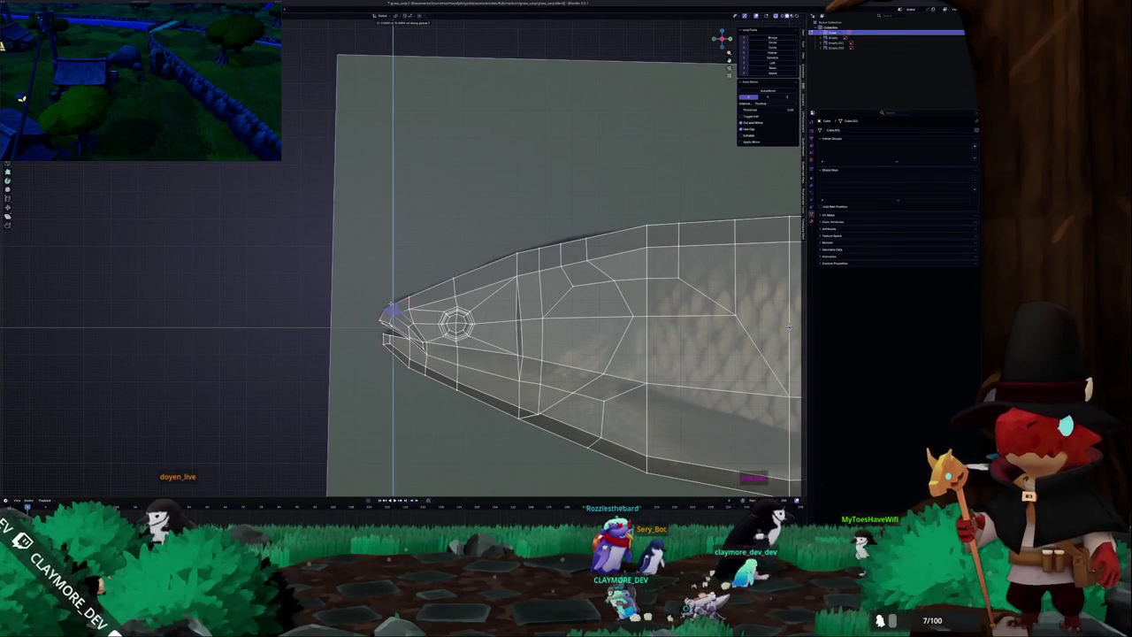
click(391, 302)
key(Tab)
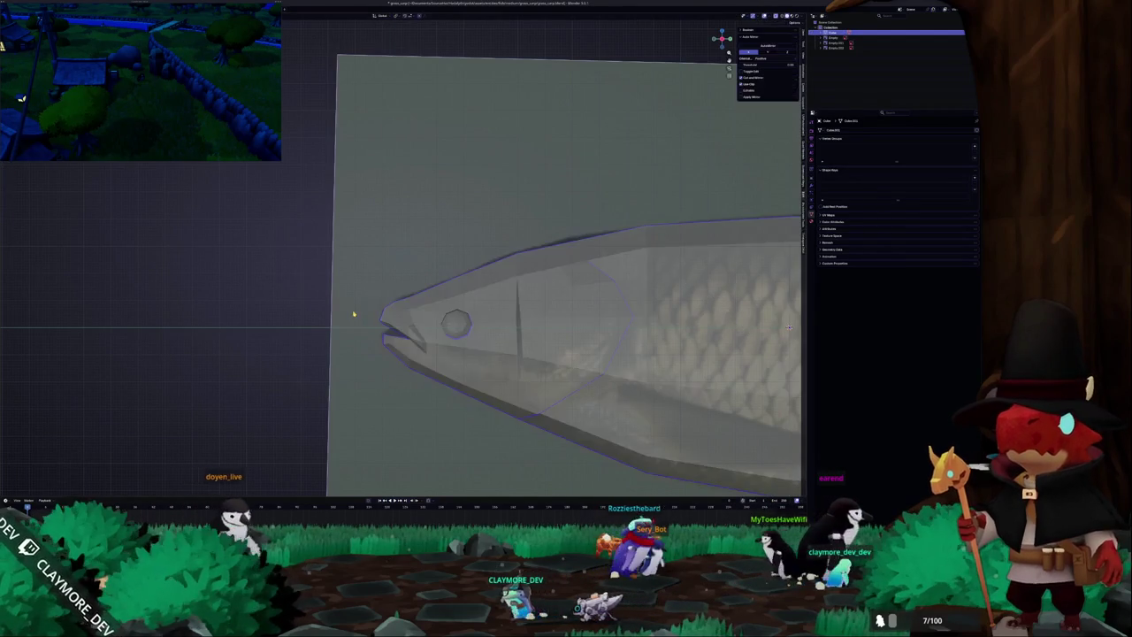
Turn X-ray off and view the whole fish end-on back in Edit Mode.
scroll(390, 302, down, 2)
scroll(531, 292, down, 1)
key(alt+z)
shift+middle_drag(550, 287, 312, 284)
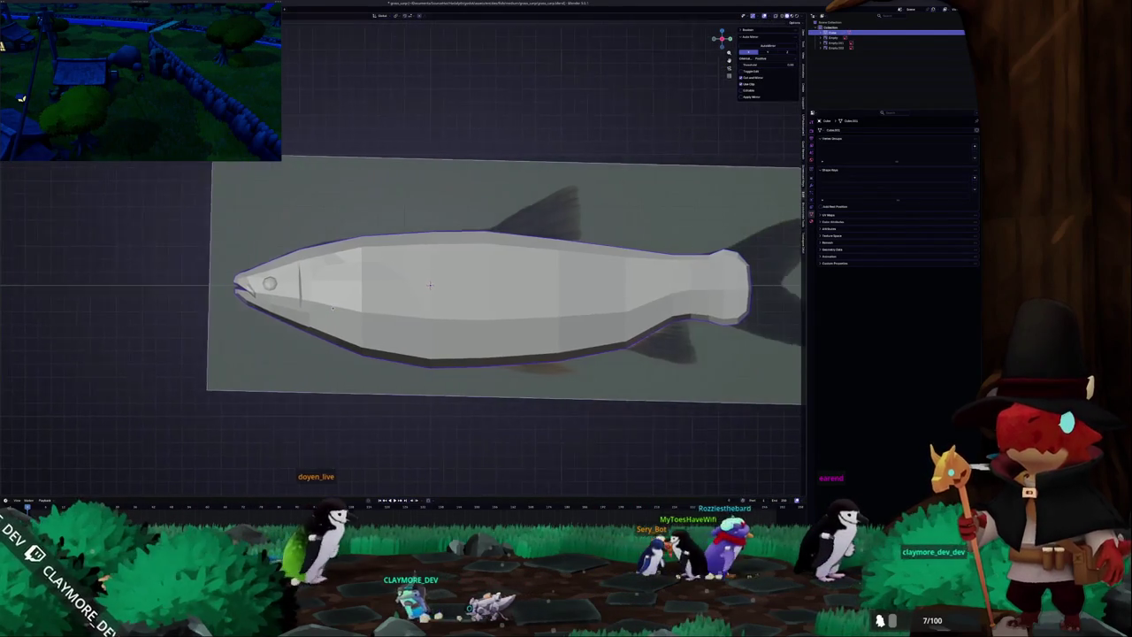
mouse_move(486, 321)
middle_down()
mouse_move(426, 336)
mouse_move(472, 303)
mouse_move(505, 366)
middle_up()
key(Tab)
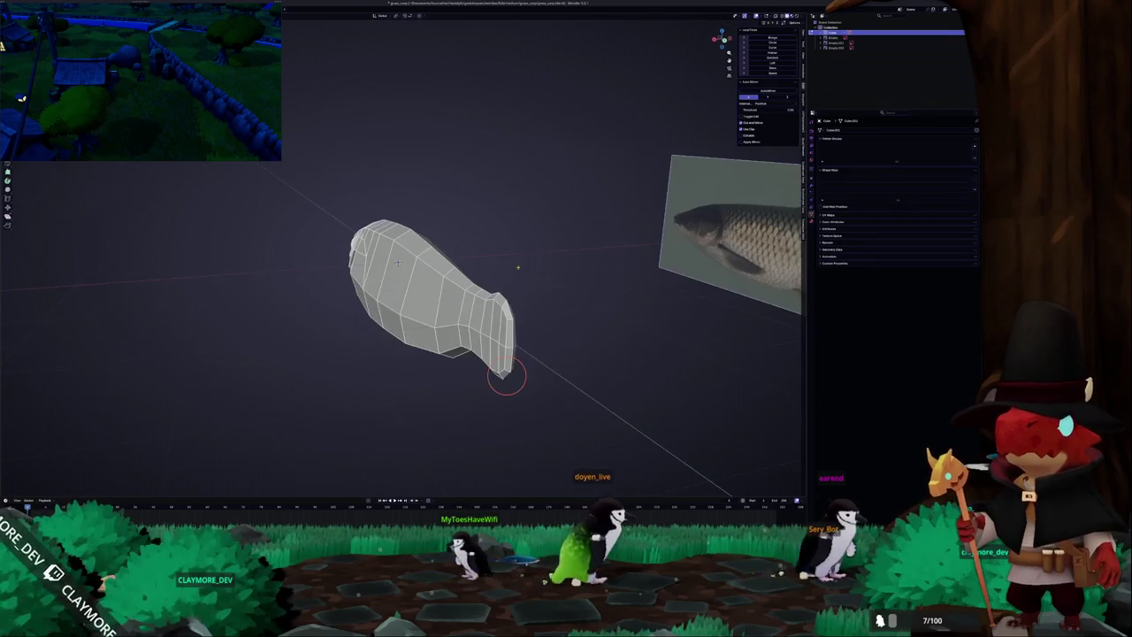
Duplicate the tail-end edge ring and separate it into its own tail piece.
ctrl+click(518, 343)
key(KP_3)
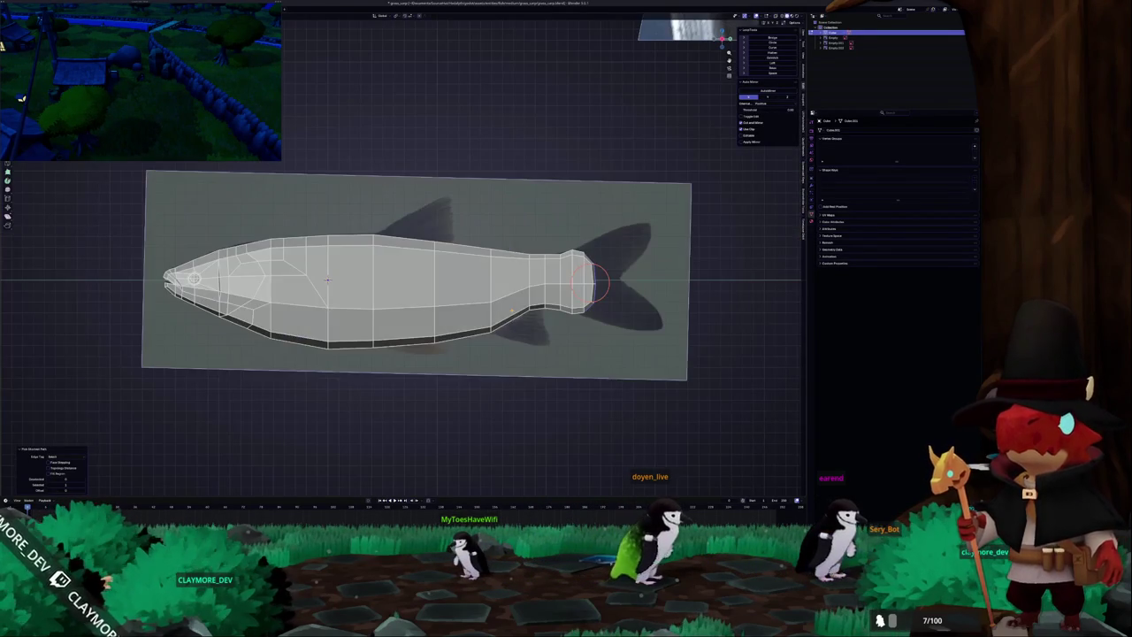
key(alt+z)
scroll(584, 297, up, 3)
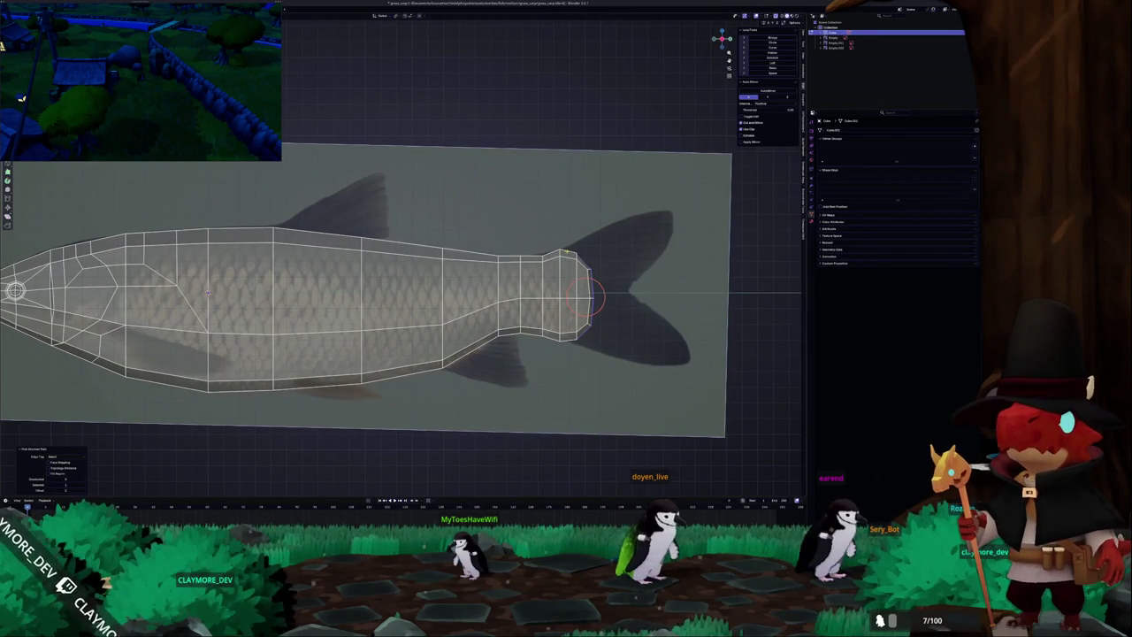
key(Return)
right_click(591, 351)
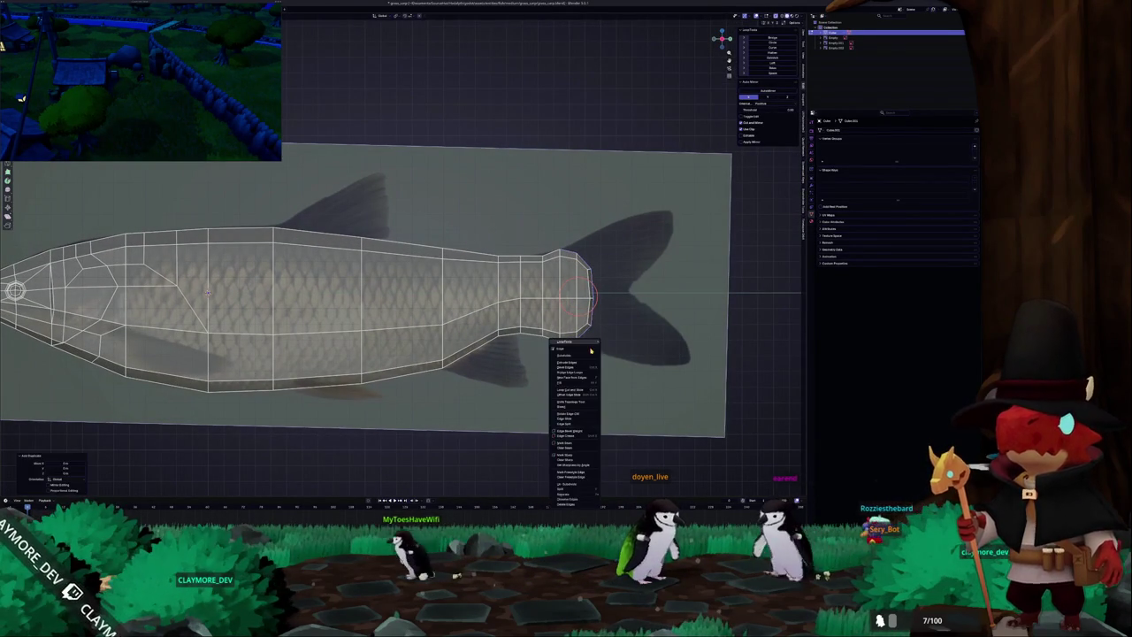
click(572, 495)
key(Tab)
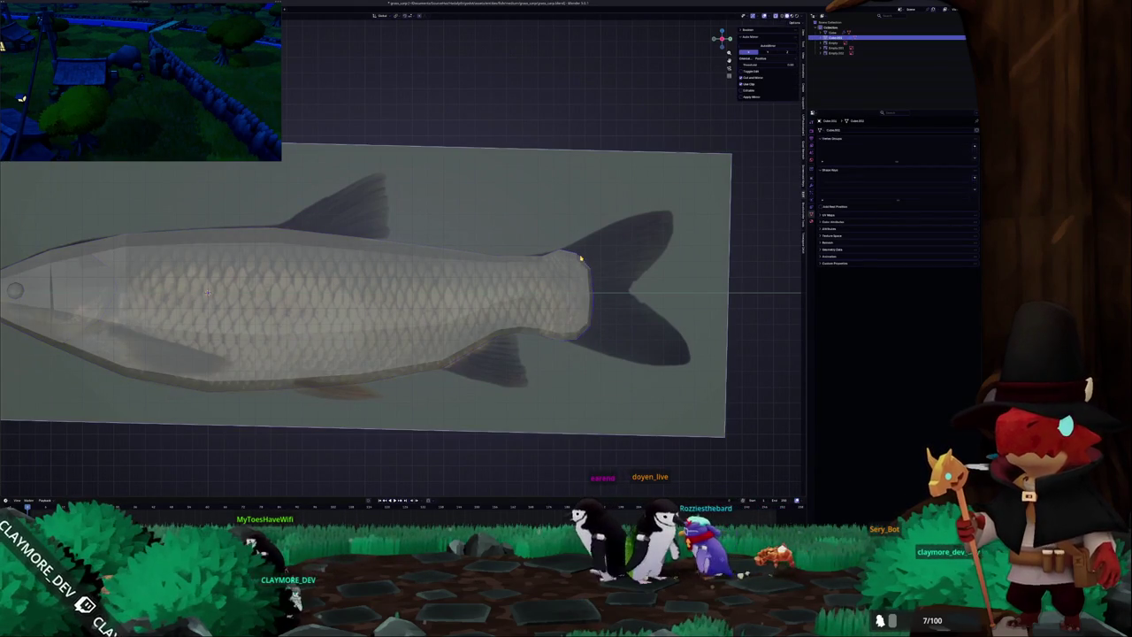
key(Tab)
Stretch the tail ring vertically into a curved fan, shrink it and shift it backward.
key(s)
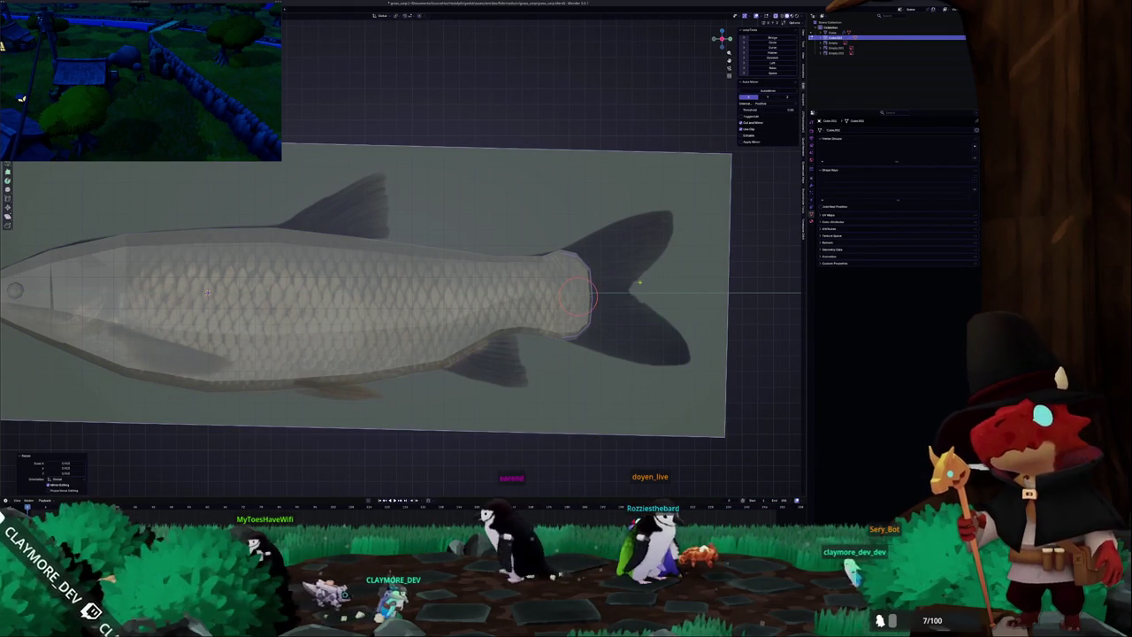
key(x)
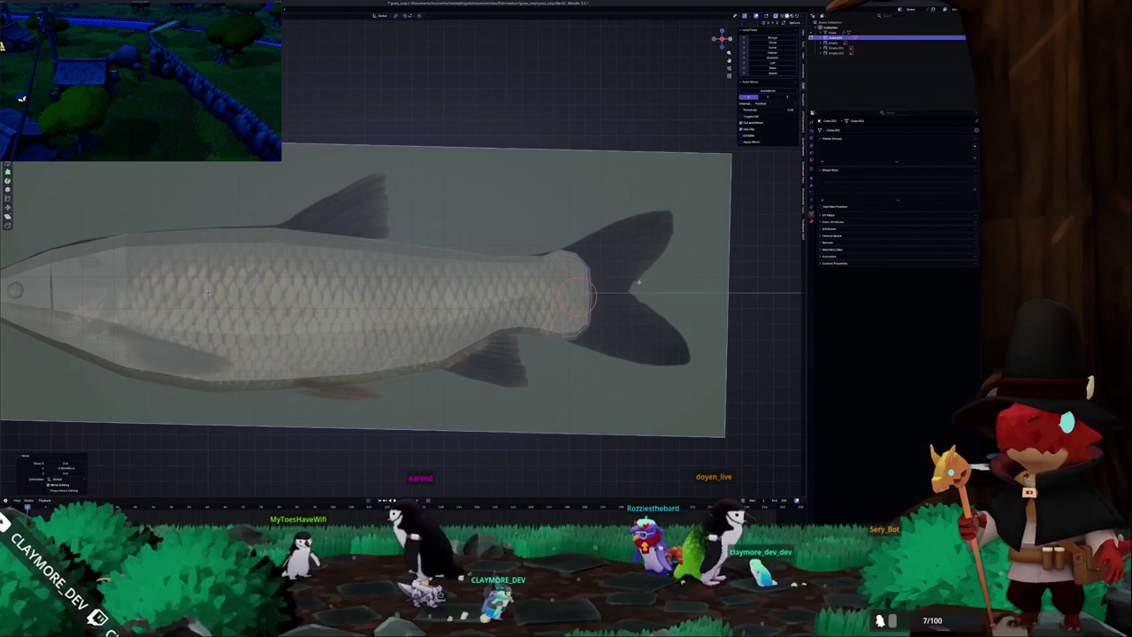
key(z)
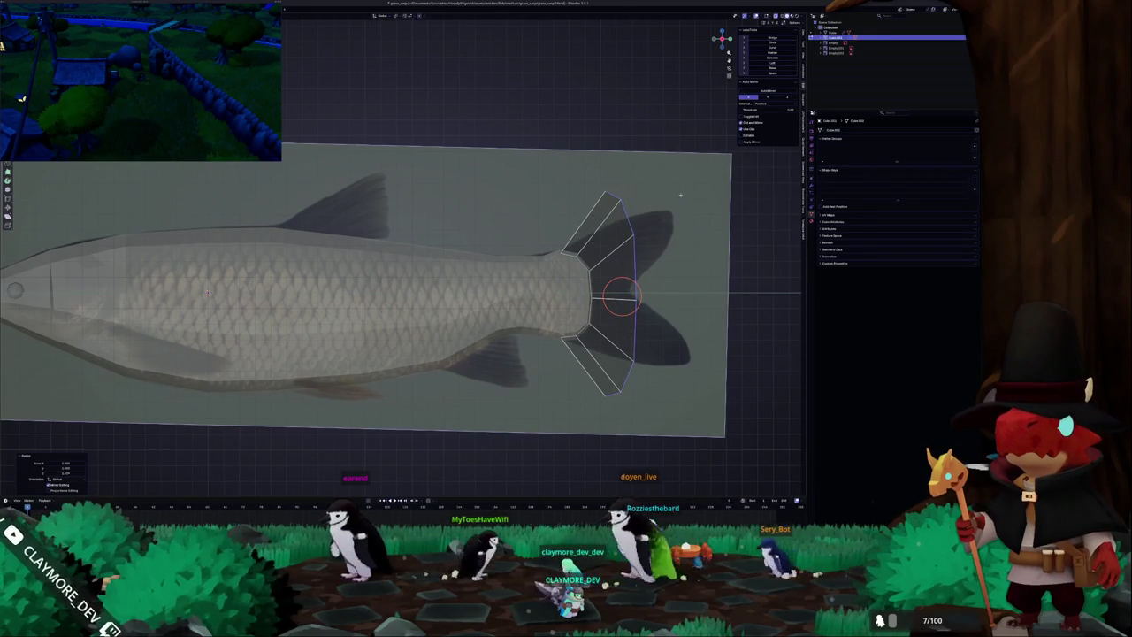
key(shift+alt+s)
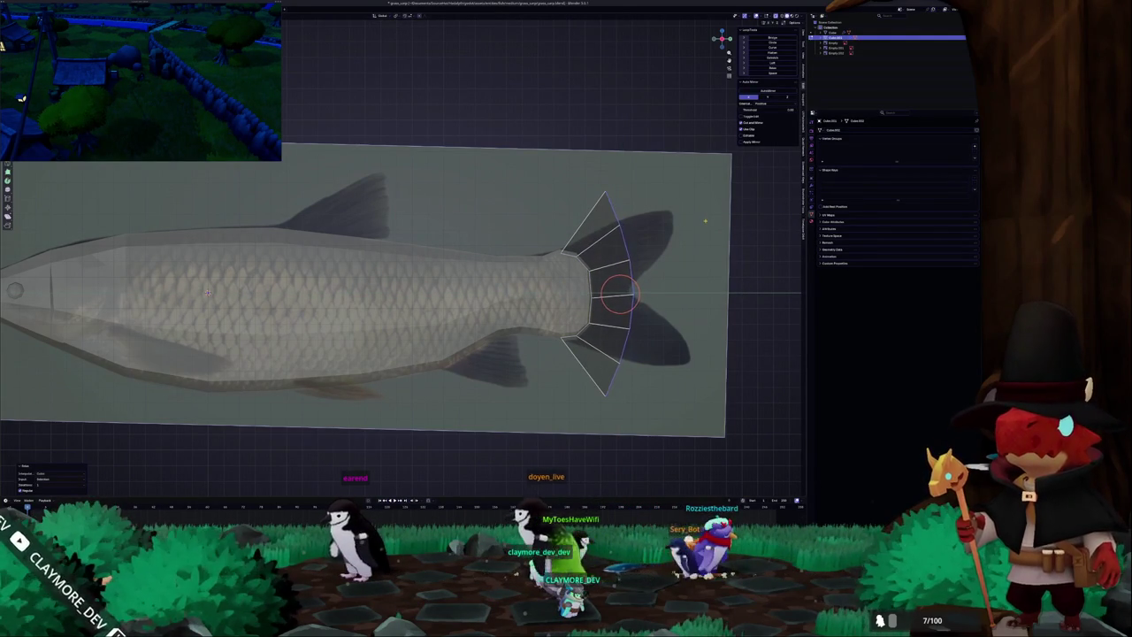
key(s)
click(690, 265)
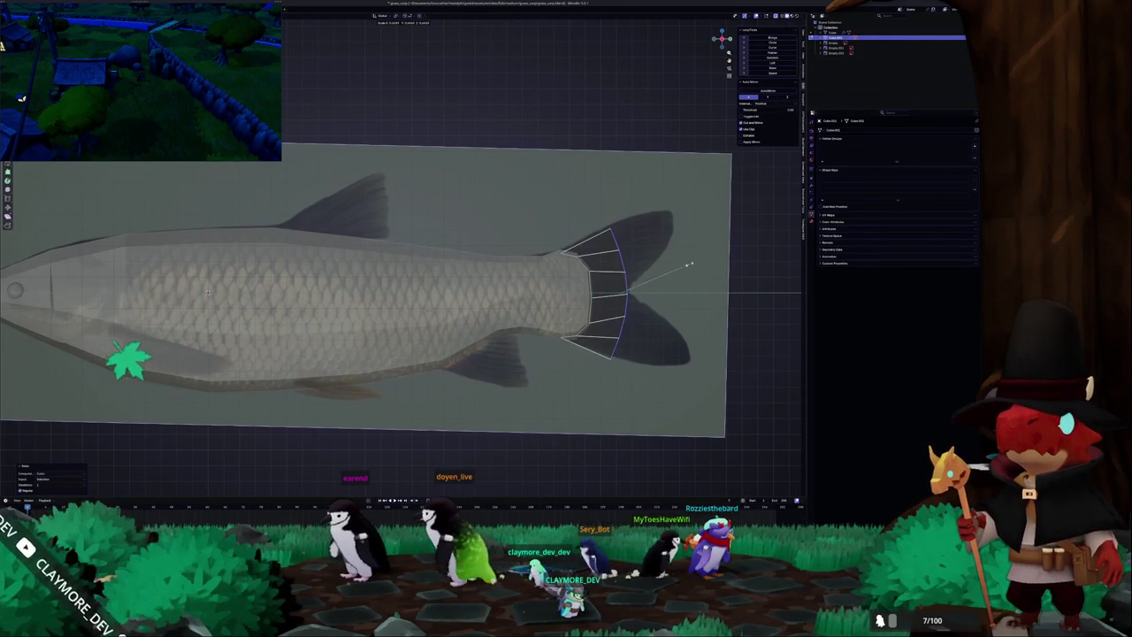
key(g)
click(674, 276)
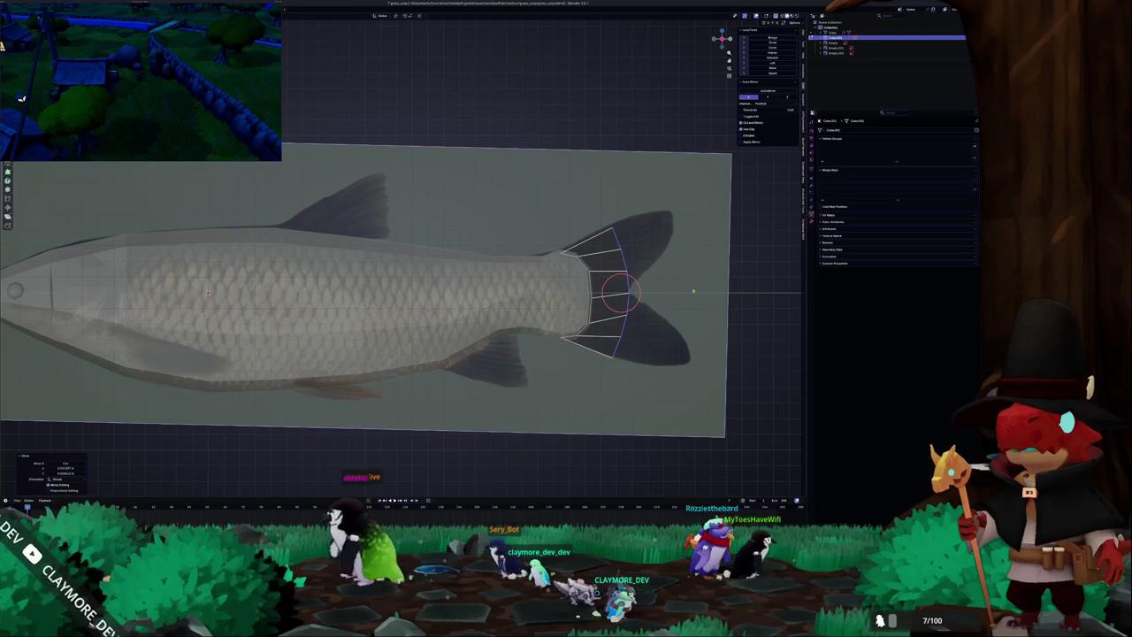
key(m)
click(587, 330)
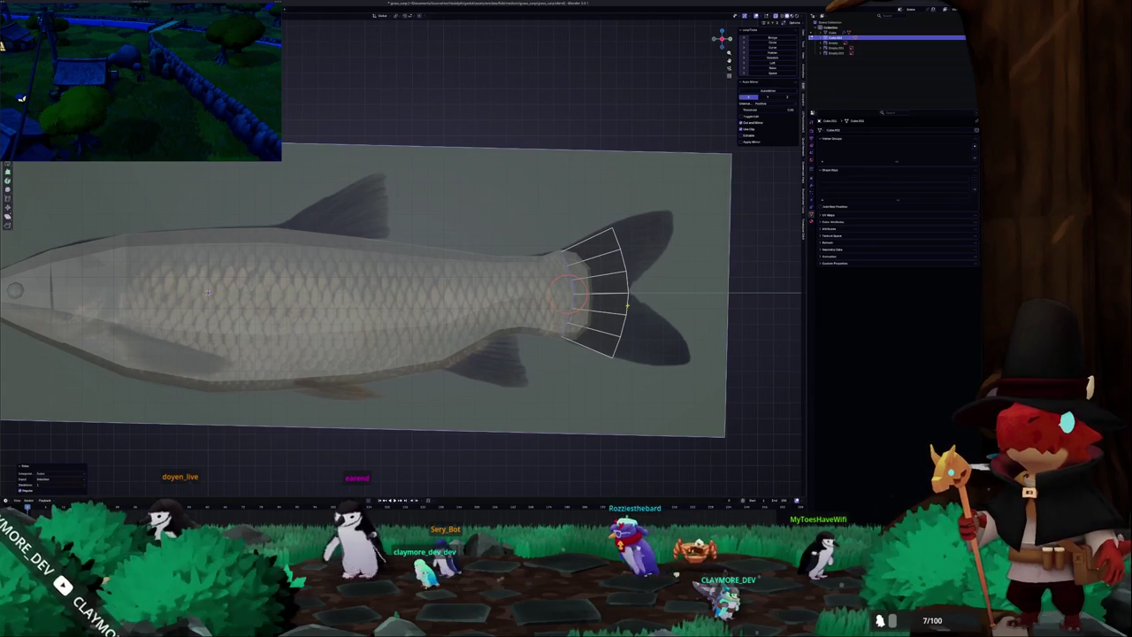
Extrude the lower and upper tail edges into lobe strips and add a centred loop cut.
shift+middle_drag(622, 324, 558, 301)
key(e)
click(619, 336)
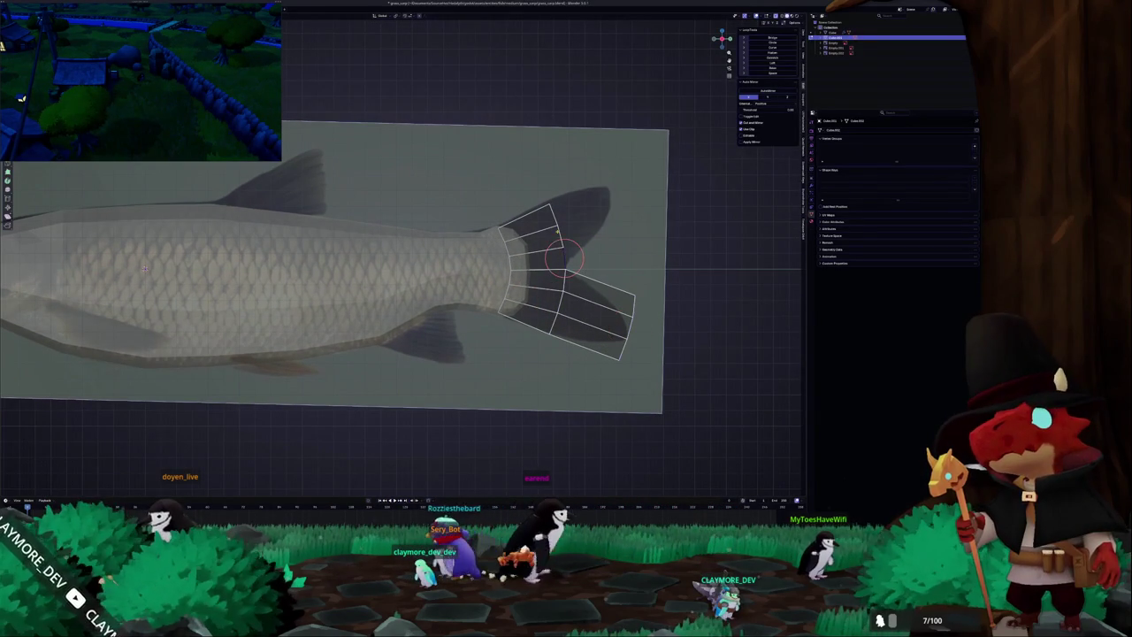
key(e)
click(613, 211)
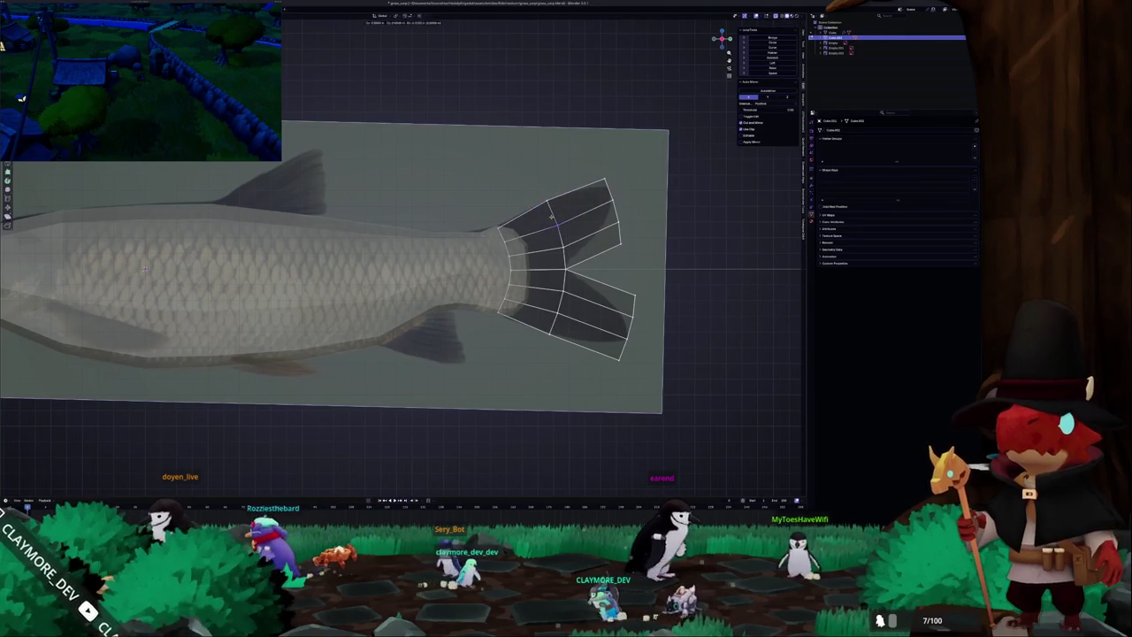
key(ctrl+r)
click(558, 238)
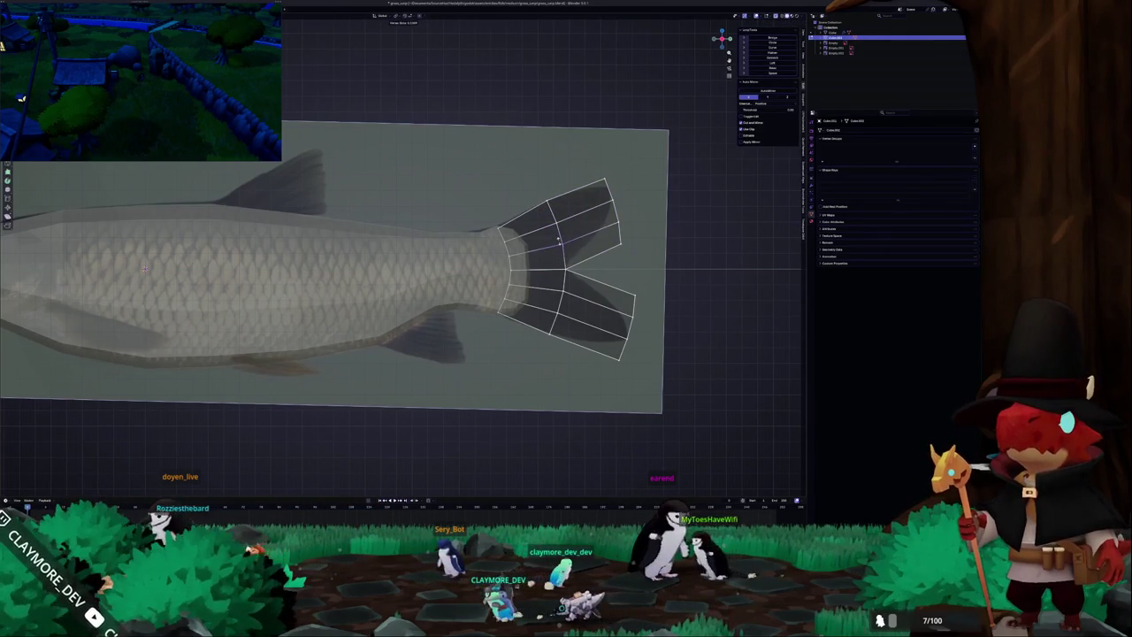
right_click(560, 241)
Move the upper and lower lobe tips onto the reference tail points.
click(610, 192)
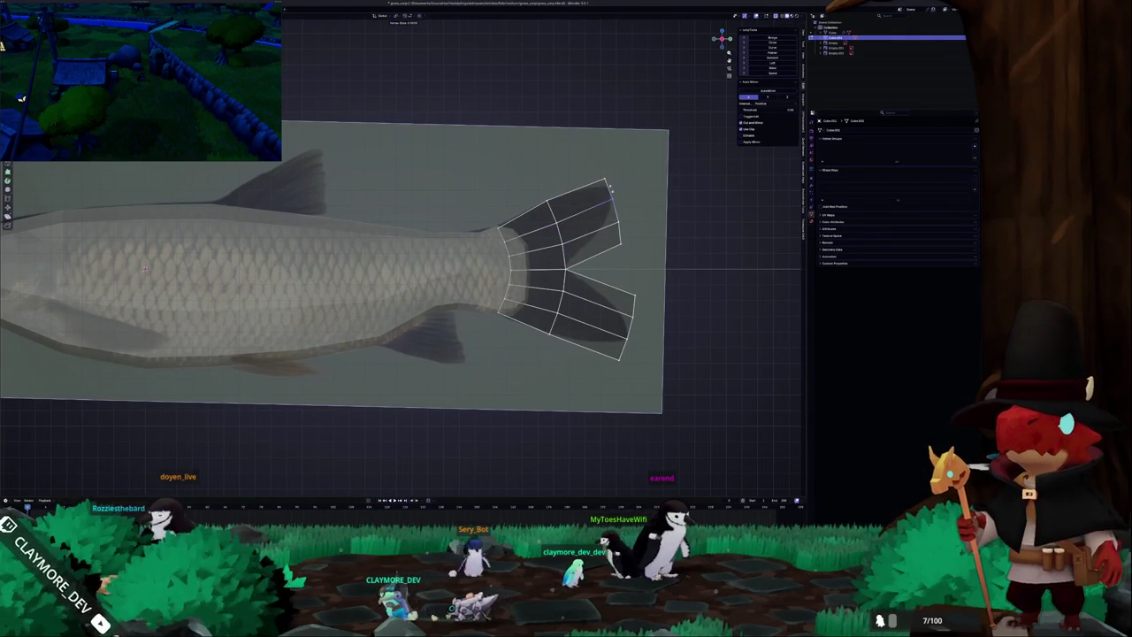
click(609, 187)
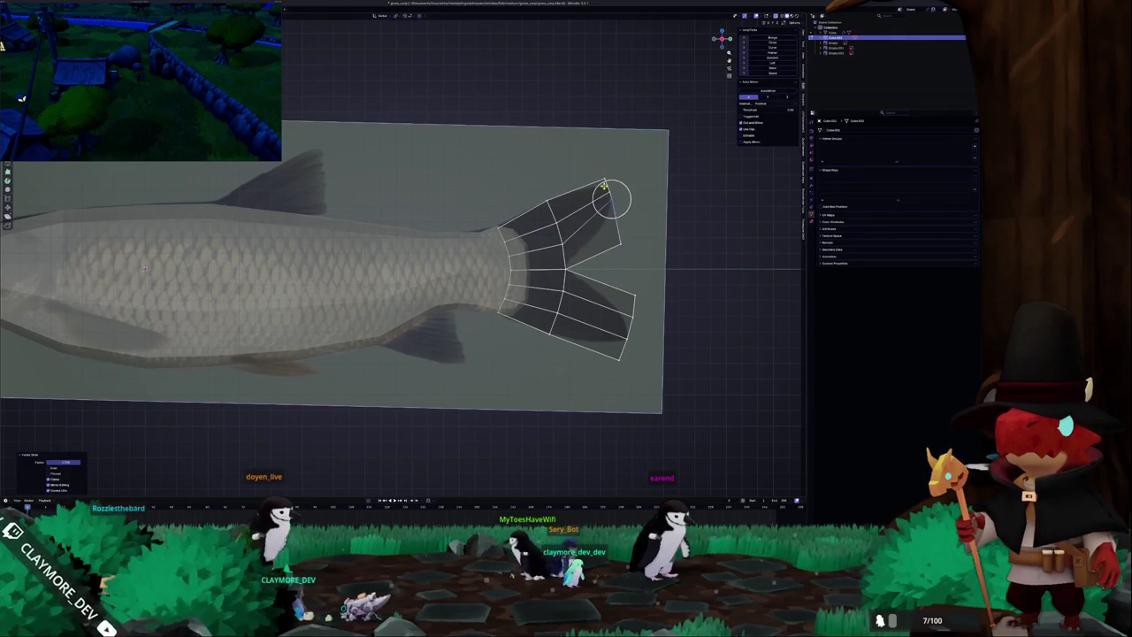
key(g)
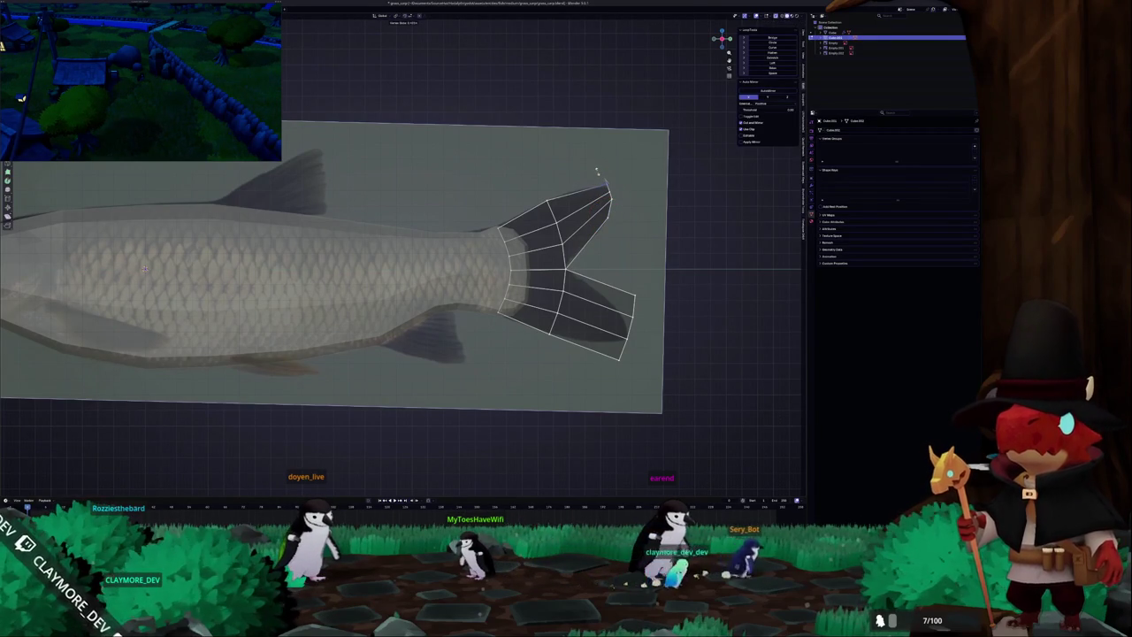
click(607, 185)
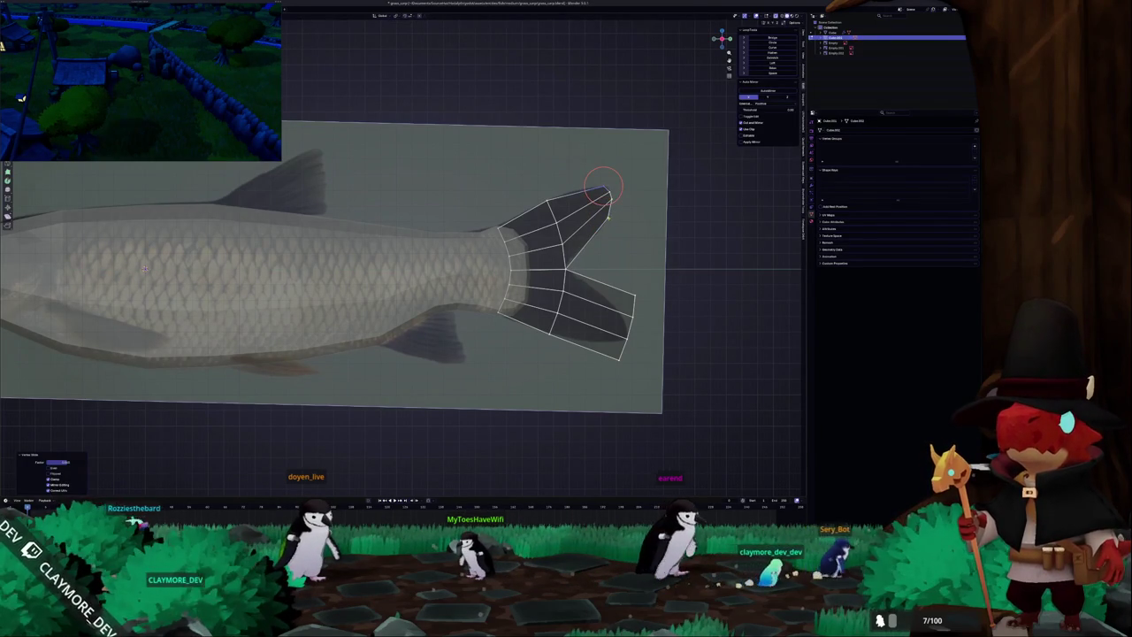
click(273, 262)
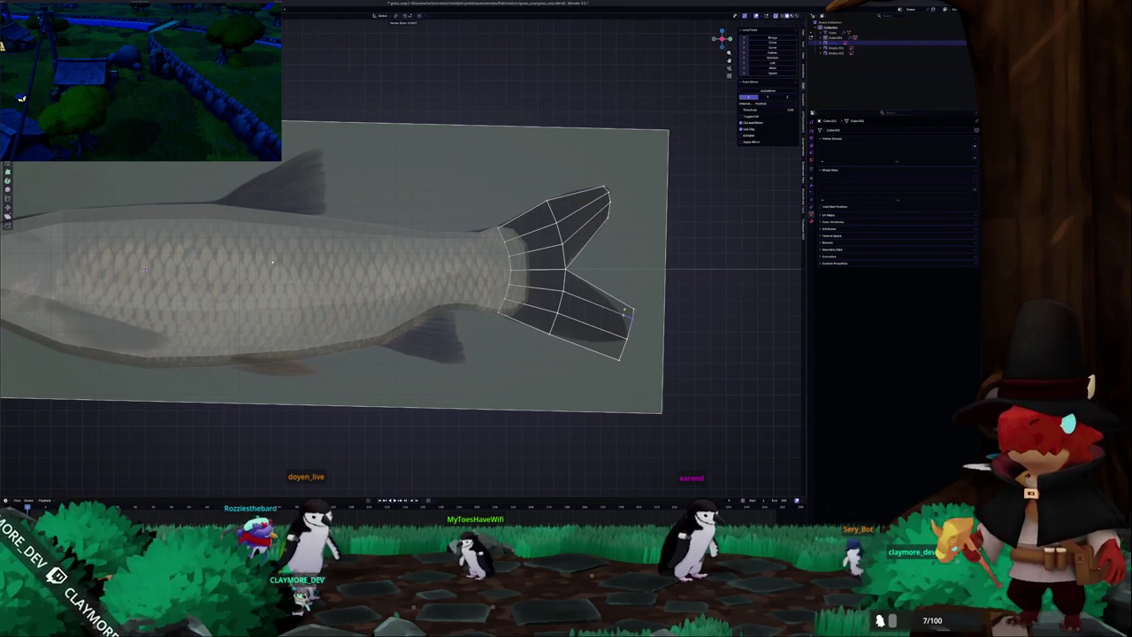
key(c)
click(630, 318)
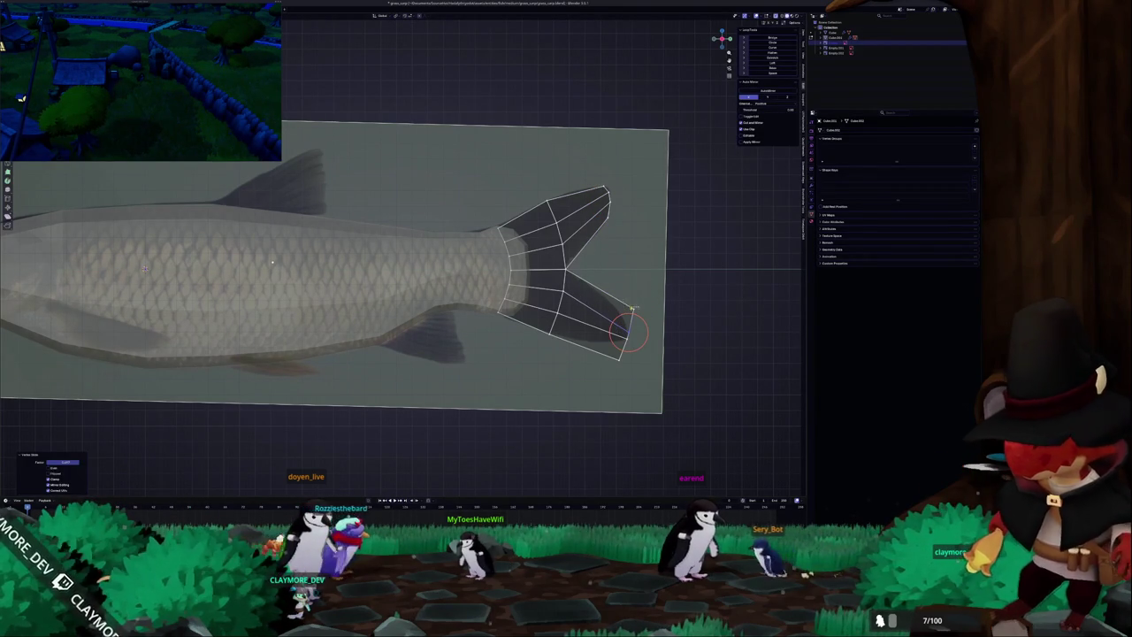
click(630, 322)
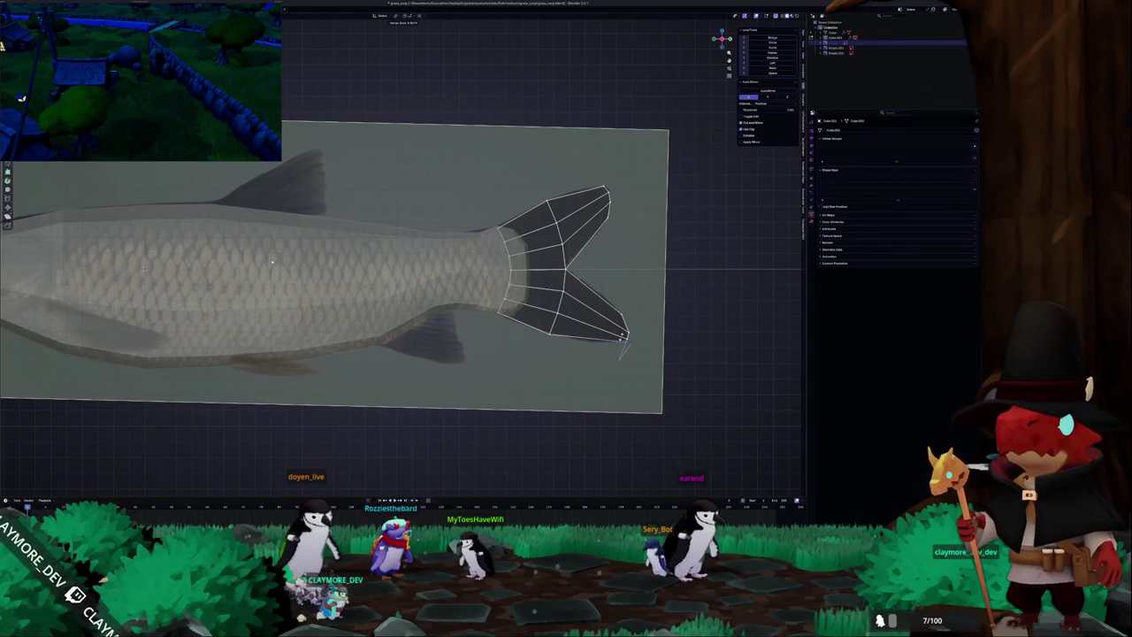
Circle-select the lower tail tip vertices and slide them to fit the reference outline.
scroll(620, 338, up, 2)
scroll(610, 337, up, 1)
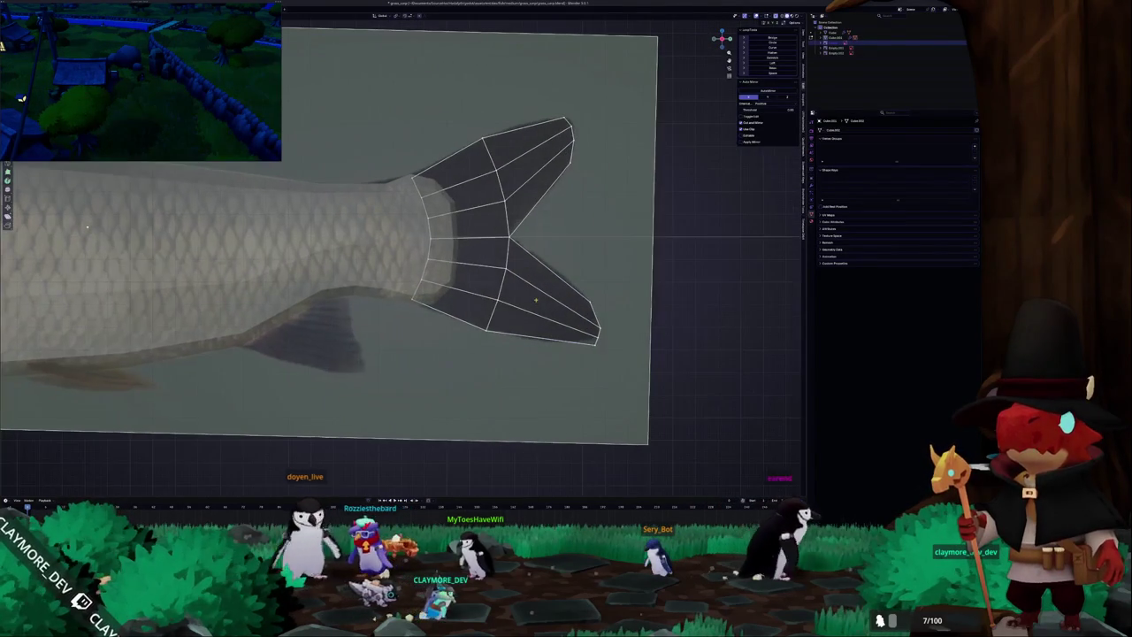
key(c)
click(599, 323)
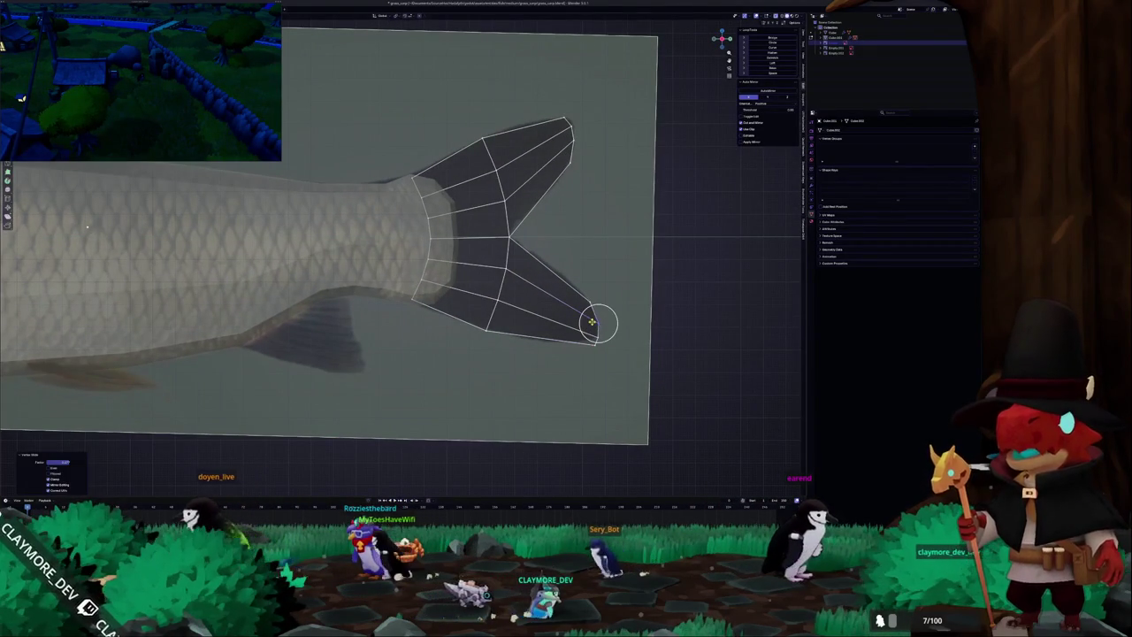
right_click(596, 329)
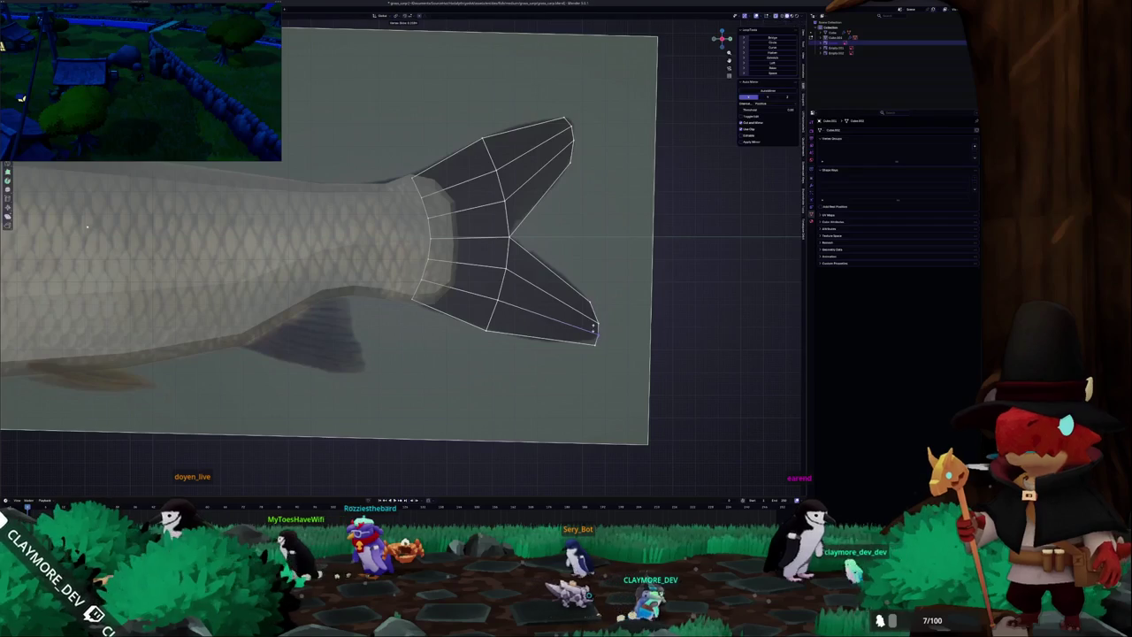
click(594, 329)
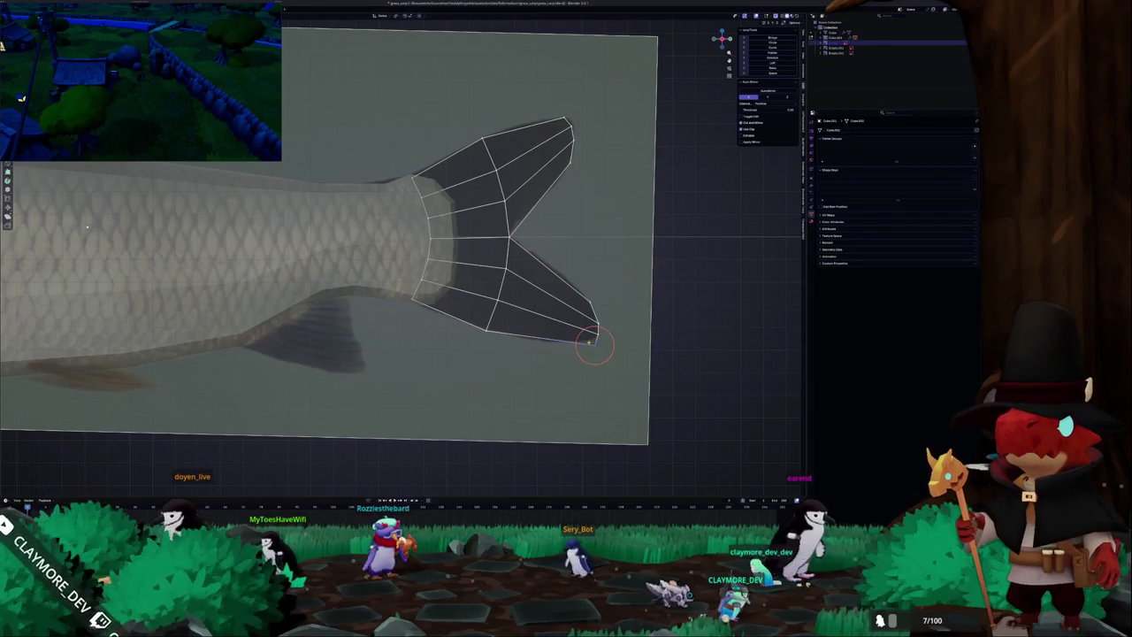
key(c)
click(589, 344)
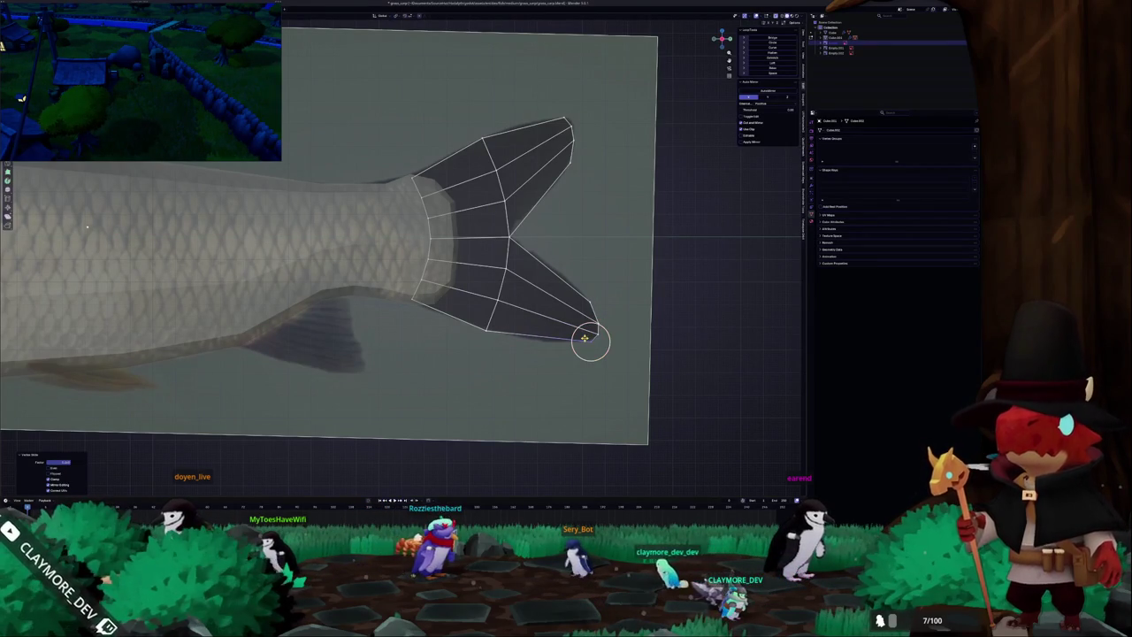
scroll(591, 343, down, 1)
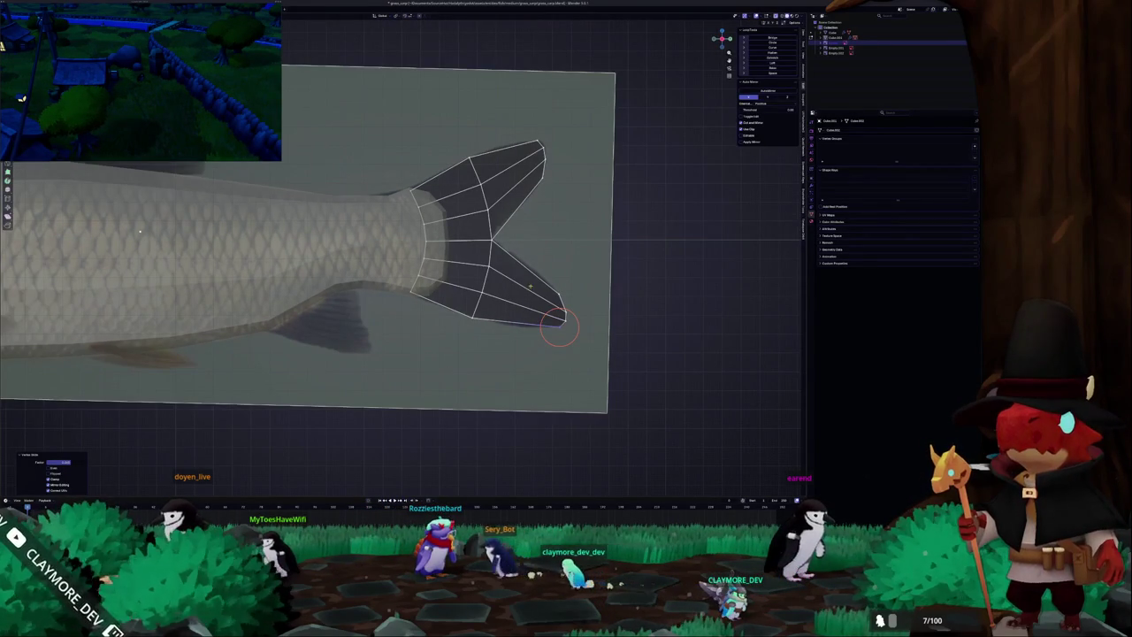
drag(522, 296, 516, 322)
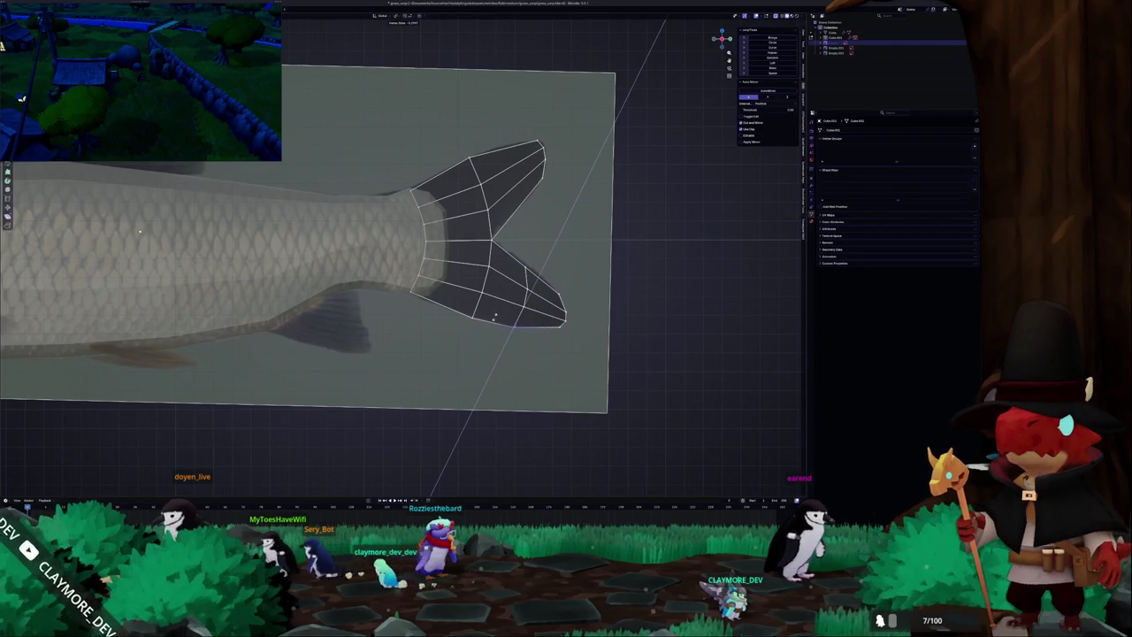
click(514, 329)
click(520, 256)
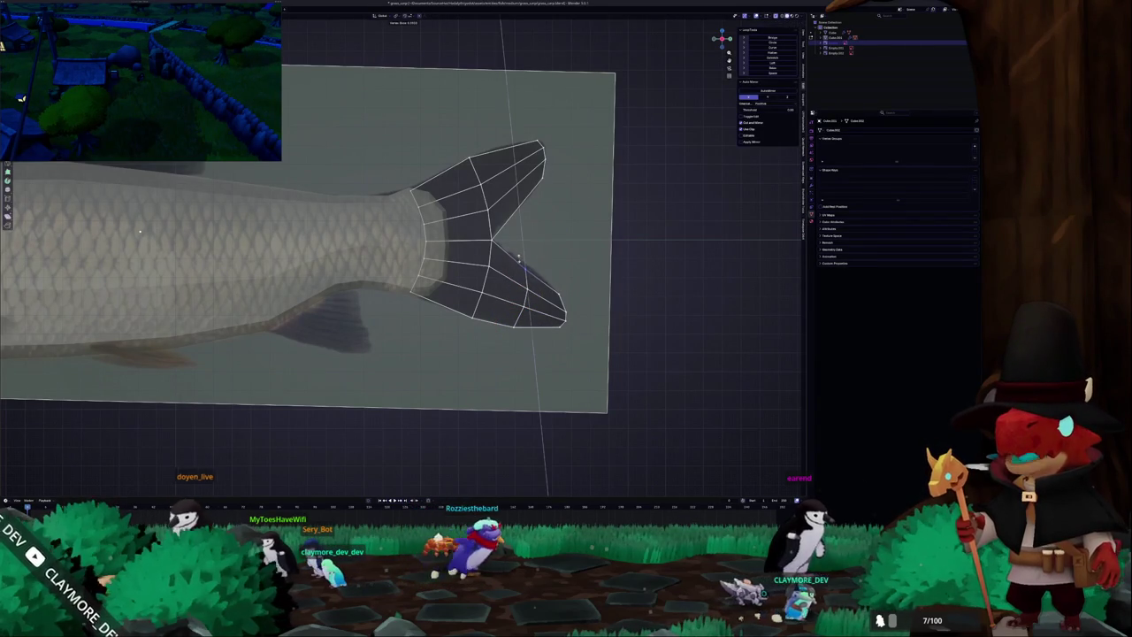
click(526, 264)
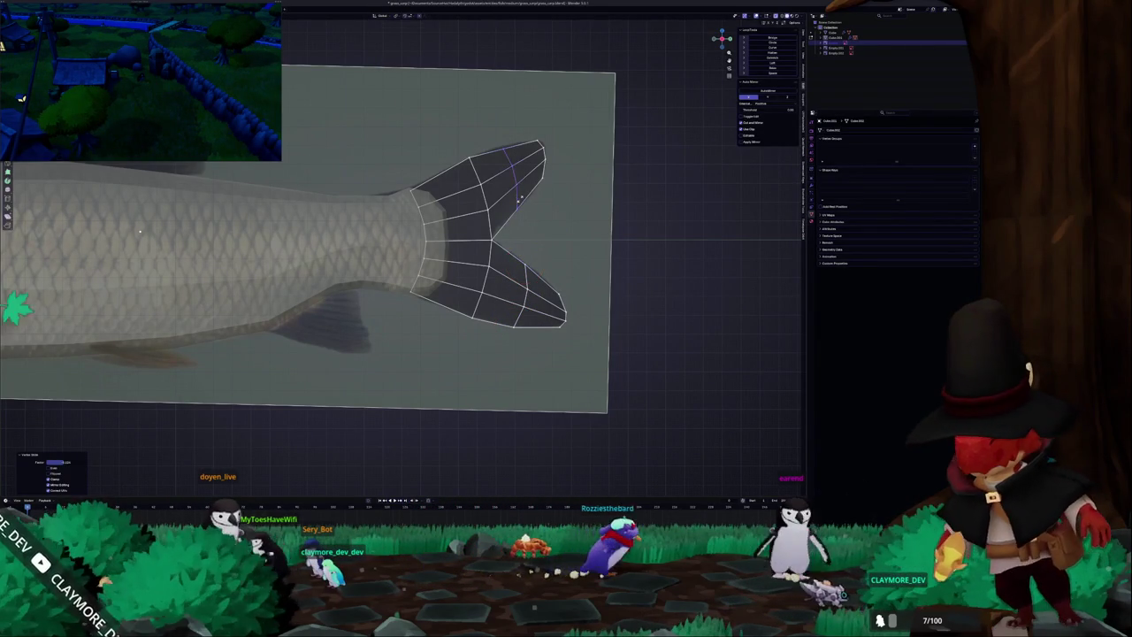
Slide the upper tail tip vertex into place and leave Edit Mode.
click(515, 170)
click(510, 152)
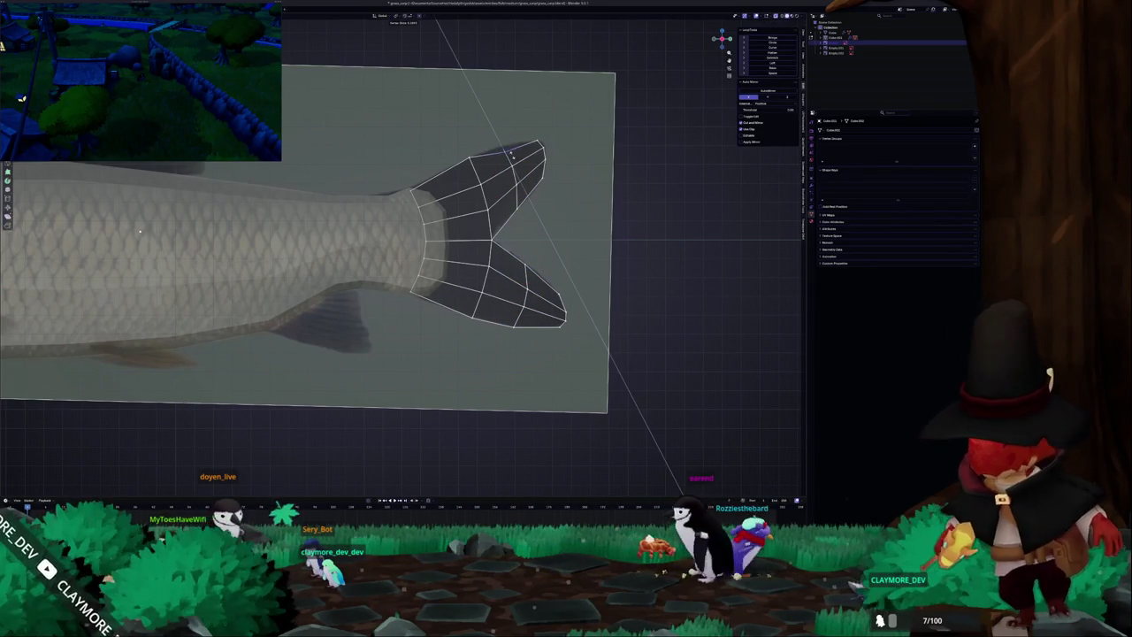
click(502, 147)
click(515, 204)
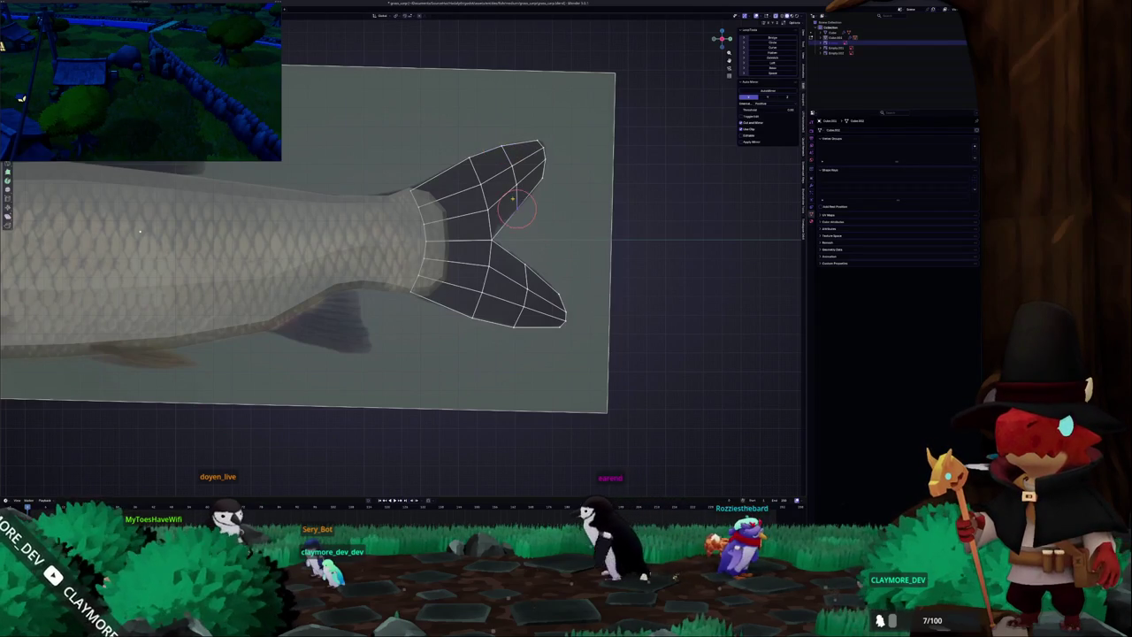
key(Tab)
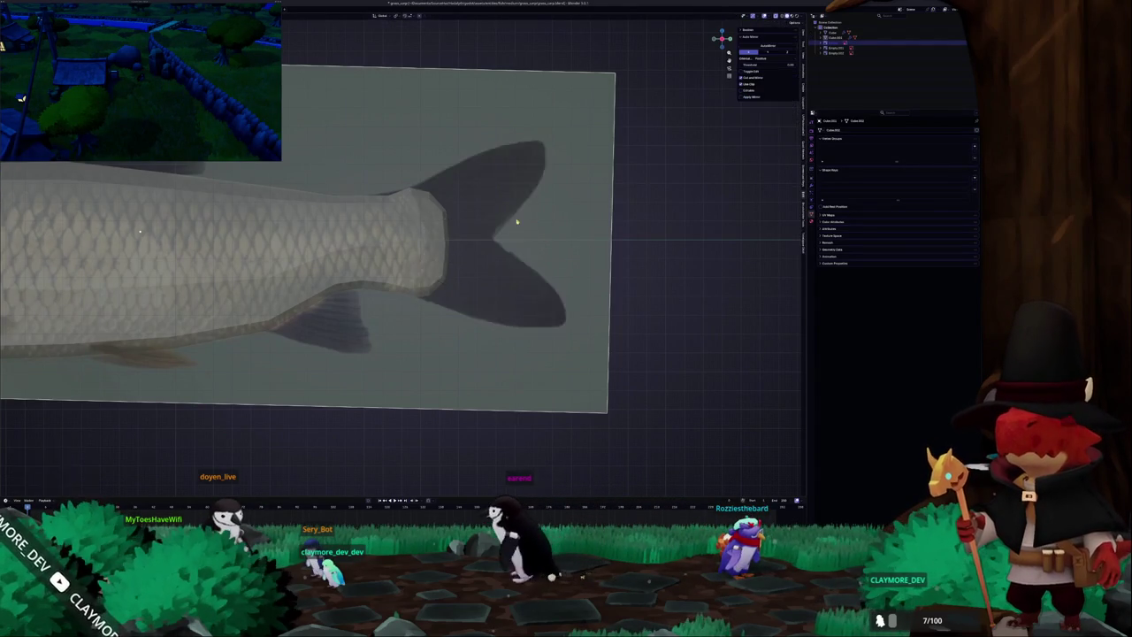
Frame the whole fish and enter Edit Mode on its mesh with X-ray on.
scroll(513, 221, down, 6)
shift+middle_drag(459, 264, 608, 243)
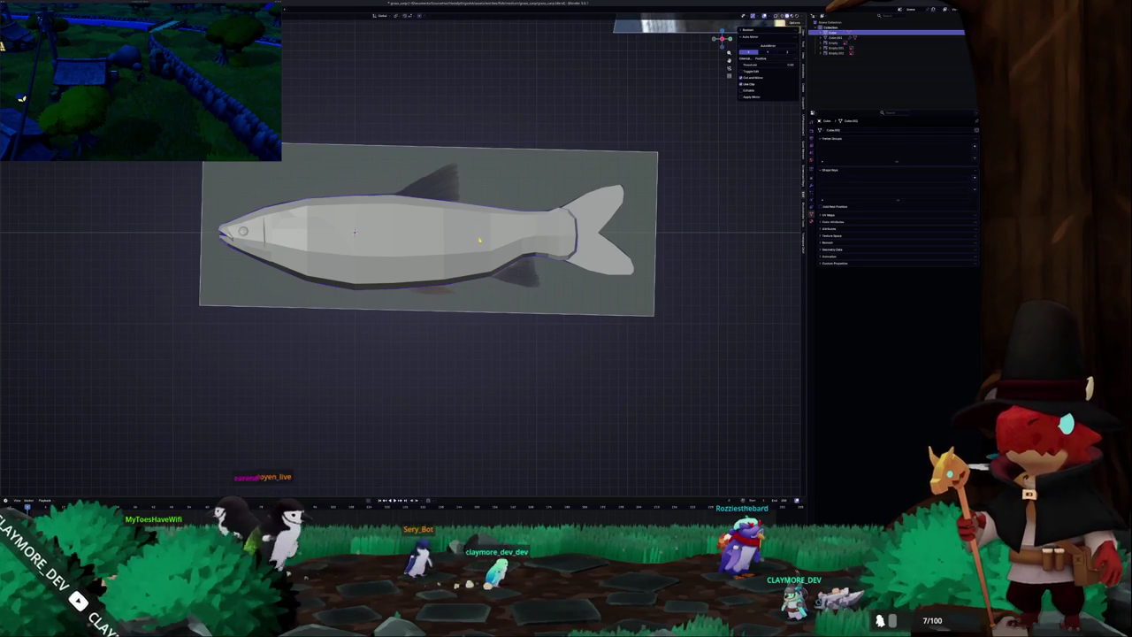
key(Tab)
key(alt+z)
scroll(425, 231, up, 2)
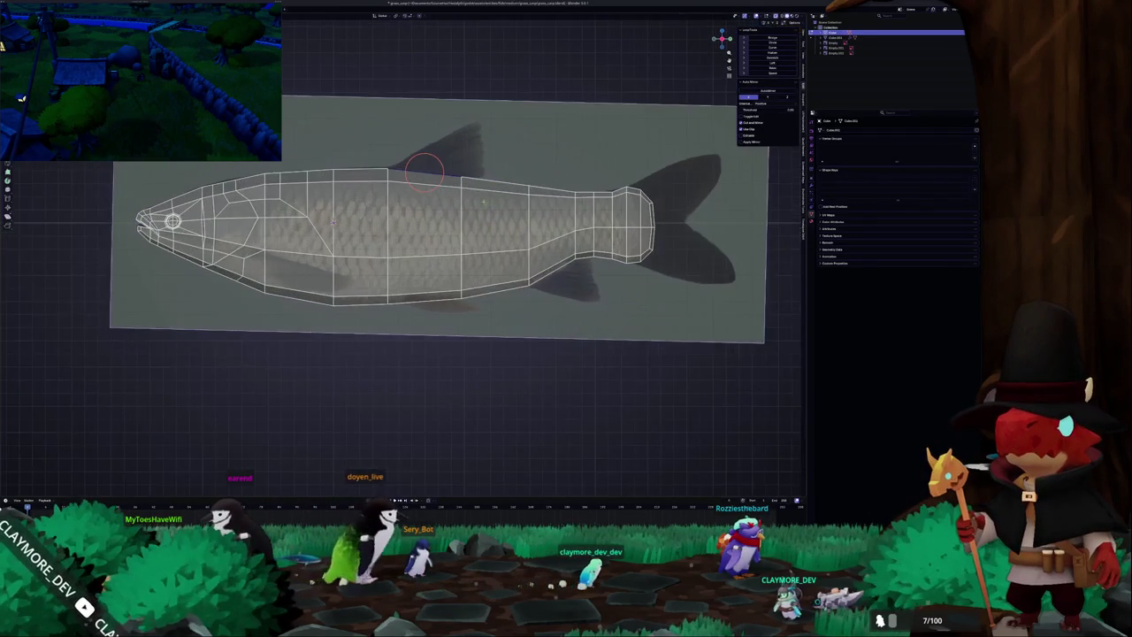
shift+middle_drag(424, 232, 424, 274)
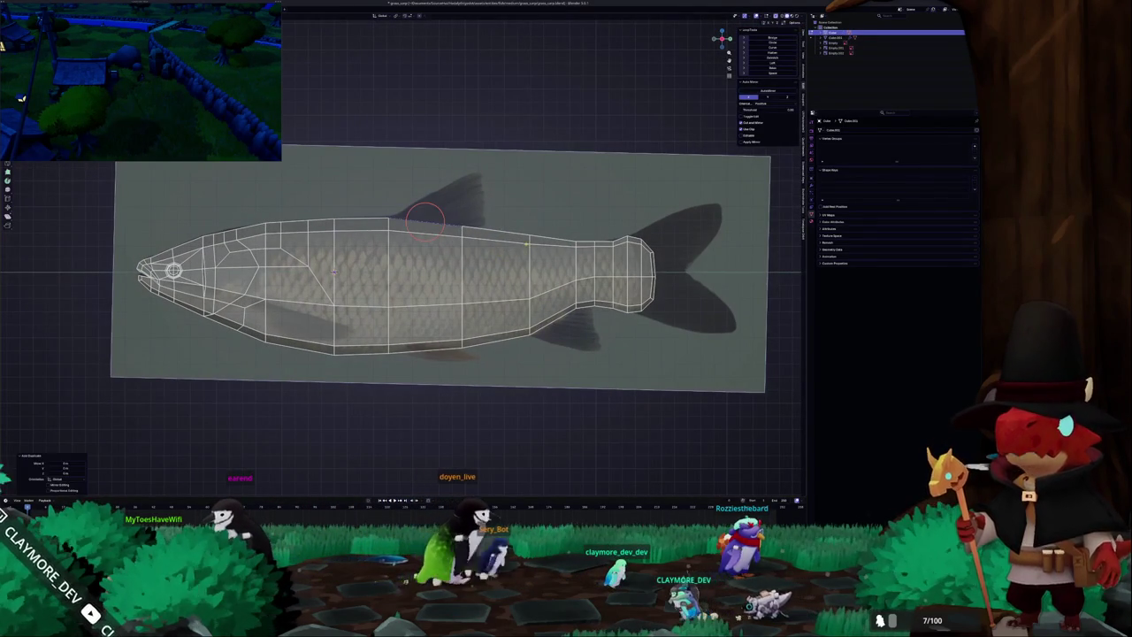
Select the fin object and extrude a new face upward above the fish's back.
right_click(511, 233)
key(ctrl+Tab)
click(431, 232)
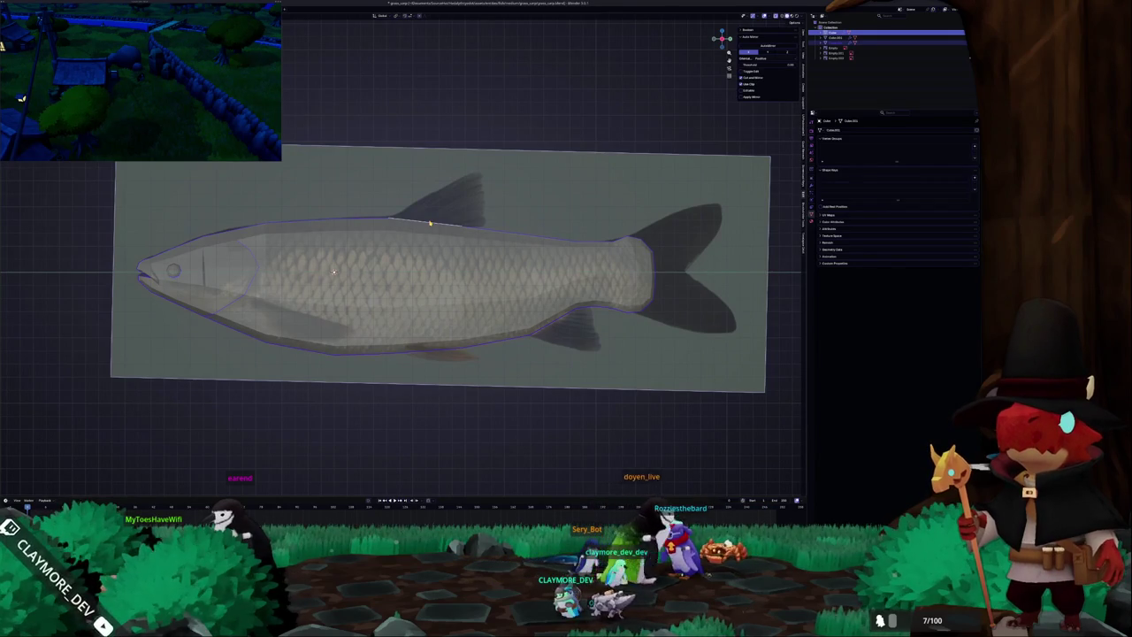
click(430, 224)
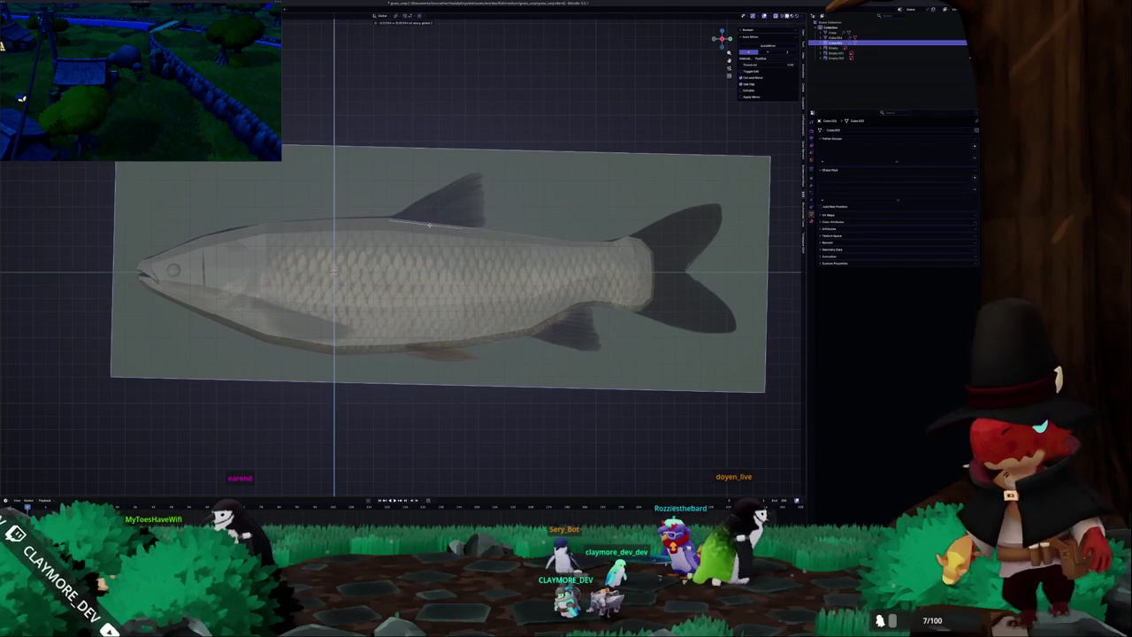
key(ctrl+Tab)
key(e)
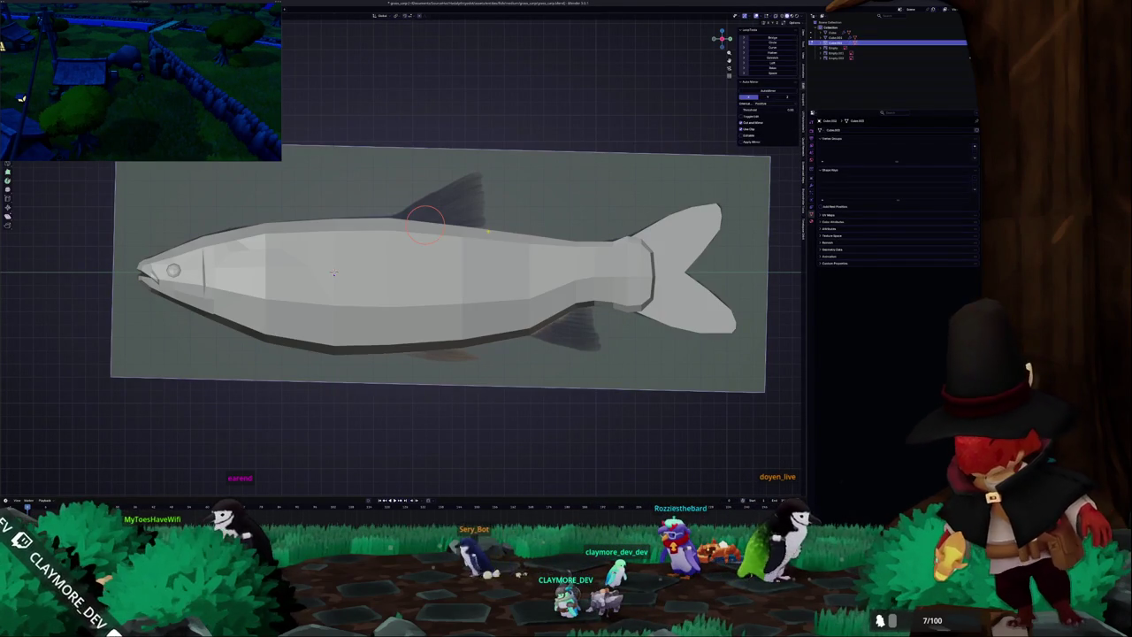
click(484, 188)
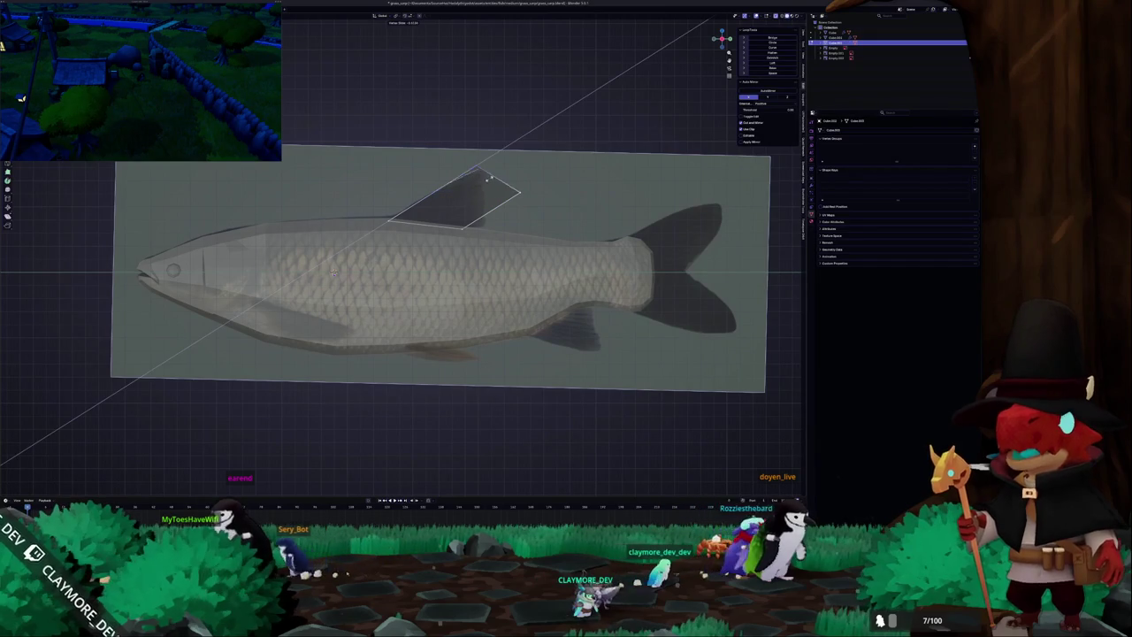
Pull the fin face's top corner into a triangle and cut new edges across it.
key(g)
key(g)
click(477, 166)
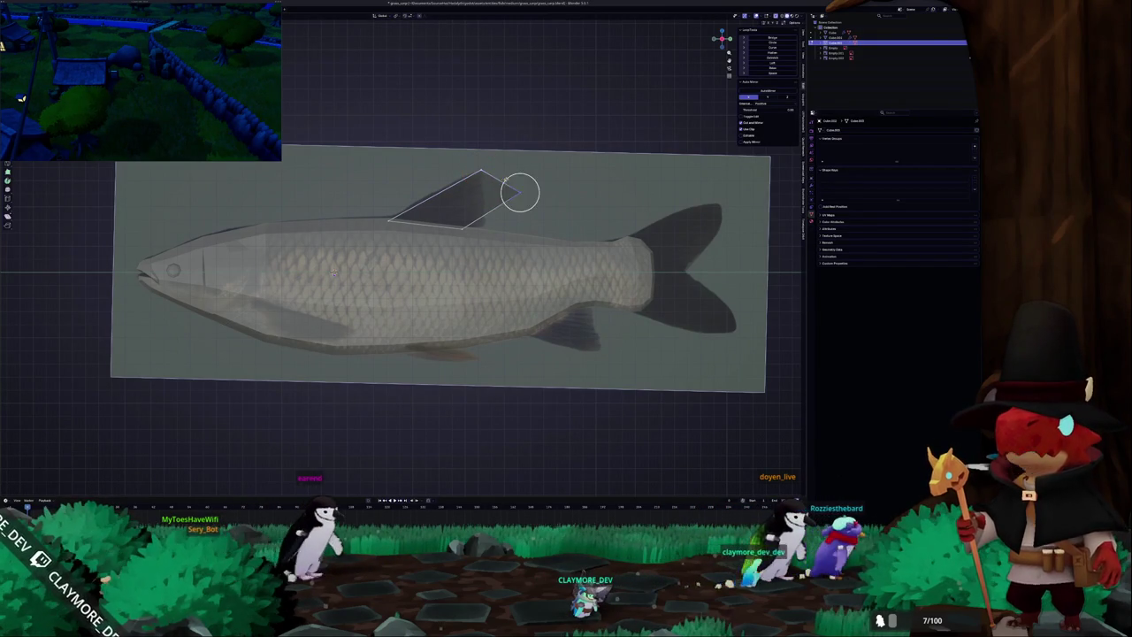
click(518, 189)
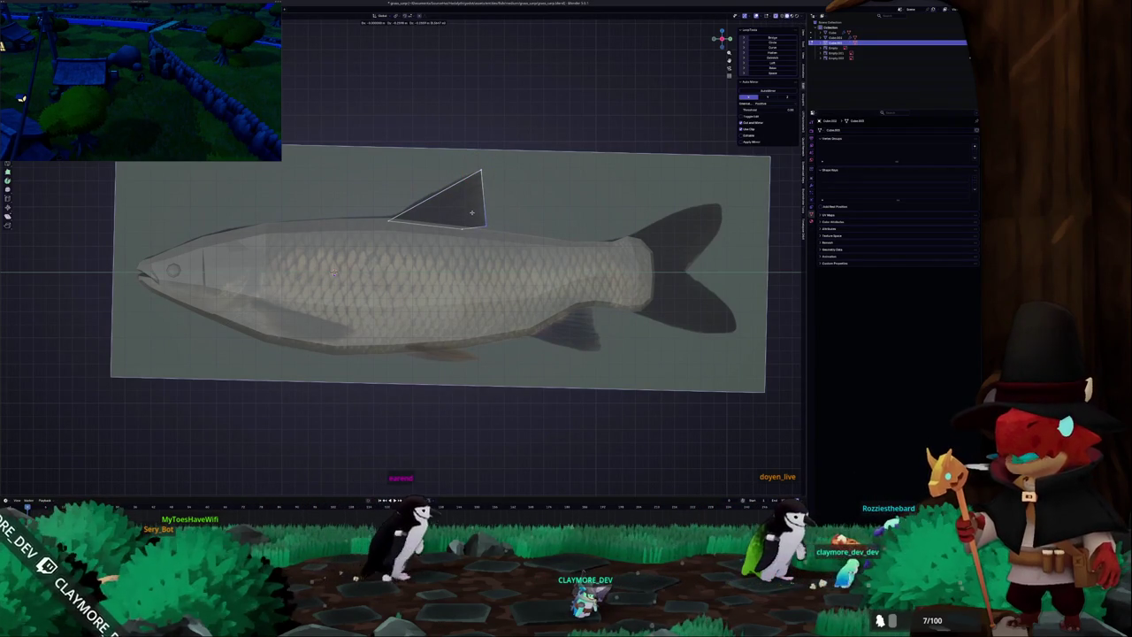
click(487, 226)
click(486, 226)
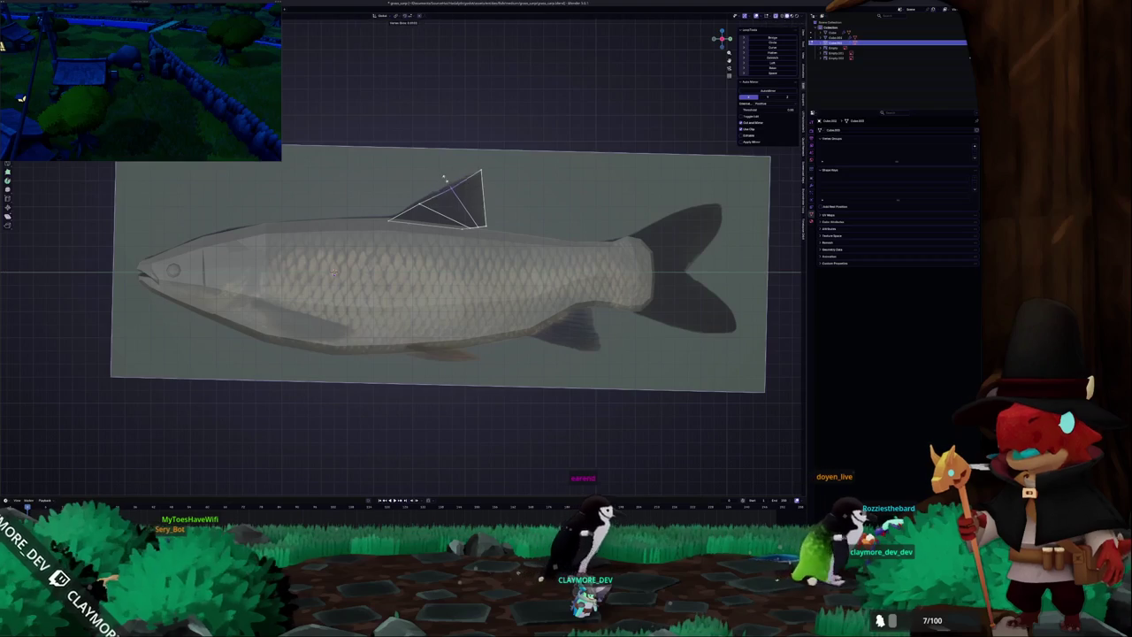
click(441, 176)
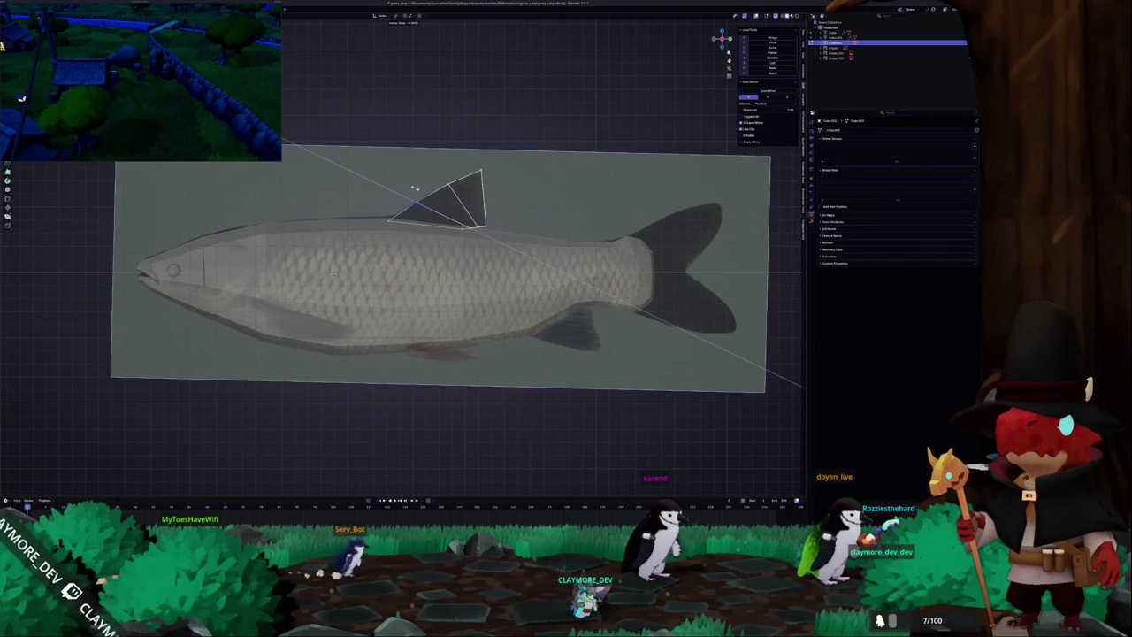
click(411, 187)
Slide a dorsal fin vertex along its edge into place over the reference.
scroll(411, 186, up, 2)
scroll(412, 186, up, 1)
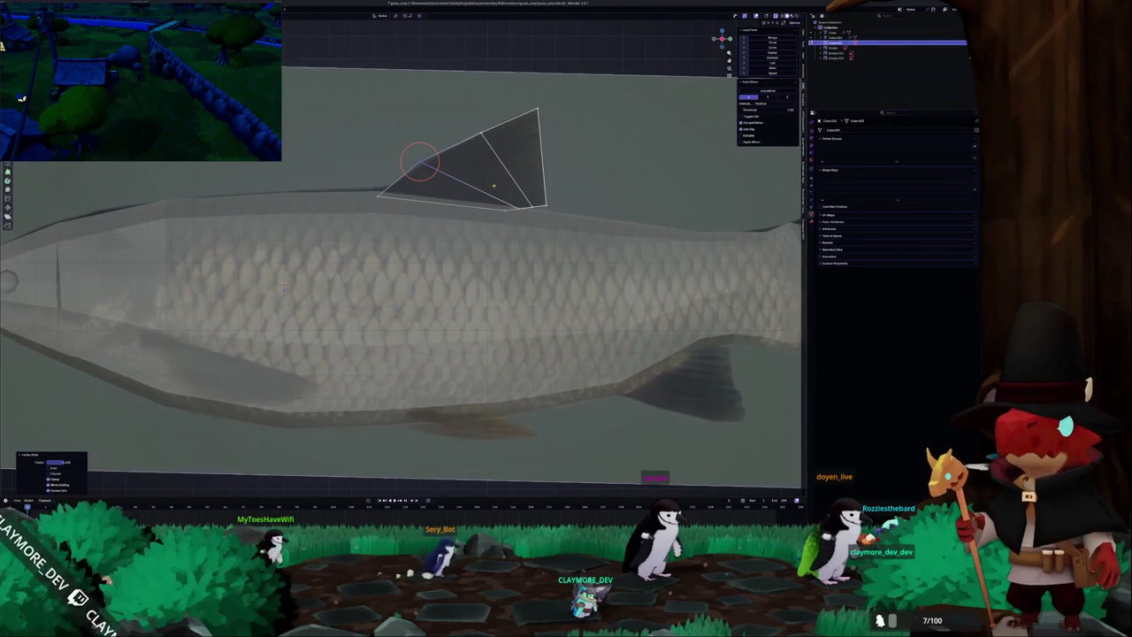
scroll(377, 196, up, 1)
scroll(445, 226, up, 1)
scroll(460, 244, up, 1)
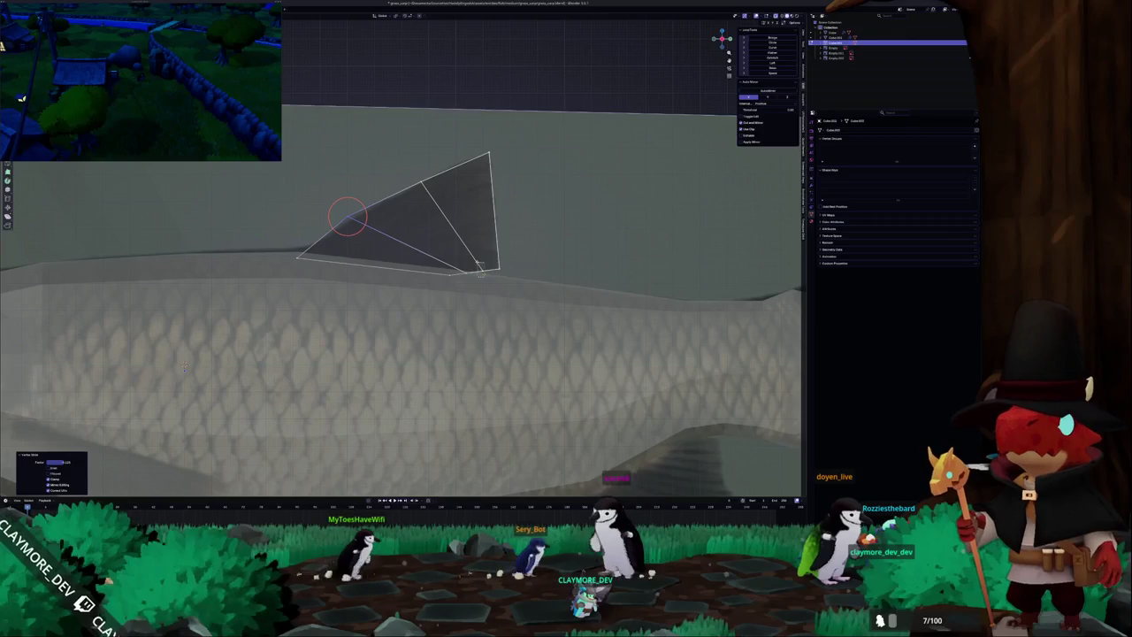
key(g)
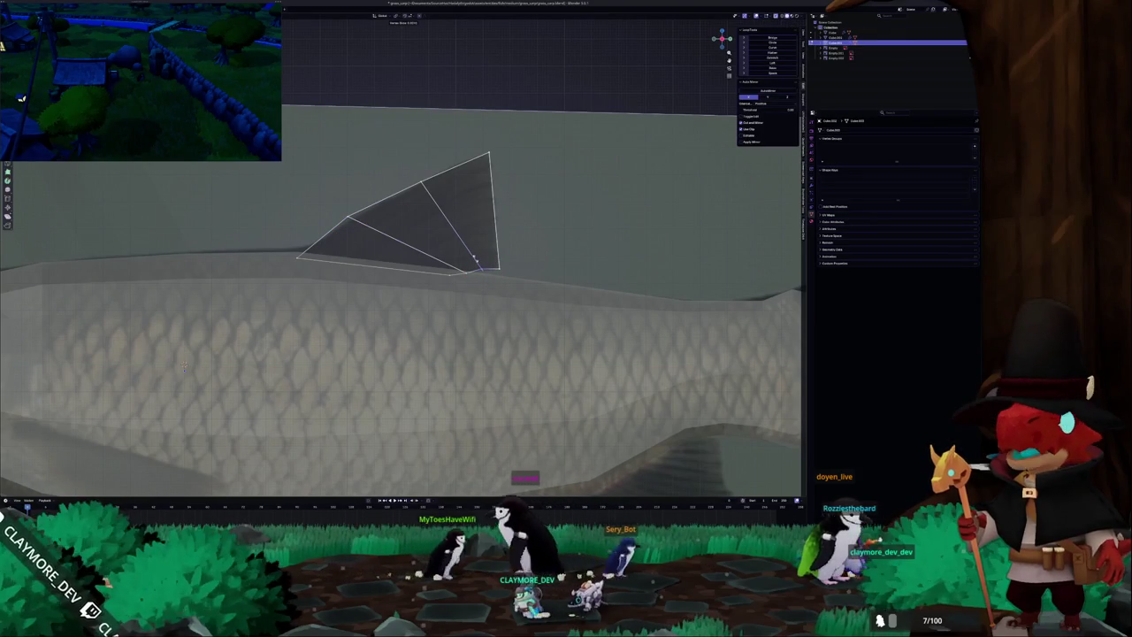
key(g)
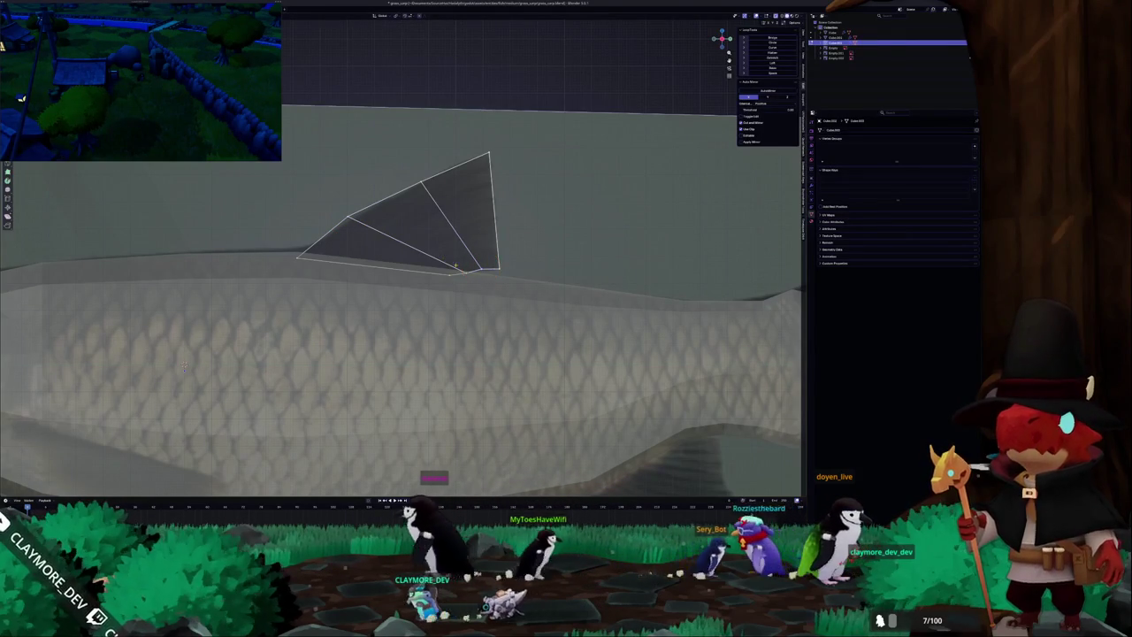
key(g)
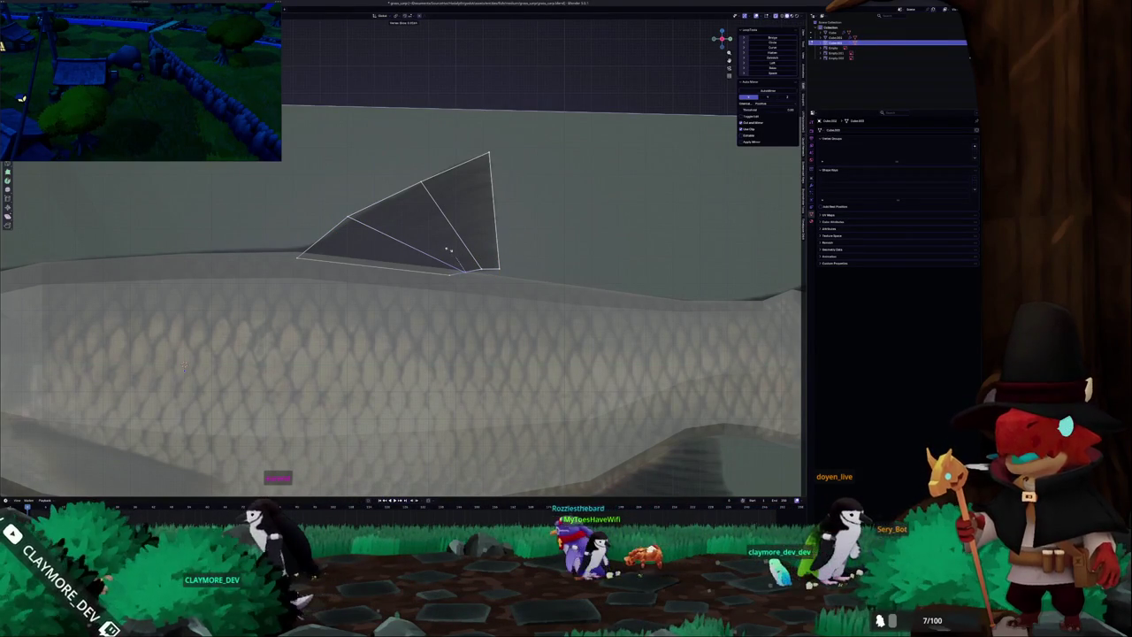
click(449, 251)
Add an edge loop across the dorsal fin, adjust its tip vertex, and leave Edit Mode.
scroll(439, 249, down, 1)
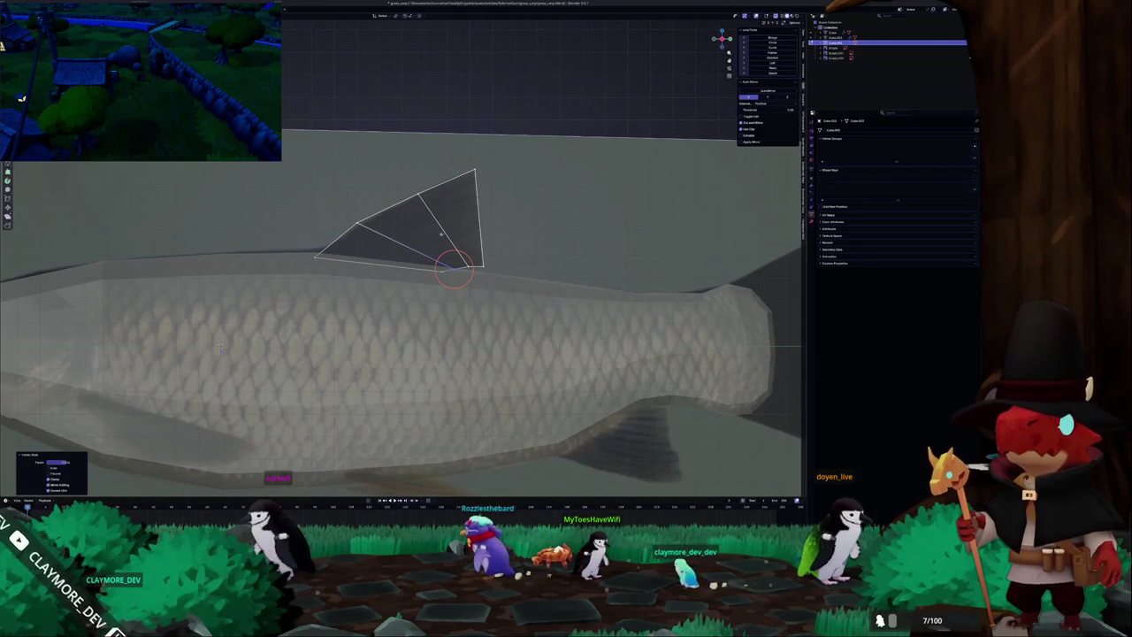
click(454, 263)
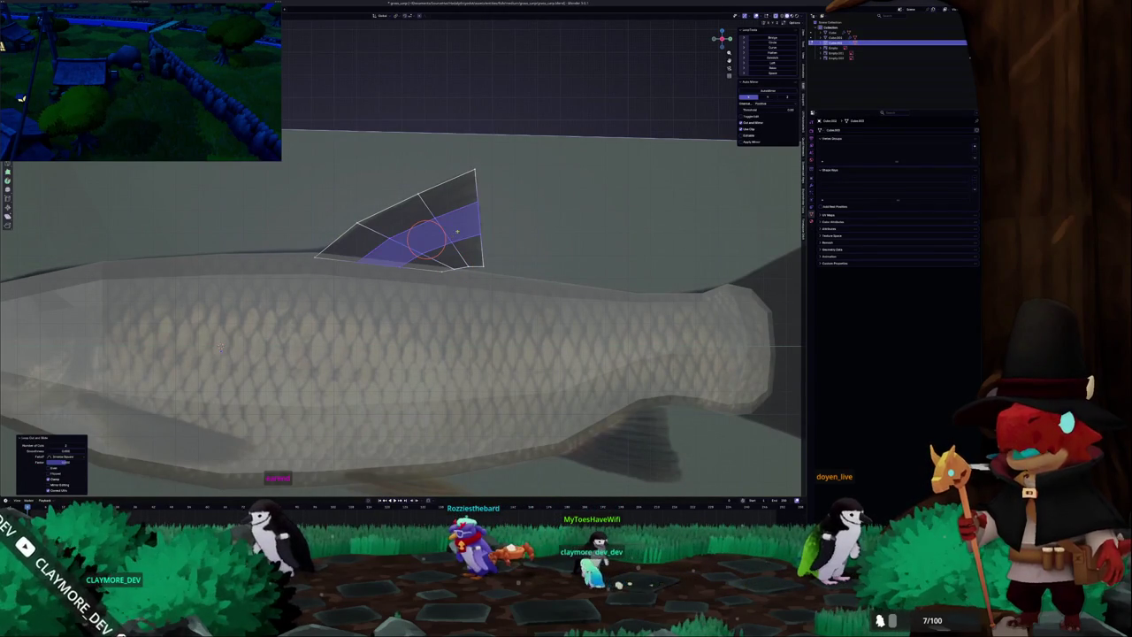
click(470, 160)
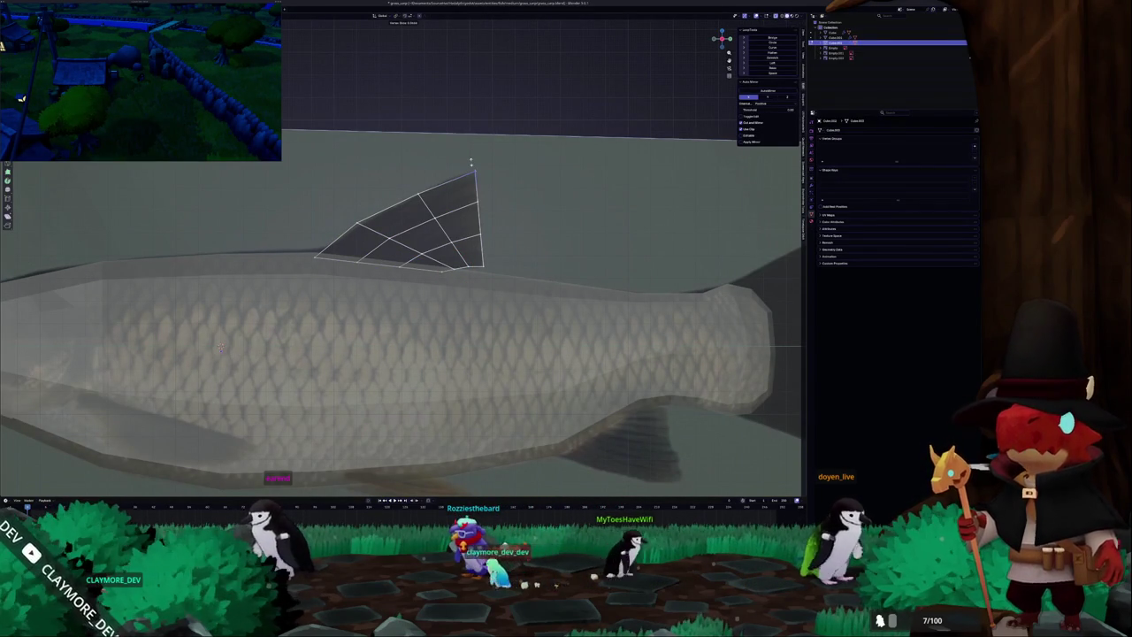
click(471, 162)
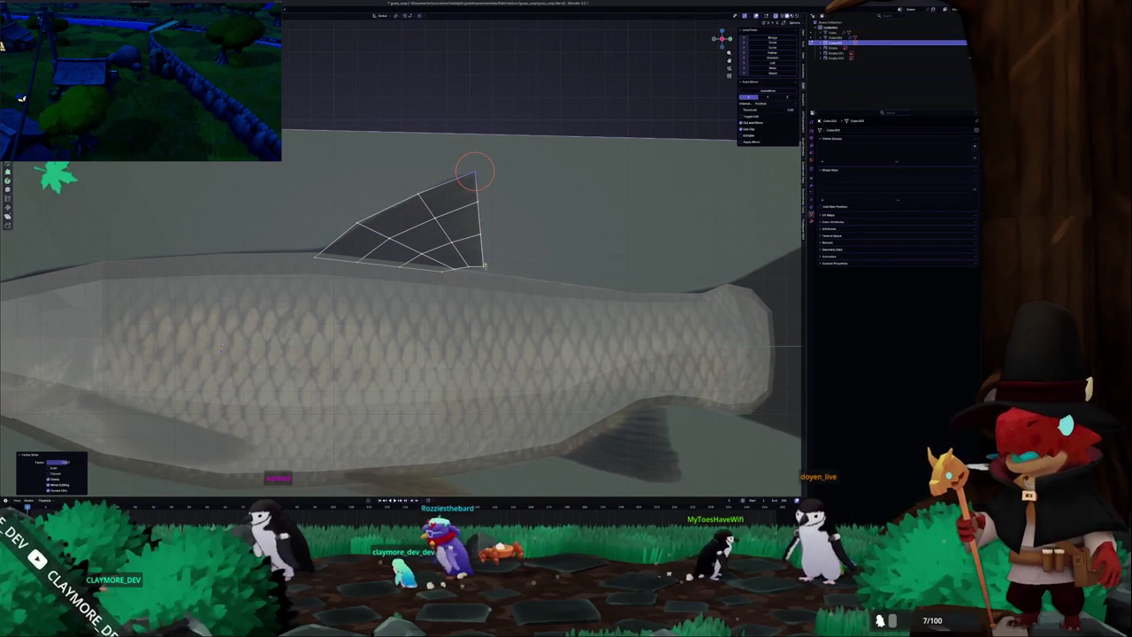
key(Tab)
scroll(557, 250, down, 2)
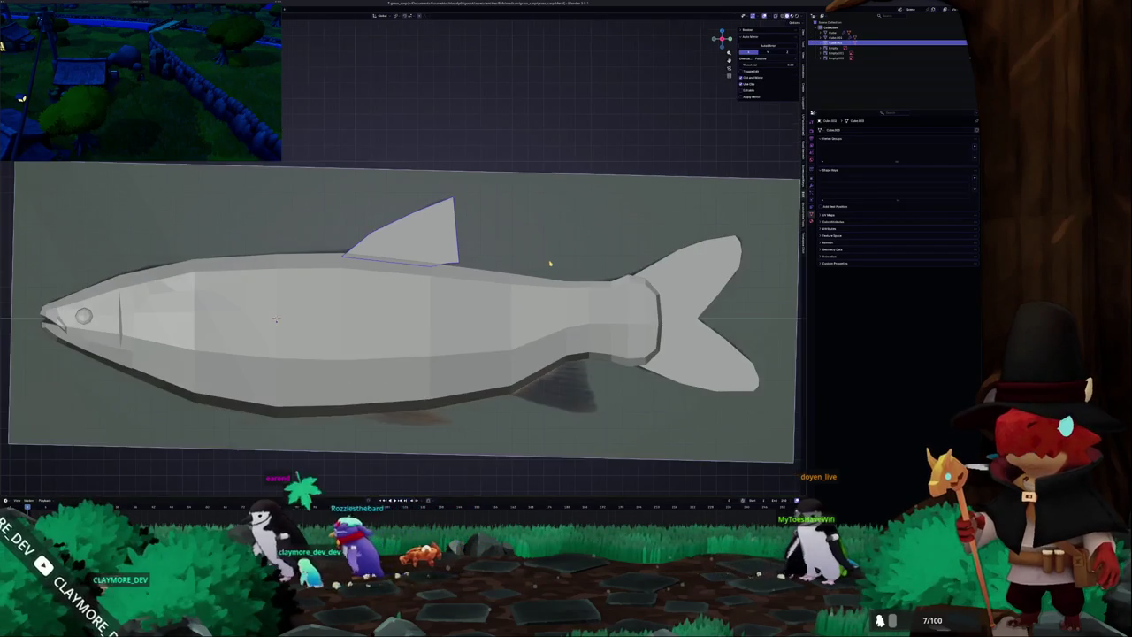
key(Tab)
scroll(276, 318, down, 2)
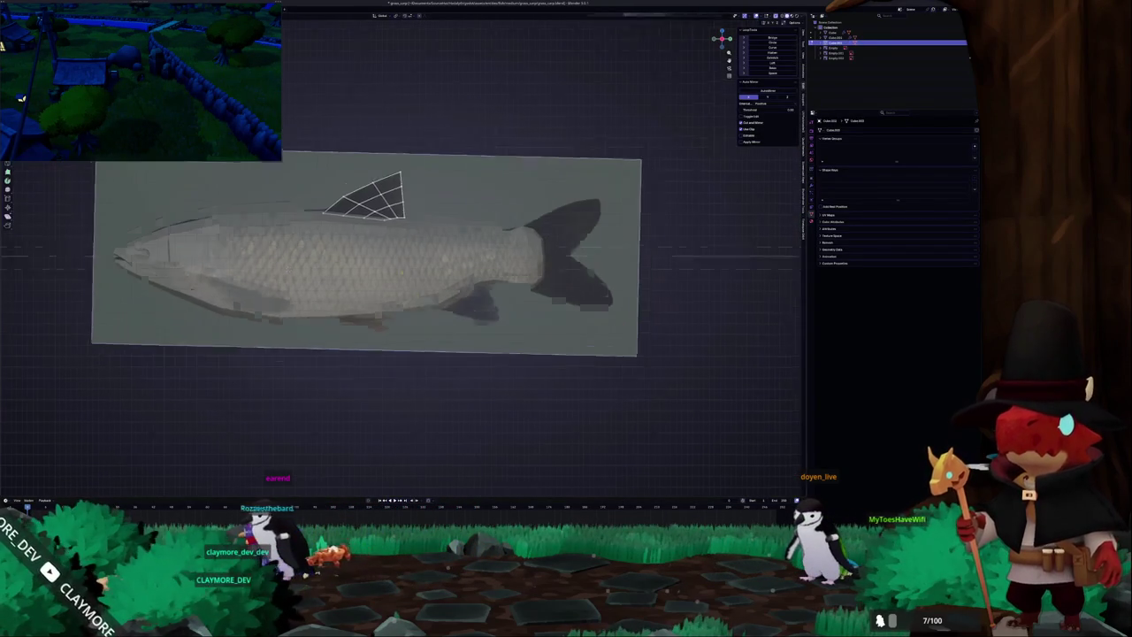
key(Tab)
Select the fin object near the tail and enter its Edit Mode.
click(273, 246)
key(Tab)
scroll(415, 255, up, 3)
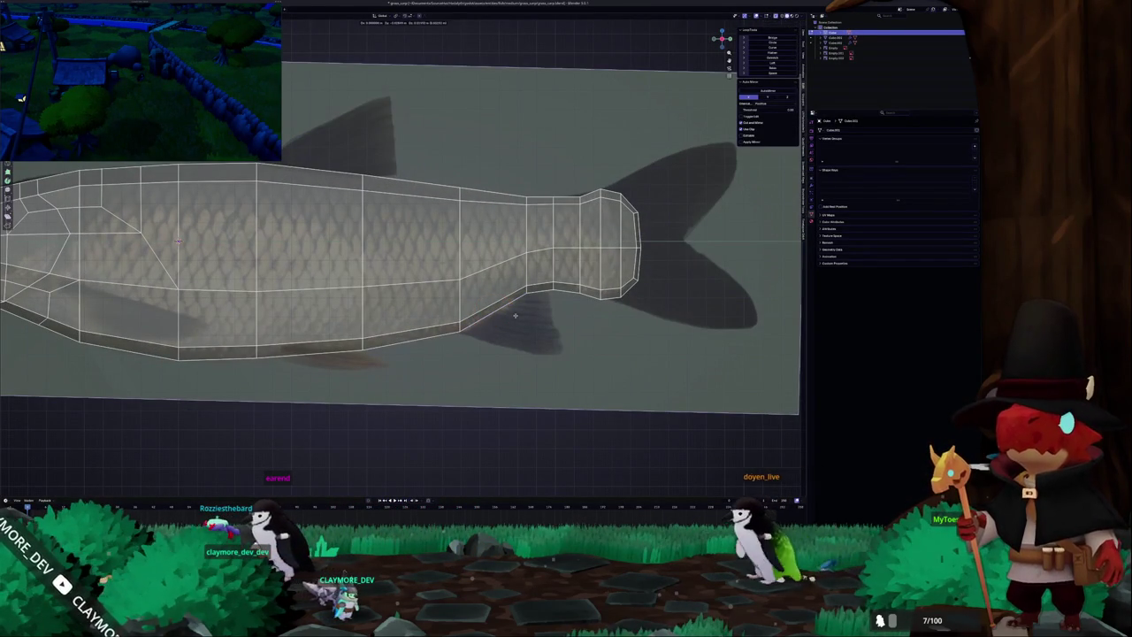
right_click(515, 314)
key(Tab)
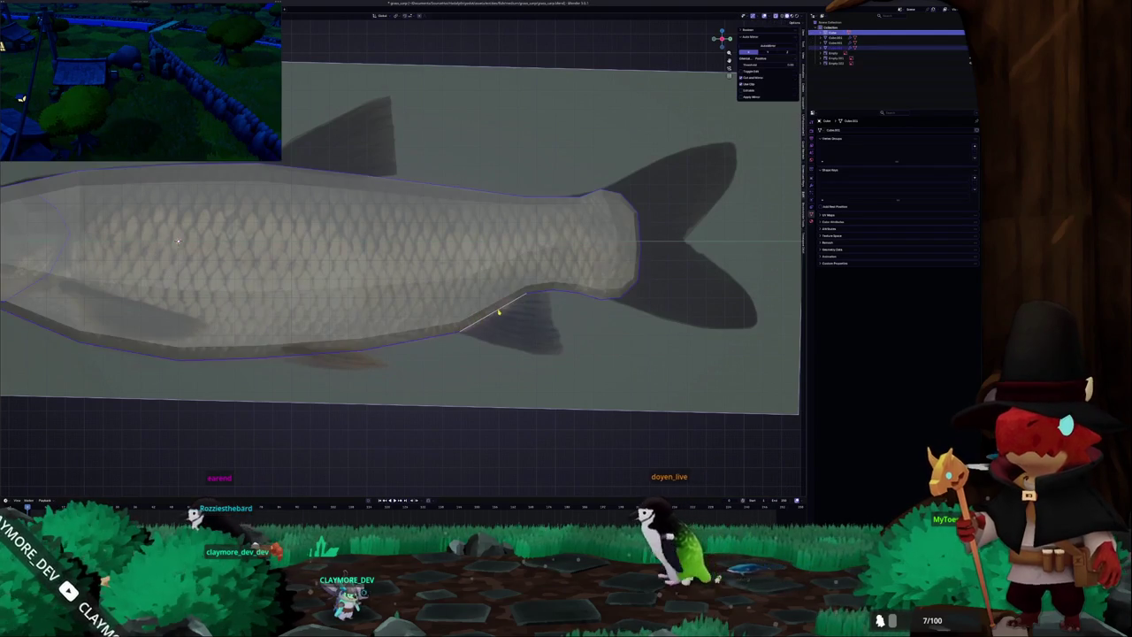
click(513, 319)
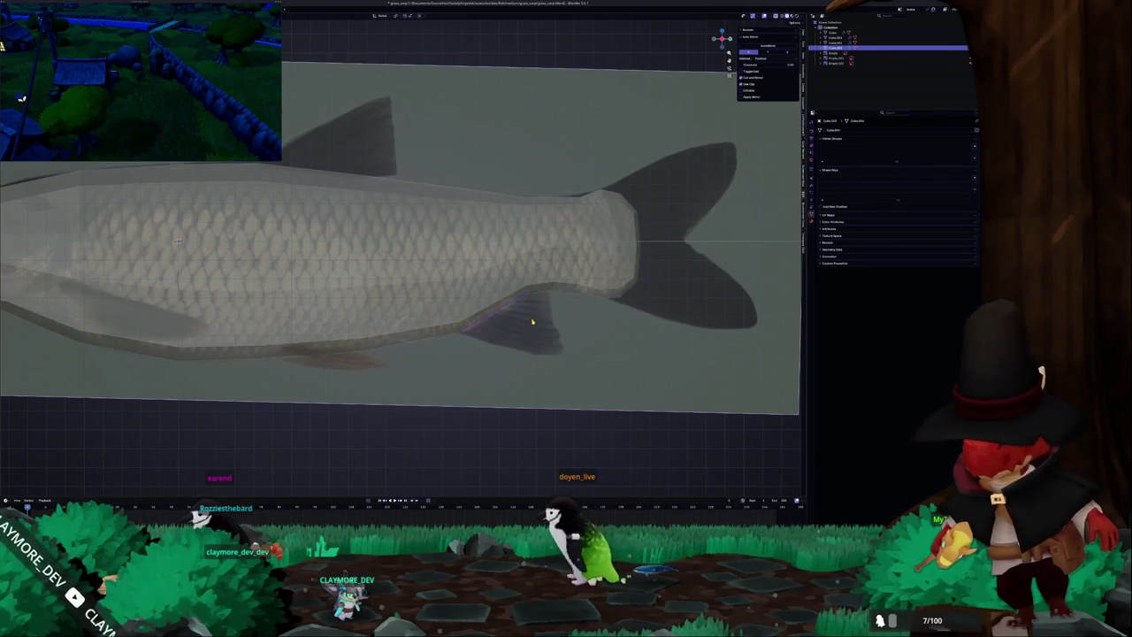
scroll(513, 310, up, 2)
key(Tab)
Extrude the fin edge downward twice and scale the last edge to fan the anal fin out.
key(t)
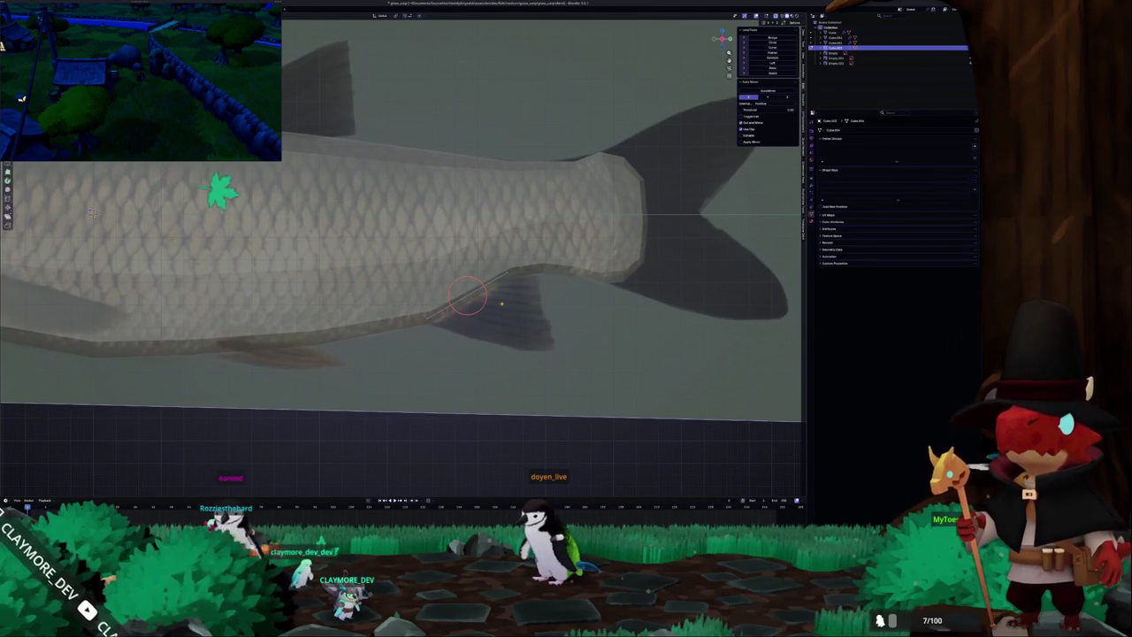
key(Escape)
key(e)
click(534, 309)
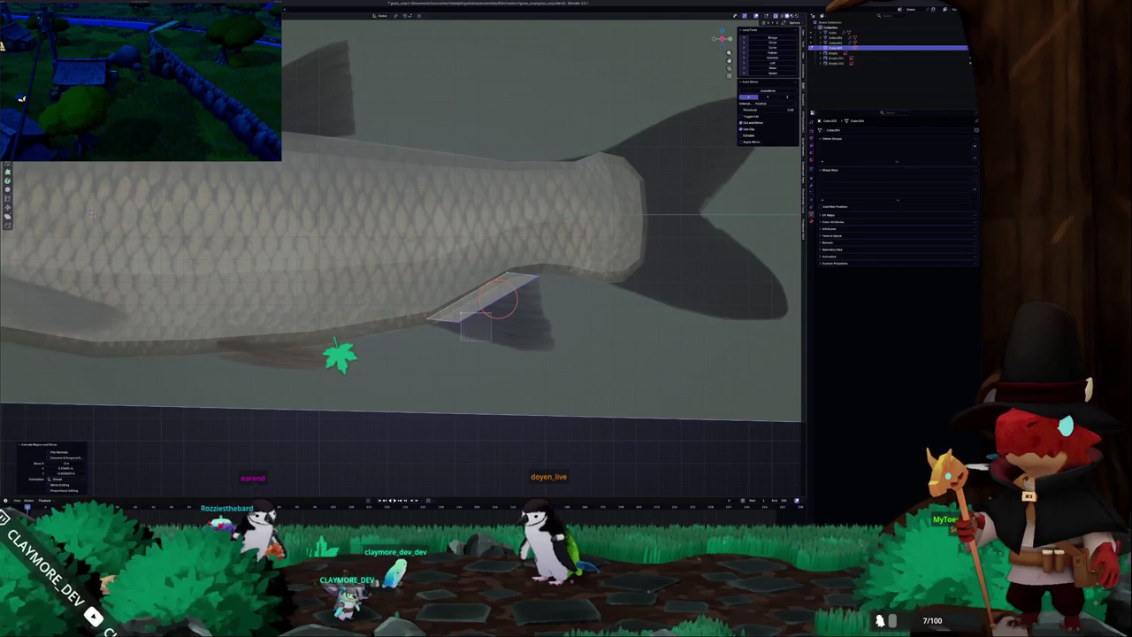
key(e)
right_click(561, 366)
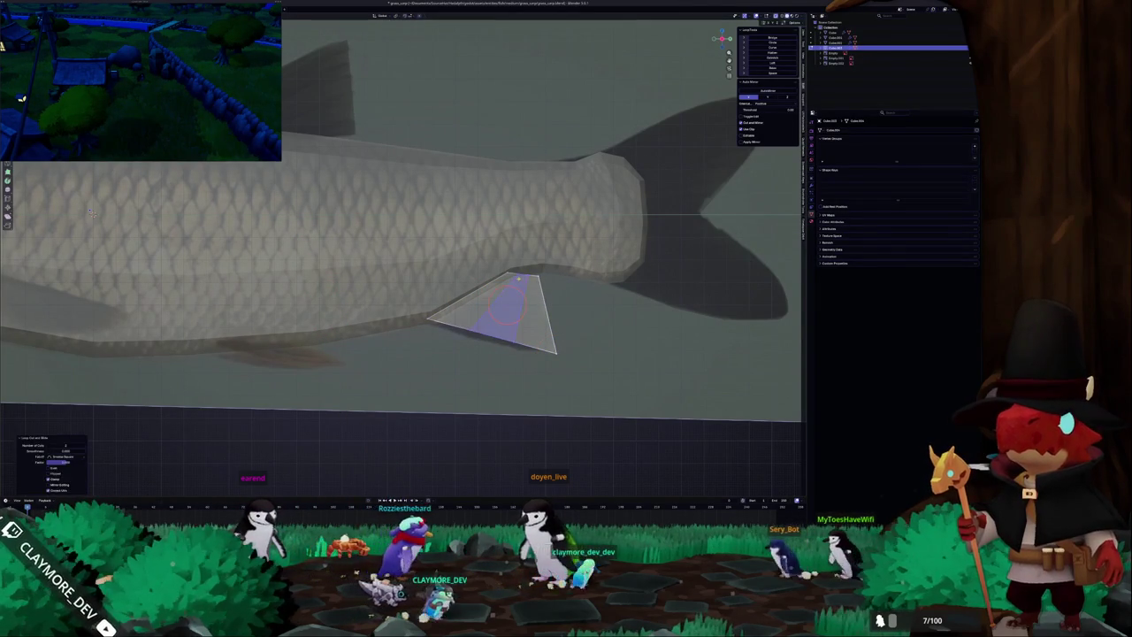
key(e)
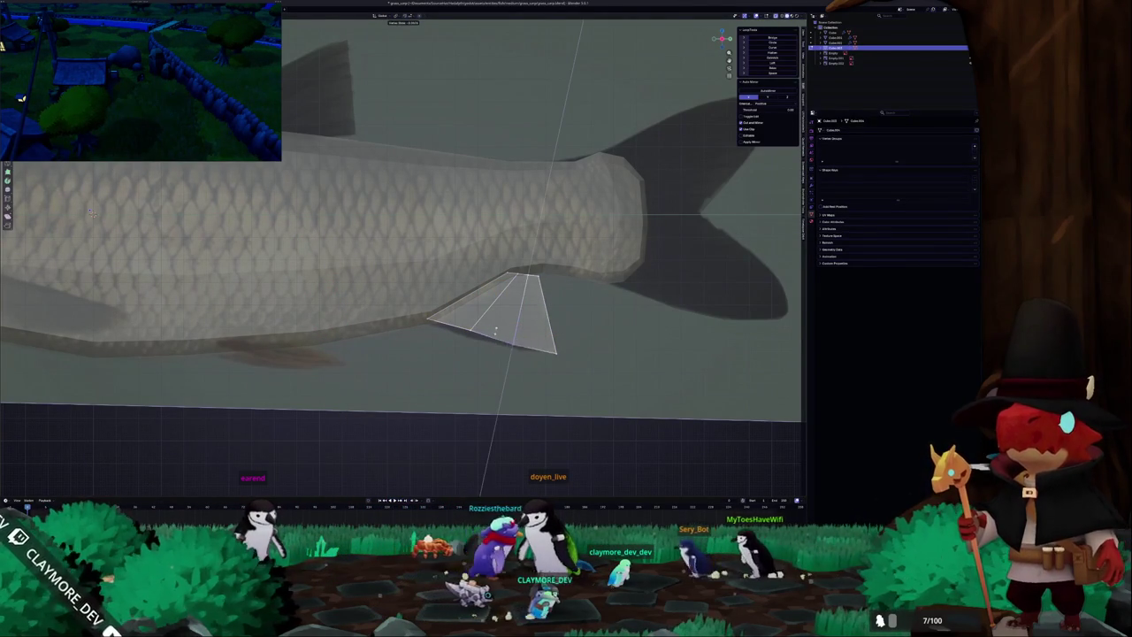
key(Return)
key(s)
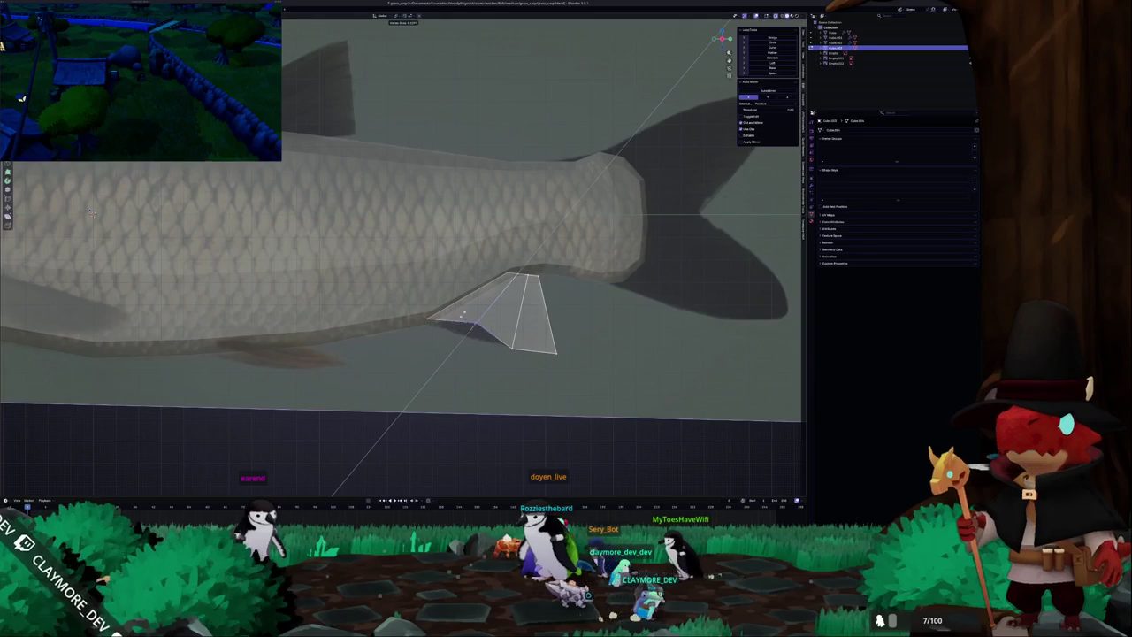
click(463, 339)
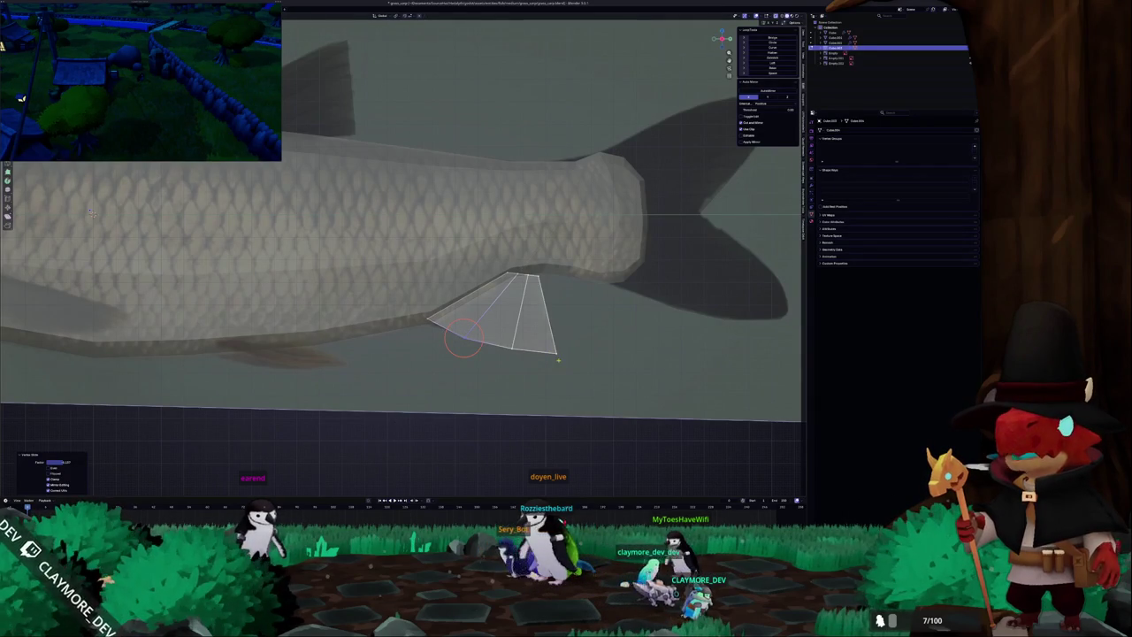
Slide the anal fin's top corner vertex along its edge.
scroll(531, 354, up, 1)
scroll(587, 372, up, 1)
scroll(624, 431, up, 2)
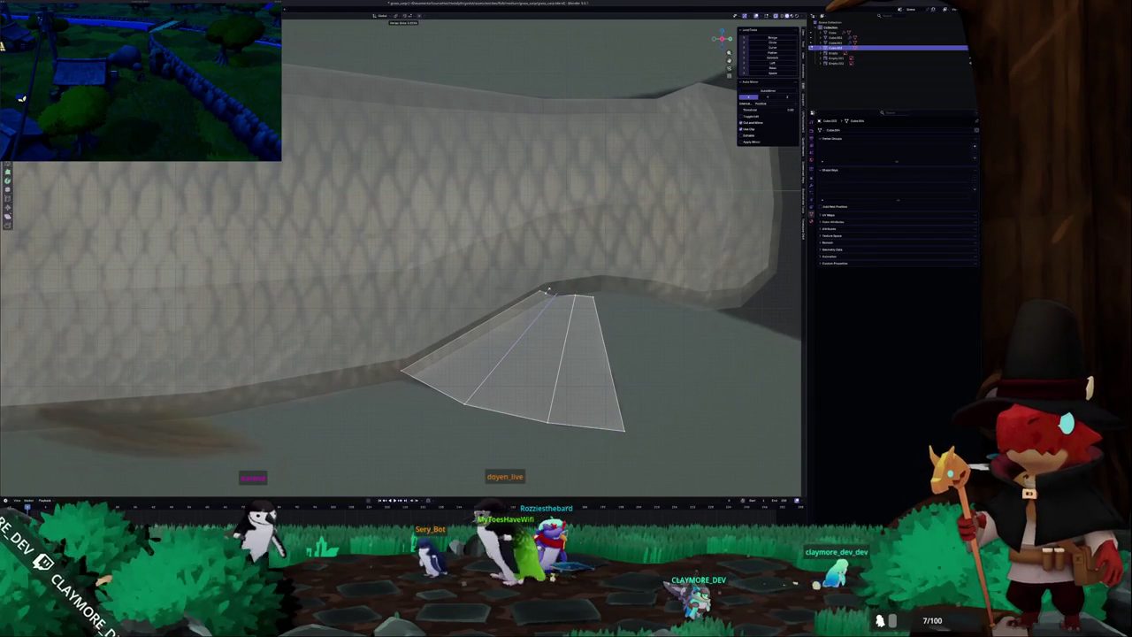
click(549, 291)
key(g)
key(g)
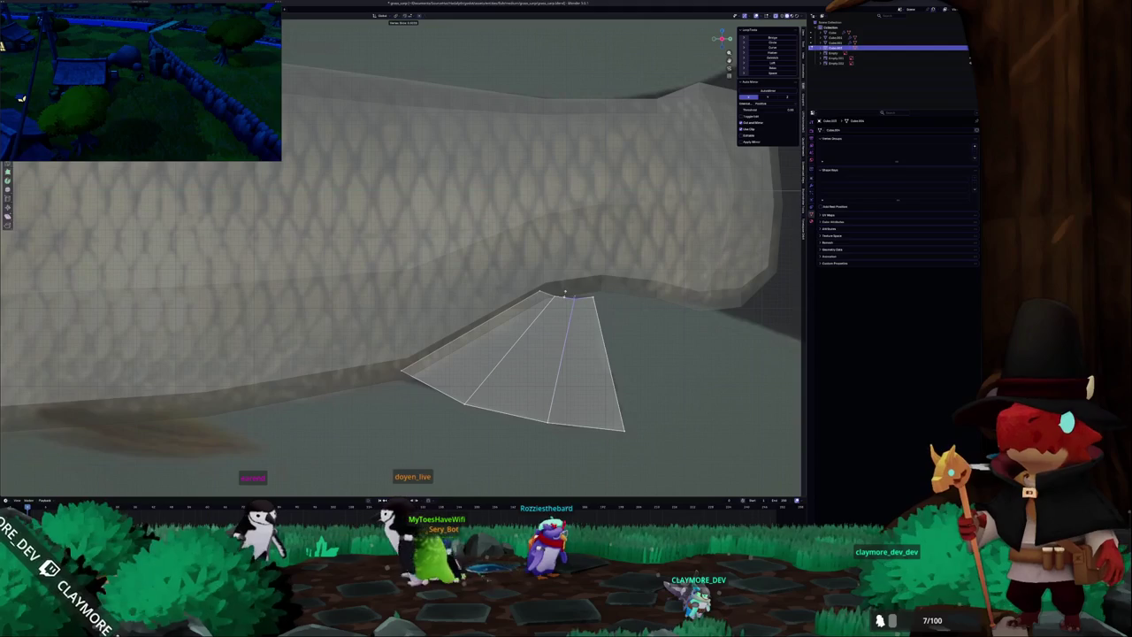
click(570, 293)
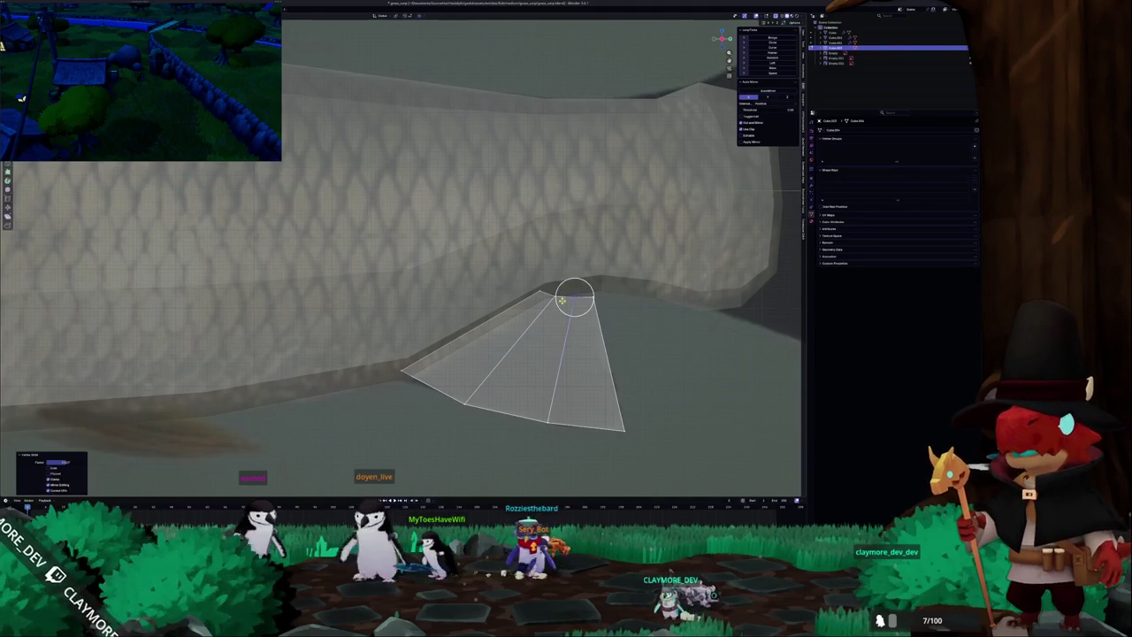
scroll(530, 266, down, 2)
scroll(398, 204, down, 4)
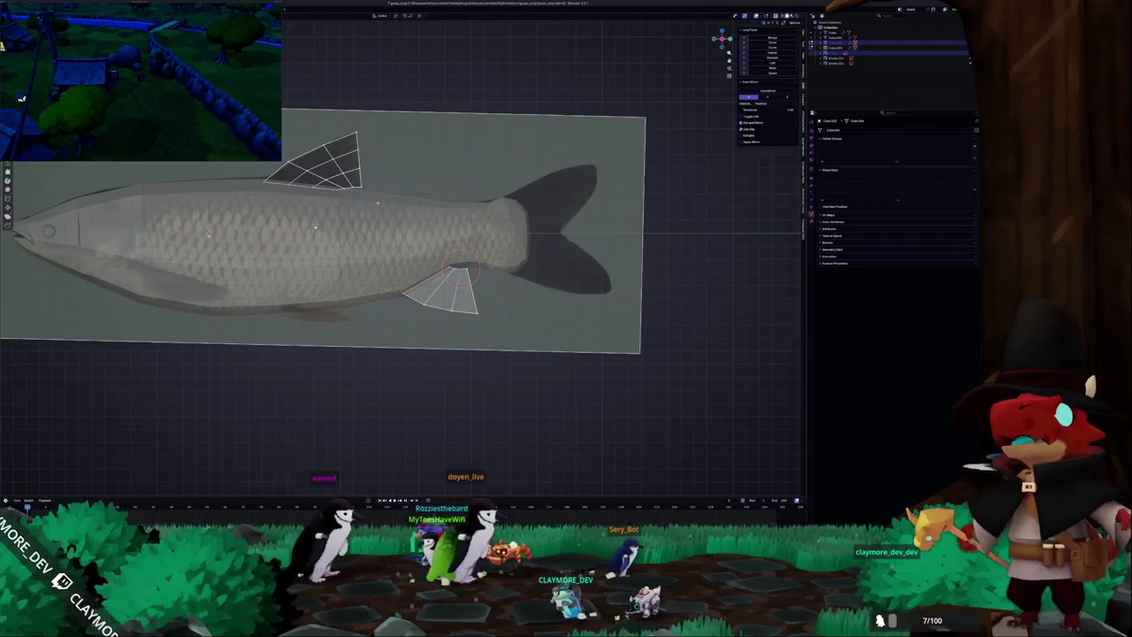
Try snapping to the fin's bottom tip, undo it, exit Edit Mode and pan to the whole fish.
key(Tab)
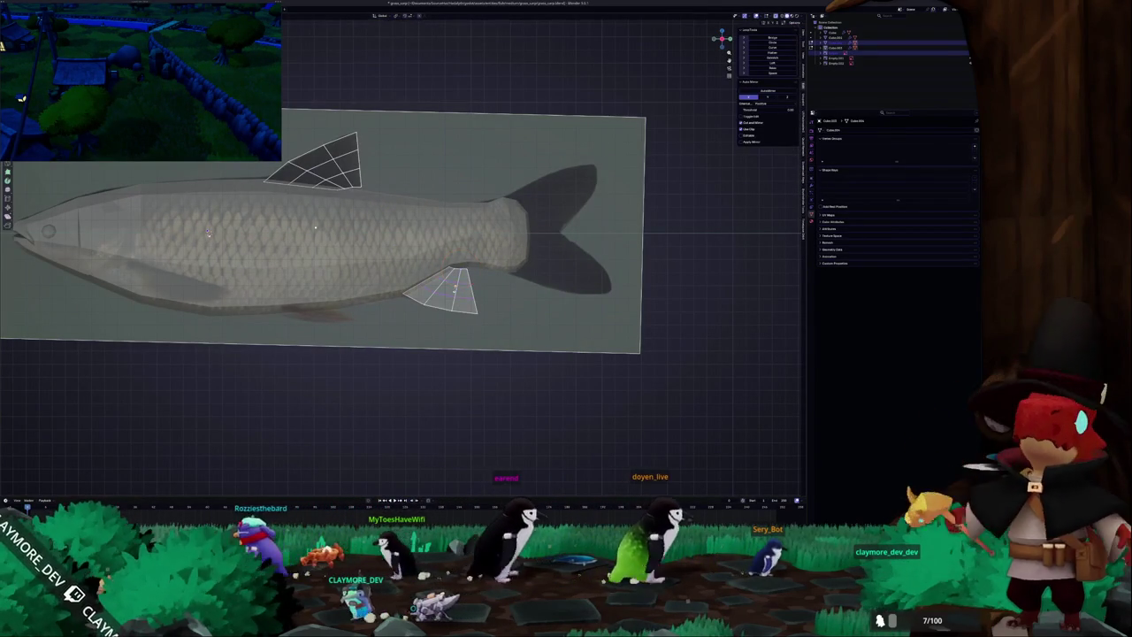
shift+right_click(390, 372)
shift+middle_drag(342, 354, 360, 360)
scroll(517, 329, up, 3)
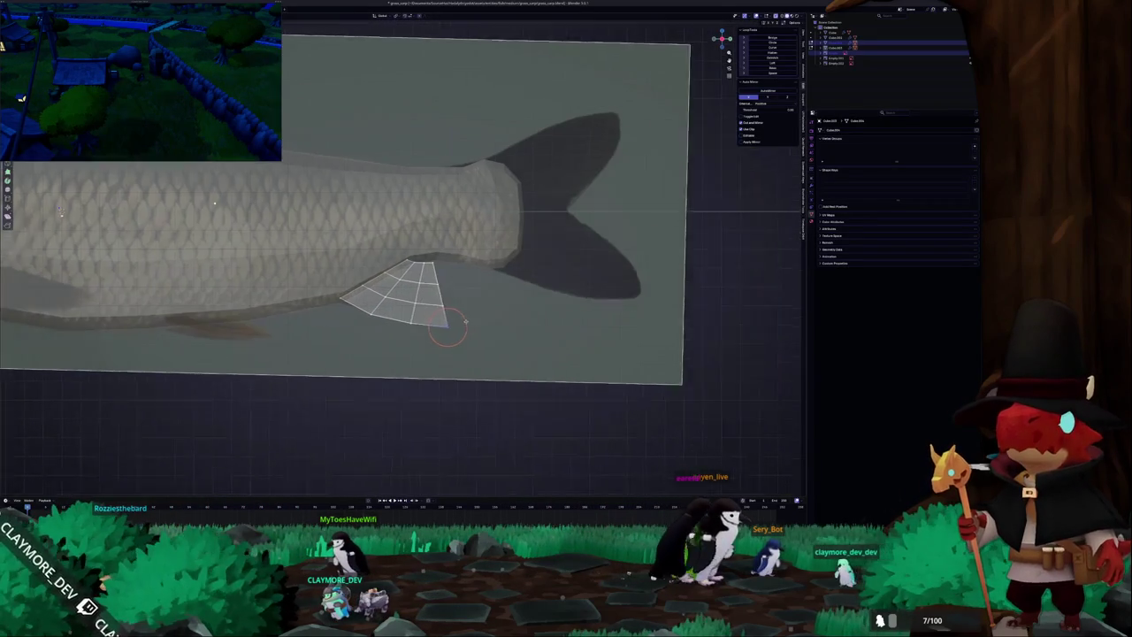
key(shift+s)
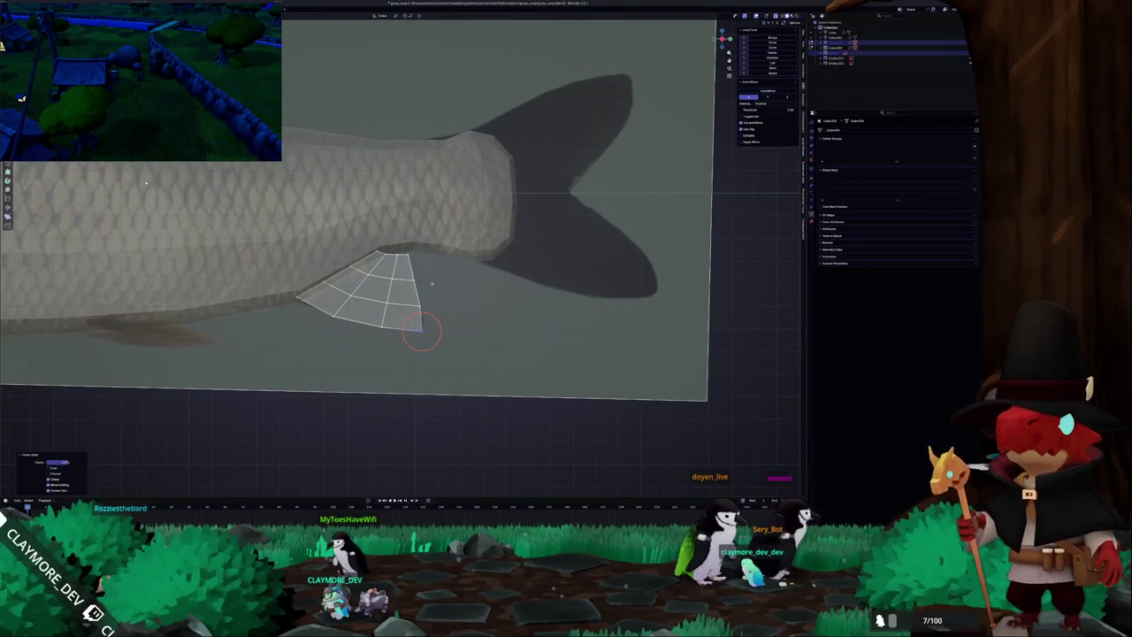
key(ctrl+z)
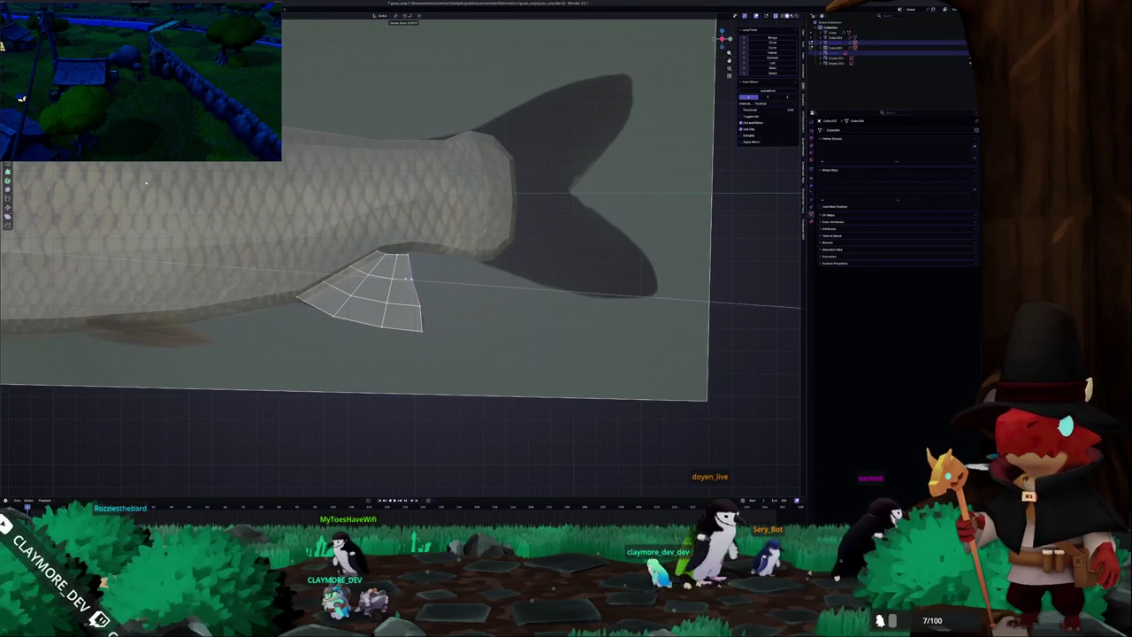
key(Tab)
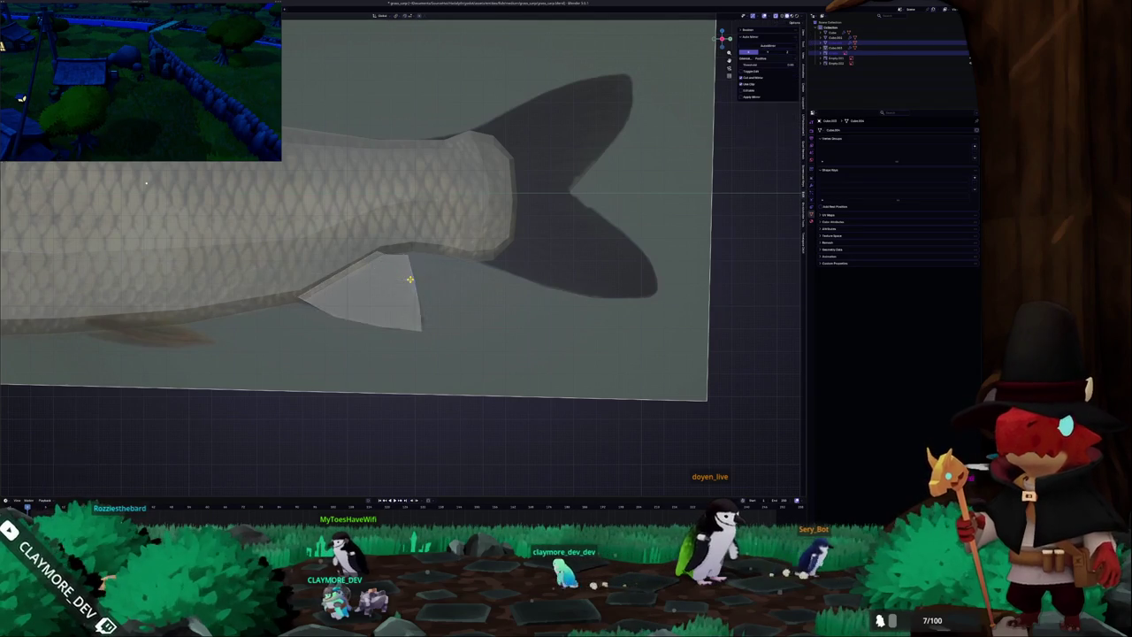
scroll(398, 265, down, 4)
shift+middle_drag(265, 292, 466, 303)
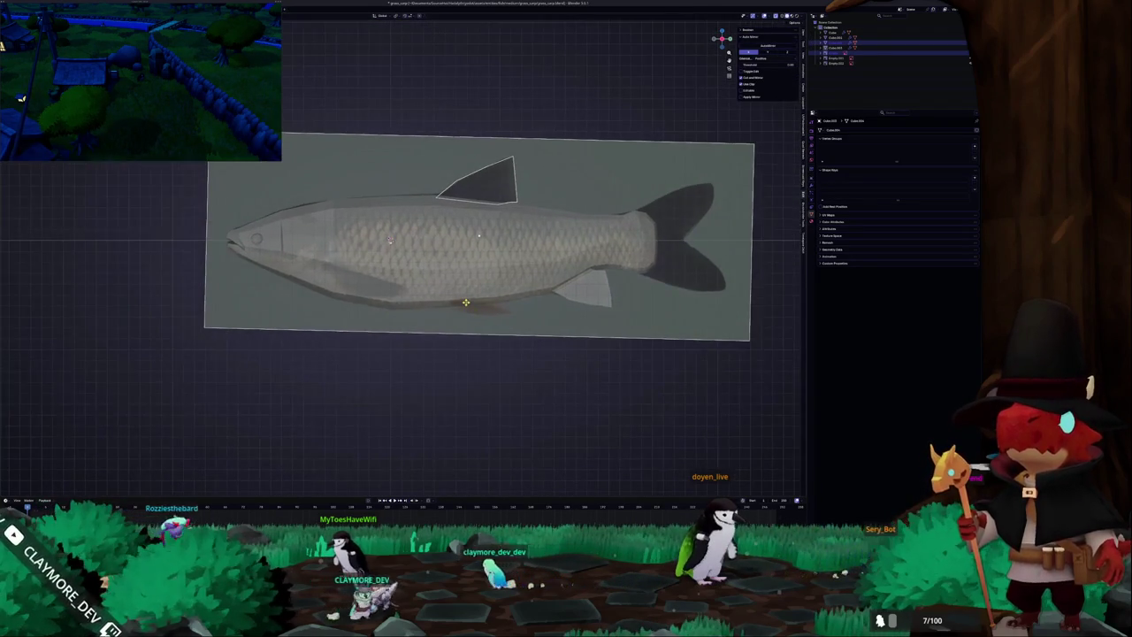
Select the new pelvic fin object and enter its Edit Mode.
click(466, 303)
key(Tab)
key(c)
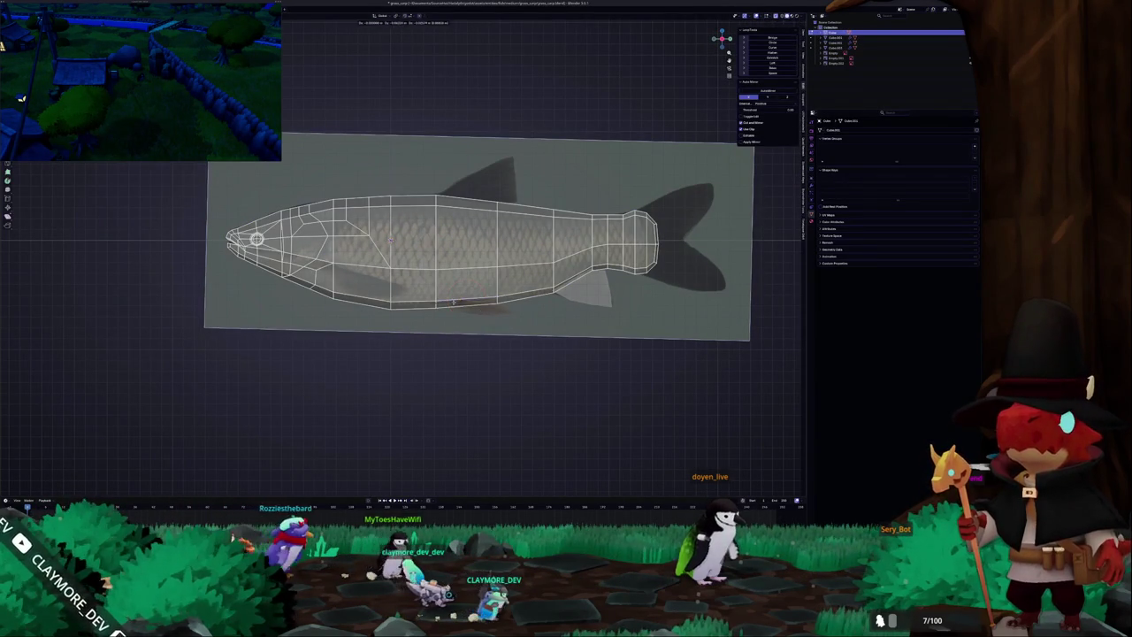
click(460, 301)
right_click(461, 300)
click(479, 309)
key(Tab)
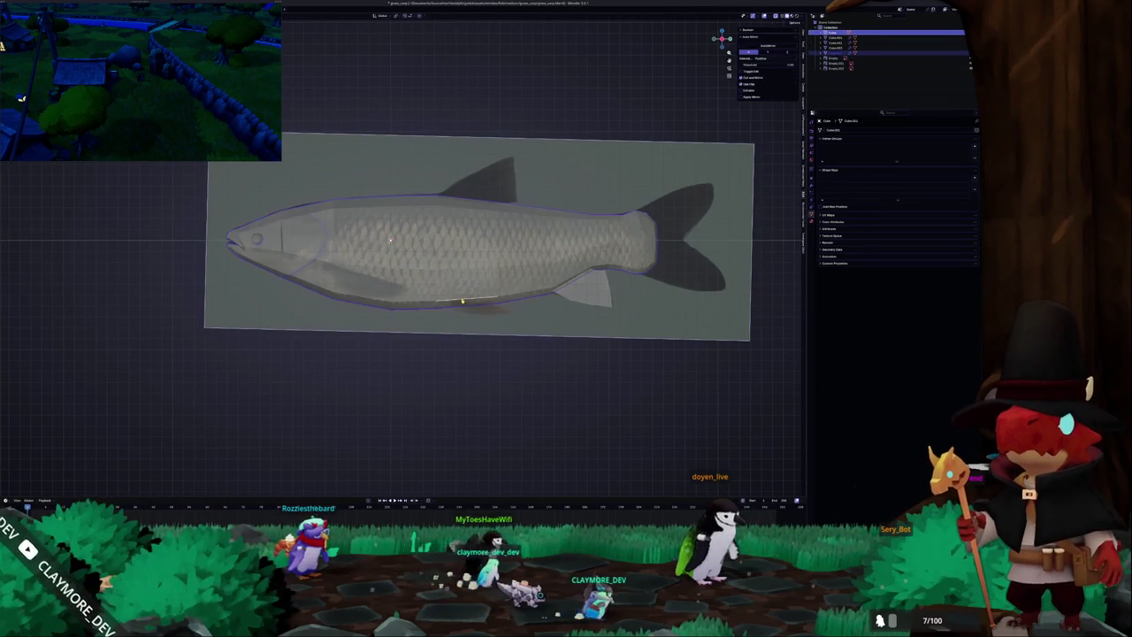
click(462, 302)
key(Tab)
Select the flat piece under the belly and scale it along the X axis.
scroll(457, 307, up, 3)
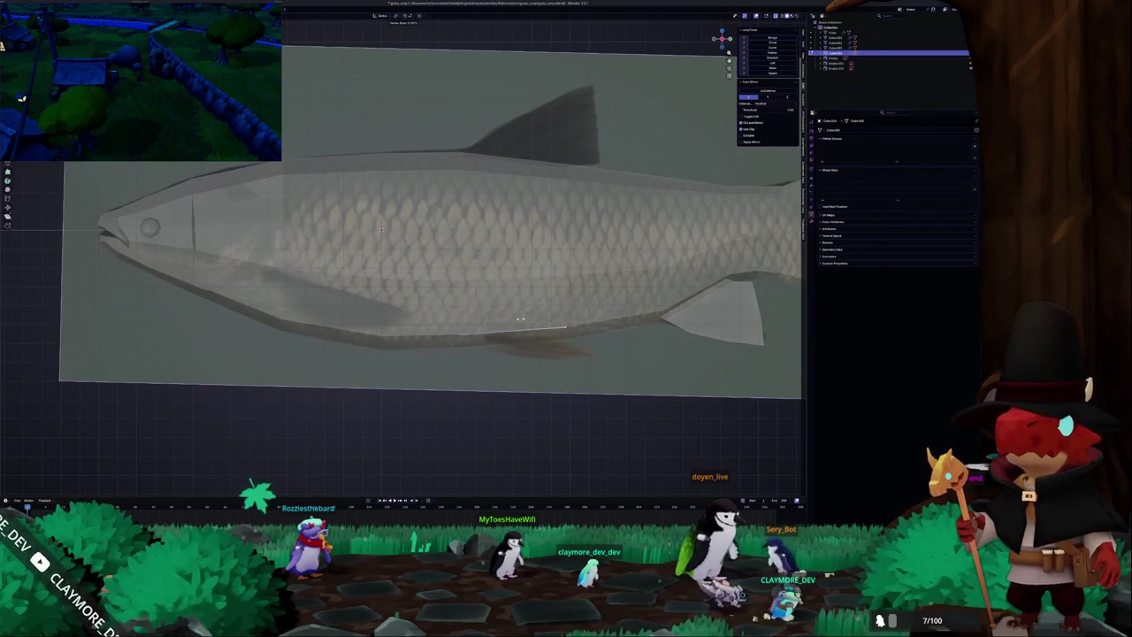
key(c)
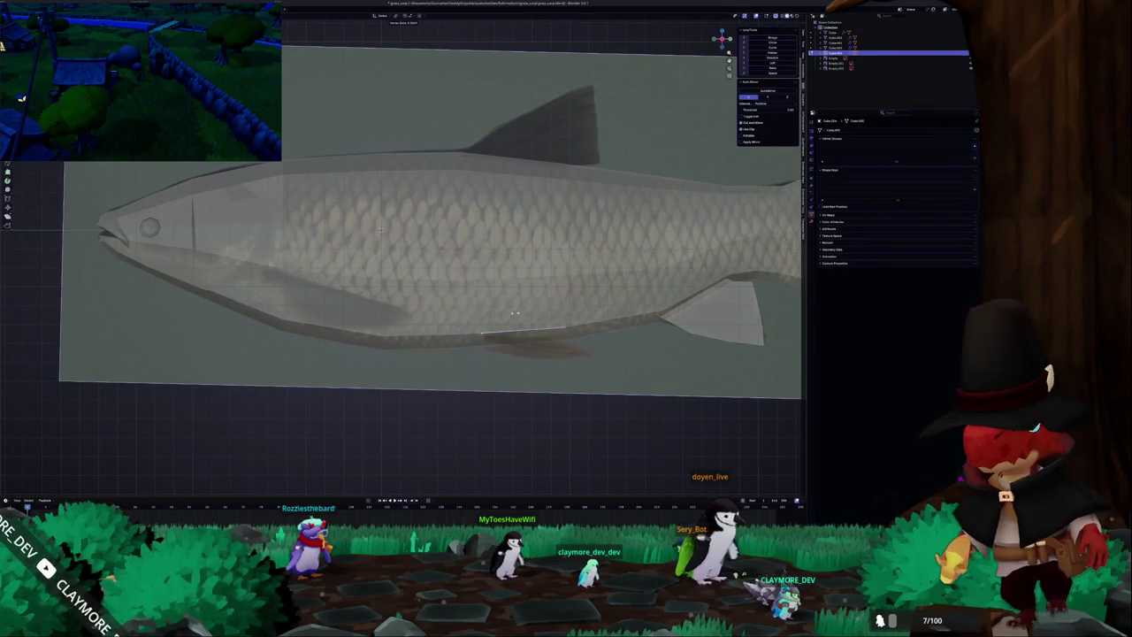
scroll(531, 327, down, 2)
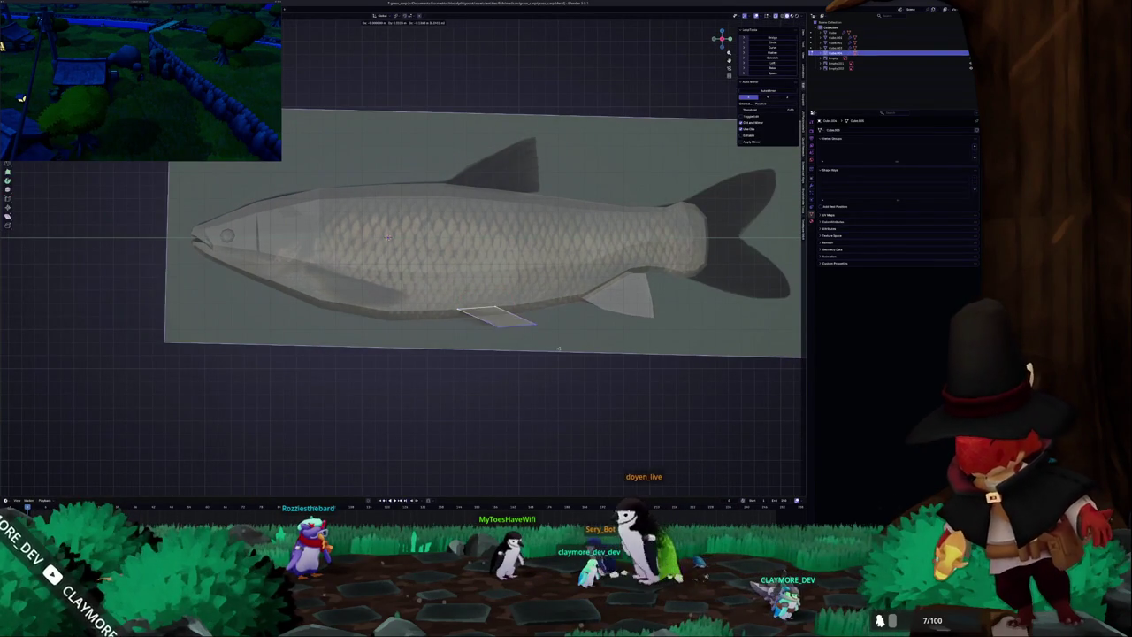
click(513, 323)
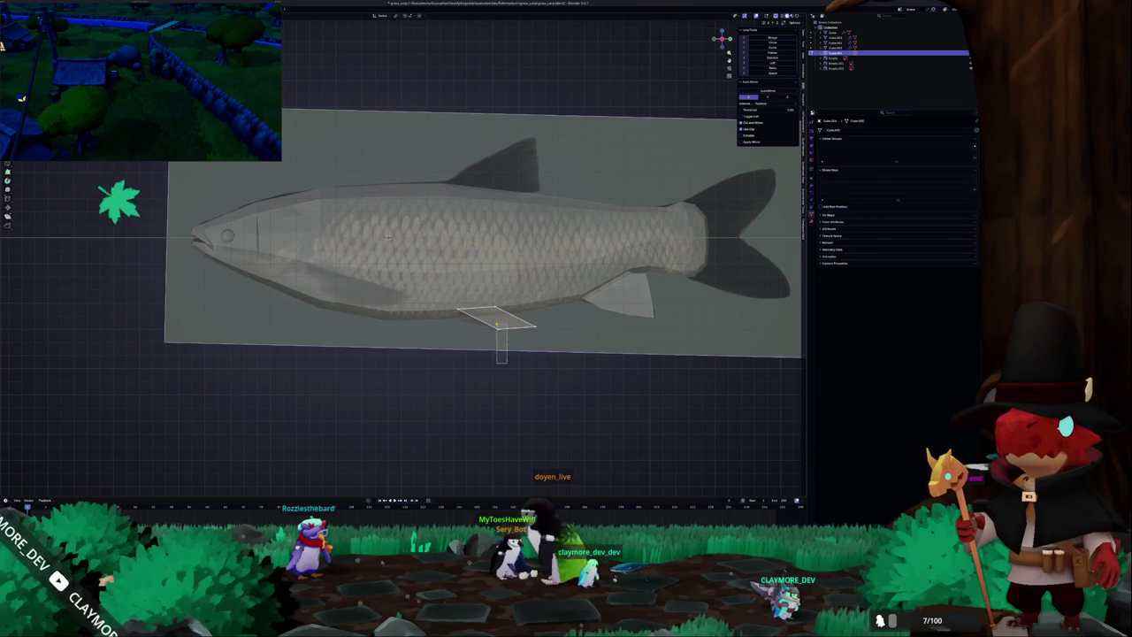
key(s)
key(x)
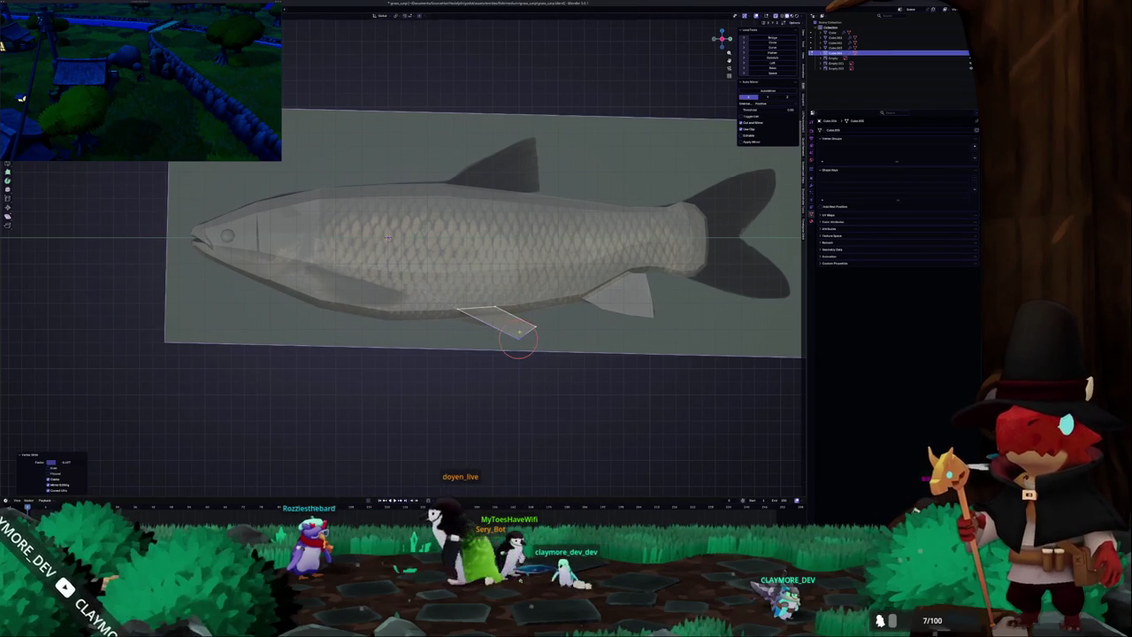
click(570, 376)
Move the pelvic fin piece up against the fish's mid-belly.
scroll(569, 376, up, 2)
key(g)
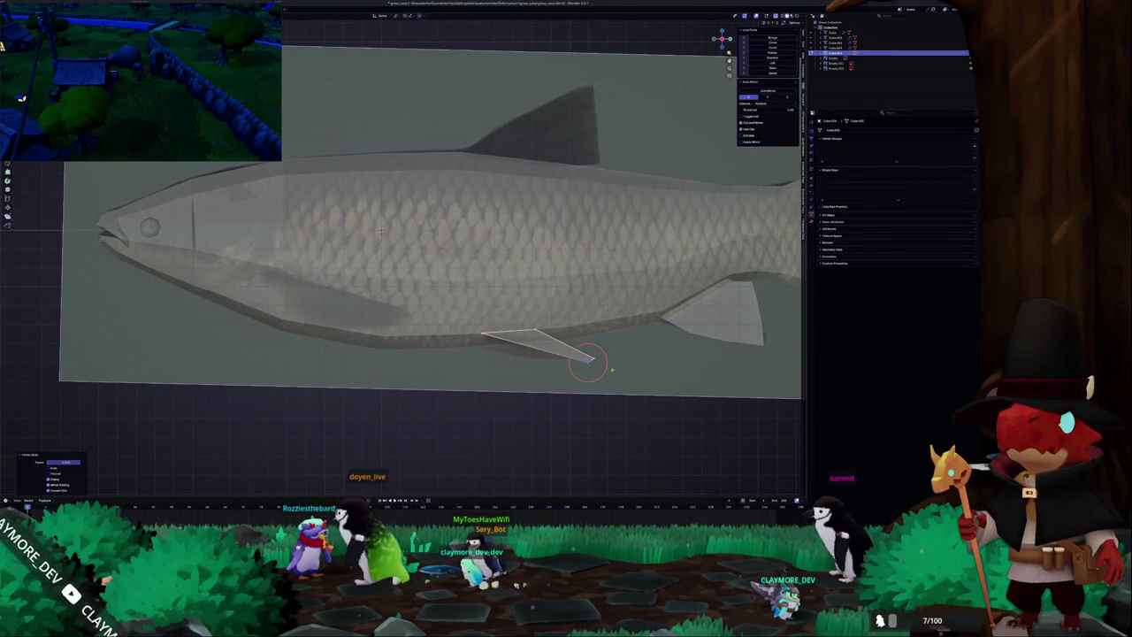
click(626, 336)
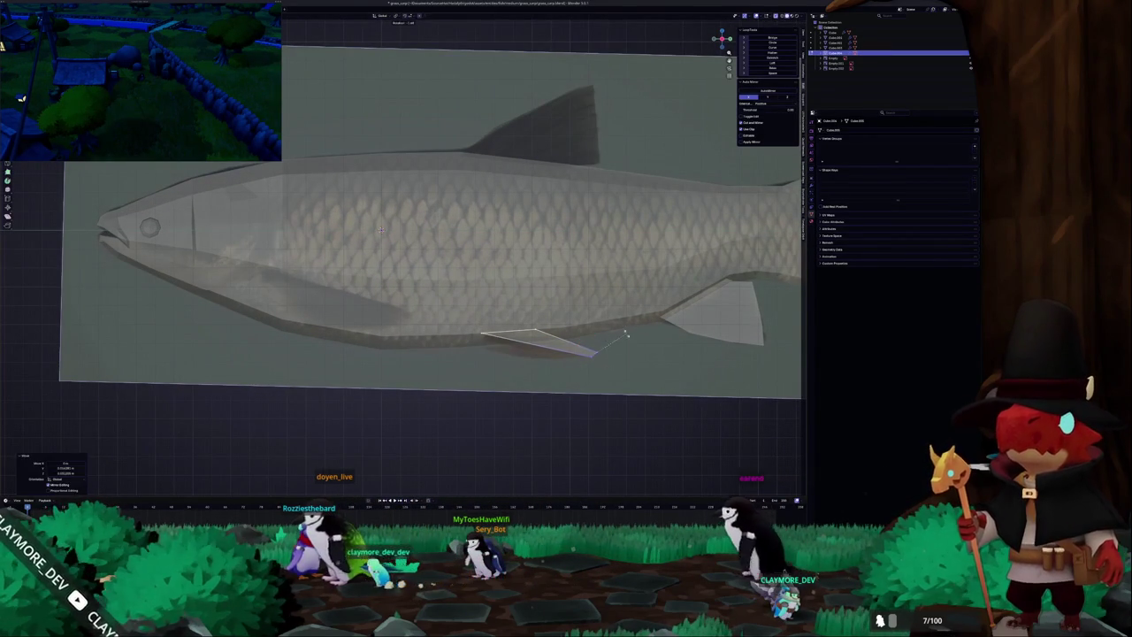
key(Escape)
key(c)
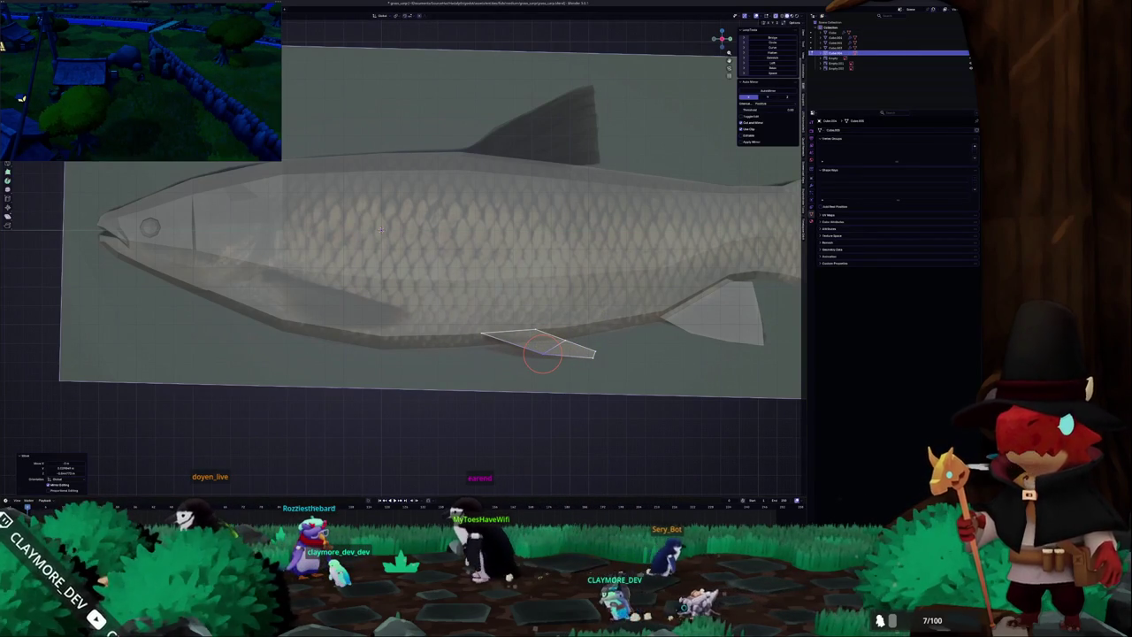
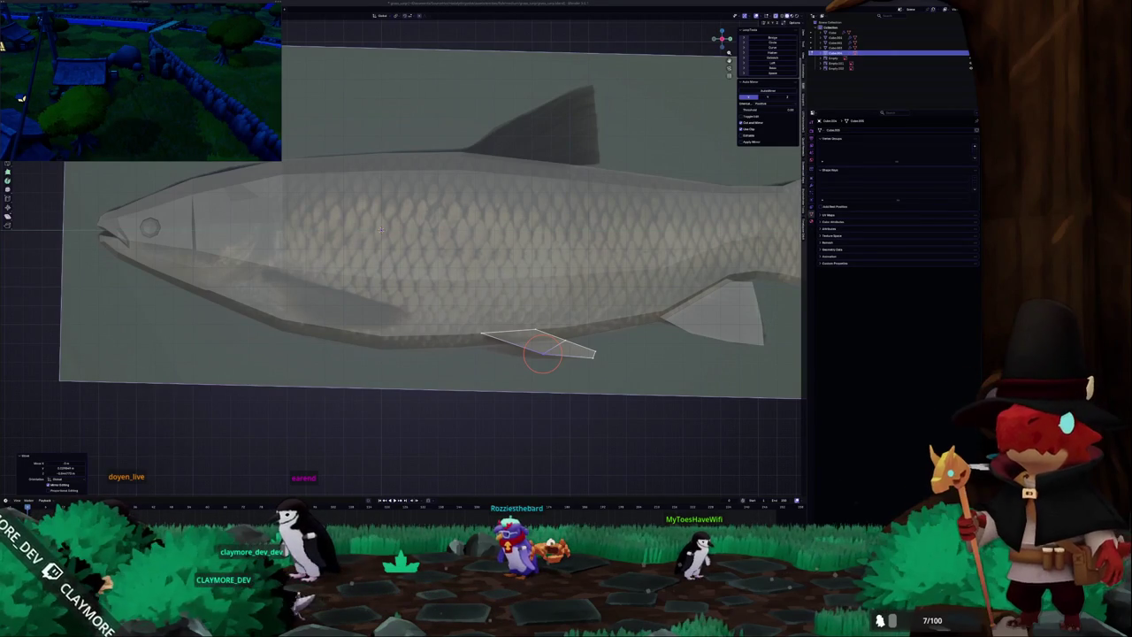
Frame the belly fin against the carp reference and drag its outer vertex and tip into place.
scroll(529, 406, up, 3)
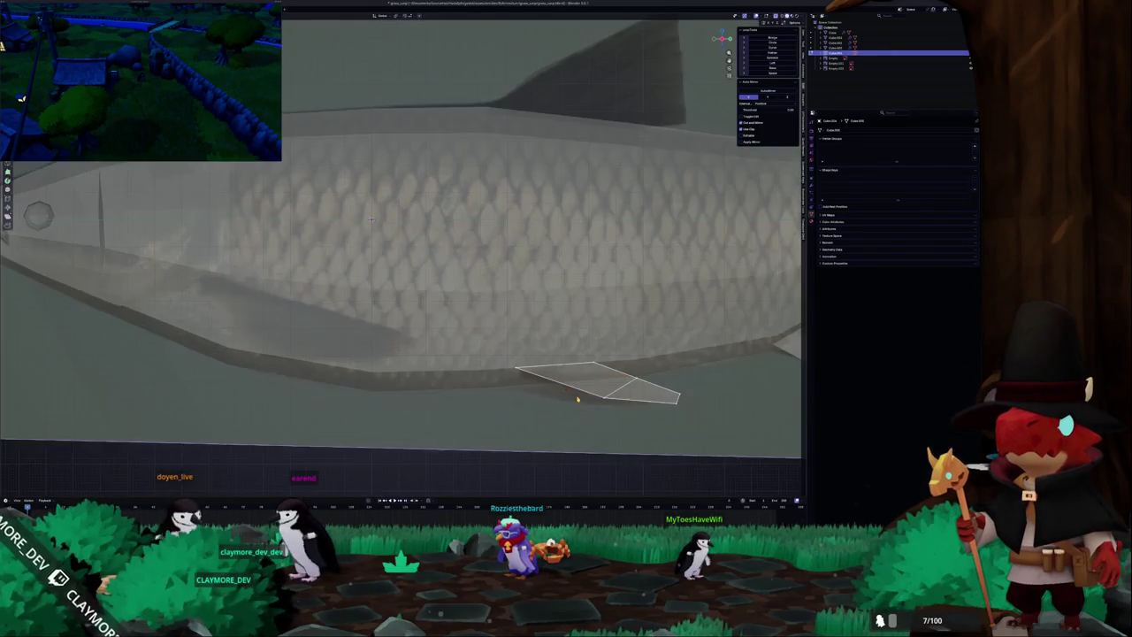
scroll(398, 221, down, 3)
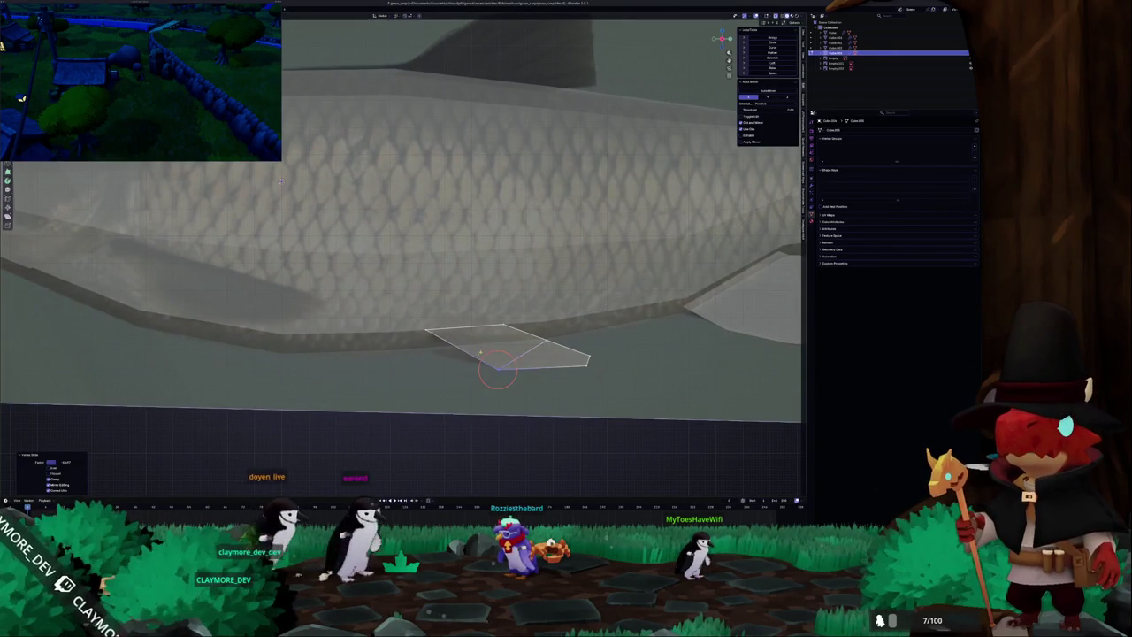
scroll(518, 260, down, 4)
scroll(525, 263, down, 2)
scroll(557, 228, up, 1)
middle_drag(558, 229, 522, 266)
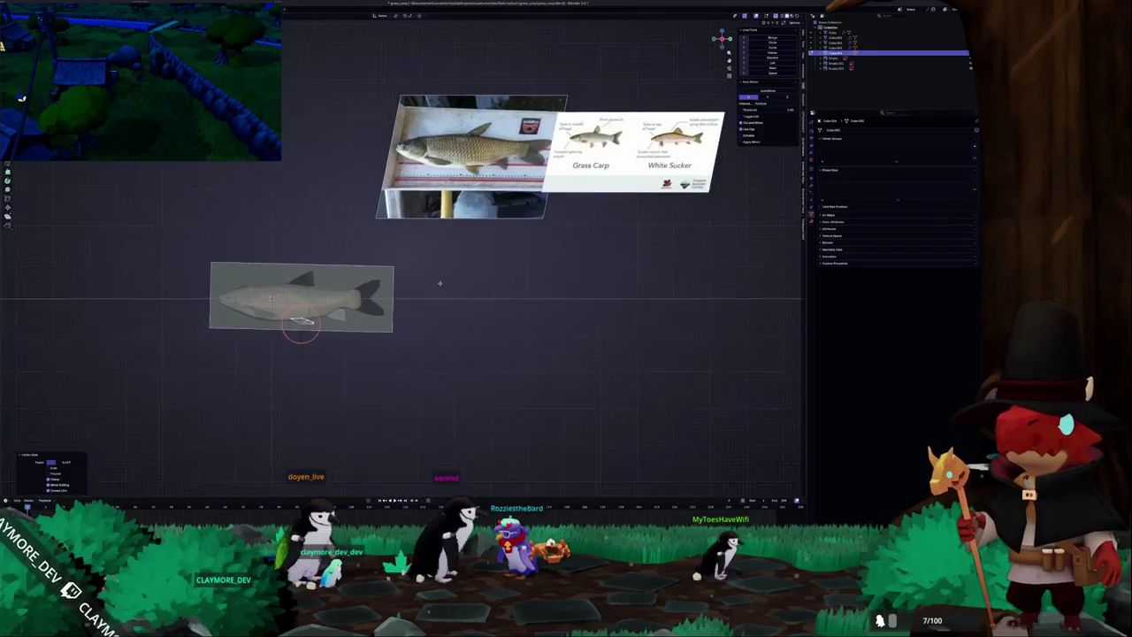
scroll(522, 265, up, 3)
scroll(411, 253, up, 1)
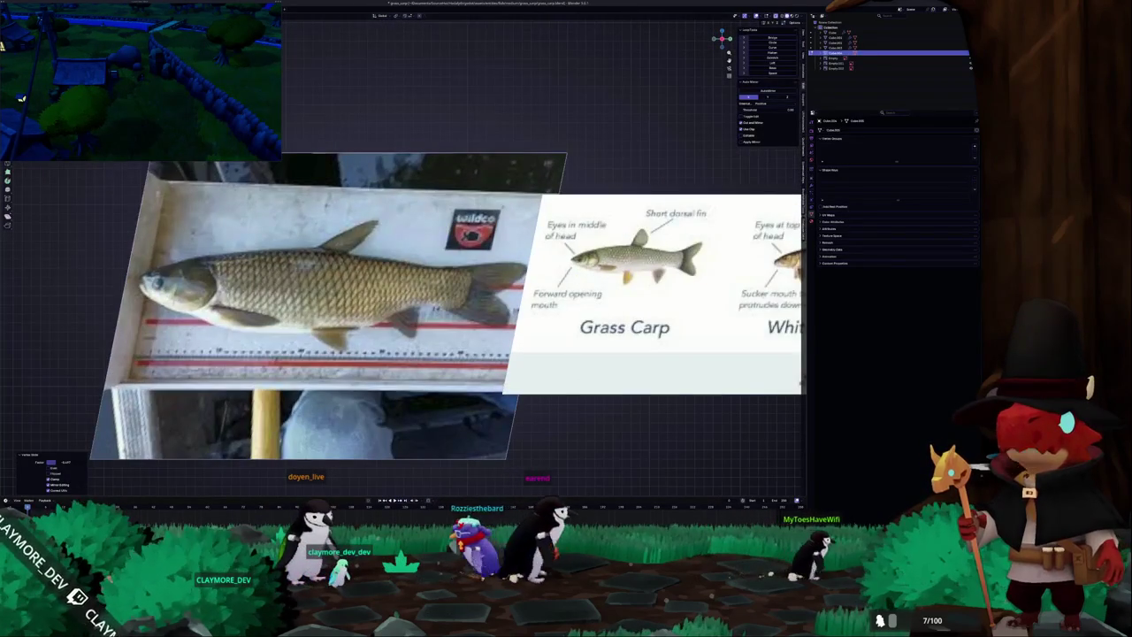
scroll(500, 343, down, 1)
scroll(501, 343, up, 1)
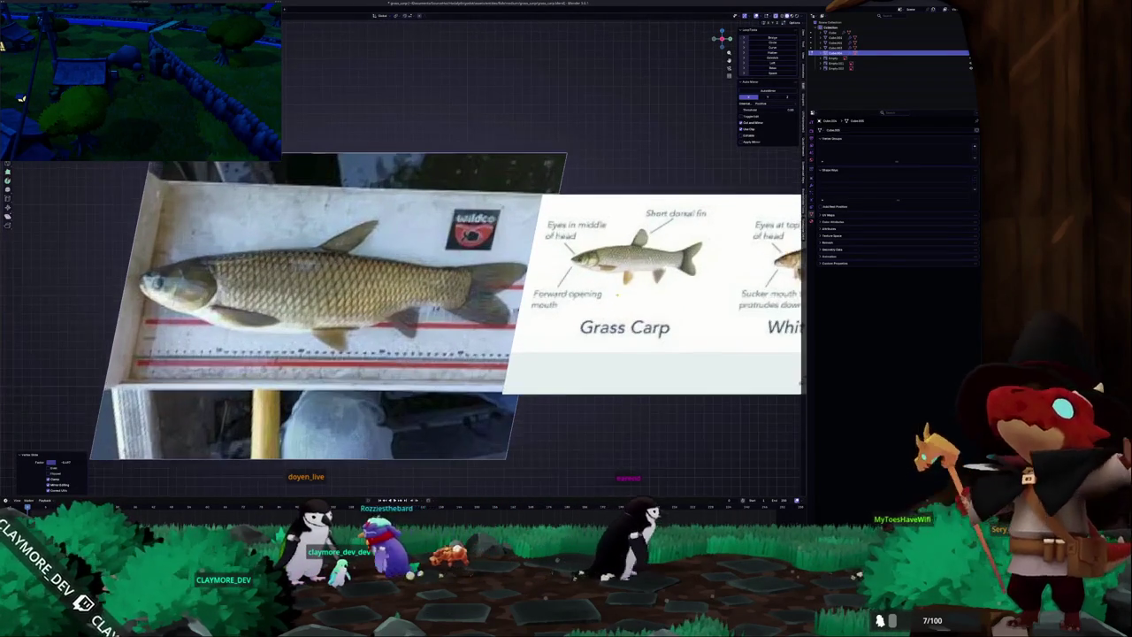
scroll(500, 343, down, 3)
shift+middle_drag(501, 343, 678, 202)
scroll(678, 201, up, 4)
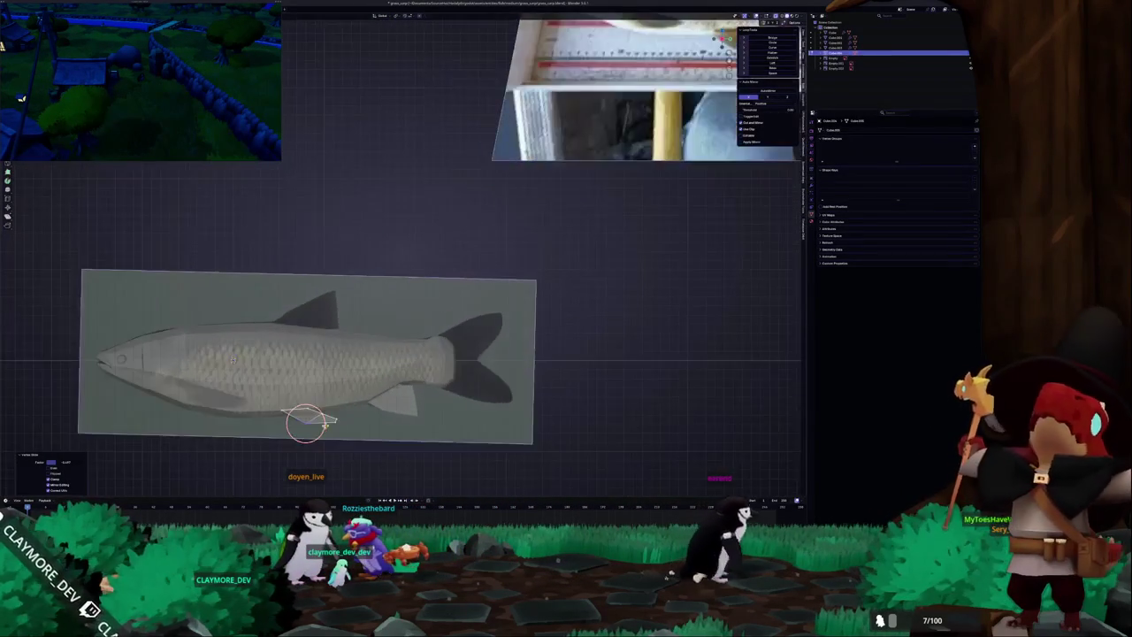
shift+middle_drag(150, 362, 239, 289)
scroll(238, 289, up, 4)
drag(389, 420, 446, 424)
scroll(481, 431, up, 1)
shift+middle_drag(481, 431, 469, 397)
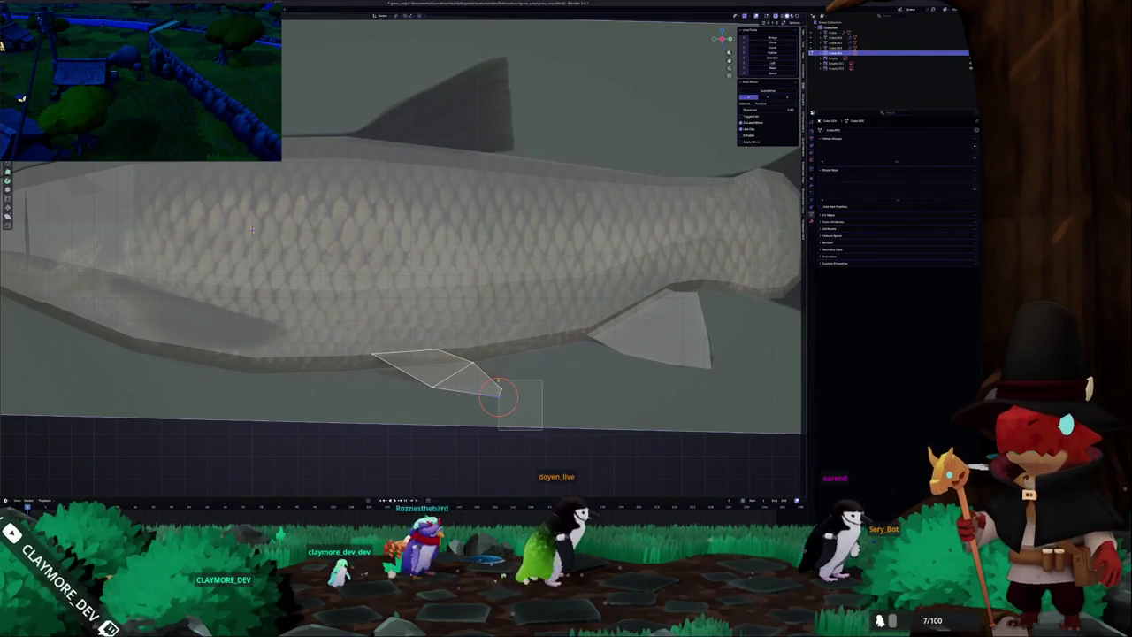
drag(499, 398, 475, 412)
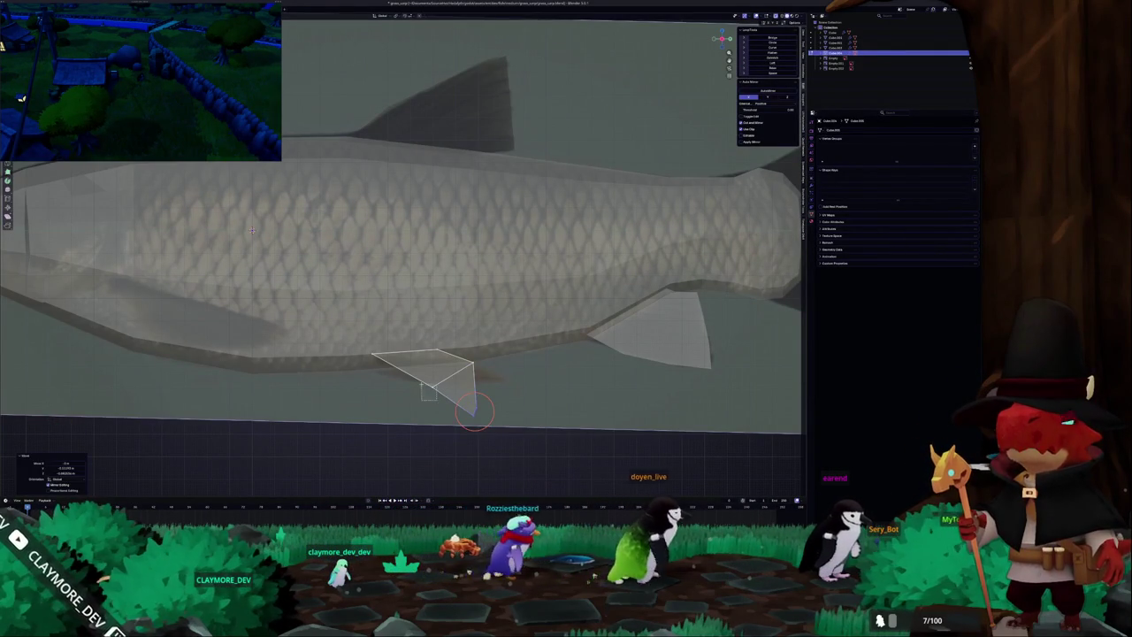
Move the fin's front, upper-right and lower corner vertices to follow the reference fin outline.
click(394, 396)
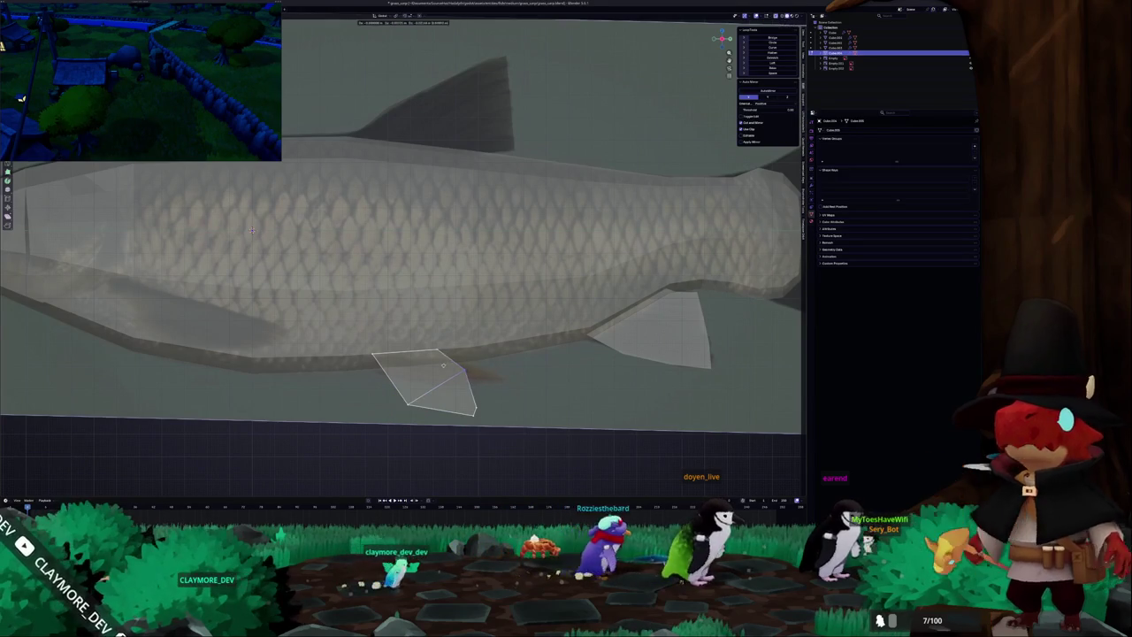
click(465, 370)
key(g)
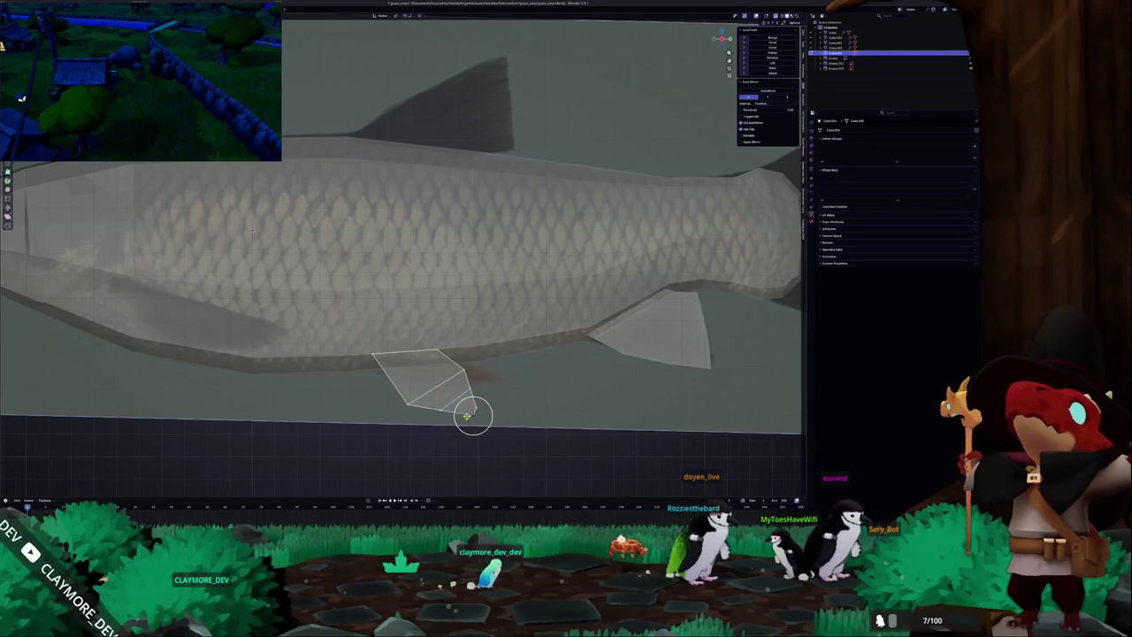
click(423, 392)
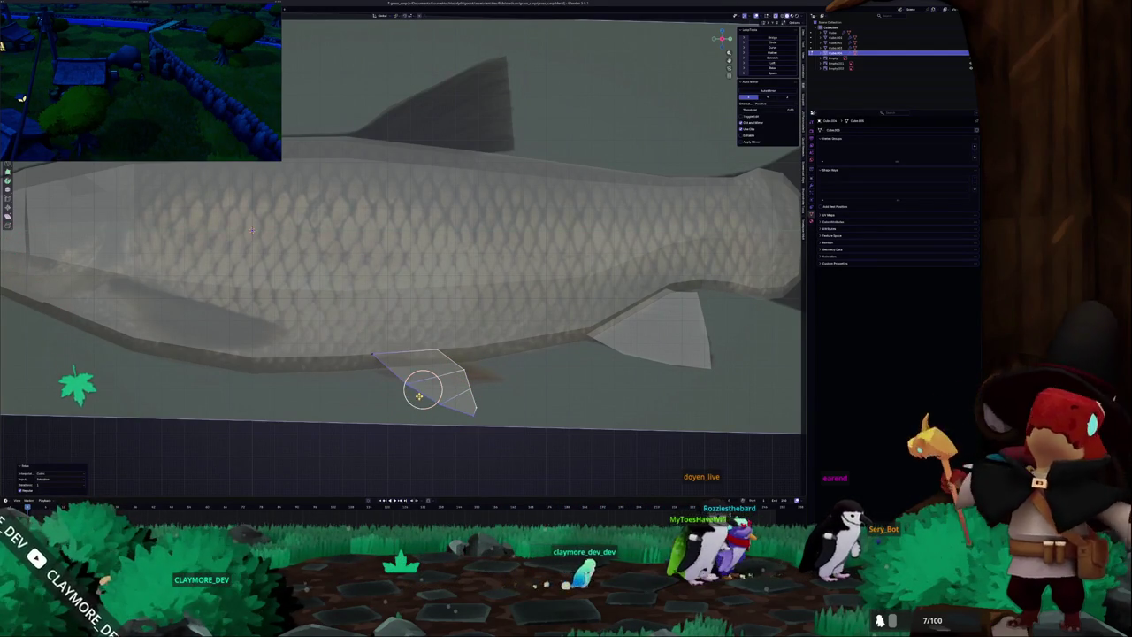
click(416, 403)
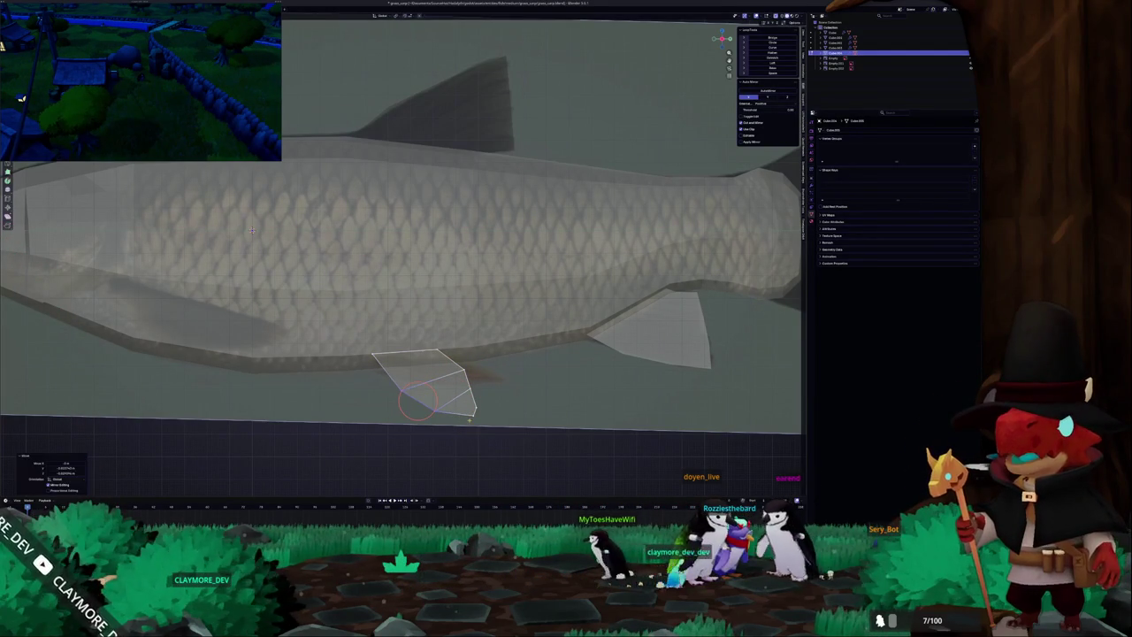
click(475, 411)
drag(475, 412, 473, 392)
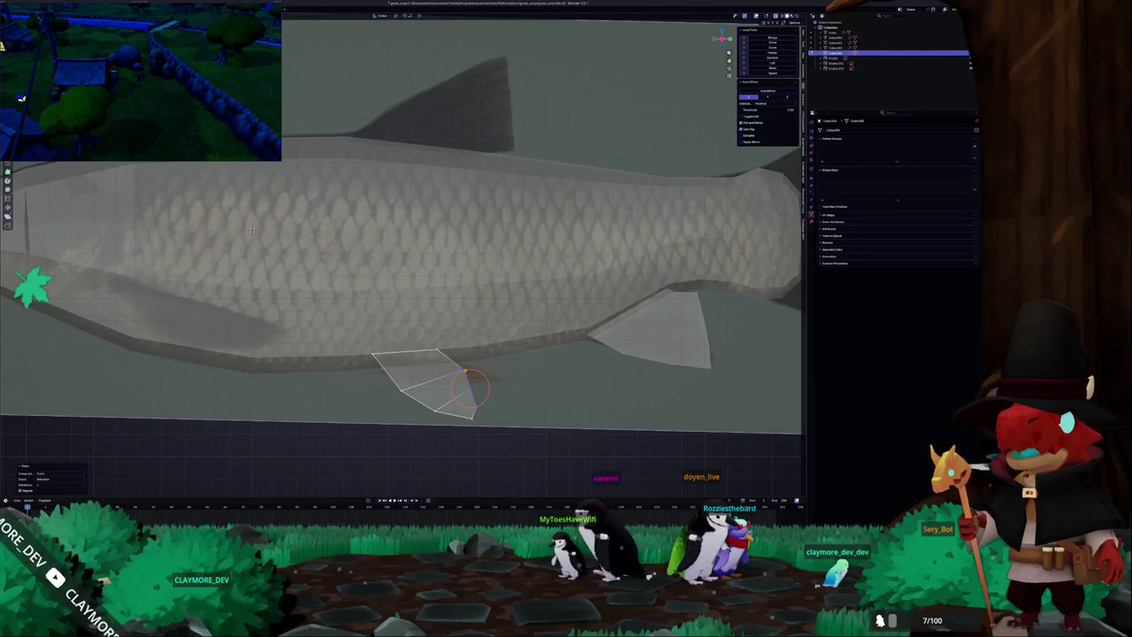
drag(471, 419, 474, 393)
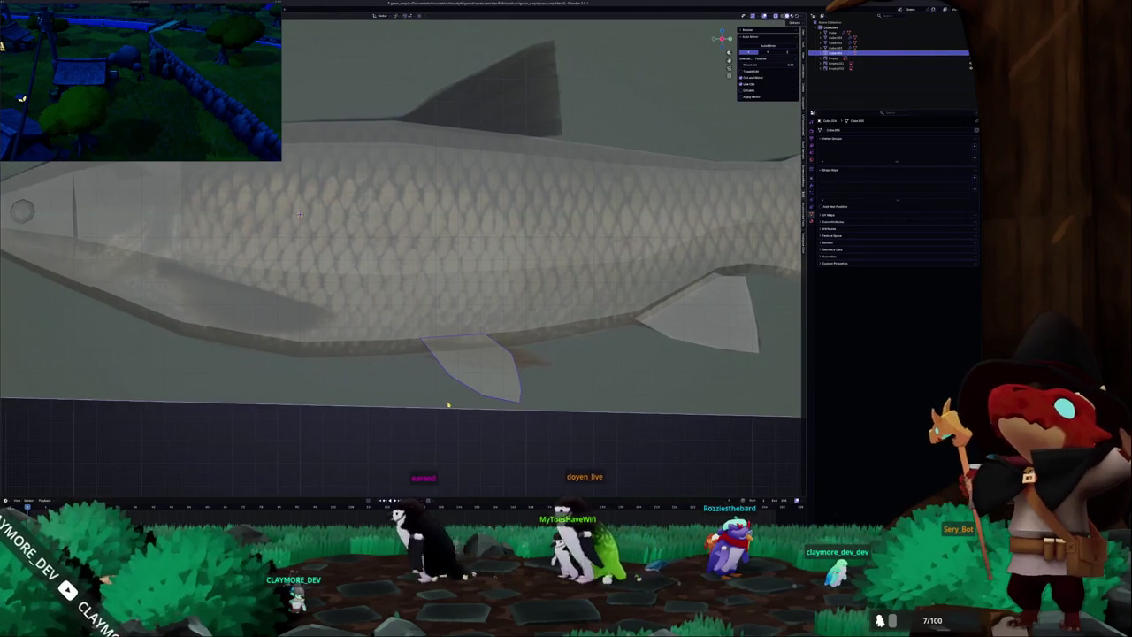
In front view, scale the belly fin thinner along the X axis.
key(KP_1)
key(r)
click(423, 378)
key(s)
key(x)
click(424, 372)
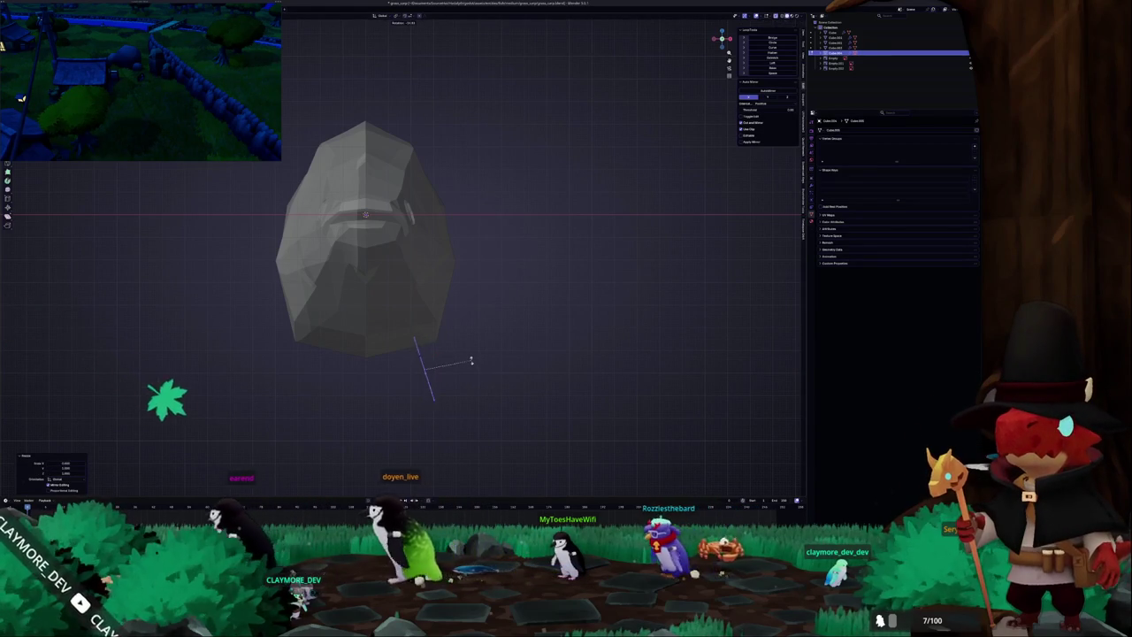
Recheck the fin in front and side views, then adjust and confirm its scale.
key(KP_3)
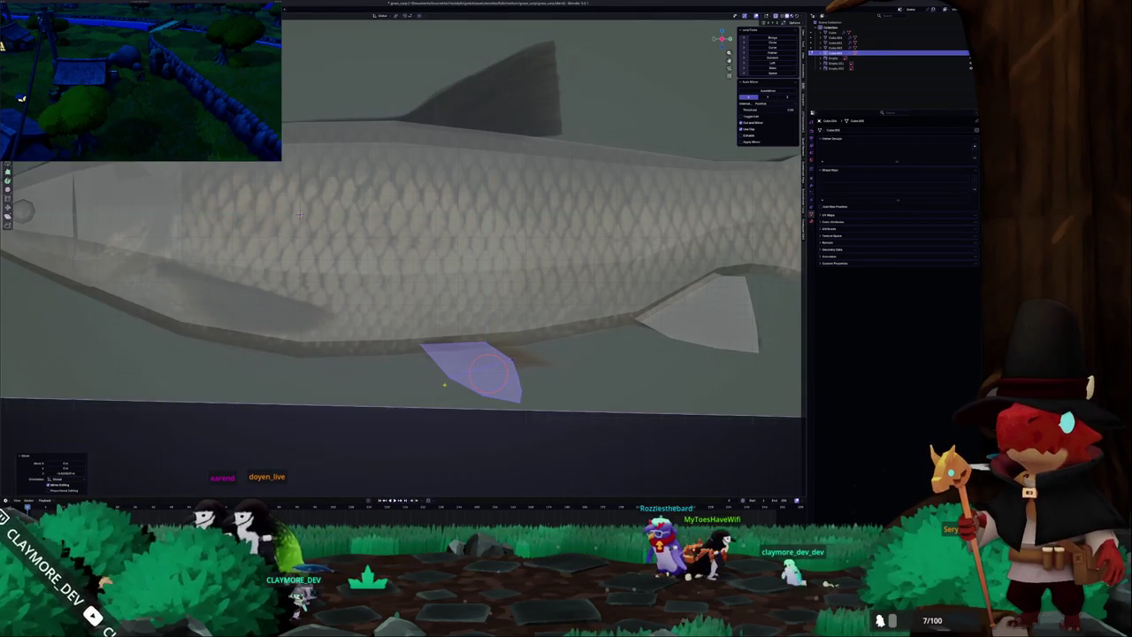
key(KP_1)
key(s)
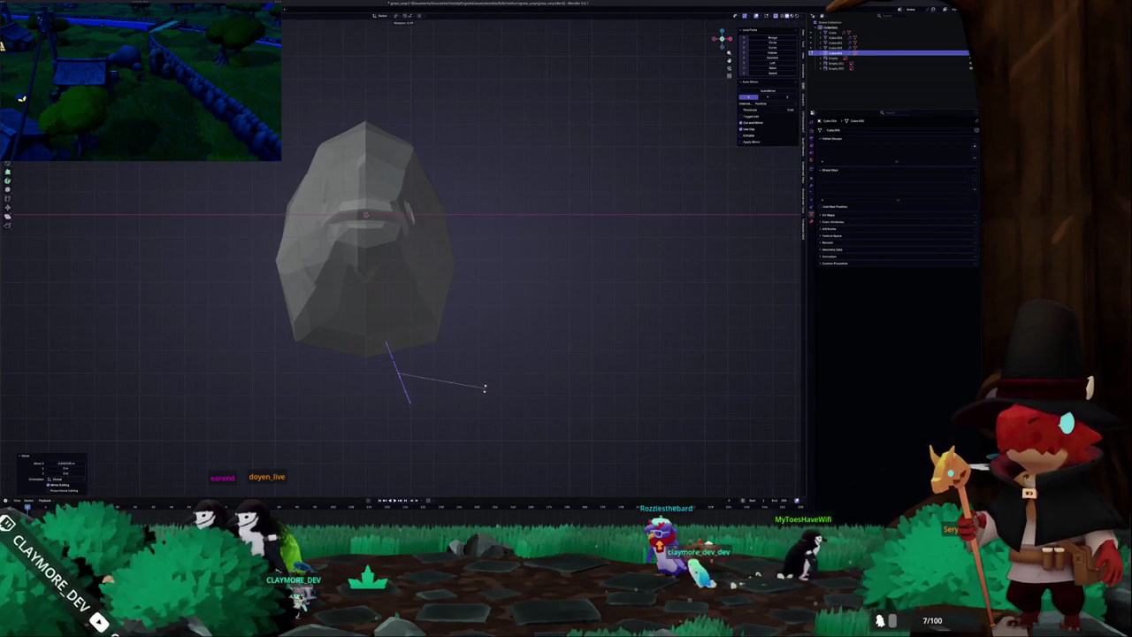
key(KP_3)
scroll(368, 369, up, 3)
scroll(368, 368, down, 1)
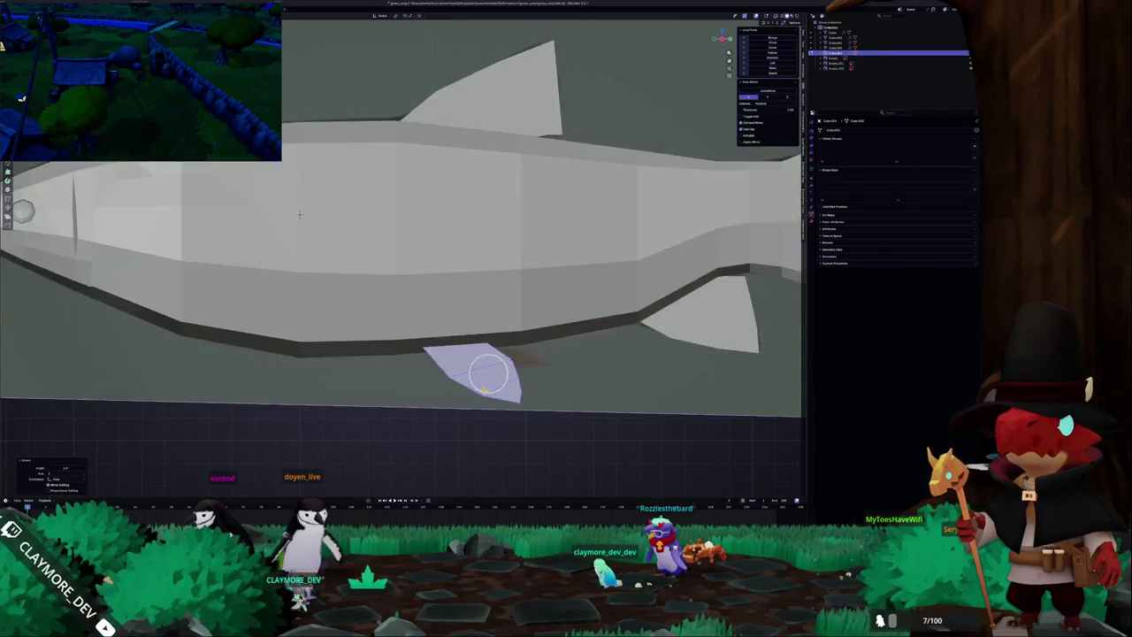
scroll(368, 369, down, 2)
scroll(372, 376, down, 2)
scroll(389, 376, up, 1)
scroll(417, 379, up, 2)
scroll(481, 418, up, 2)
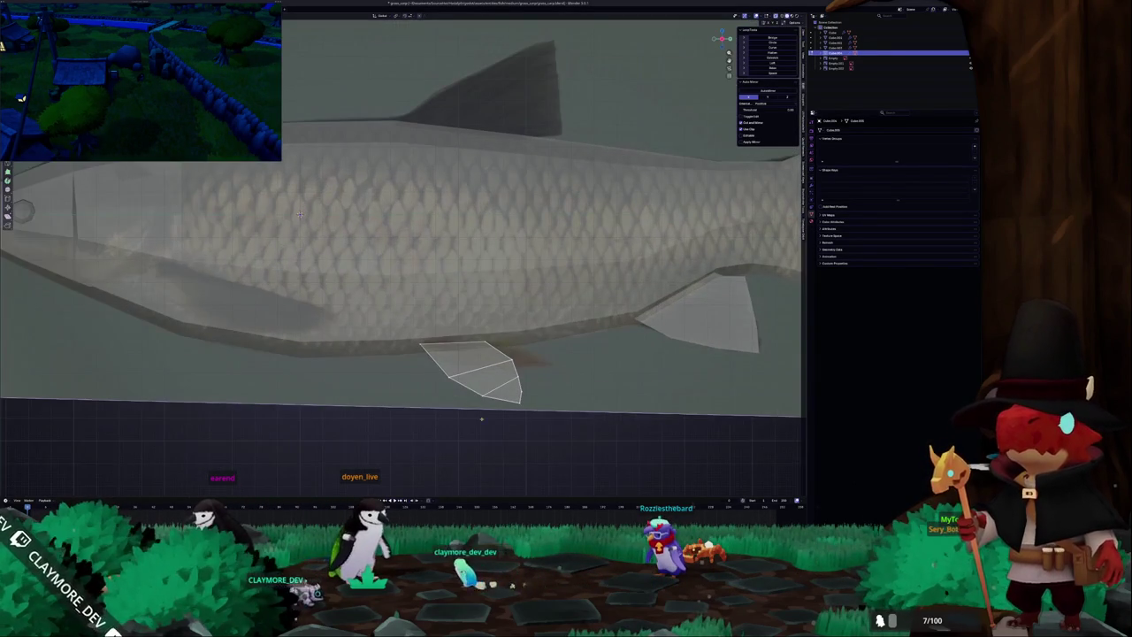
click(455, 383)
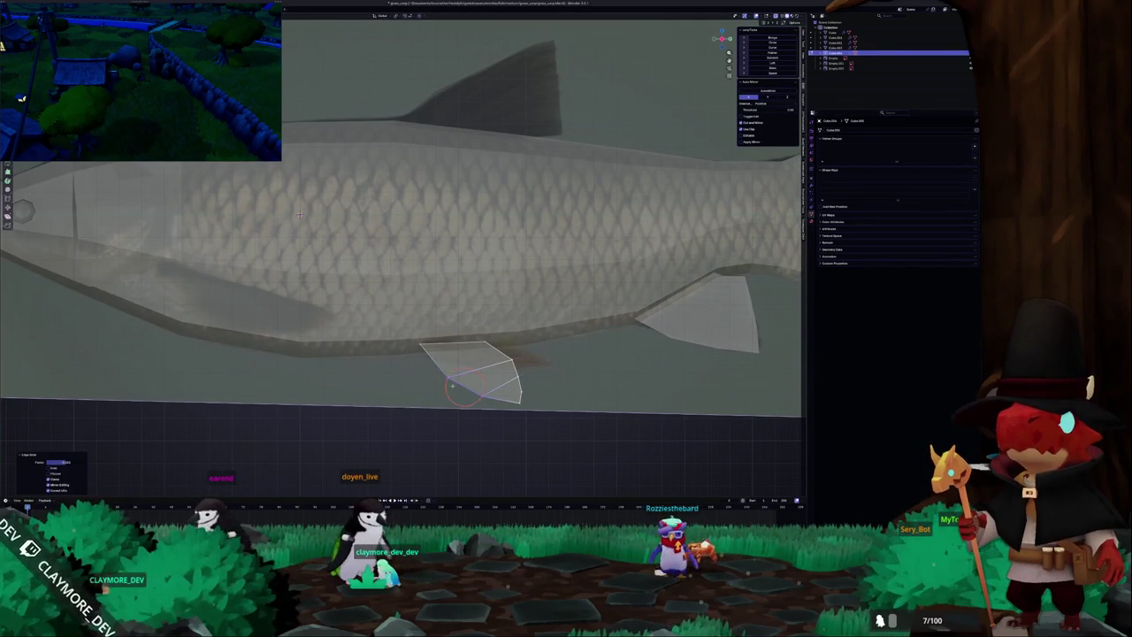
key(Escape)
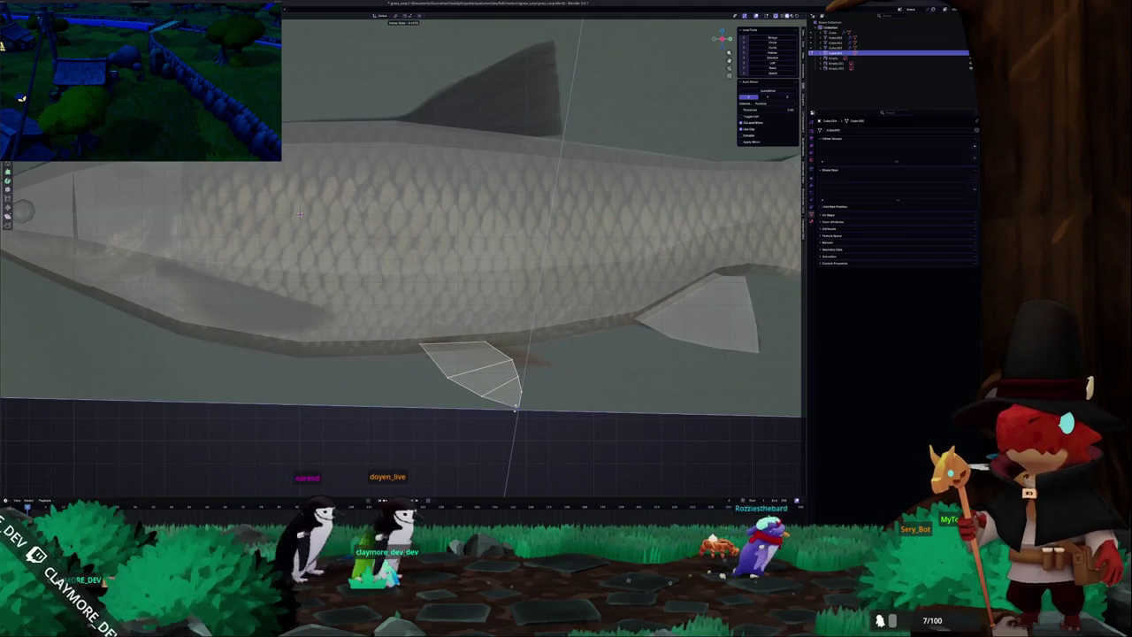
Re-enter Edit Mode and nudge a fin vertex along Y to refine the outline.
key(Tab)
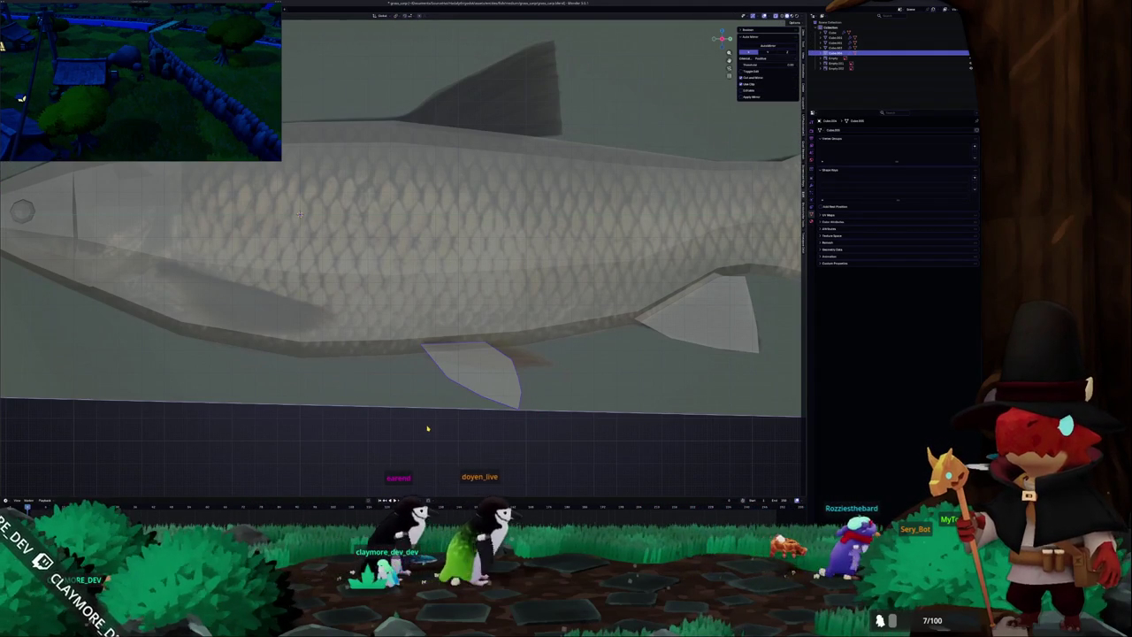
key(Tab)
key(g)
click(497, 357)
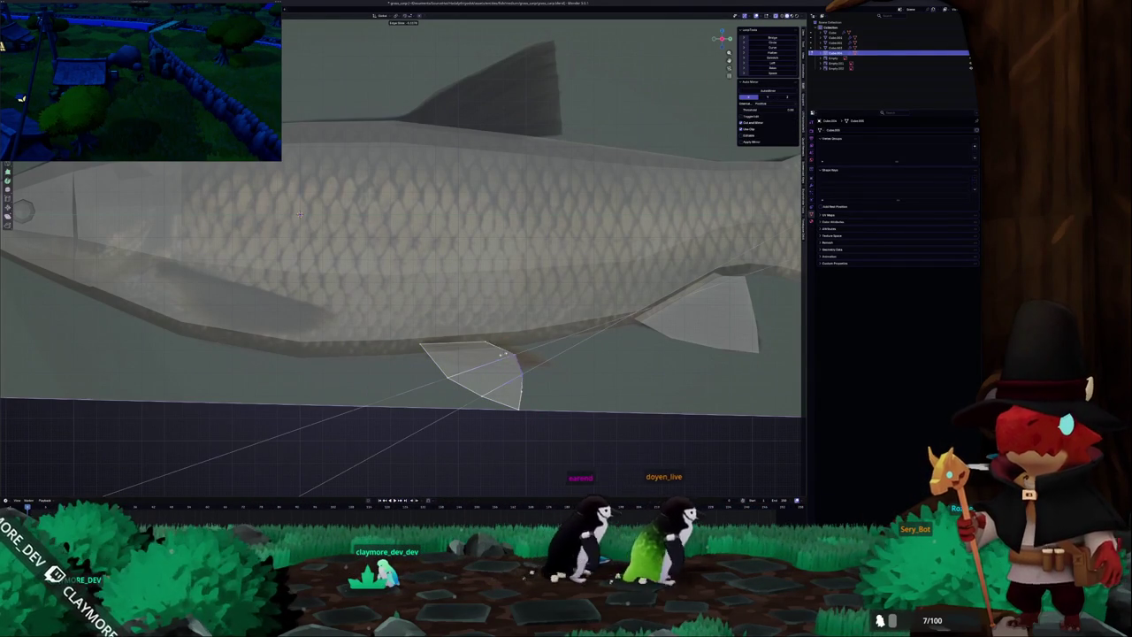
key(g)
key(y)
click(505, 357)
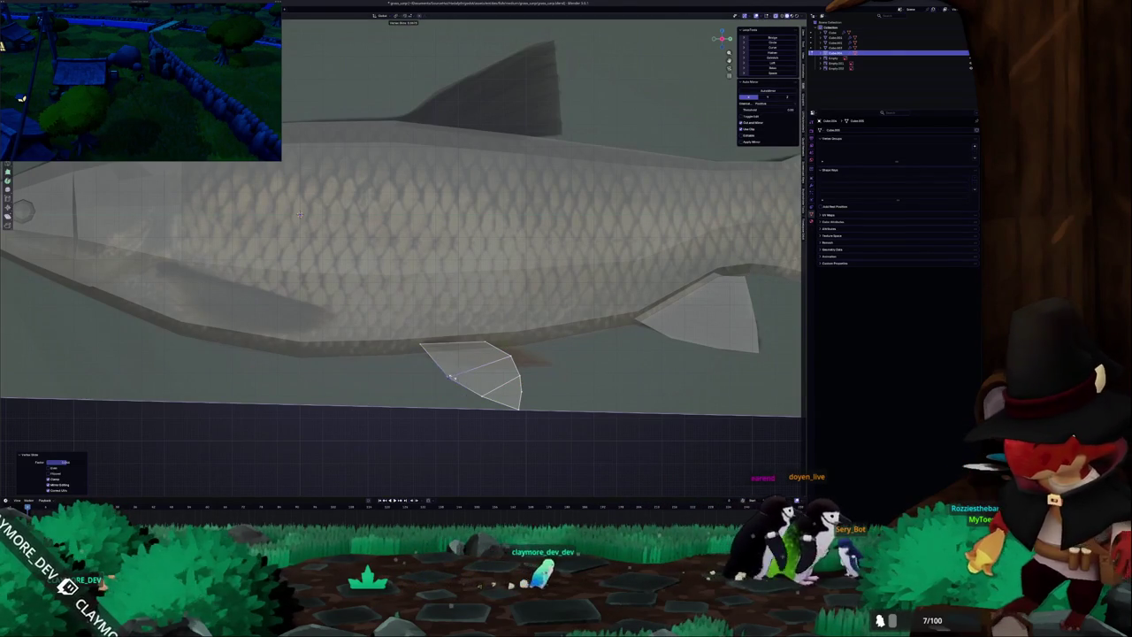
scroll(424, 376, down, 5)
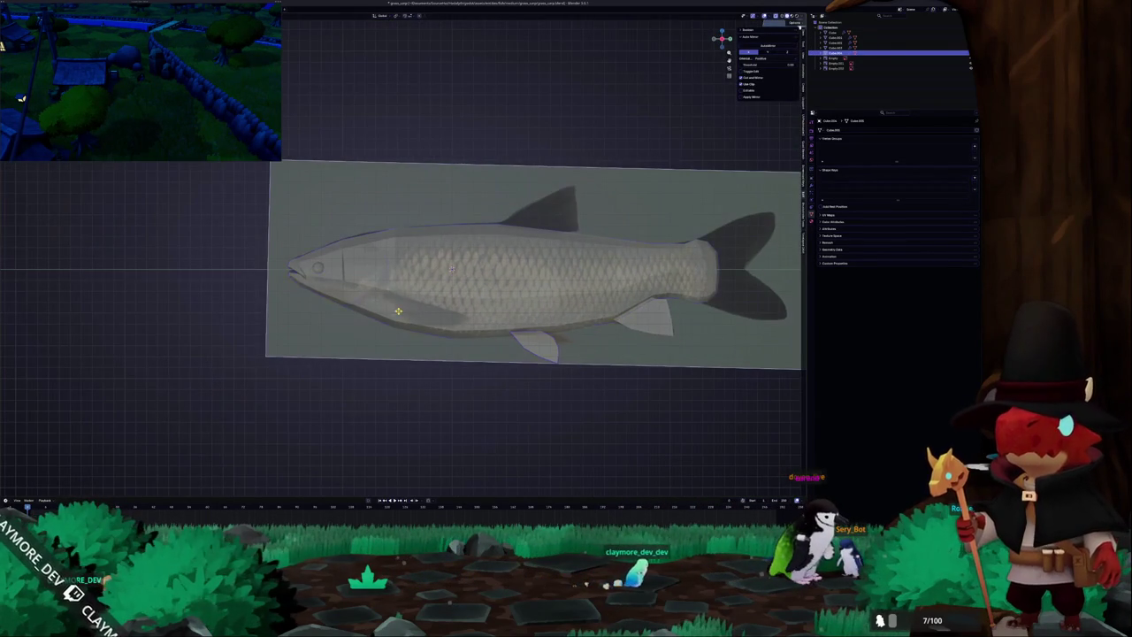
Frame the whole scene, then select the fish mesh and zoom to it.
key(Home)
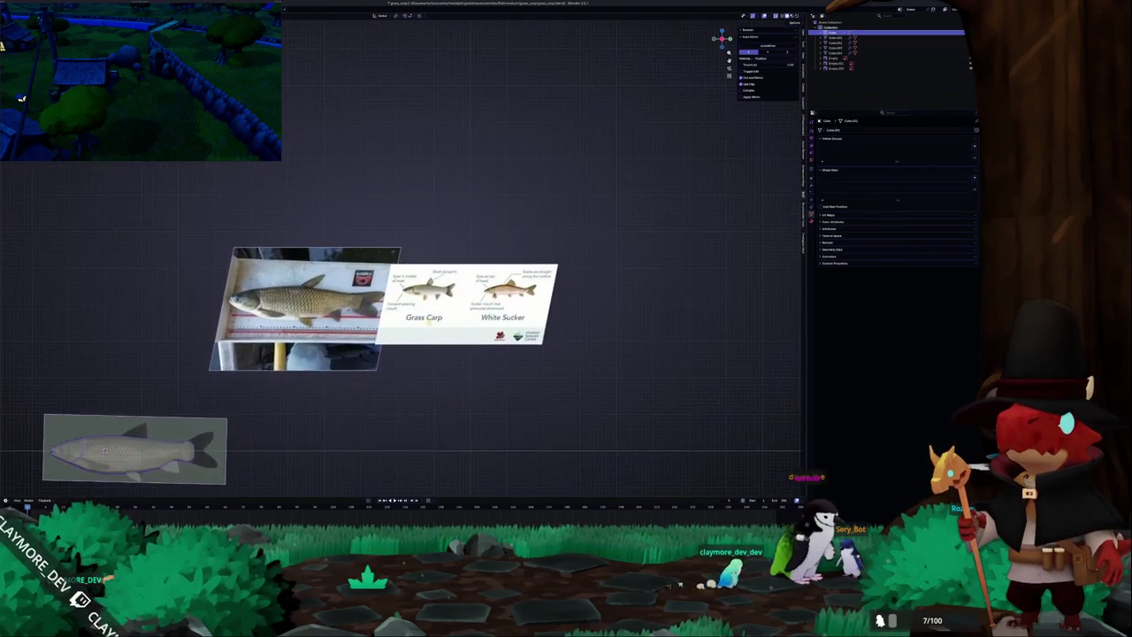
scroll(353, 177, up, 8)
scroll(353, 177, down, 1)
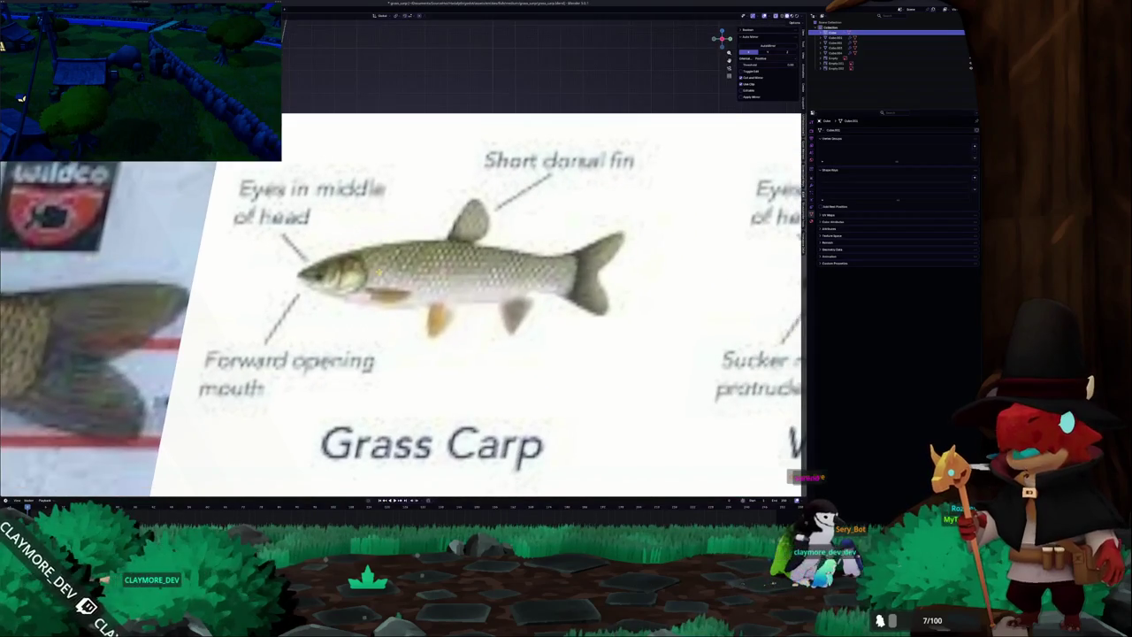
scroll(392, 336, up, 3)
click(396, 313)
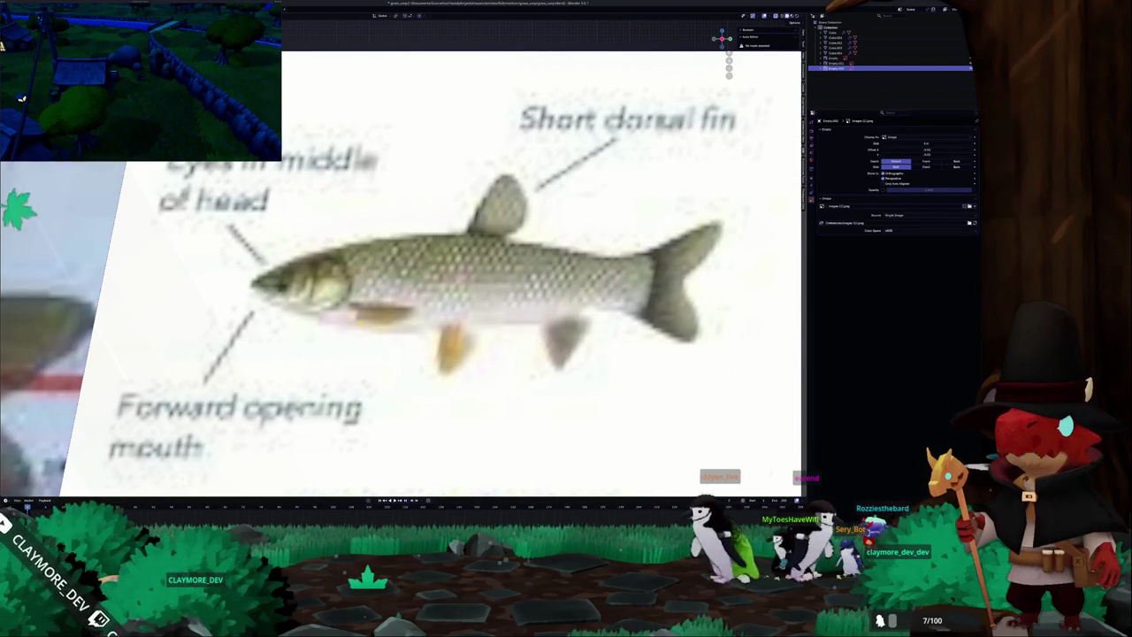
scroll(389, 310, down, 8)
scroll(377, 318, up, 1)
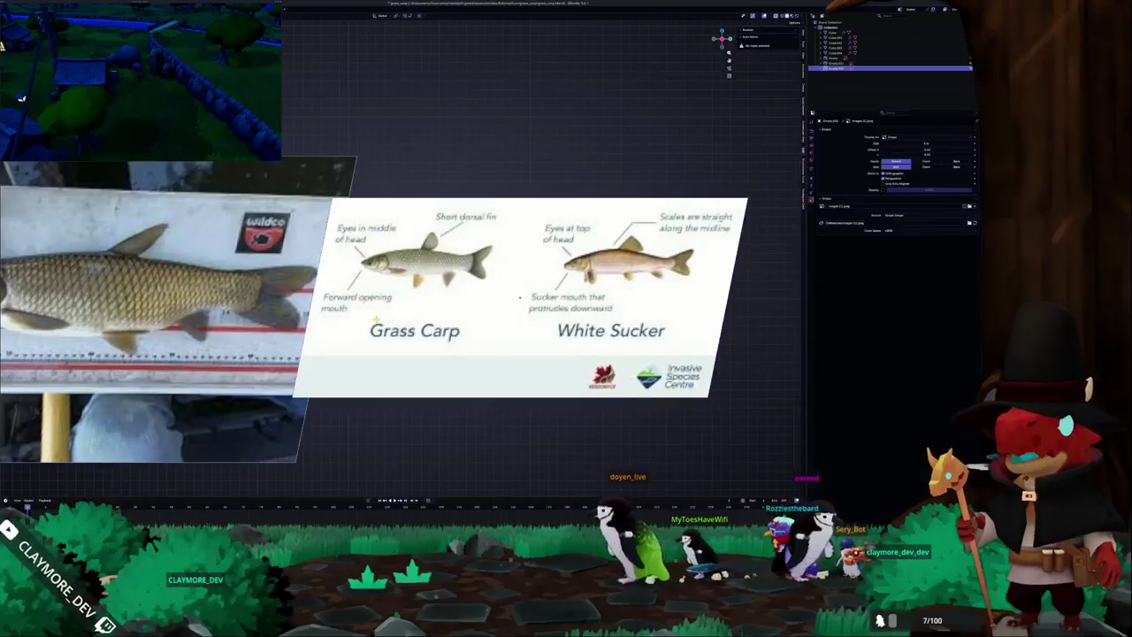
scroll(339, 334, down, 2)
middle_drag(339, 335, 406, 265)
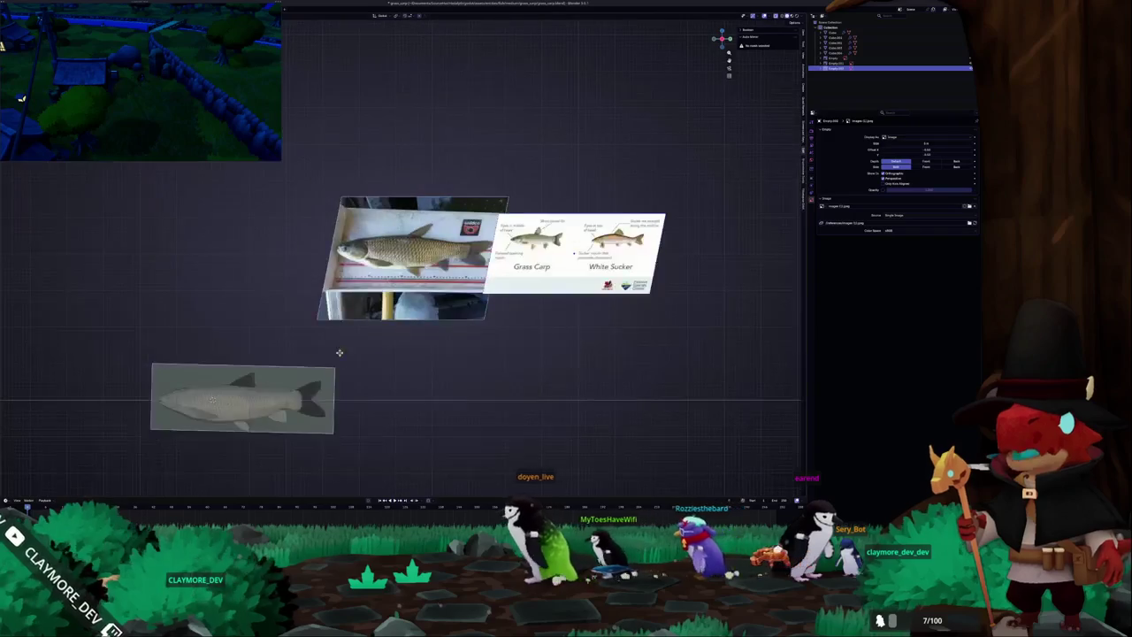
click(375, 306)
key(KP_Decimal)
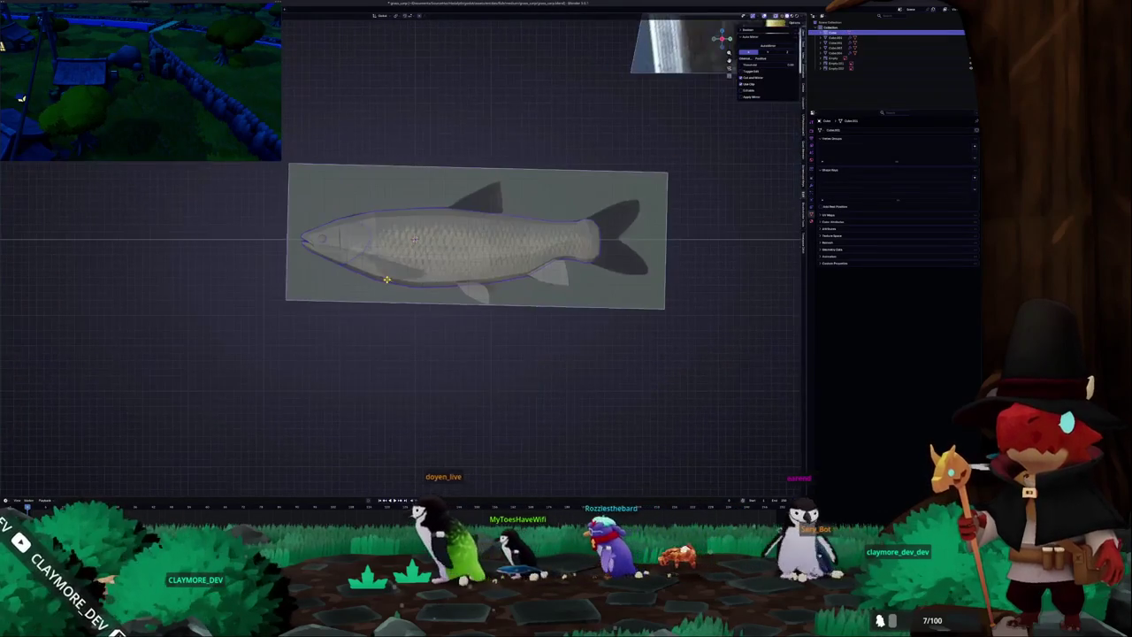
Separate the selected faces into a new object and make it the active object.
key(Tab)
scroll(374, 306, up, 2)
scroll(289, 316, down, 2)
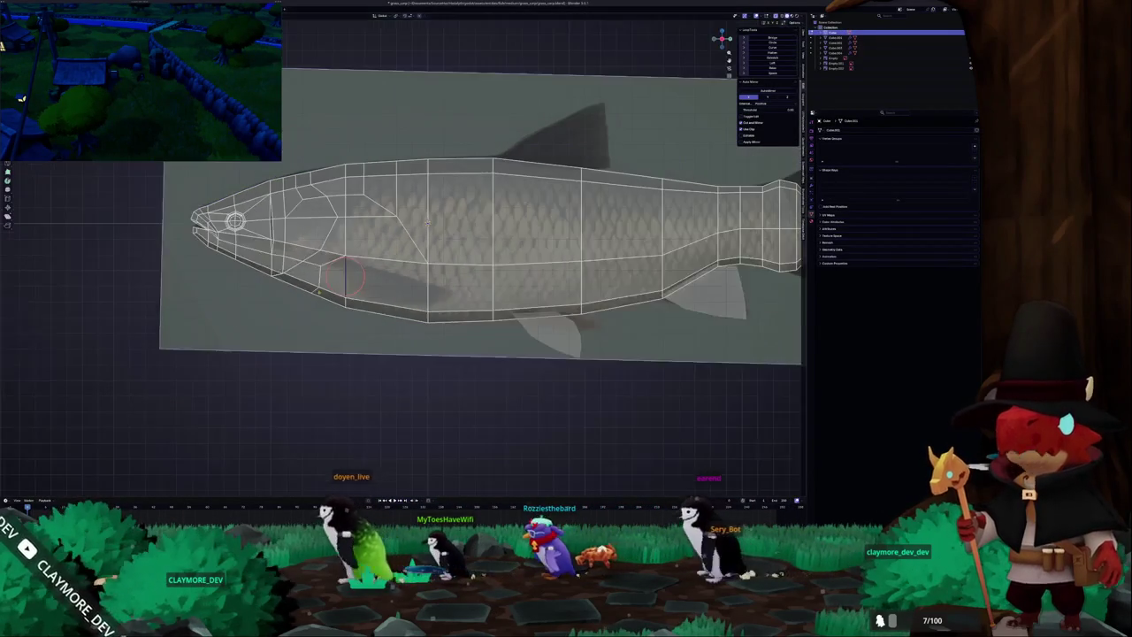
right_click(295, 288)
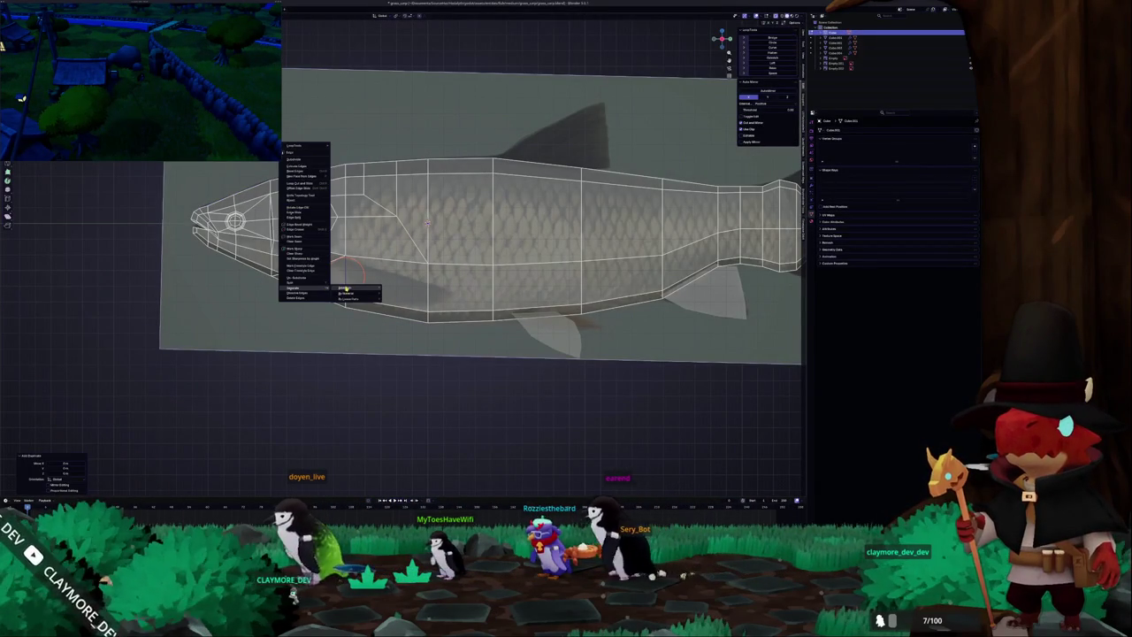
click(345, 289)
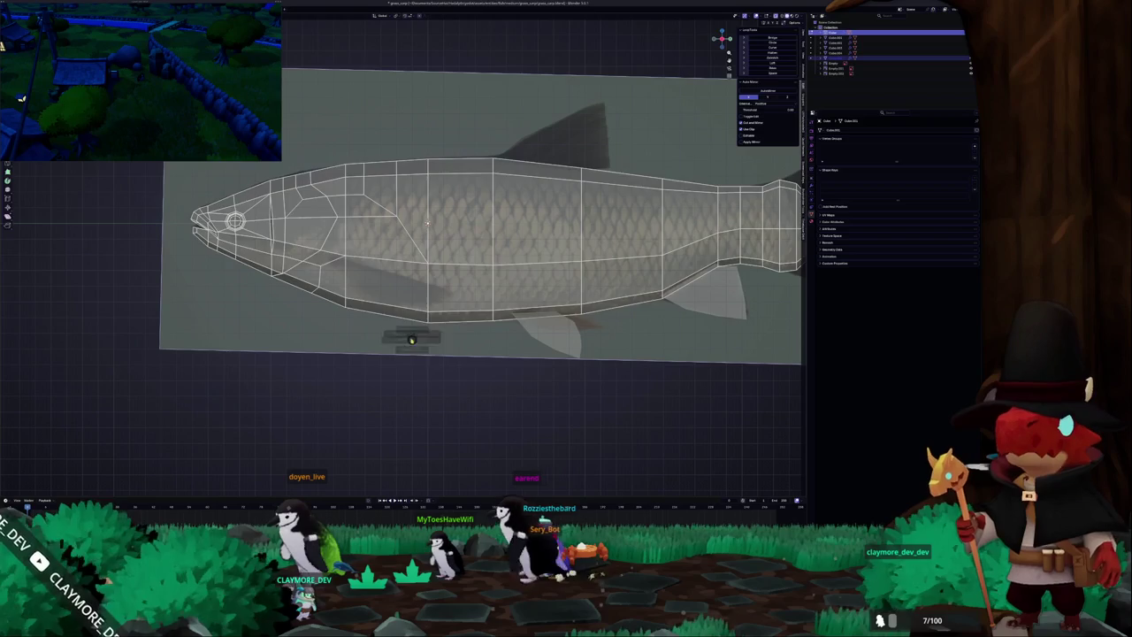
key(Tab)
click(346, 281)
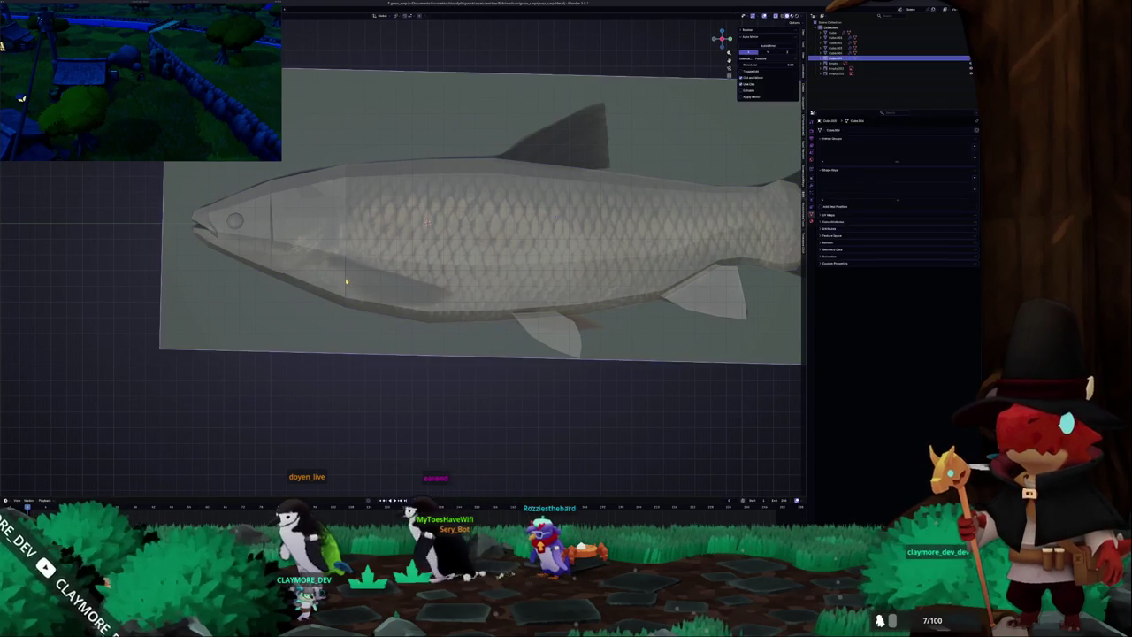
key(shift+h)
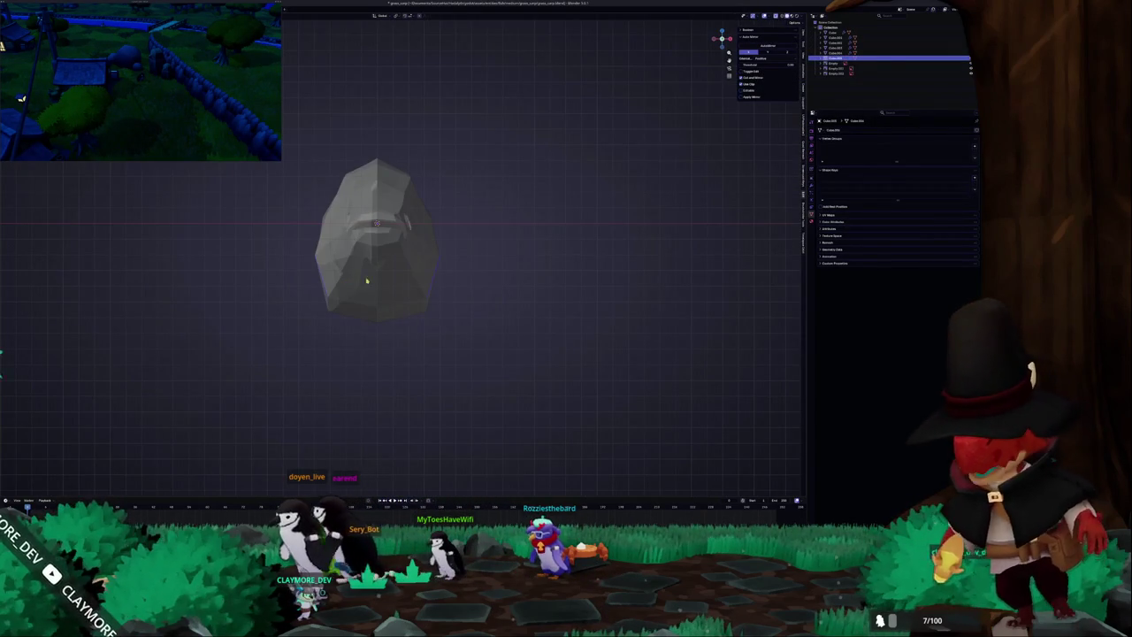
Move the separated piece sideways along X and bring the reference image back into view.
scroll(525, 309, up, 3)
key(g)
key(x)
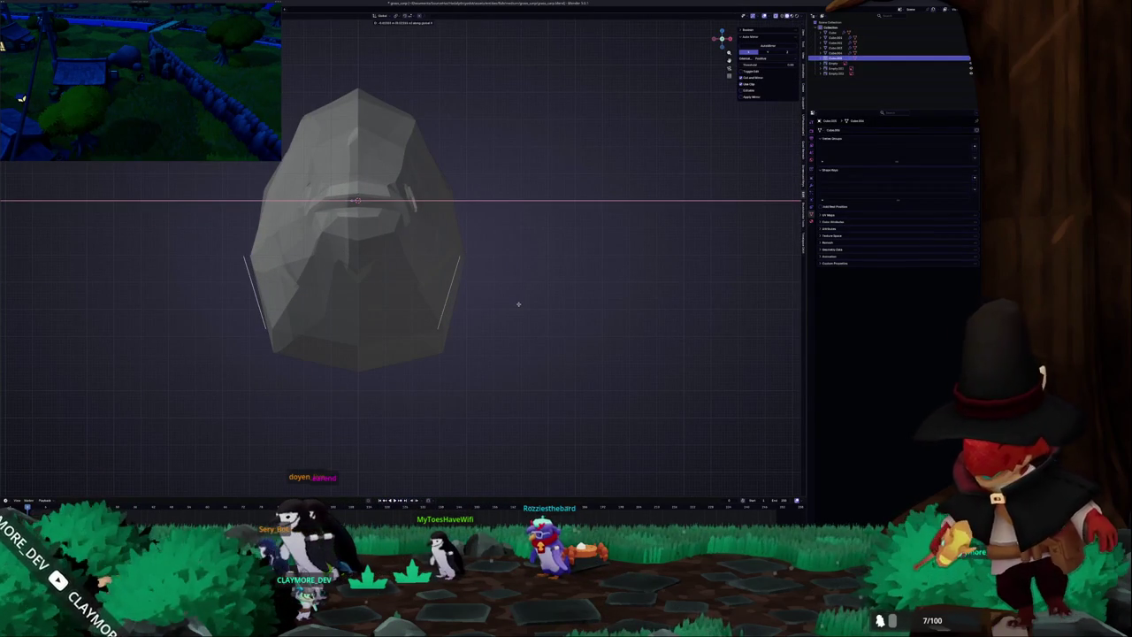
click(518, 305)
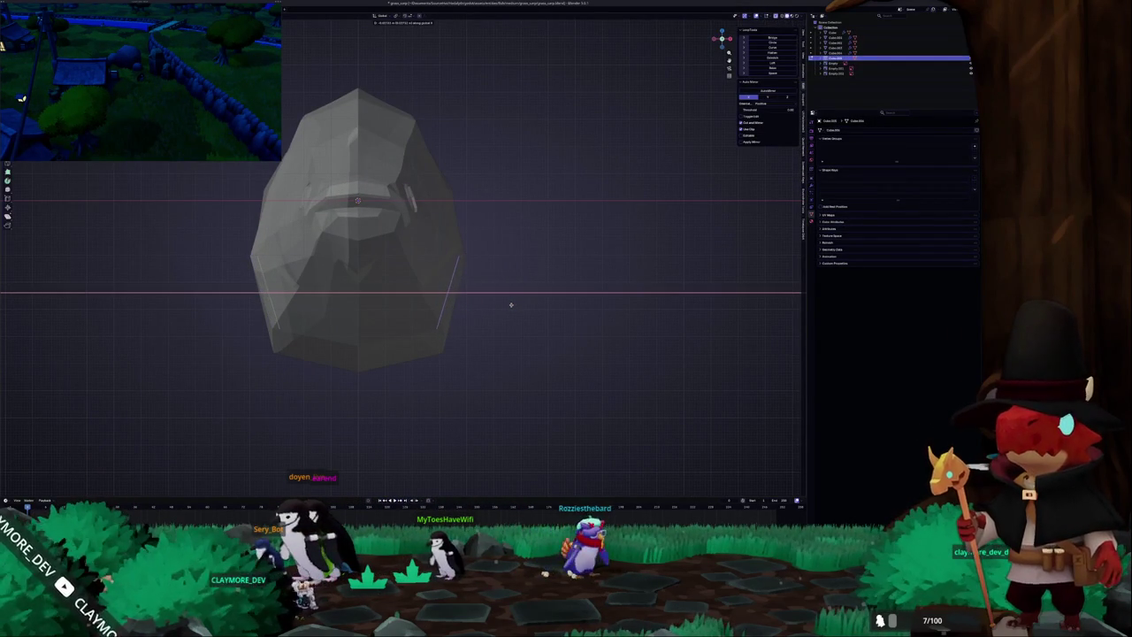
click(511, 305)
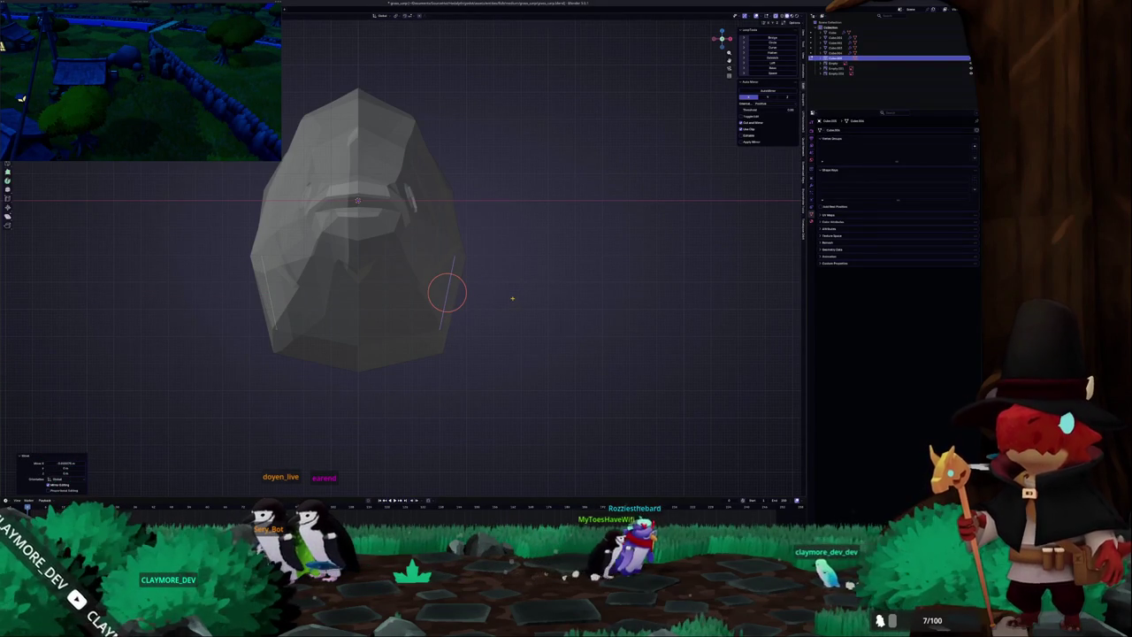
key(alt+h)
key(h)
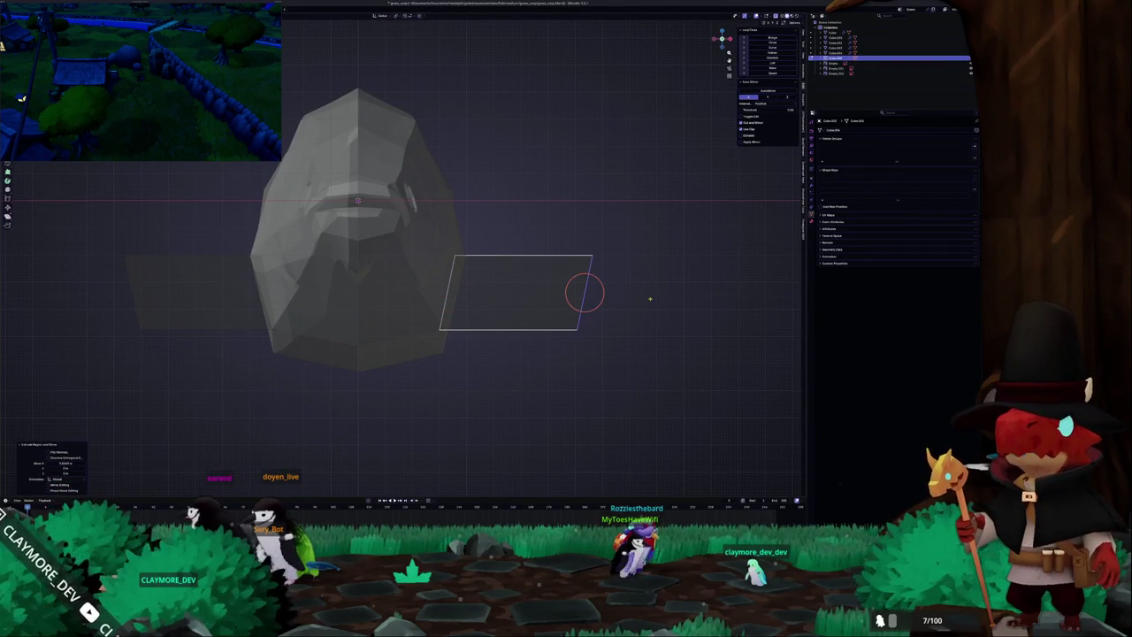
key(alt+h)
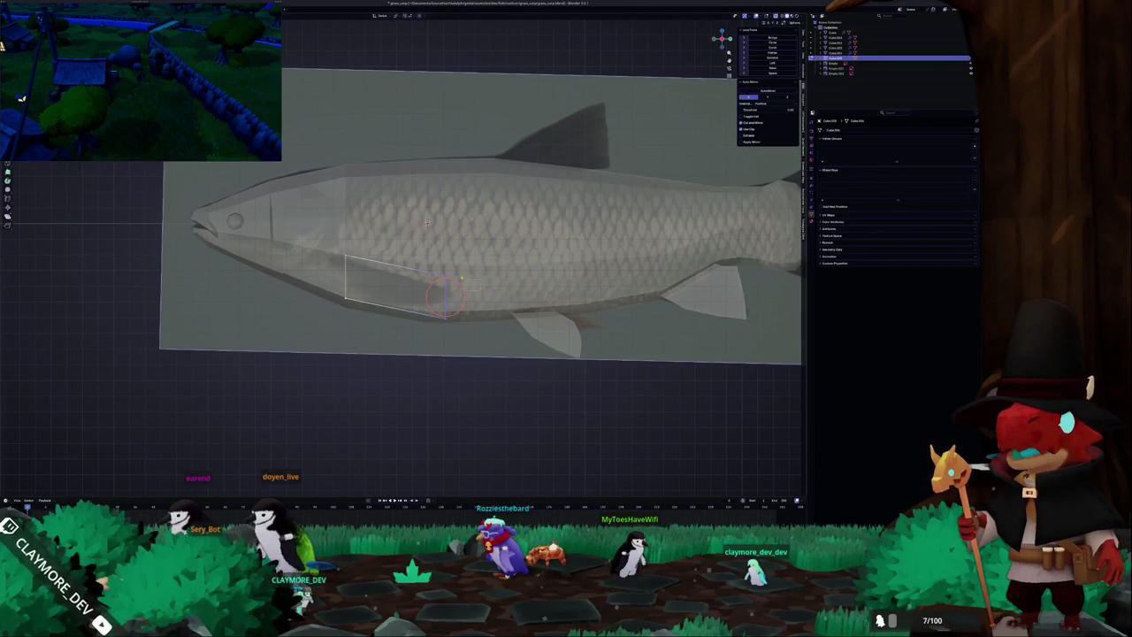
Add a loop cut across the fin piece and select its end face.
scroll(442, 297, up, 2)
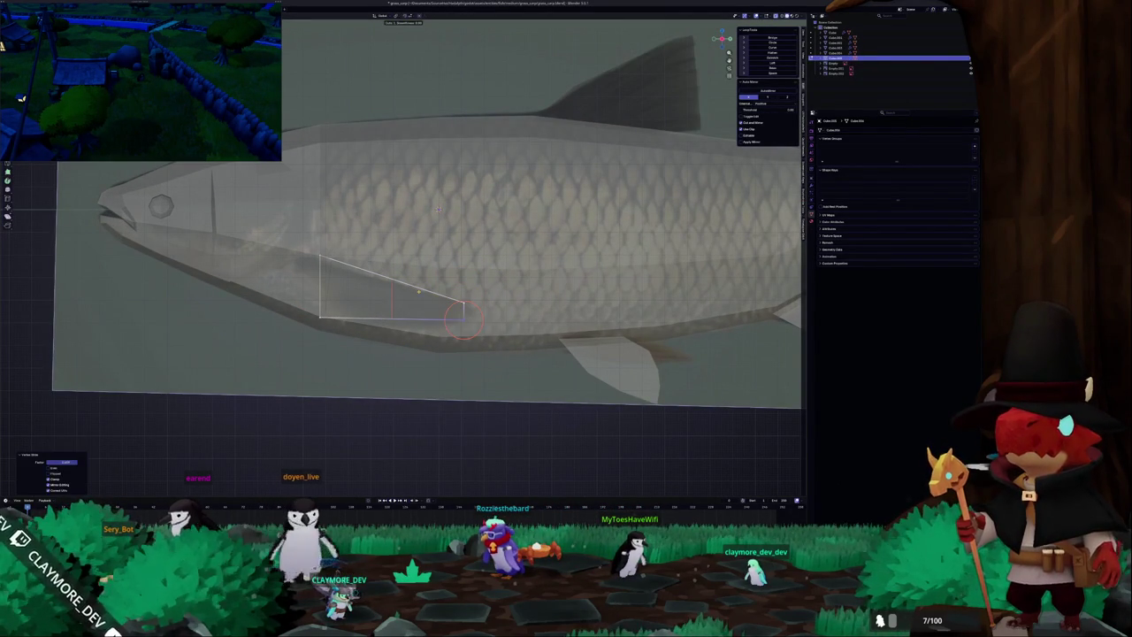
click(407, 302)
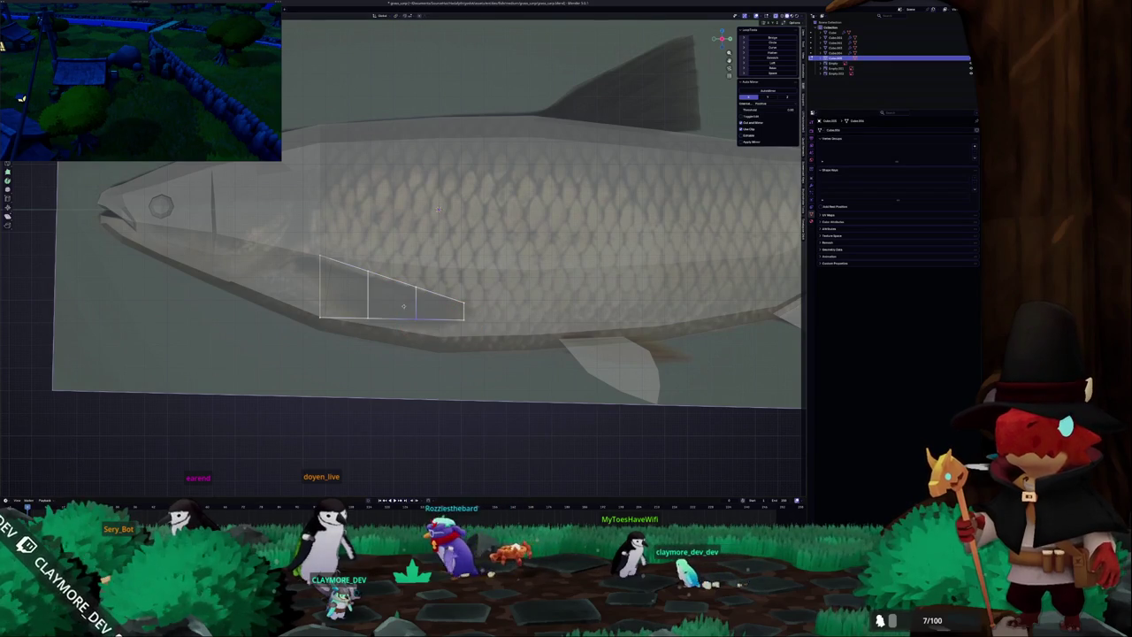
click(410, 314)
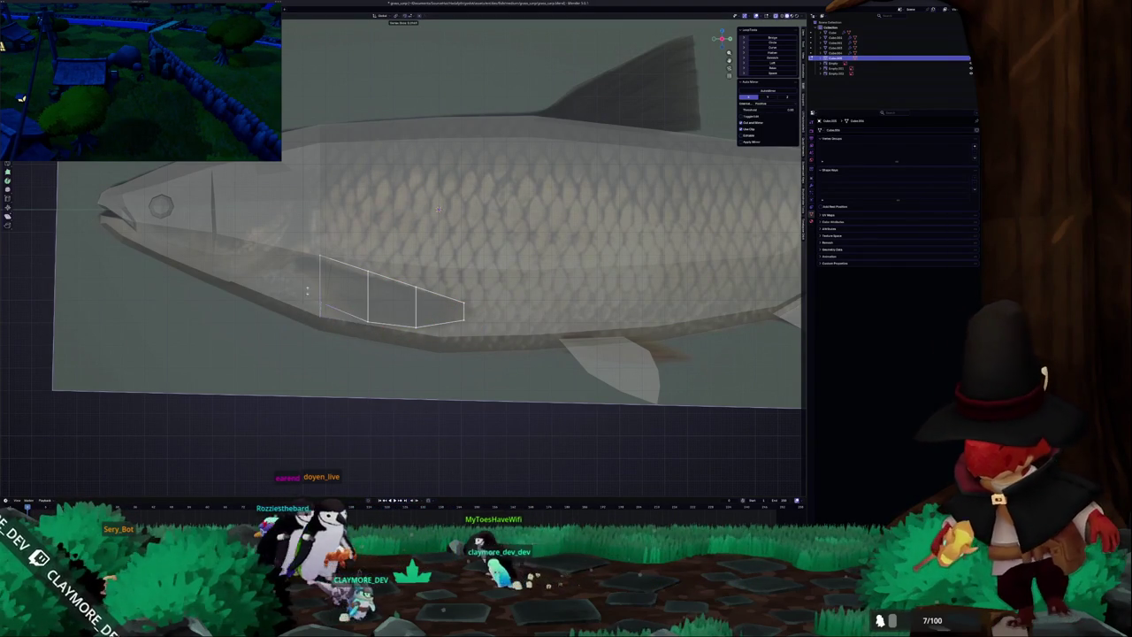
shift+right_click(320, 301)
click(440, 296)
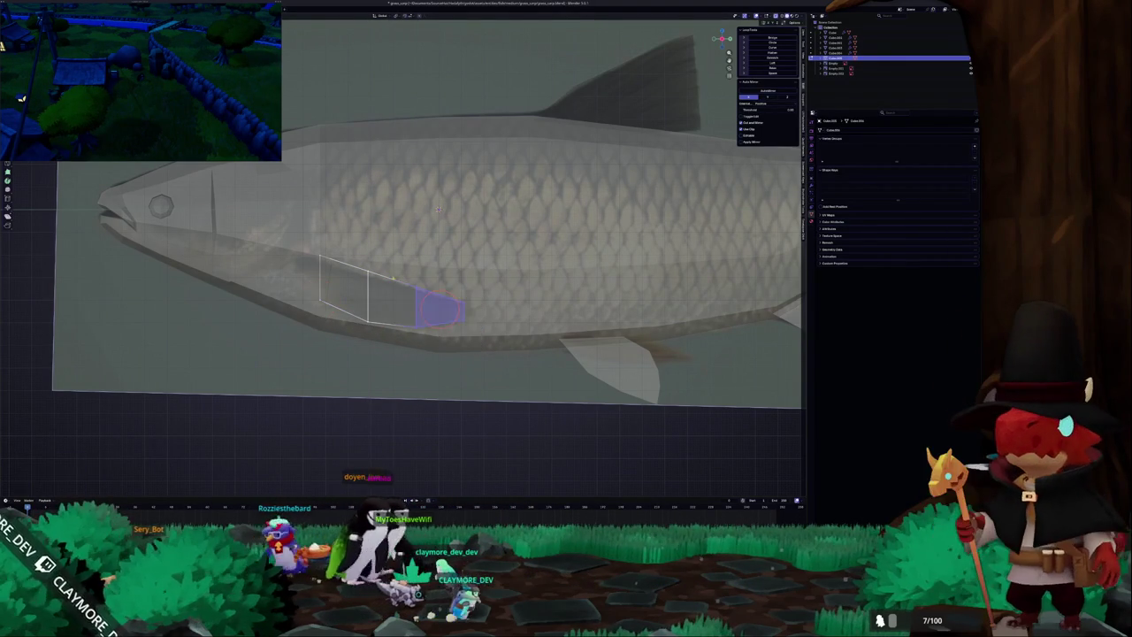
shift+right_drag(440, 296, 438, 292)
key(Tab)
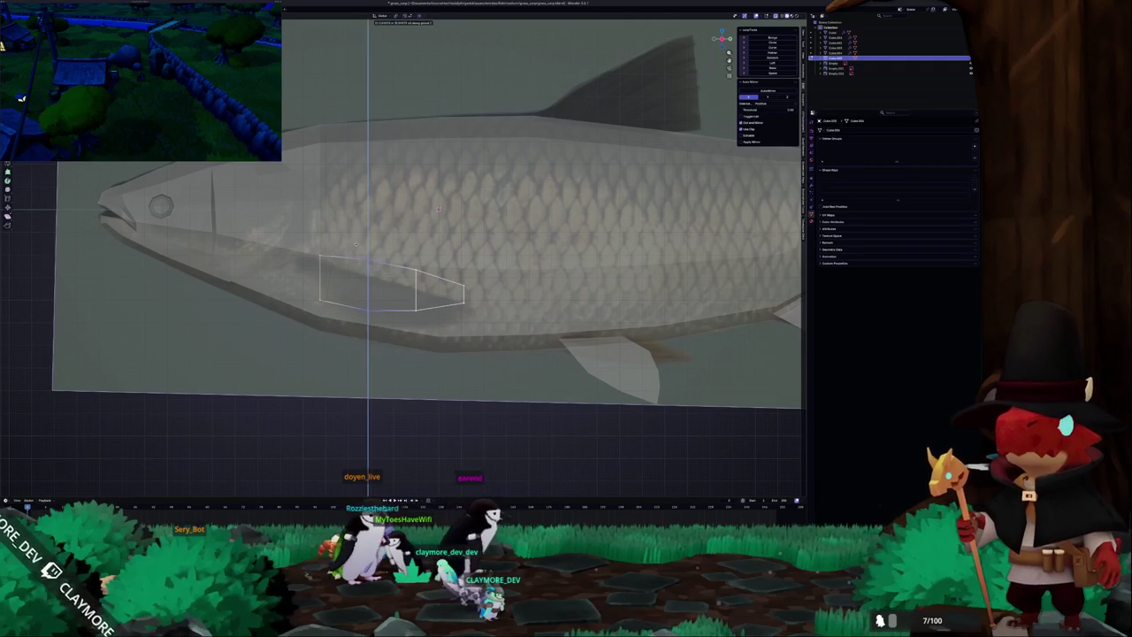
key(ctrl+z)
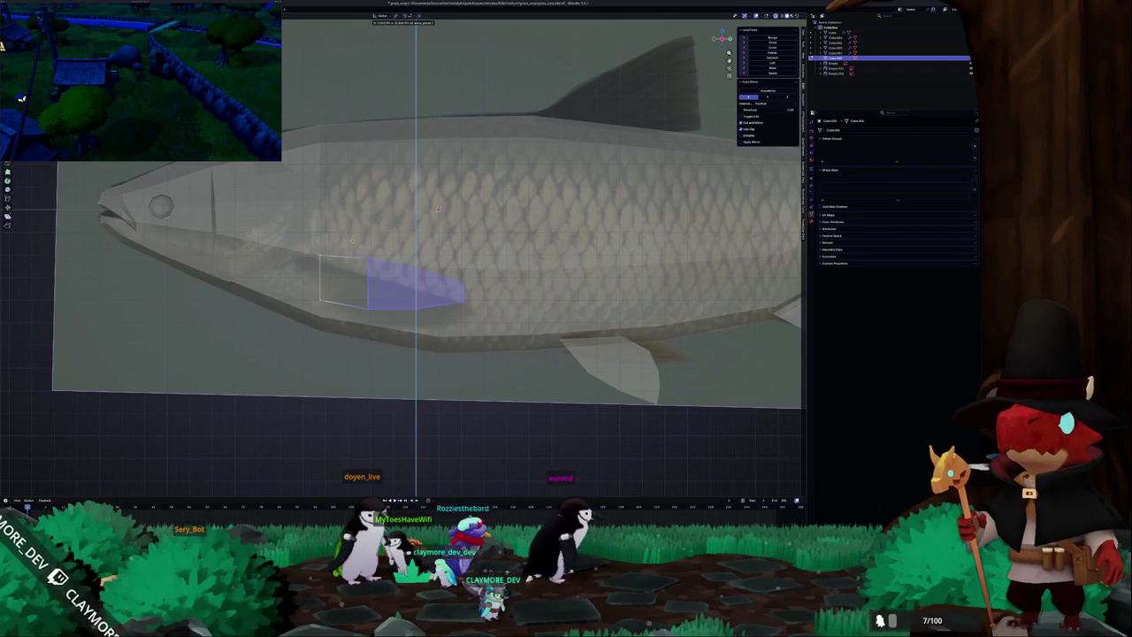
Extrude the end face outward and taper the far end into a tip.
click(351, 240)
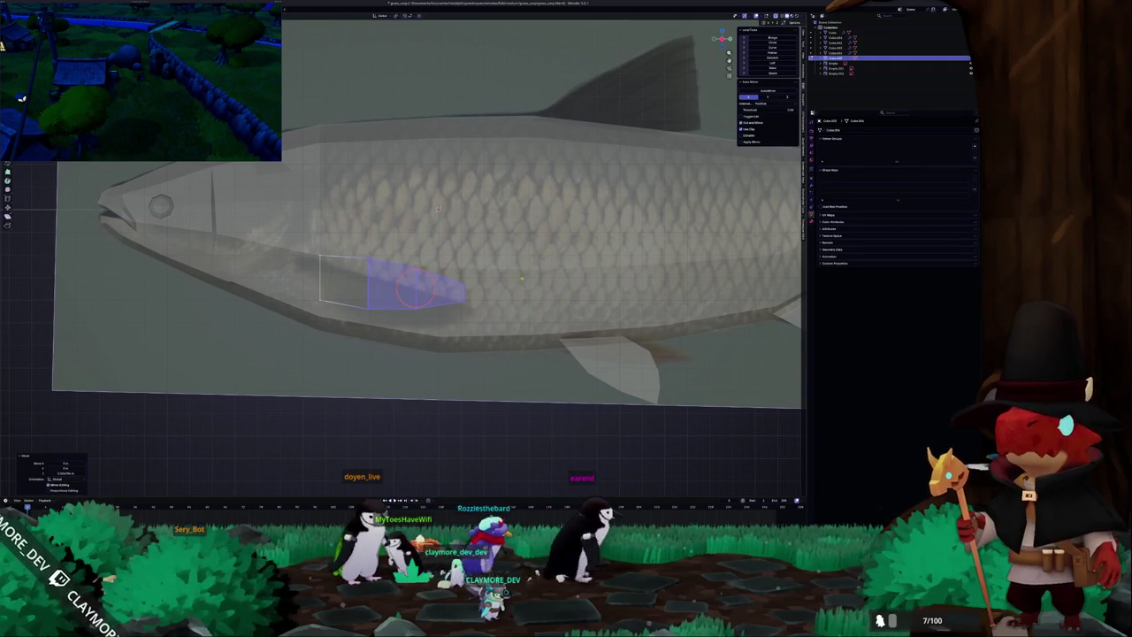
click(398, 232)
key(Tab)
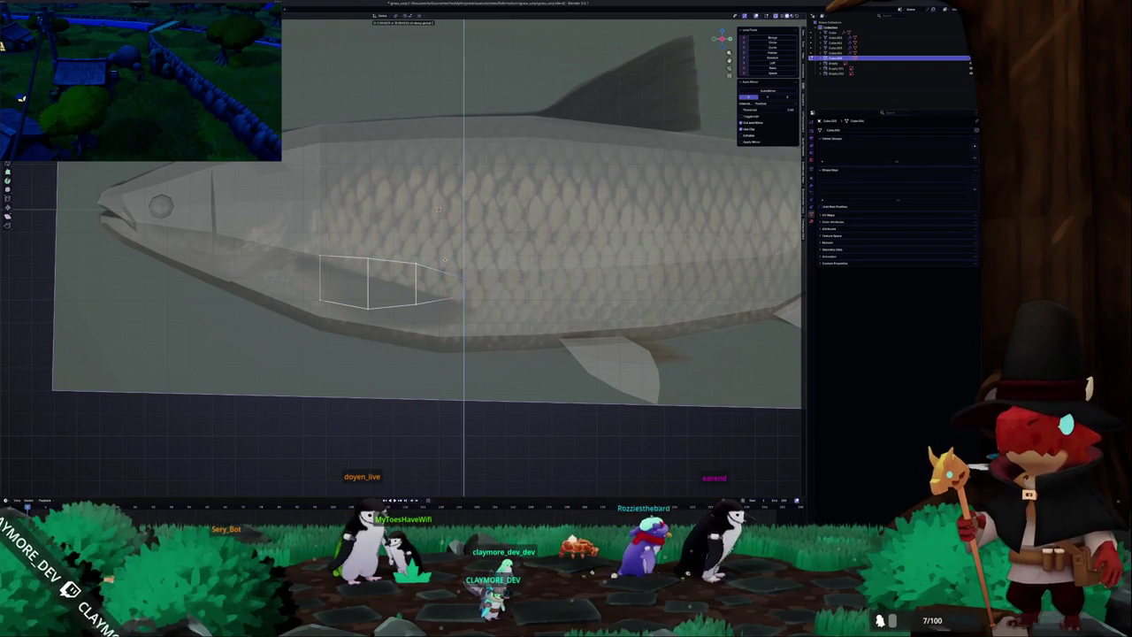
click(444, 255)
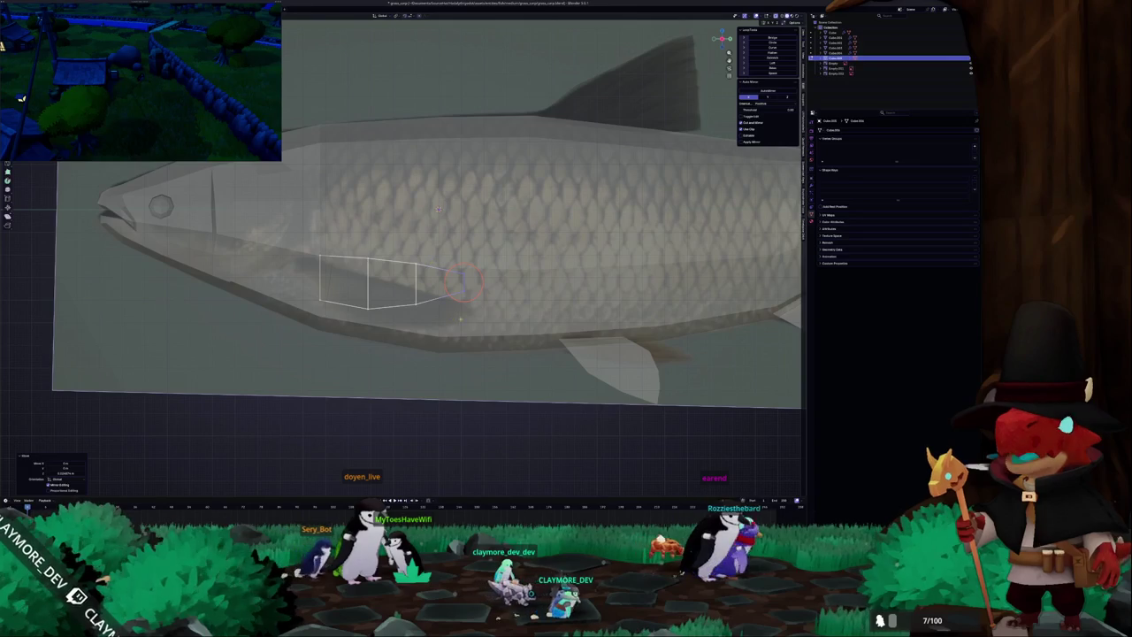
key(Tab)
click(463, 283)
Add a vertical edge across the fin, then circle-select all its faces.
click(409, 301)
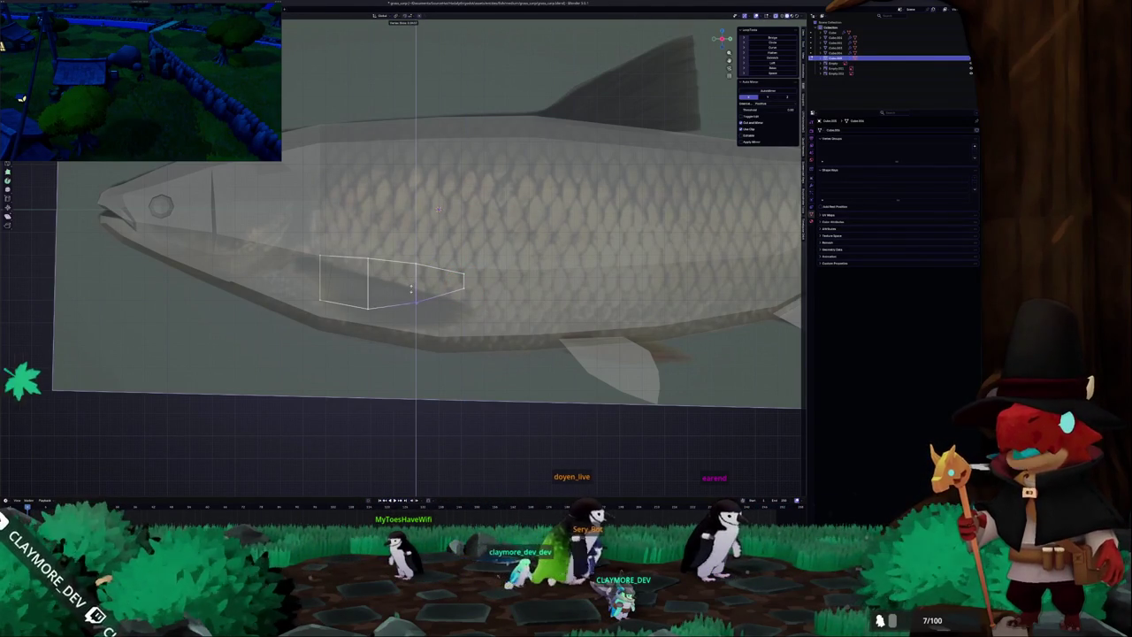
click(411, 287)
key(c)
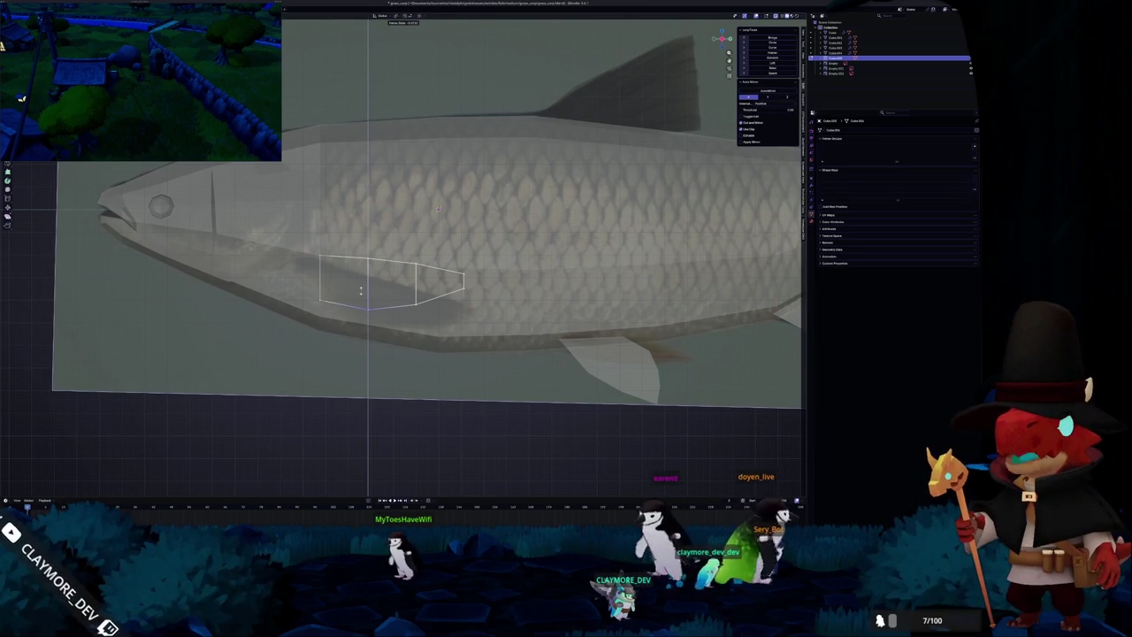
key(c)
drag(369, 306, 392, 277)
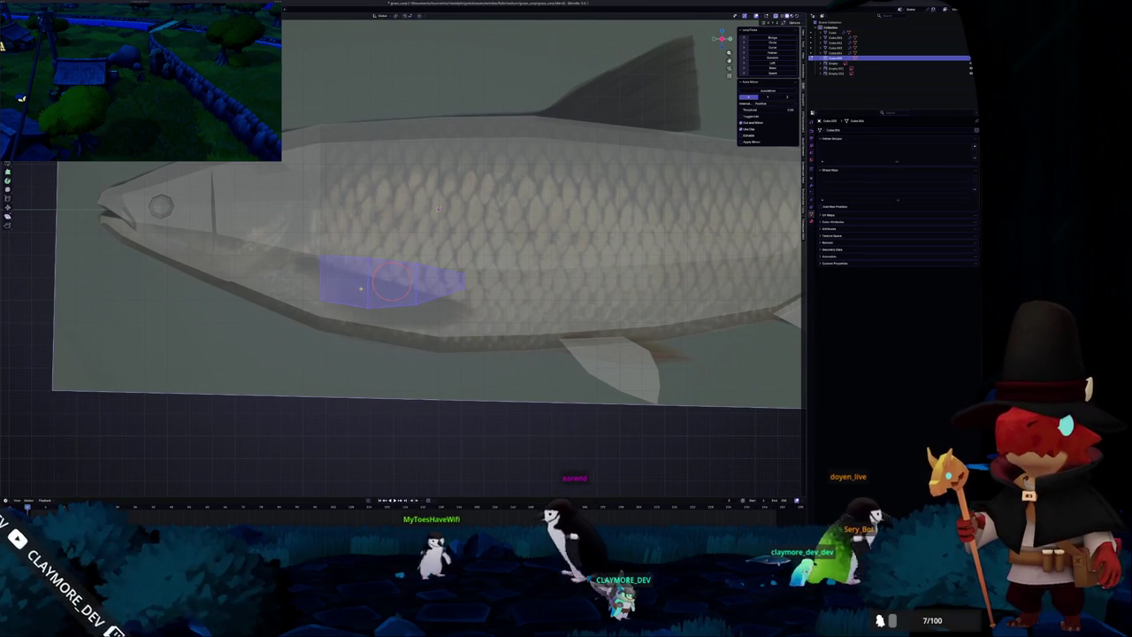
right_click(353, 290)
In front view, flatten the fin to zero X width and tilt it outward.
key(KP_1)
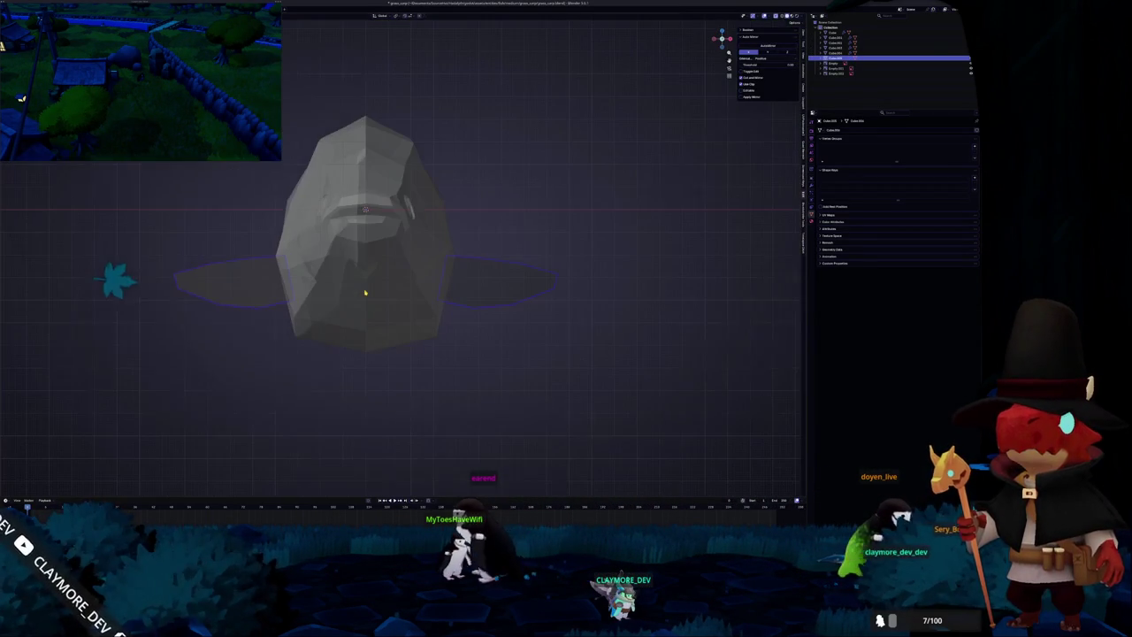
key(KP_7)
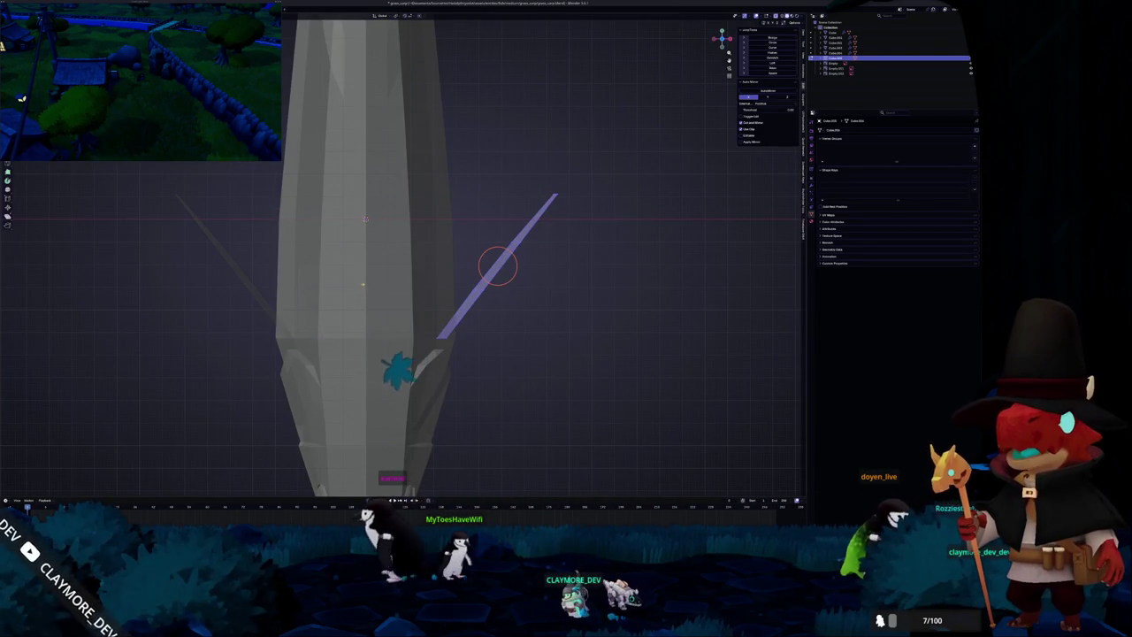
scroll(455, 253, down, 2)
key(s)
key(x)
key(0)
key(Return)
key(s)
key(Return)
Shift the fin along X toward the fish's side.
key(g)
key(x)
key(Return)
key(shift+s)
click(498, 271)
mouse_move(497, 307)
middle_down()
mouse_move(423, 227)
mouse_move(495, 309)
middle_up()
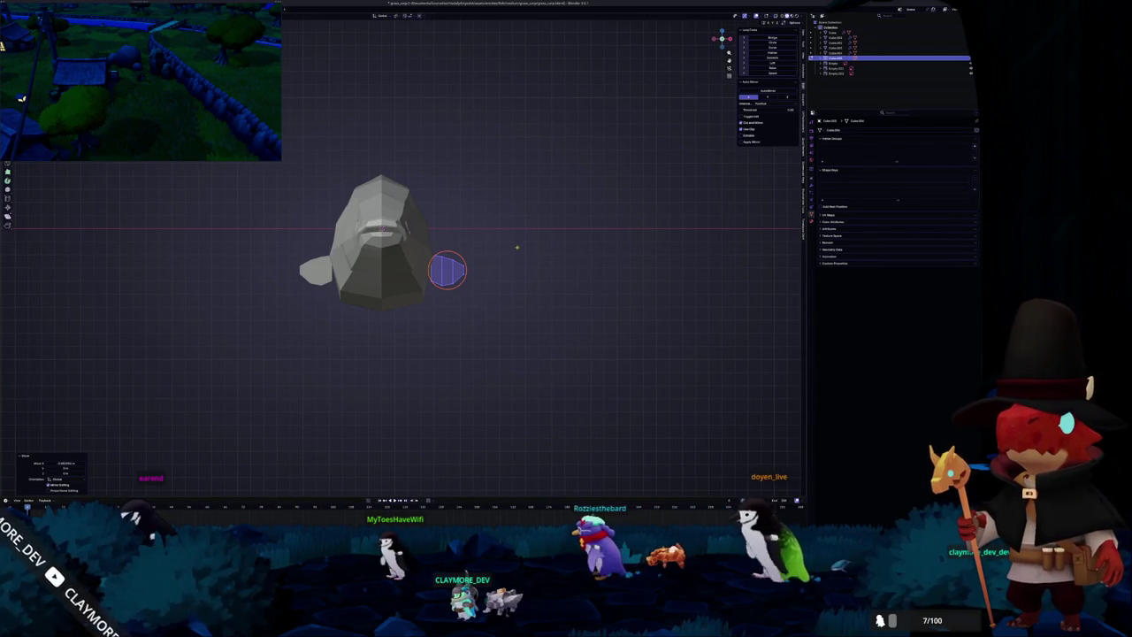
scroll(536, 251, up, 2)
scroll(545, 259, up, 2)
With X-ray on, rotate the fin slightly, shift it along X, and check it in side view.
key(alt+z)
key(r)
click(581, 270)
key(g)
key(x)
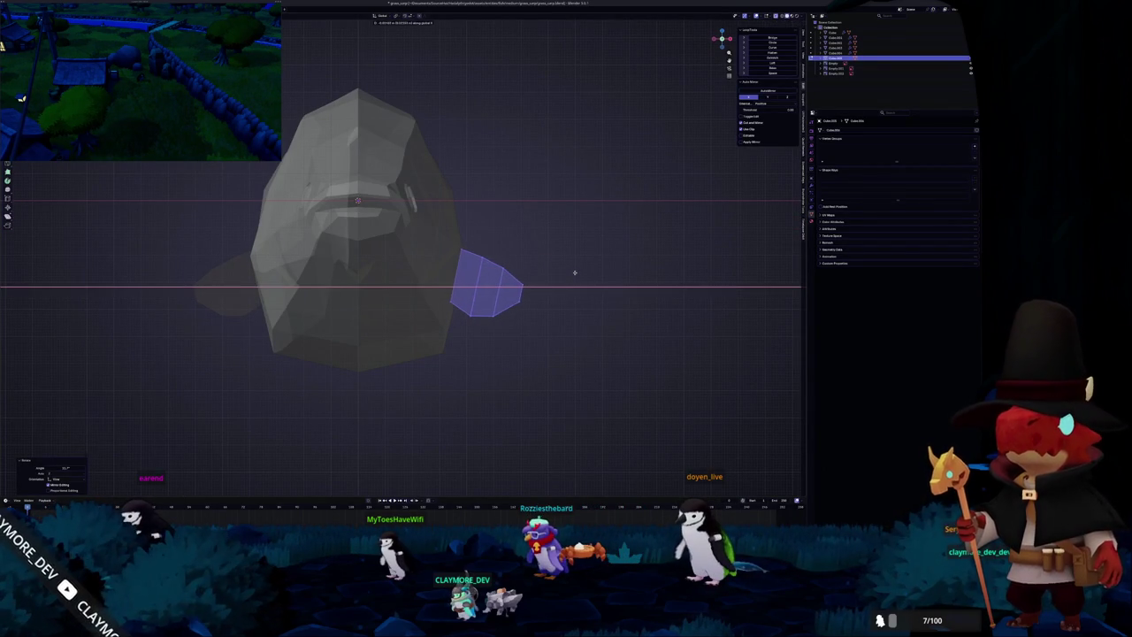
click(574, 275)
key(KP_3)
scroll(473, 303, down, 1)
scroll(474, 304, down, 1)
scroll(474, 304, up, 3)
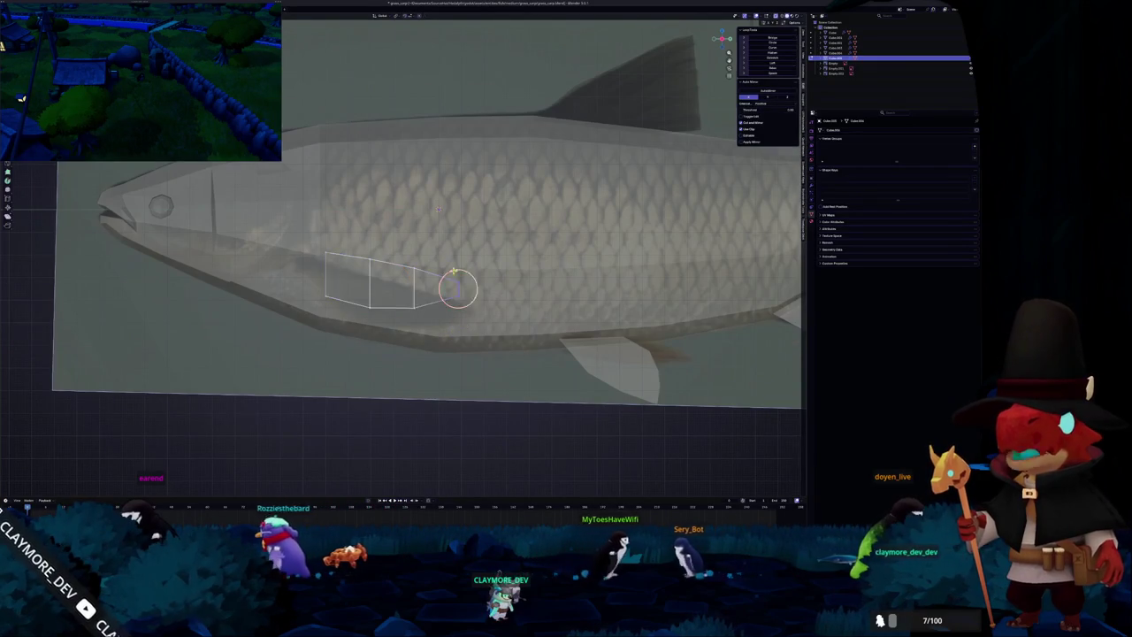
scroll(438, 208, up, 2)
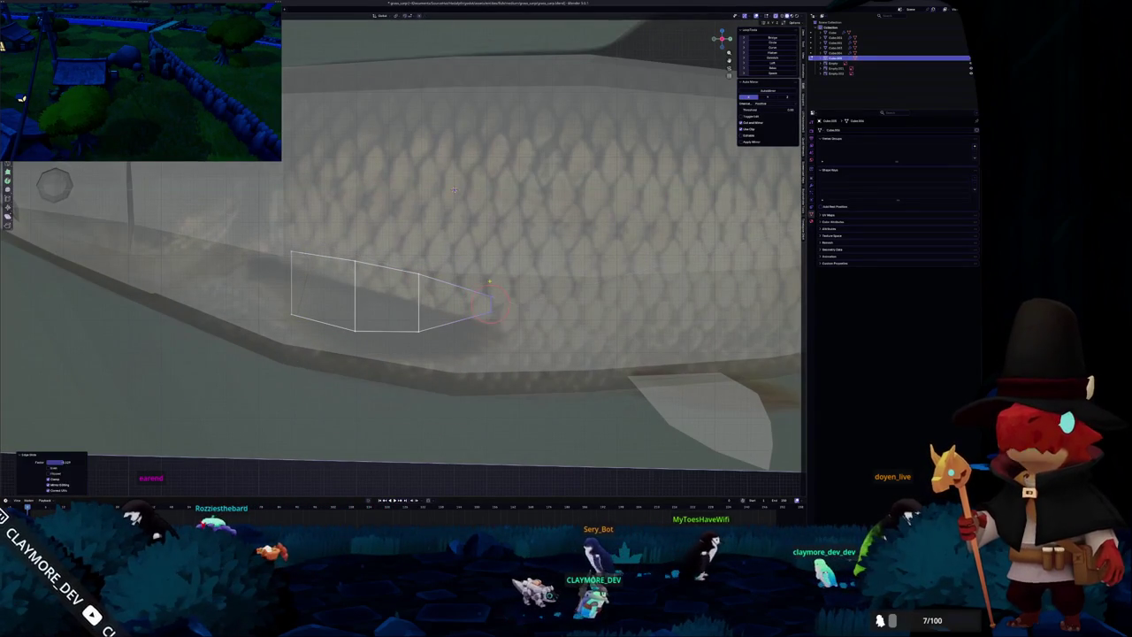
Undo the tip merge and slide the fin's lower-edge vertex along its edge.
key(ctrl+z)
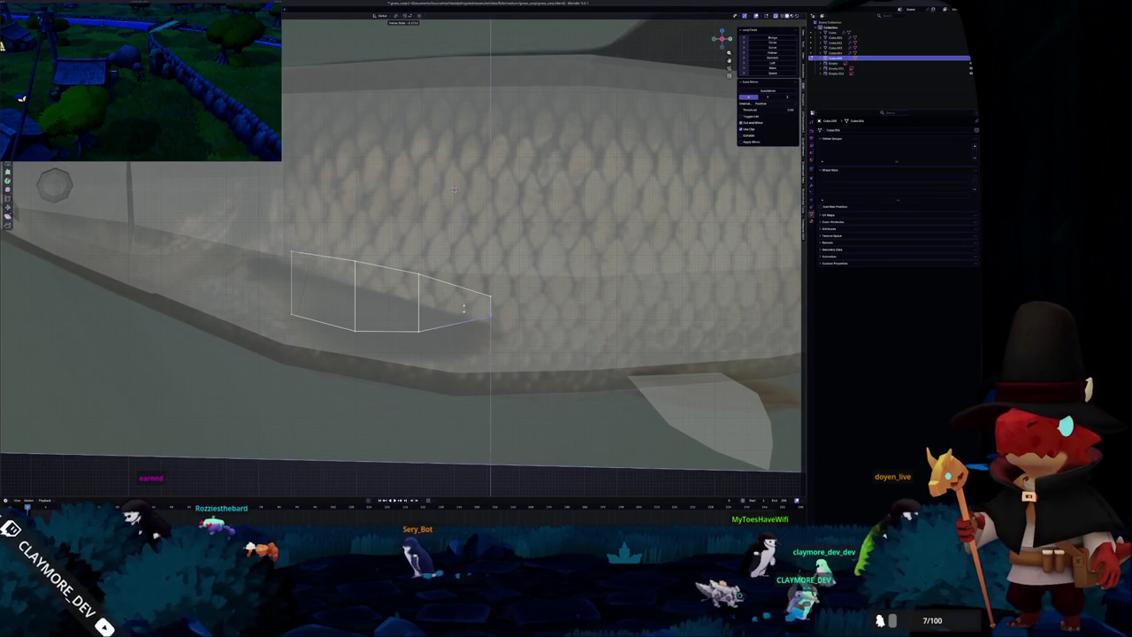
shift+click(410, 312)
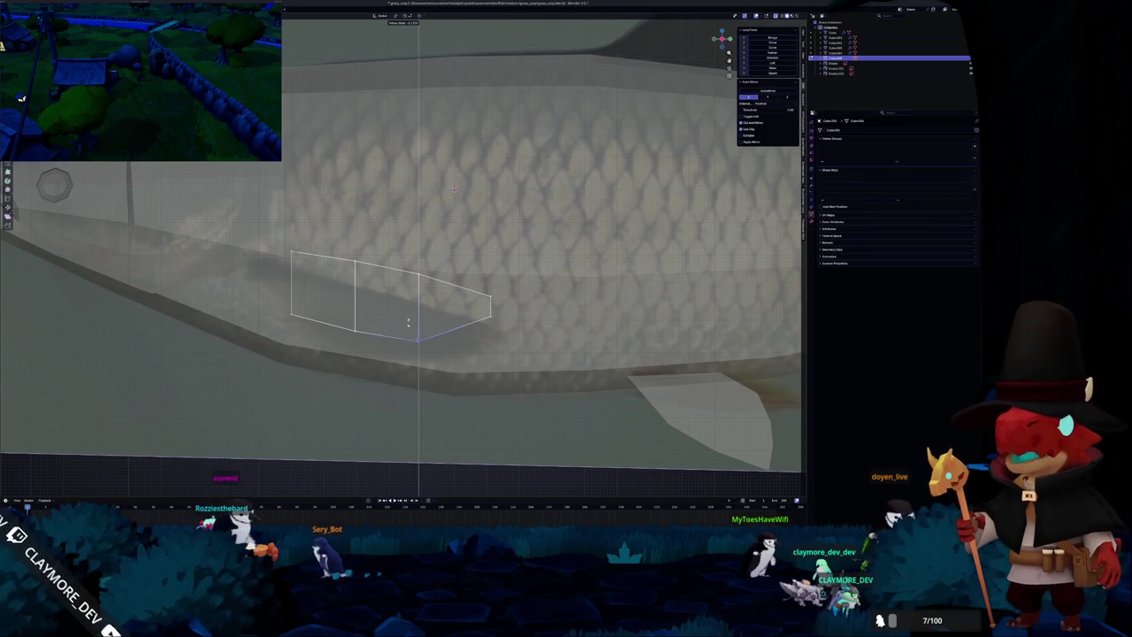
click(355, 317)
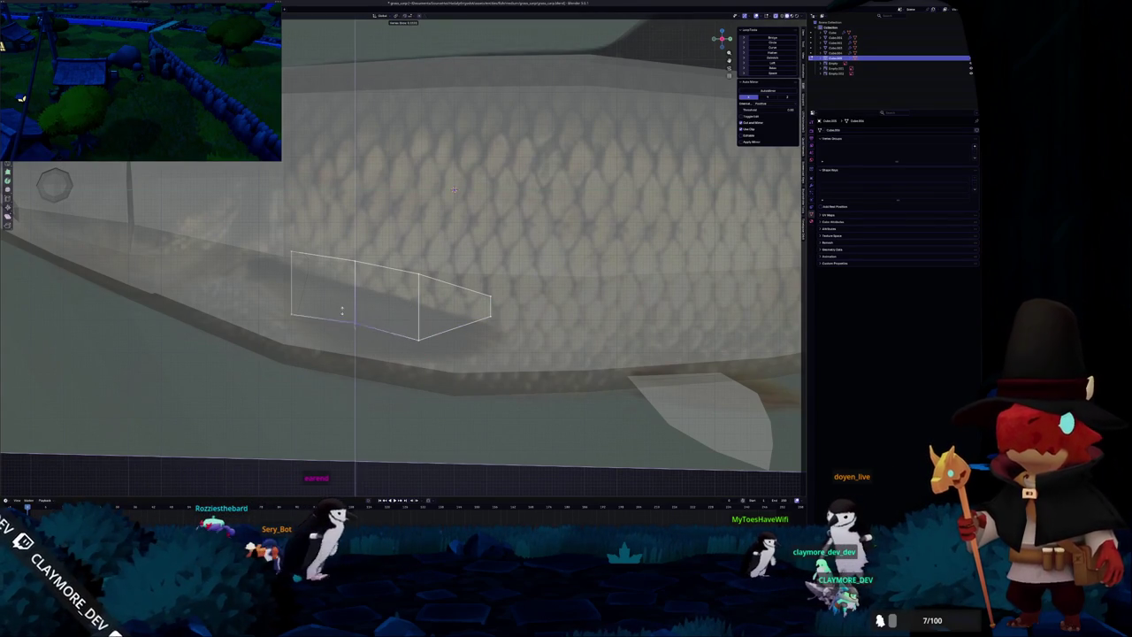
scroll(447, 199, down, 4)
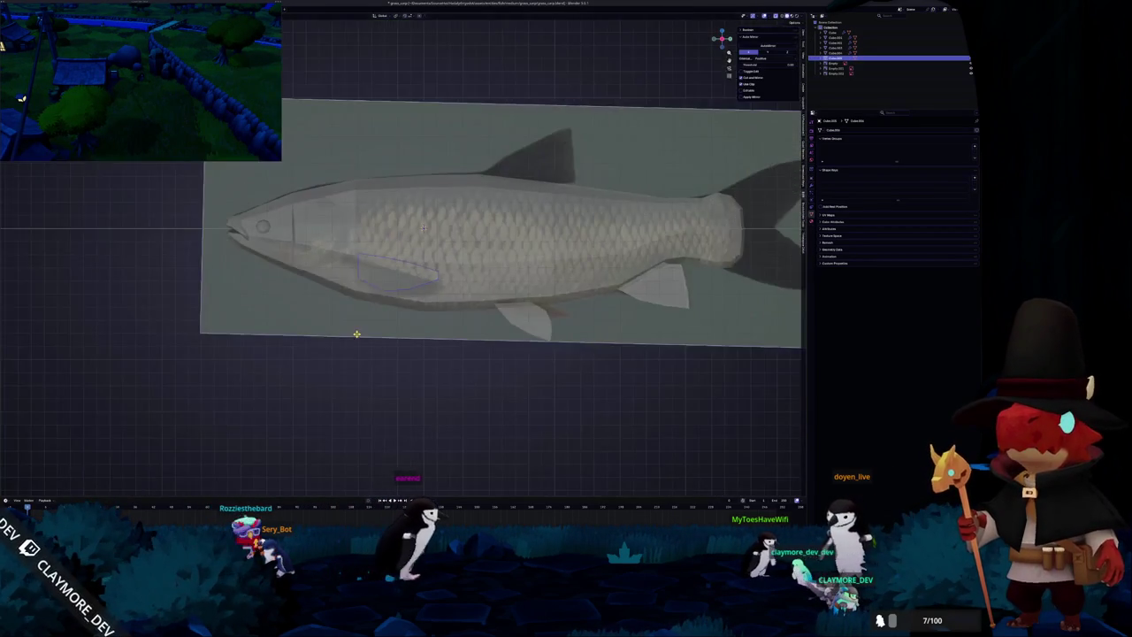
scroll(439, 209, up, 2)
key(g)
key(g)
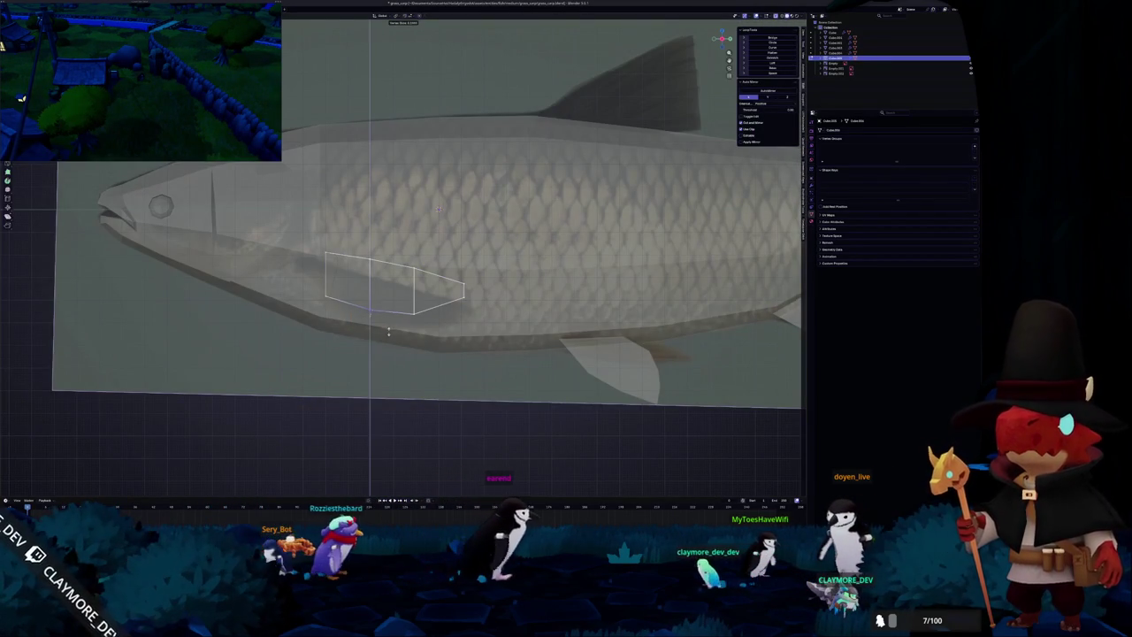
click(410, 307)
shift+right_click(412, 306)
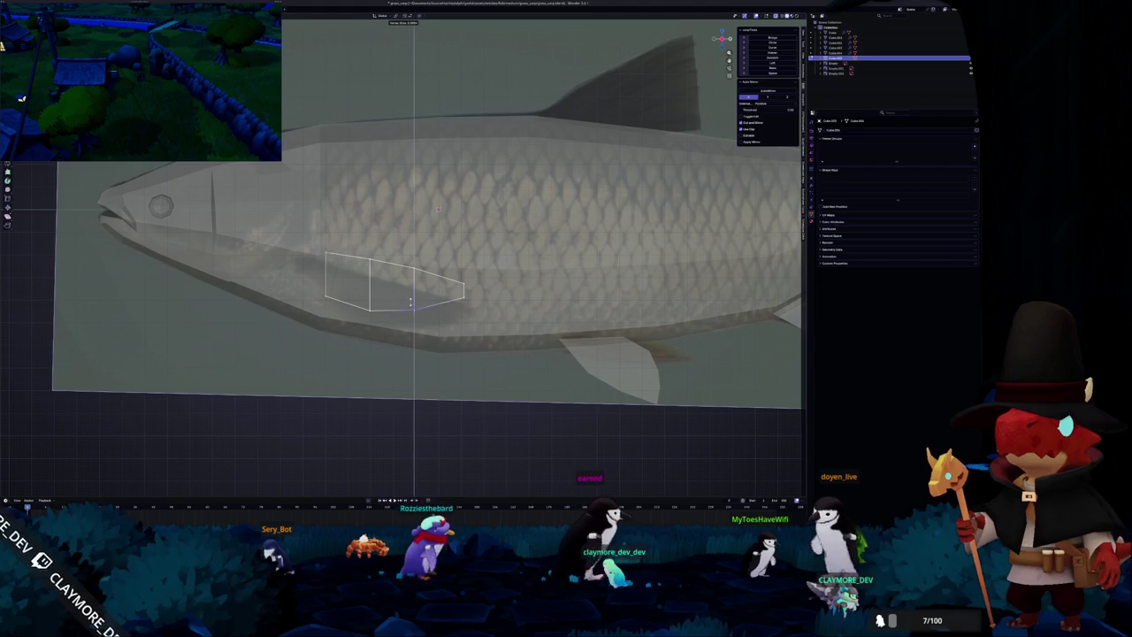
Move the fin's tip vertex vertically along Z, then select the fin and side patch pieces.
click(460, 288)
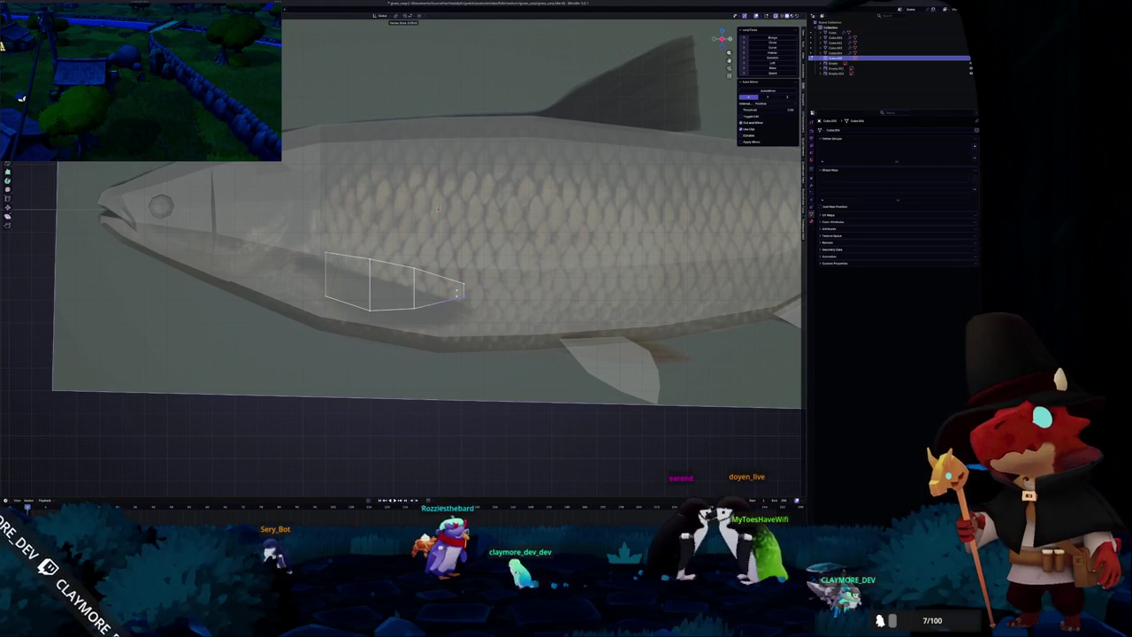
key(g)
key(z)
key(Return)
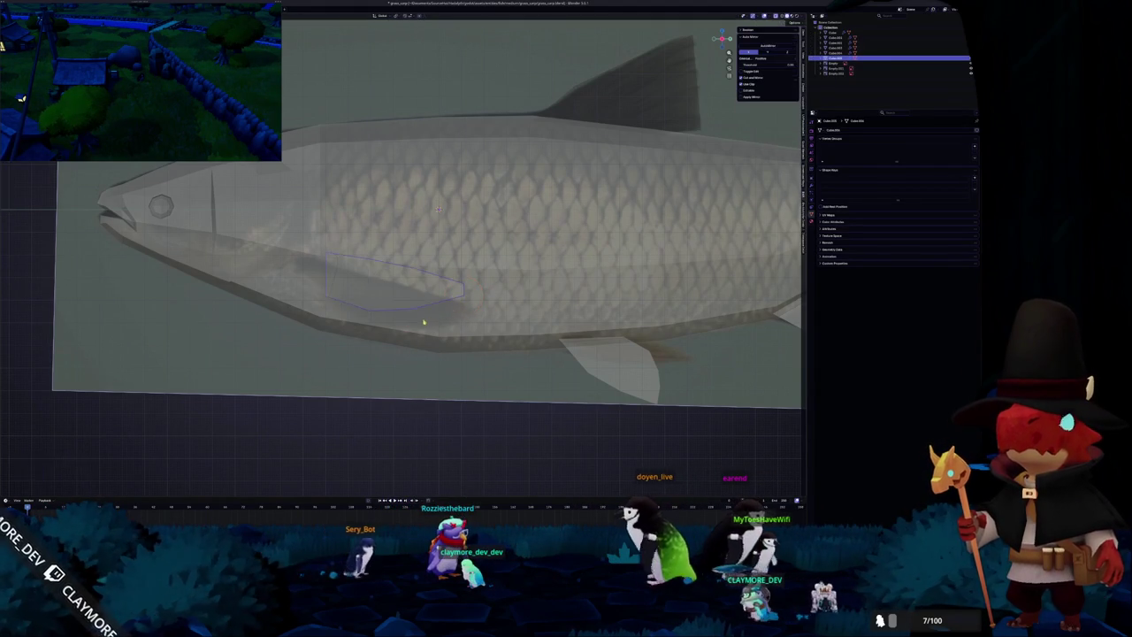
scroll(380, 339, down, 2)
scroll(380, 339, down, 2)
mouse_move(354, 367)
middle_down()
mouse_move(366, 396)
mouse_move(484, 299)
middle_up()
click(483, 299)
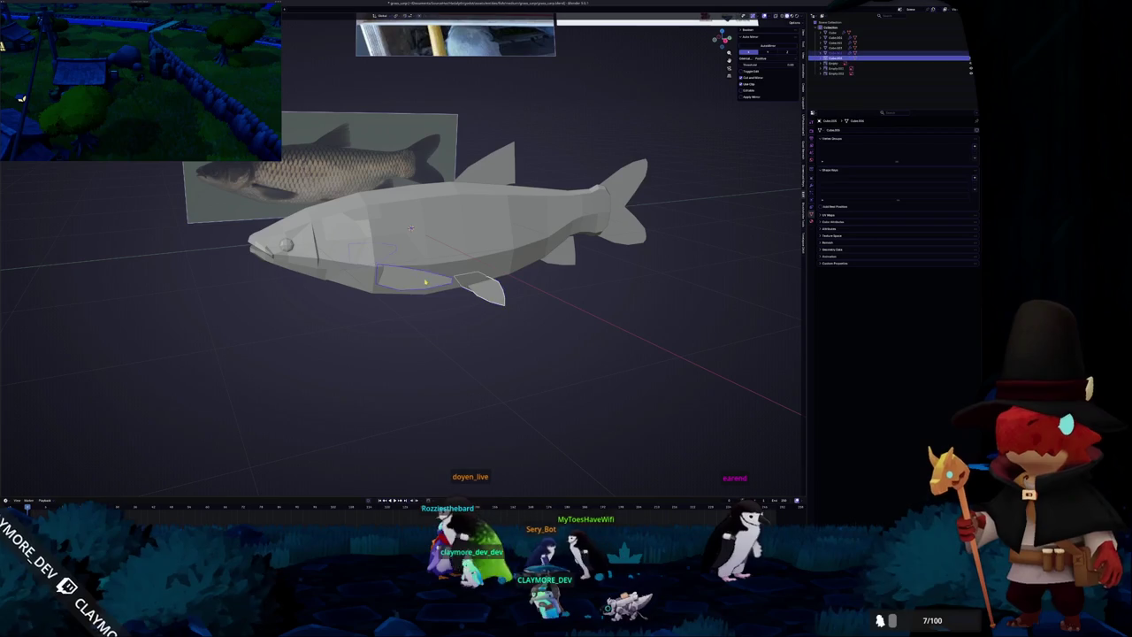
Add a Solidify modifier to the fin pieces and apply their transforms.
shift+click(486, 164)
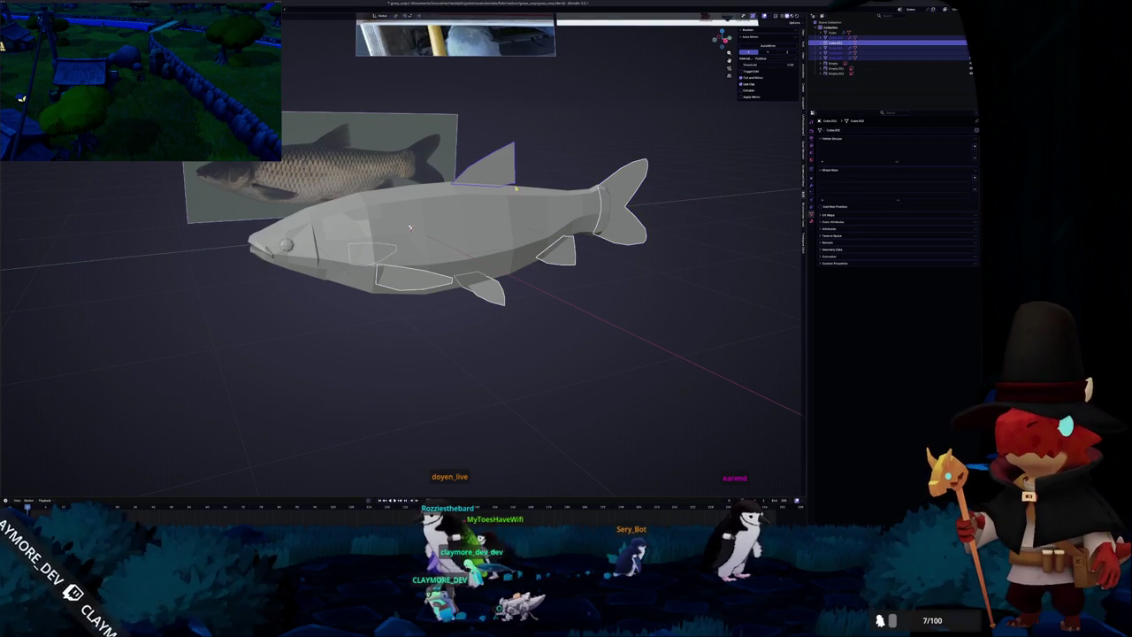
click(812, 164)
click(844, 130)
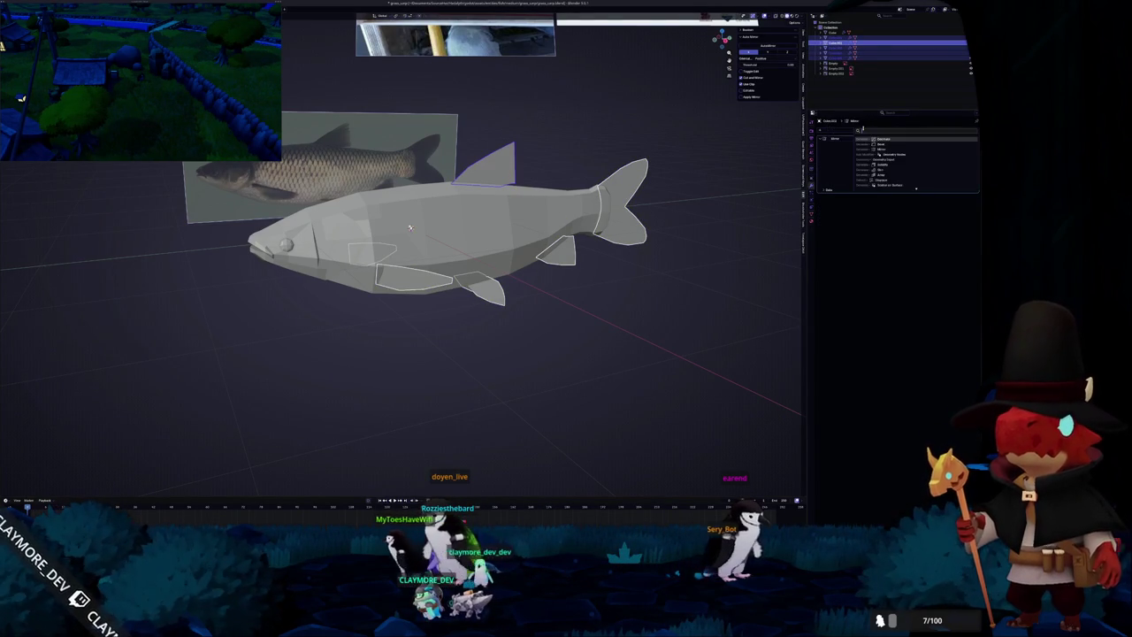
key(Return)
key(ctrl+a)
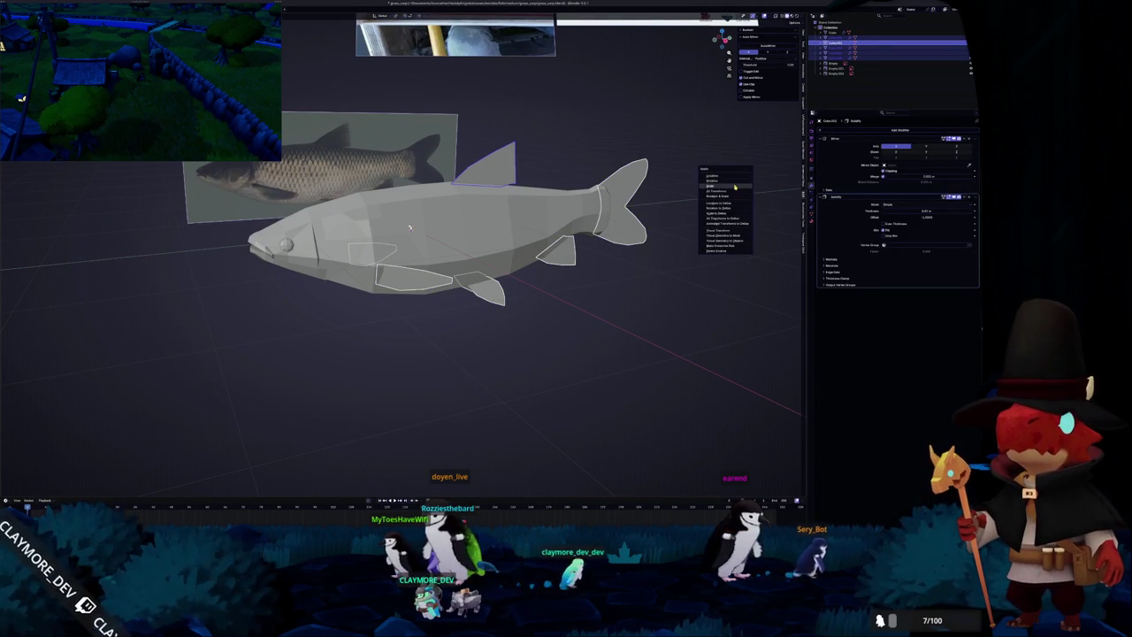
click(734, 185)
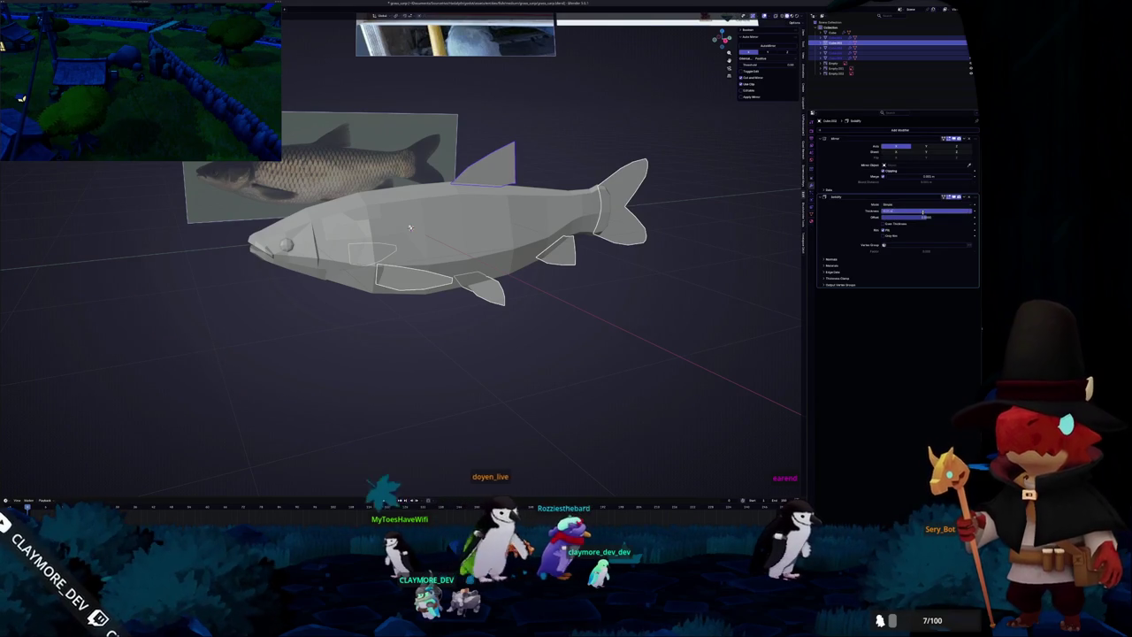
Smooth-shade the fins by angle and confirm the Solidify thickness value.
mouse_move(409, 228)
middle_down()
mouse_move(586, 154)
mouse_move(554, 263)
mouse_move(372, 284)
middle_up()
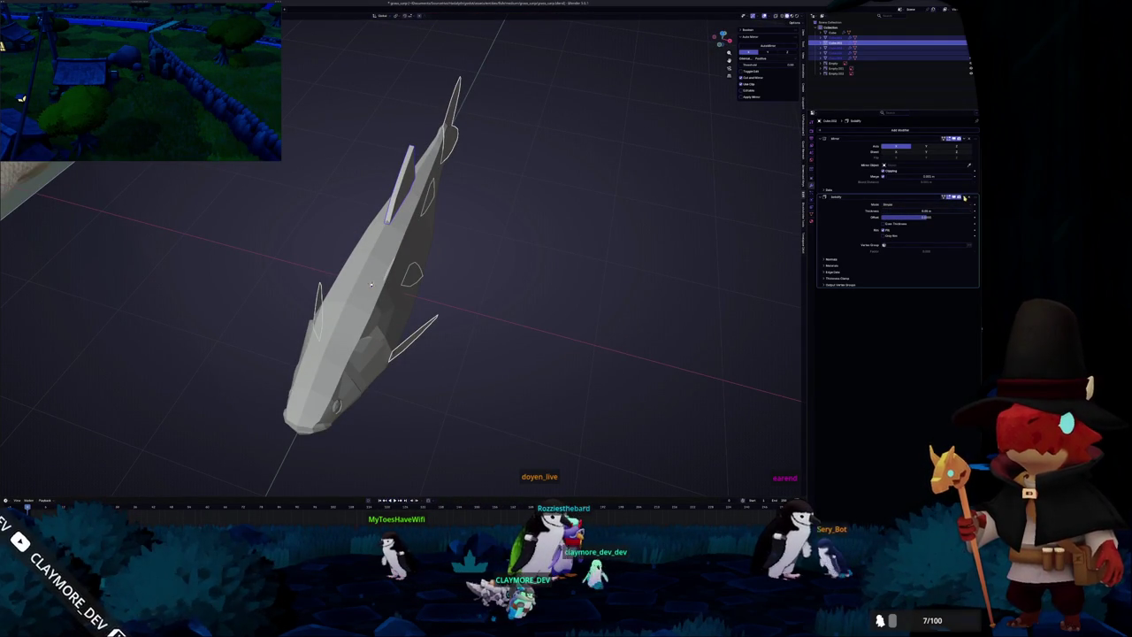
right_click(549, 278)
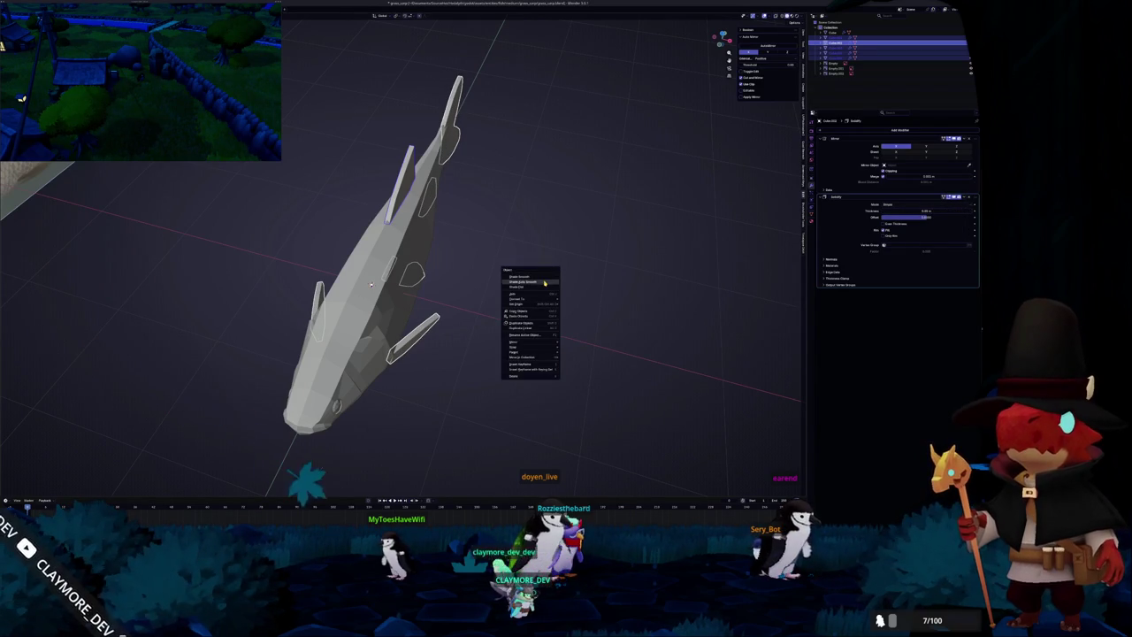
click(545, 284)
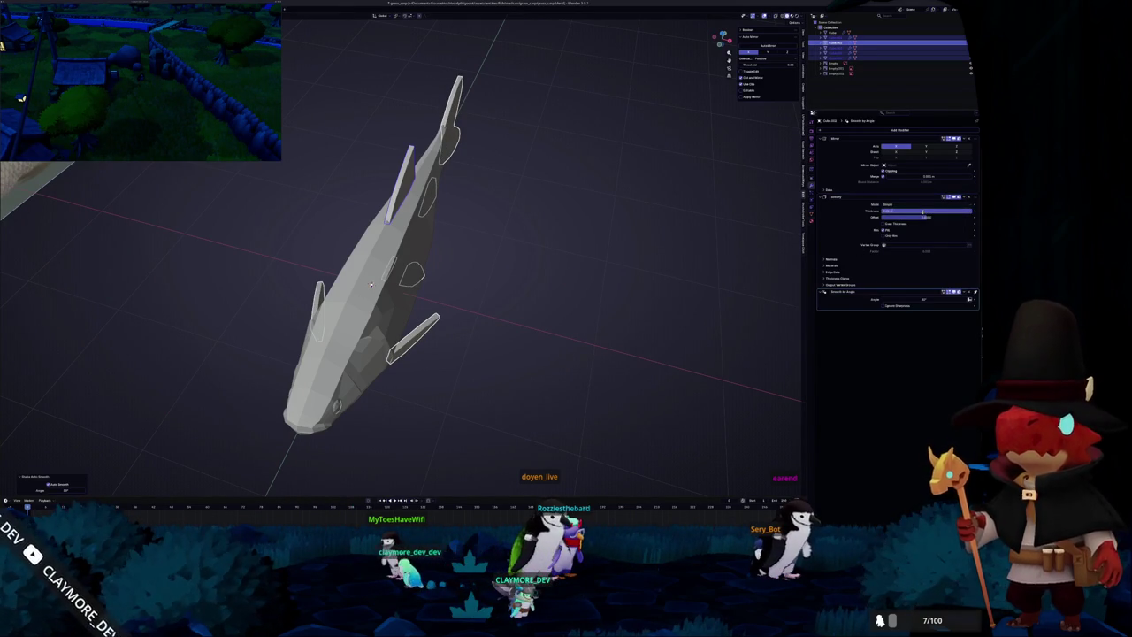
key(Return)
right_click(576, 251)
key(KP_3)
Select the lower fin and inspect it from front and side views with X-ray off.
scroll(336, 286, up, 4)
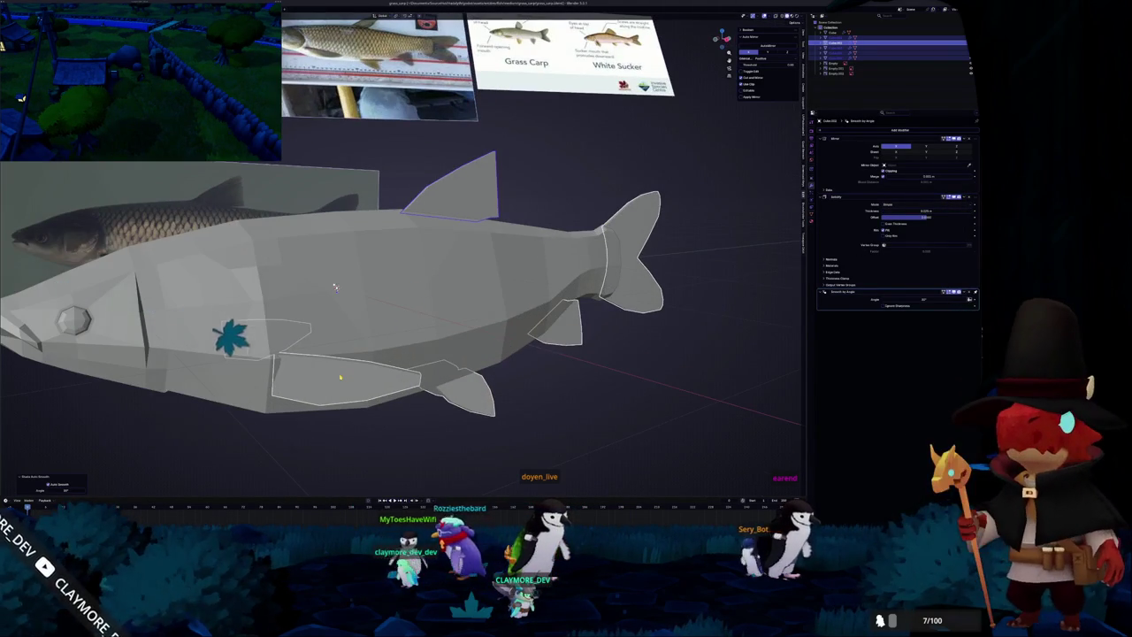
click(345, 376)
middle_drag(345, 376, 402, 253)
key(KP_1)
scroll(407, 265, up, 2)
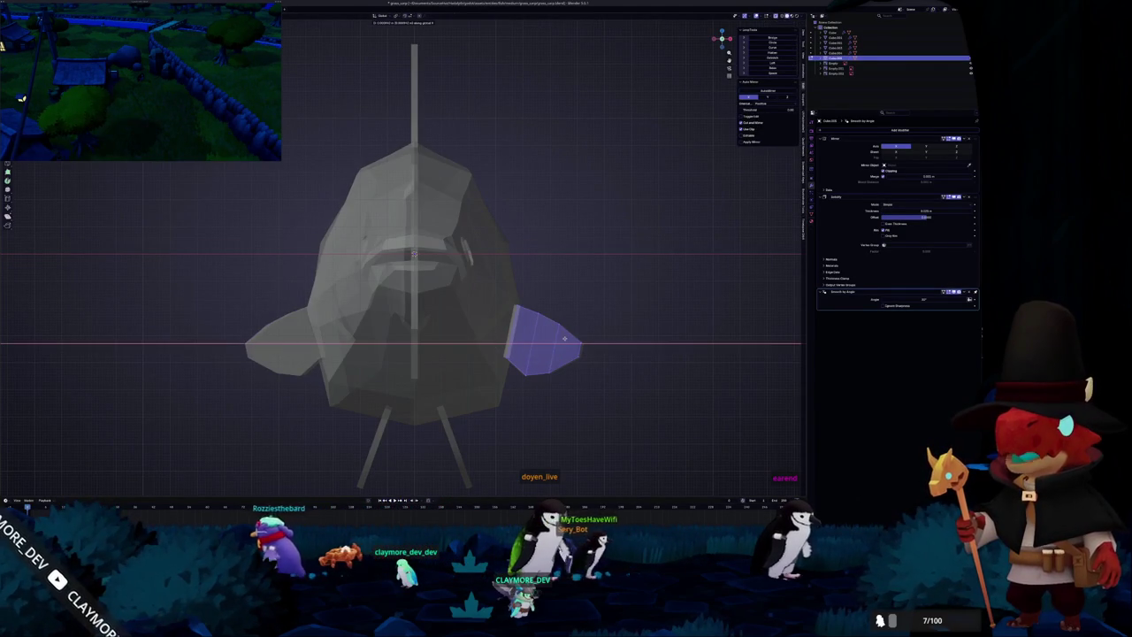
key(alt+z)
mouse_move(564, 337)
middle_down()
mouse_move(480, 333)
mouse_move(555, 305)
middle_up()
key(KP_3)
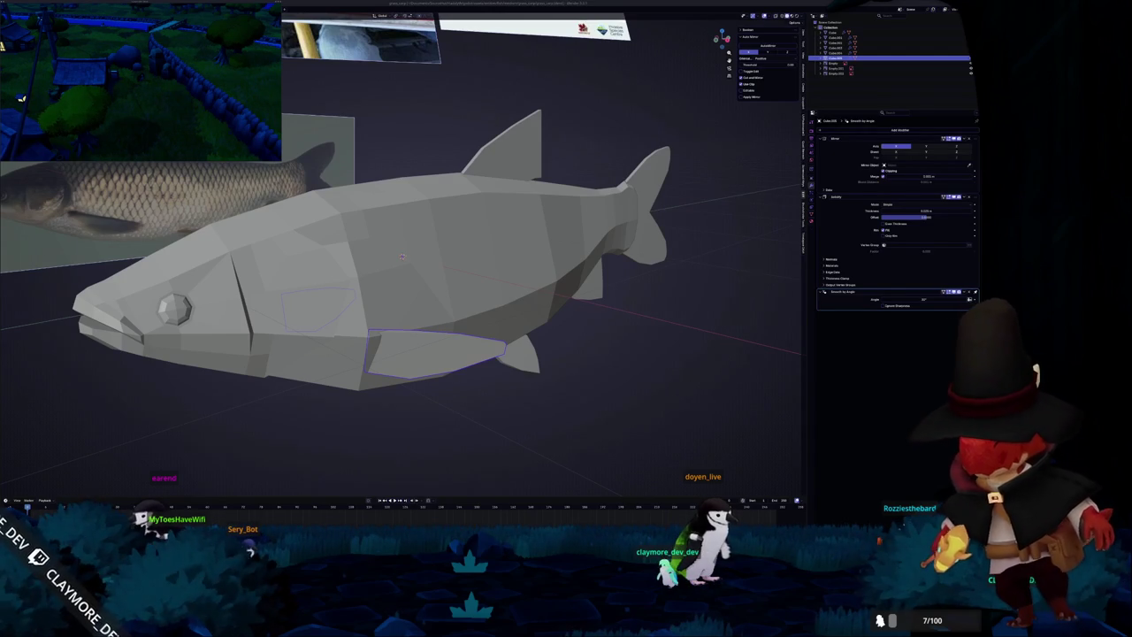
In front view, tilt the lower fin outward by rotating all its faces around X.
click(601, 325)
middle_drag(451, 344, 511, 303)
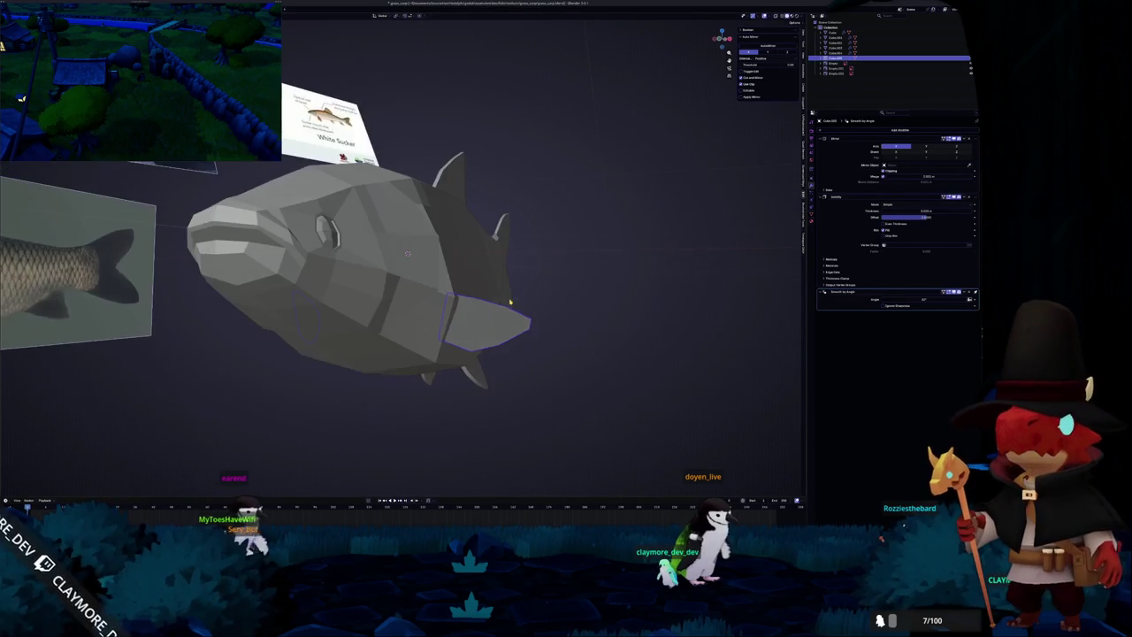
key(KP_1)
scroll(527, 303, up, 2)
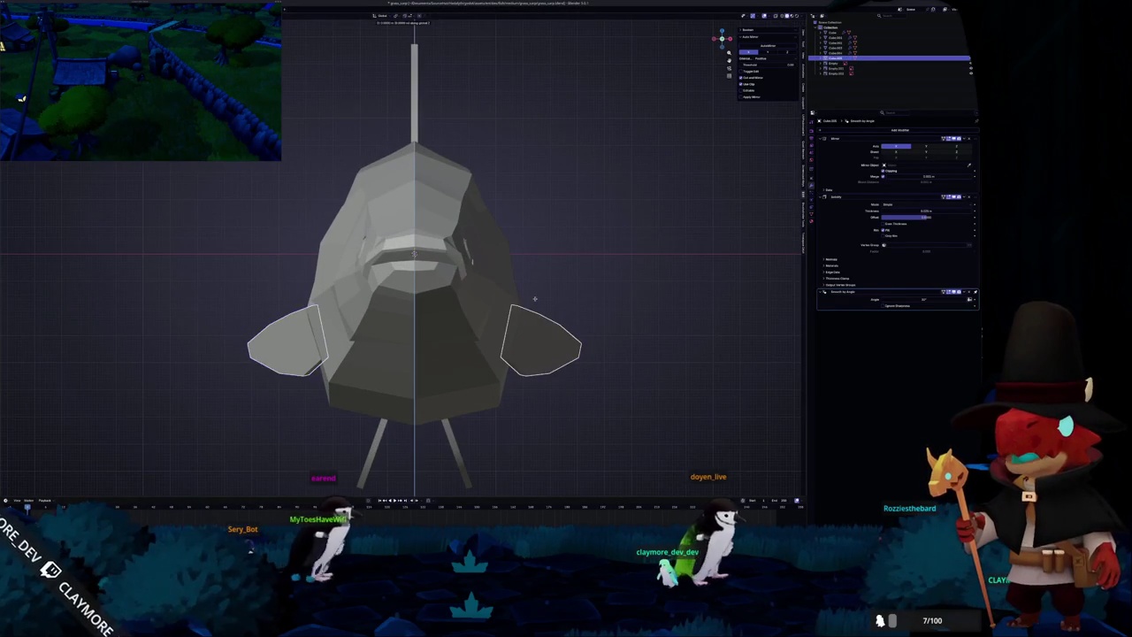
key(c)
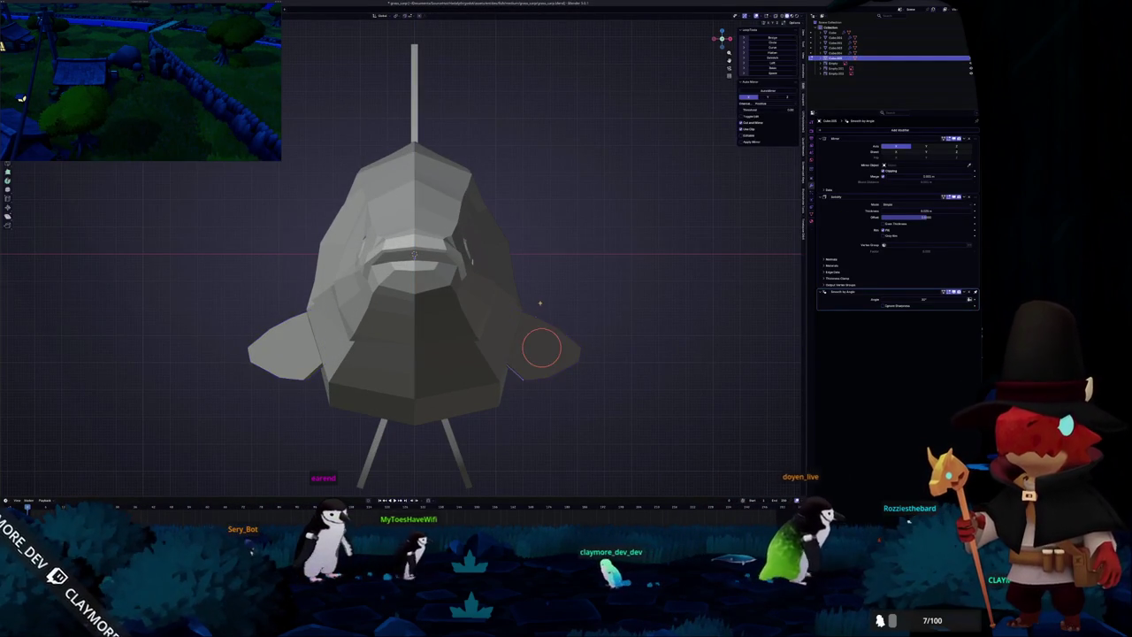
key(Tab)
key(Escape)
key(r)
key(Return)
key(r)
key(x)
key(Return)
key(Tab)
Apply Shade Auto Smooth to the main fish body.
scroll(583, 294, down, 3)
mouse_move(583, 294)
middle_down()
mouse_move(548, 303)
mouse_move(584, 301)
middle_up()
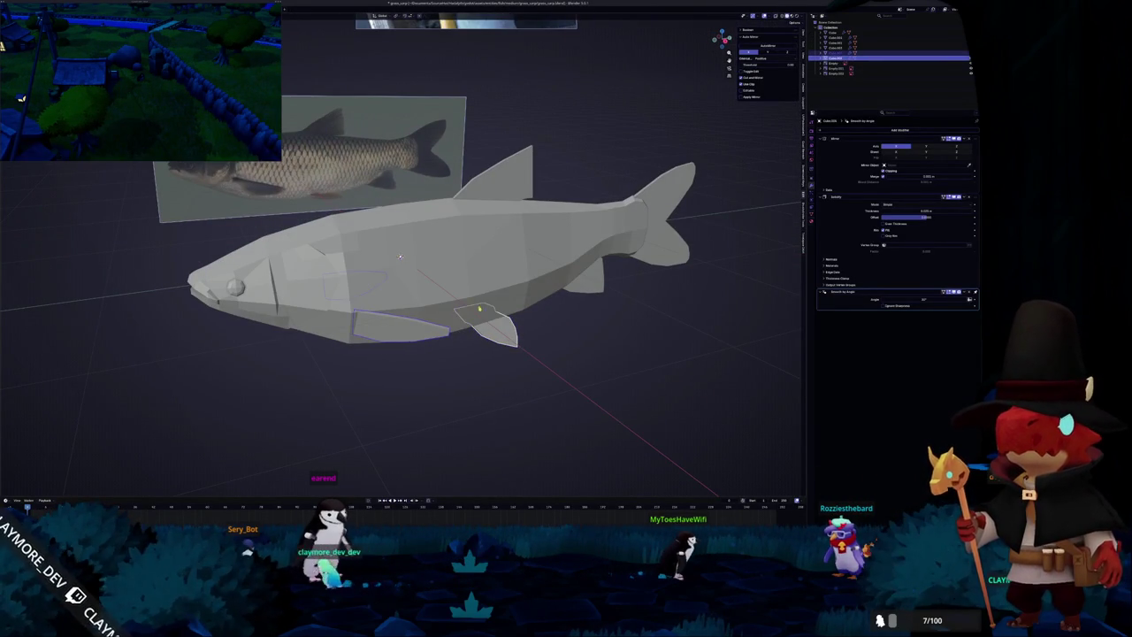
shift+click(399, 256)
scroll(400, 255, down, 3)
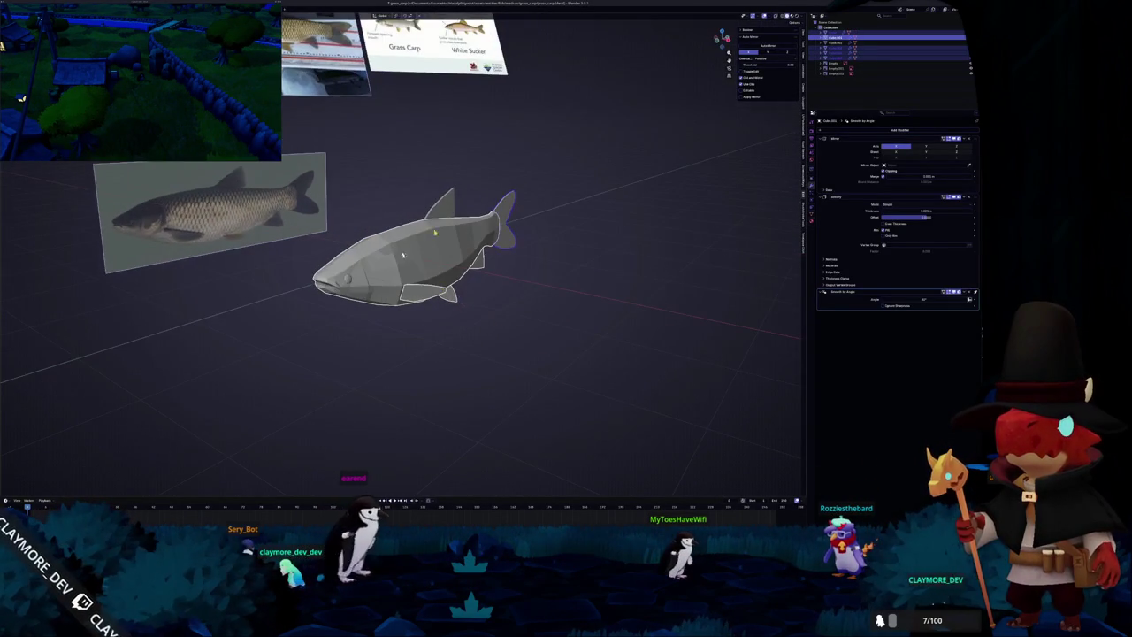
right_click(402, 256)
click(424, 233)
scroll(402, 256, up, 2)
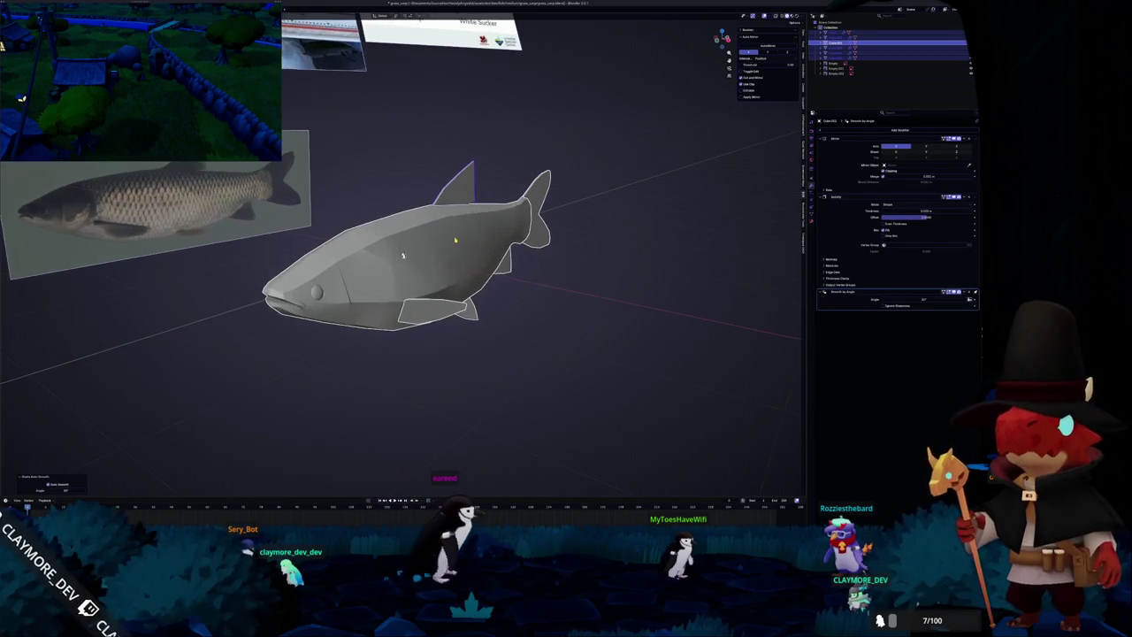
middle_drag(402, 255, 404, 256)
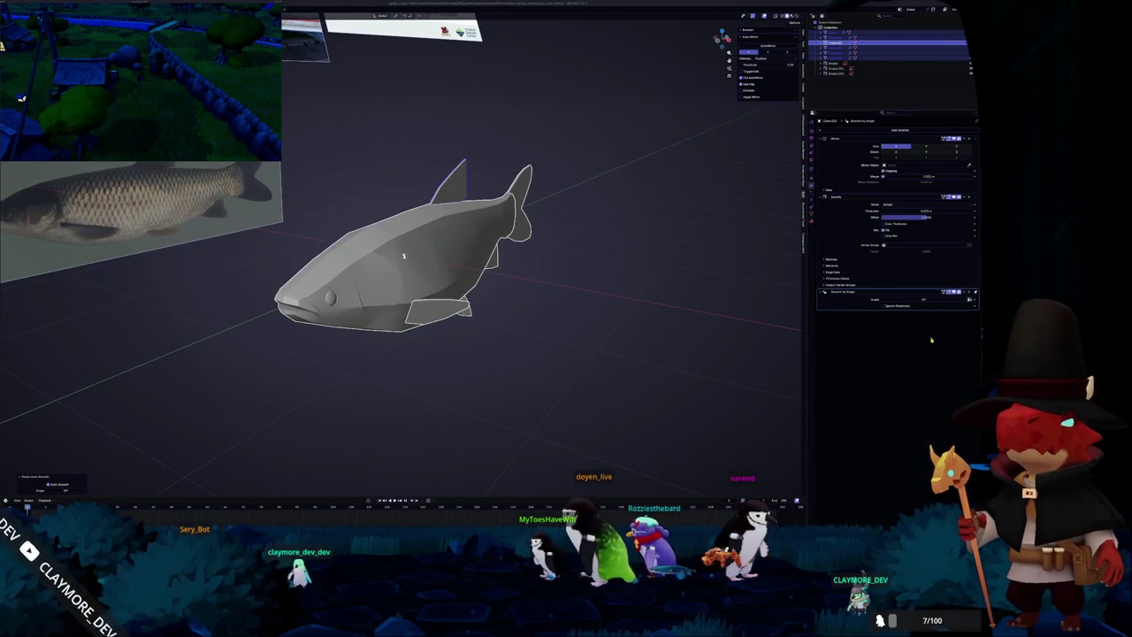
scroll(422, 291, up, 3)
click(422, 291)
right_click(422, 291)
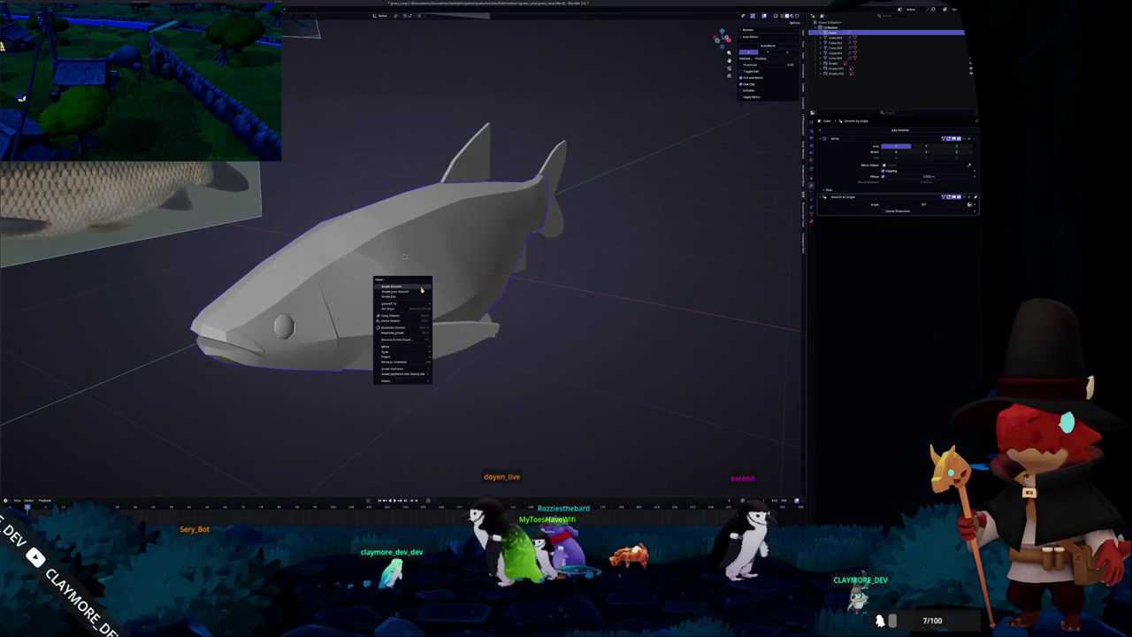
Smooth-shade the body by angle and mark the gill edge loop as sharp.
click(422, 291)
scroll(392, 254, up, 4)
key(Tab)
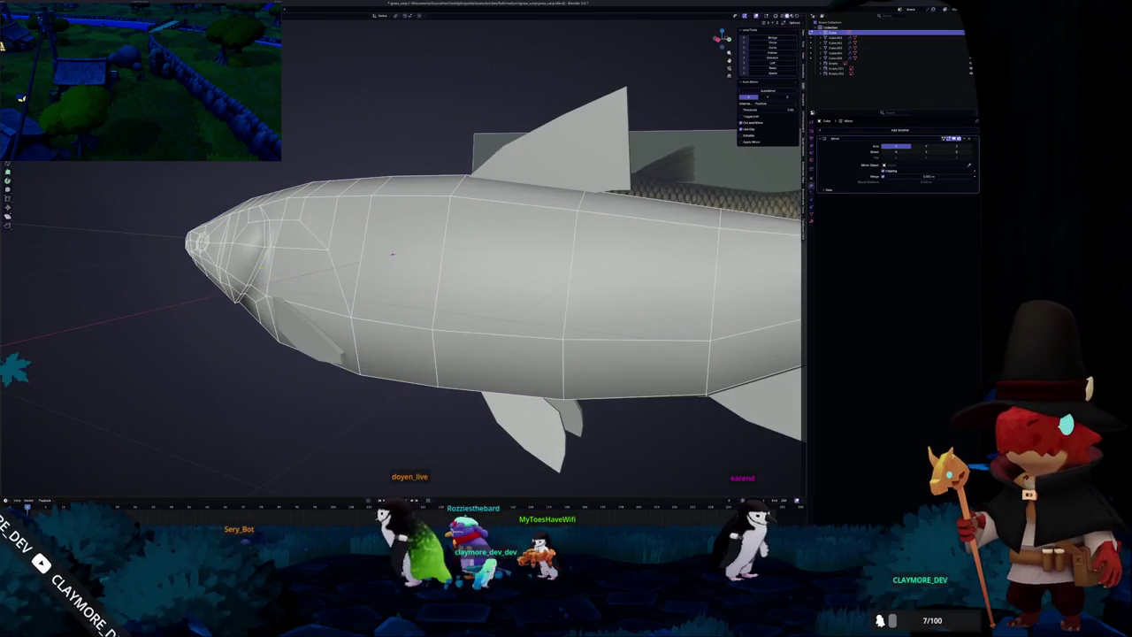
middle_drag(392, 254, 502, 256)
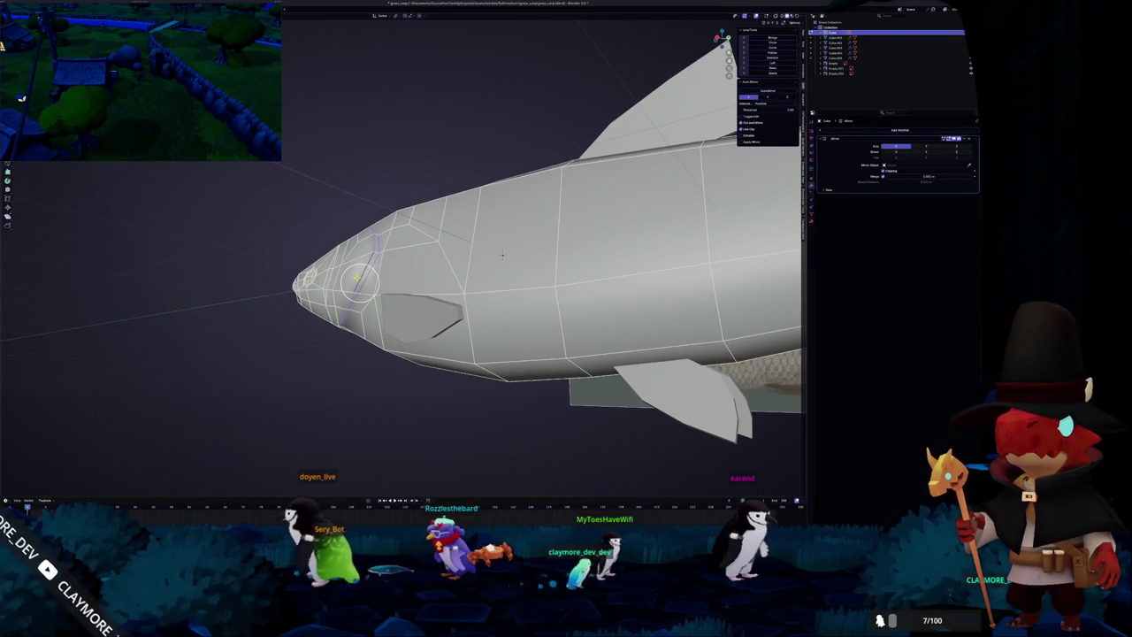
right_click(358, 282)
middle_drag(460, 265, 513, 256)
scroll(513, 257, up, 2)
right_click(256, 235)
middle_drag(266, 239, 659, 303)
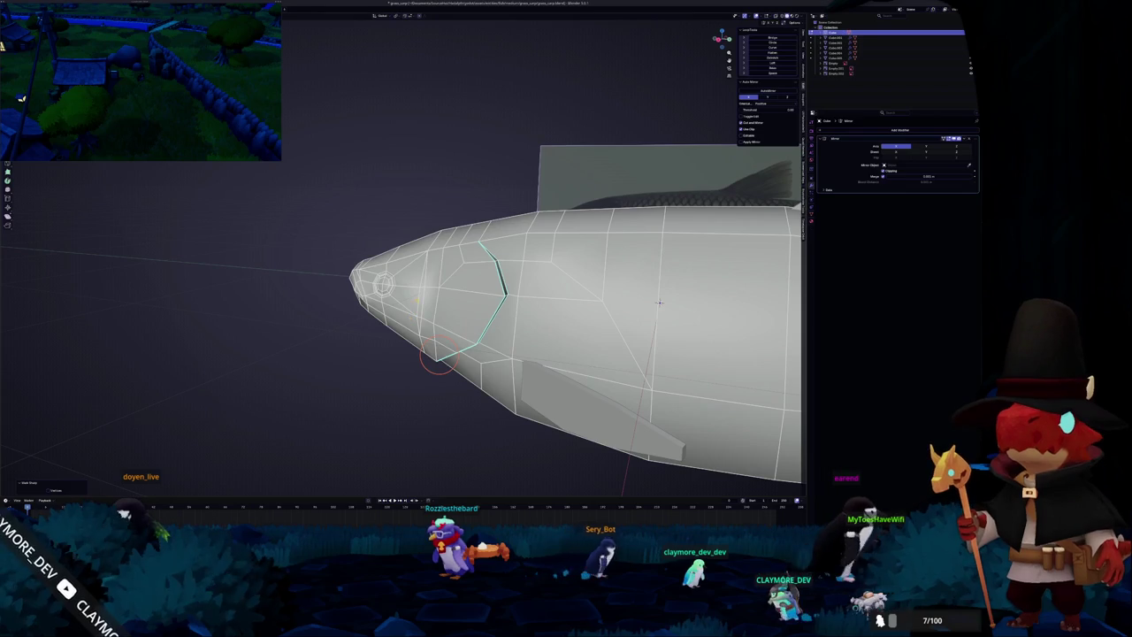
right_click(408, 294)
click(423, 296)
Inspect the head edges around the eye and leave Edit Mode.
middle_drag(423, 296, 531, 353)
scroll(530, 354, up, 3)
scroll(566, 380, up, 3)
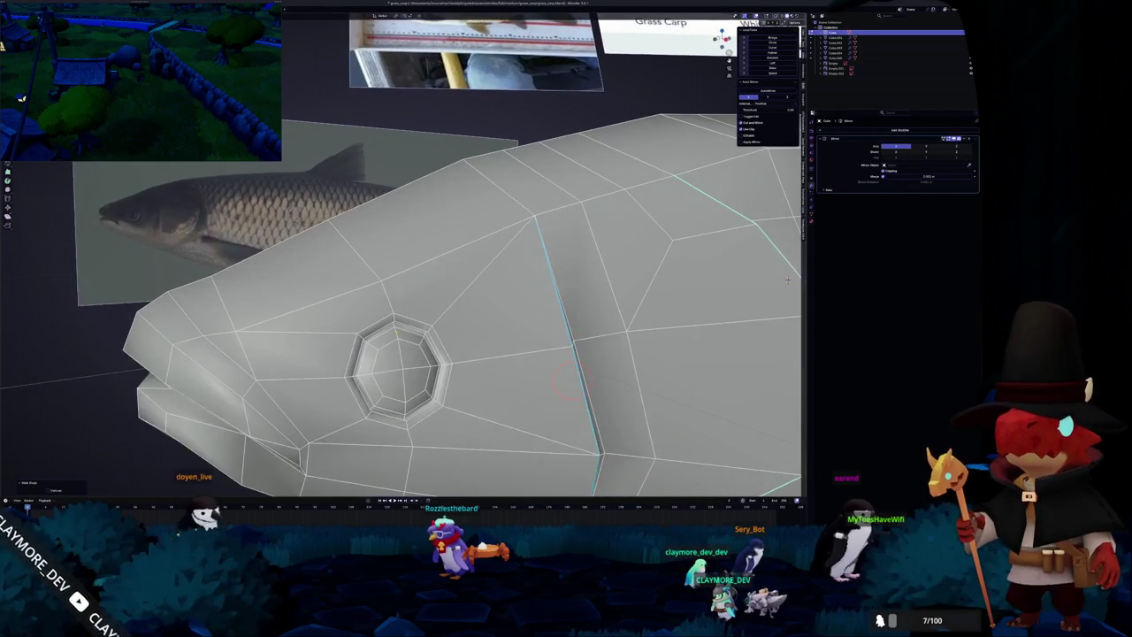
right_click(380, 216)
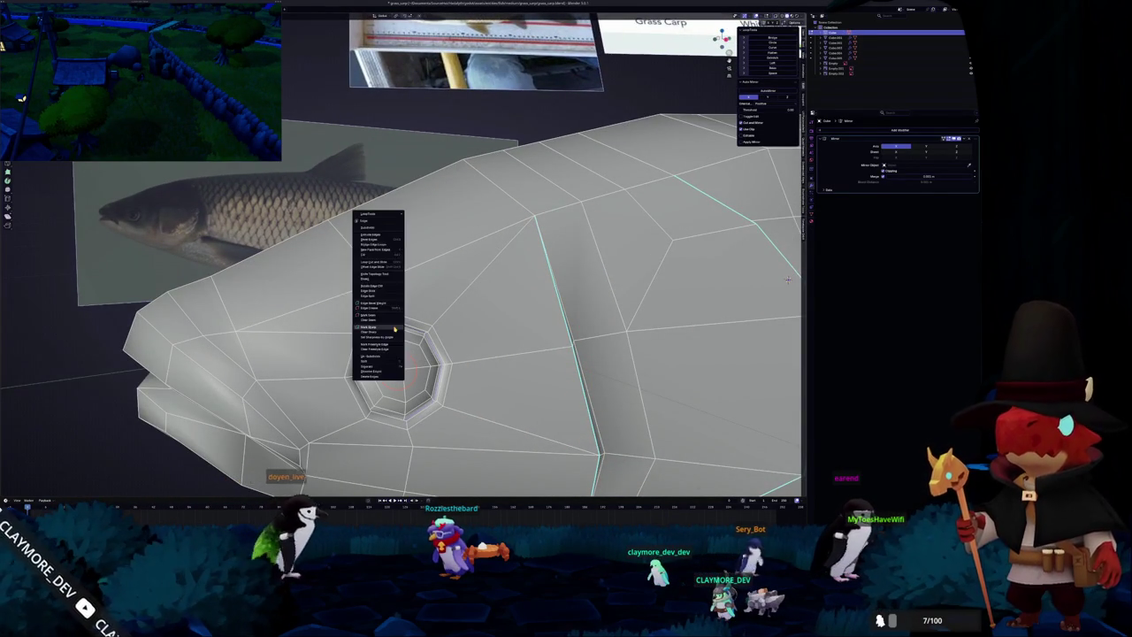
mouse_move(380, 266)
middle_down()
mouse_move(365, 349)
mouse_move(666, 401)
middle_up()
scroll(366, 349, down, 3)
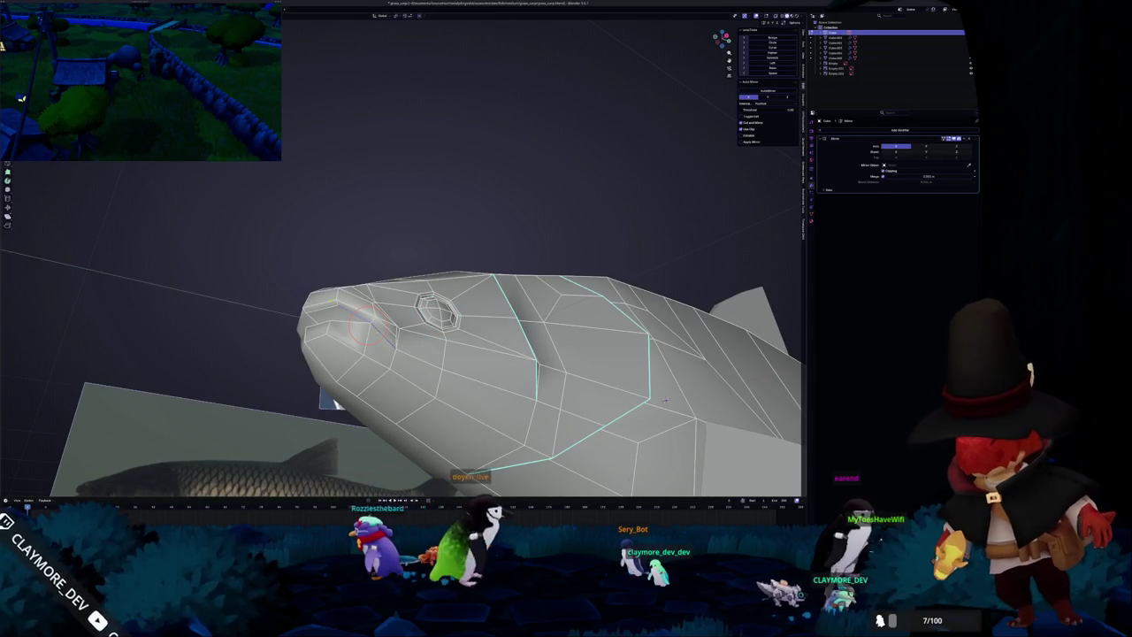
scroll(331, 328, up, 3)
mouse_move(360, 332)
middle_down()
mouse_move(398, 363)
mouse_move(376, 326)
middle_up()
right_click(340, 276)
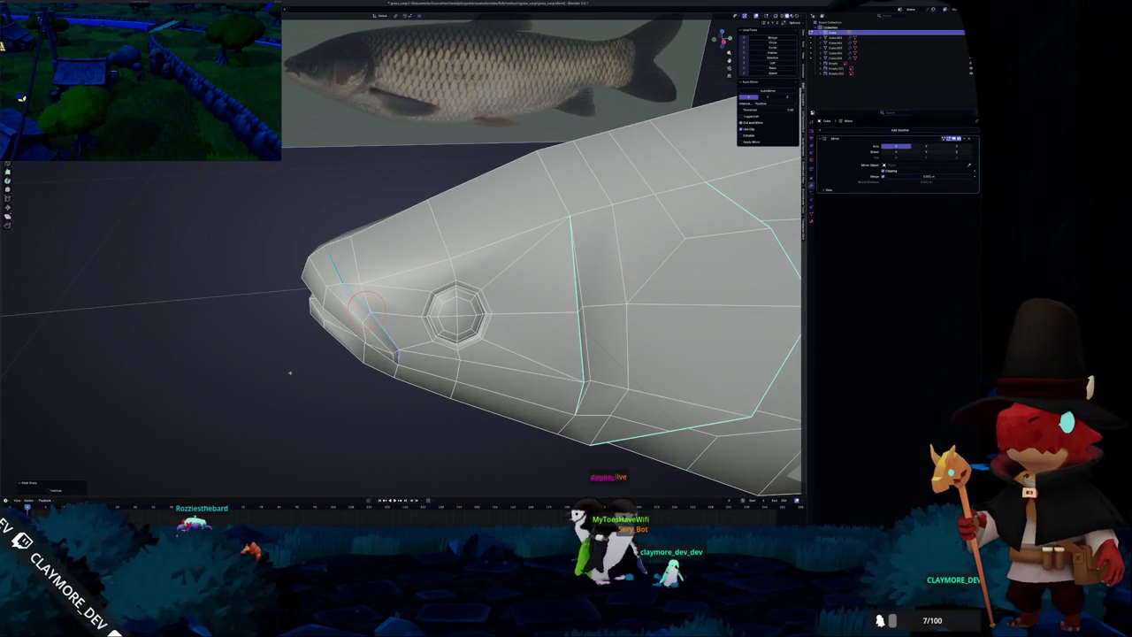
key(Tab)
Mark the mouth and remaining head edges as sharp.
mouse_move(291, 380)
middle_down()
mouse_move(316, 367)
mouse_move(334, 374)
mouse_move(292, 337)
middle_up()
key(Tab)
right_click(256, 266)
middle_drag(292, 292, 562, 262)
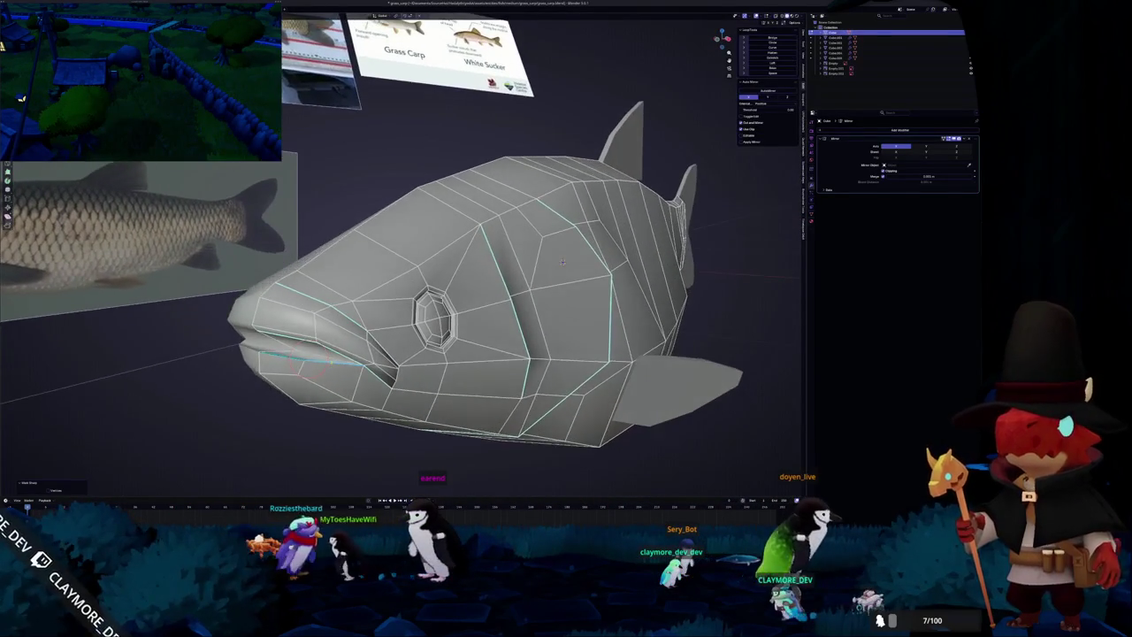
right_click(309, 256)
mouse_move(319, 265)
middle_down()
mouse_move(529, 325)
mouse_move(601, 264)
mouse_move(462, 328)
middle_up()
key(Tab)
Check the shading and box-select the whole fish.
mouse_move(284, 399)
middle_down()
mouse_move(392, 392)
mouse_move(359, 392)
mouse_move(442, 356)
mouse_move(359, 369)
mouse_move(444, 333)
mouse_move(484, 337)
middle_up()
mouse_move(495, 362)
mouse_down()
mouse_move(417, 328)
mouse_move(316, 228)
mouse_up()
mouse_move(315, 227)
middle_down()
mouse_move(388, 301)
mouse_move(360, 287)
mouse_move(505, 407)
middle_up()
drag(506, 405, 299, 214)
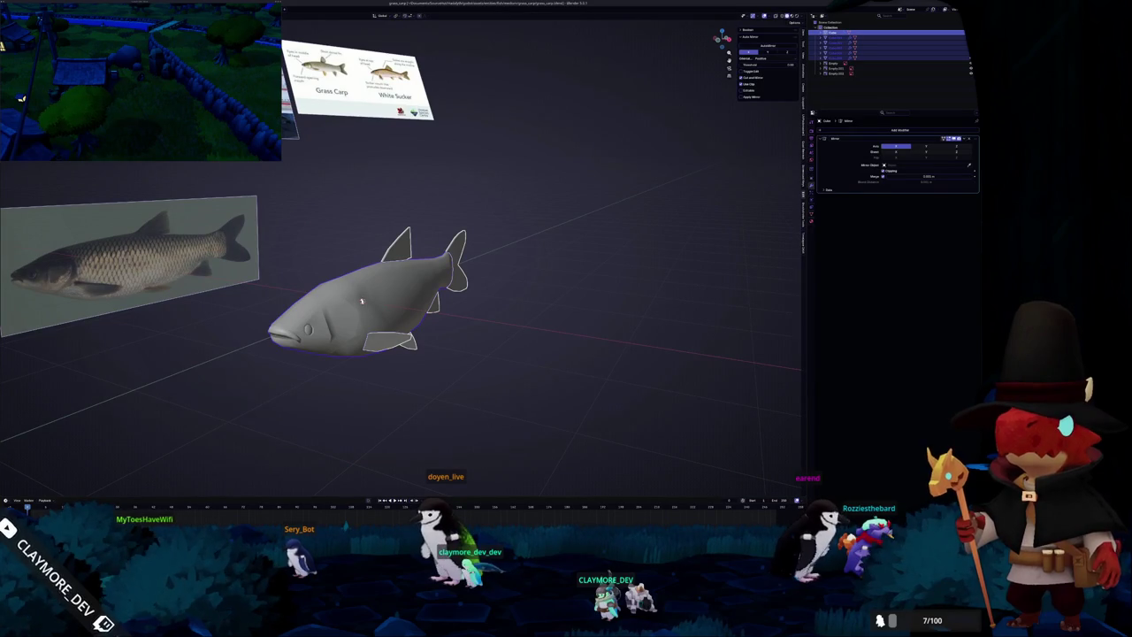
Convert the fins to mesh, join them into the body, and apply all transforms.
right_click(294, 230)
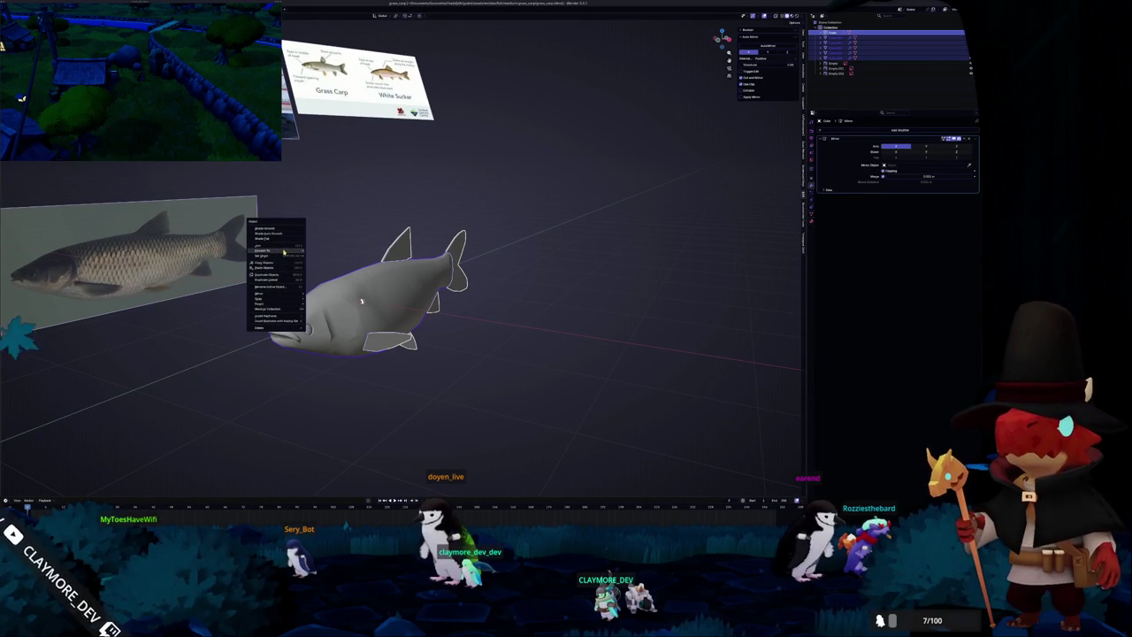
click(324, 251)
key(ctrl+j)
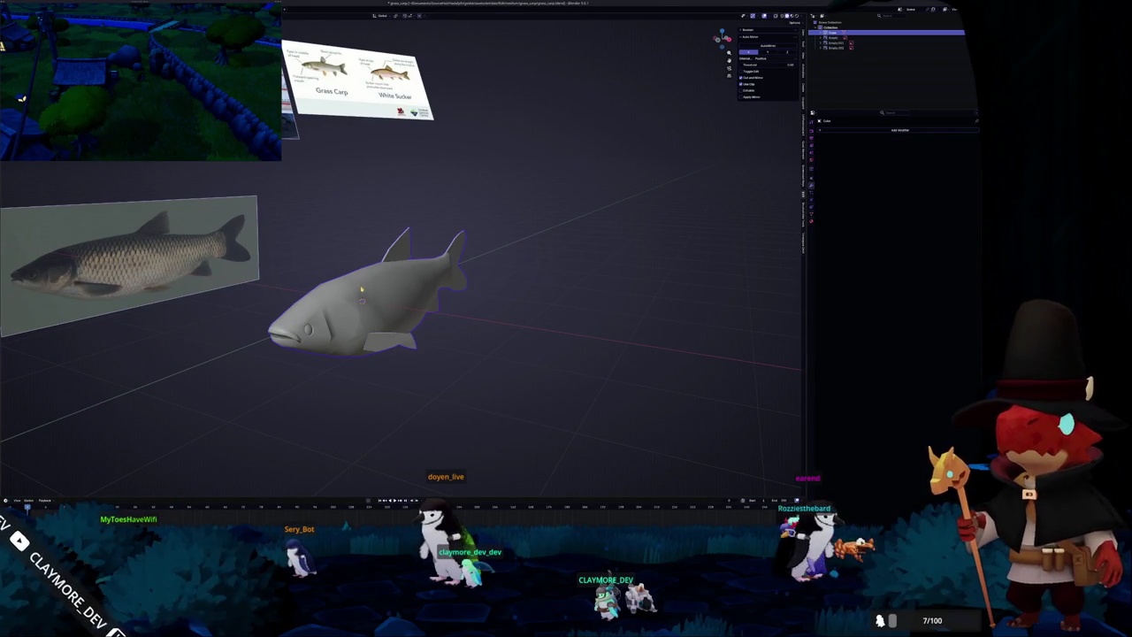
key(ctrl+a)
click(376, 303)
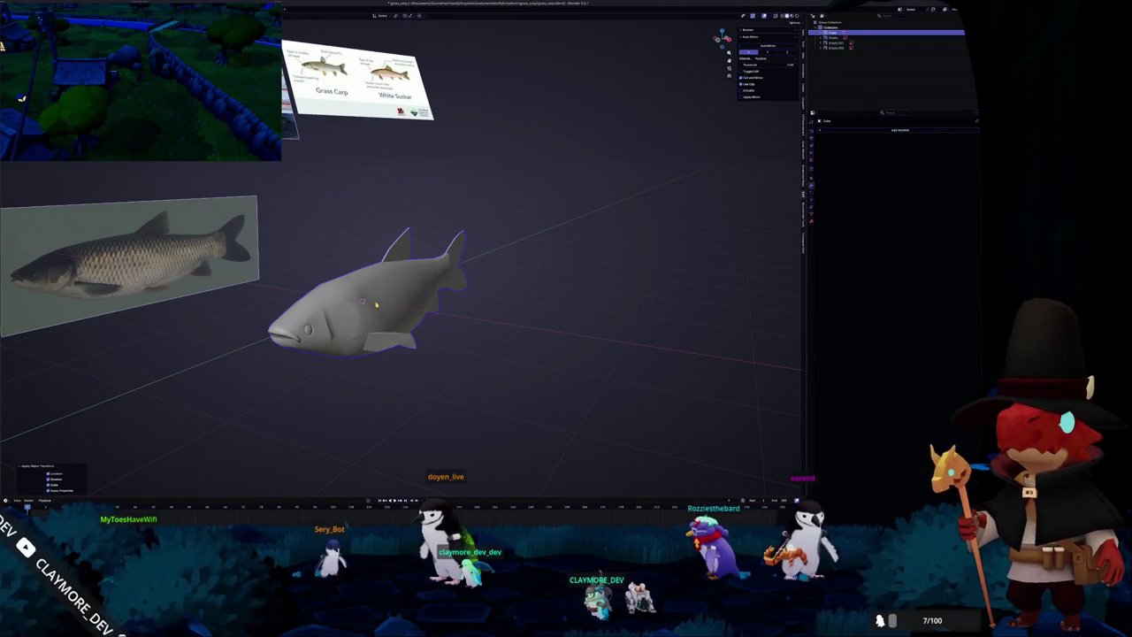
key(Tab)
key(Tab)
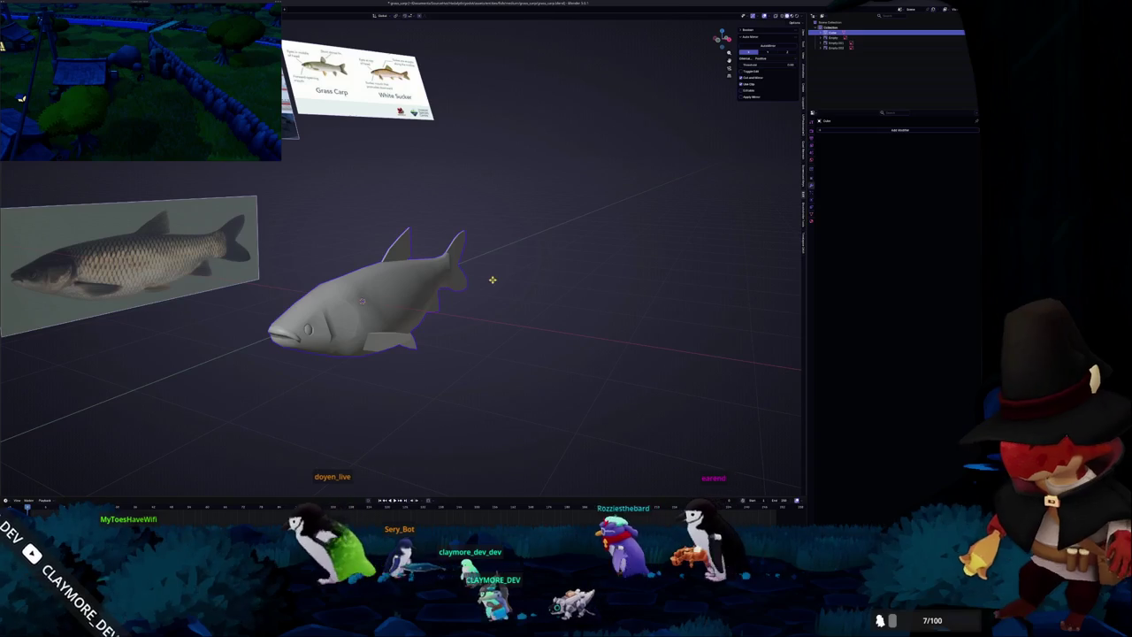
middle_drag(495, 230, 557, 206)
key(ctrl+a)
click(549, 203)
Rescale the fish in two passes and apply the new scale.
key(s)
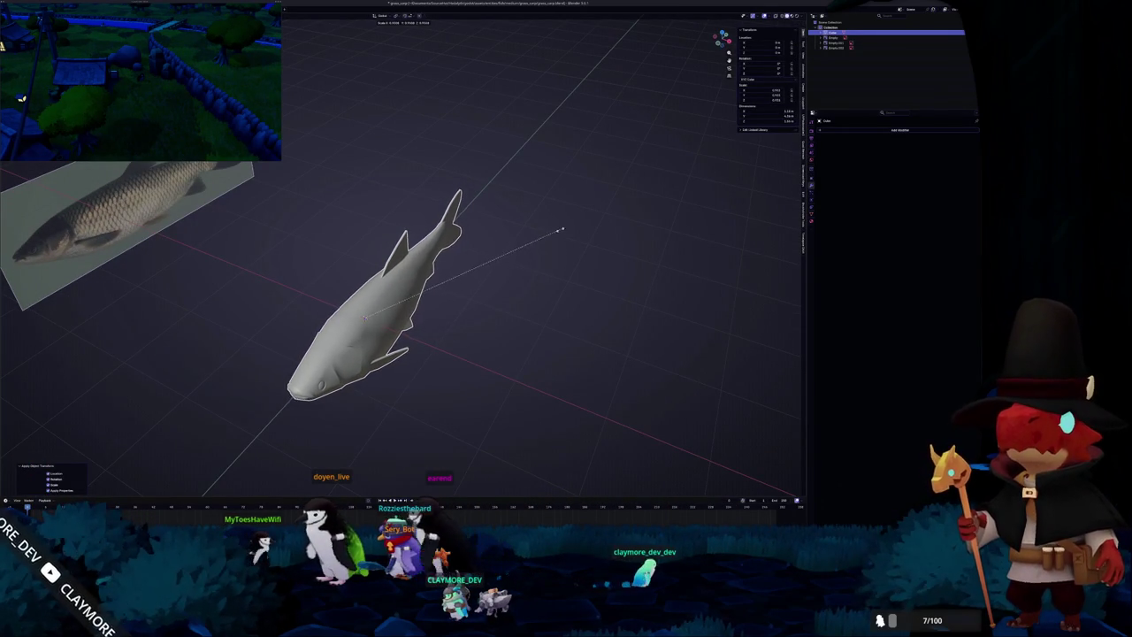
click(504, 263)
key(s)
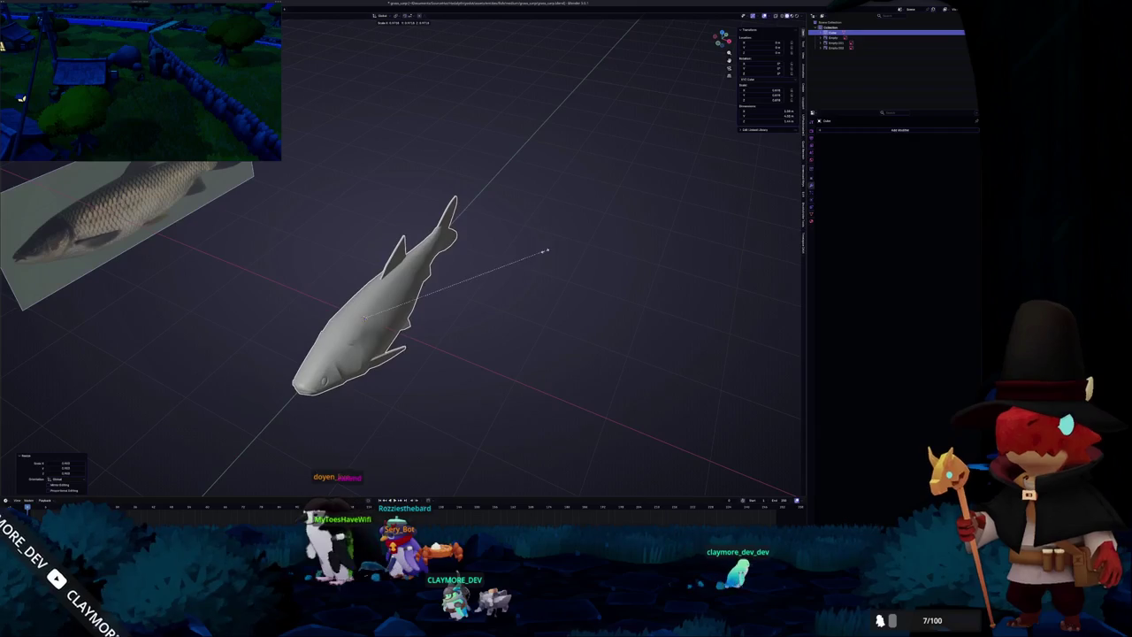
click(534, 256)
key(ctrl+a)
click(535, 257)
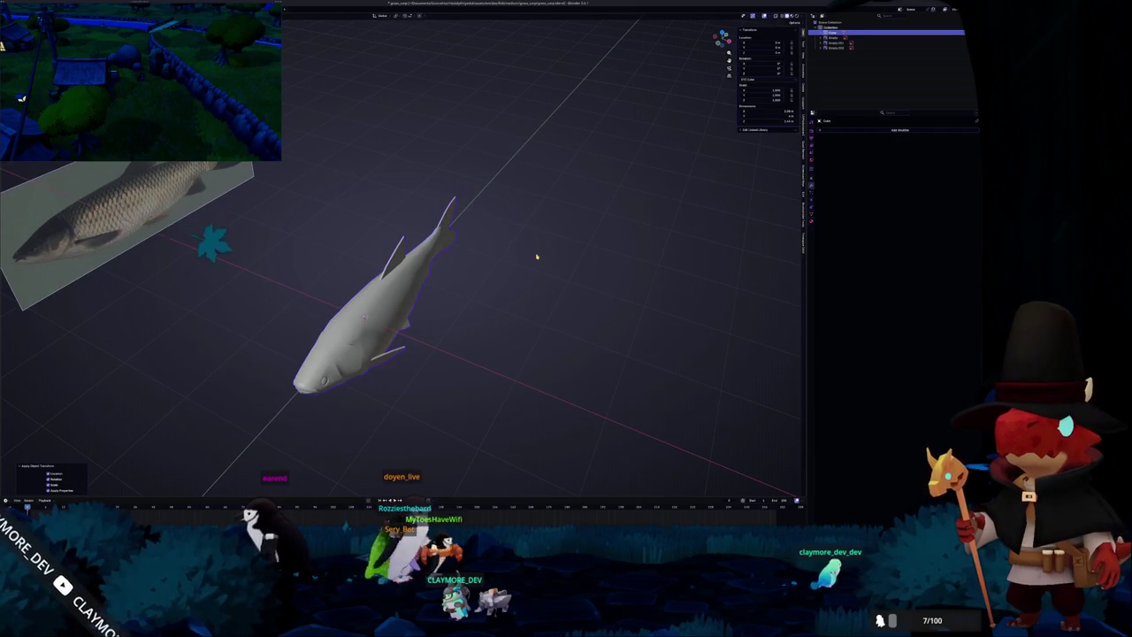
In front view, shift the fish along X to match the reference and apply its location.
key(KP_1)
key(alt+z)
key(g)
click(567, 255)
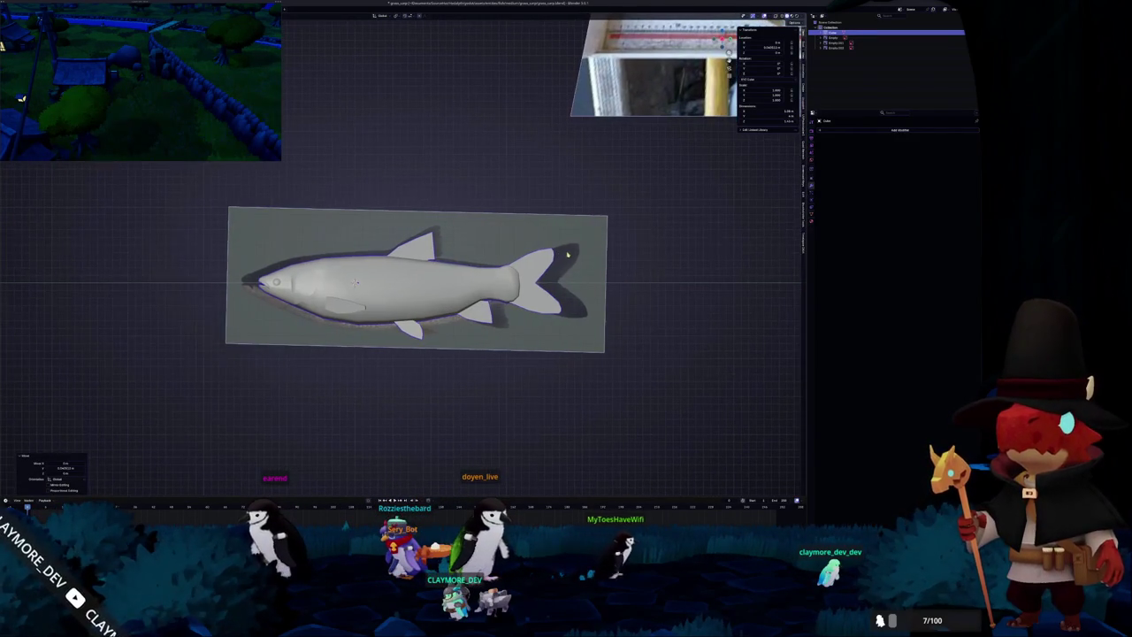
key(g)
key(x)
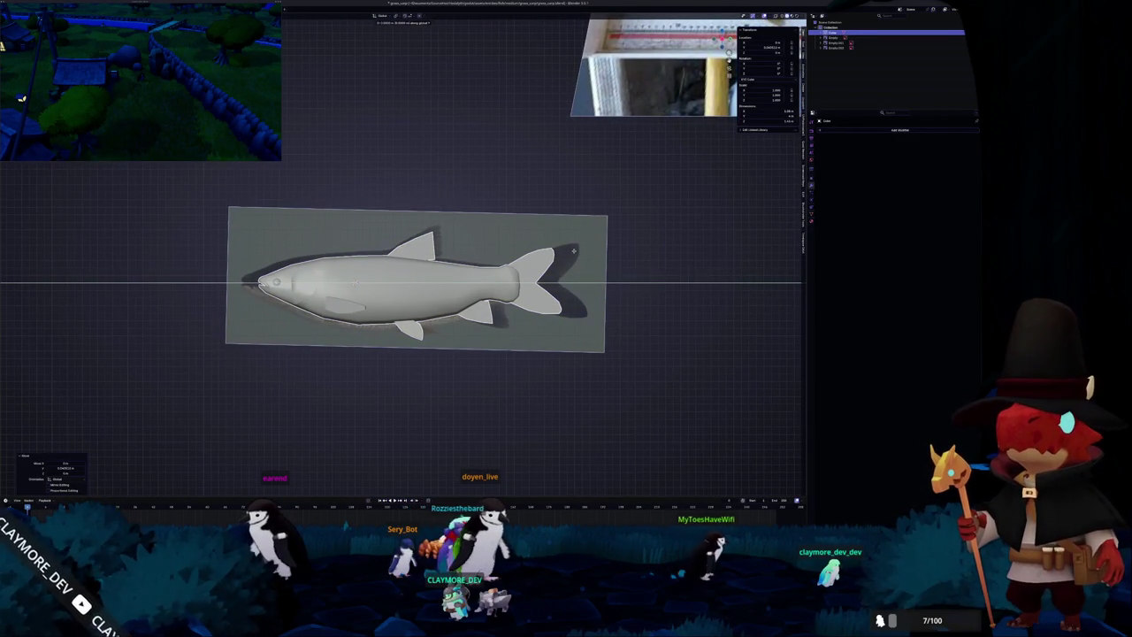
click(576, 251)
key(ctrl+a)
click(571, 256)
middle_drag(570, 257, 487, 286)
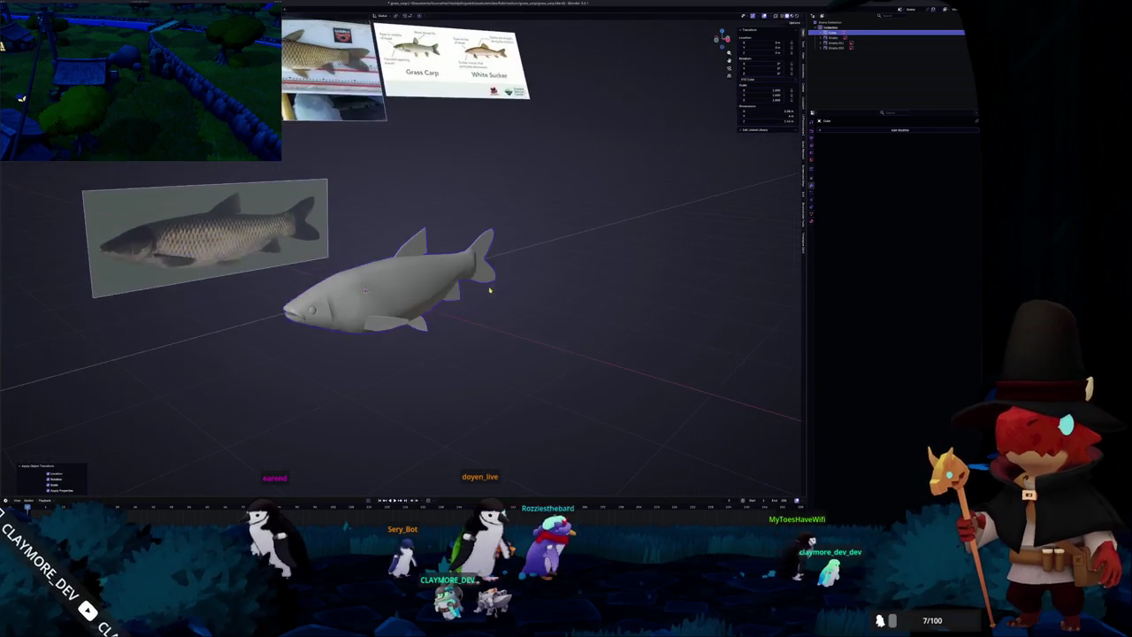
Rename the fish object, create a new material for it, and apply its transforms.
key(F2)
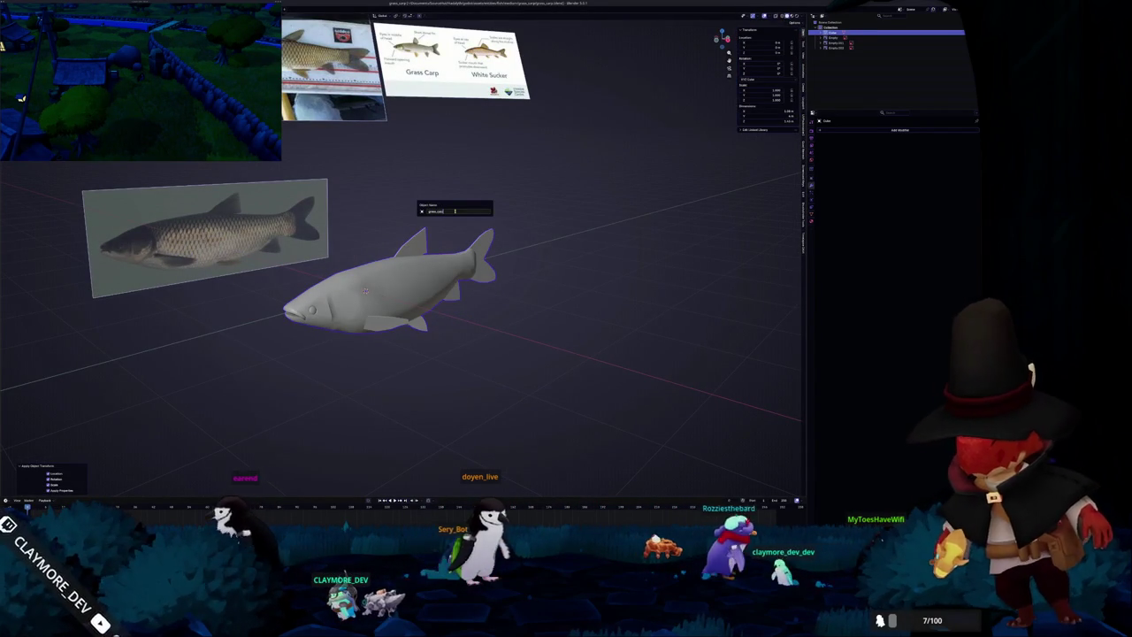
key(Return)
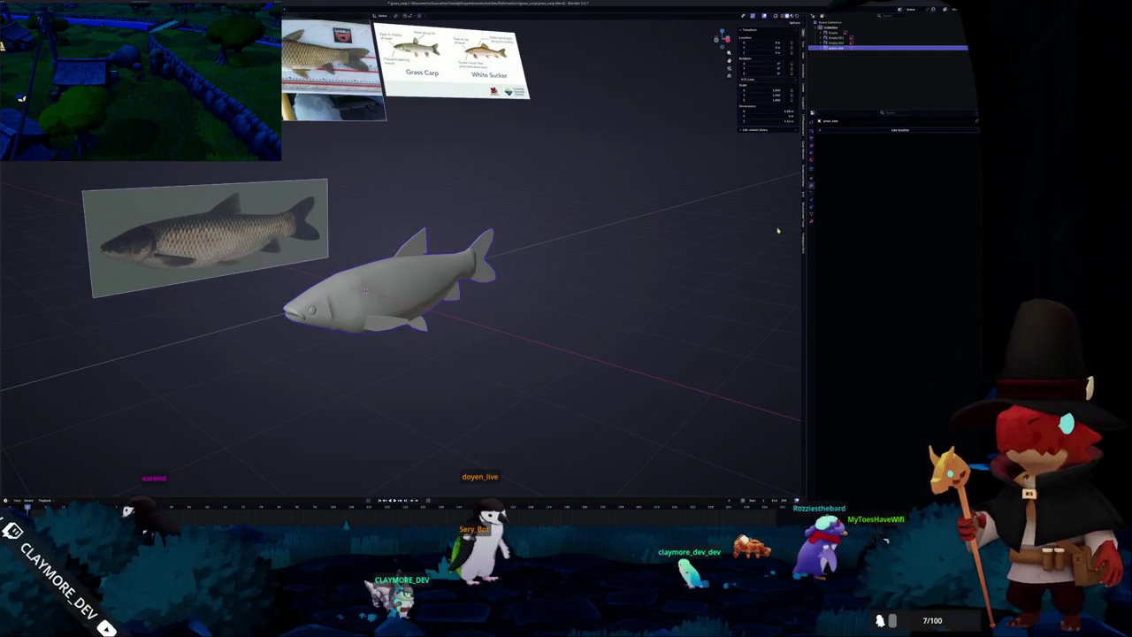
click(812, 202)
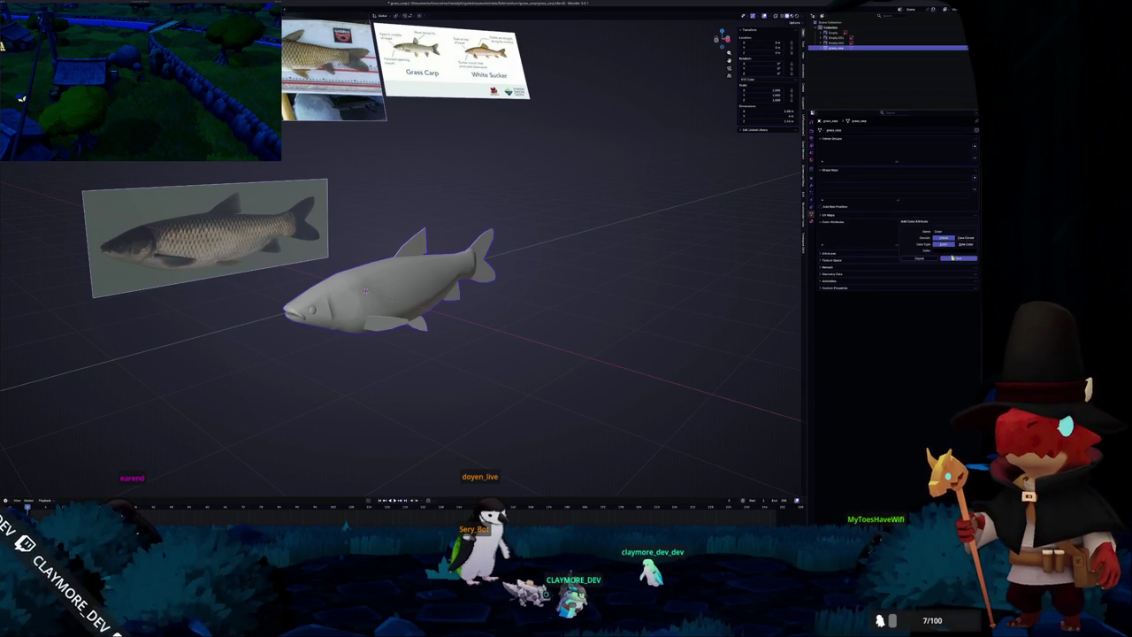
click(812, 188)
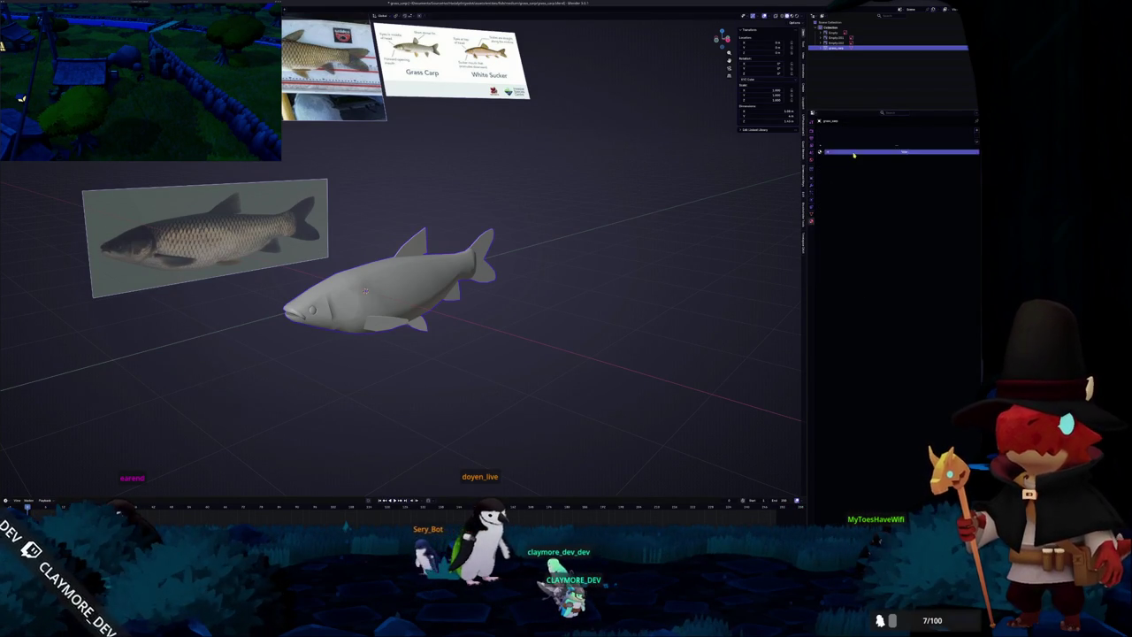
click(853, 154)
key(ctrl+a)
click(553, 242)
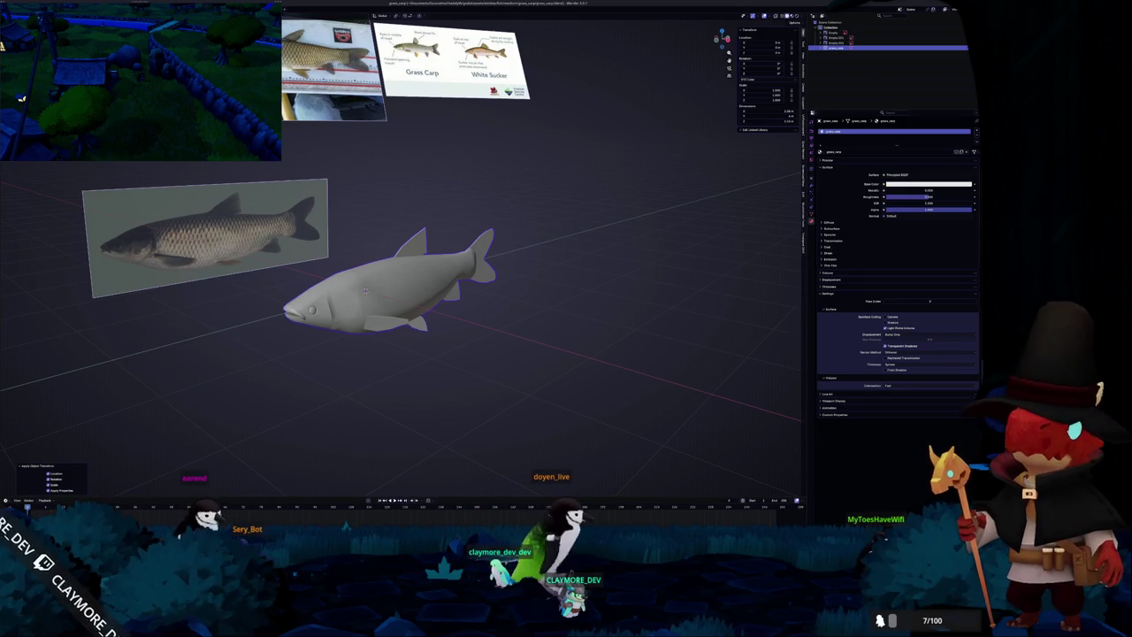
Add a Color Attribute node to the fish material in the Shading workspace.
click(454, 15)
key(shift+a)
text(co)
click(390, 333)
Add a Color Attribute node using the Color attribute and an image texture chain on Base Color.
click(305, 332)
click(305, 348)
click(292, 360)
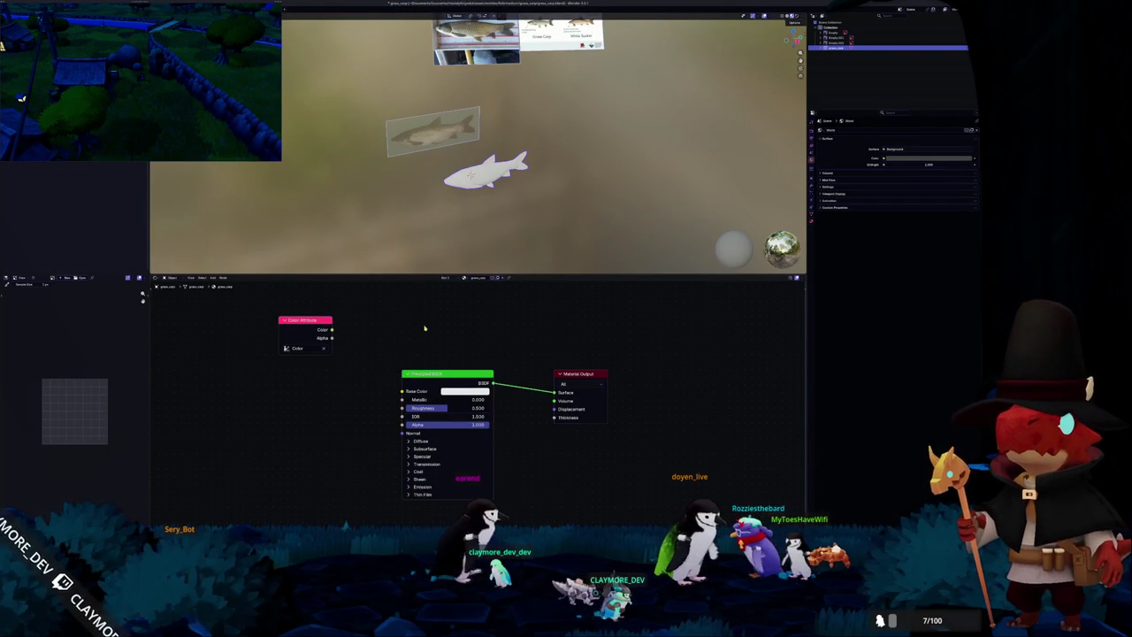
key(shift+a)
key(Escape)
key(ctrl+t)
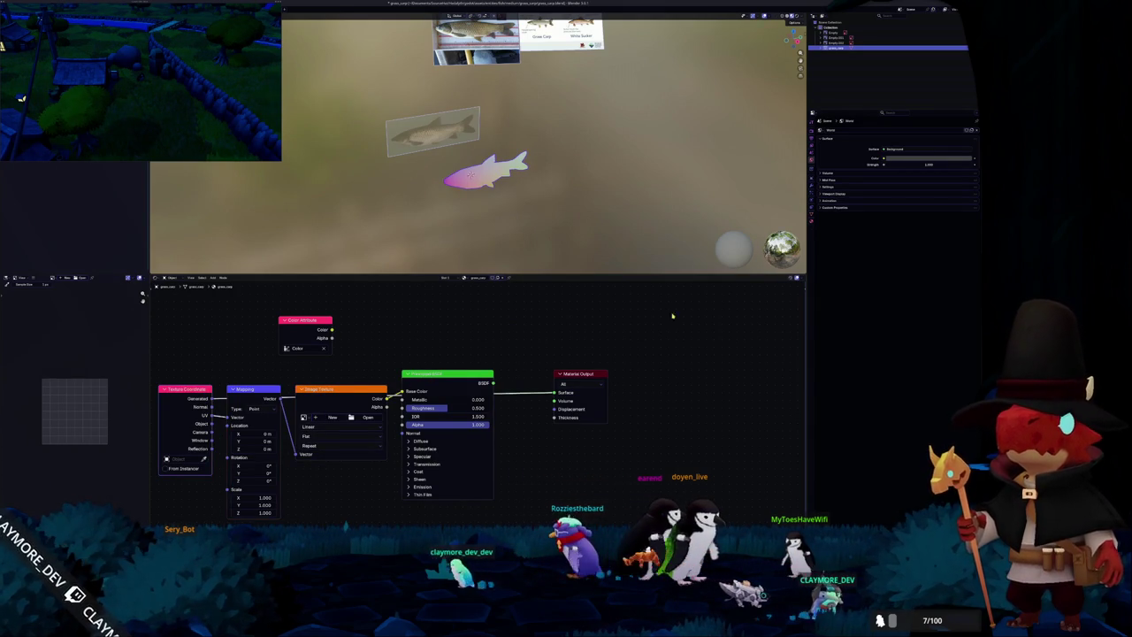
Set the render engine to Cycles and the bake target to Active Color Attribute.
scroll(548, 199, up, 3)
middle_drag(511, 192, 478, 177)
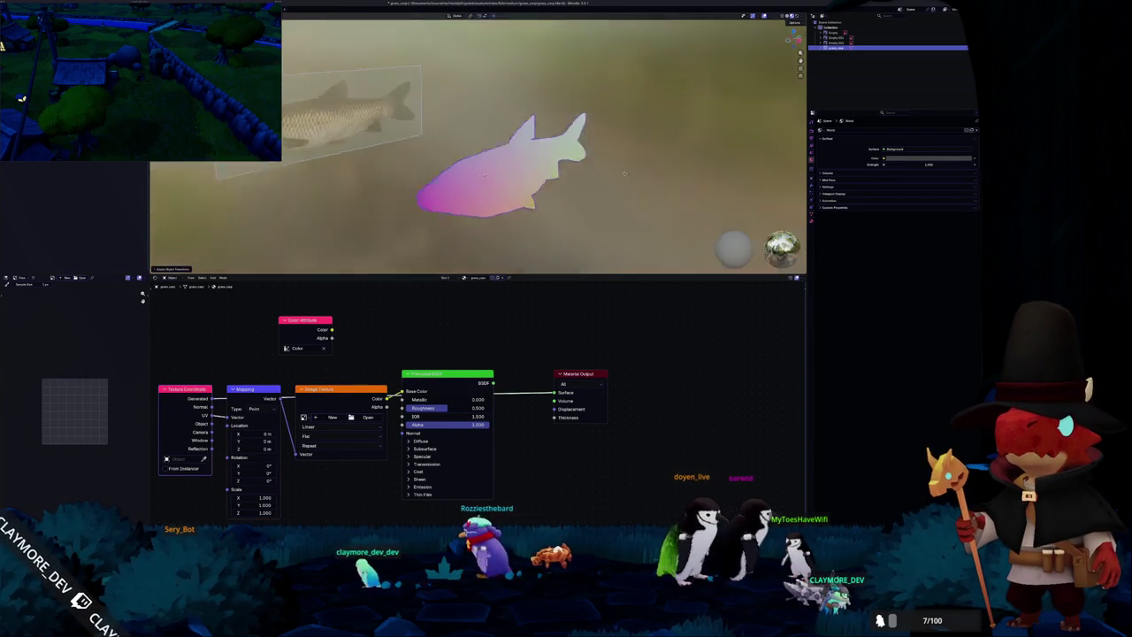
click(811, 183)
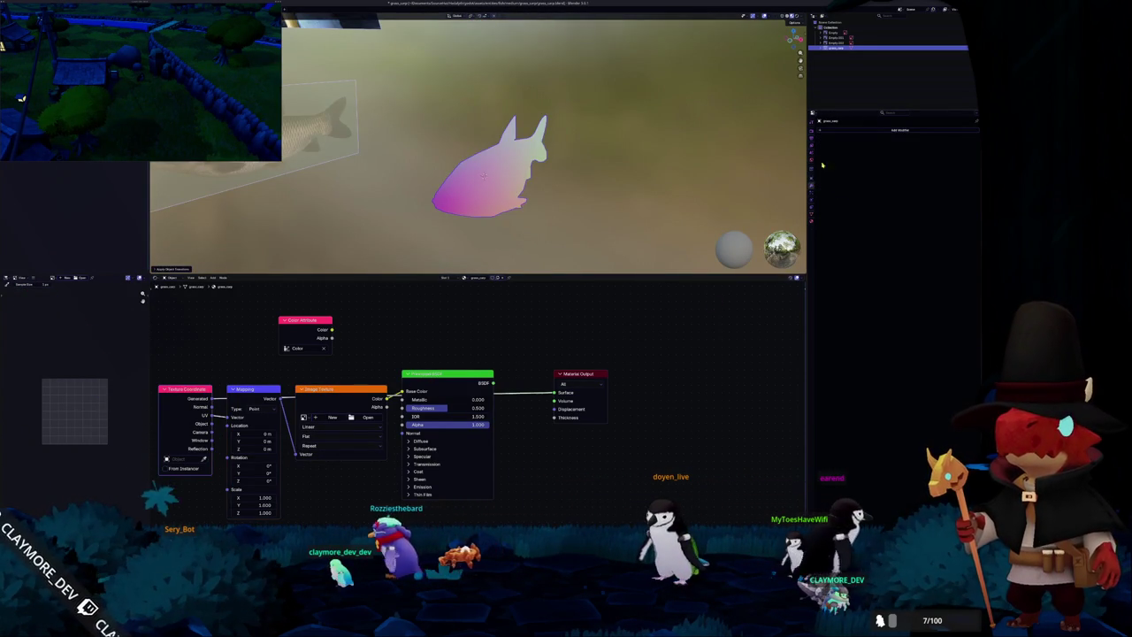
click(811, 131)
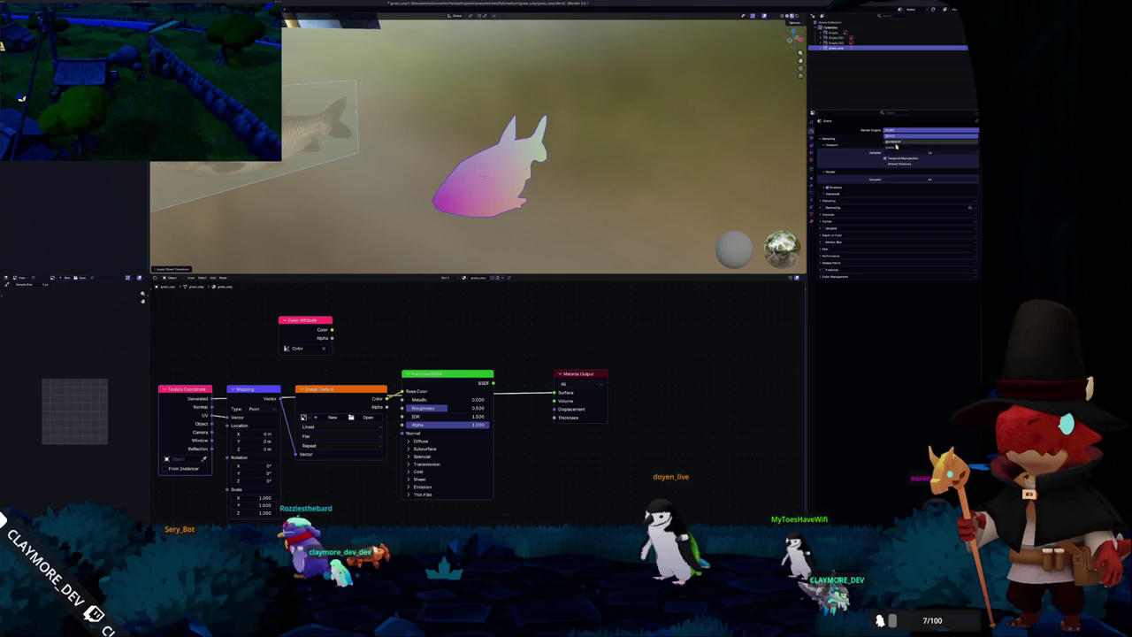
click(896, 147)
click(824, 306)
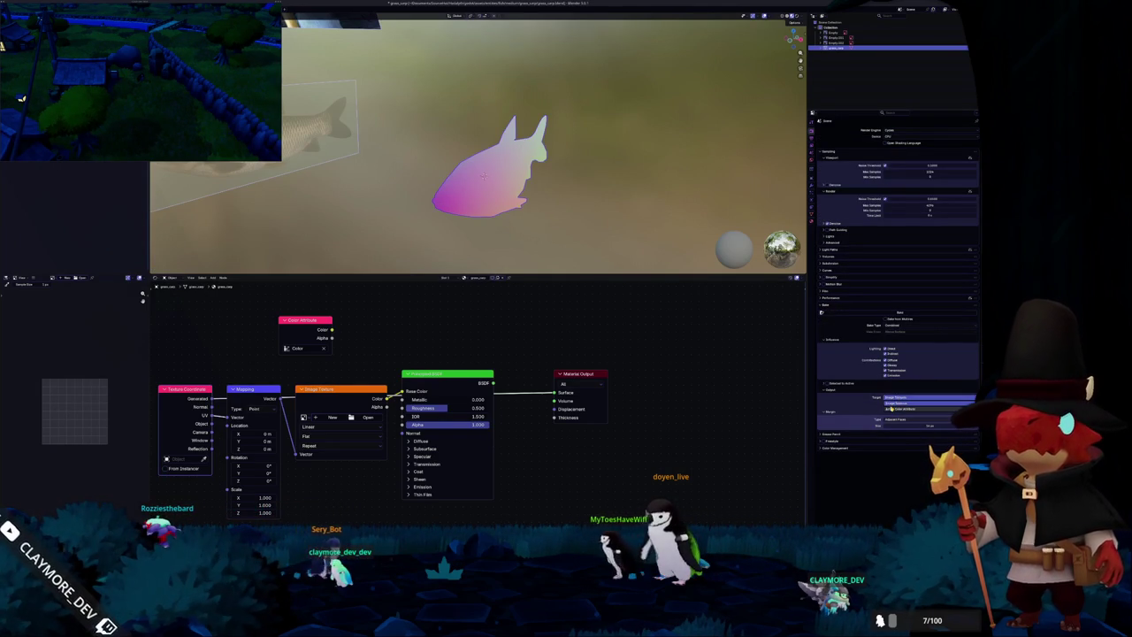
click(891, 409)
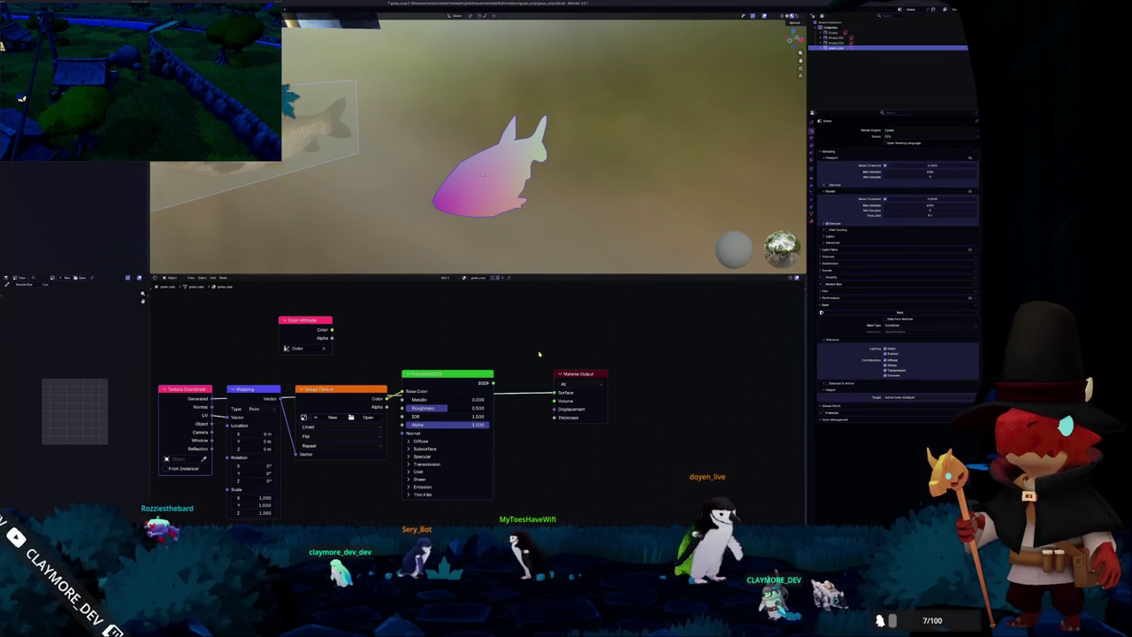
Connect the Color Attribute to the material's Surface and switch to the UV workspace.
drag(331, 329, 554, 392)
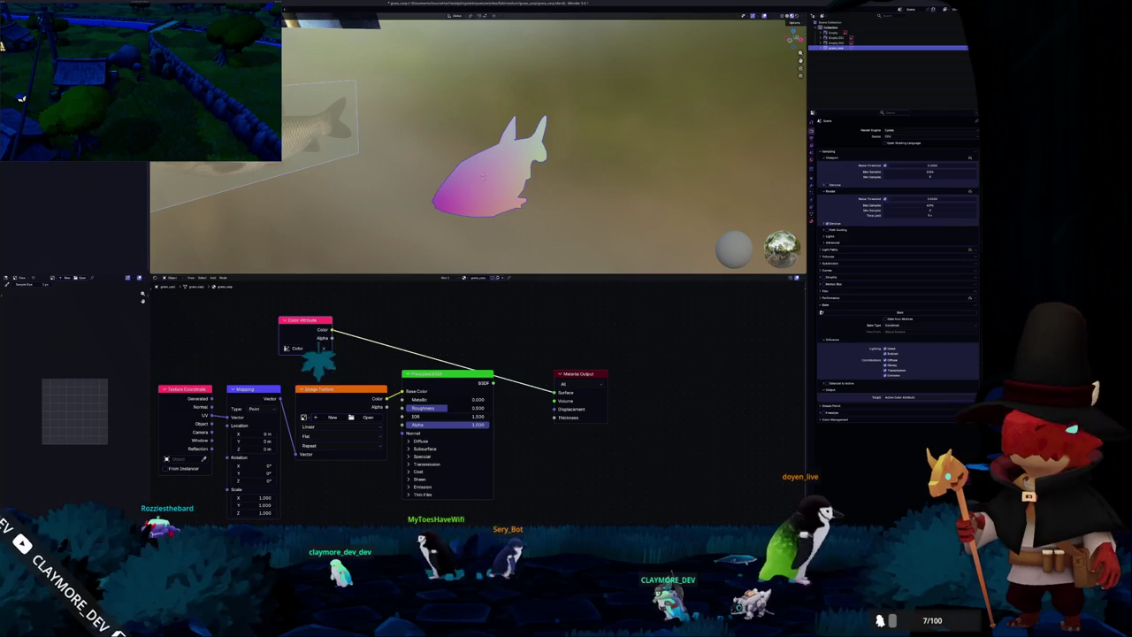
key(ctrl+Page_Up)
scroll(509, 303, up, 5)
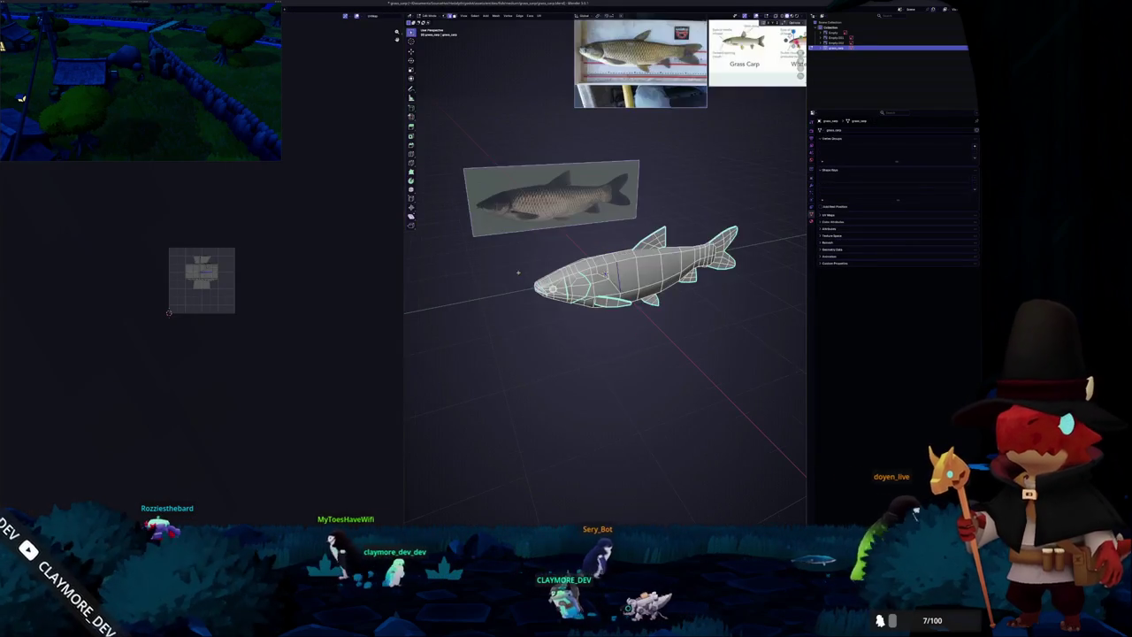
View the fish side-on with its head to the right and switch to face selection.
middle_drag(605, 274, 607, 272)
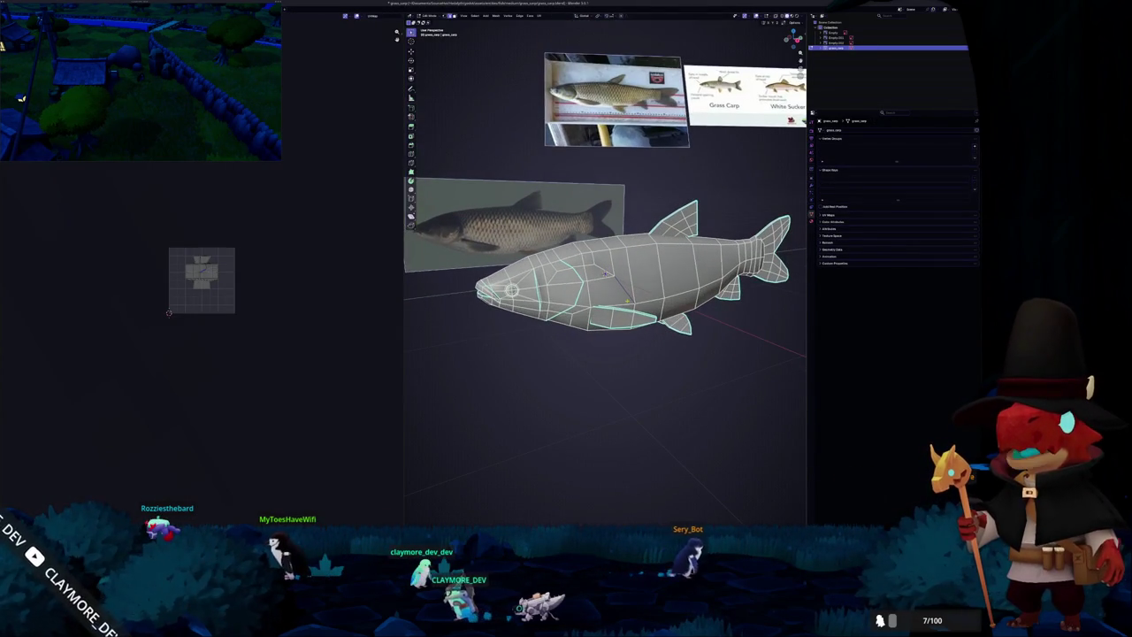
mouse_move(541, 385)
middle_down()
mouse_move(531, 384)
mouse_move(609, 342)
mouse_move(607, 274)
mouse_move(518, 265)
middle_up()
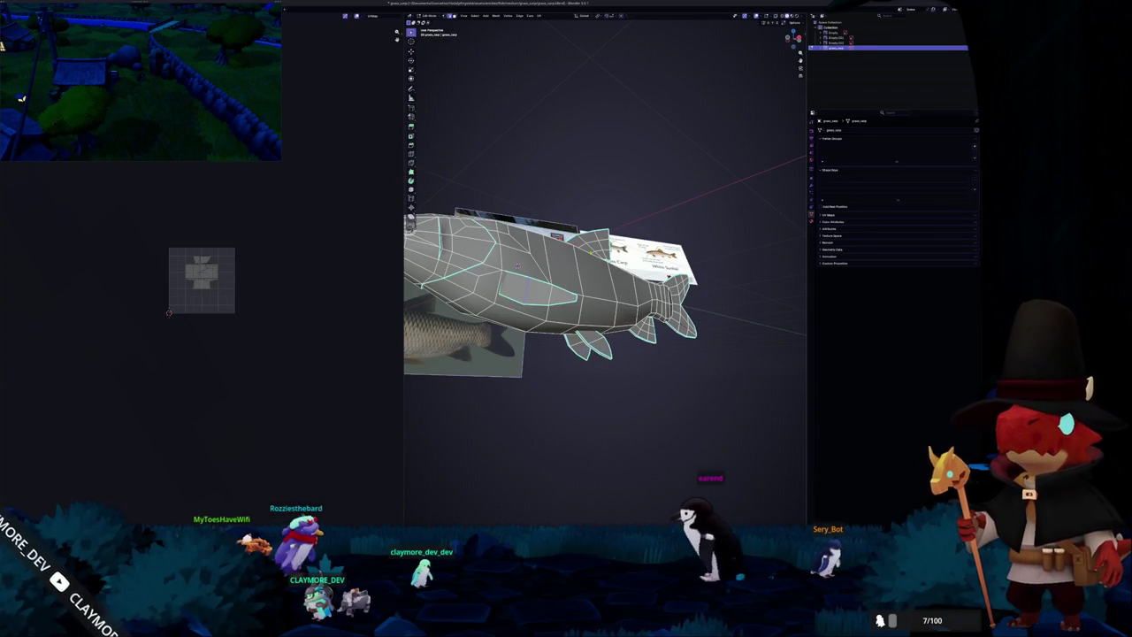
mouse_move(518, 265)
middle_down()
mouse_move(646, 267)
mouse_move(523, 336)
middle_up()
key(3)
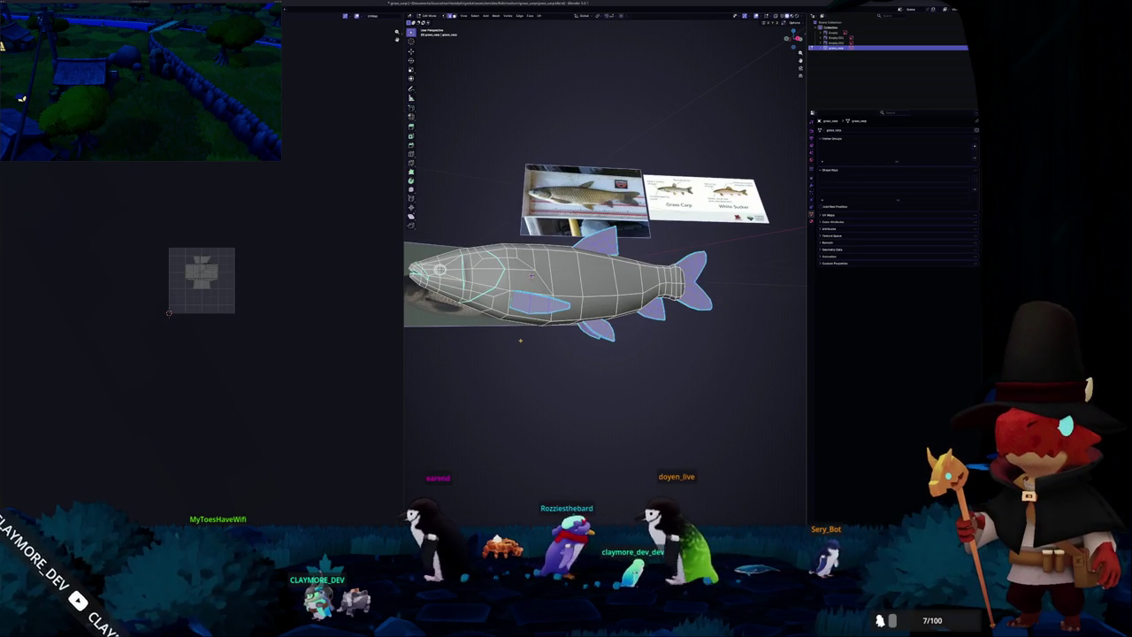
middle_drag(532, 274, 518, 317)
scroll(587, 188, up, 4)
key(ctrl+e)
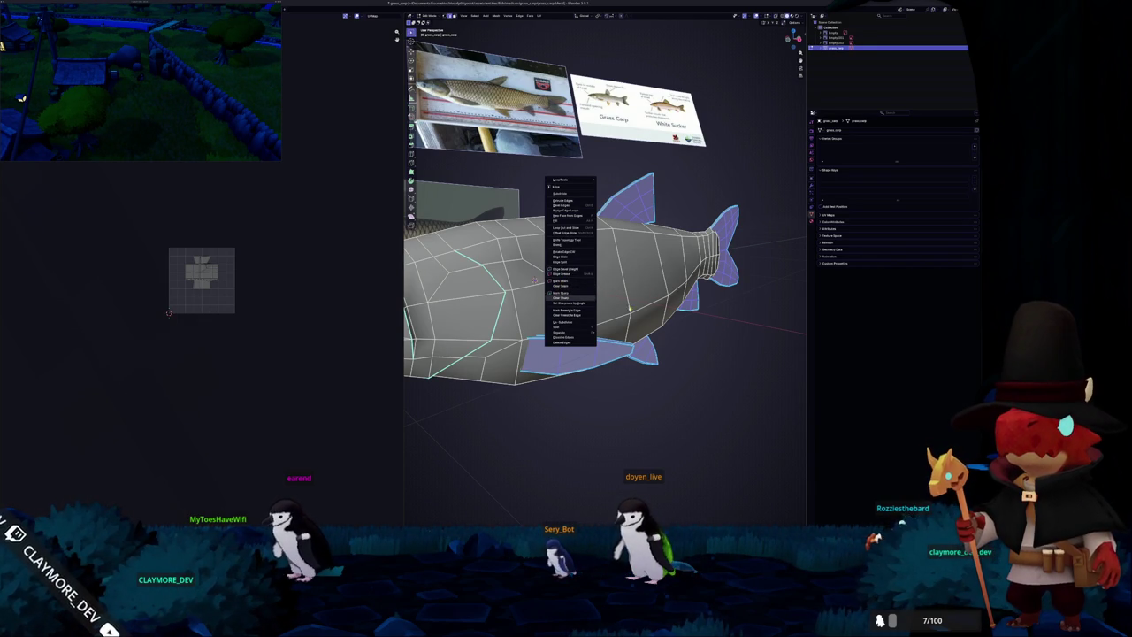
key(Escape)
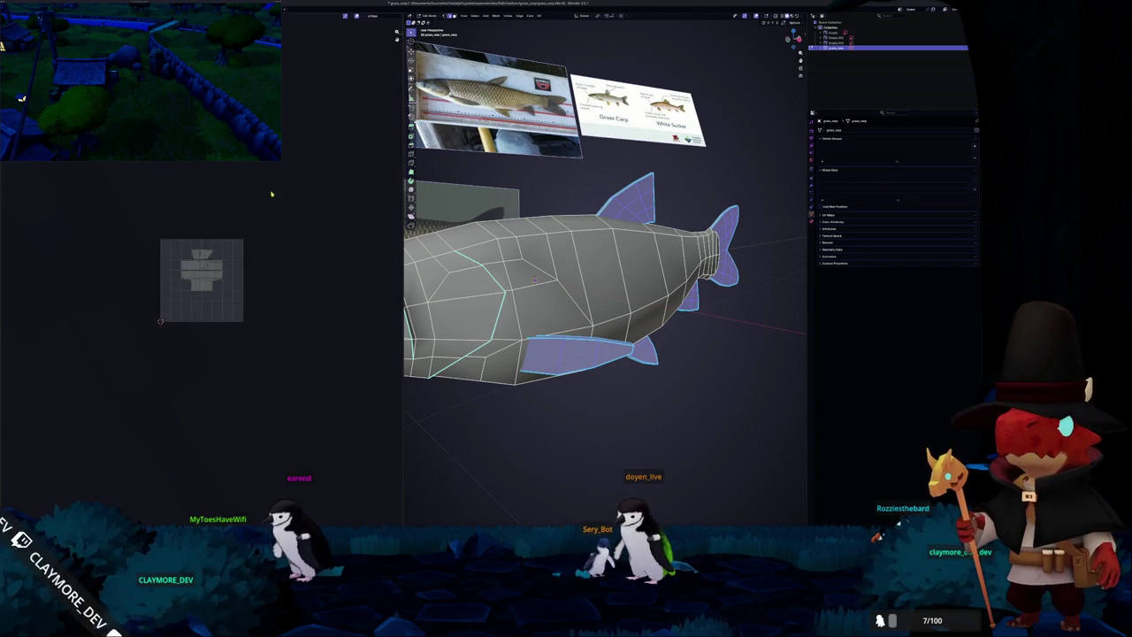
scroll(273, 193, up, 8)
scroll(305, 206, down, 2)
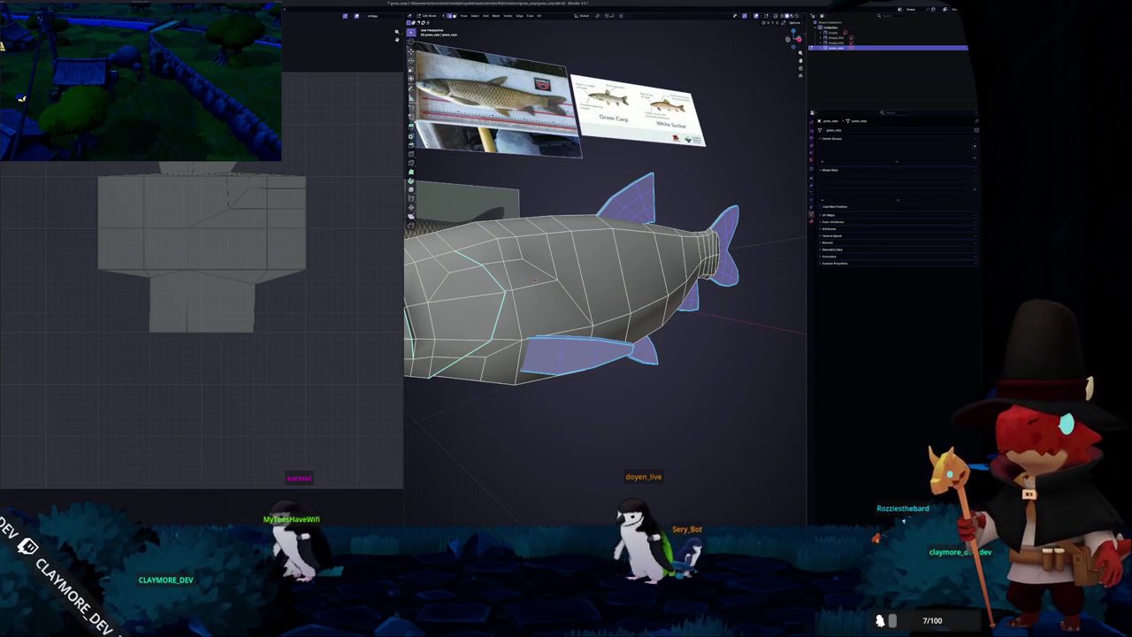
Select the similar fin and tail edges and mark them as seams.
key(alt+a)
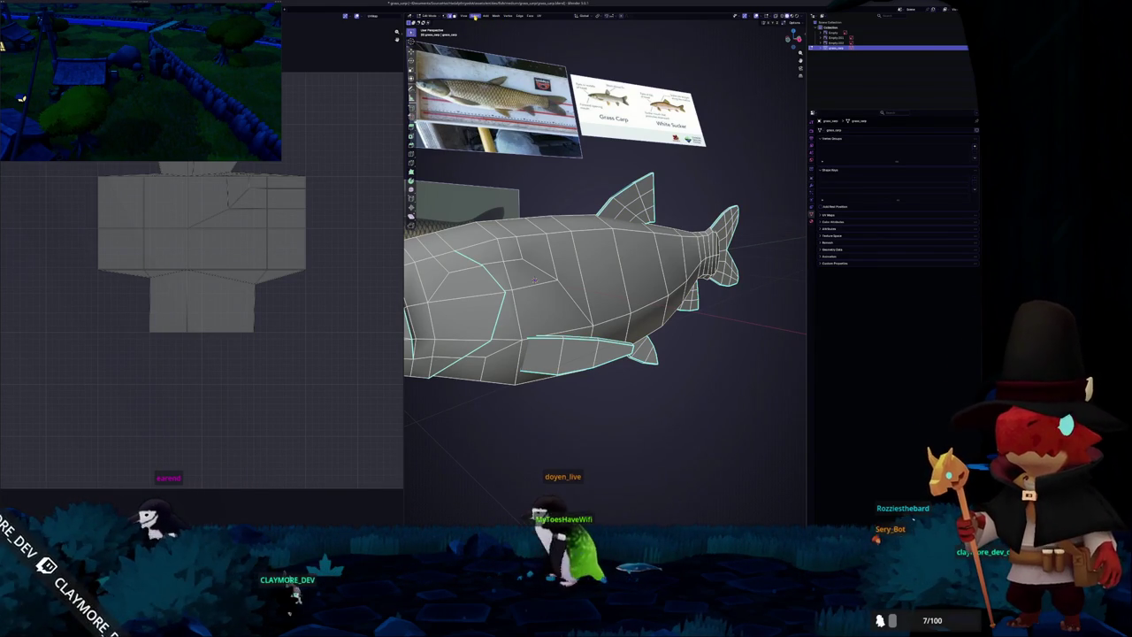
click(475, 16)
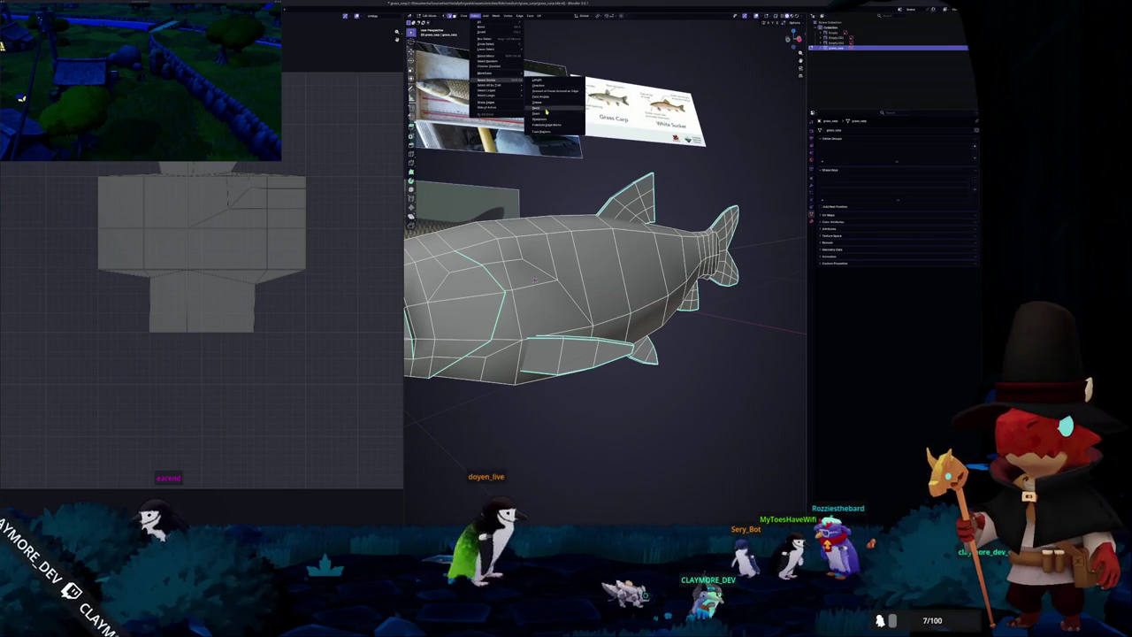
click(542, 119)
middle_drag(541, 123, 565, 189)
right_click(565, 190)
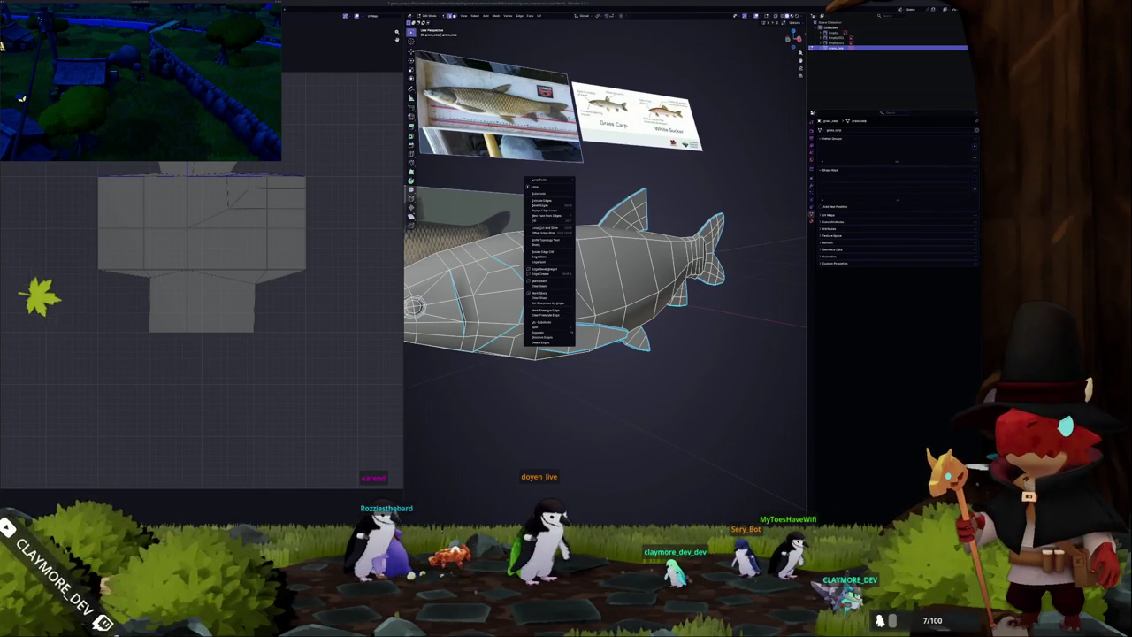
click(538, 280)
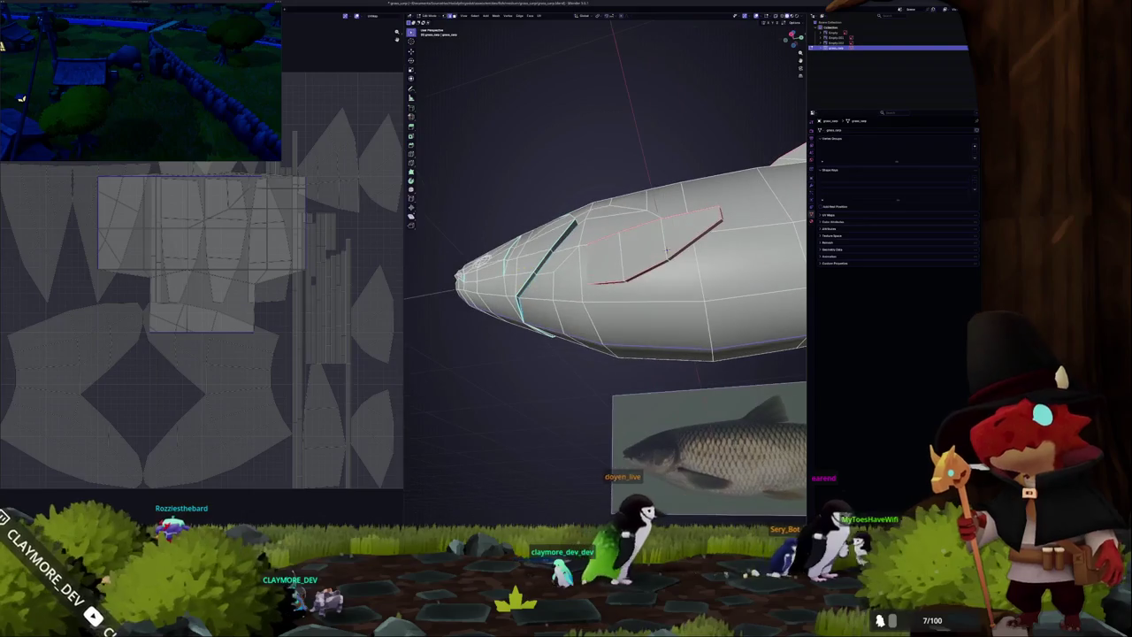
mouse_move(601, 265)
middle_down()
mouse_move(668, 263)
mouse_move(553, 214)
mouse_move(545, 234)
middle_up()
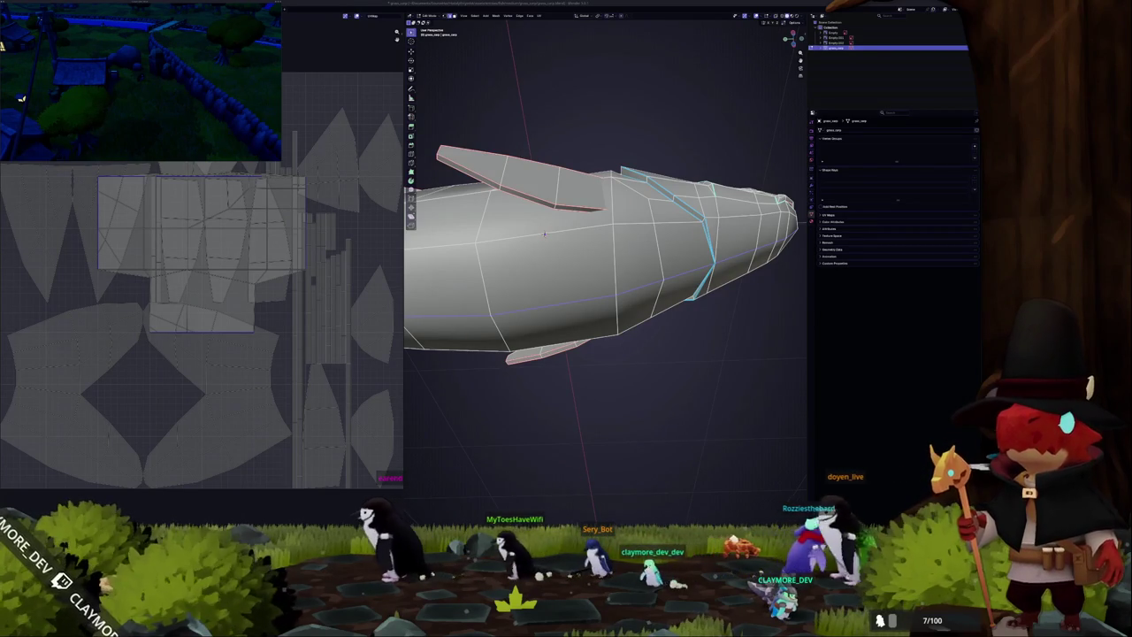
mouse_move(637, 354)
middle_down()
mouse_move(607, 374)
mouse_move(647, 352)
middle_up()
mouse_move(462, 286)
middle_down()
mouse_move(548, 281)
mouse_move(693, 215)
mouse_move(459, 276)
mouse_move(645, 131)
mouse_move(492, 376)
mouse_move(593, 341)
mouse_move(612, 291)
mouse_move(619, 318)
mouse_move(610, 301)
middle_up()
scroll(601, 336, up, 2)
middle_drag(593, 386, 619, 371)
mouse_move(694, 362)
middle_down()
mouse_move(726, 365)
mouse_move(622, 385)
mouse_move(673, 381)
middle_up()
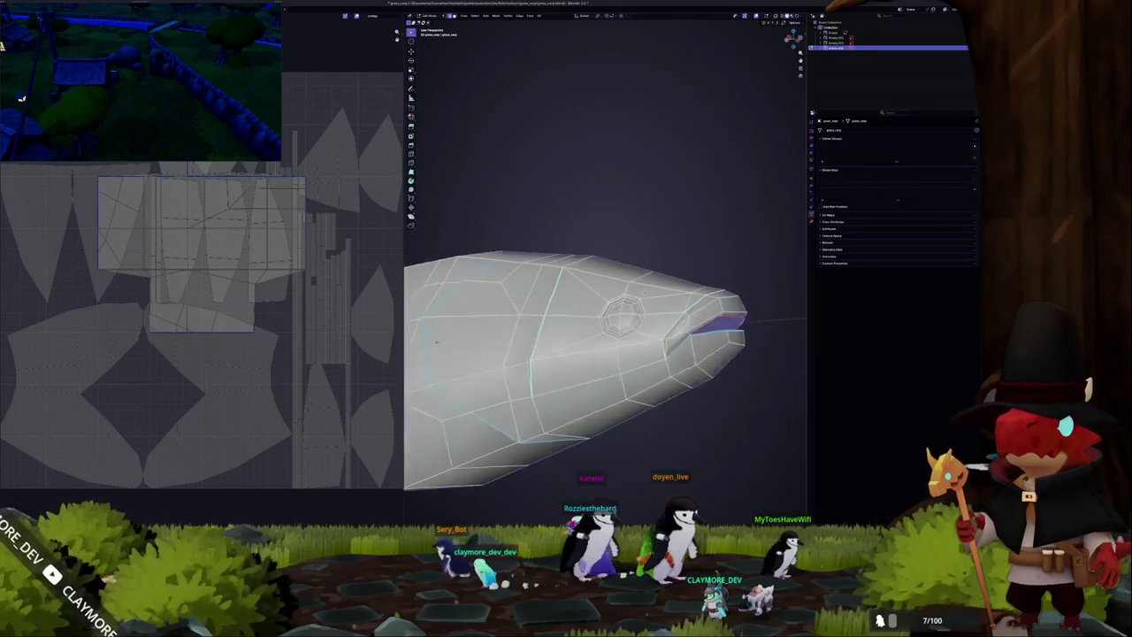
scroll(654, 363, up, 2)
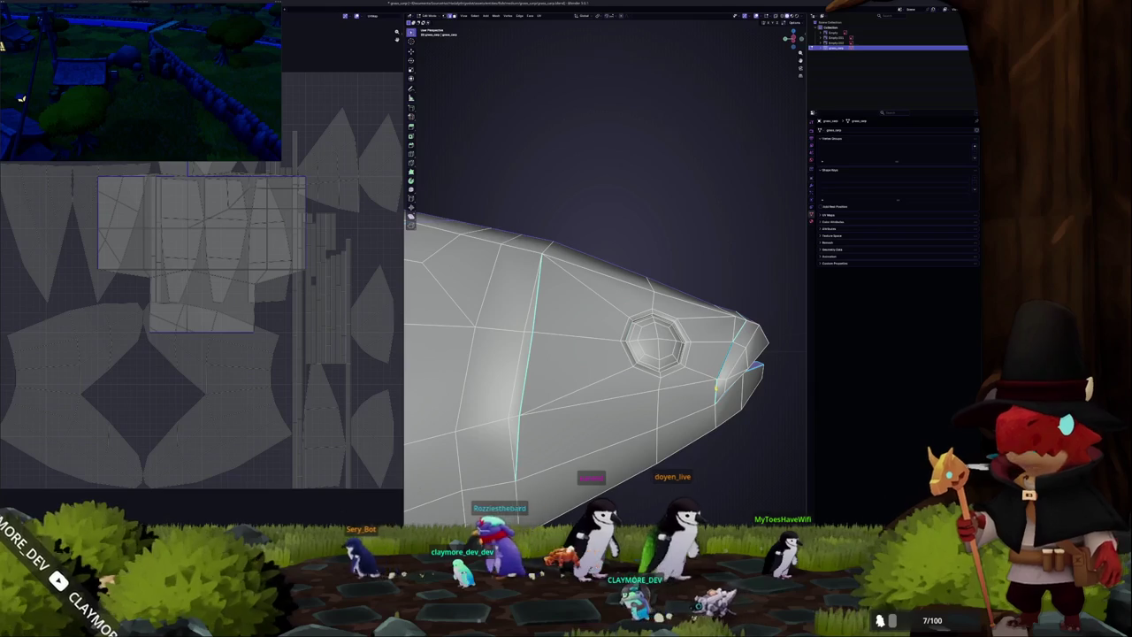
mouse_move(717, 386)
middle_down()
mouse_move(686, 349)
mouse_move(707, 389)
mouse_move(548, 382)
middle_up()
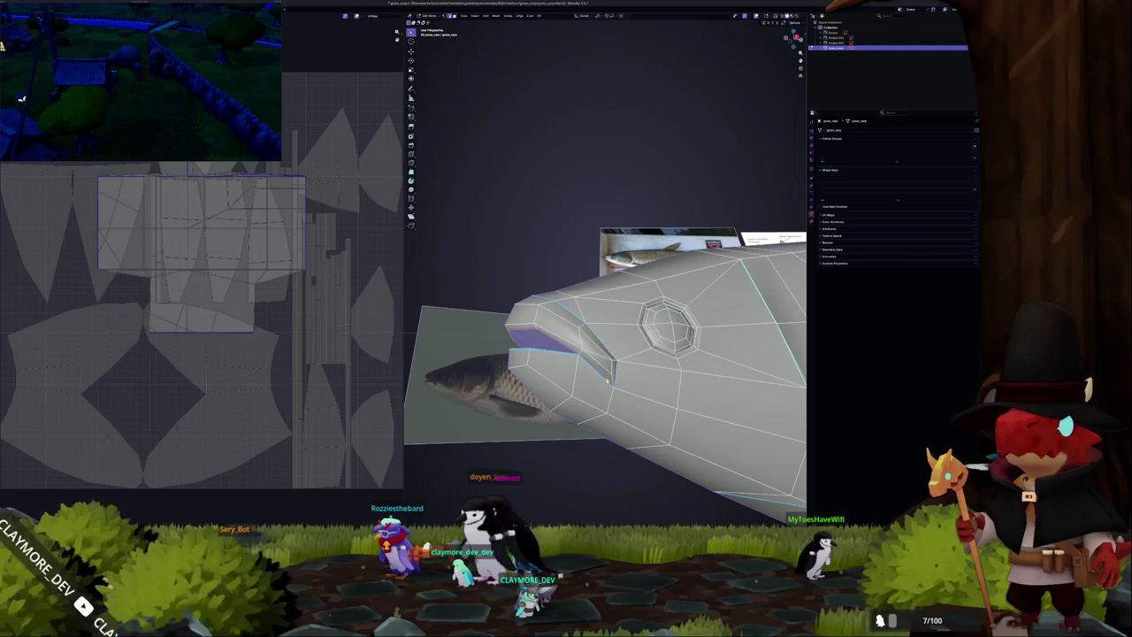
middle_drag(595, 389, 598, 372)
scroll(598, 371, up, 1)
scroll(597, 369, up, 2)
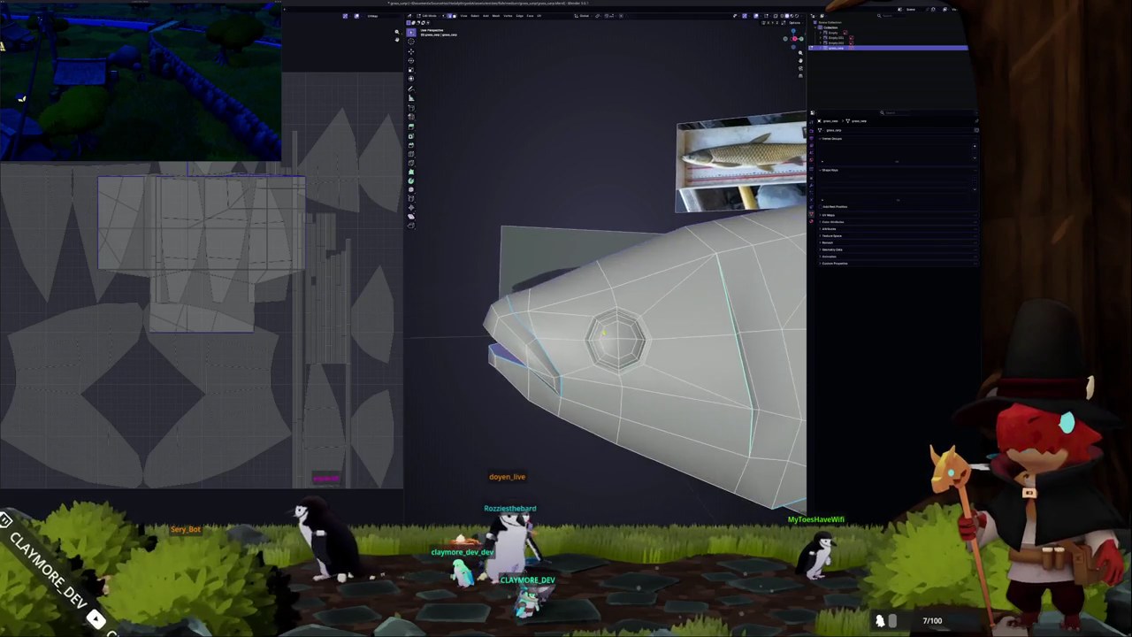
scroll(596, 367, up, 3)
scroll(593, 361, up, 2)
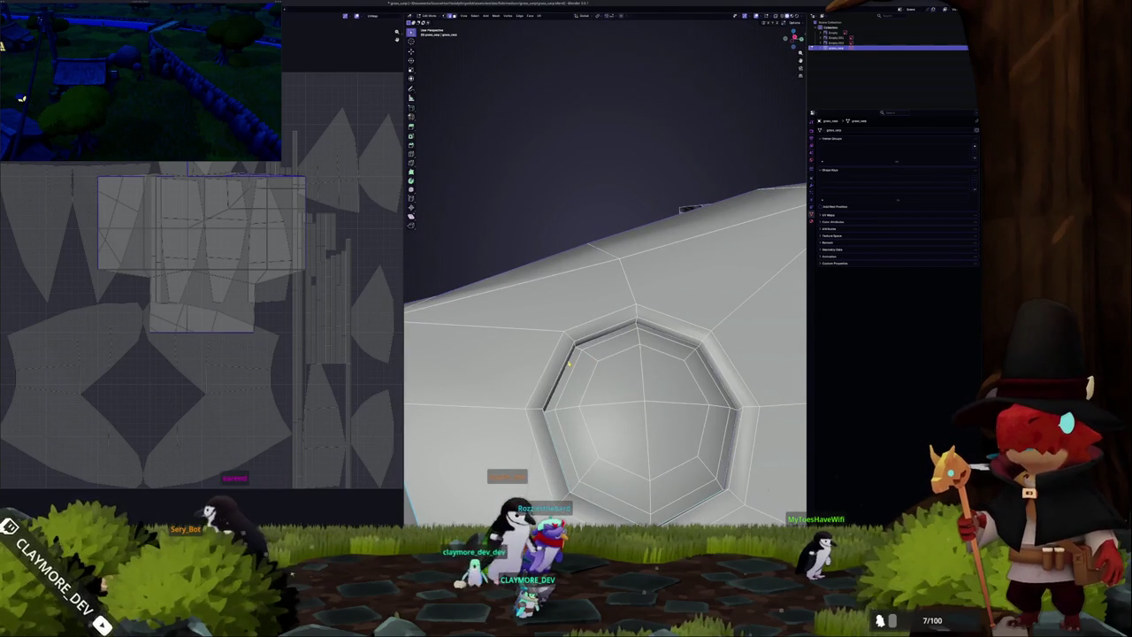
scroll(570, 364, down, 5)
middle_drag(569, 363, 557, 338)
scroll(556, 335, up, 5)
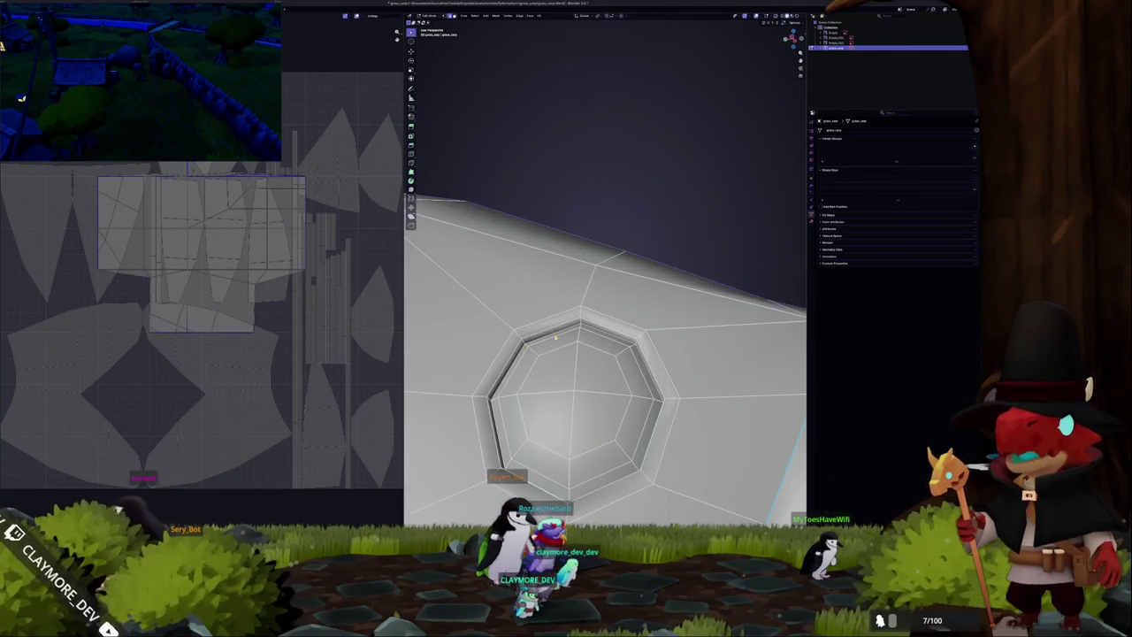
scroll(558, 330, down, 2)
scroll(553, 327, down, 3)
mouse_move(548, 325)
middle_down()
mouse_move(494, 284)
mouse_move(535, 265)
mouse_move(635, 279)
mouse_move(549, 372)
middle_up()
scroll(522, 314, down, 2)
scroll(517, 310, down, 3)
scroll(494, 284, up, 3)
scroll(634, 280, down, 3)
scroll(600, 325, up, 2)
right_click(500, 466)
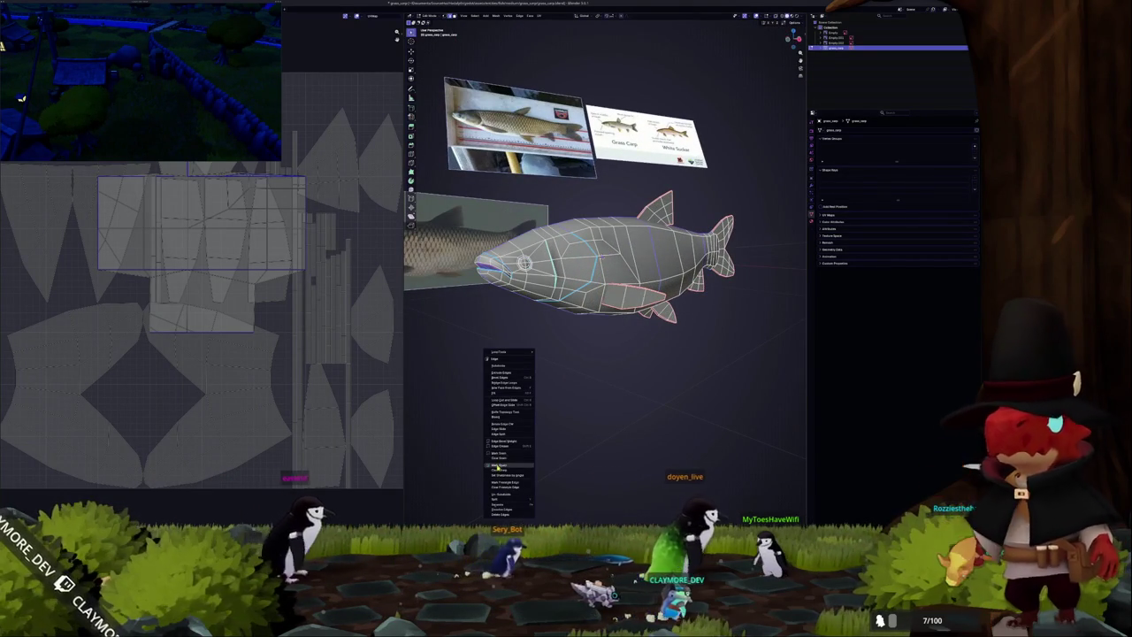
Zoom and orbit to a close side view of the fish's head.
scroll(598, 236, up, 2)
scroll(598, 235, up, 3)
middle_drag(598, 235, 619, 260)
scroll(611, 251, up, 3)
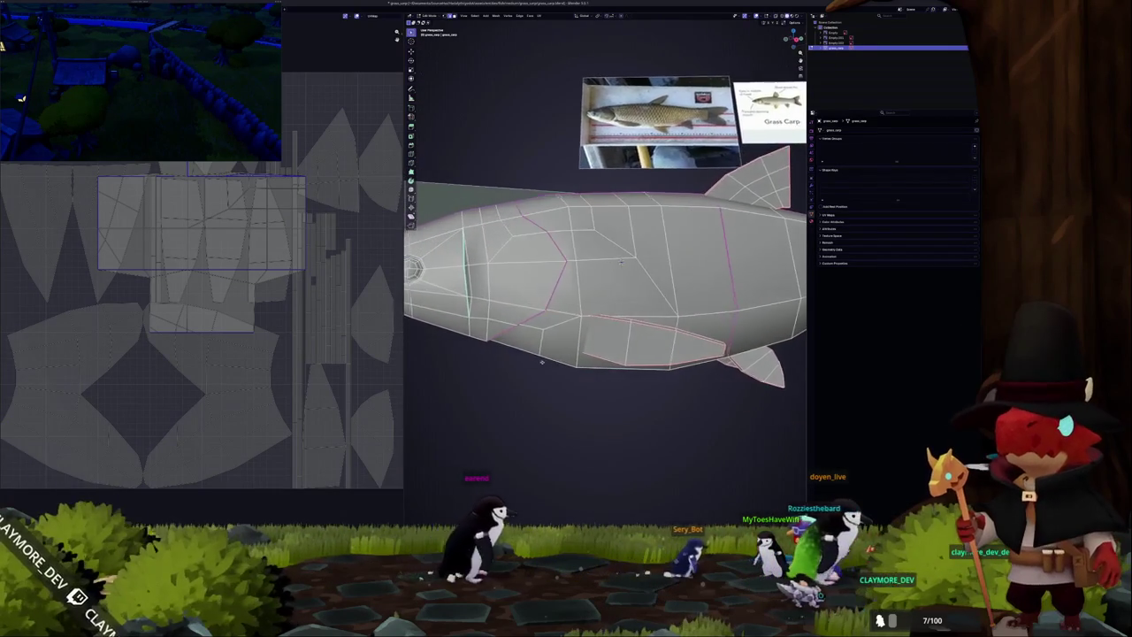
key(Tab)
mouse_move(541, 361)
middle_down()
mouse_move(522, 370)
mouse_move(598, 371)
mouse_move(498, 366)
middle_up()
scroll(581, 372, down, 4)
scroll(545, 364, up, 4)
Mark the gill edge loop behind the eye as a seam and inspect it in Object Mode.
key(Tab)
scroll(566, 366, up, 4)
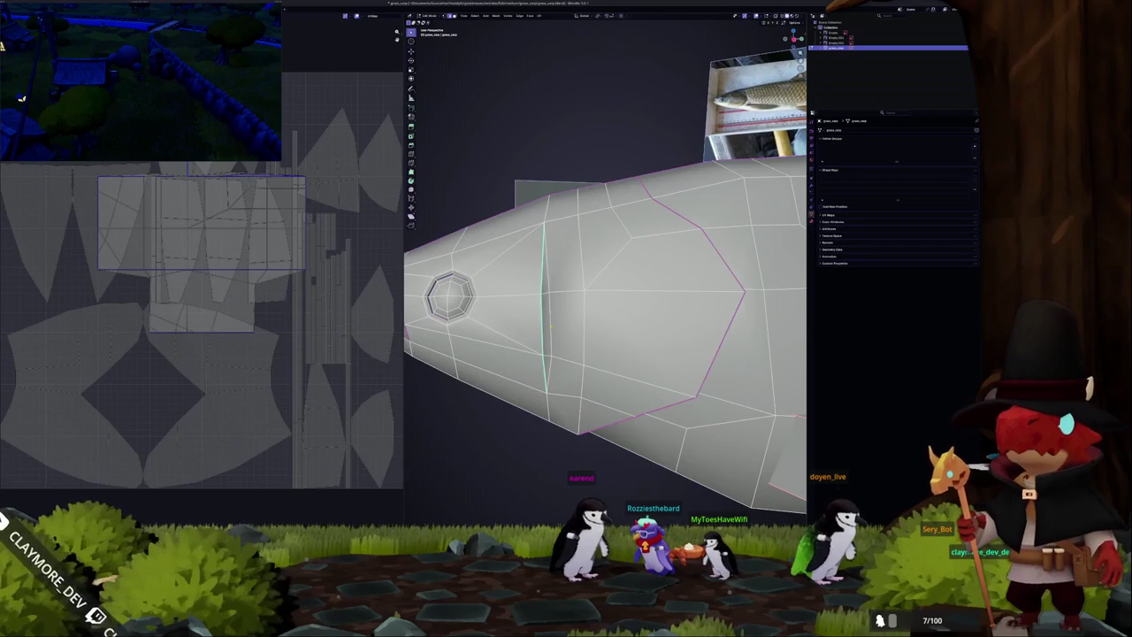
right_click(550, 327)
click(537, 339)
key(Tab)
mouse_move(537, 339)
middle_down()
mouse_move(530, 366)
mouse_move(584, 354)
middle_up()
scroll(531, 367, down, 3)
scroll(552, 373, up, 3)
scroll(552, 373, down, 3)
Re-enter Edit Mode from a tilted top view and select a face on the fish's side.
key(Tab)
scroll(552, 373, up, 4)
right_click(544, 265)
click(544, 266)
key(Tab)
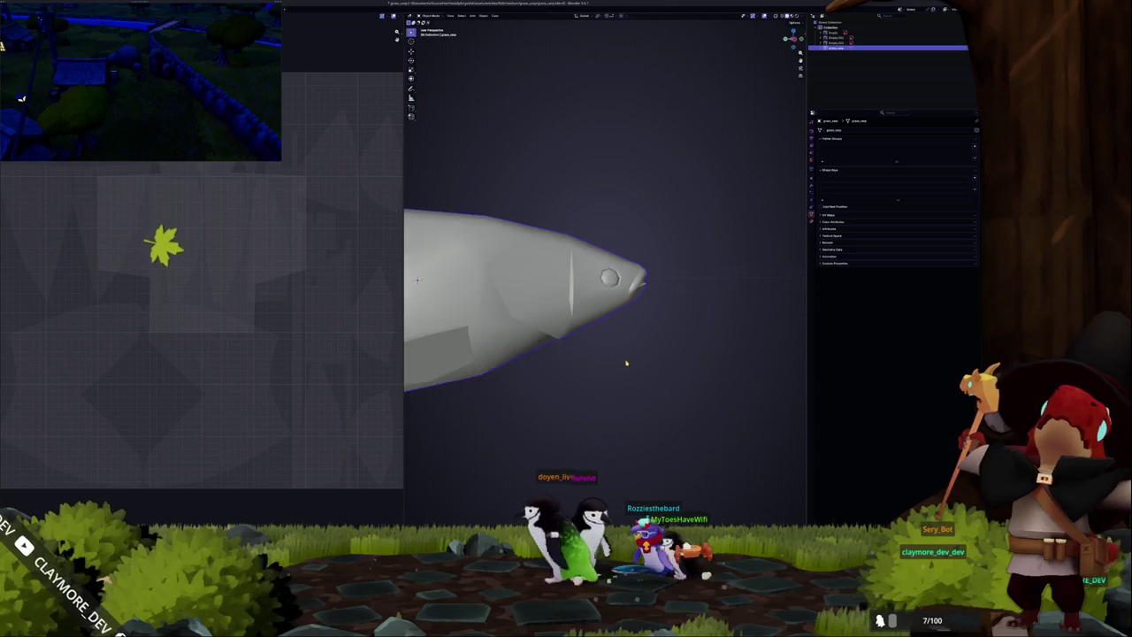
scroll(630, 361, down, 3)
mouse_move(630, 361)
middle_down()
mouse_move(569, 366)
mouse_move(562, 385)
mouse_move(544, 380)
mouse_move(615, 361)
mouse_move(598, 295)
middle_up()
scroll(563, 385, up, 2)
scroll(551, 379, up, 2)
key(Tab)
click(598, 295)
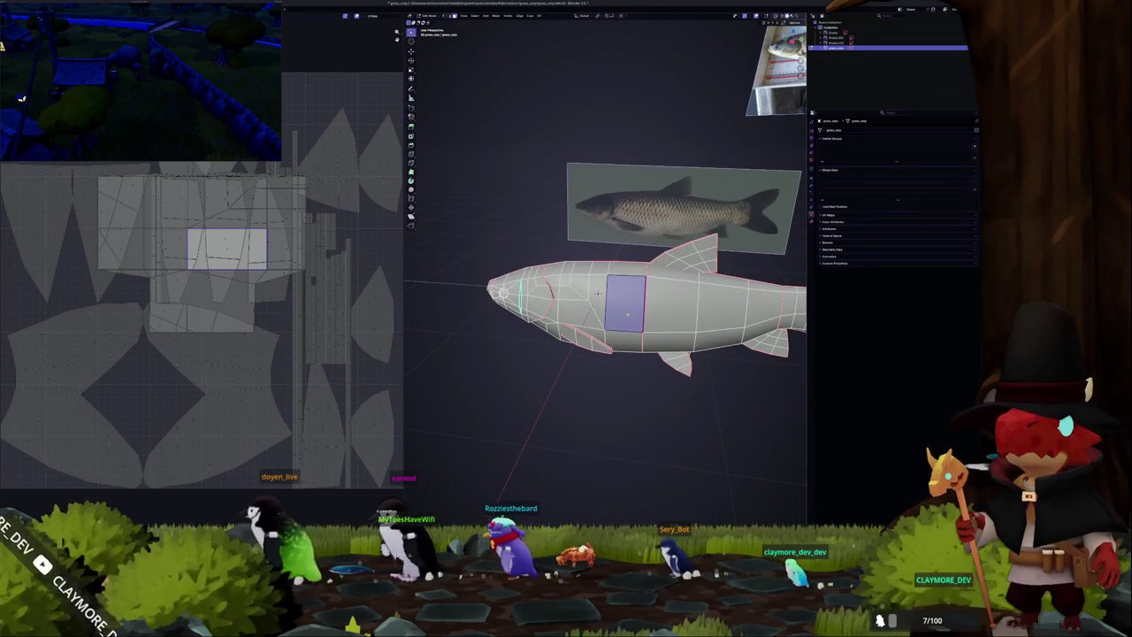
Select the entire fish mesh and UV-unwrap it into new islands.
key(ctrl+l)
scroll(598, 293, down, 3)
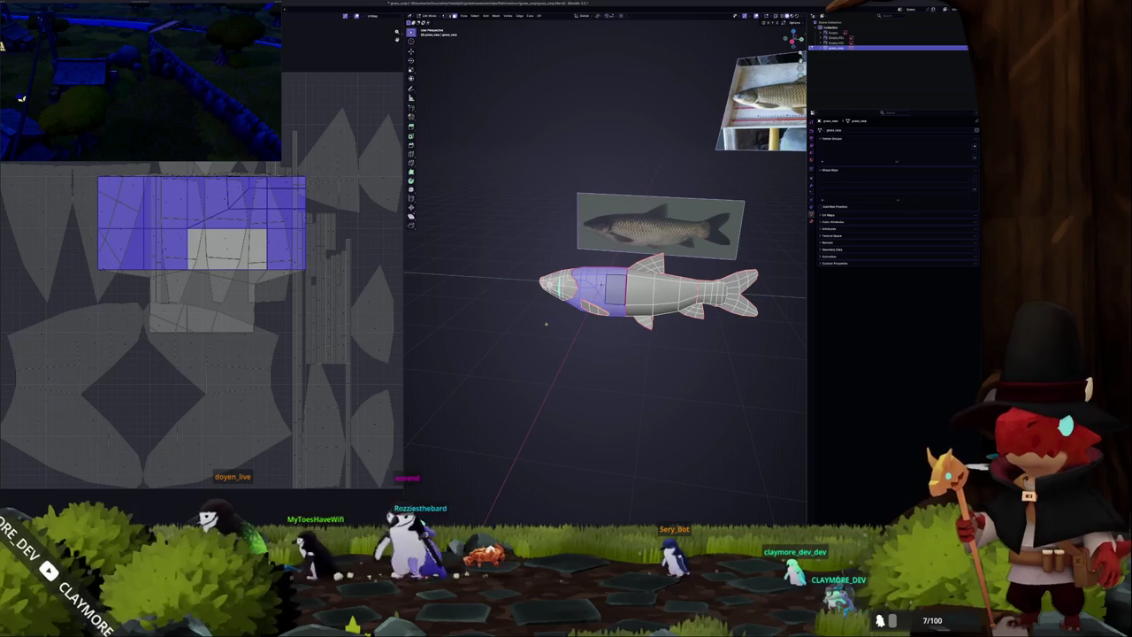
key(a)
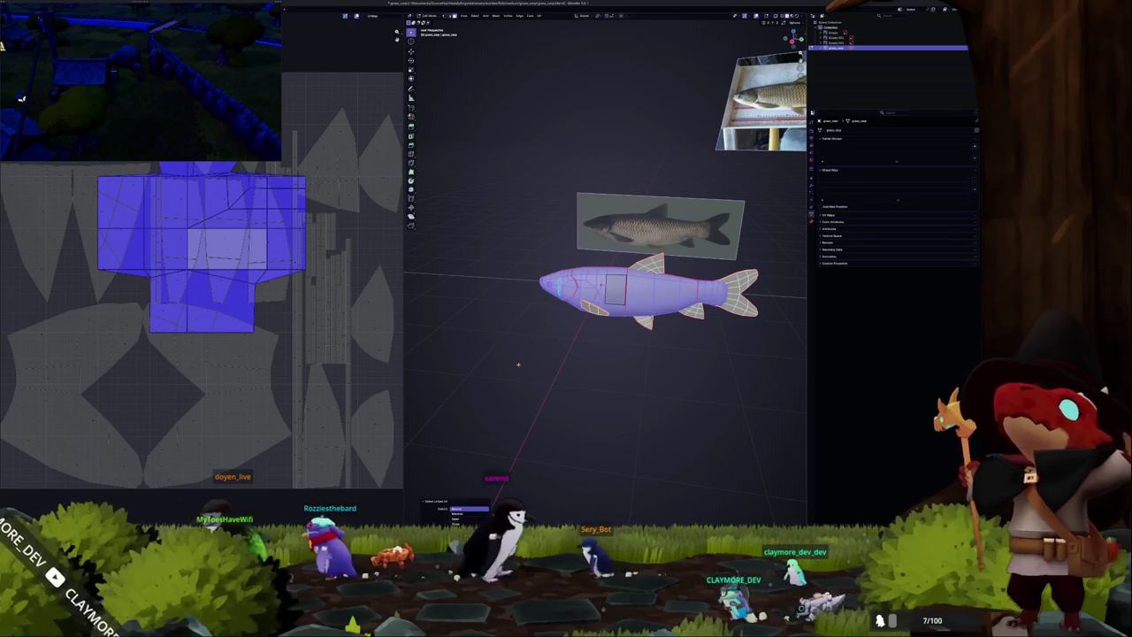
click(540, 16)
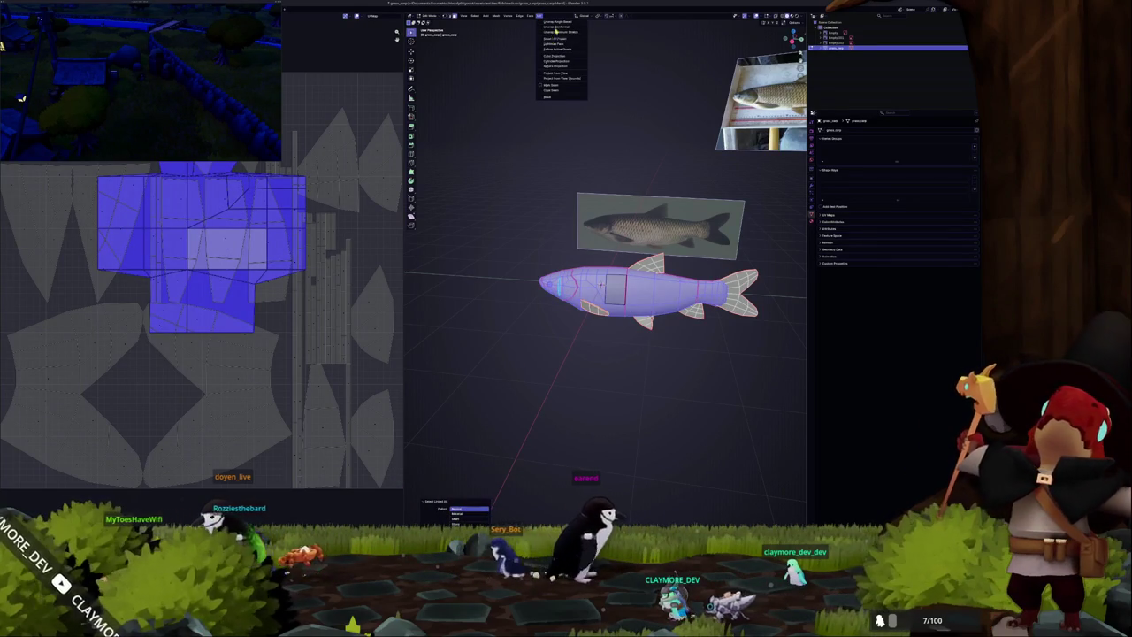
click(556, 33)
scroll(97, 348, down, 2)
scroll(250, 251, up, 2)
Pack all UV islands tightly with UVPackmaster and return to Object Mode.
key(alt+a)
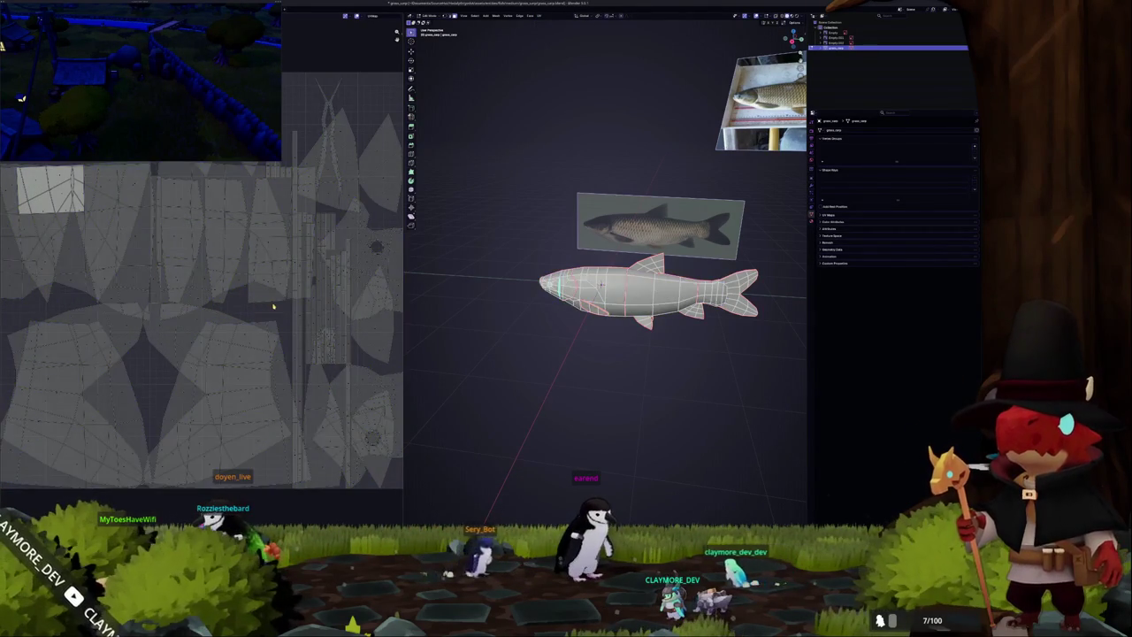
key(a)
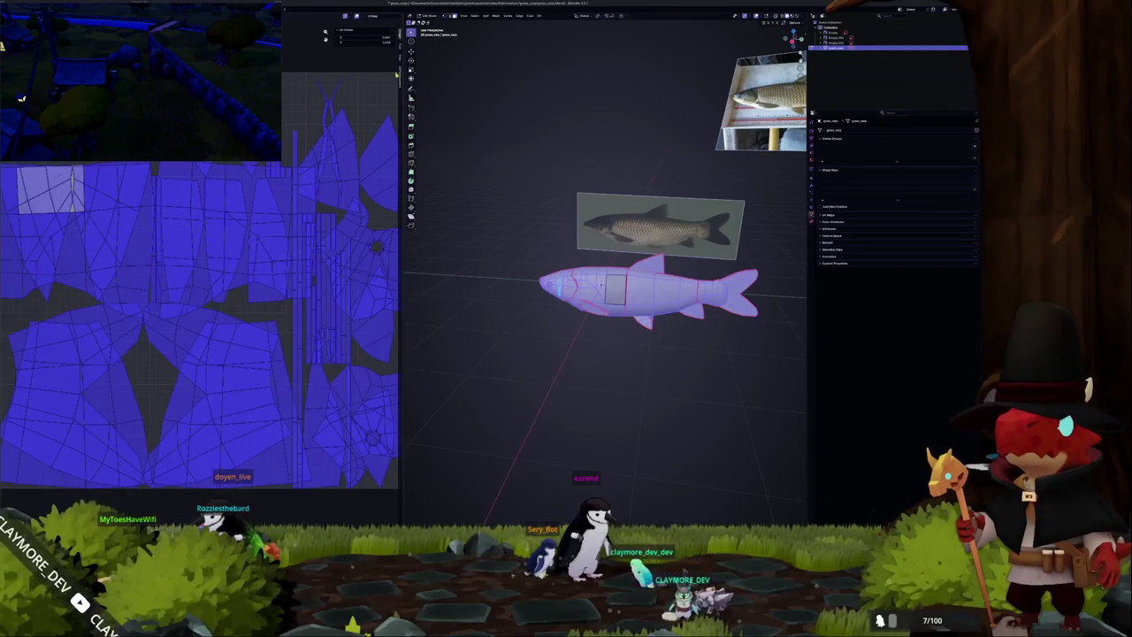
click(396, 76)
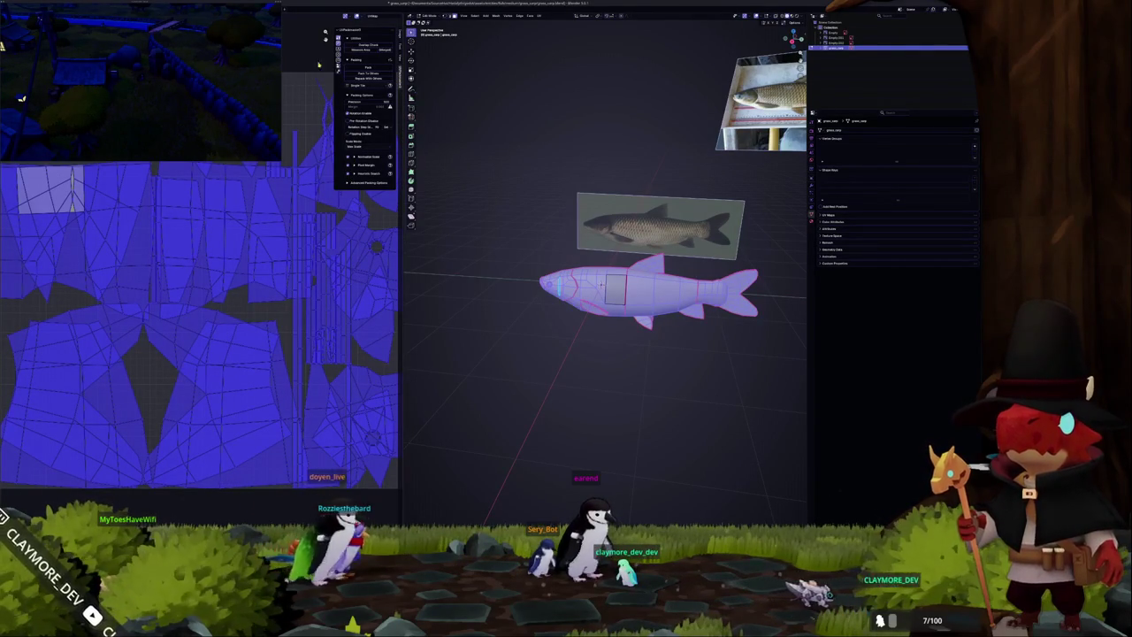
click(367, 67)
scroll(221, 248, down, 3)
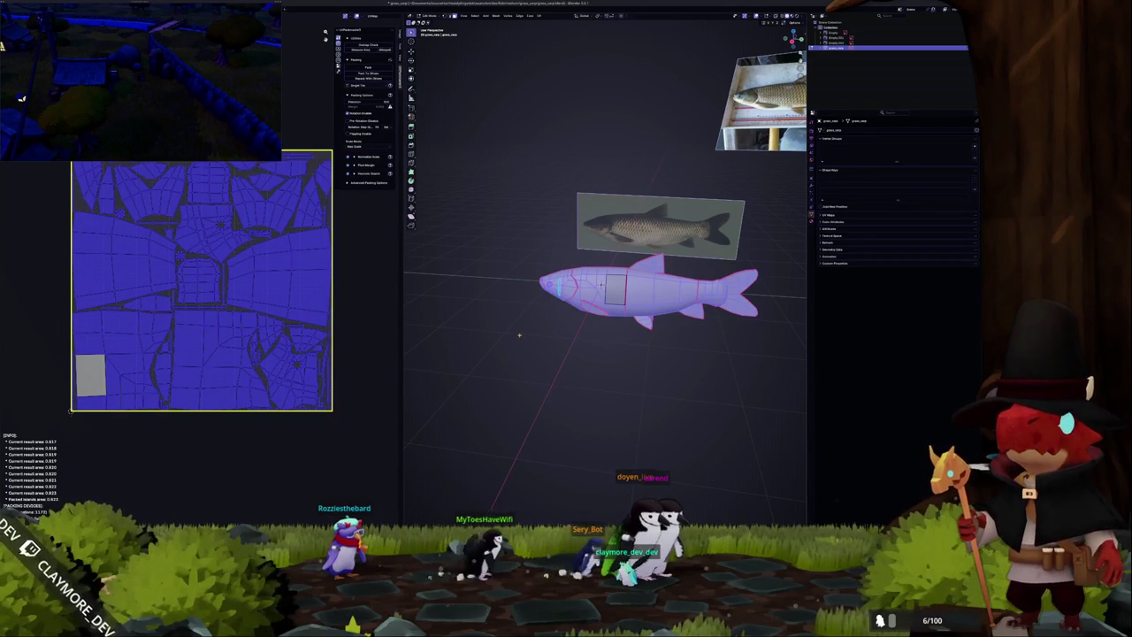
key(Tab)
middle_drag(520, 337, 569, 333)
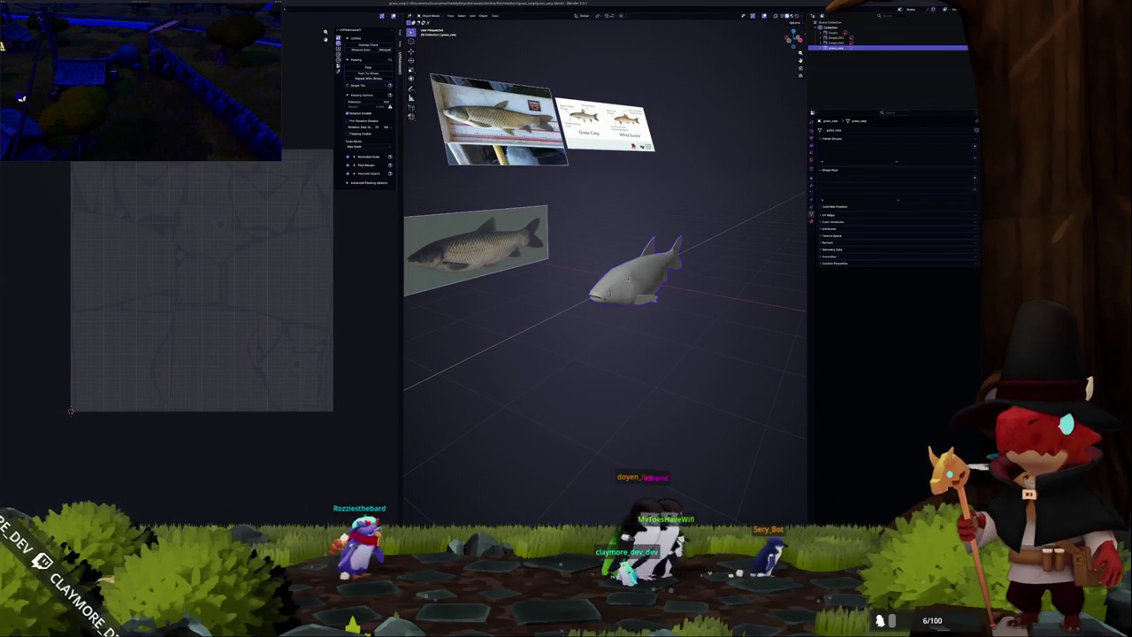
Export the fish as an FBX file, then switch over to the Steam window.
key(ctrl+shift+e)
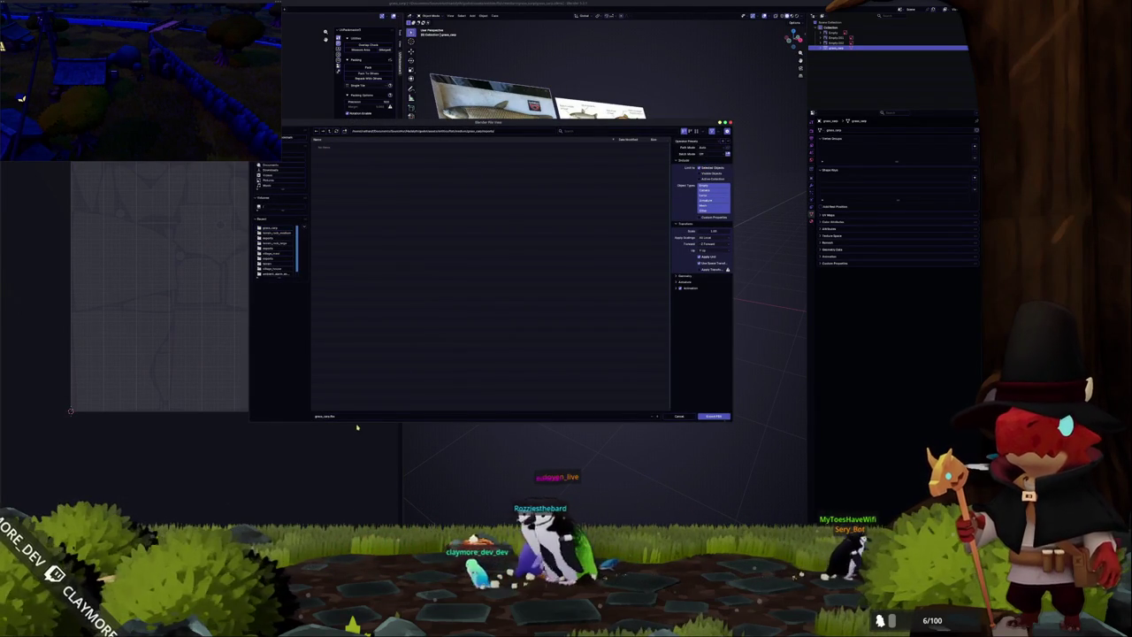
click(707, 416)
middle_drag(695, 404, 678, 384)
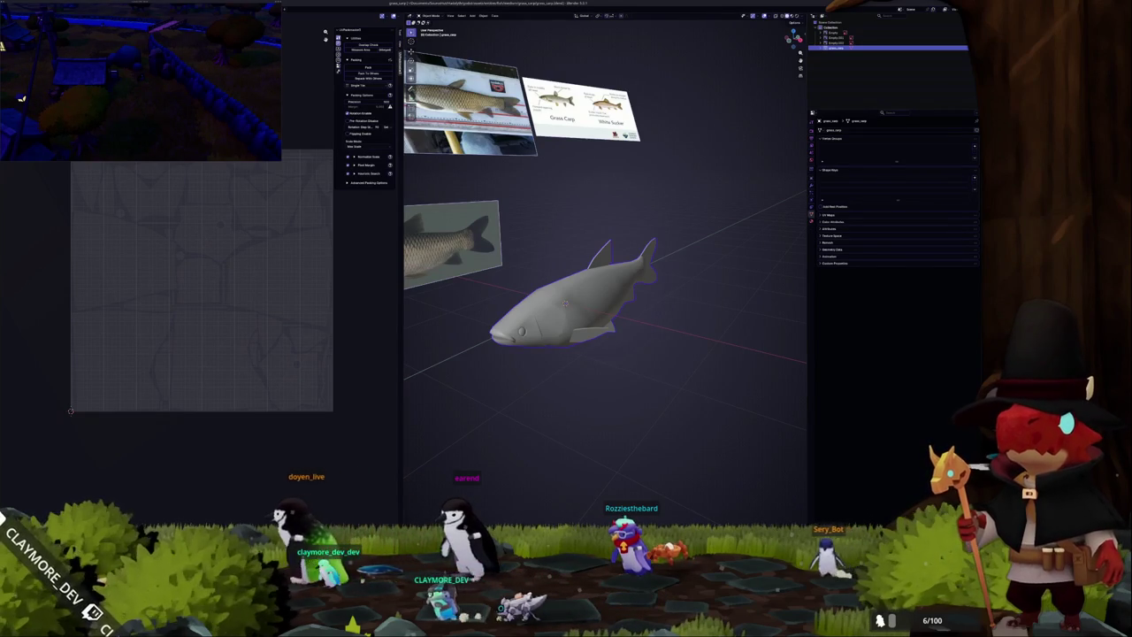
key(alt+Tab)
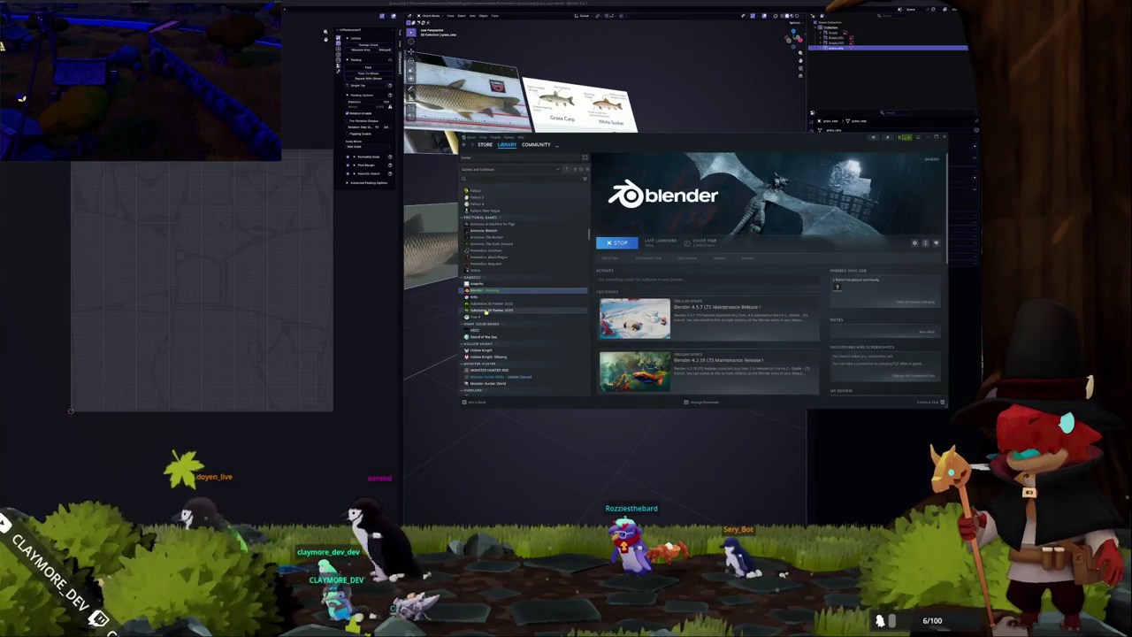
Launch Substance 3D Painter 2025 from the Steam library and dismiss its welcome screen.
key(Down)
key(Down)
click(621, 243)
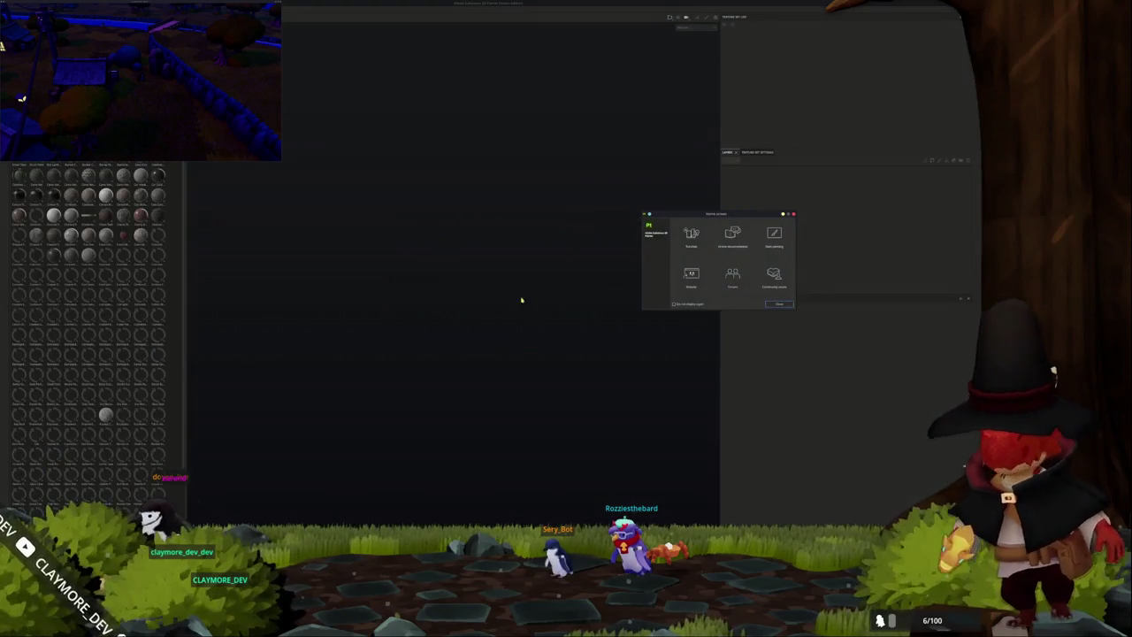
click(522, 300)
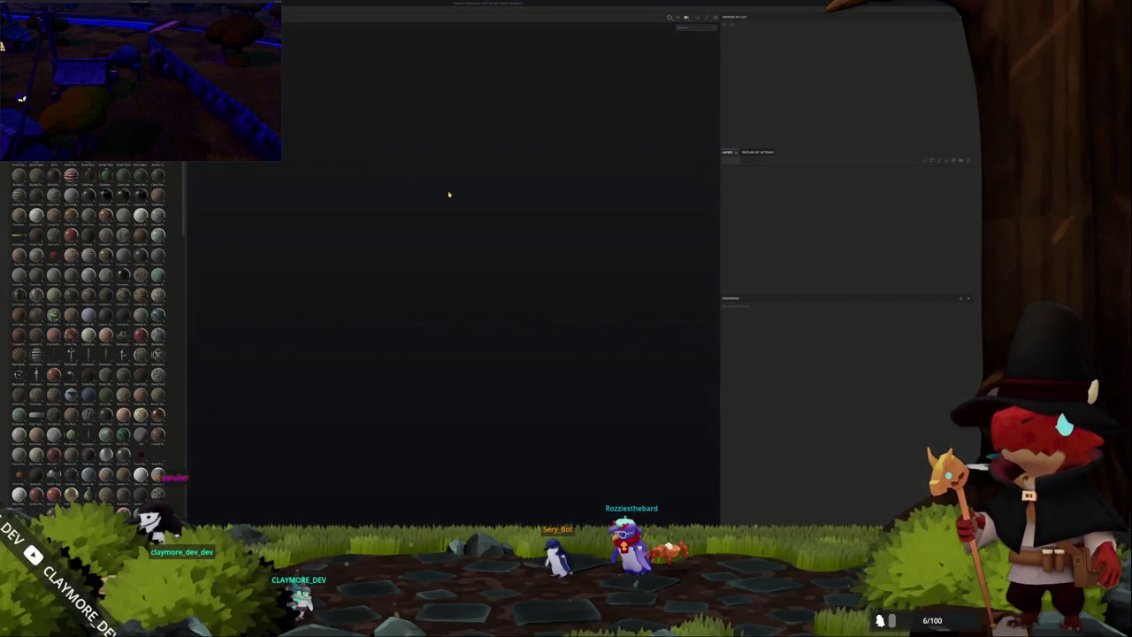
Create a new Painter project using the exported fish mesh file from its mesh folder.
key(ctrl+n)
click(536, 206)
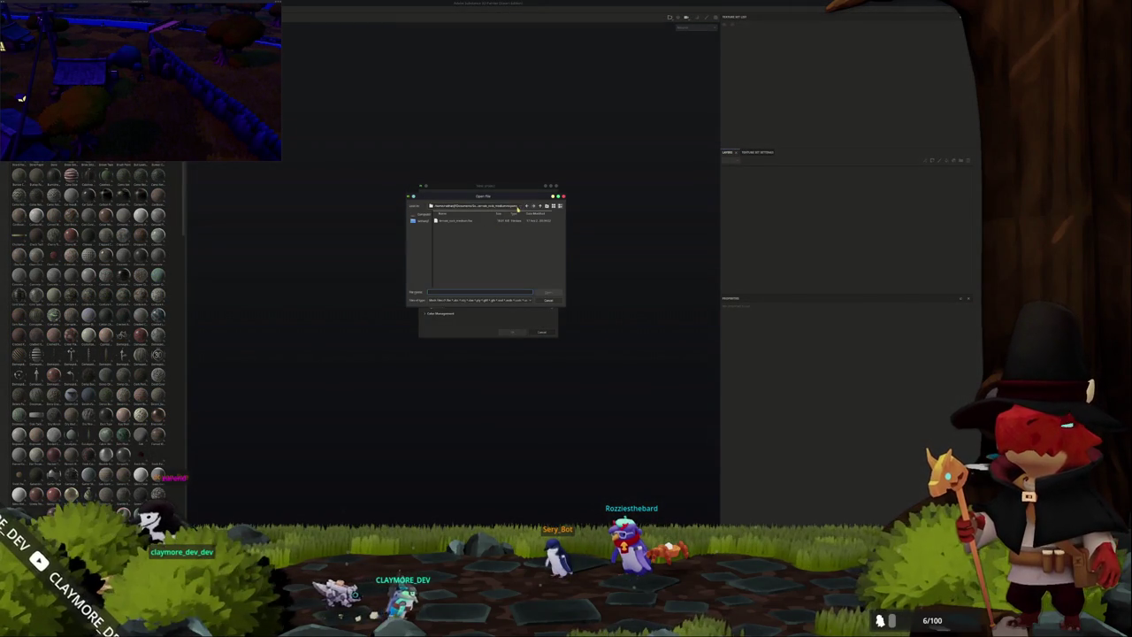
click(541, 207)
click(540, 207)
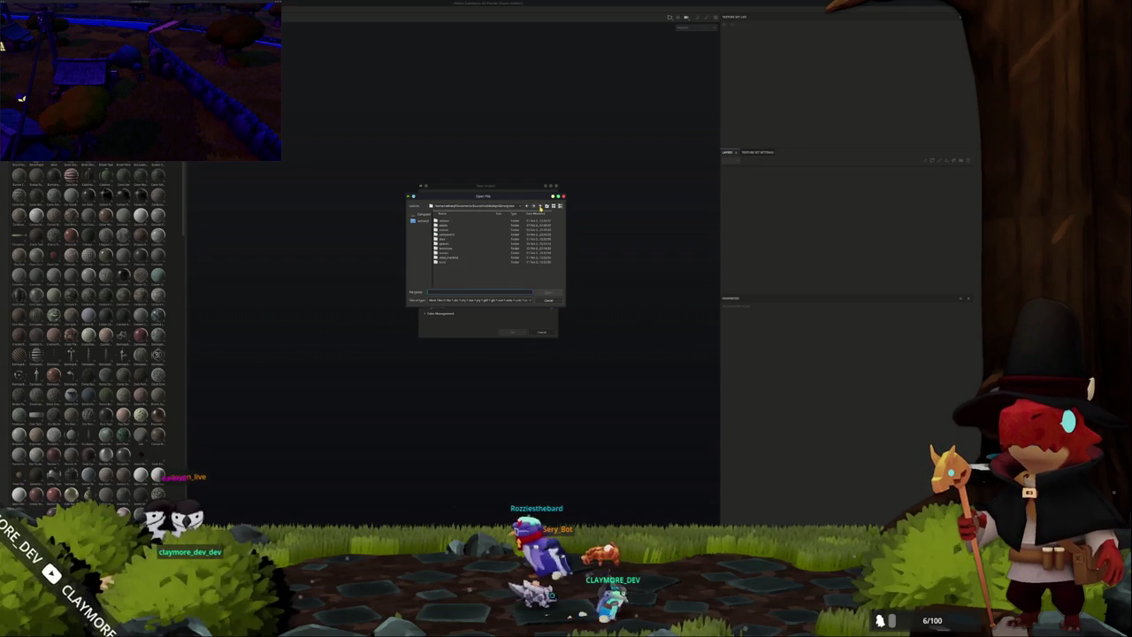
click(540, 207)
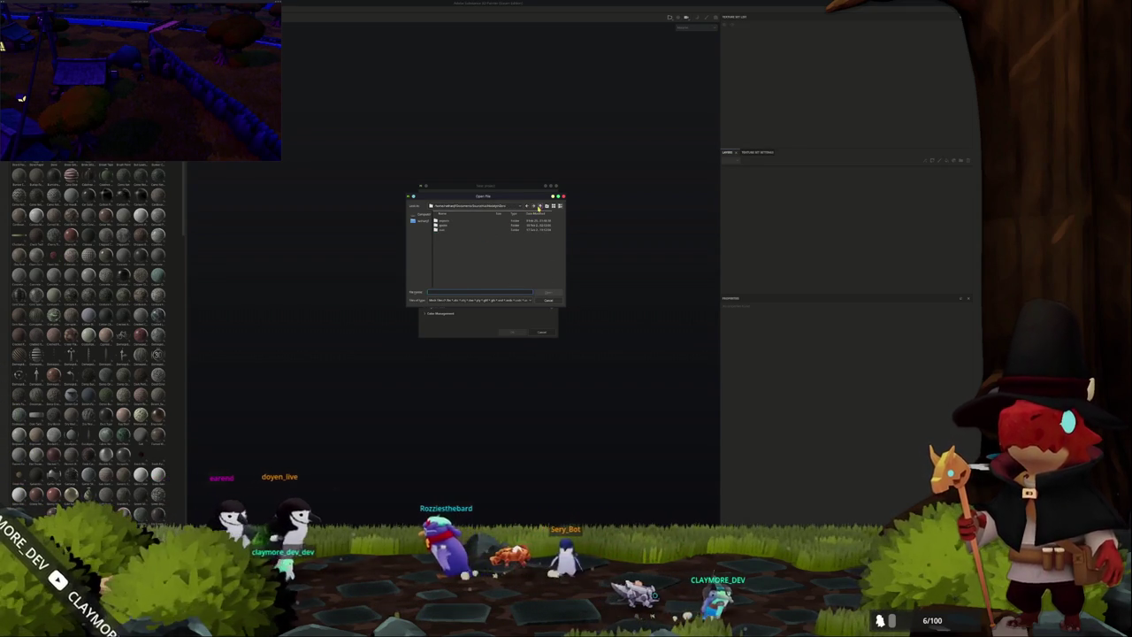
click(539, 207)
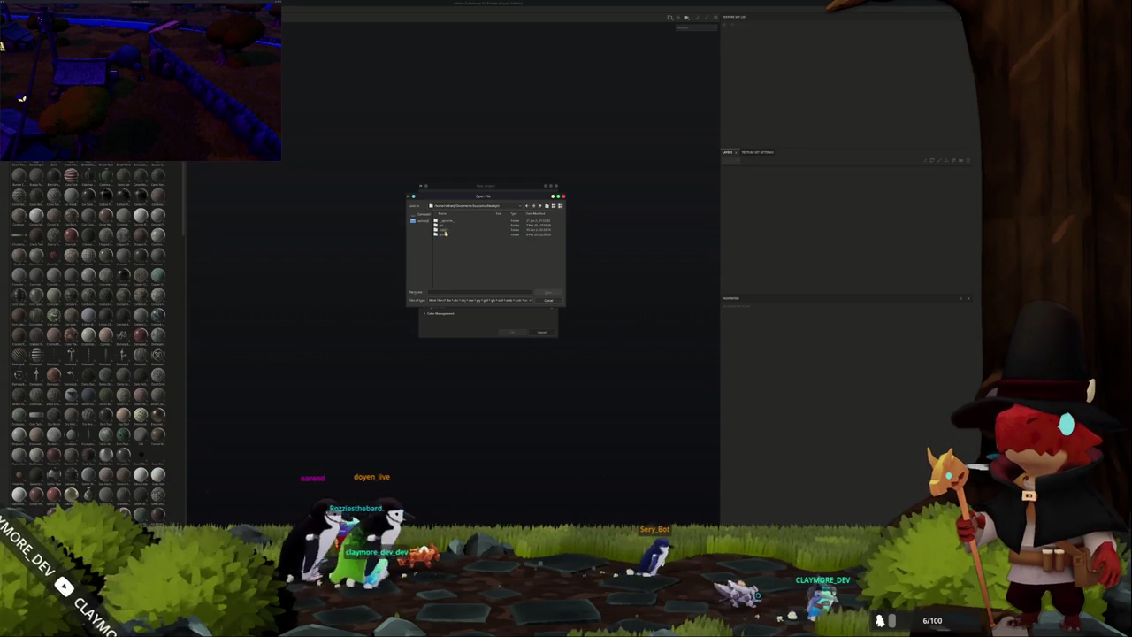
double_click(446, 233)
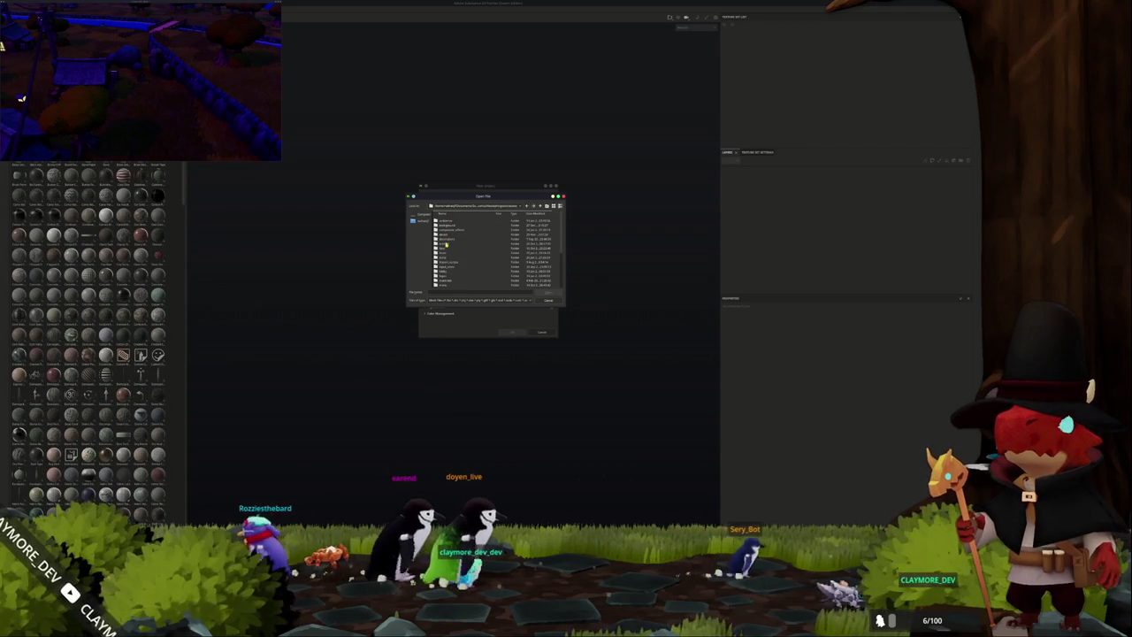
double_click(448, 240)
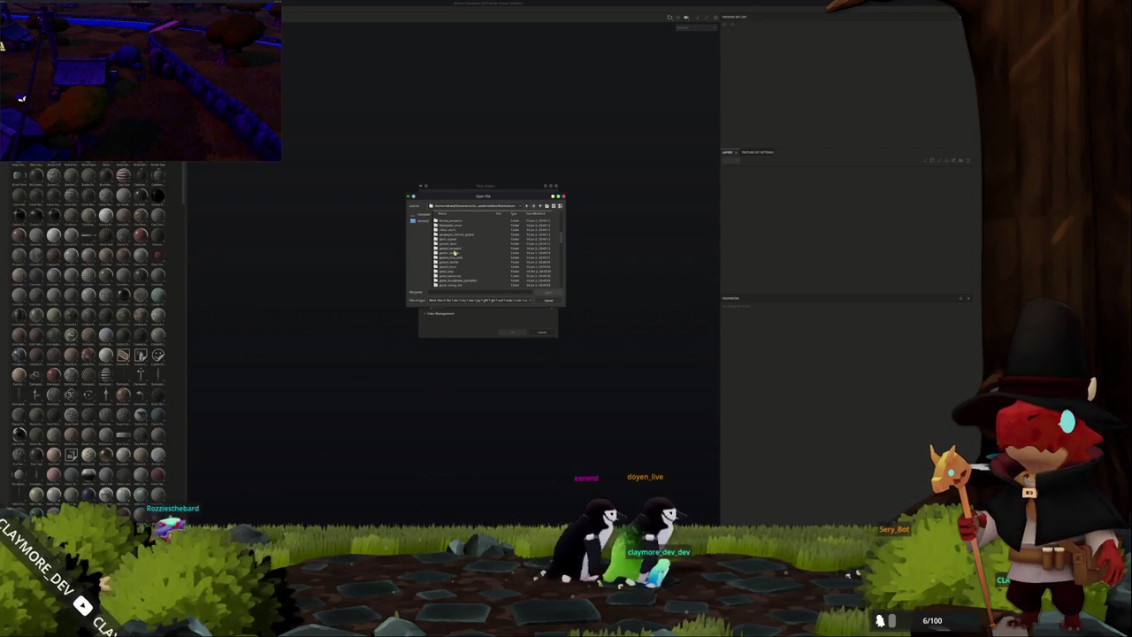
double_click(453, 255)
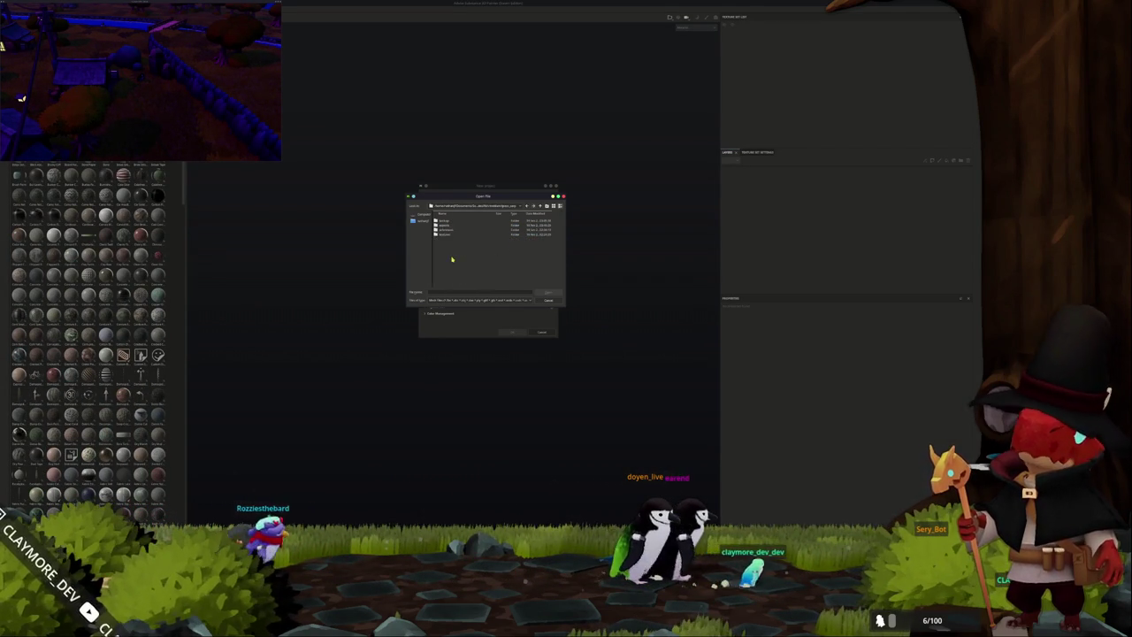
double_click(450, 223)
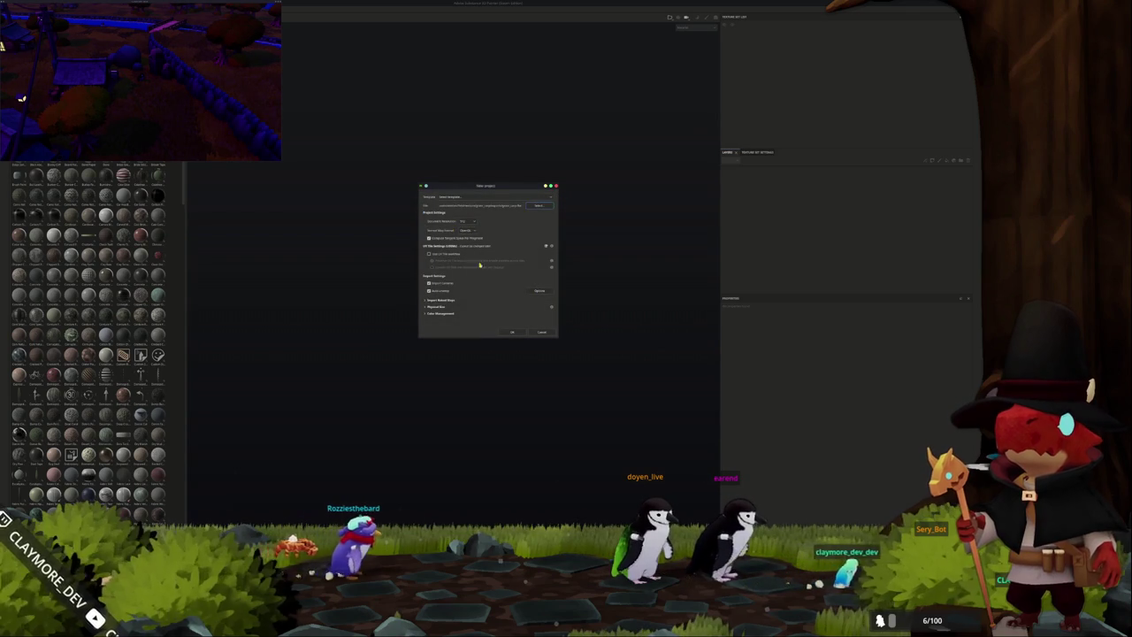
click(514, 334)
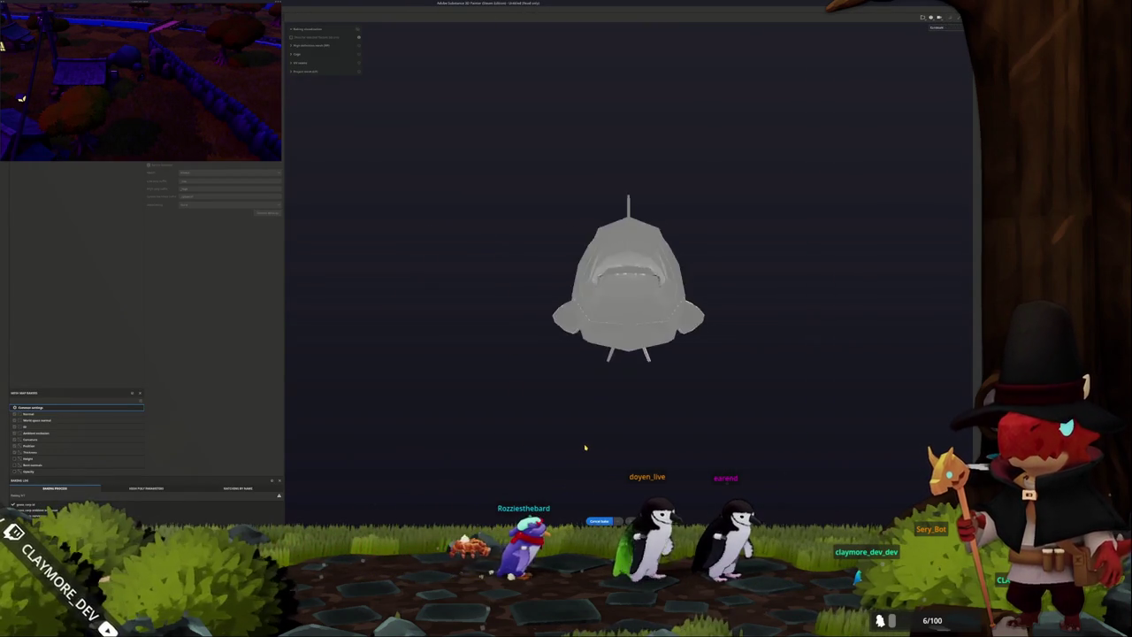
Return to painting mode and capture a region screenshot of the fish's head.
click(951, 17)
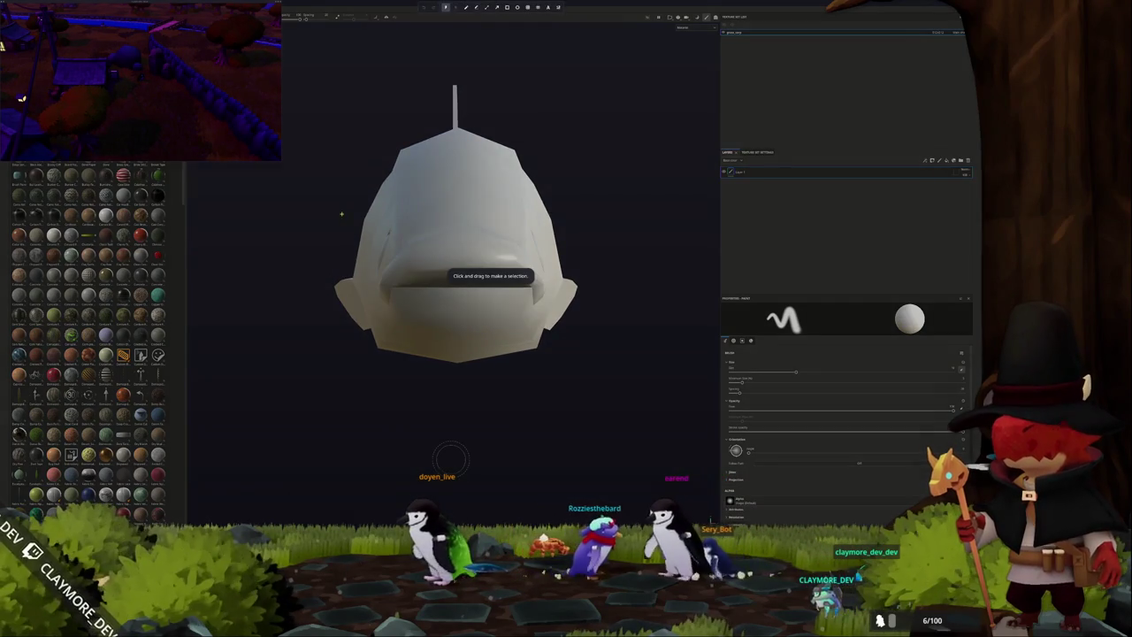
drag(342, 214, 581, 338)
key(Return)
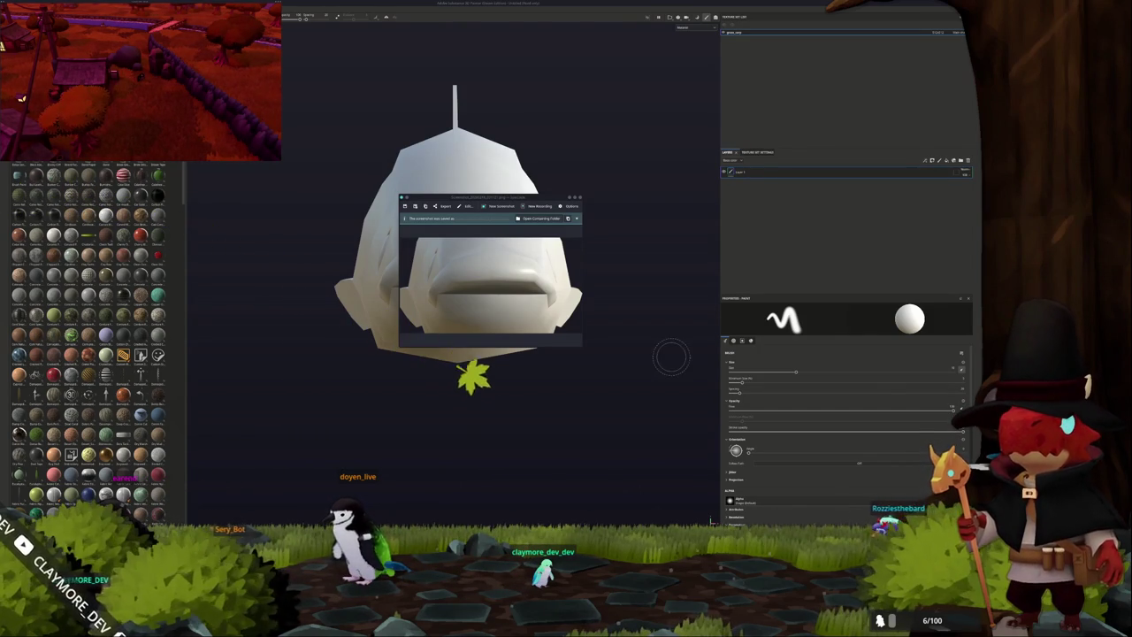
Orbit to a side view, frame the whole fish, and open the mesh baking workspace.
alt+drag(604, 362, 540, 392)
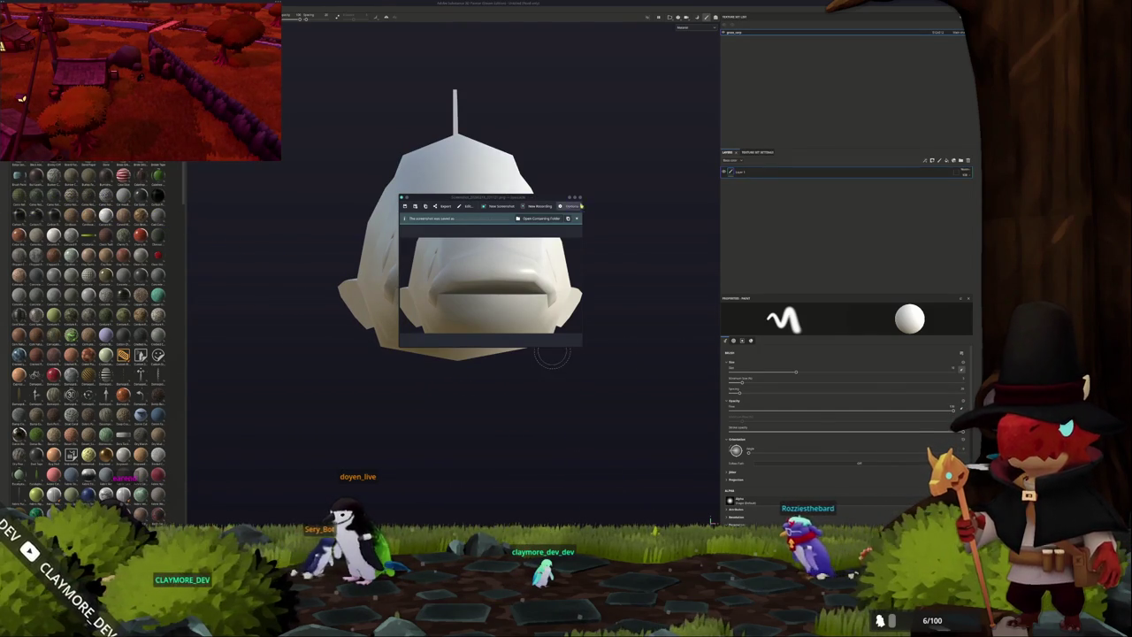
alt+drag(589, 245, 423, 324)
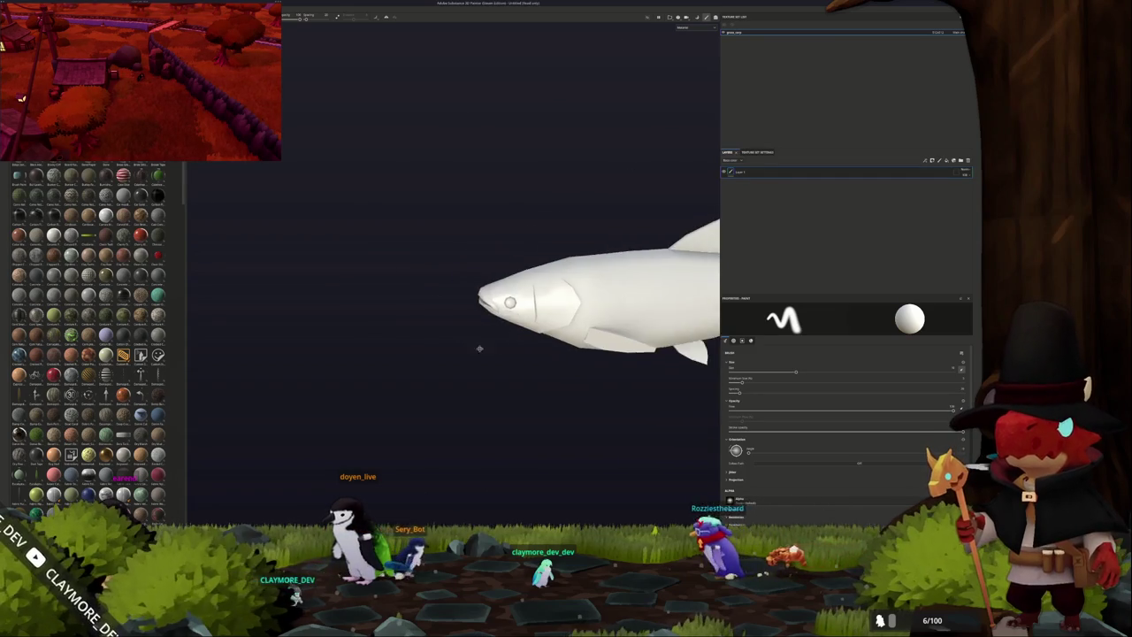
key(f)
key(ctrl+shift+b)
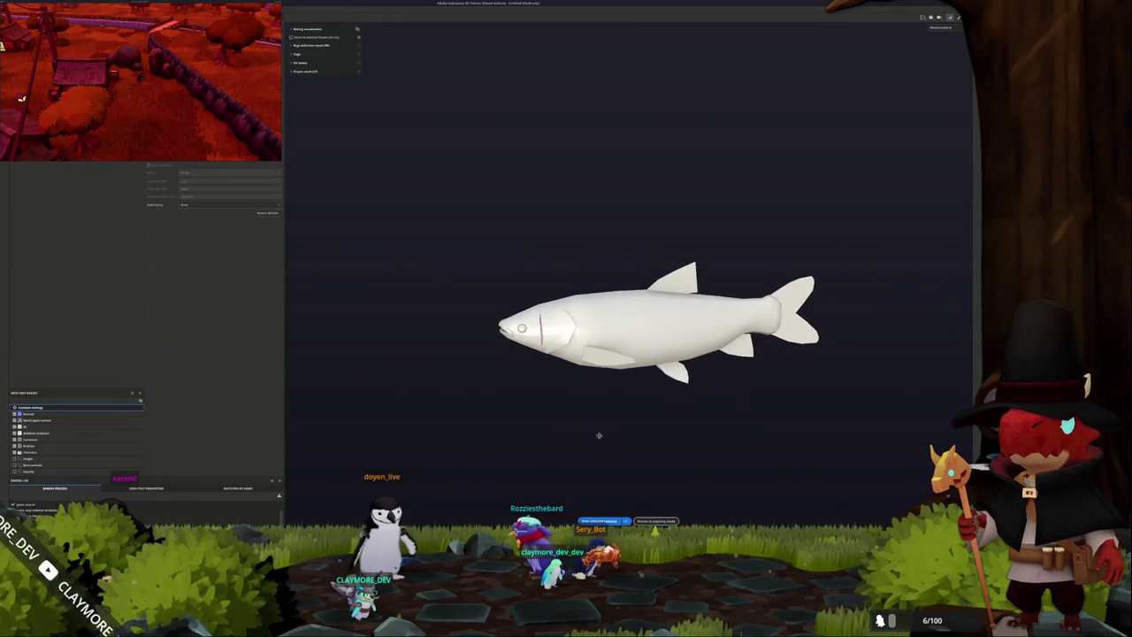
Back in painting mode, apply a tan fill material to the fish while viewing Base color.
key(ctrl+shift+b)
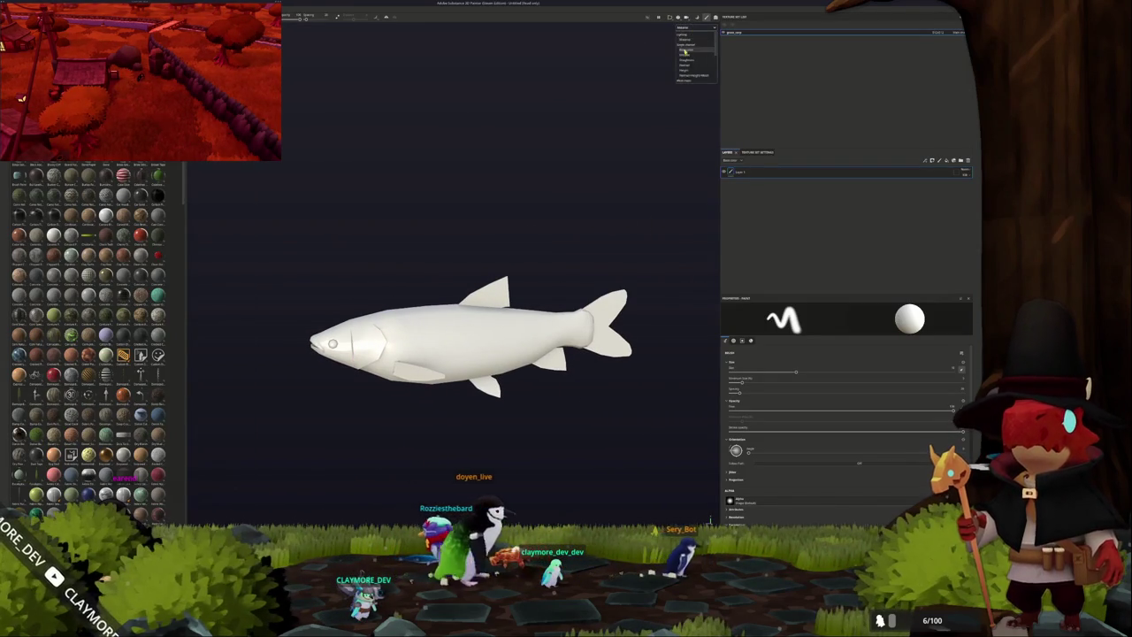
click(684, 50)
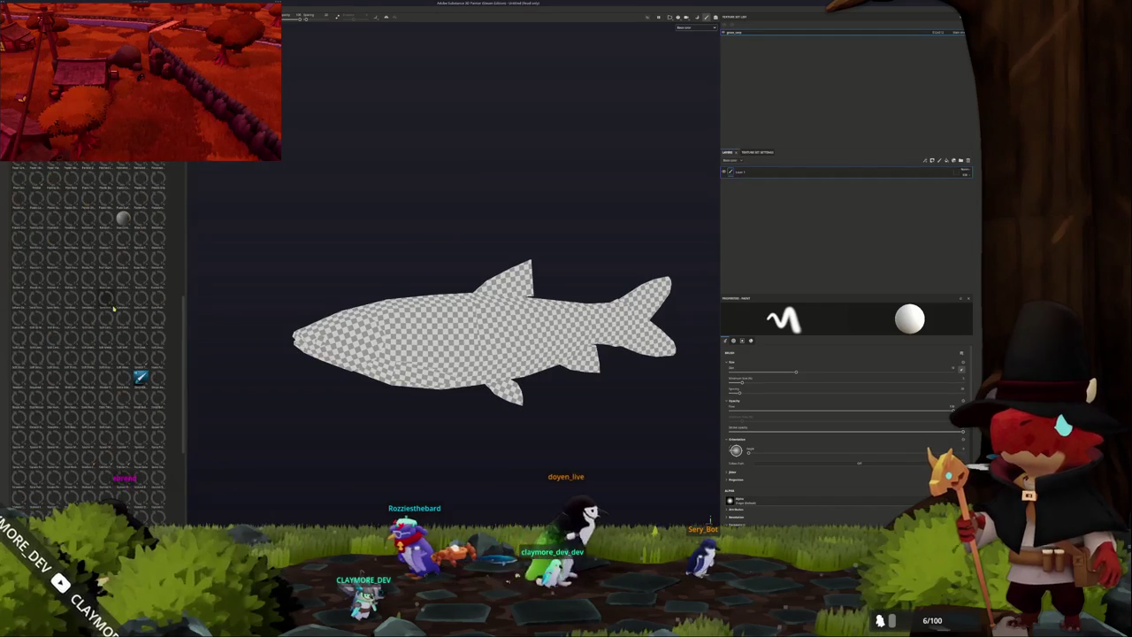
drag(106, 297, 784, 184)
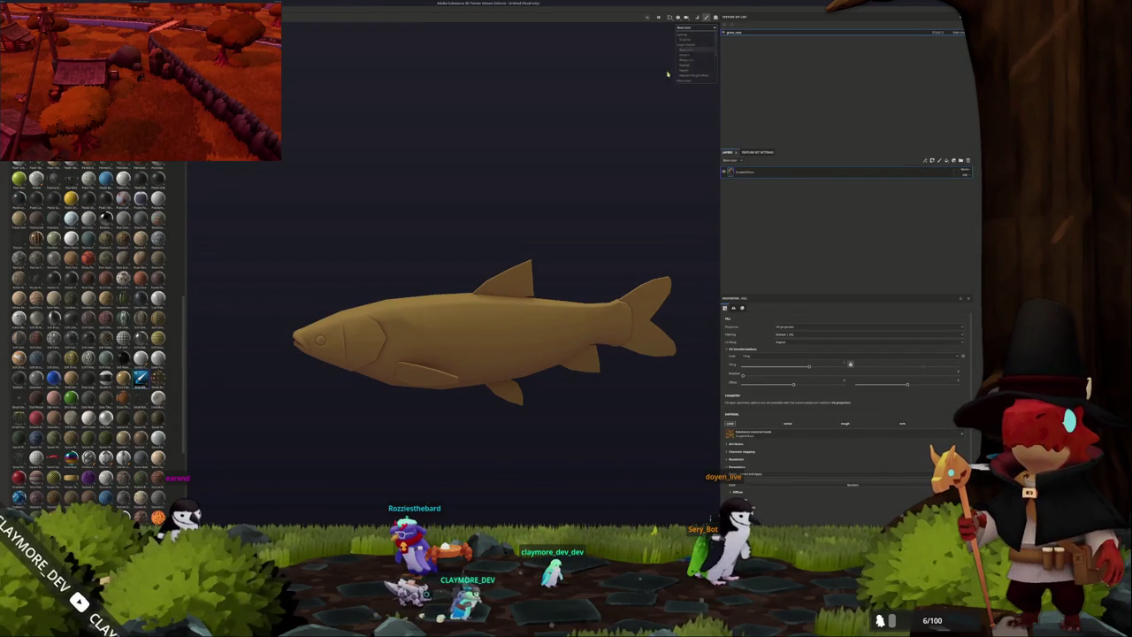
click(688, 56)
Add the grey-and-orange patterned material as a new layer over the fill.
alt+drag(581, 200, 480, 226)
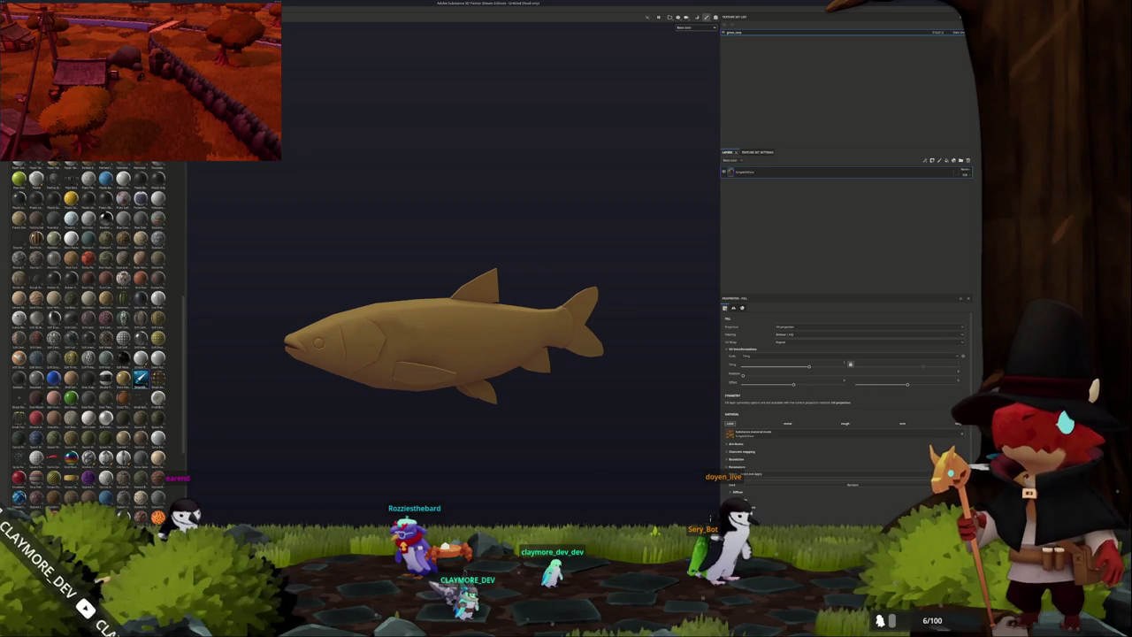
scroll(88, 337, down, 5)
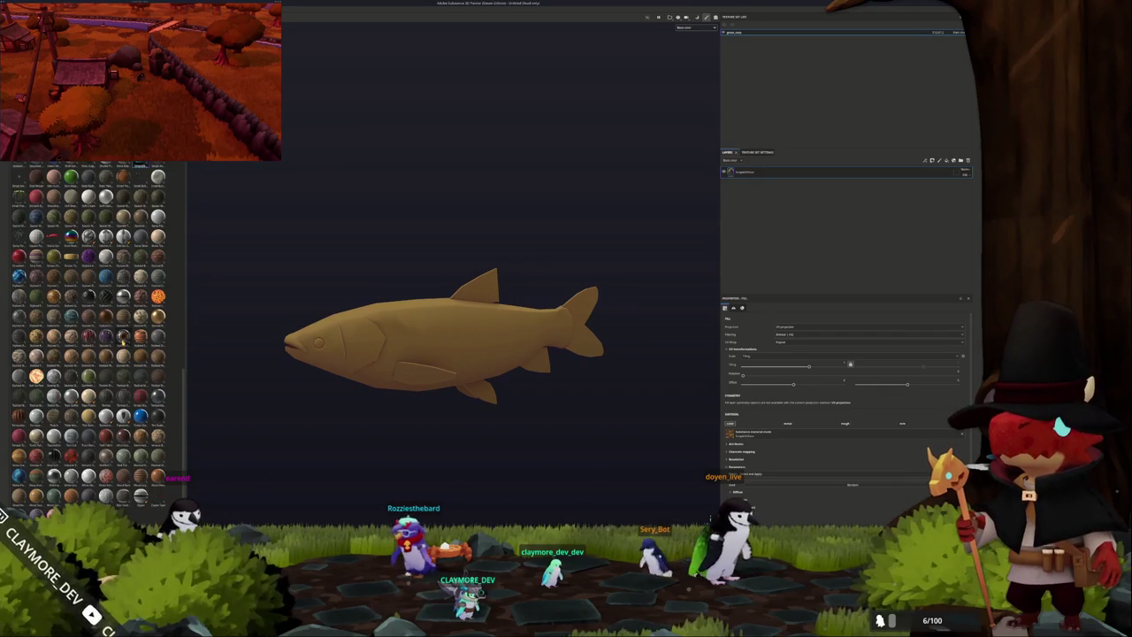
drag(123, 336, 430, 328)
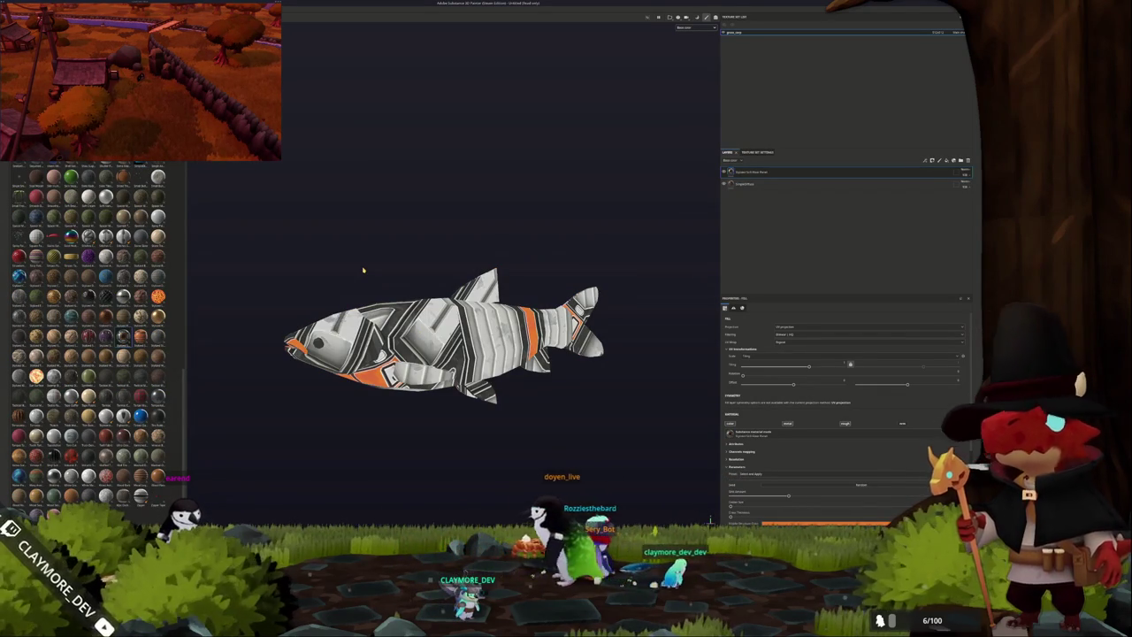
mouse_move(363, 270)
alt+mouse_down()
mouse_move(532, 275)
mouse_move(334, 278)
alt+mouse_up()
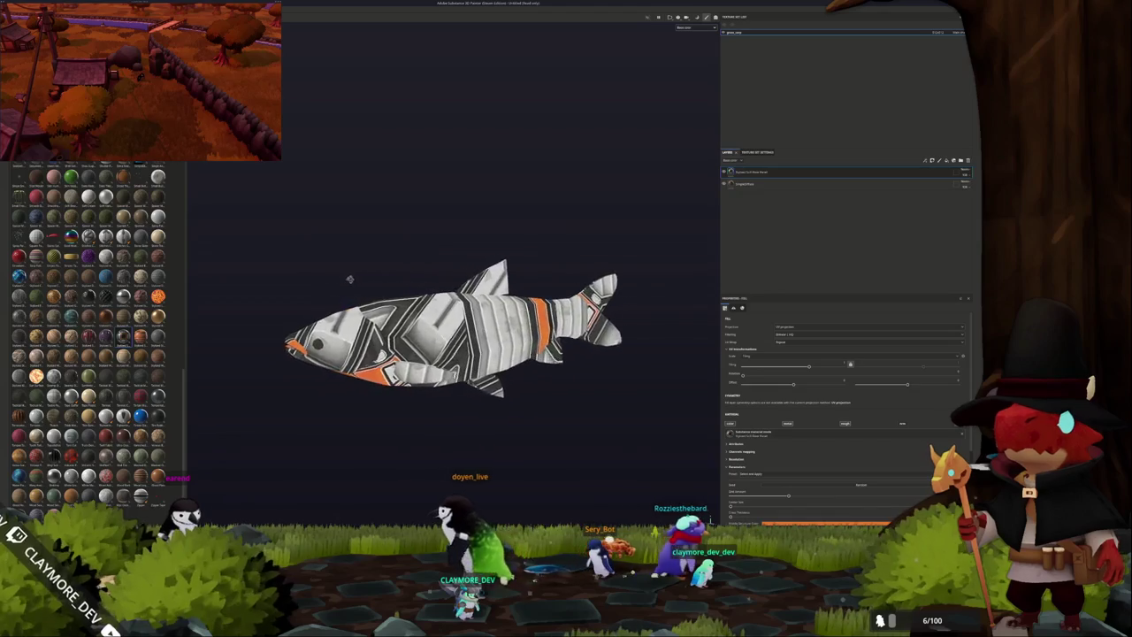
scroll(670, 328, up, 2)
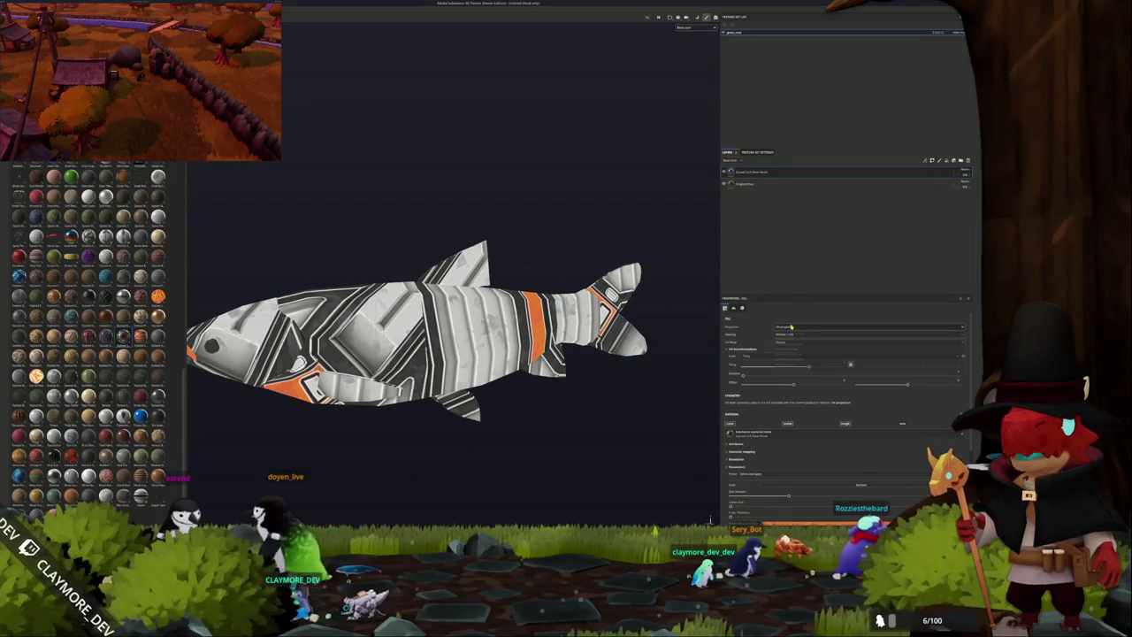
Switch the patterned layer's projection to box-style and inspect the result.
click(787, 326)
click(790, 345)
click(790, 345)
alt+drag(566, 266, 650, 253)
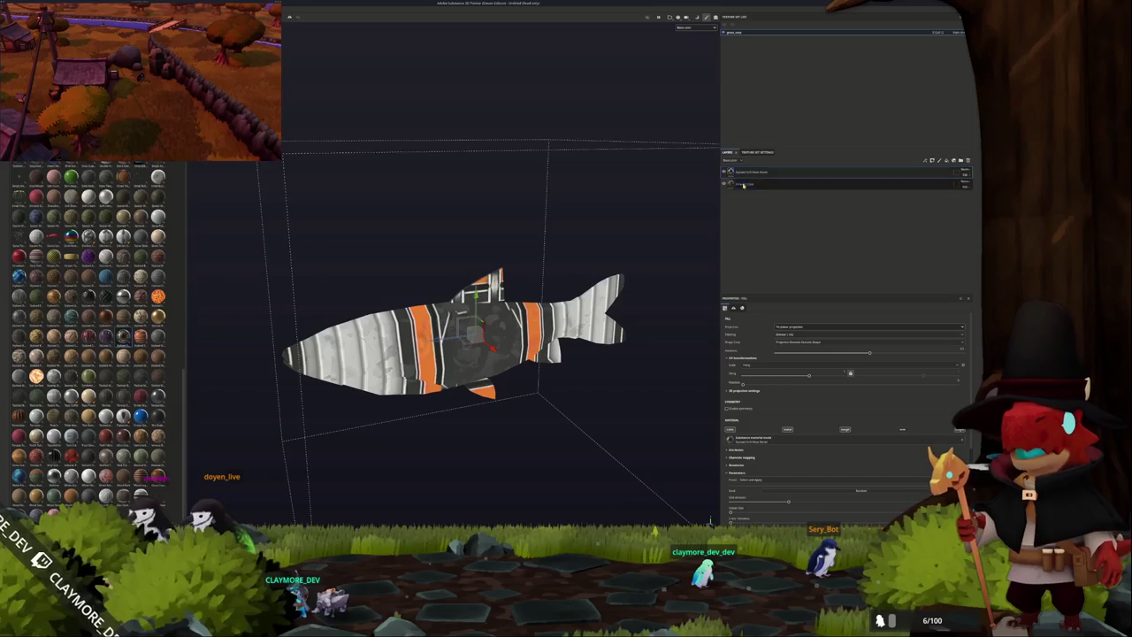
scroll(761, 395, down, 2)
scroll(761, 395, down, 2)
scroll(761, 395, down, 1)
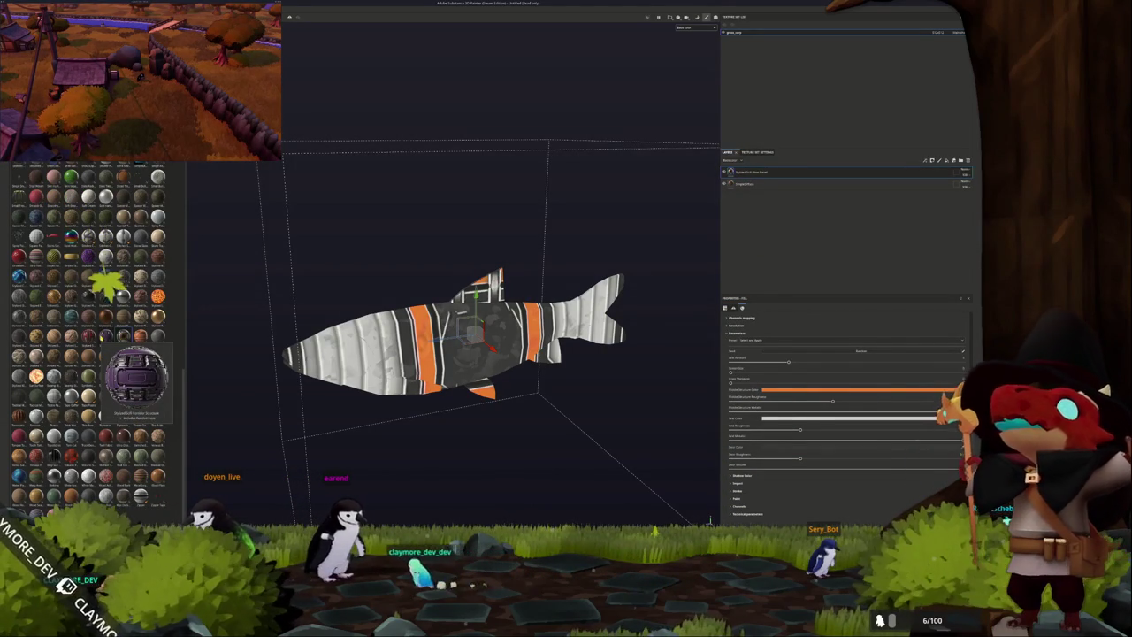
Add purple panelled and orange lava material layers to the fish.
drag(106, 337, 511, 335)
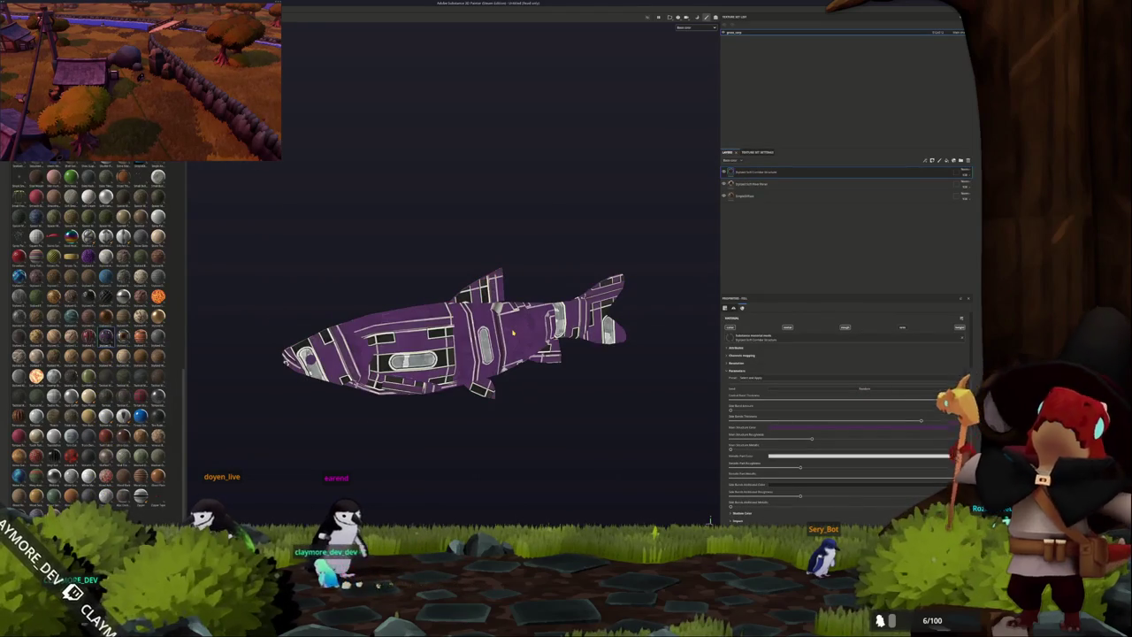
scroll(512, 336, up, 2)
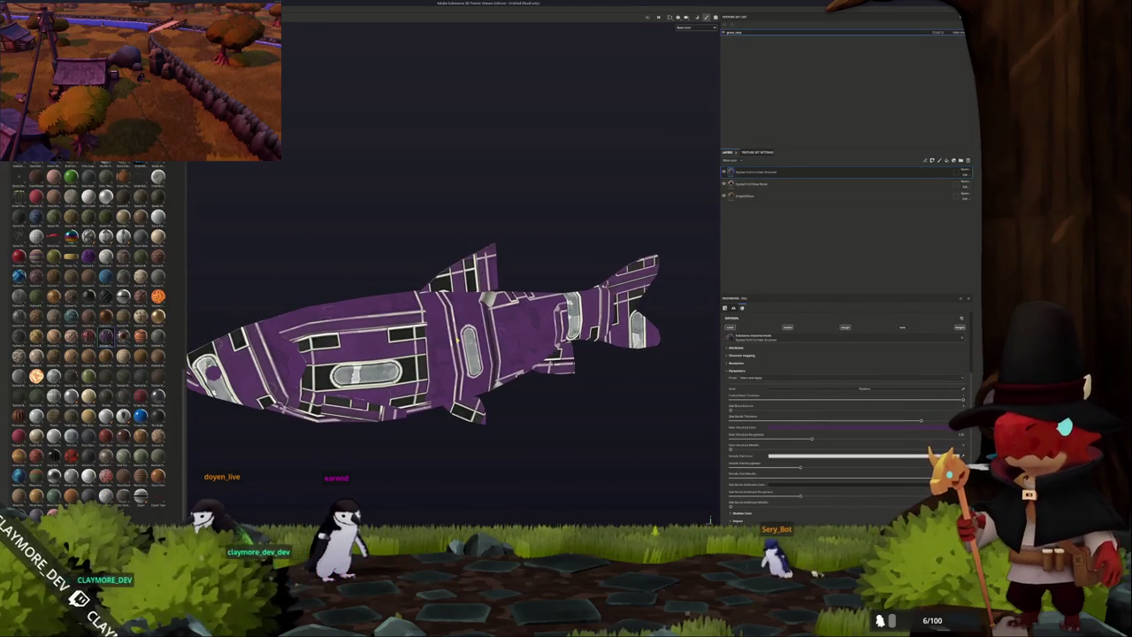
click(684, 39)
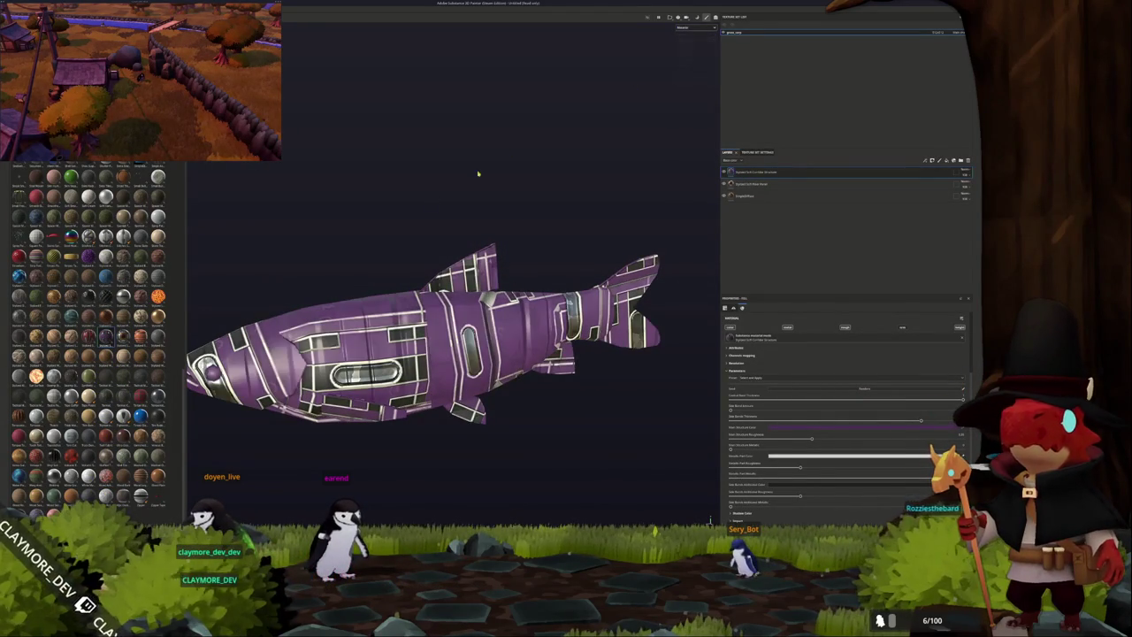
alt+drag(513, 151, 329, 228)
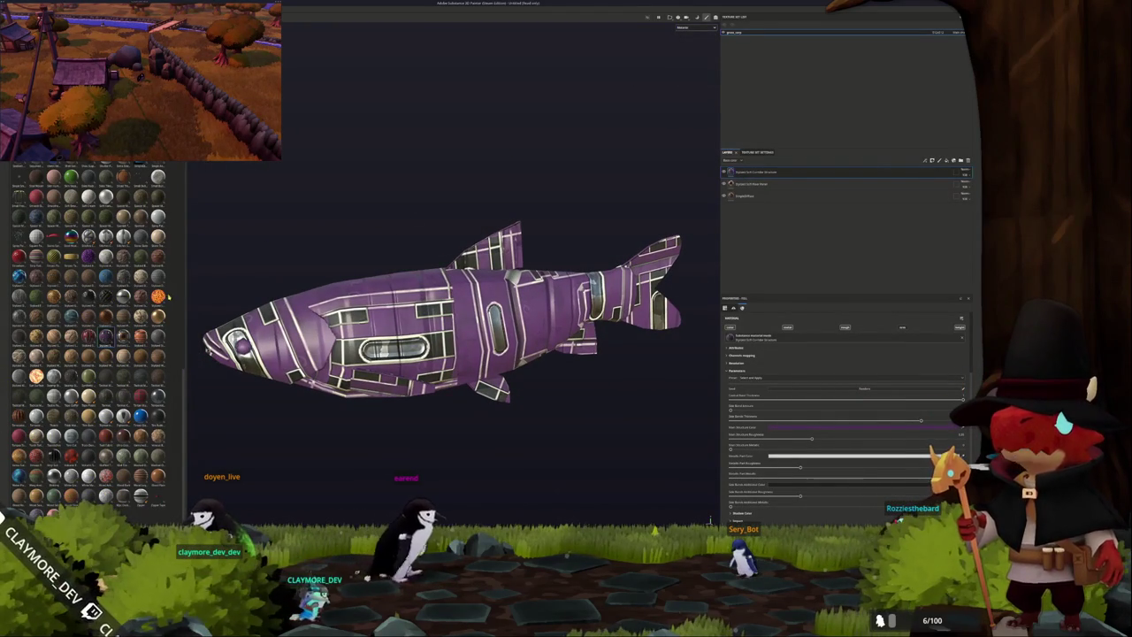
drag(158, 295, 209, 342)
alt+drag(531, 265, 559, 230)
Delete the test material layers, leaving only the tan fill.
click(775, 195)
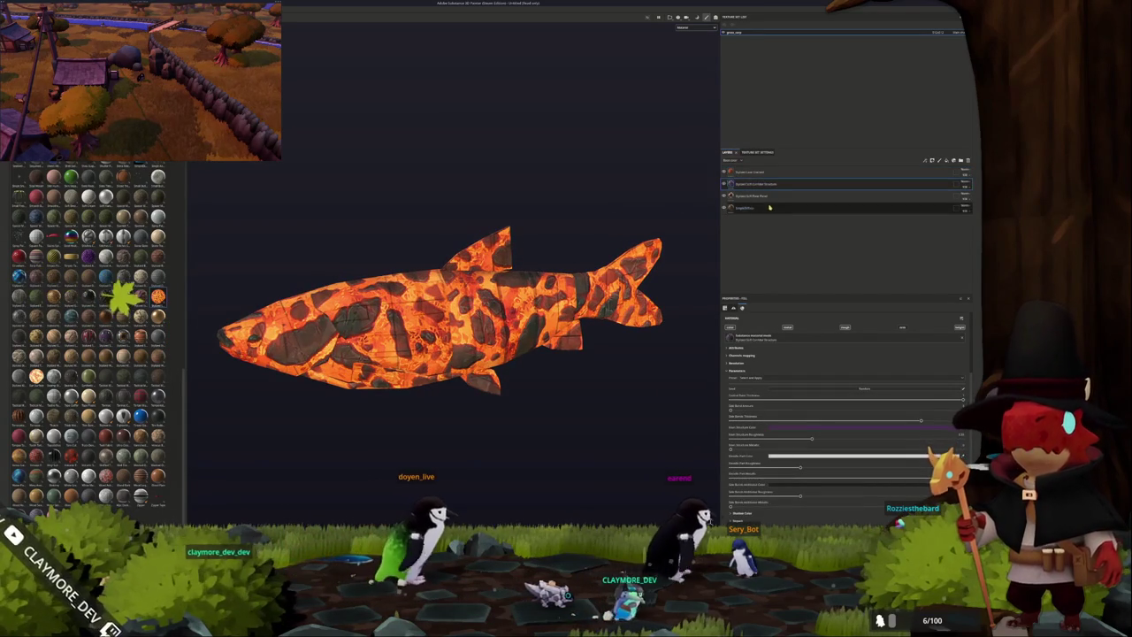
key(Delete)
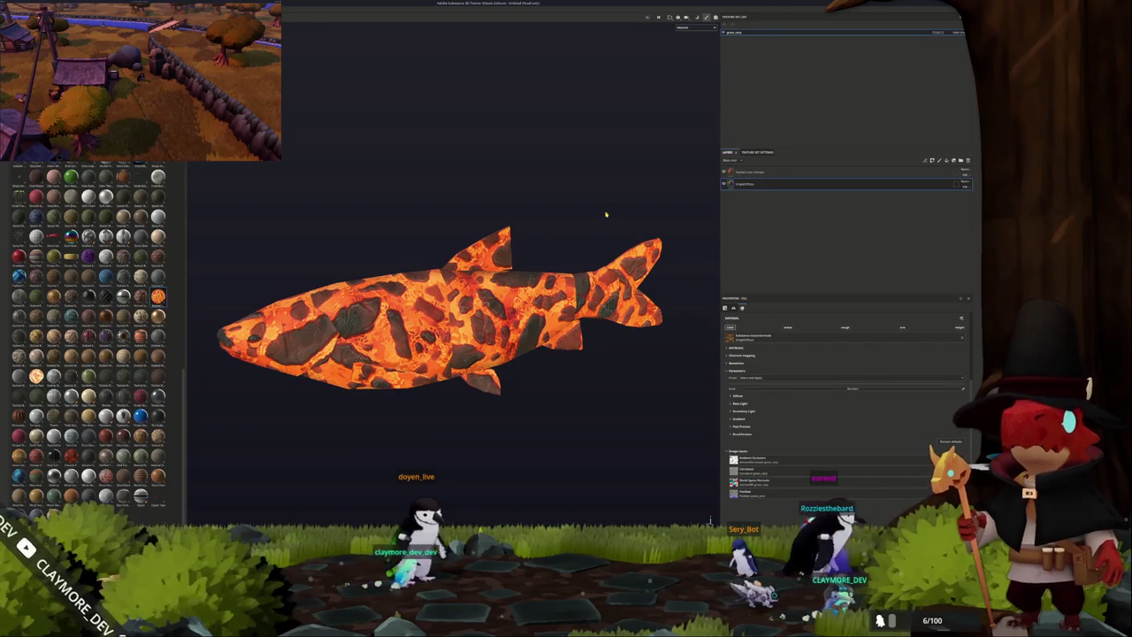
mouse_move(605, 215)
alt+mouse_down()
mouse_move(265, 197)
mouse_move(665, 207)
mouse_move(504, 249)
mouse_move(593, 245)
mouse_move(384, 250)
mouse_move(295, 280)
alt+mouse_up()
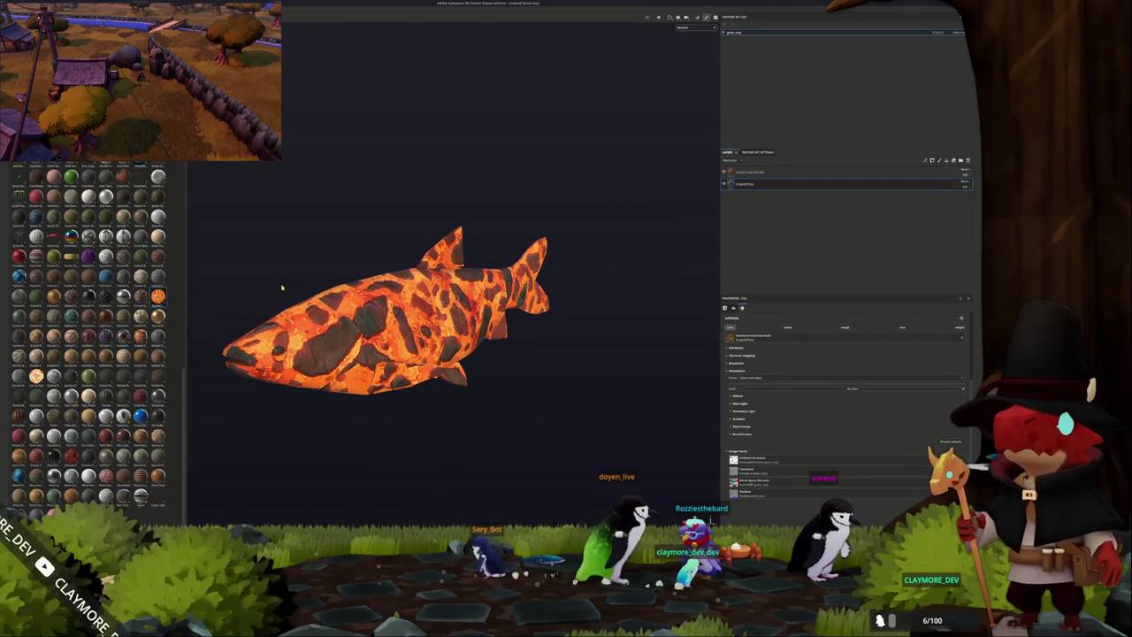
click(761, 173)
key(Delete)
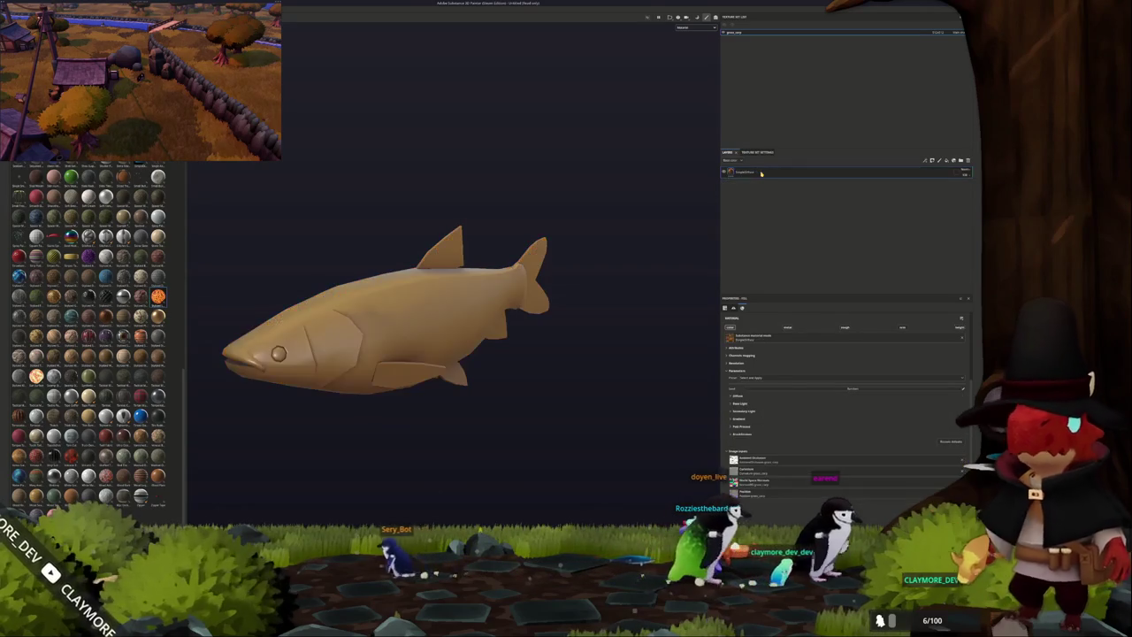
Open the grass carp reference photo at the top-left and view only the base colour channel.
mouse_move(425, 265)
alt+mouse_down()
mouse_move(463, 272)
mouse_move(447, 279)
alt+mouse_up()
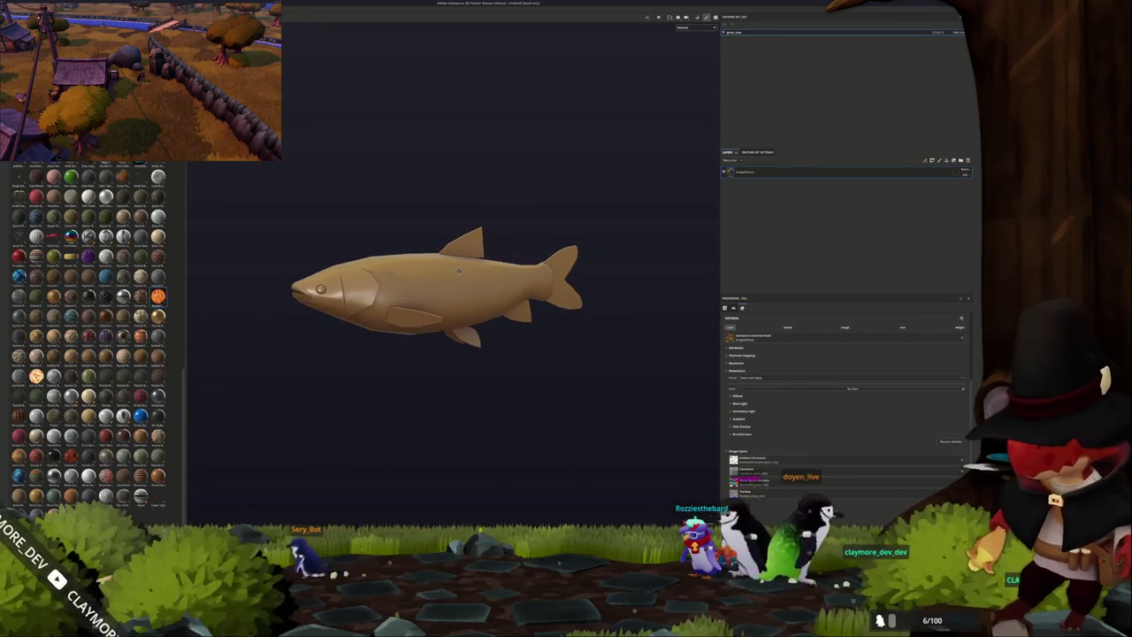
key(alt+Tab)
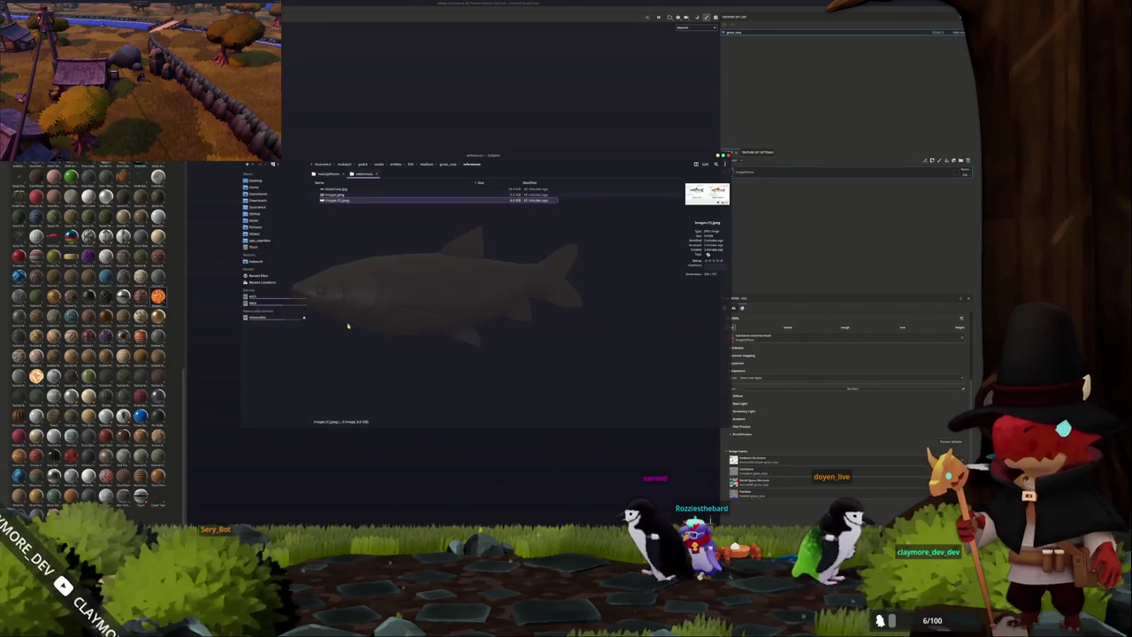
double_click(371, 190)
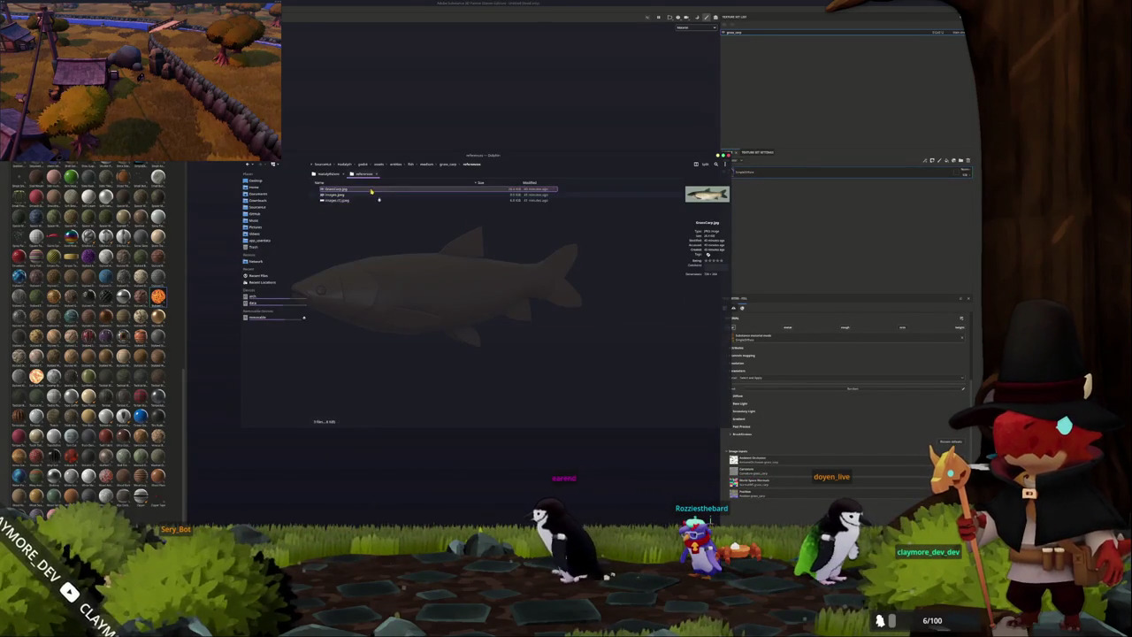
drag(525, 184, 303, 54)
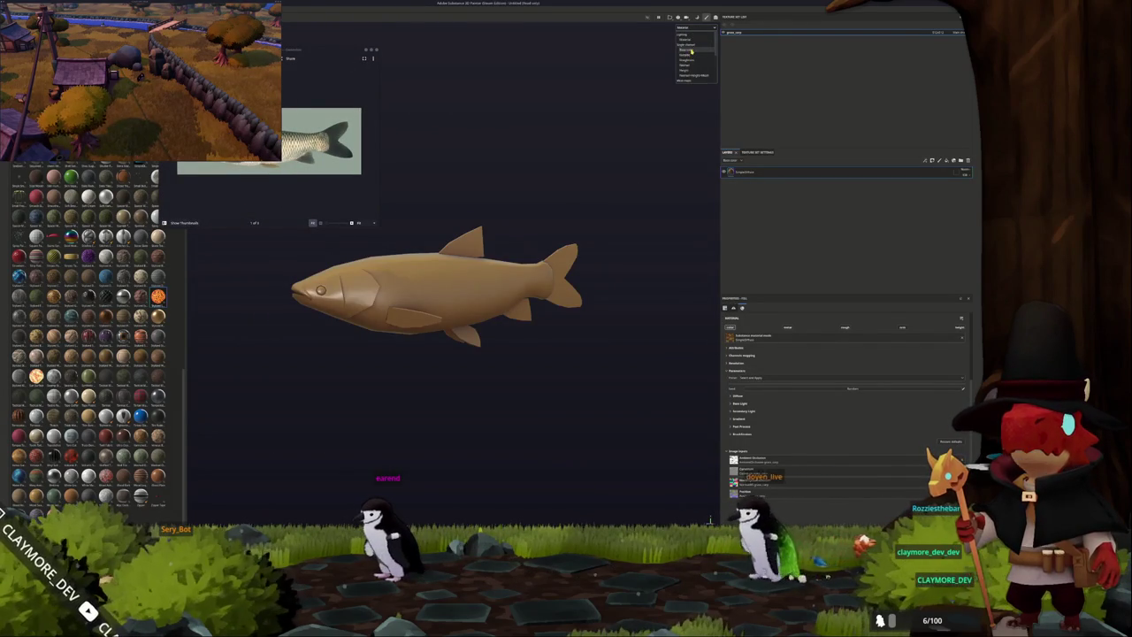
click(691, 51)
alt+drag(467, 190, 487, 319)
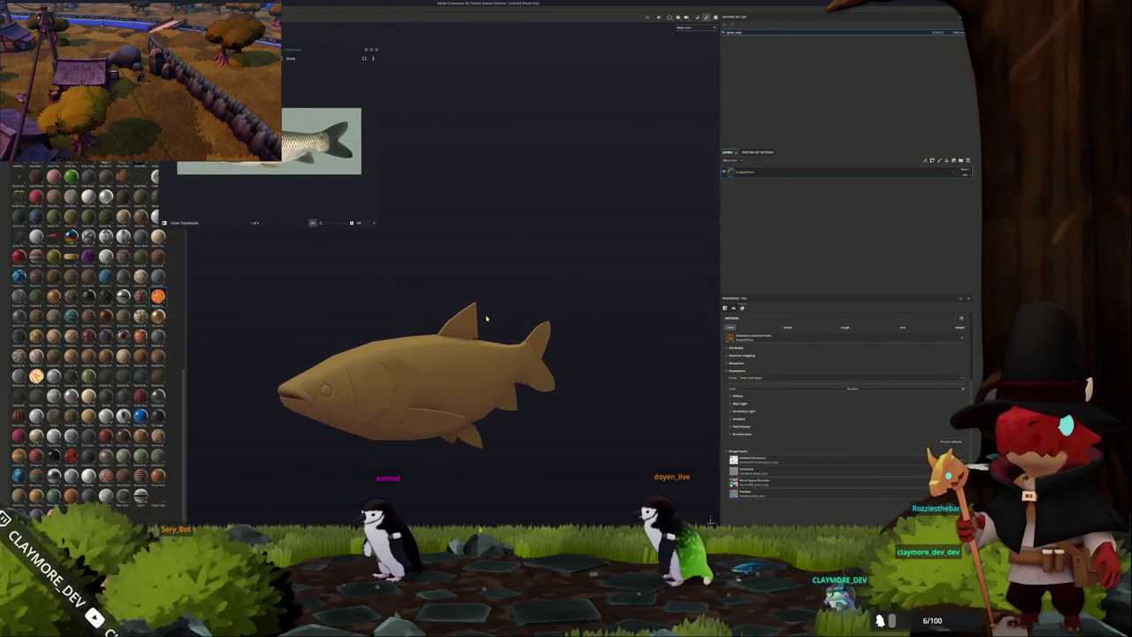
Launch KColorChooser from the launcher, closing the KolourPaint window opened by mistake.
key(super)
text(ko)
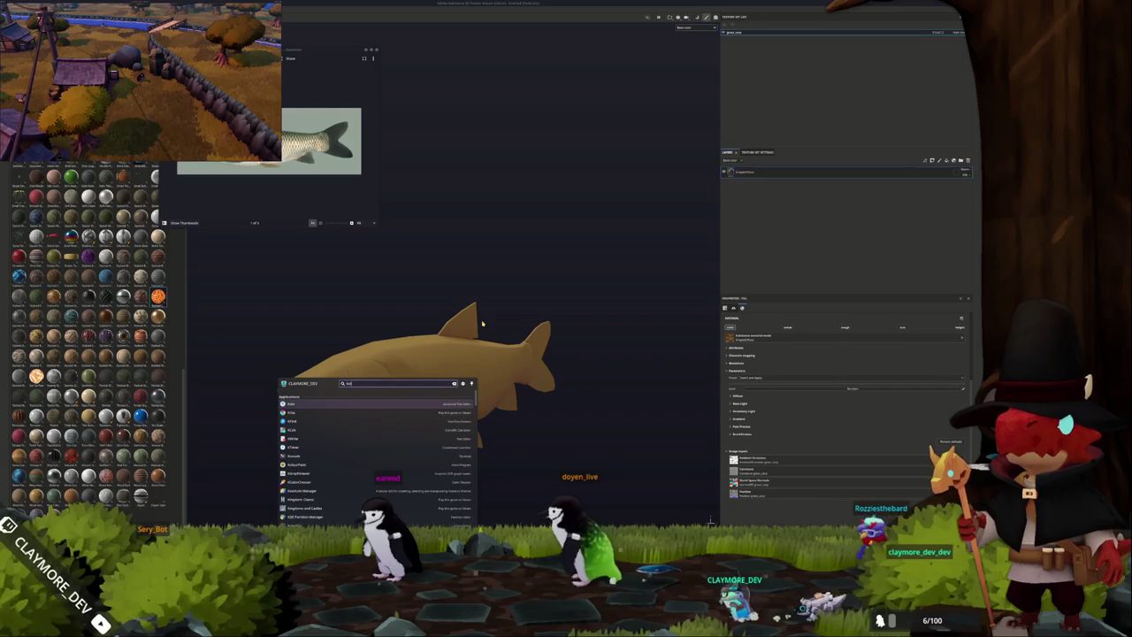
text(lourpa)
key(Return)
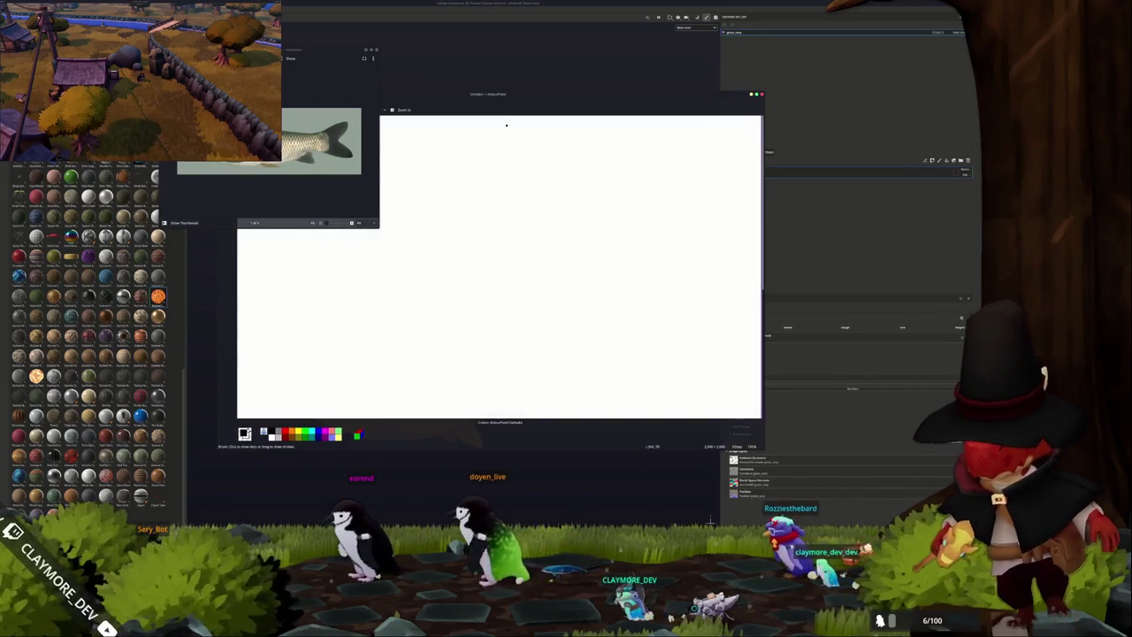
click(760, 94)
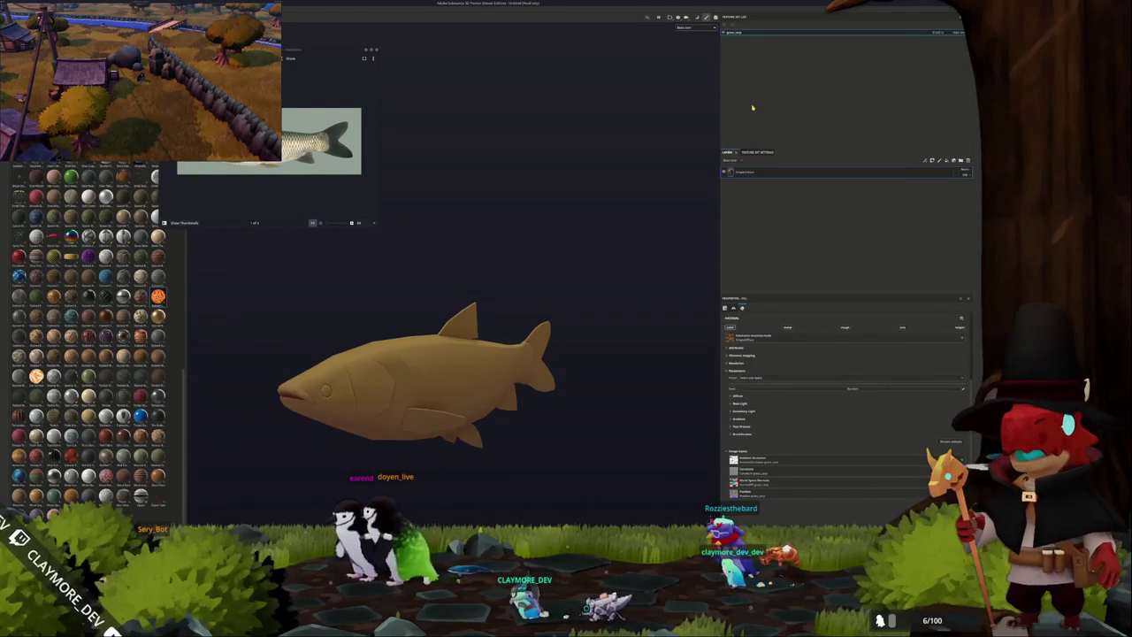
key(super)
text(kolour)
key(BackSpace)
key(BackSpace)
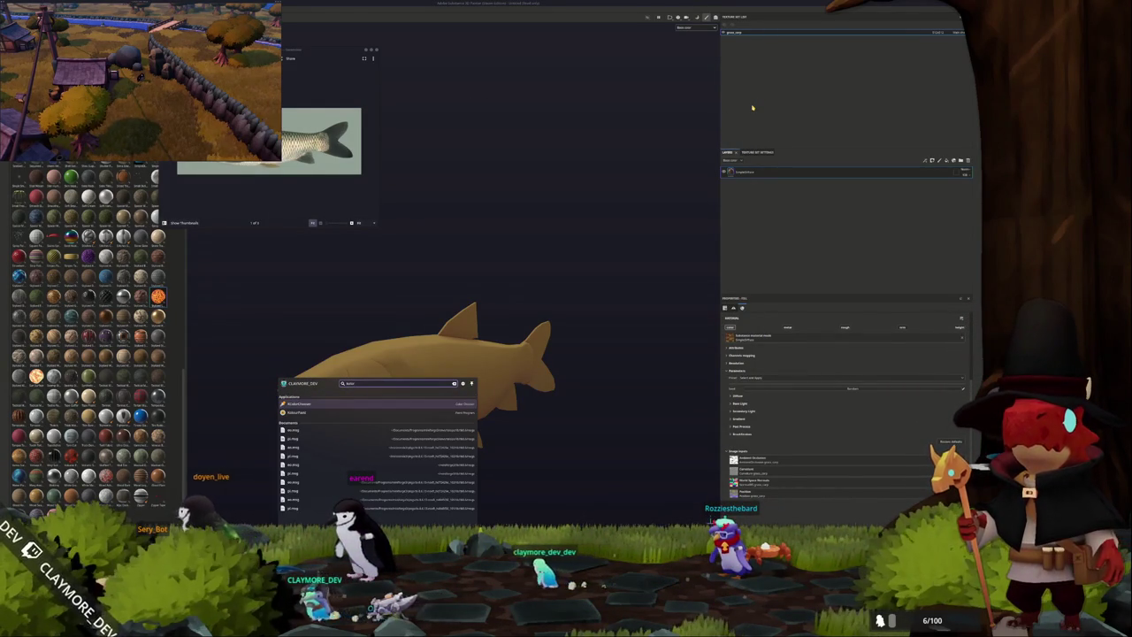
key(Return)
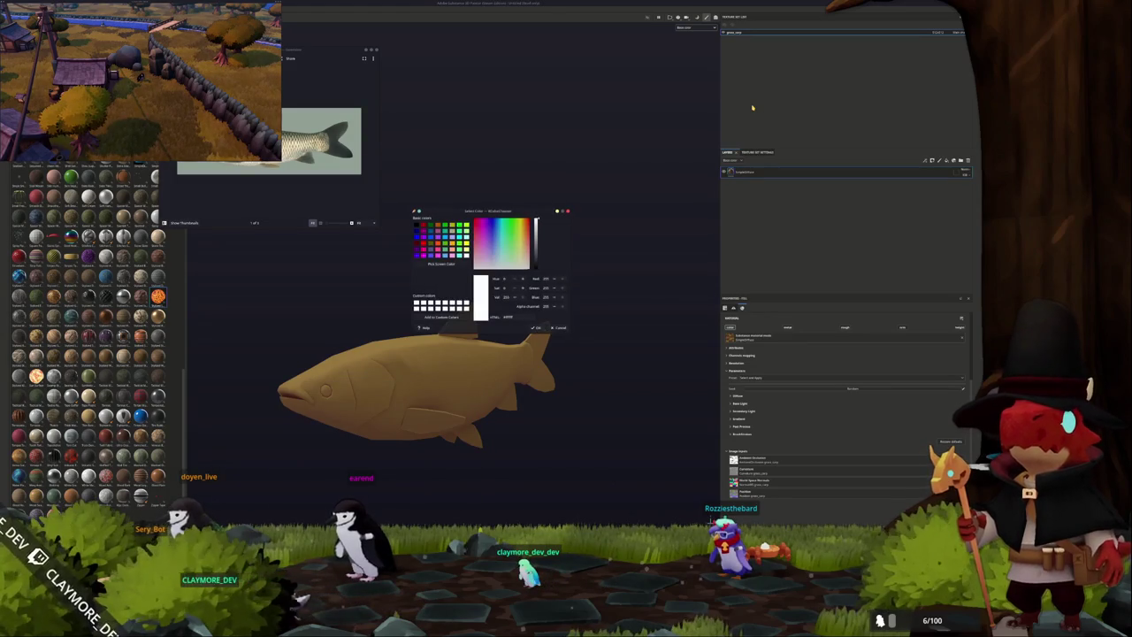
Sample the pale cream belly colour from the grass carp photo shown at 100% zoom.
drag(471, 205, 445, 55)
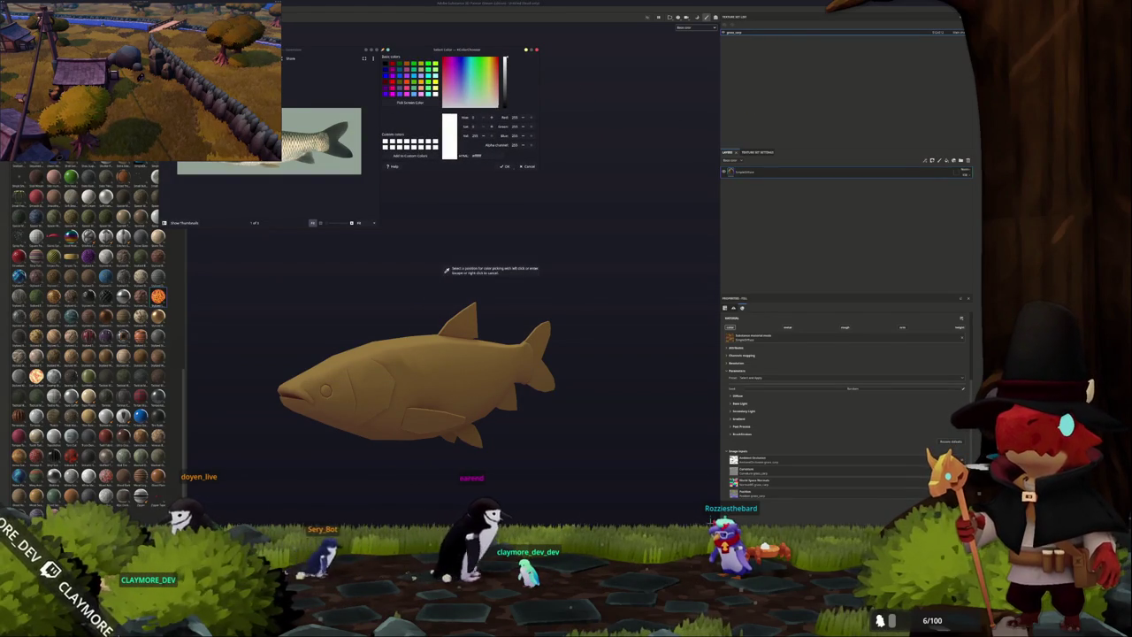
key(ctrl+0)
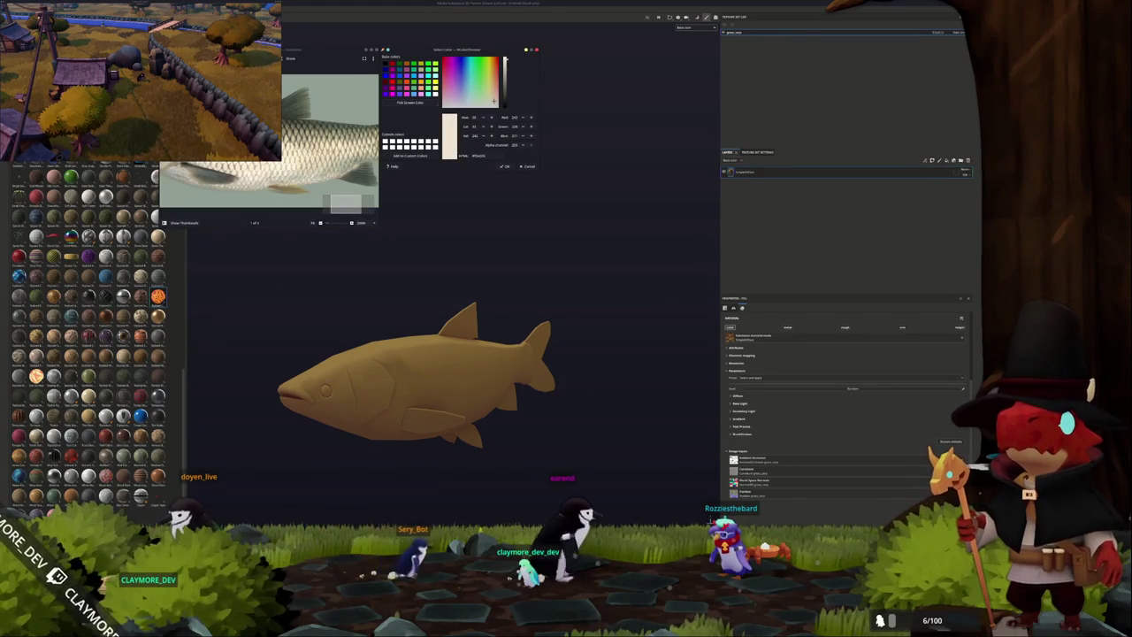
click(421, 101)
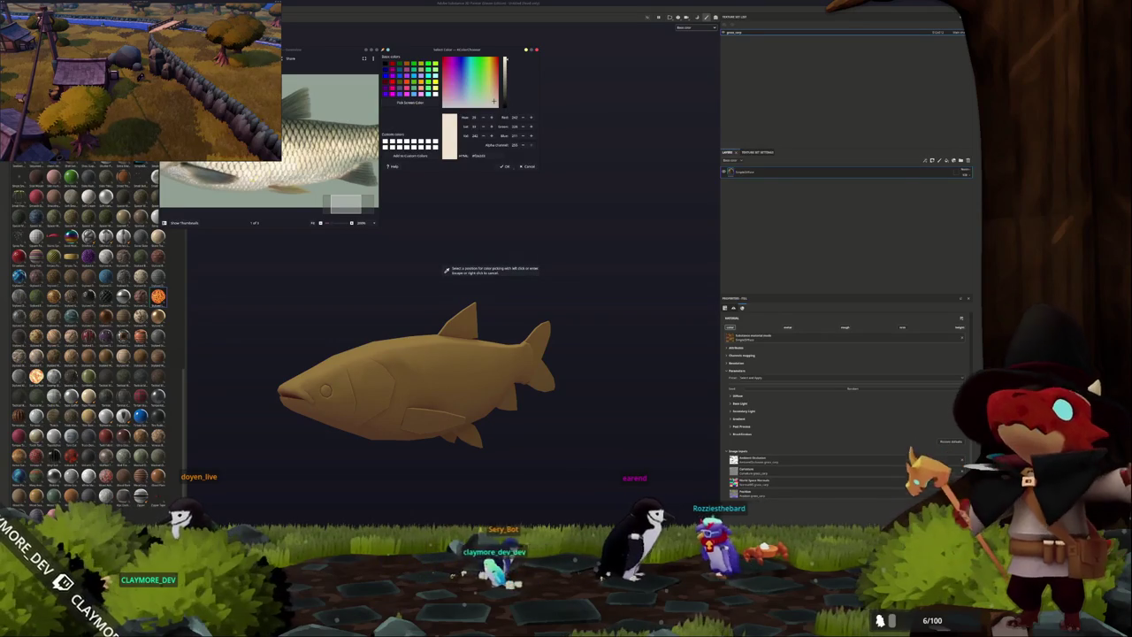
click(343, 193)
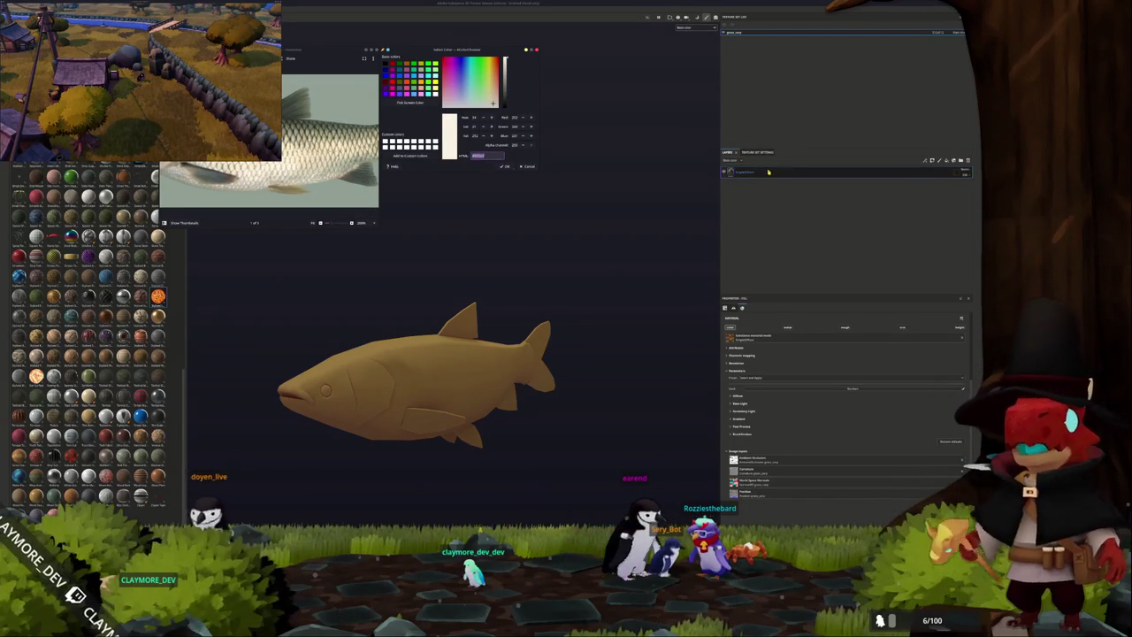
click(770, 395)
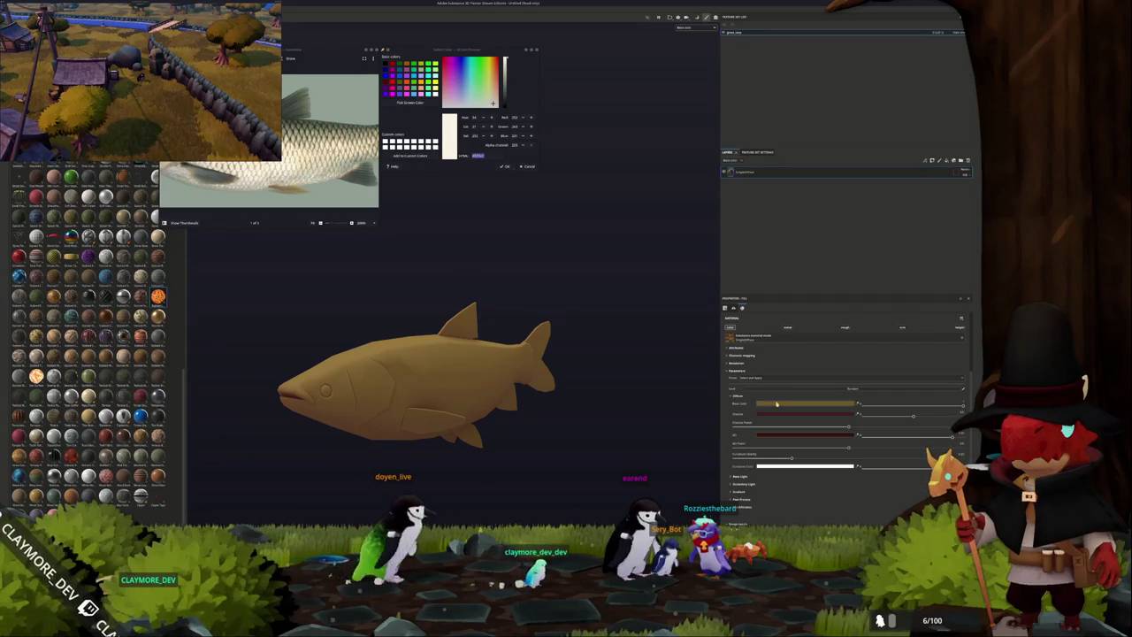
Paste the sampled cream into the fill layer's diffuse Base Color and Shadow colours.
click(776, 404)
key(ctrl+v)
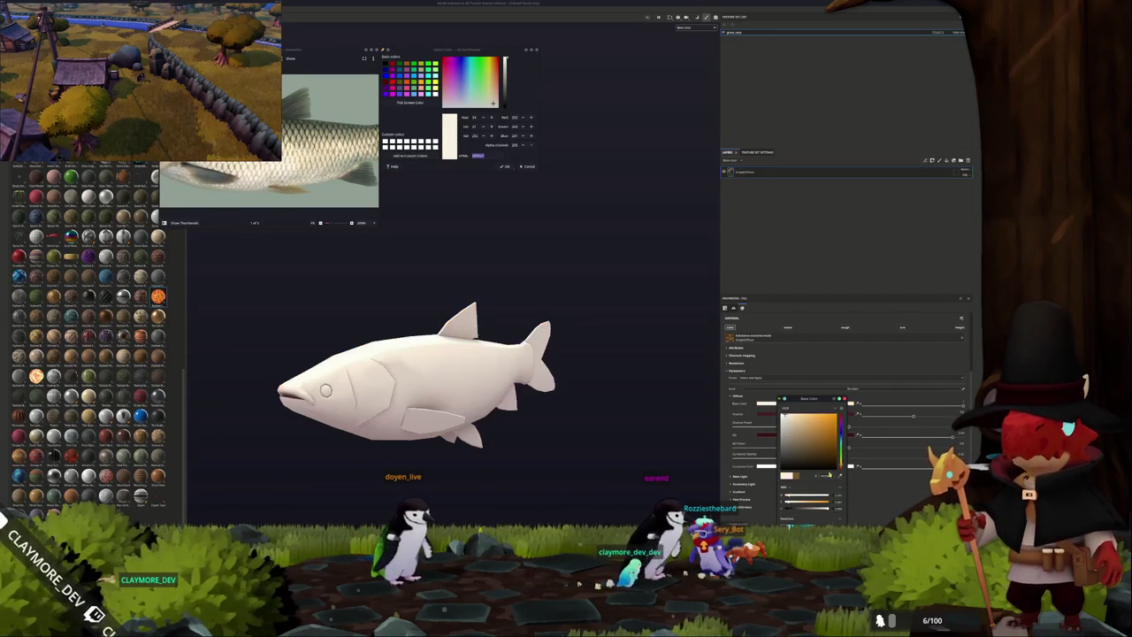
click(768, 413)
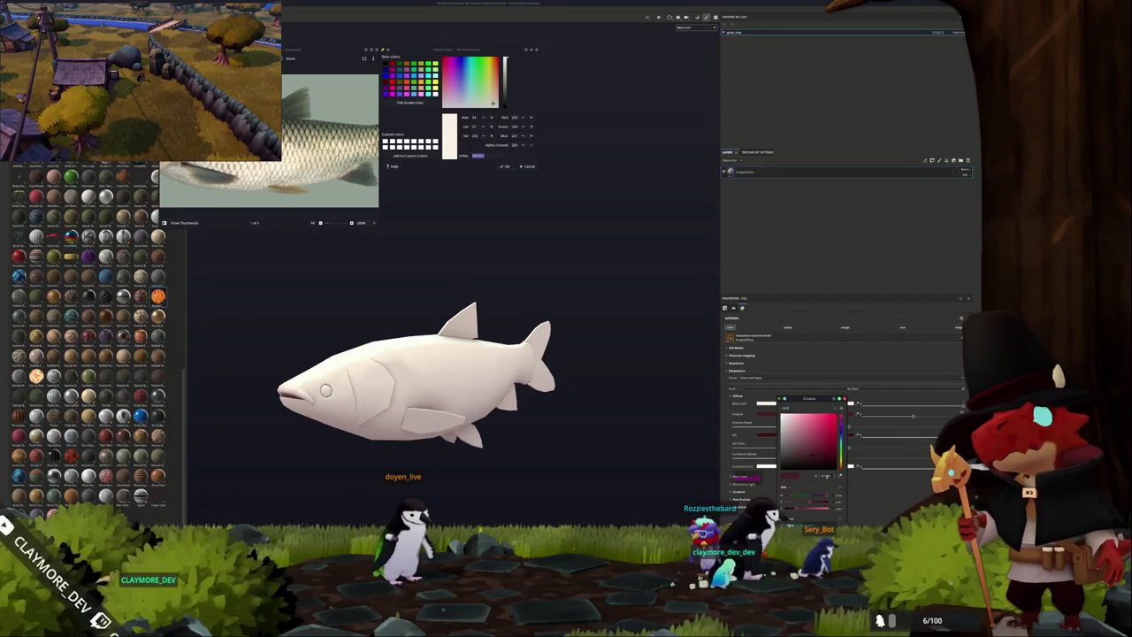
key(ctrl+v)
click(789, 424)
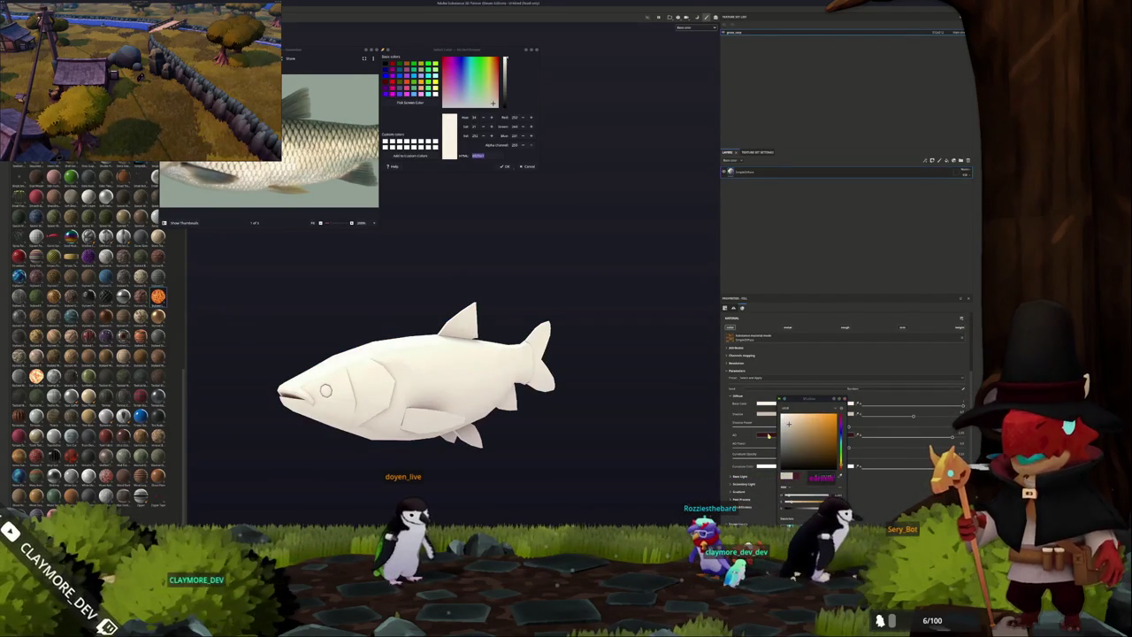
key(ctrl+v)
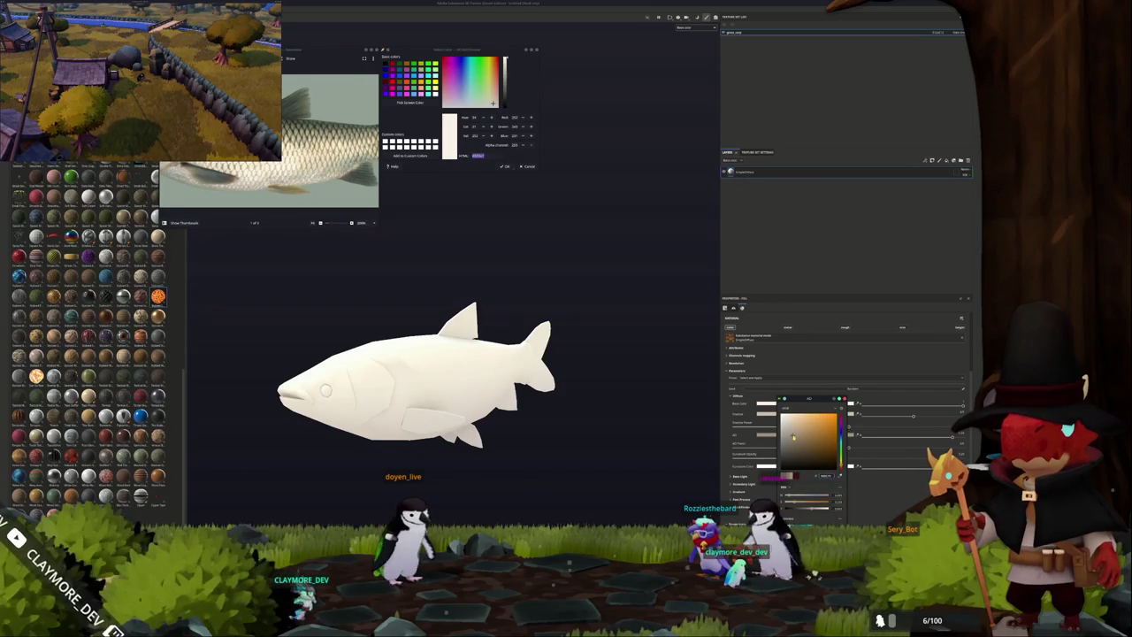
alt+drag(416, 372, 736, 203)
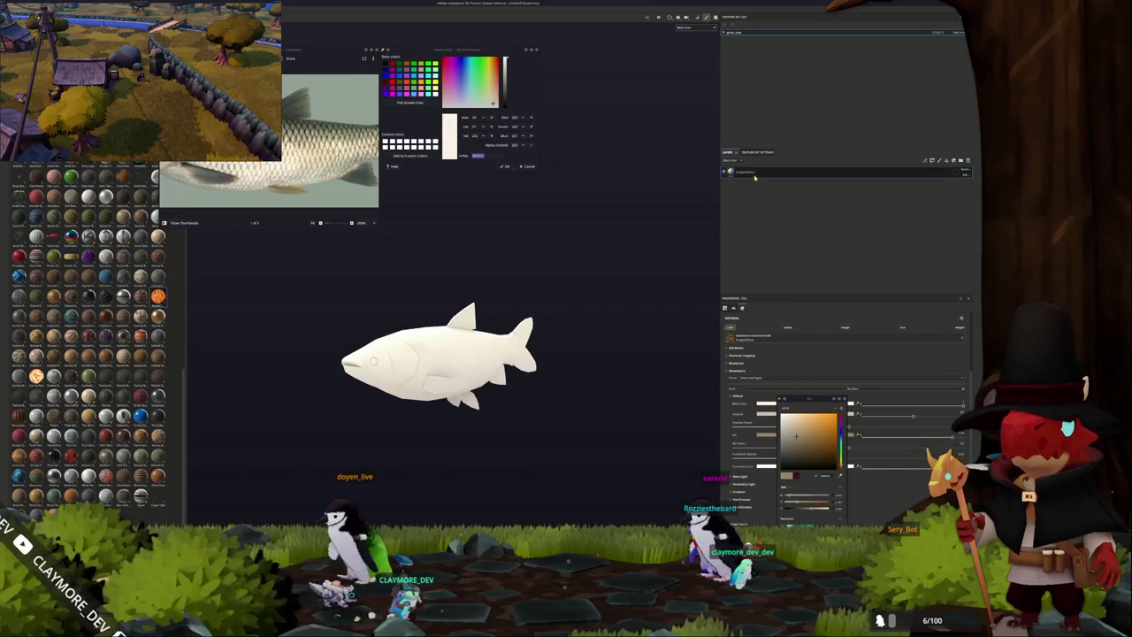
alt+drag(652, 260, 566, 295)
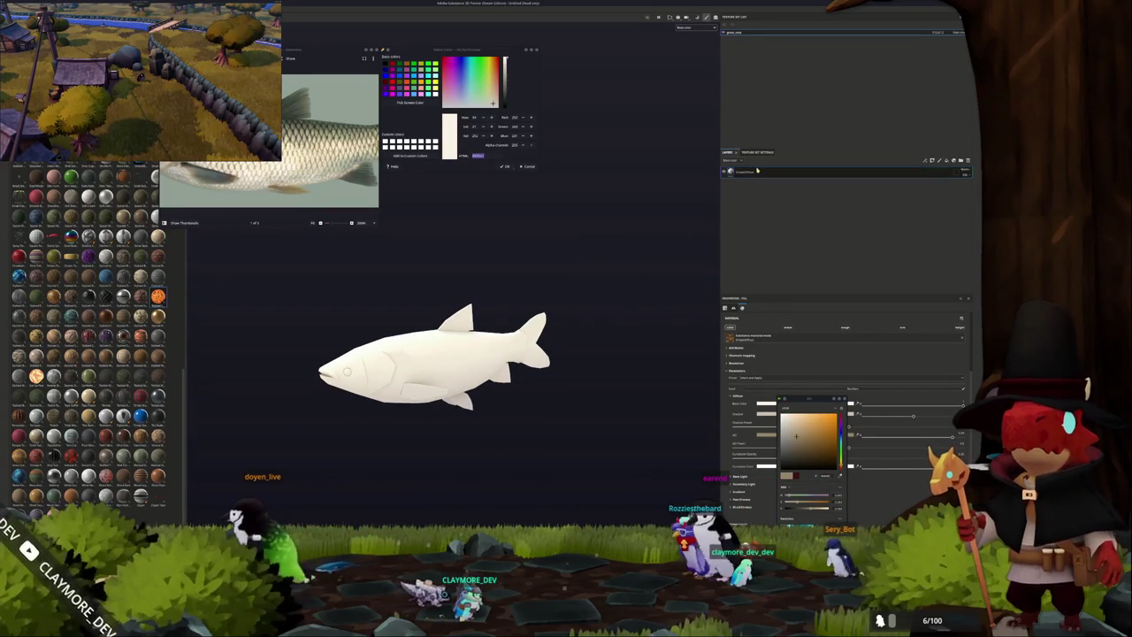
click(759, 262)
Add a new fill layer on top and open its diffuse base colour.
key(ctrl+d)
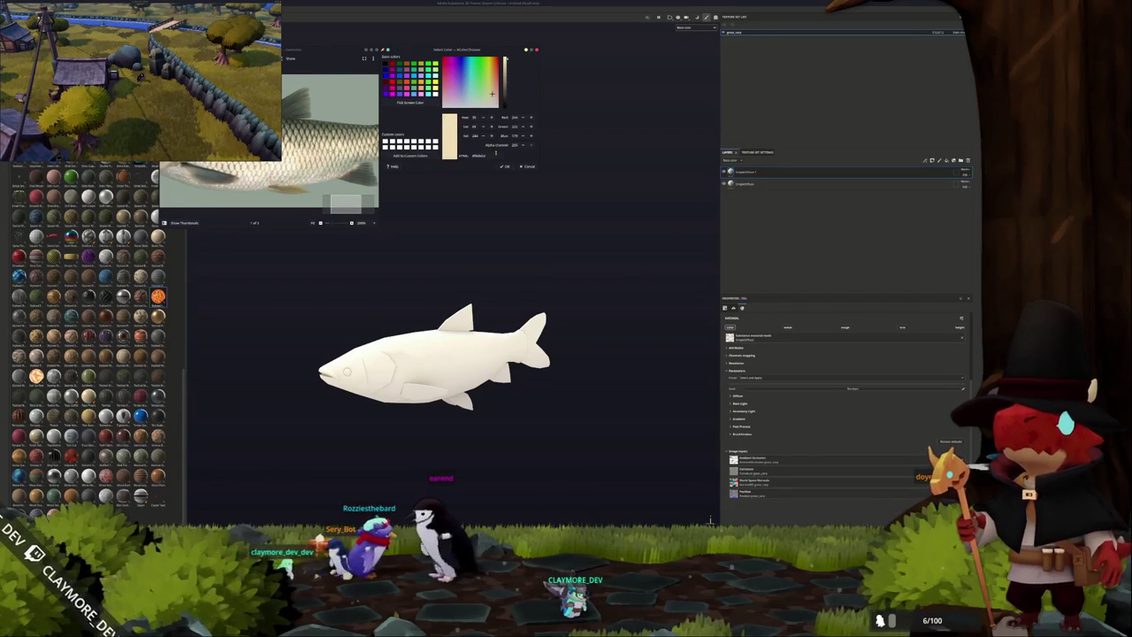
click(739, 397)
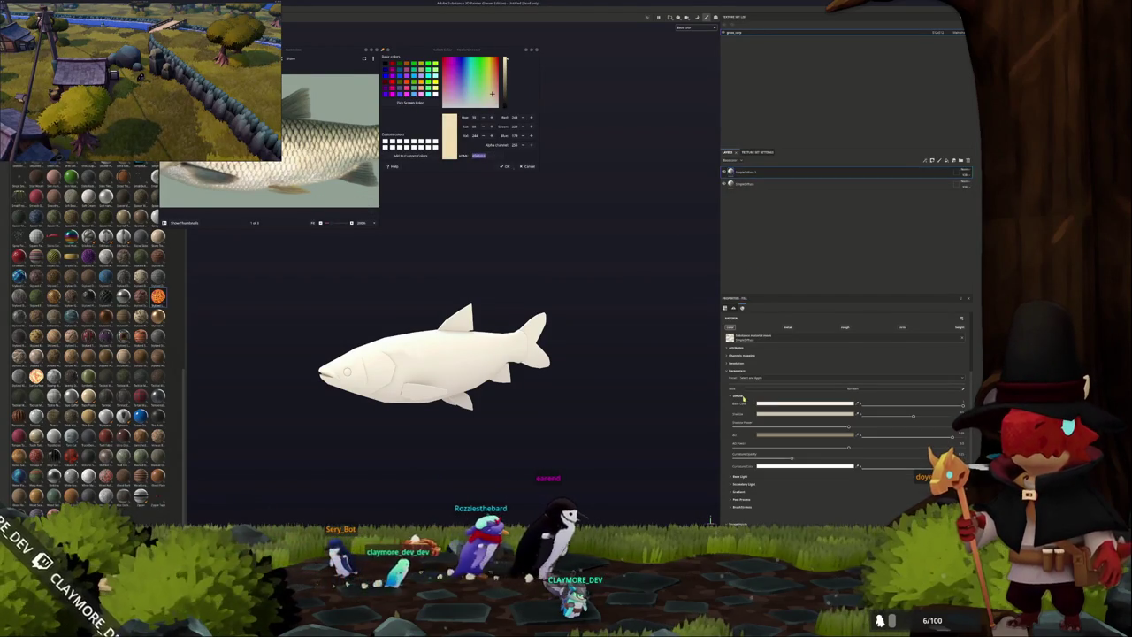
click(796, 404)
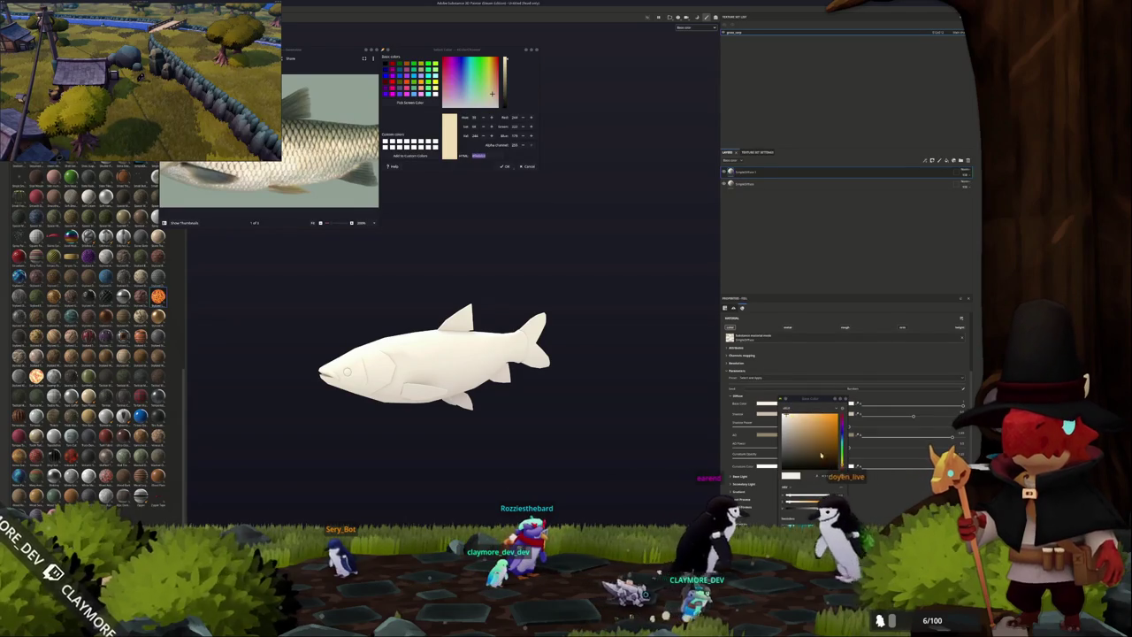
Set the top fill layer's base colour to green and add a Light generator mask.
click(797, 416)
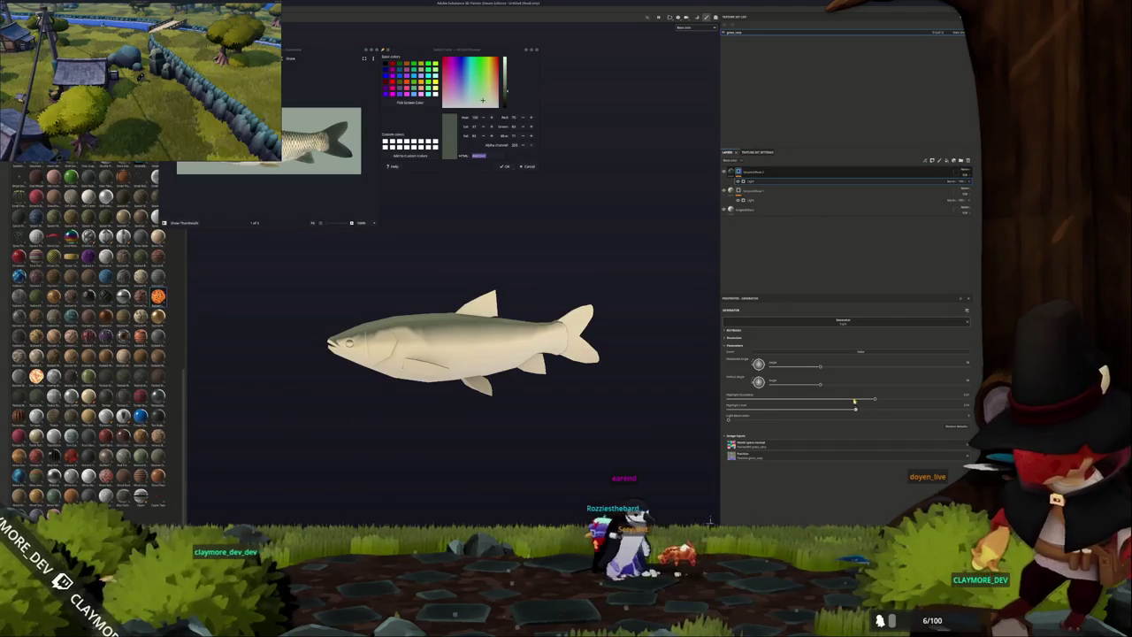
mouse_move(844, 403)
mouse_down()
mouse_move(824, 399)
mouse_move(862, 397)
mouse_up()
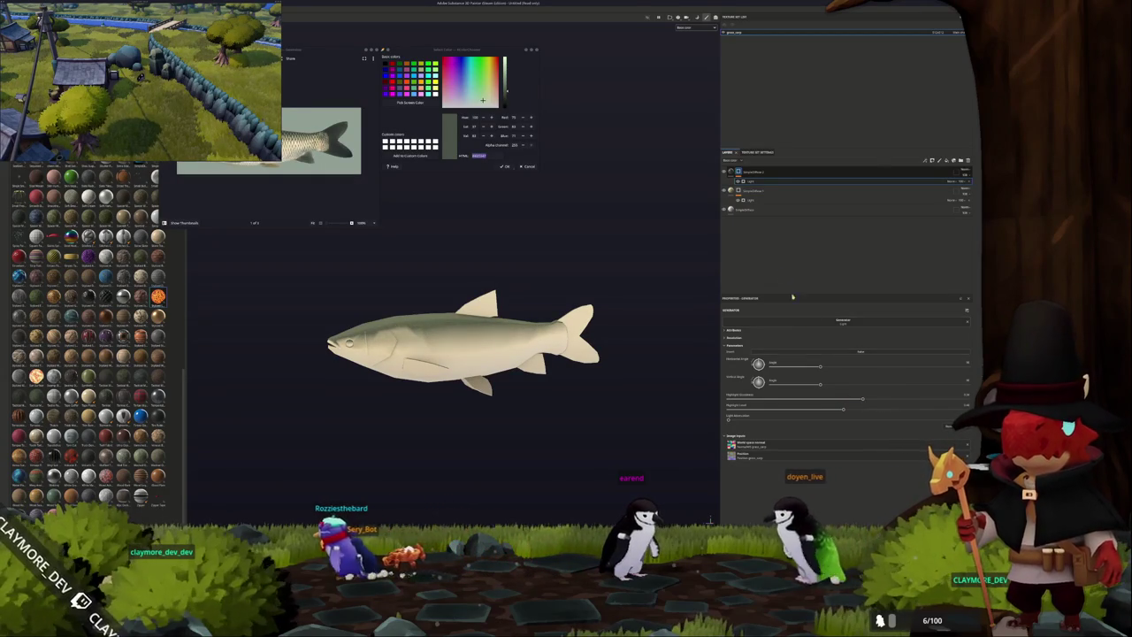
click(767, 179)
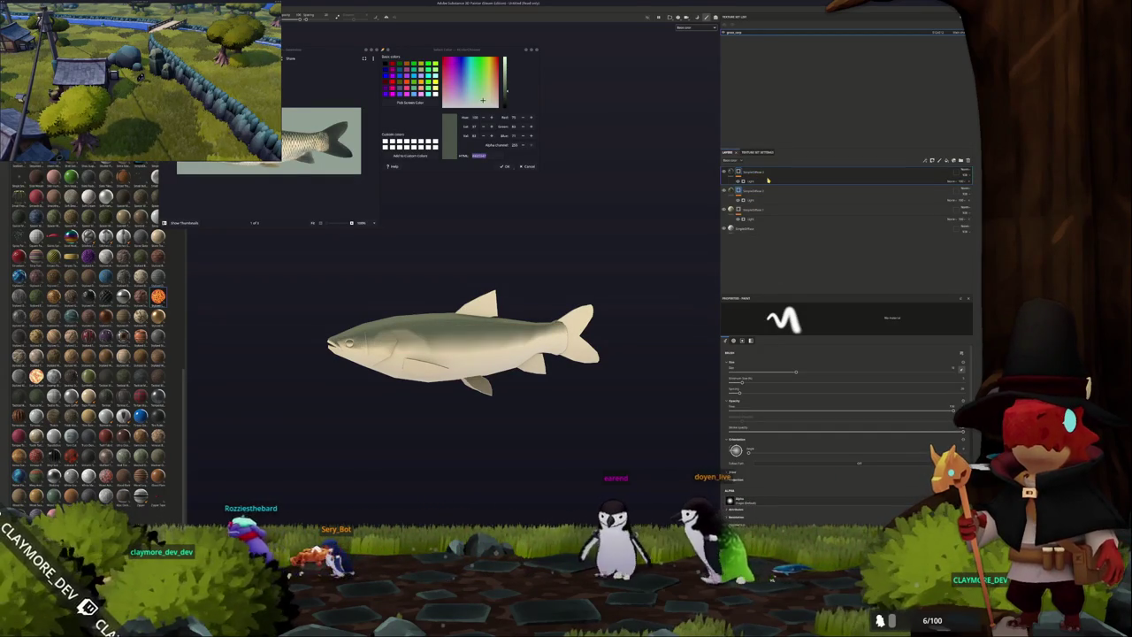
click(767, 180)
Raise the Light generator's Highlight Level to maximum, then delete the extra generator.
drag(860, 400, 906, 402)
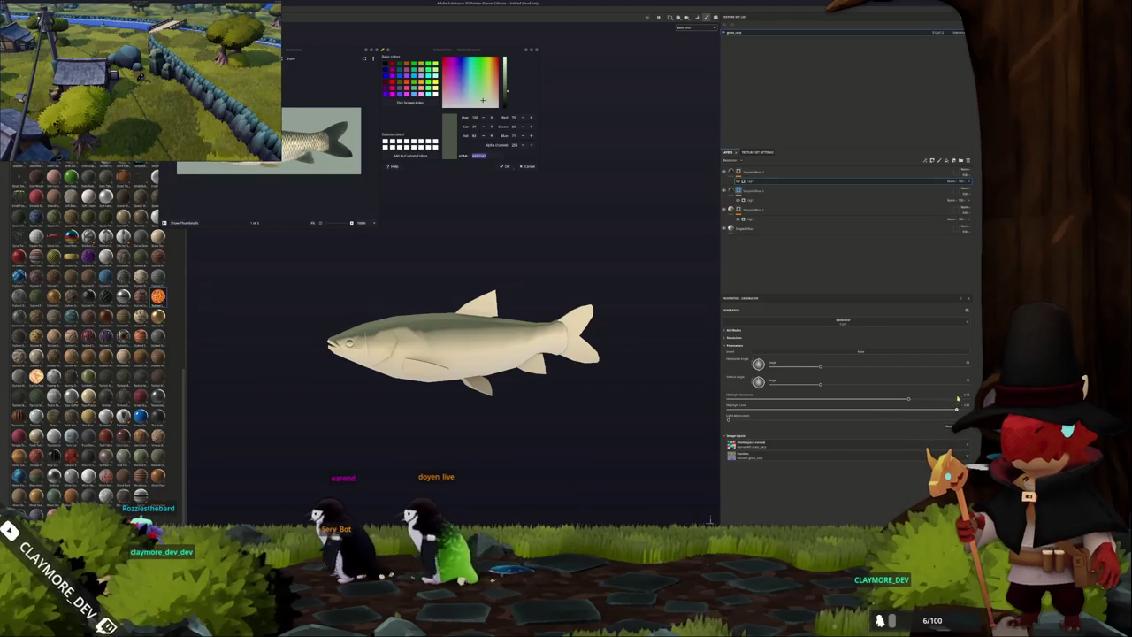
click(902, 401)
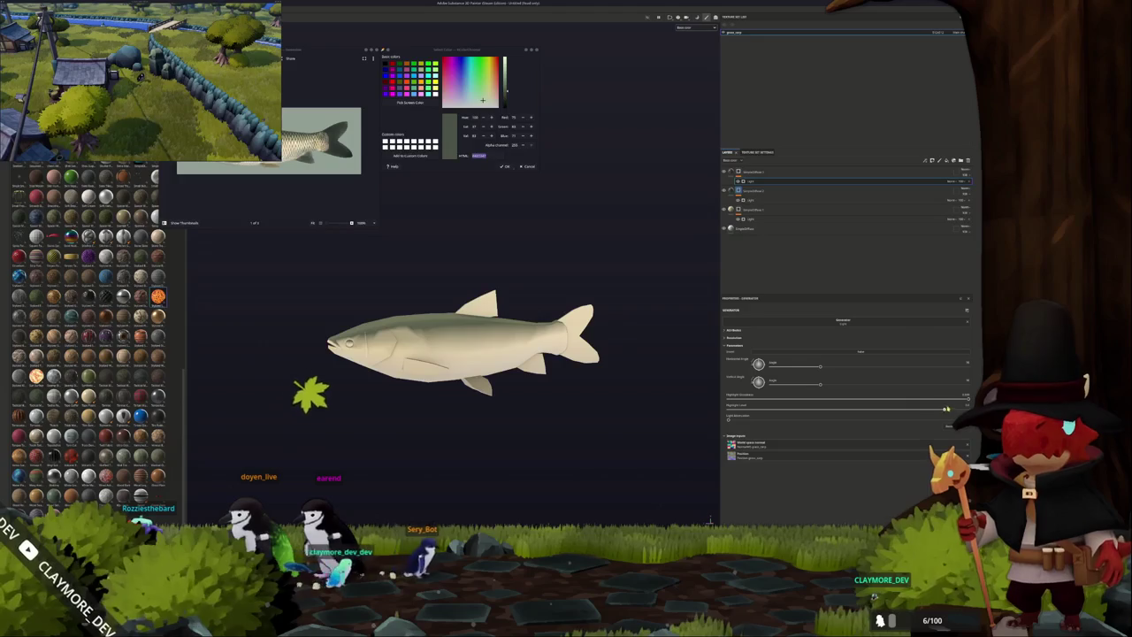
drag(758, 408, 955, 407)
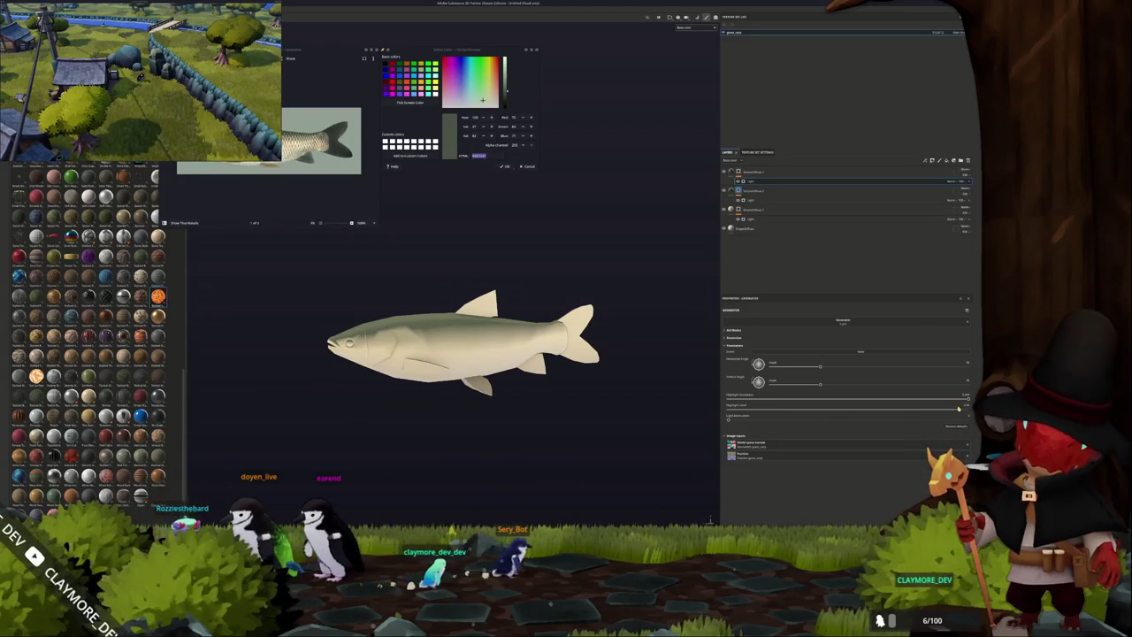
alt+drag(566, 416, 663, 322)
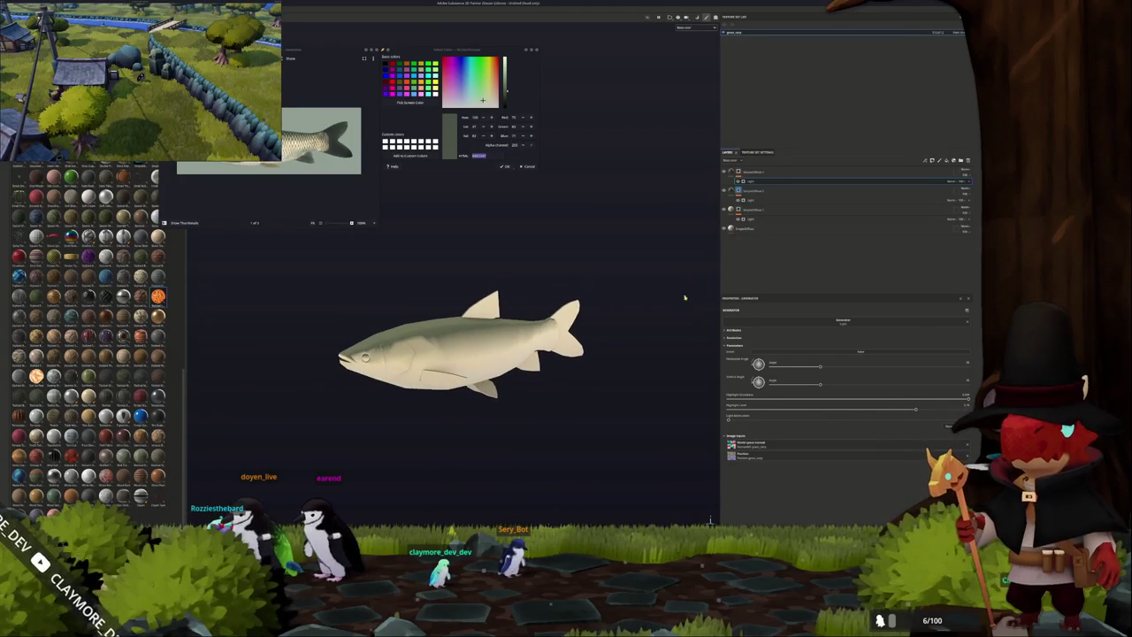
key(Delete)
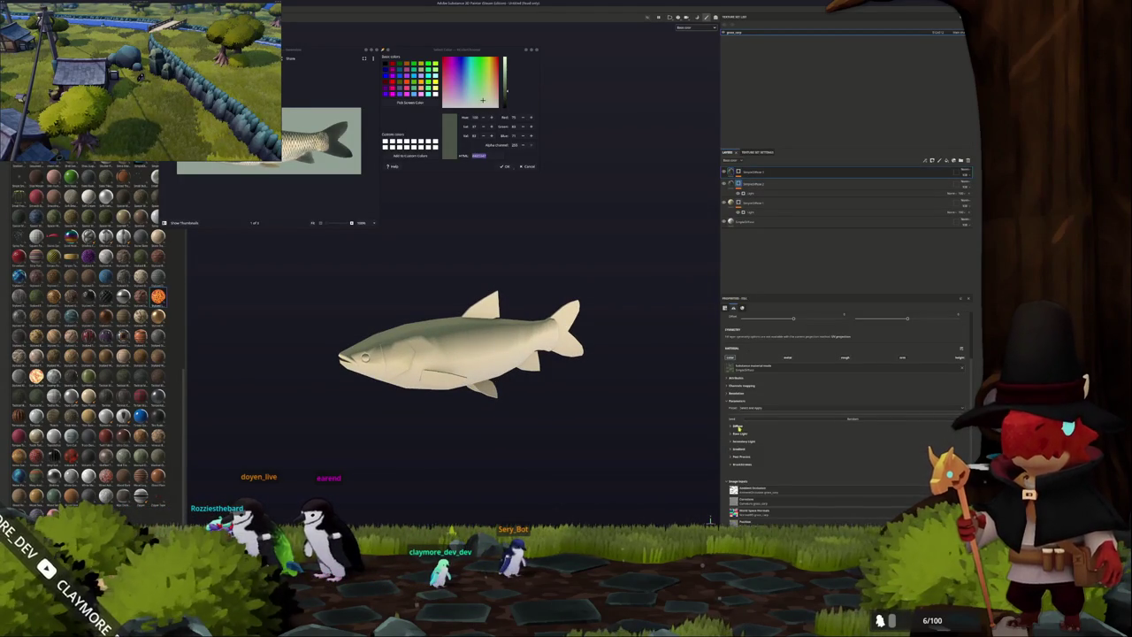
Paste the colour into the fill layer's base colour and lower the Light generator's second setting.
click(739, 428)
click(778, 436)
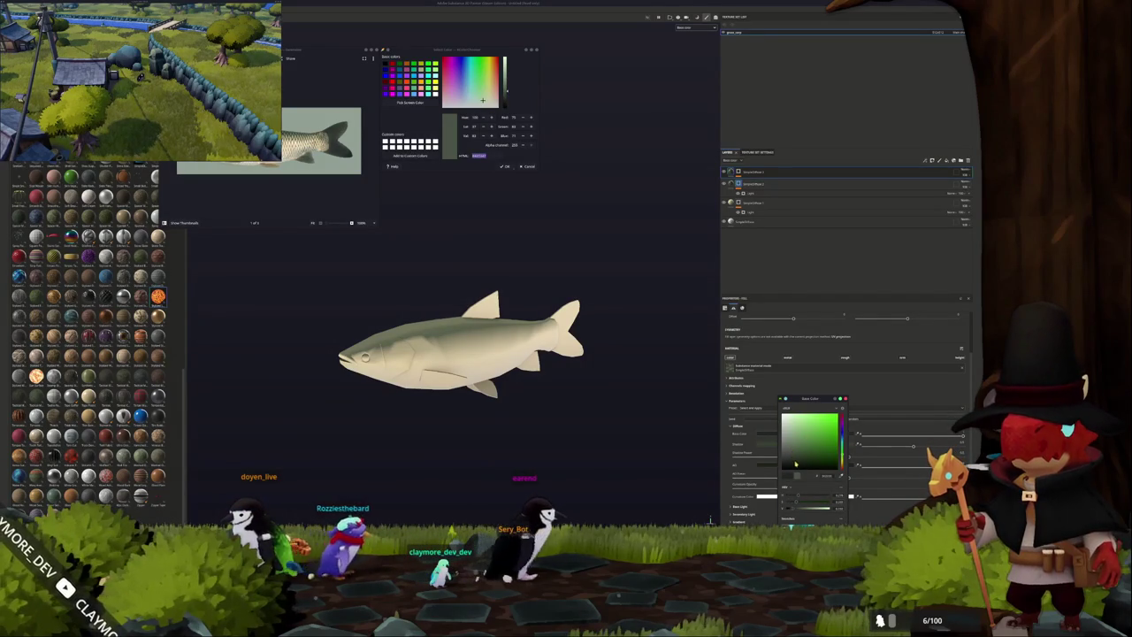
alt+drag(704, 425, 619, 432)
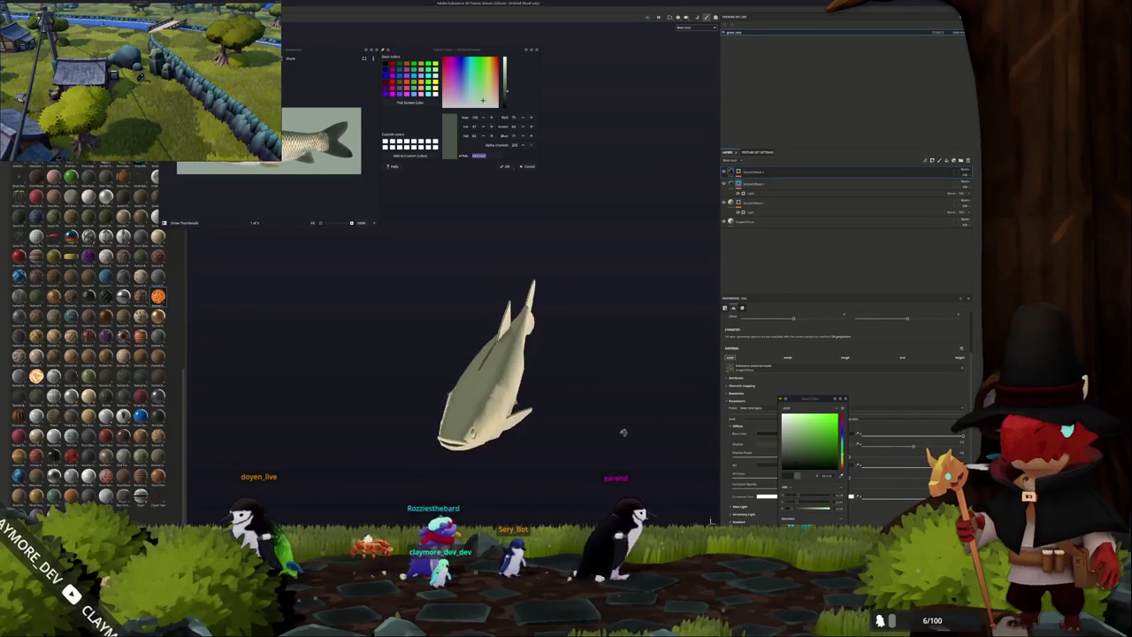
key(ctrl+v)
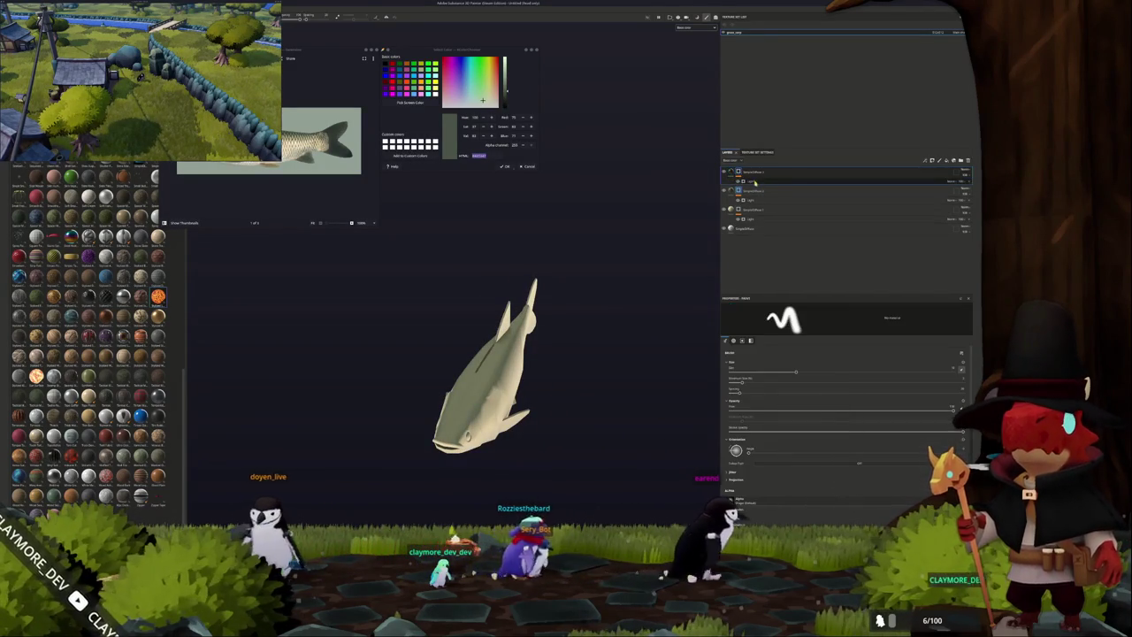
click(915, 401)
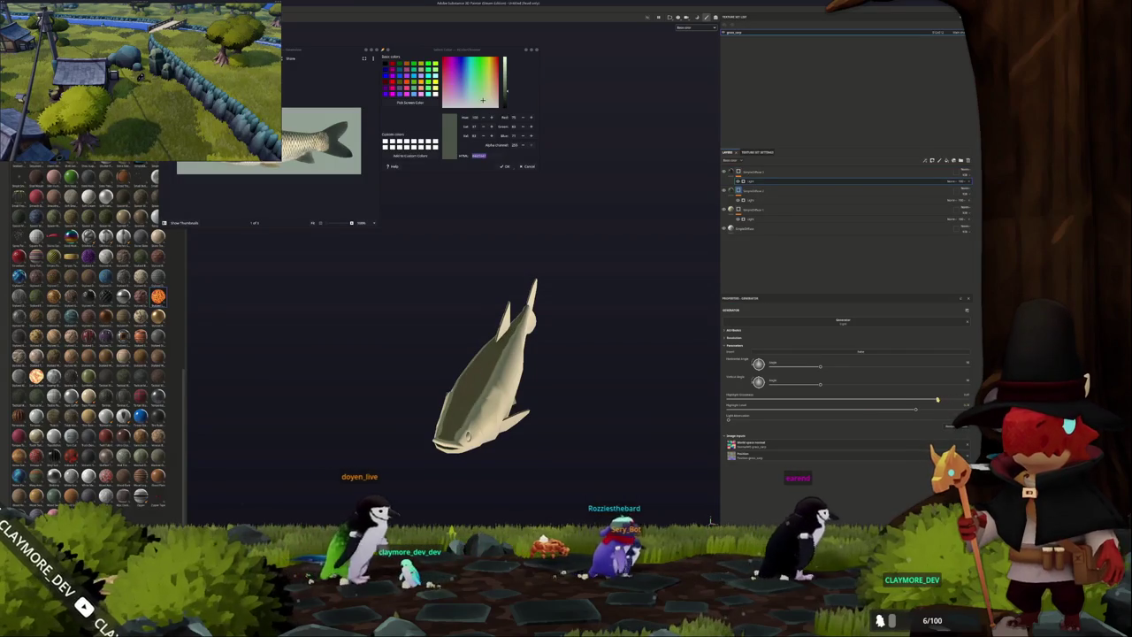
mouse_move(915, 408)
mouse_down()
mouse_move(813, 411)
mouse_move(843, 410)
mouse_up()
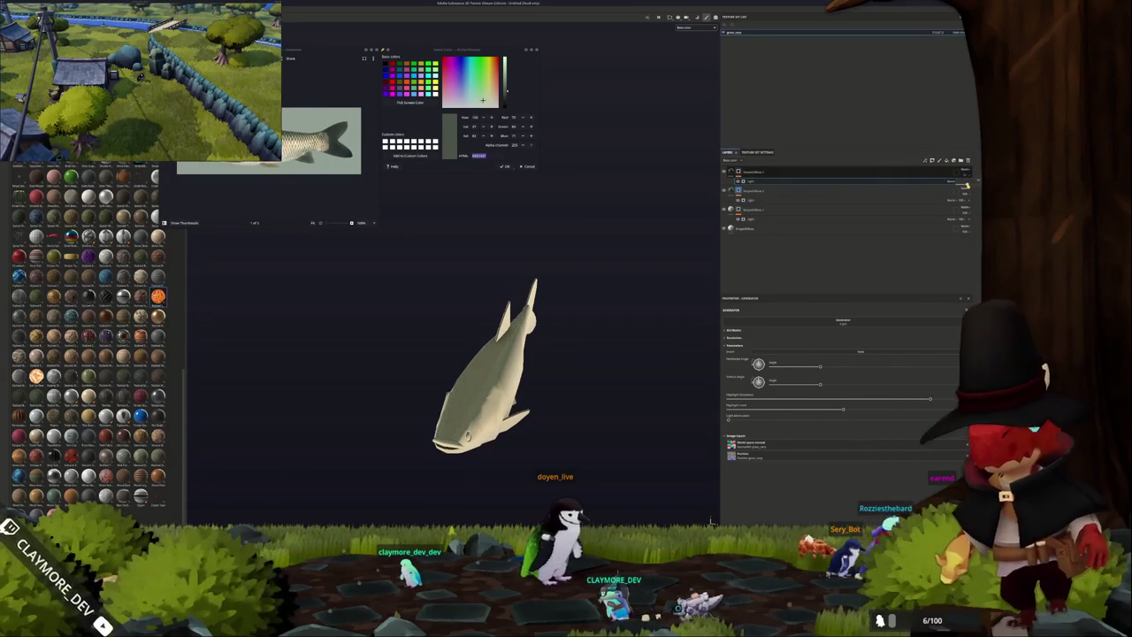
key(f)
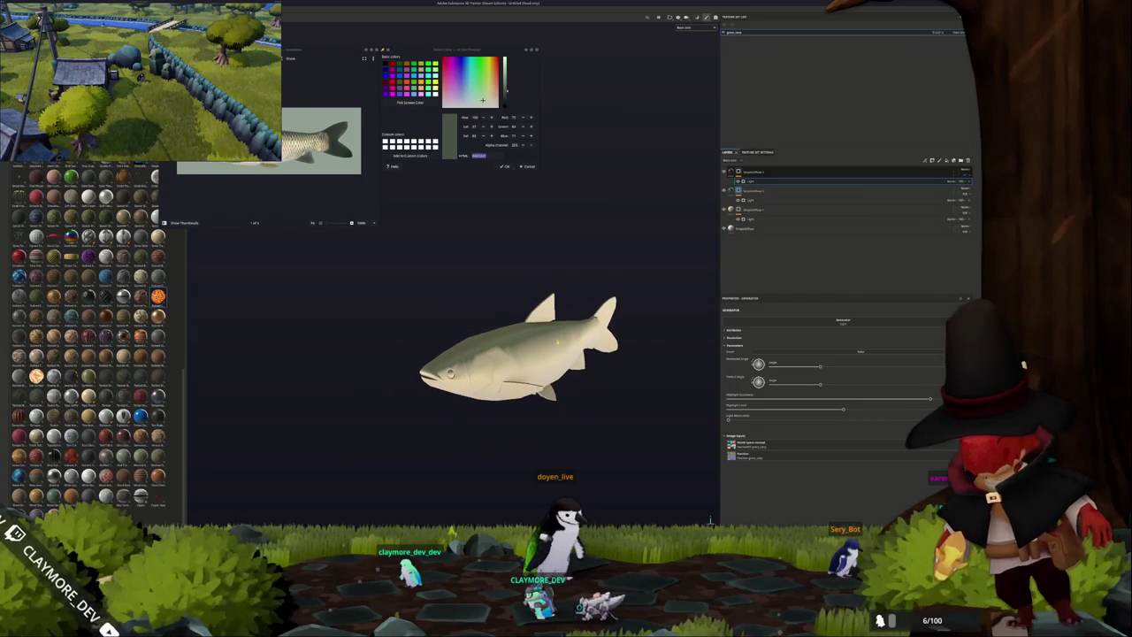
Tint the first two fill layers' Specular Color green under Base Light.
click(741, 187)
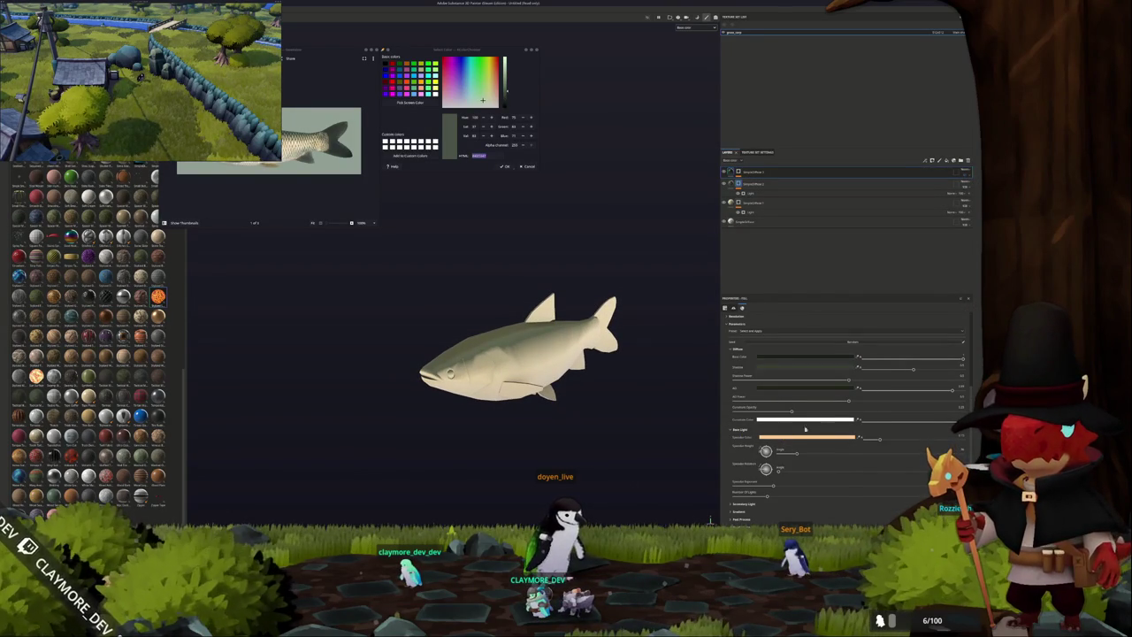
click(789, 436)
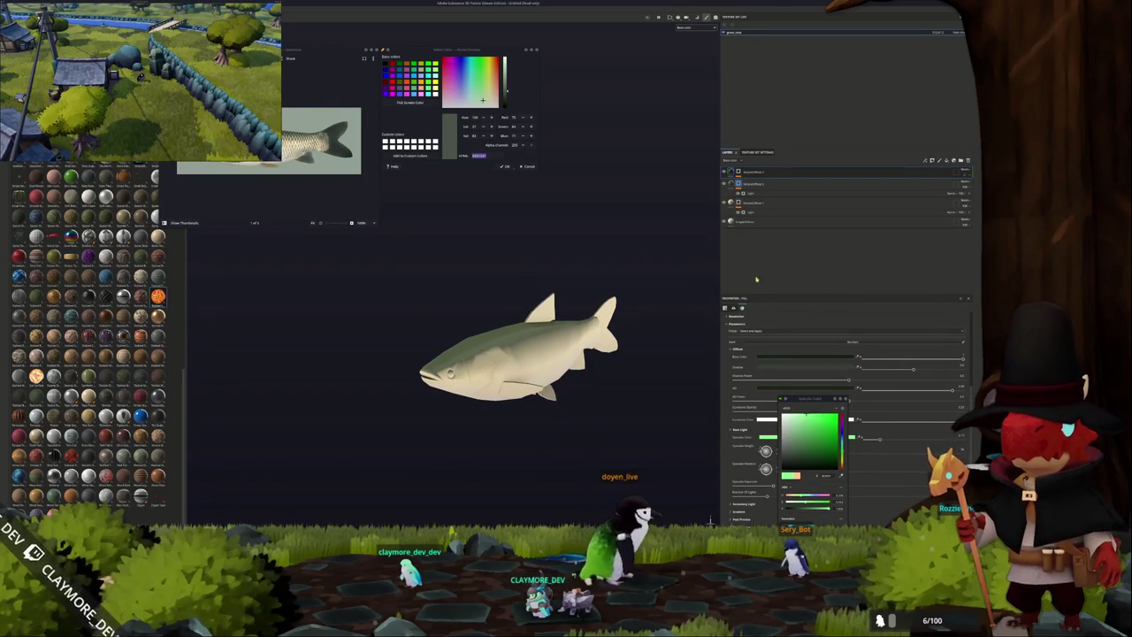
click(752, 183)
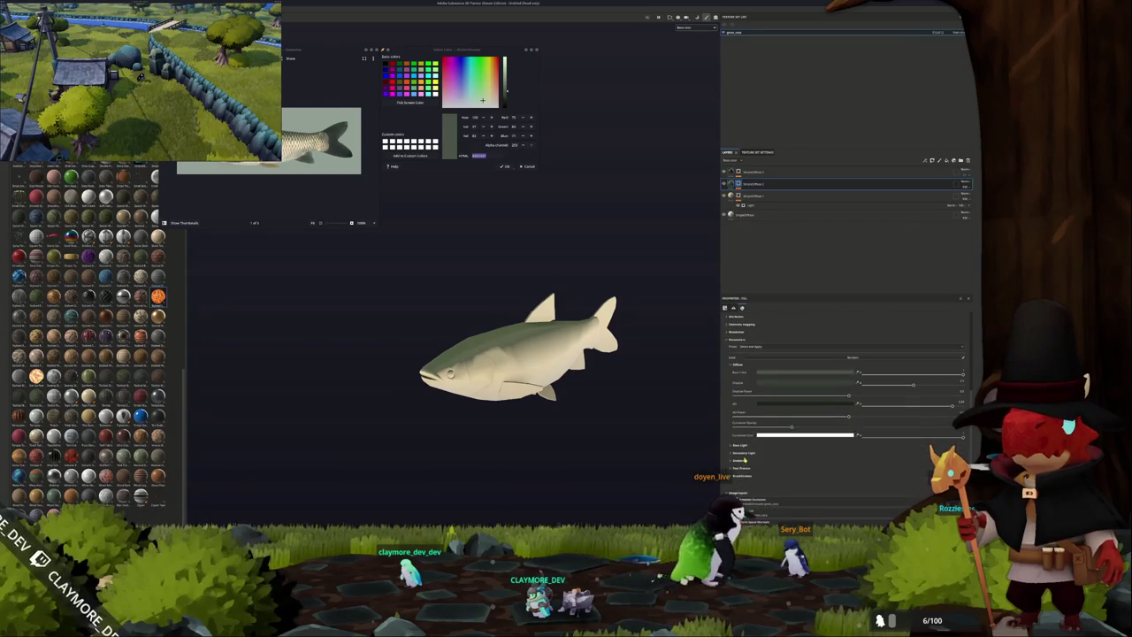
click(742, 446)
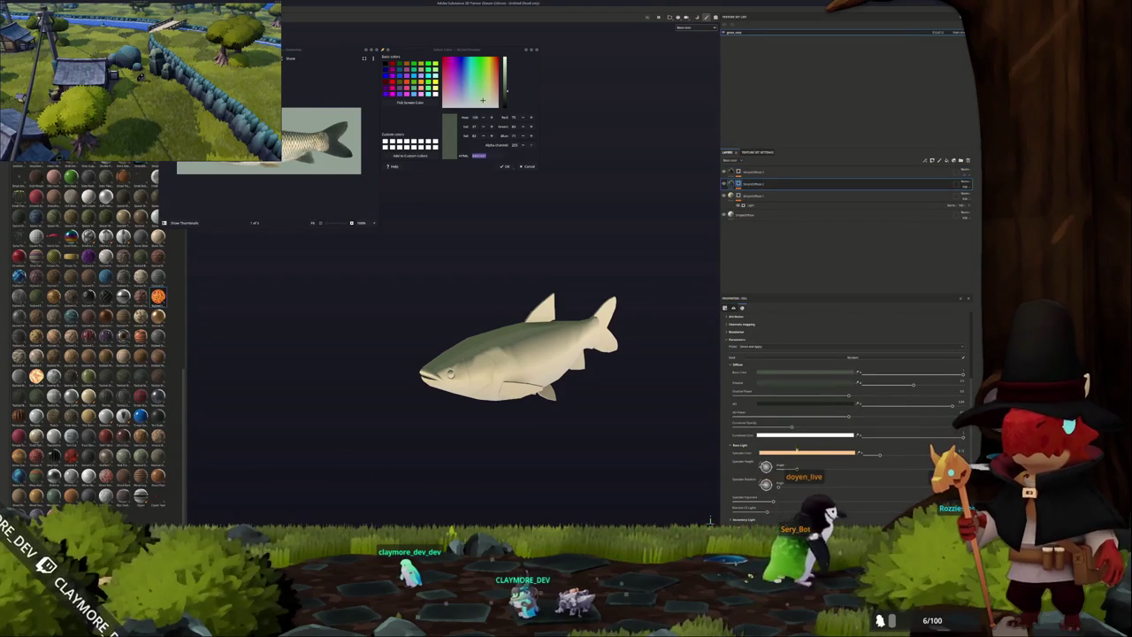
click(797, 452)
drag(843, 456, 843, 429)
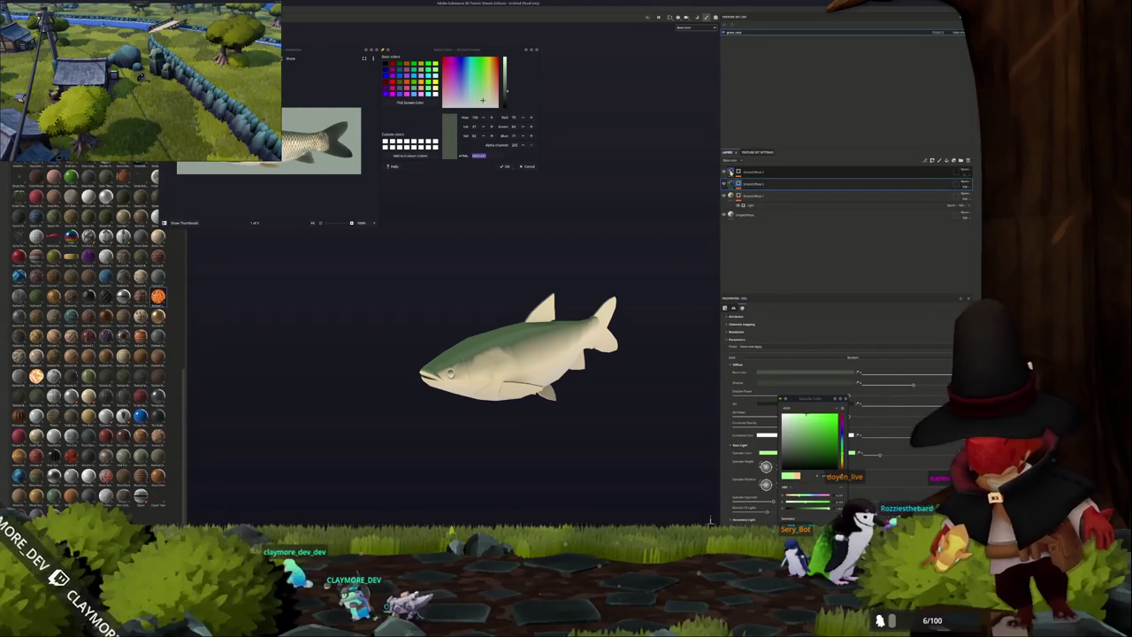
Adjust the remaining layers' base and specular colours, then add a new layer at the top.
click(732, 171)
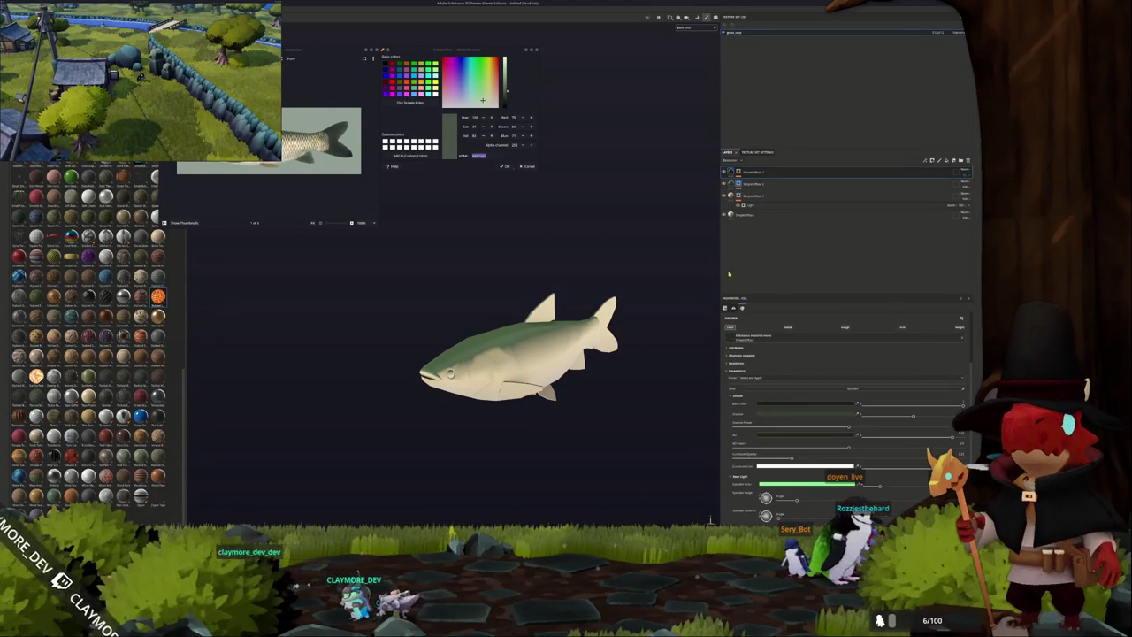
click(781, 404)
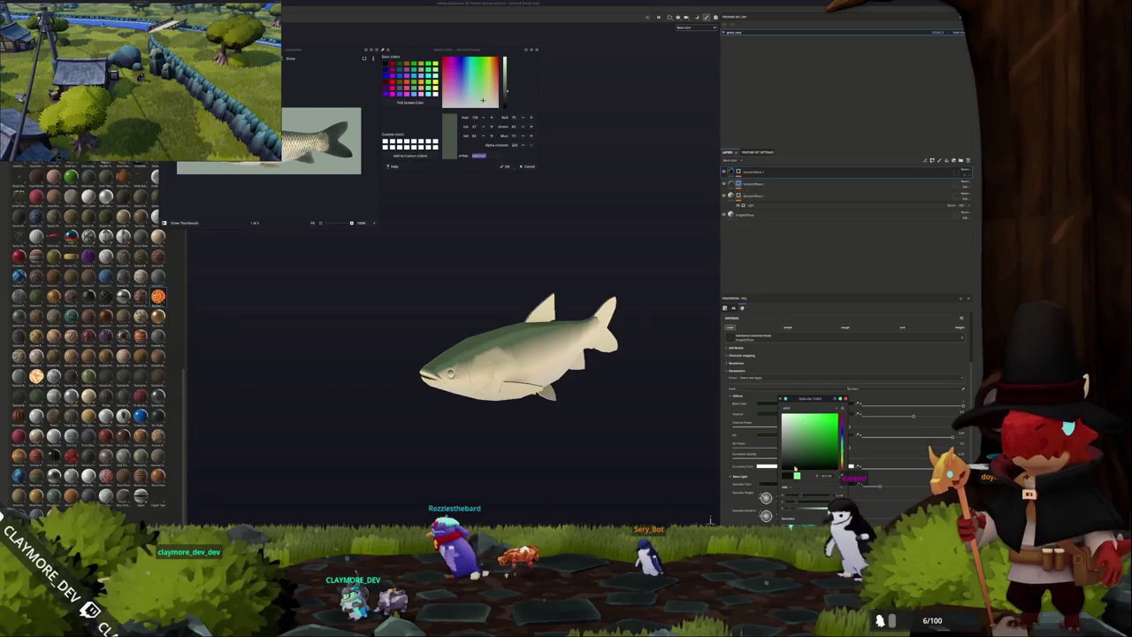
scroll(737, 482, down, 2)
scroll(738, 482, down, 2)
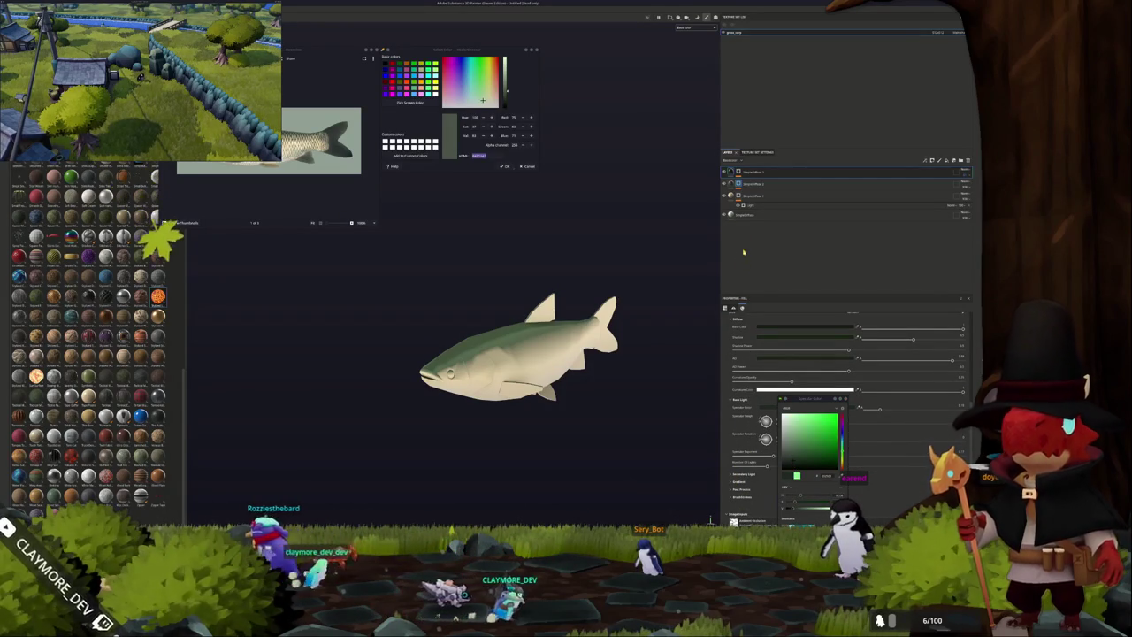
click(752, 183)
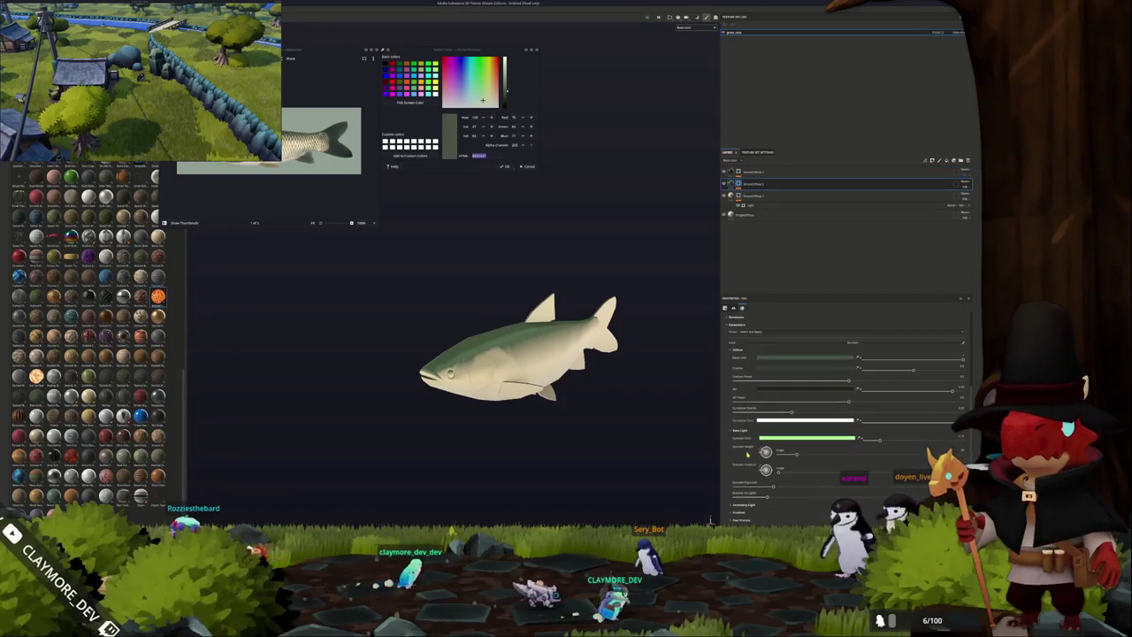
click(797, 434)
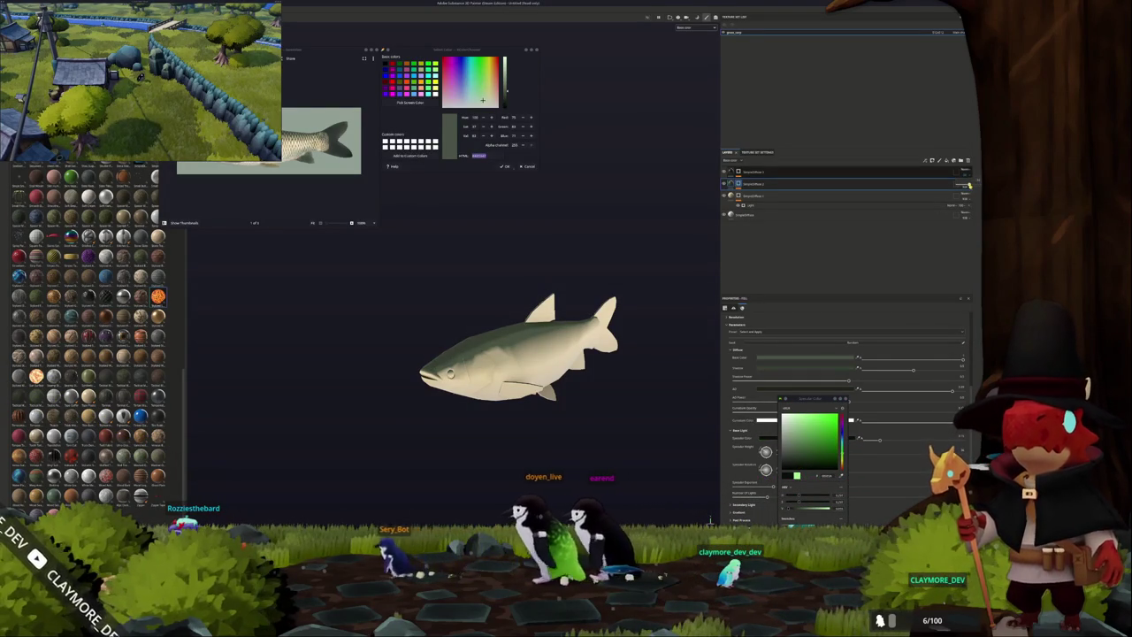
click(755, 173)
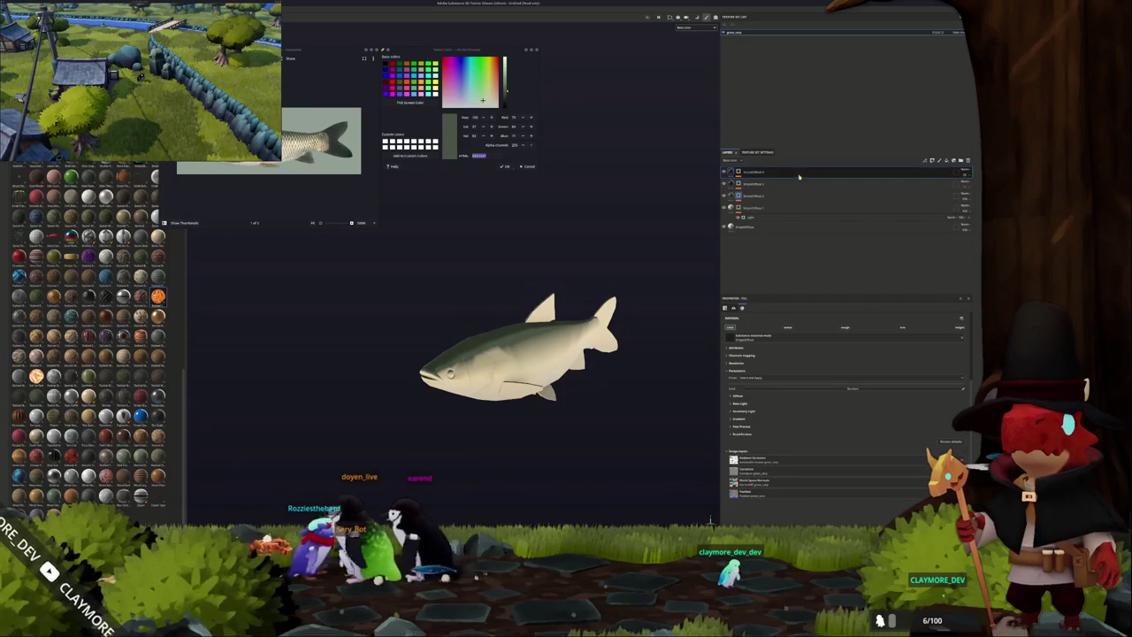
right_click(738, 172)
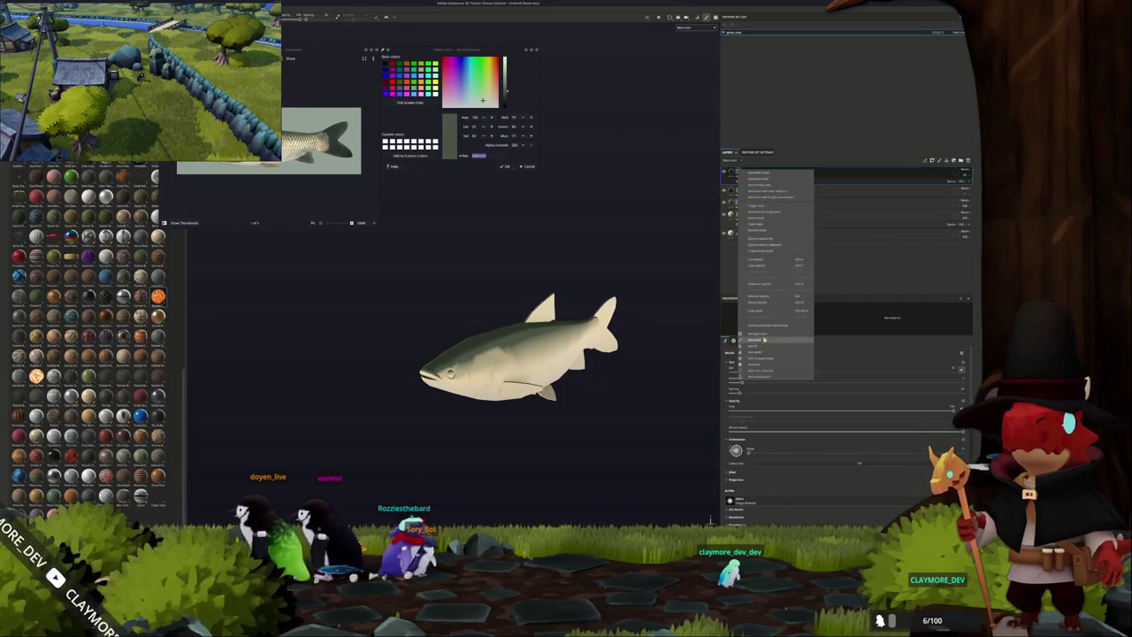
Add a black mask with a Position generator to the top layer.
click(792, 337)
click(838, 323)
click(860, 336)
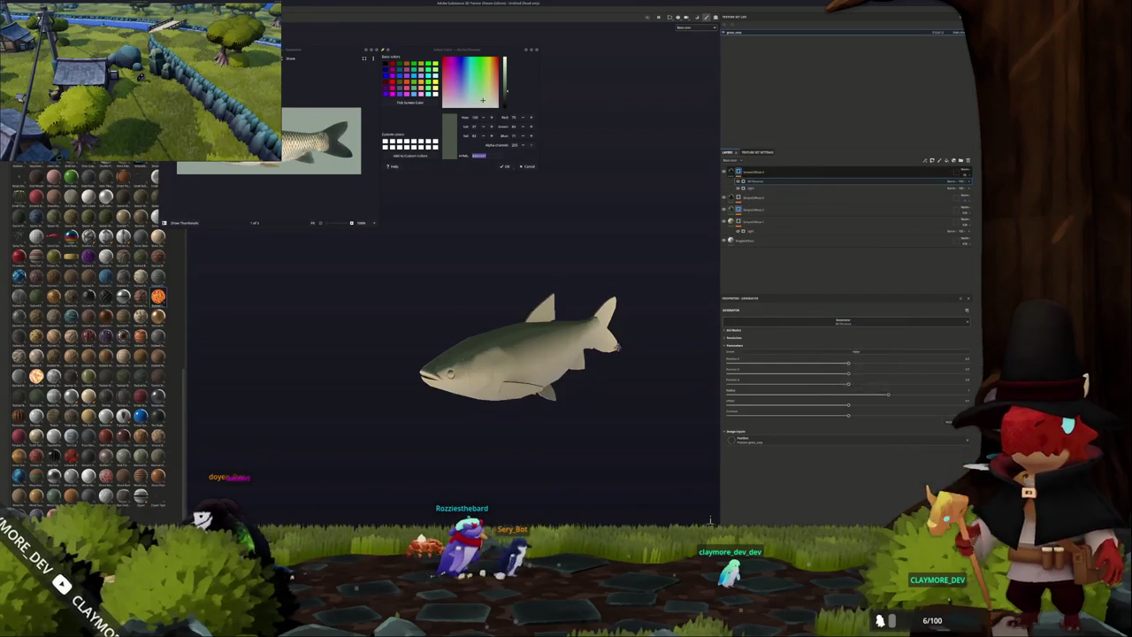
click(874, 410)
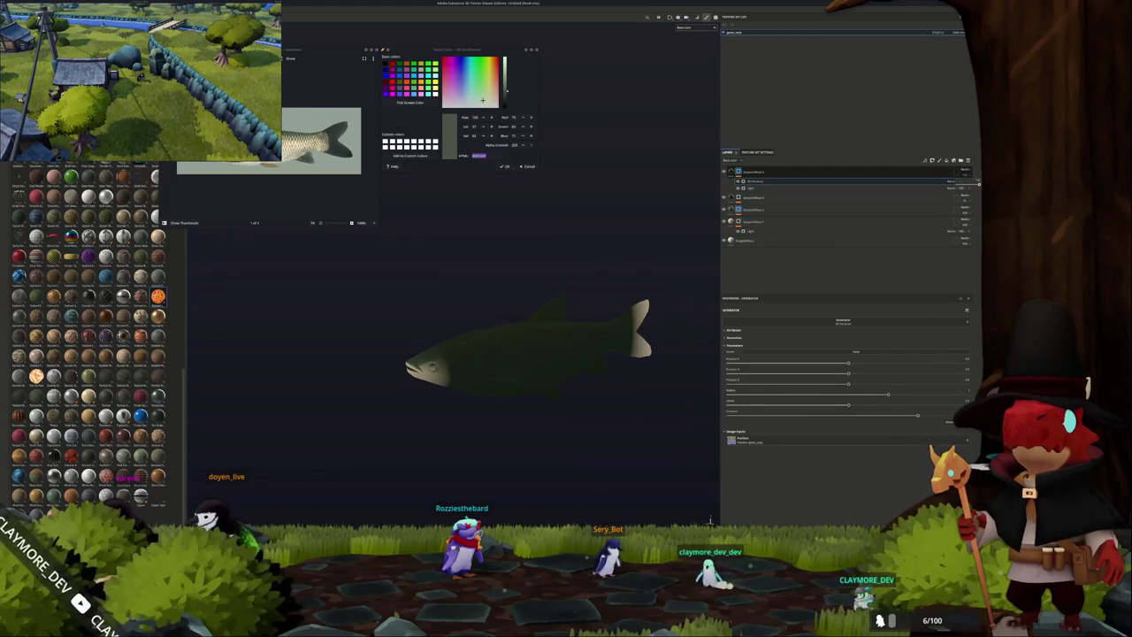
Tune the Position generator sliders to shift the falloff along the fish, comparing by toggling the layer.
drag(850, 376, 970, 383)
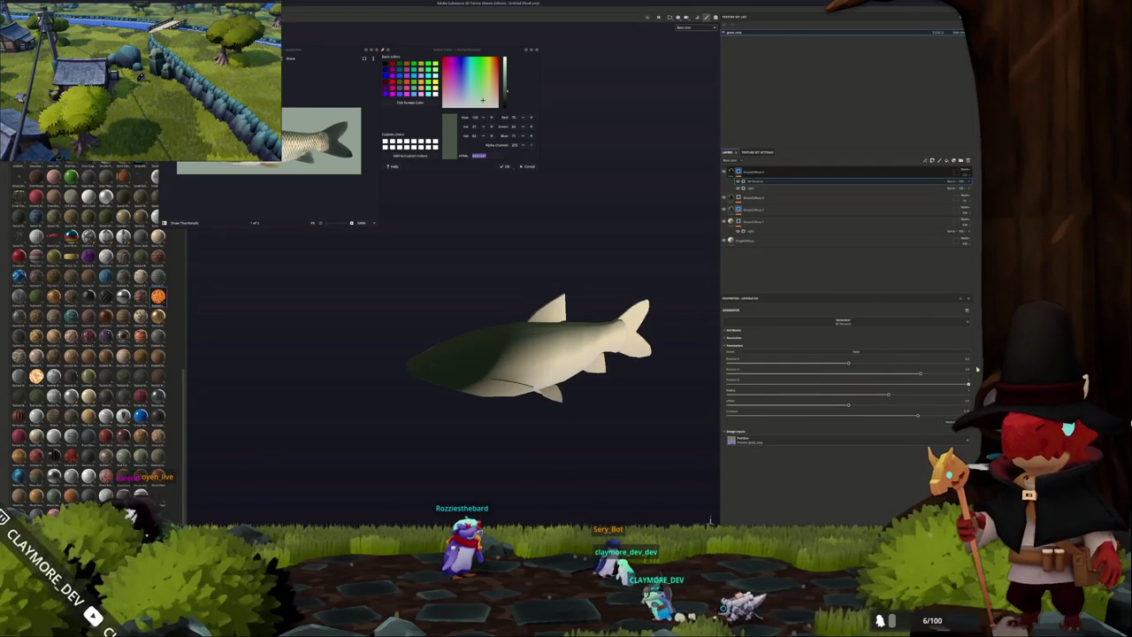
mouse_move(890, 394)
mouse_down()
mouse_move(845, 395)
mouse_move(841, 365)
mouse_up()
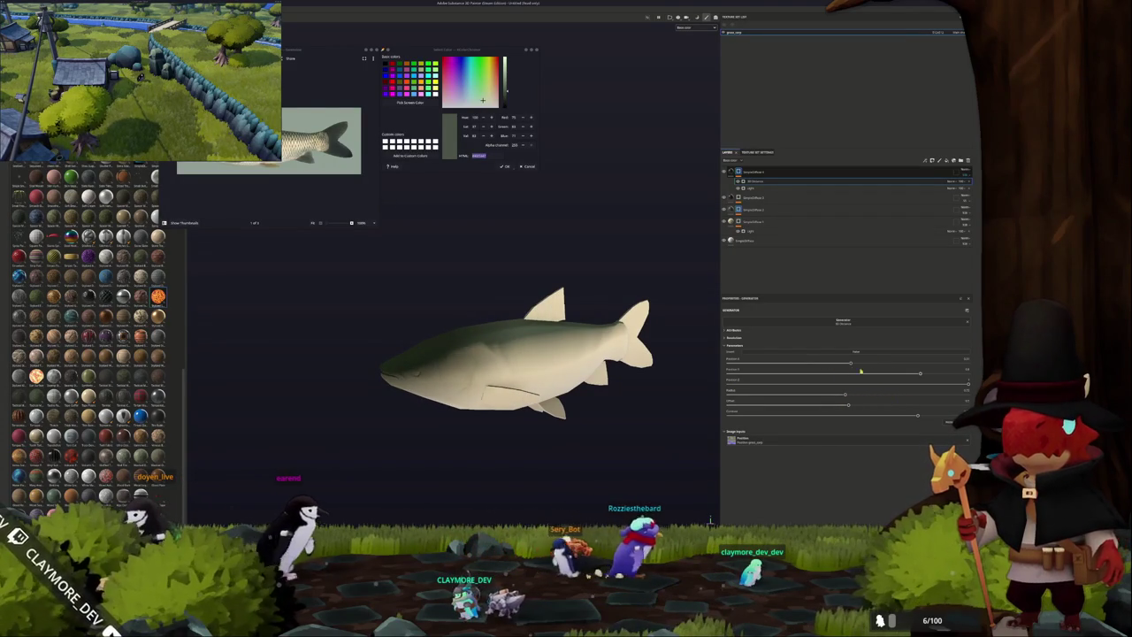
drag(918, 375, 864, 375)
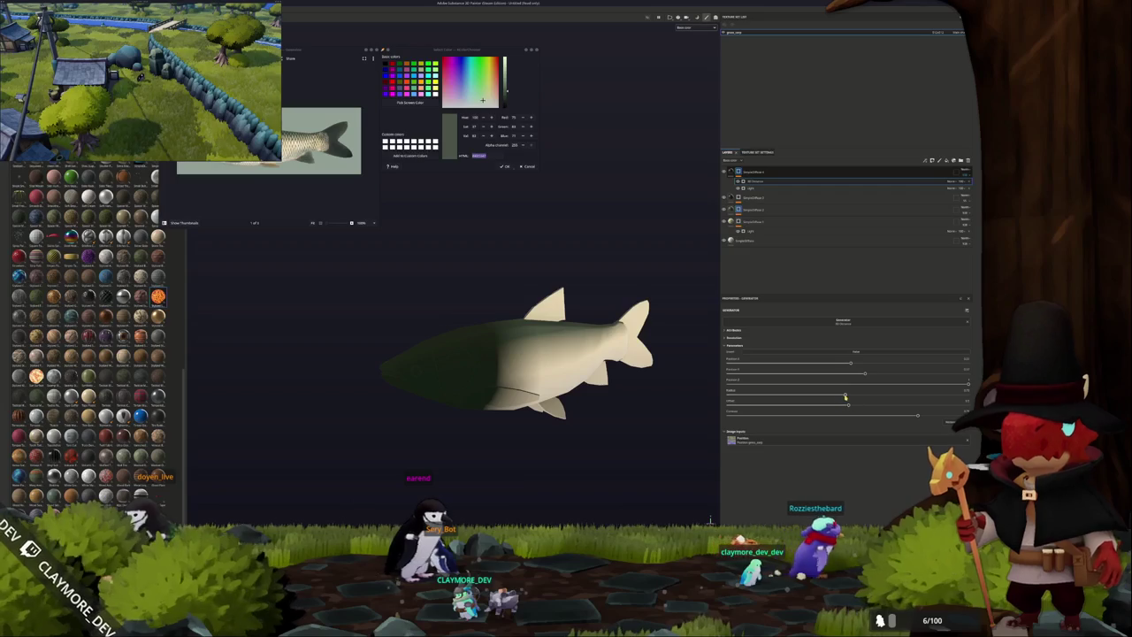
drag(844, 396, 785, 397)
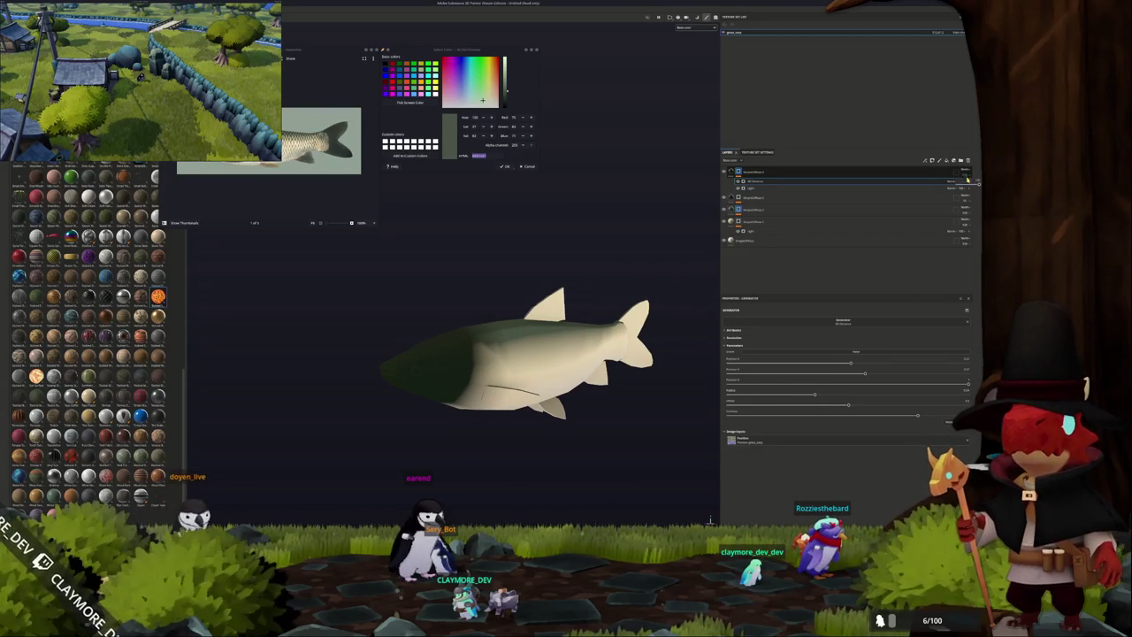
click(977, 180)
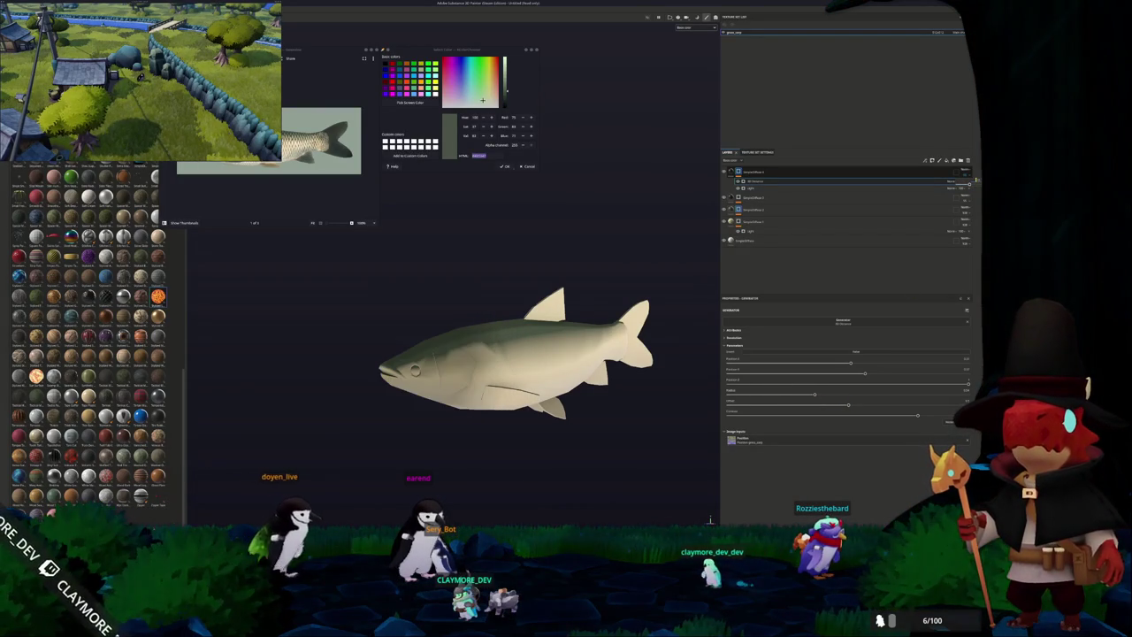
click(775, 172)
click(736, 198)
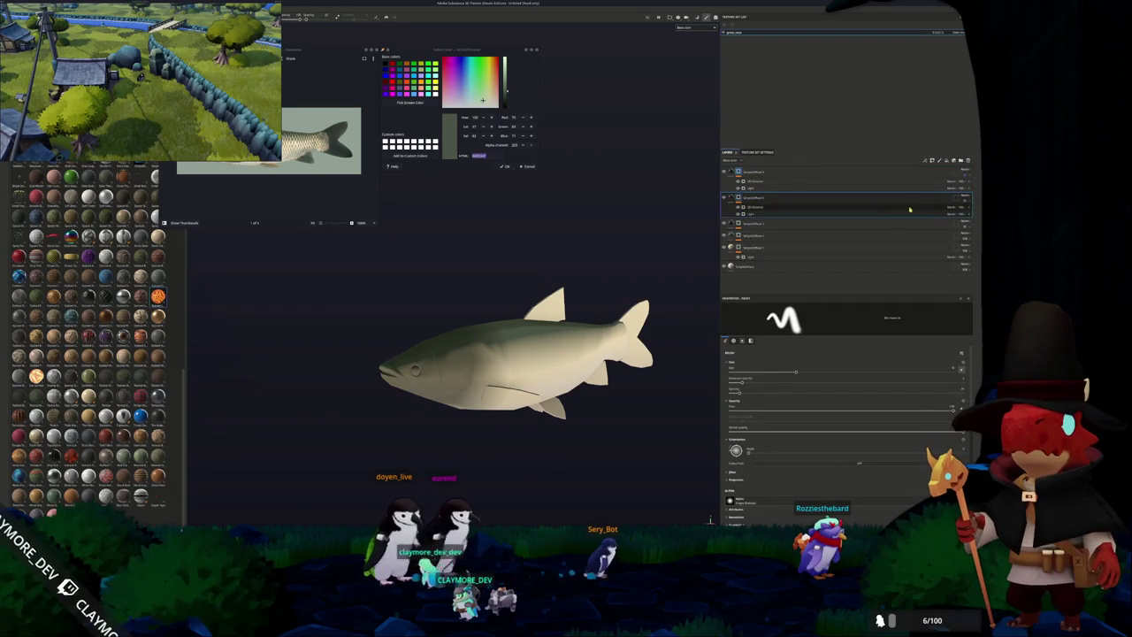
Reorder the layers and select the fill layer's base colour value for replacement.
click(969, 215)
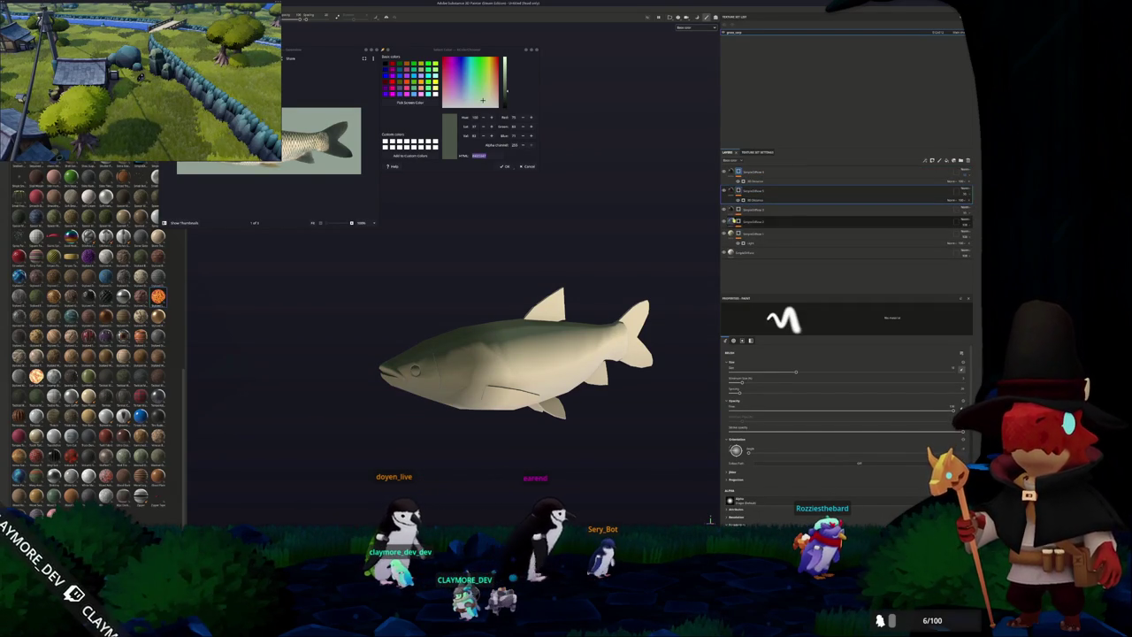
click(977, 197)
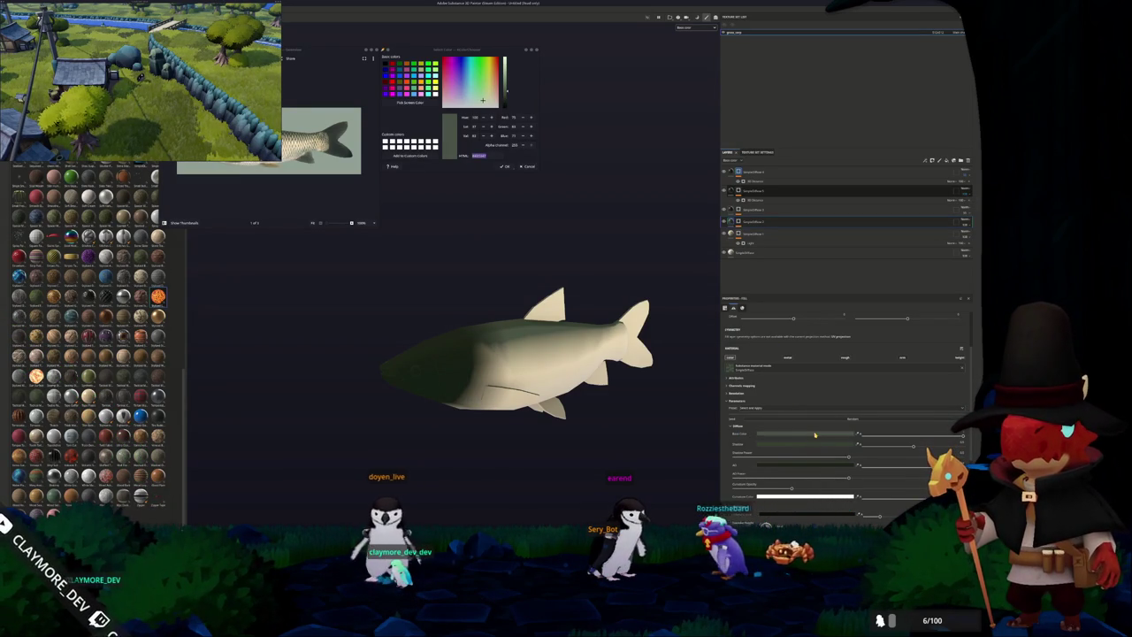
click(815, 434)
click(826, 475)
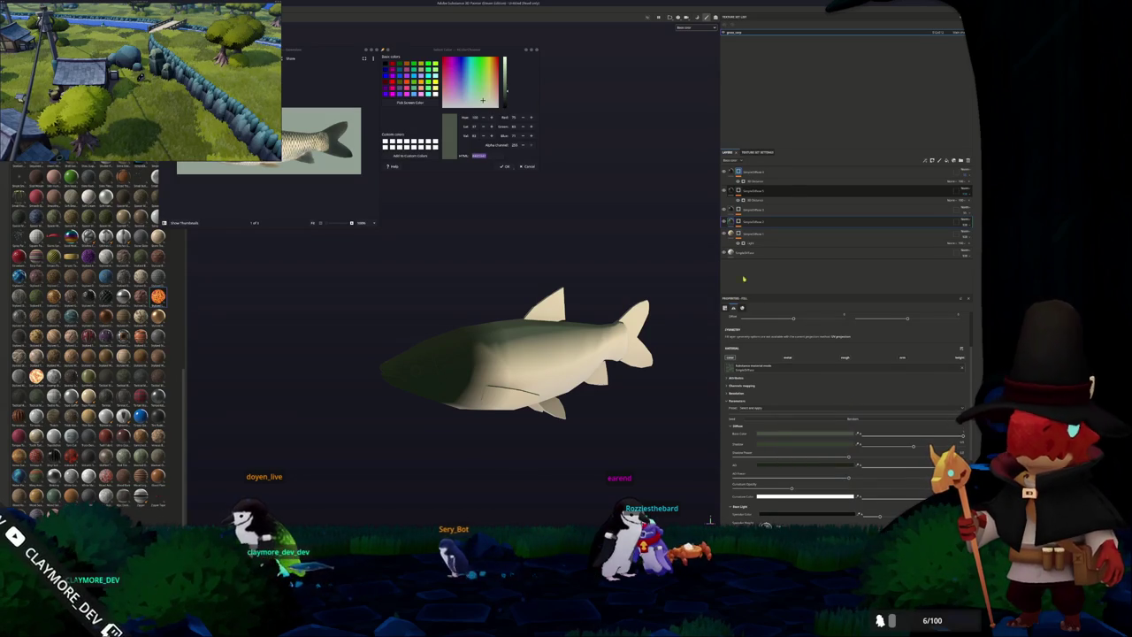
Paste a muted green hex into the other fill layer's diffuse Base Color.
click(733, 171)
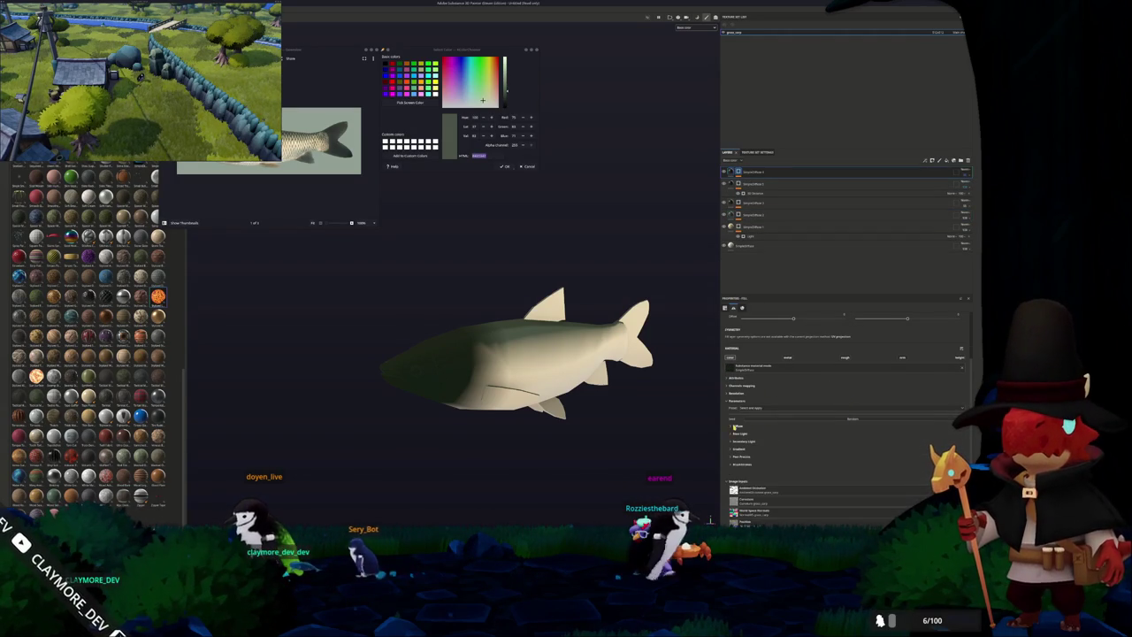
click(735, 426)
click(773, 438)
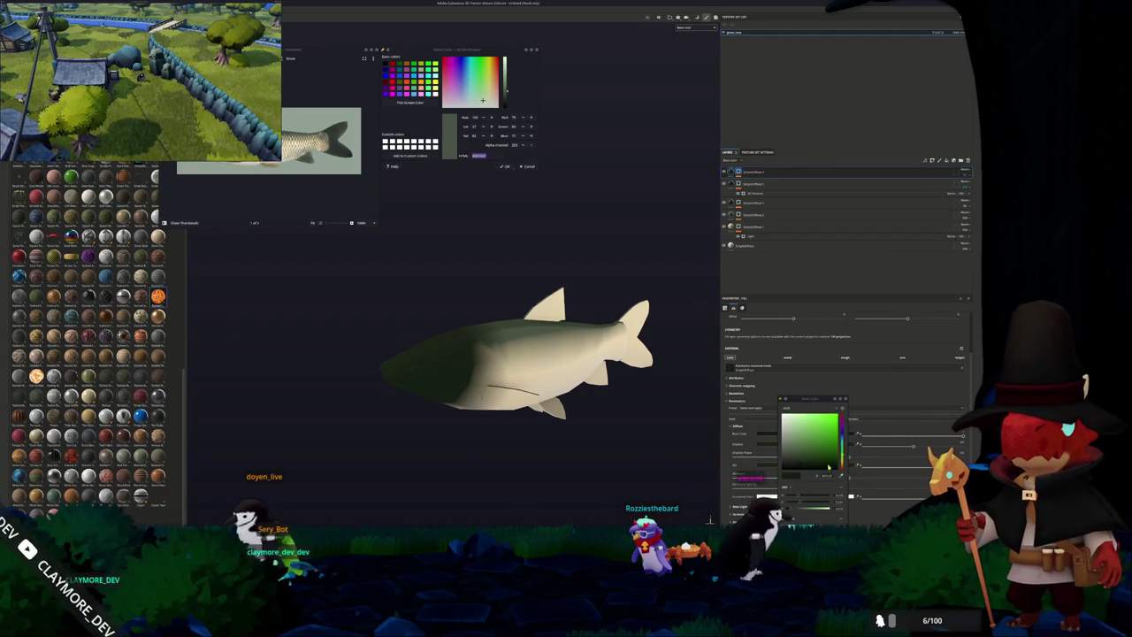
key(ctrl+v)
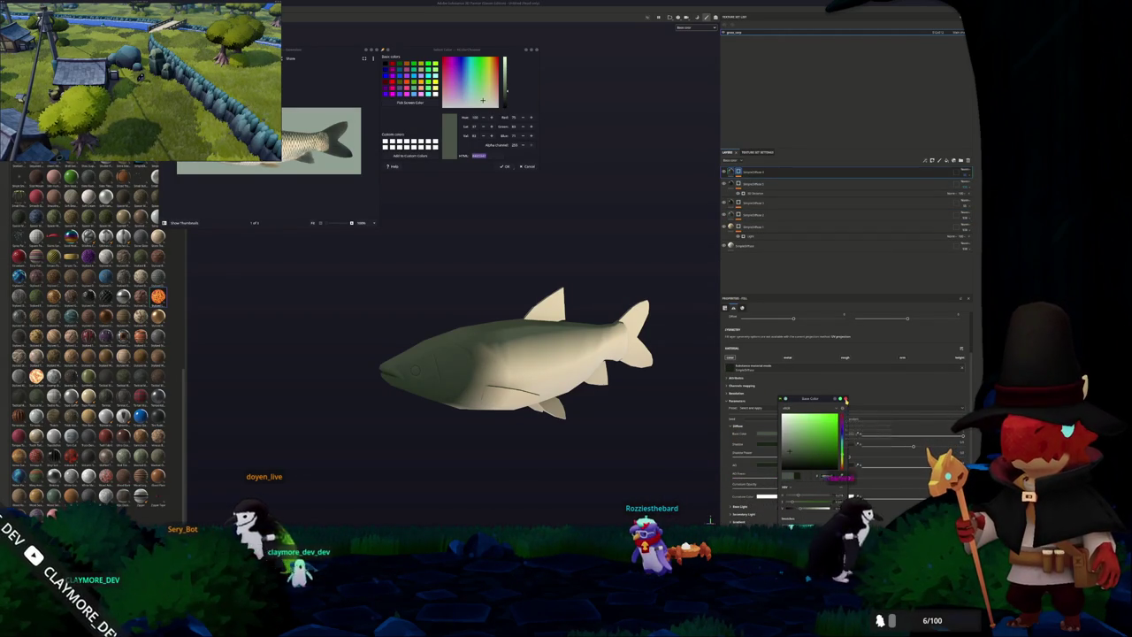
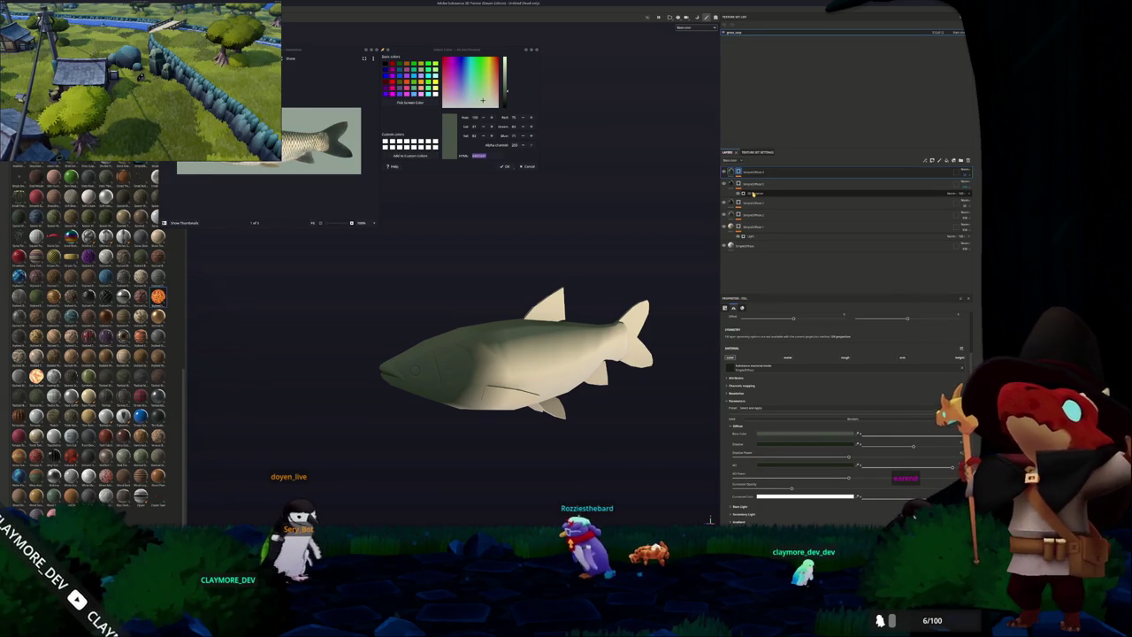
Save the grass carp texturing project as 'fish' in the project folder.
click(750, 183)
alt+drag(450, 235, 513, 248)
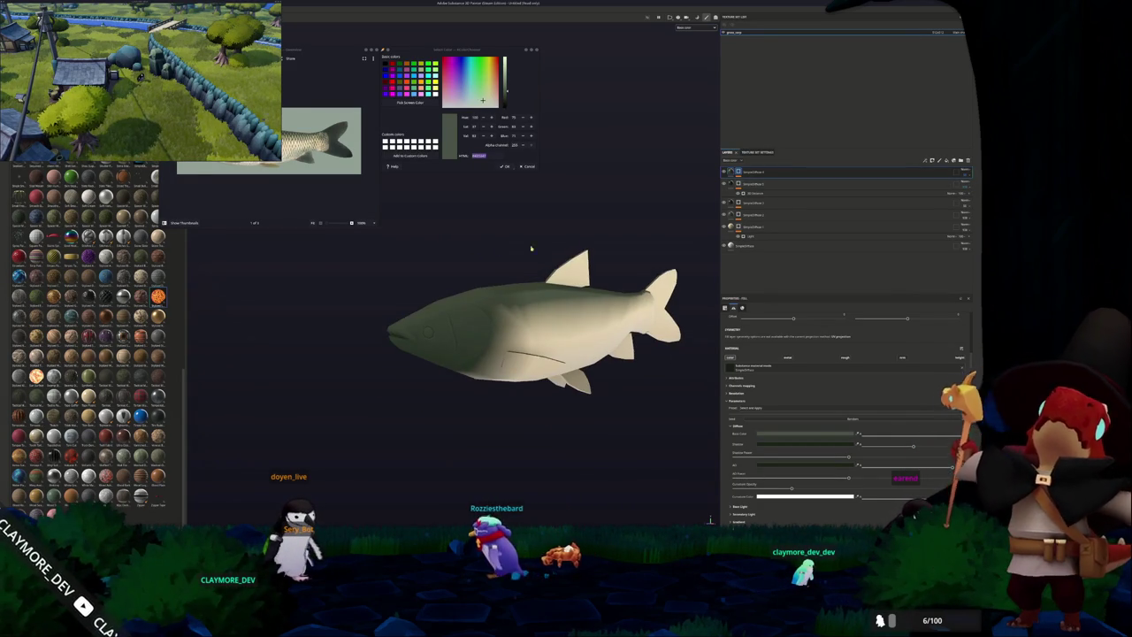
key(ctrl+s)
click(536, 219)
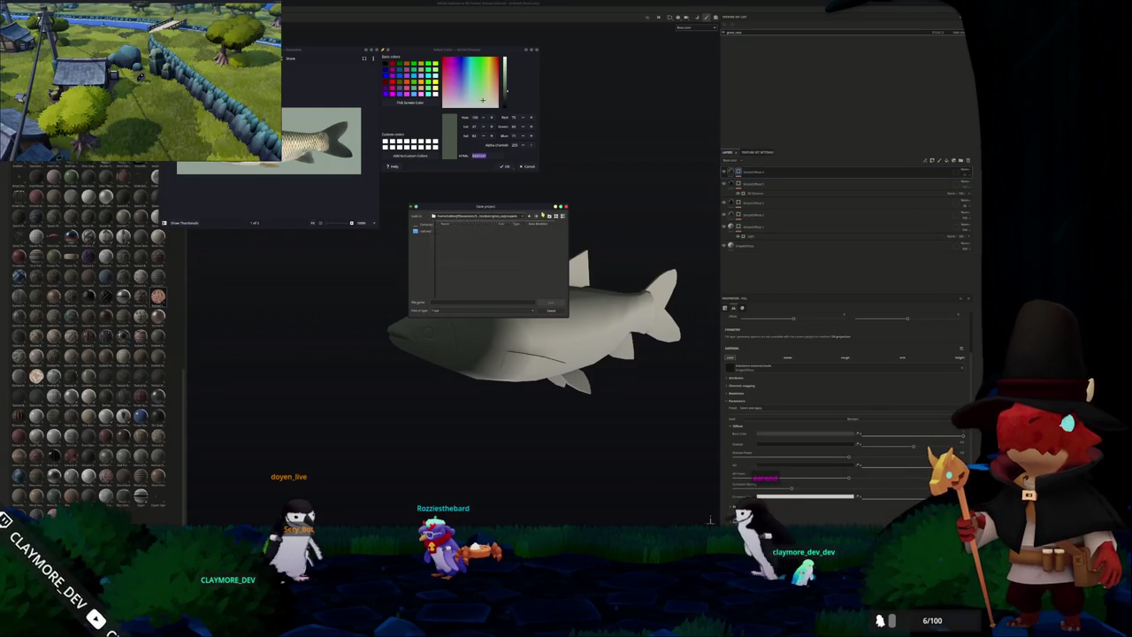
text(fish)
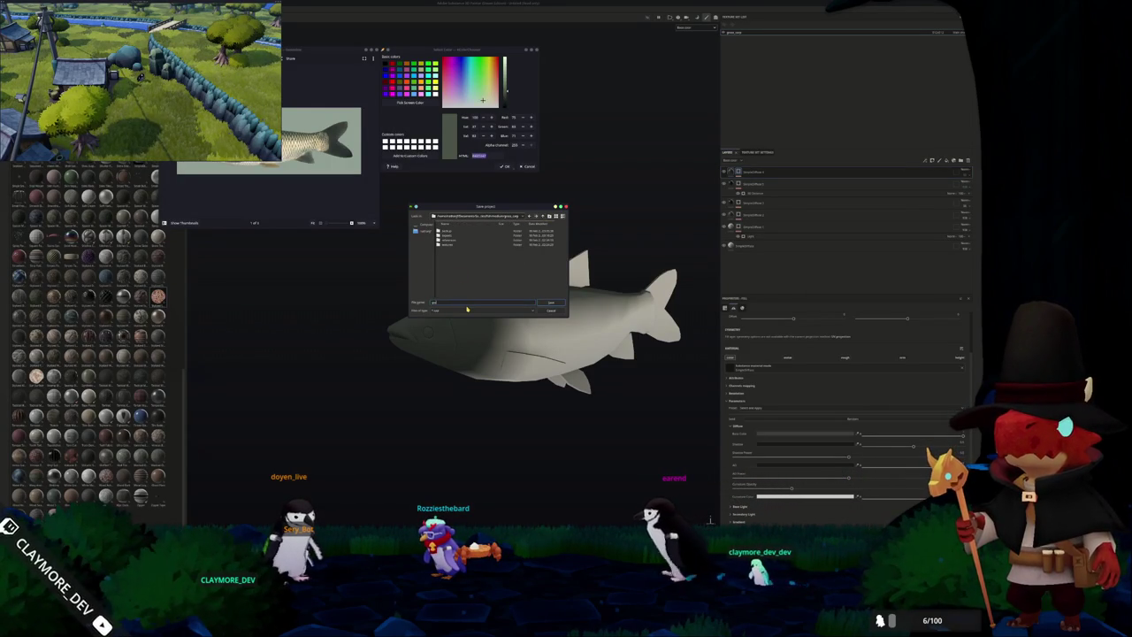
key(Return)
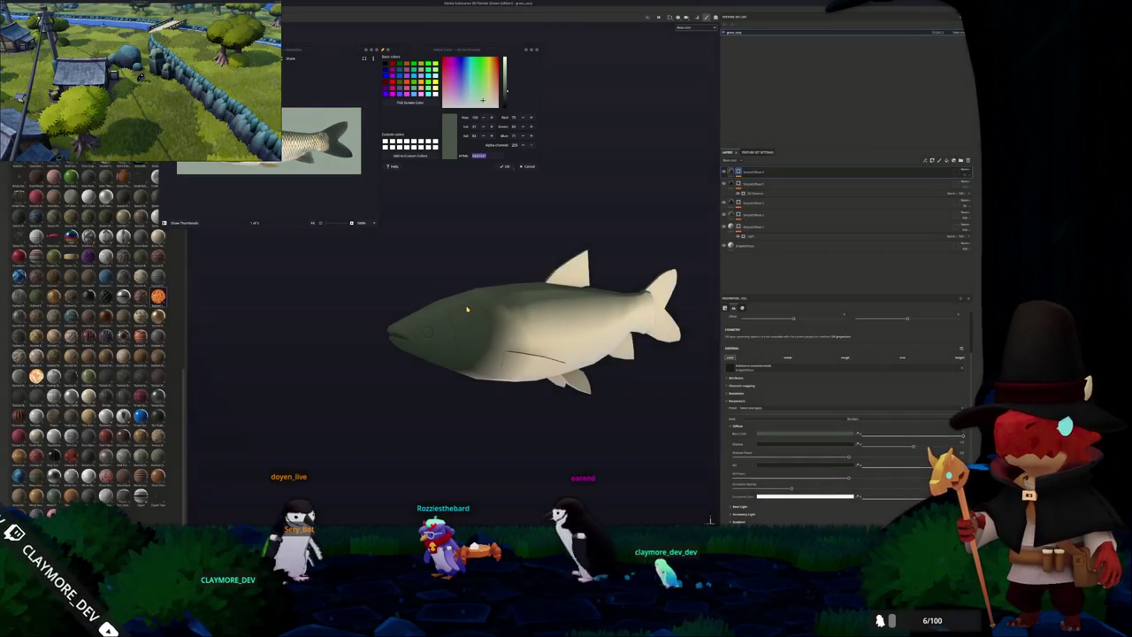
middle_drag(528, 284, 501, 277)
Add a paint layer and further new layers inside the second layer group.
click(752, 183)
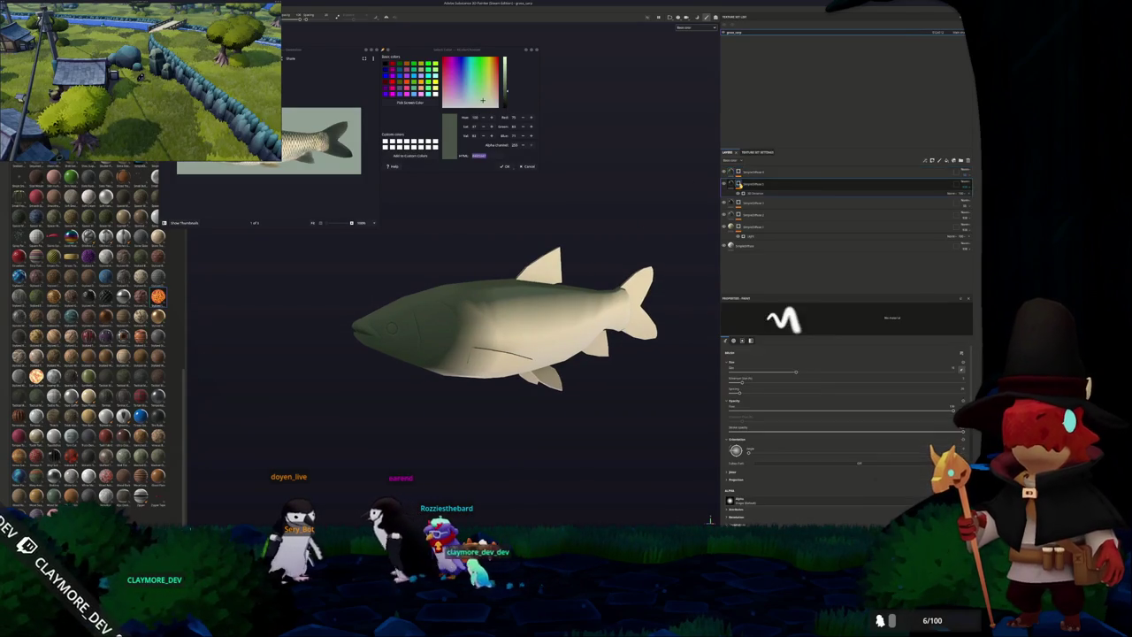
right_click(739, 184)
click(743, 348)
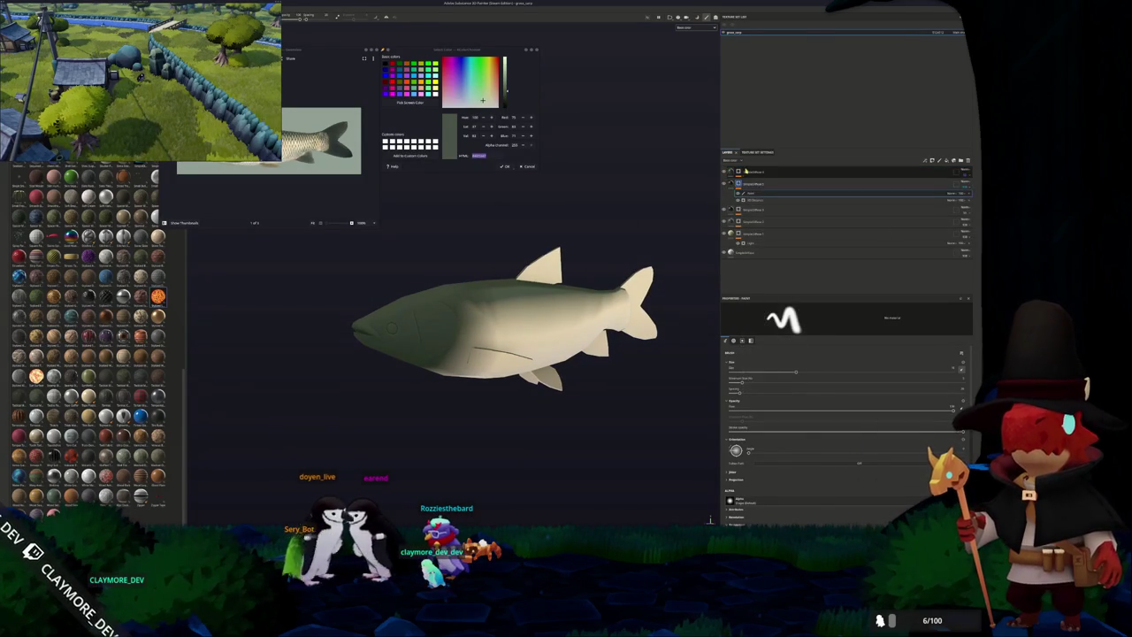
right_click(739, 172)
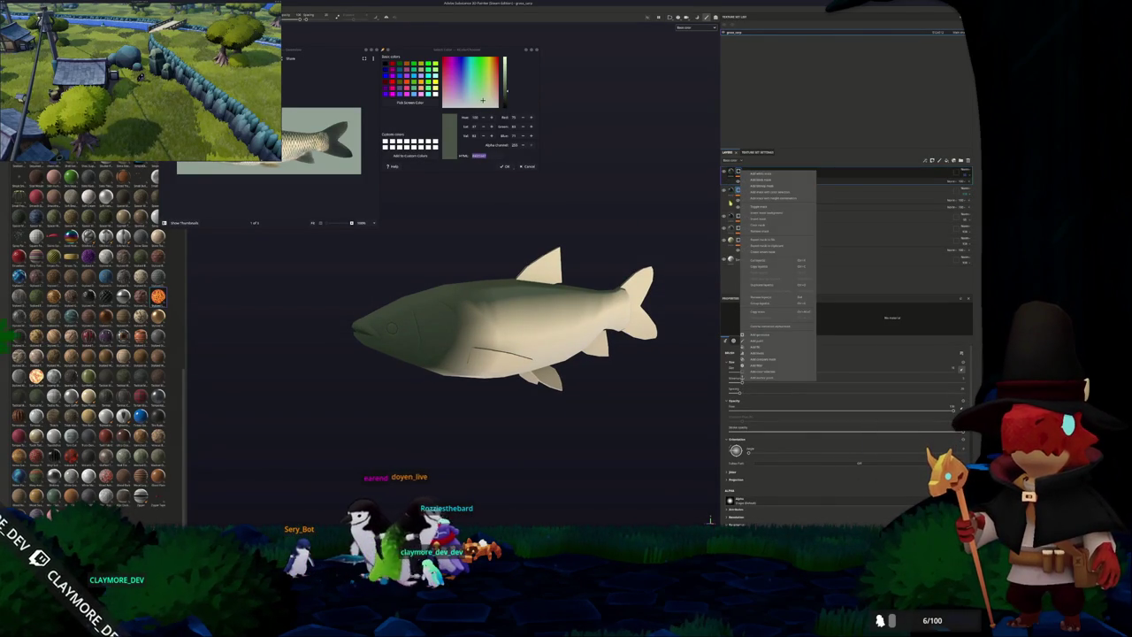
click(752, 346)
right_click(740, 191)
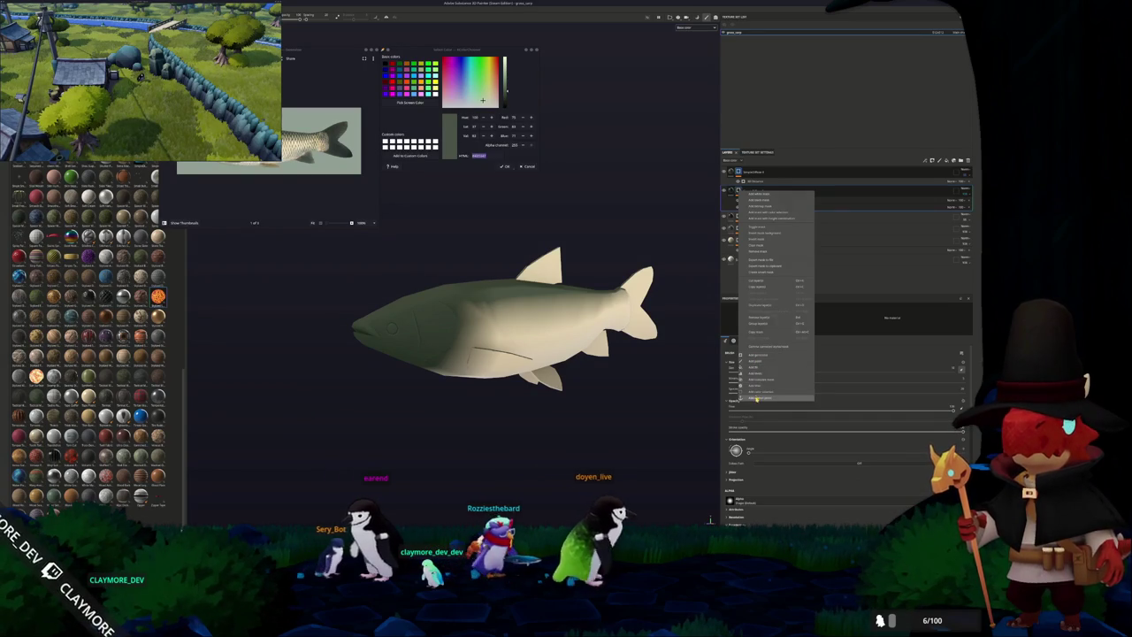
click(757, 389)
Give the top layer a black mask with a generator that darkens the fish's back, then select the Paint layer.
right_click(737, 173)
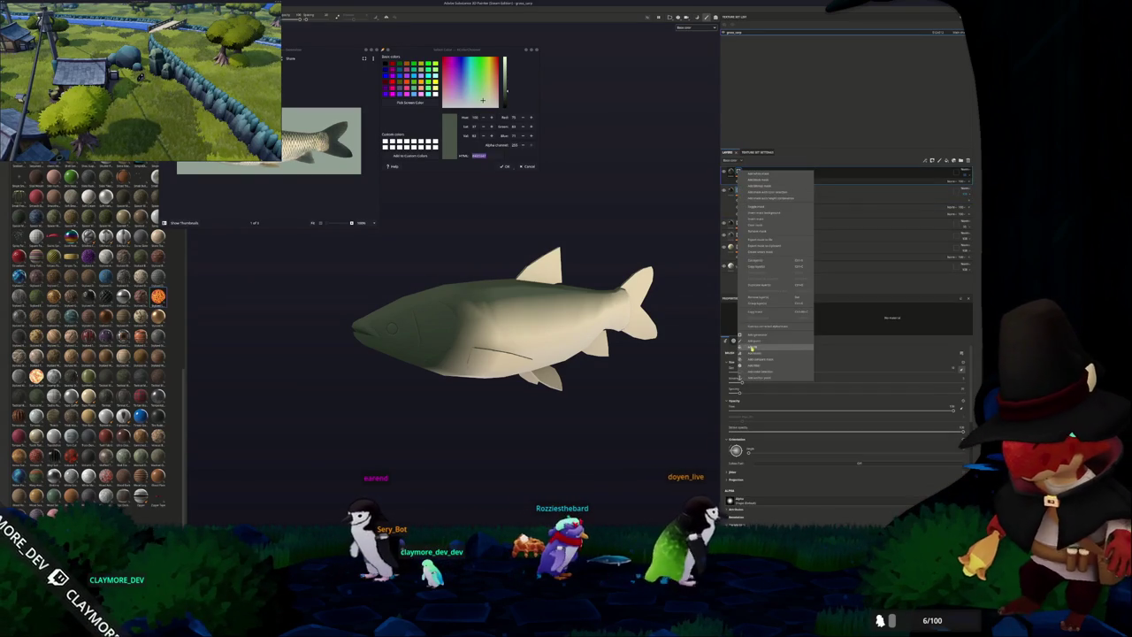
click(775, 319)
click(841, 369)
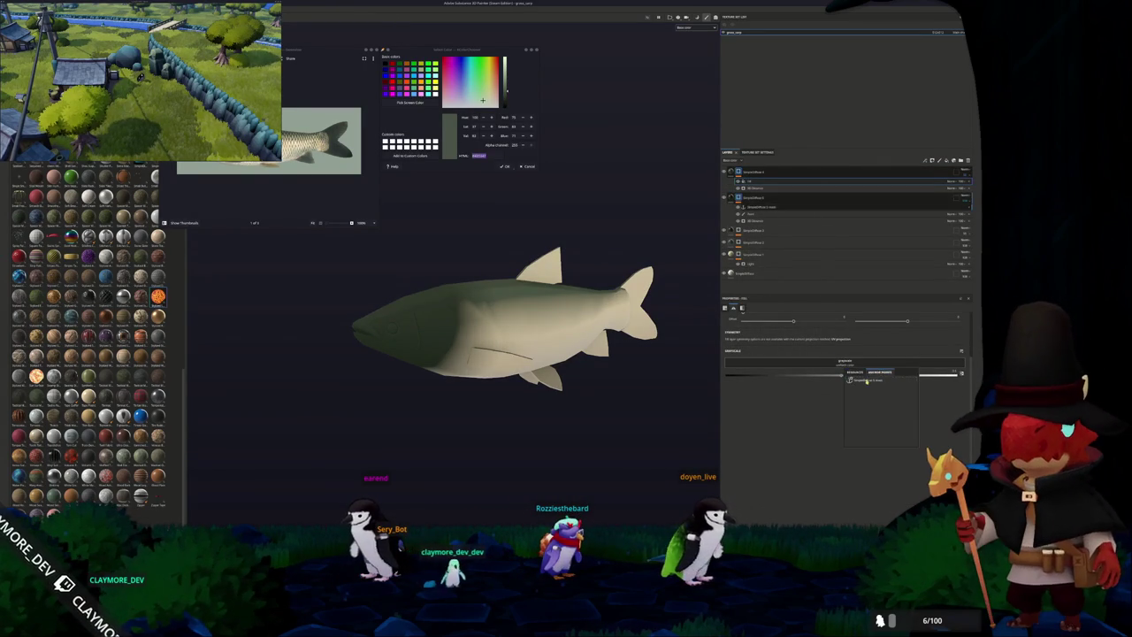
click(867, 404)
click(758, 215)
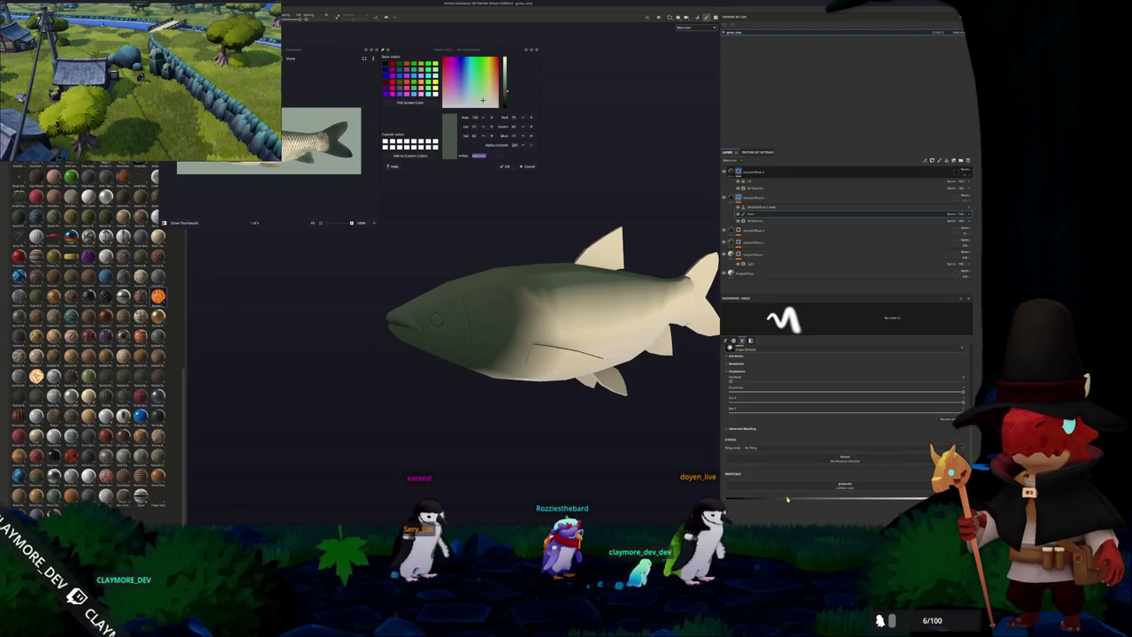
Orbit around the fish and paint a lighter stroke across the dark shadow on its flank.
alt+drag(548, 272, 463, 269)
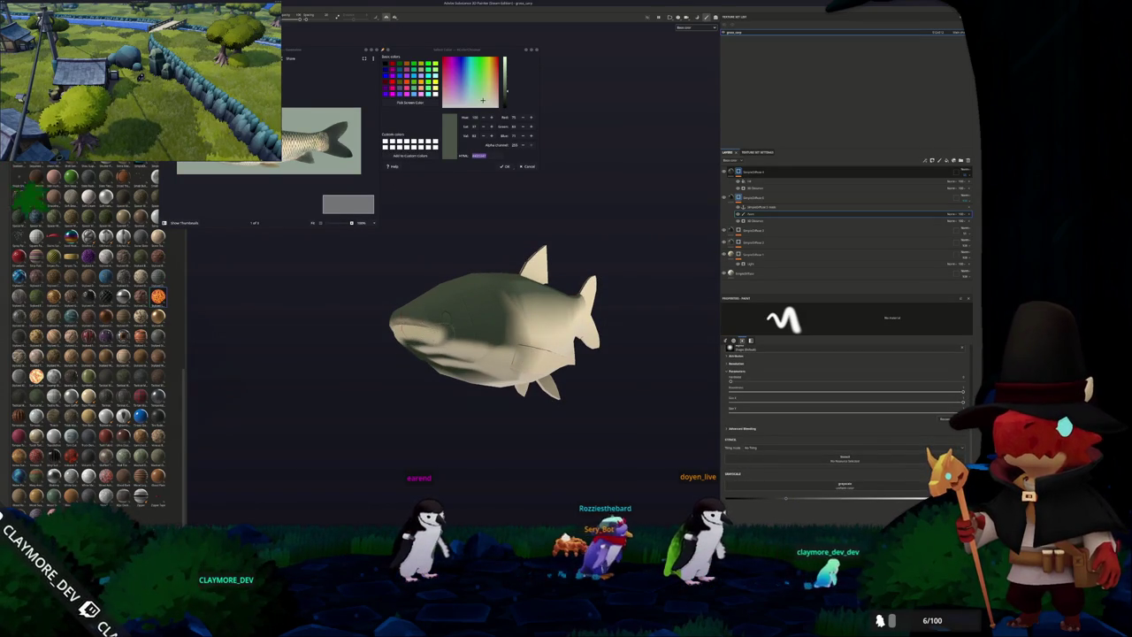
alt+drag(495, 318, 566, 319)
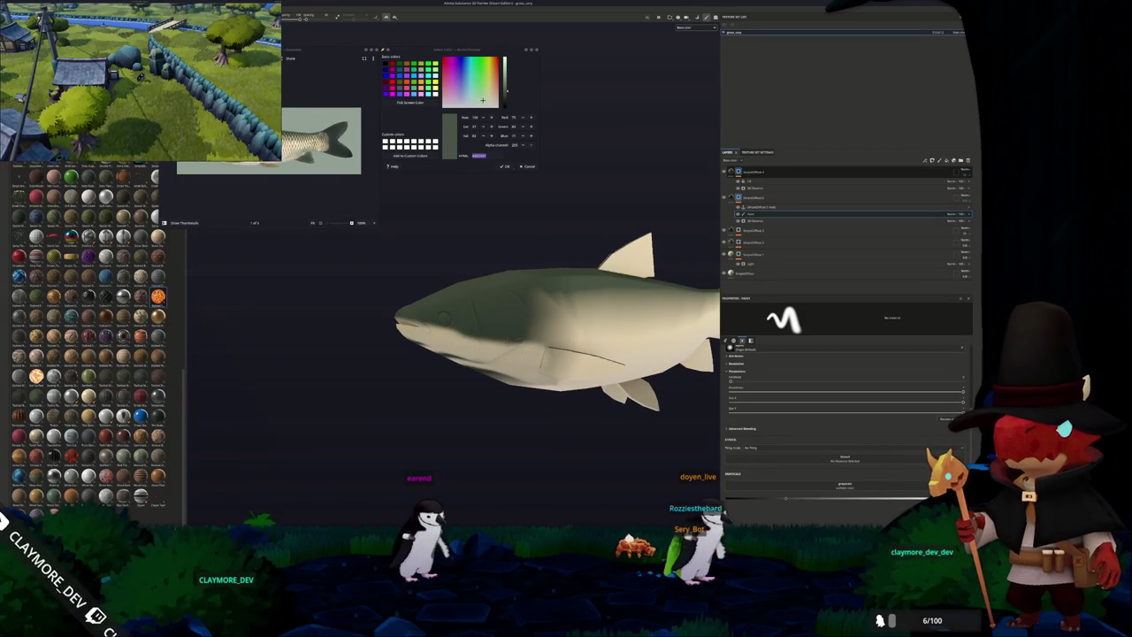
alt+drag(710, 521, 710, 521)
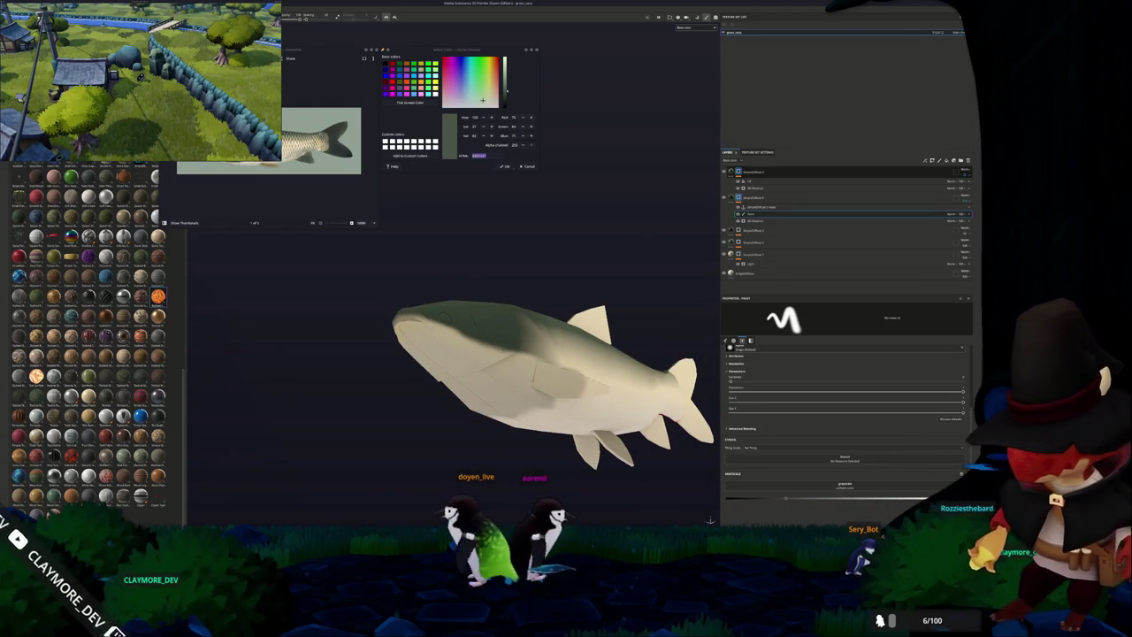
mouse_move(710, 520)
alt+mouse_down()
mouse_move(447, 427)
mouse_move(509, 431)
alt+mouse_up()
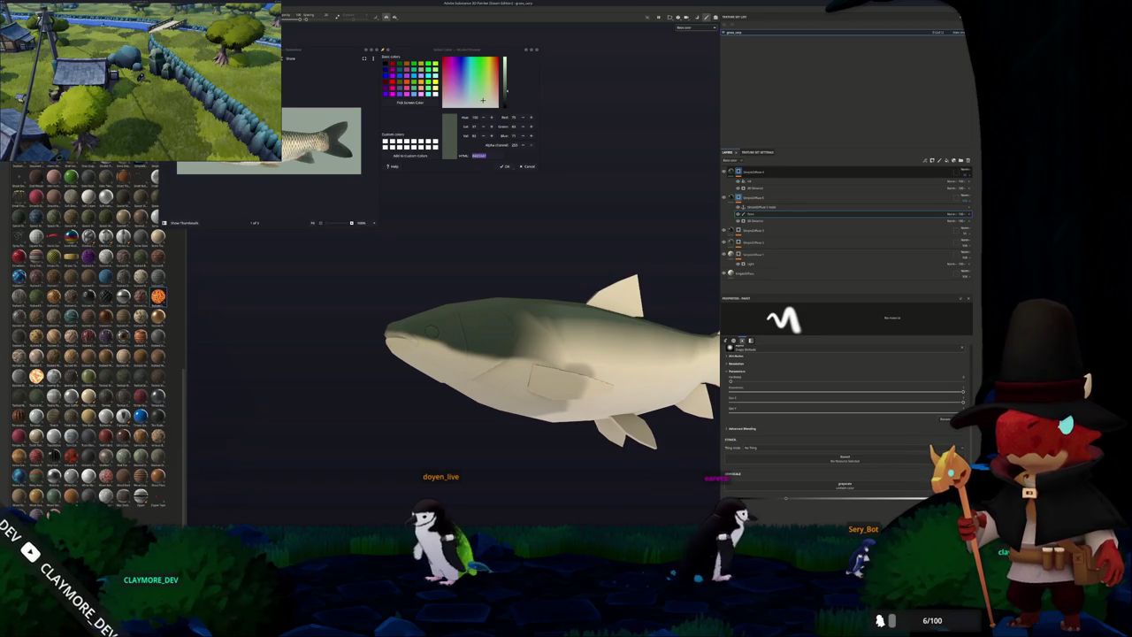
alt+drag(509, 431, 548, 415)
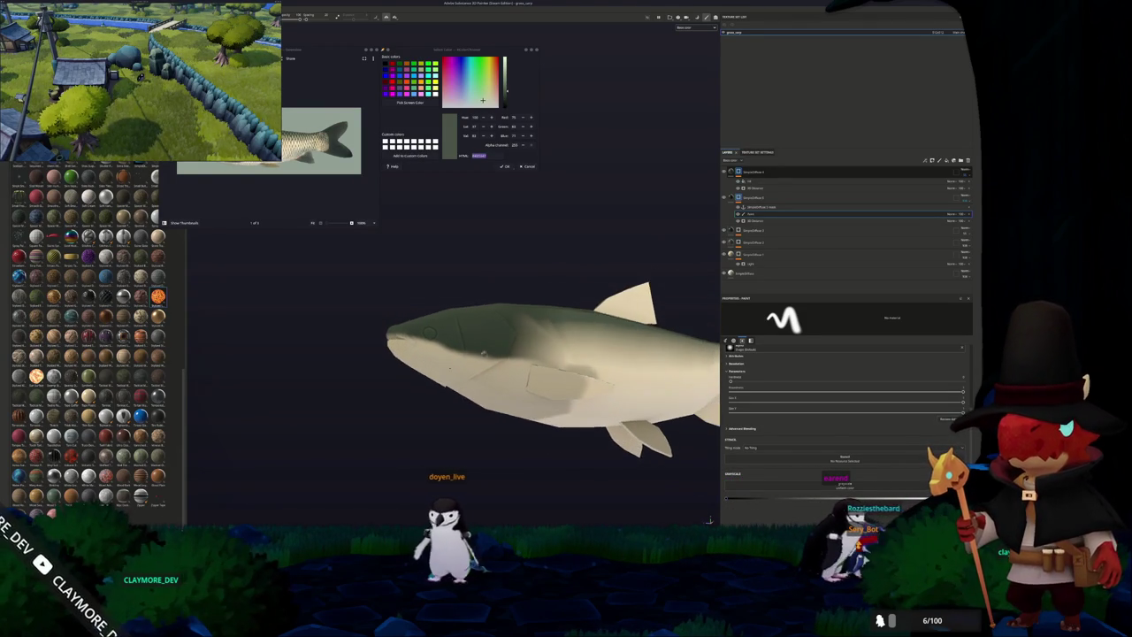
mouse_move(709, 520)
alt+mouse_down()
mouse_move(699, 513)
mouse_move(710, 520)
alt+mouse_up()
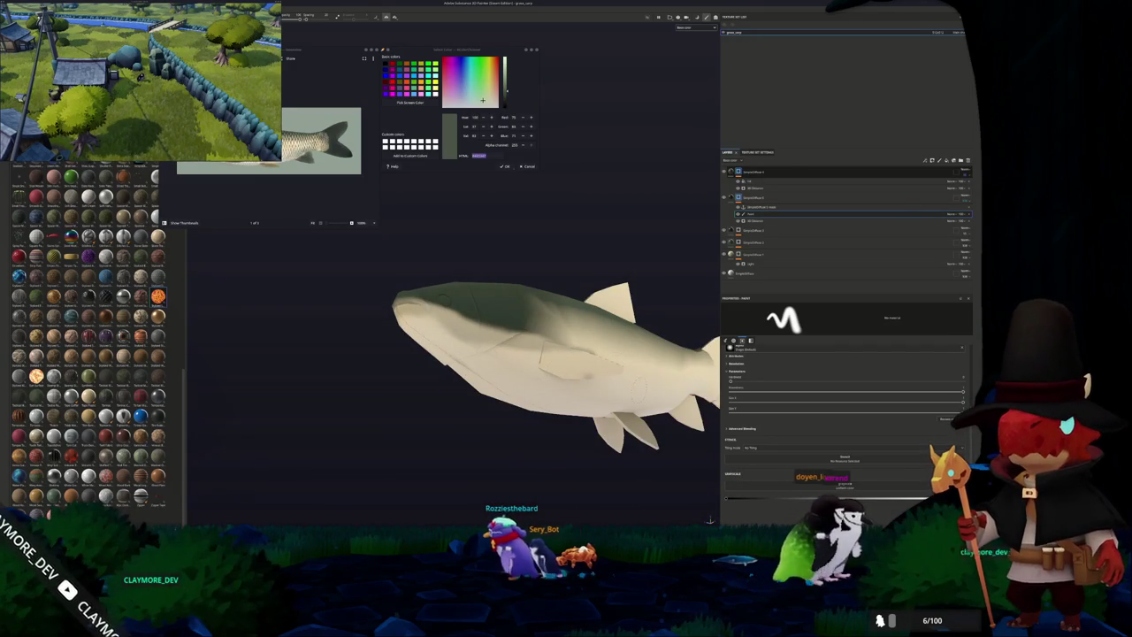
alt+drag(530, 381, 498, 404)
alt+drag(710, 520, 707, 519)
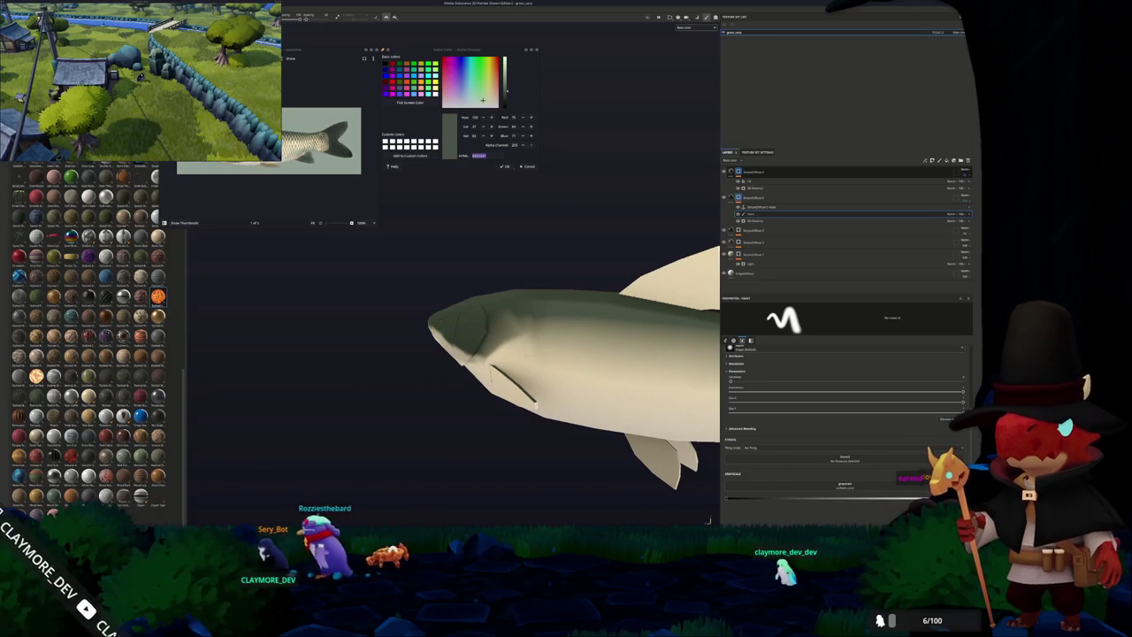
alt+drag(707, 521, 709, 521)
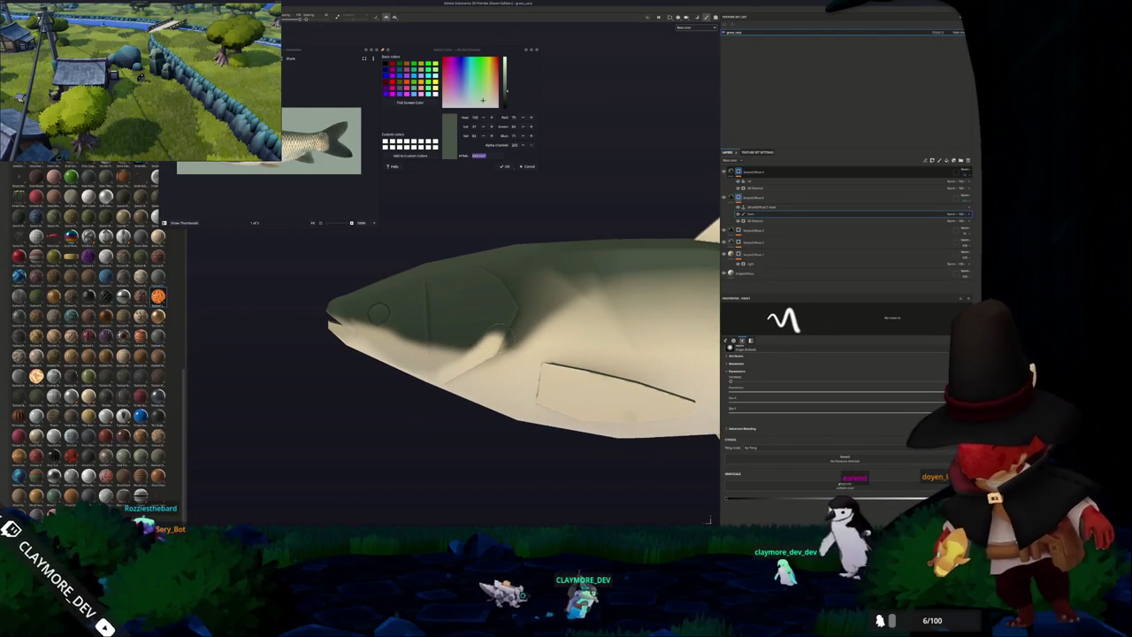
alt+drag(709, 520, 710, 520)
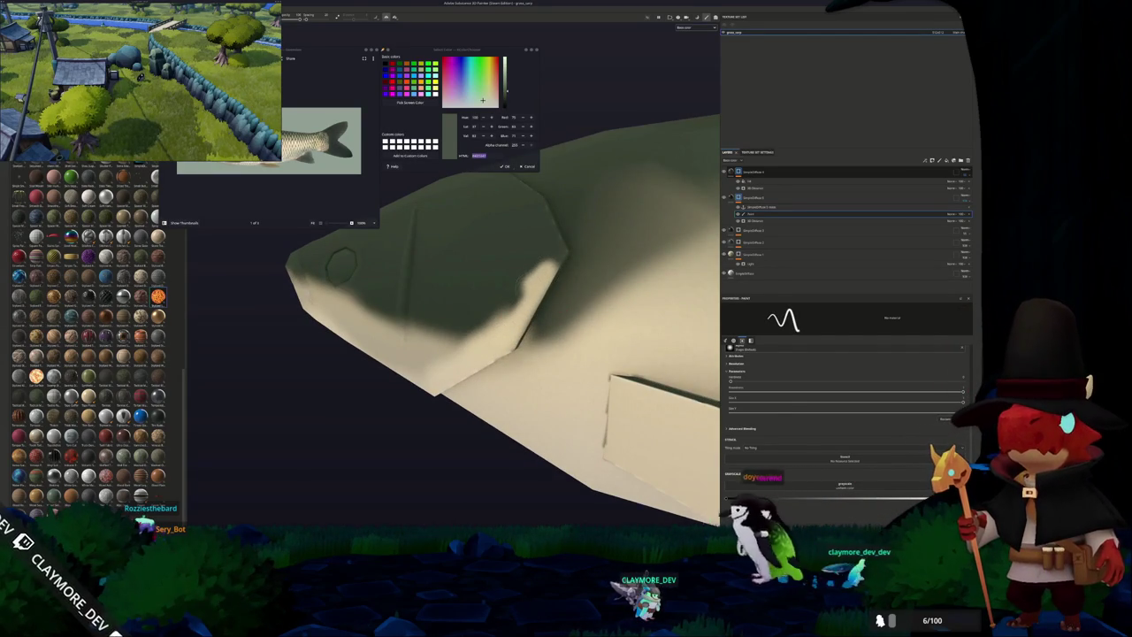
drag(518, 291, 433, 353)
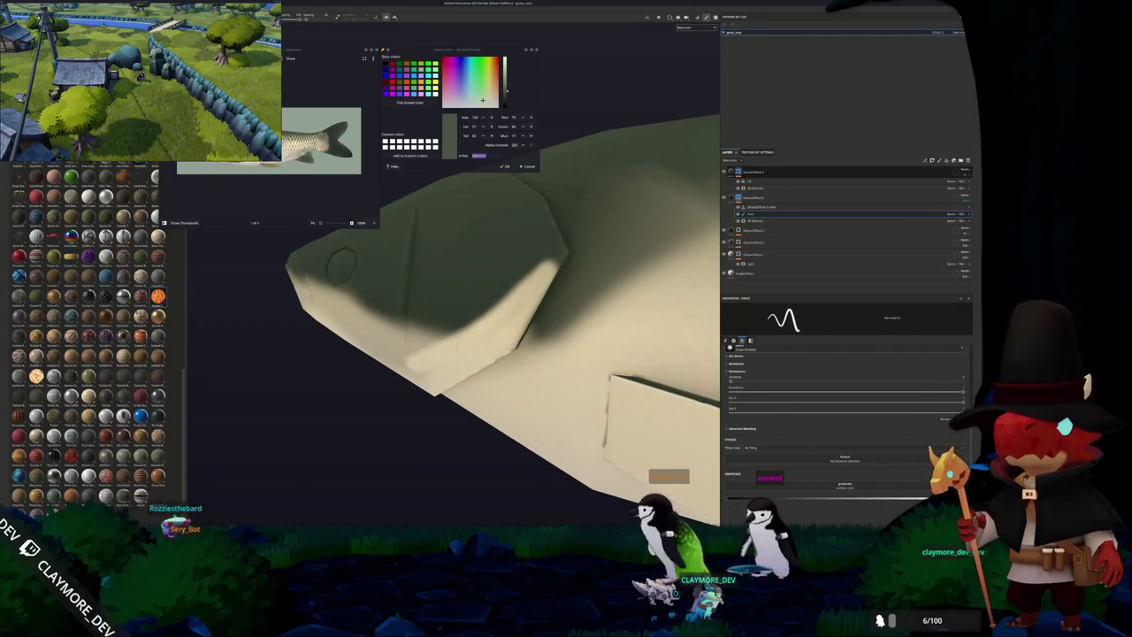
Check the head's shading from below and the side, then expand the top layer group's sublayers.
alt+drag(708, 520, 709, 520)
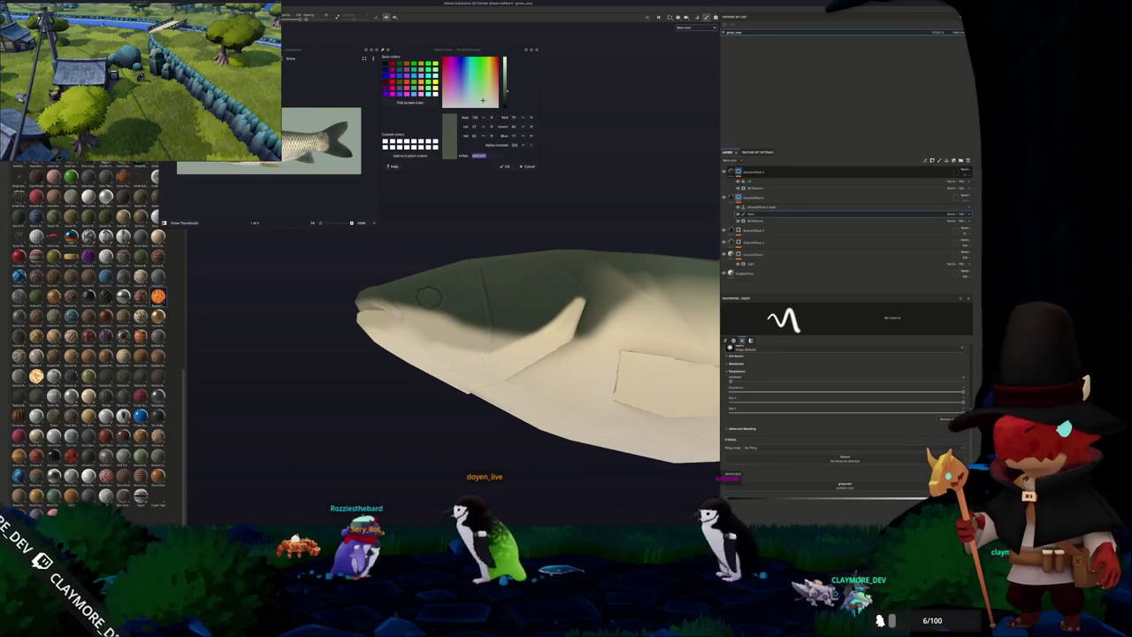
alt+drag(709, 520, 710, 520)
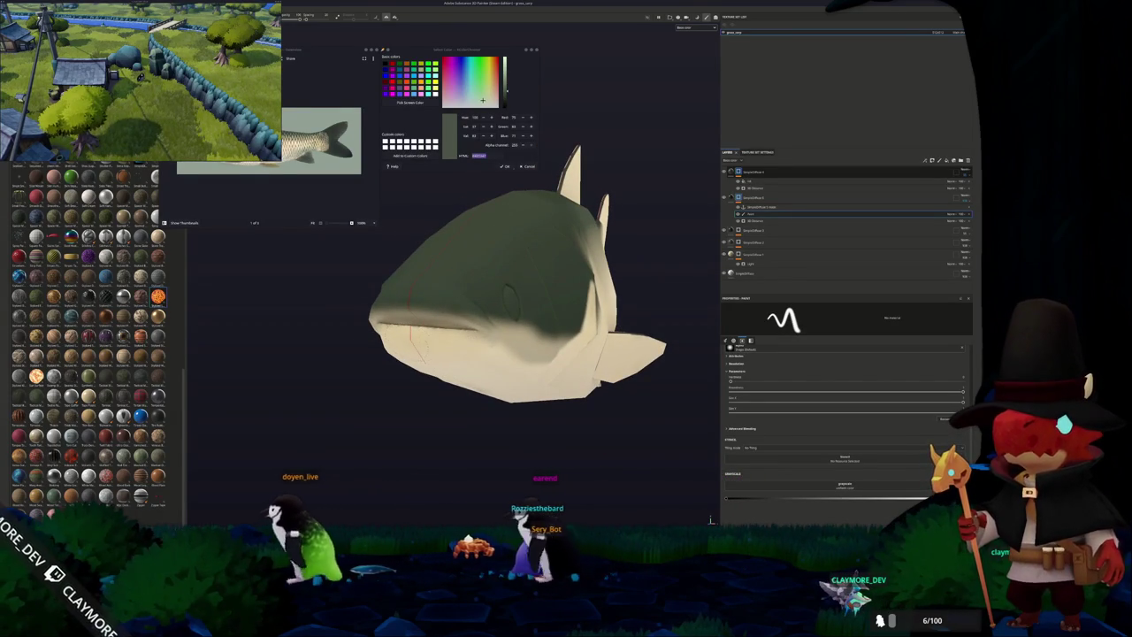
alt+drag(711, 520, 456, 363)
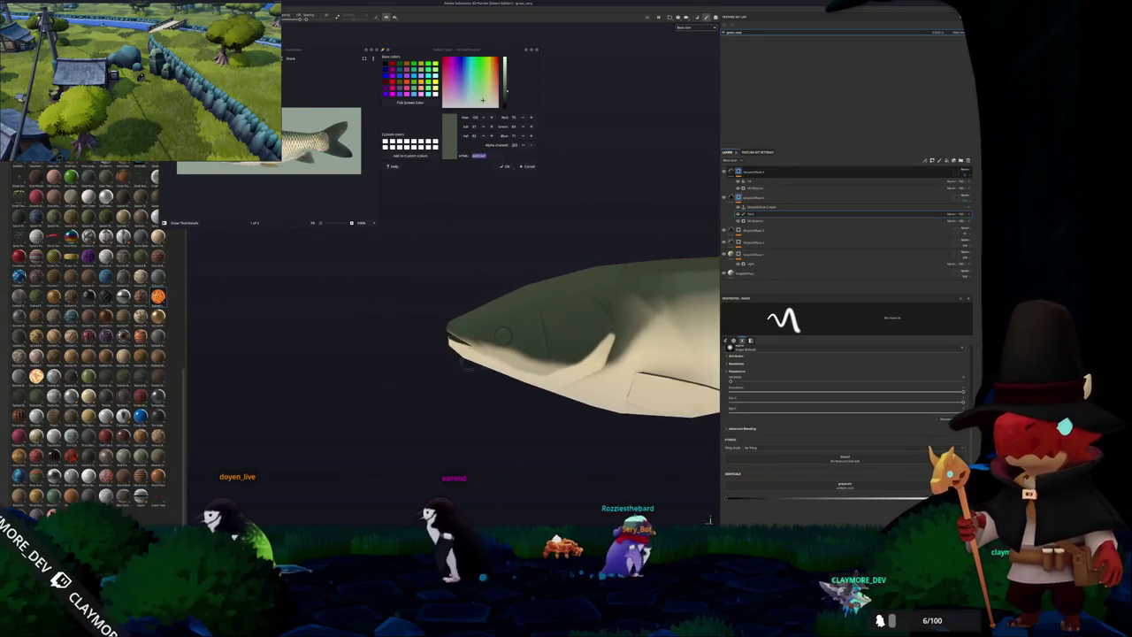
scroll(456, 363, down, 5)
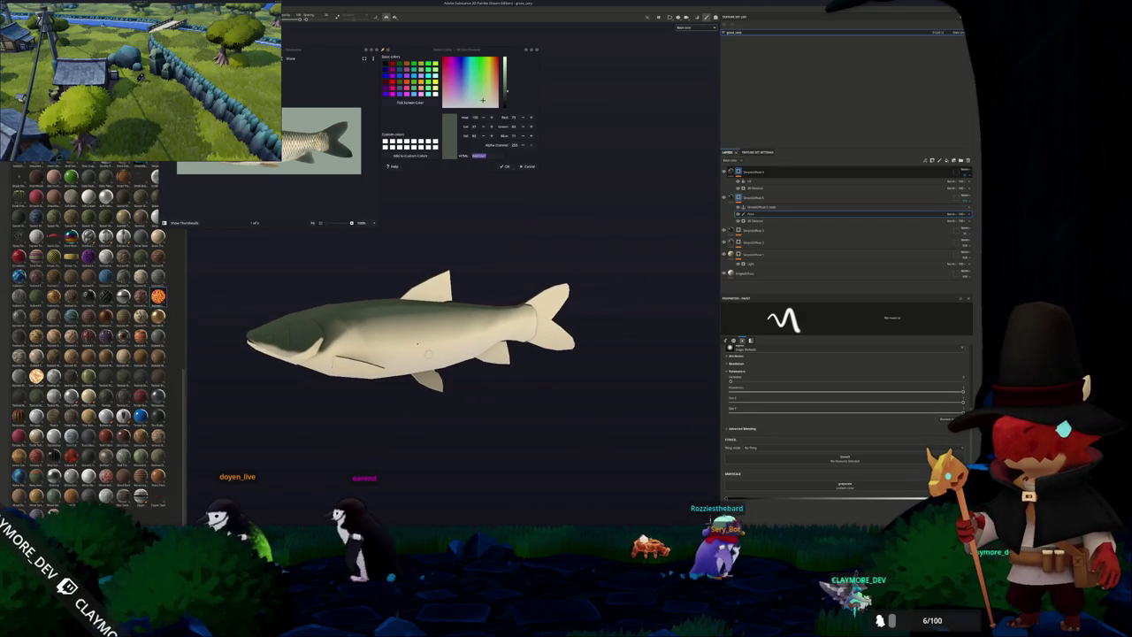
alt+drag(698, 522, 708, 520)
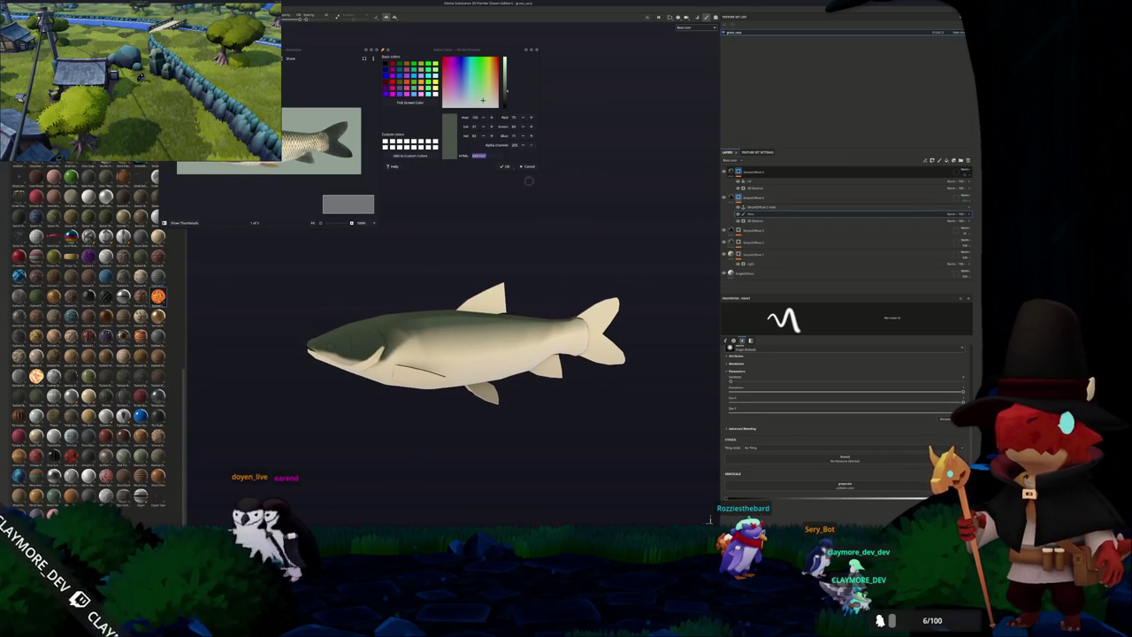
drag(751, 213, 759, 171)
click(965, 182)
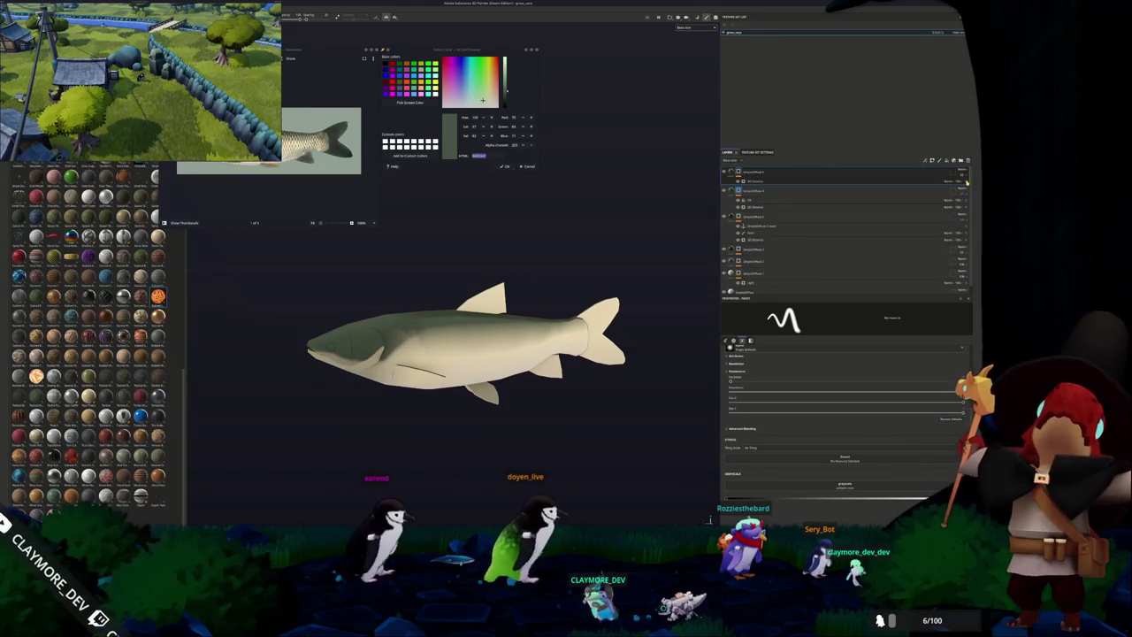
Add a paint layer and sub-layer to the top group and paint a darker patch on the lower jaw.
right_click(741, 172)
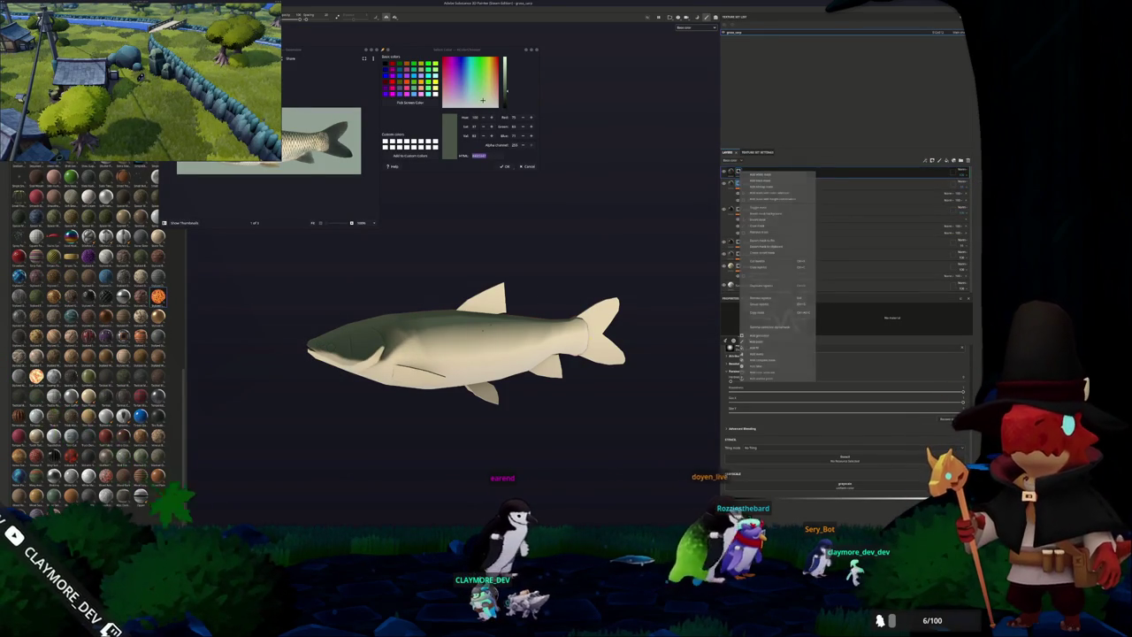
click(764, 341)
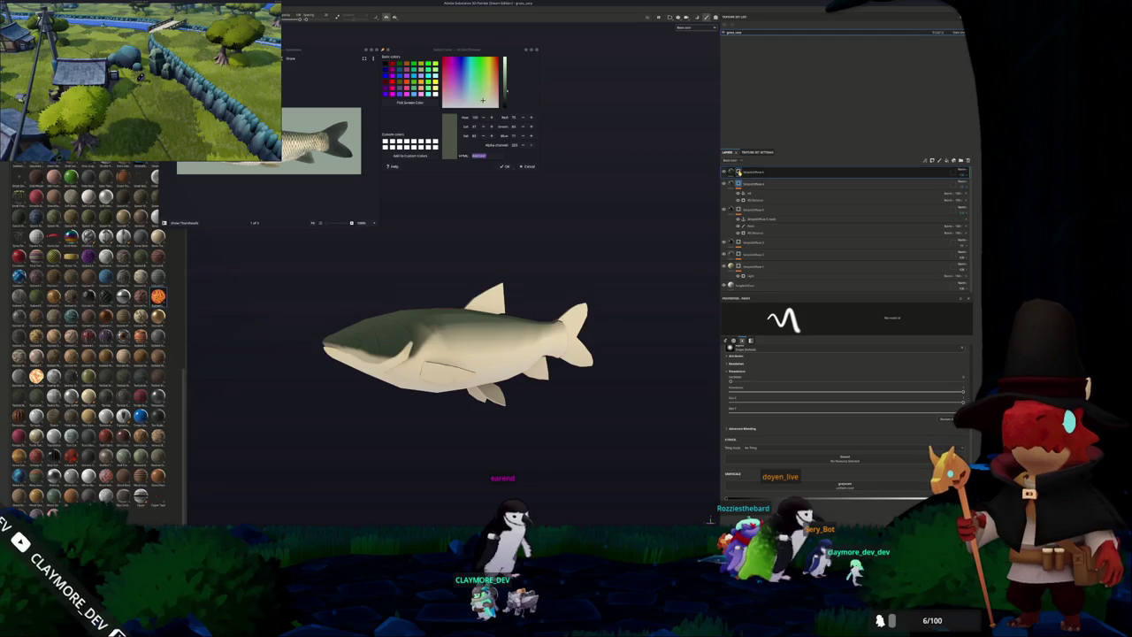
right_click(739, 172)
click(757, 218)
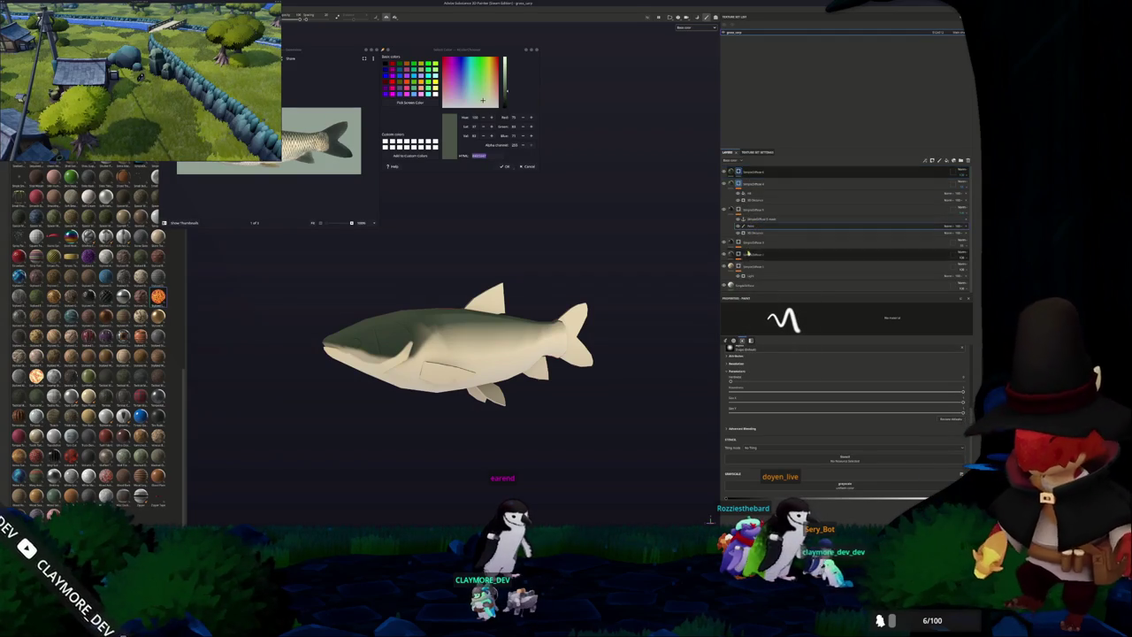
scroll(710, 520, up, 2)
scroll(710, 520, up, 3)
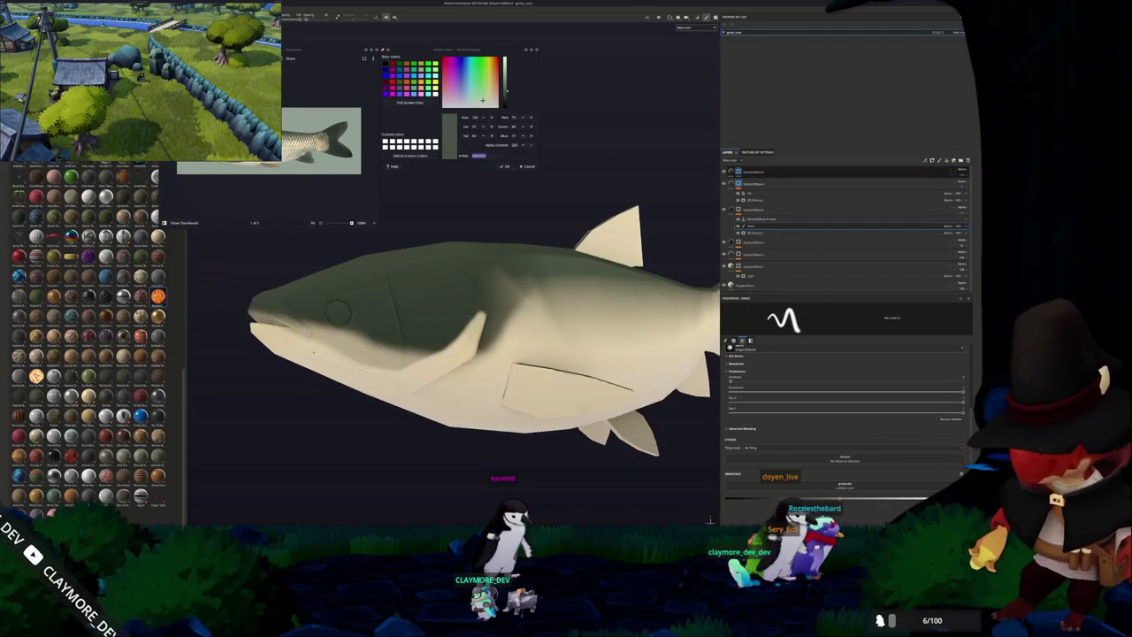
drag(327, 354, 283, 334)
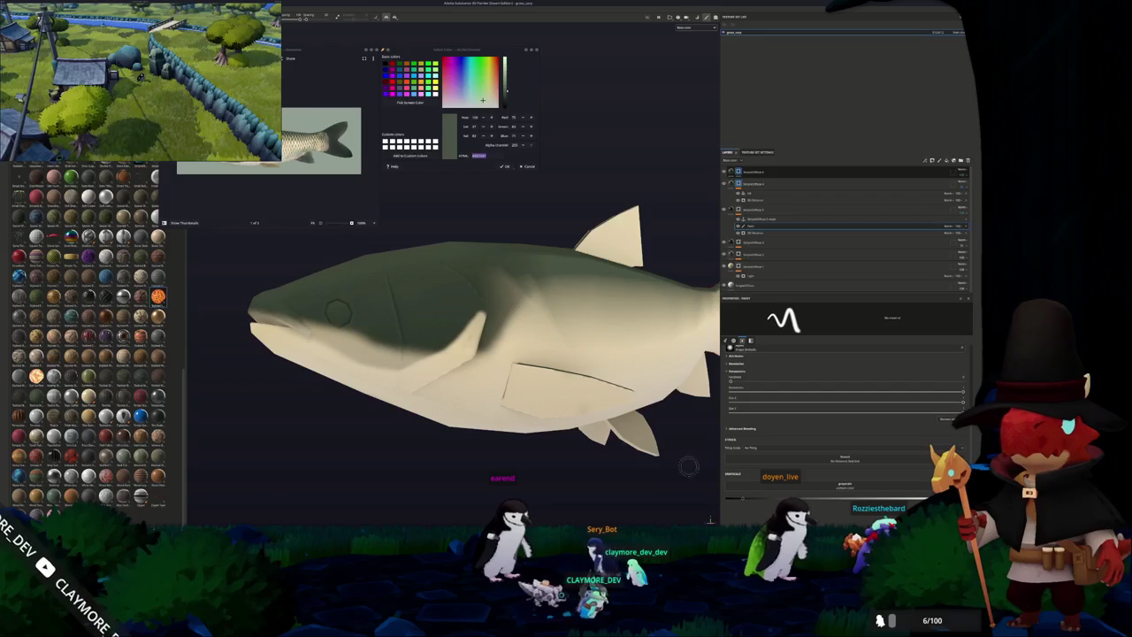
Switch to polygon fill mode (4) and bring the fish into a close side view.
scroll(710, 520, down, 2)
scroll(711, 520, down, 2)
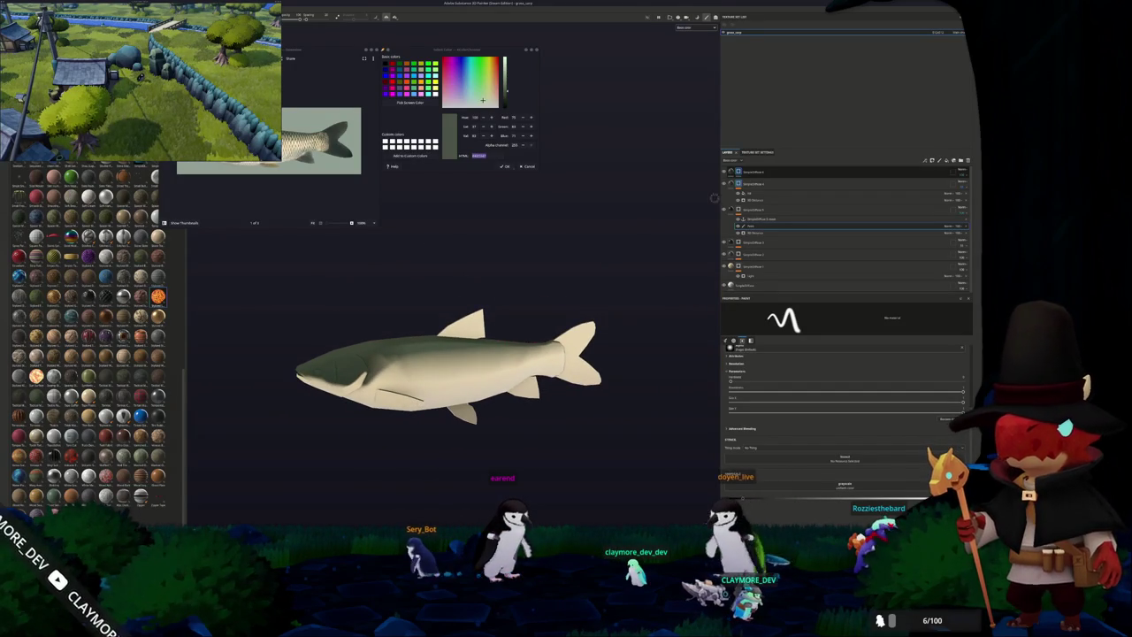
scroll(845, 416, down, 2)
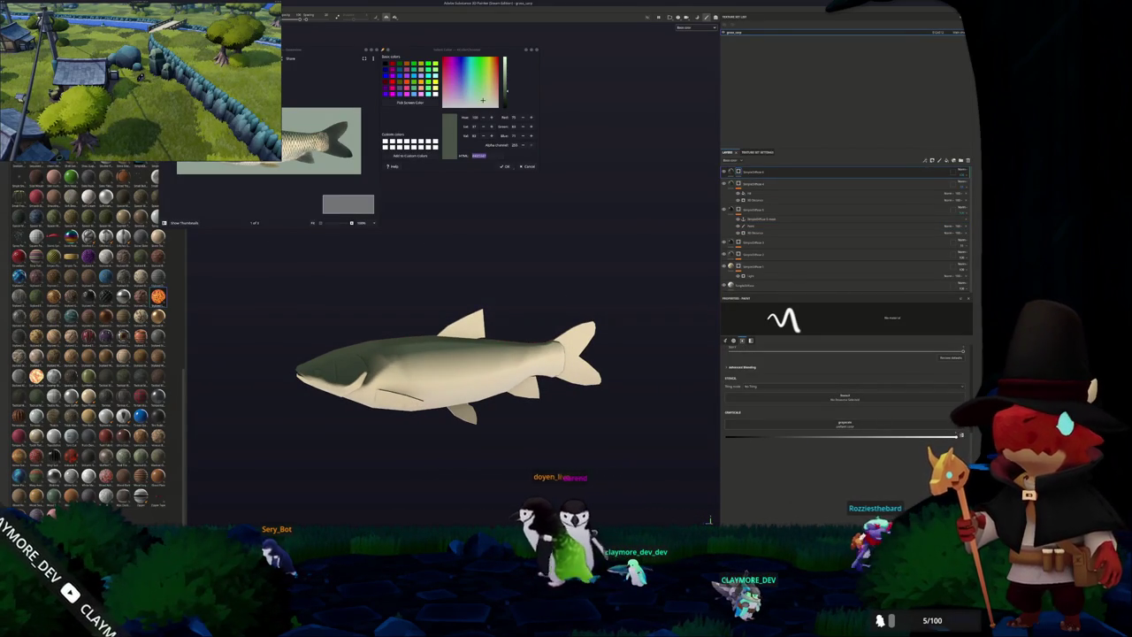
key(4)
mouse_move(298, 250)
alt+mouse_down()
mouse_move(519, 316)
mouse_move(561, 310)
mouse_move(343, 320)
alt+mouse_up()
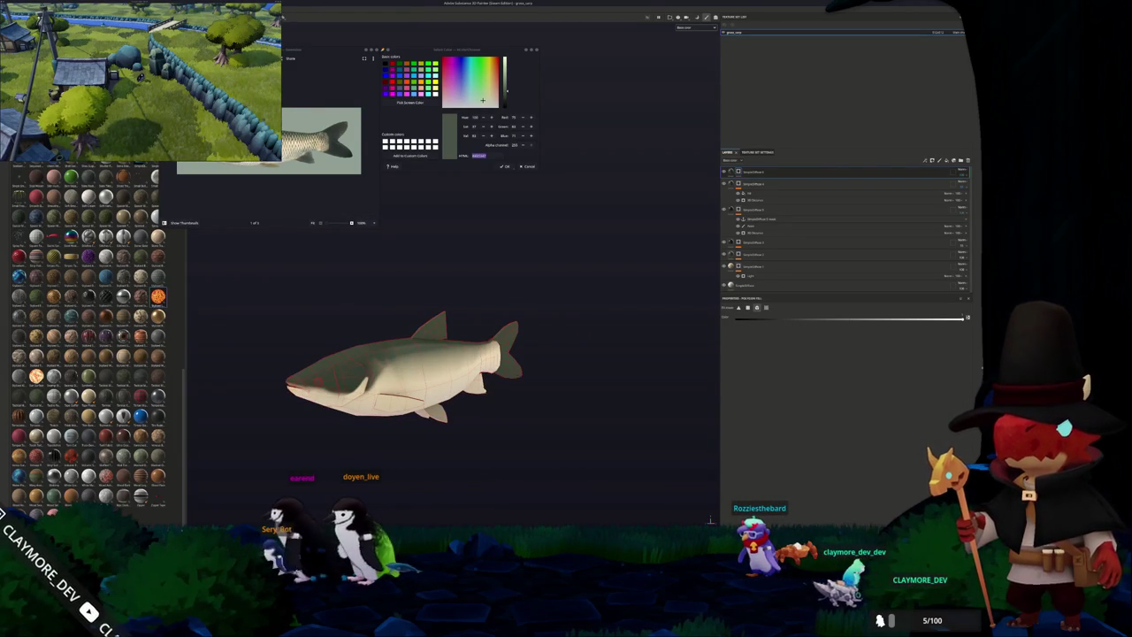
alt+drag(403, 404, 442, 389)
scroll(416, 400, up, 2)
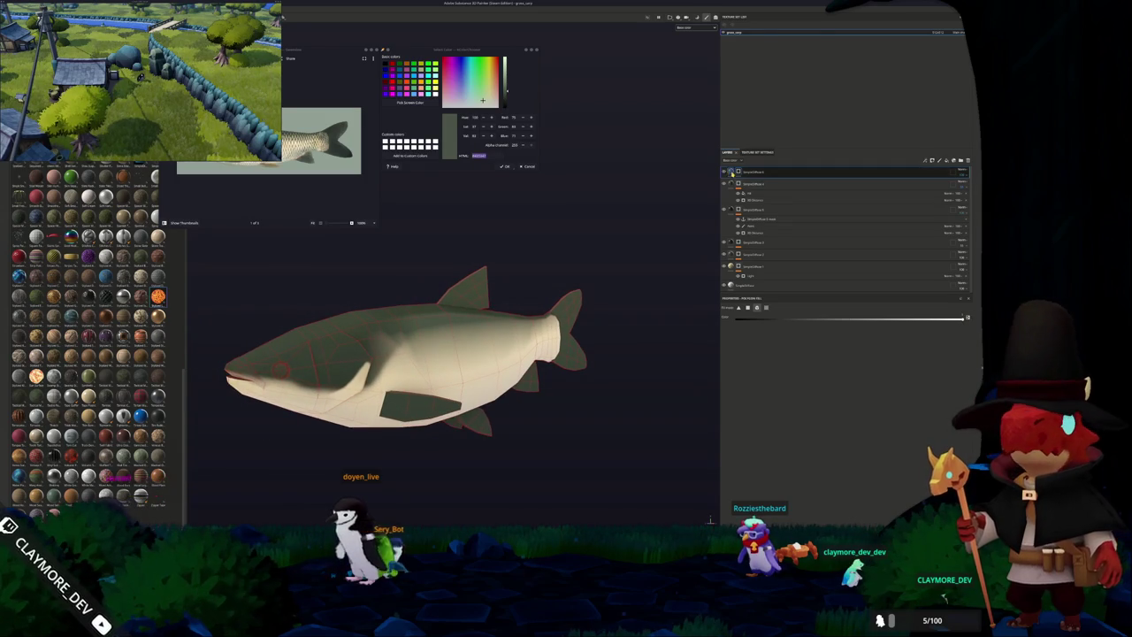
Open the top fill layer's base colour and turn the fish to a flat side view.
click(733, 174)
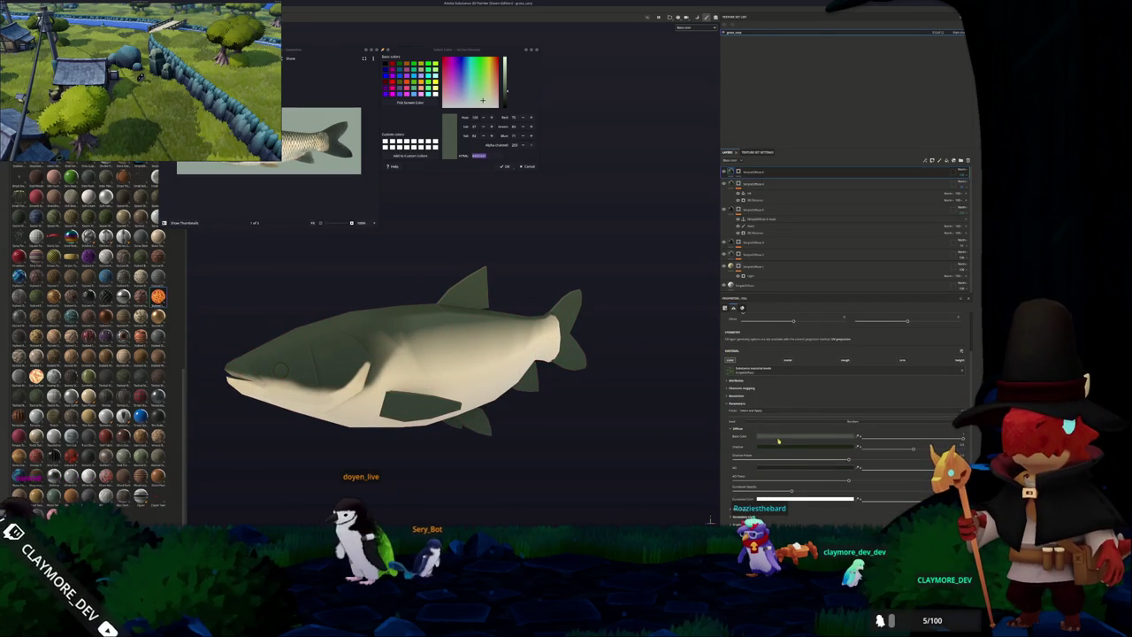
click(780, 436)
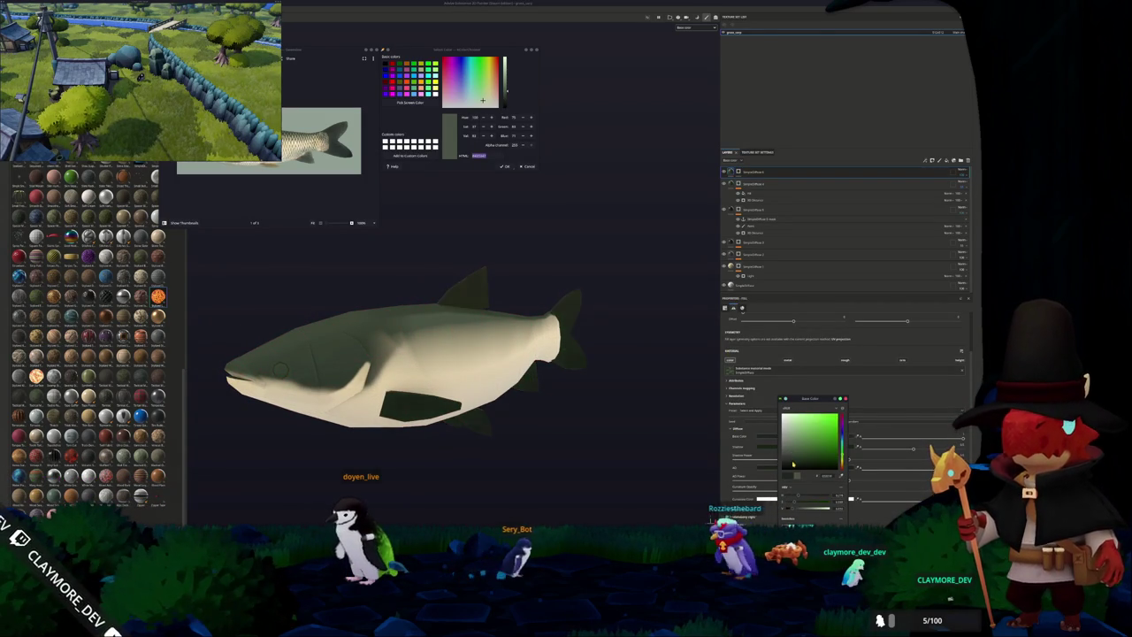
alt+drag(513, 398, 553, 395)
alt+middle_drag(554, 394, 627, 387)
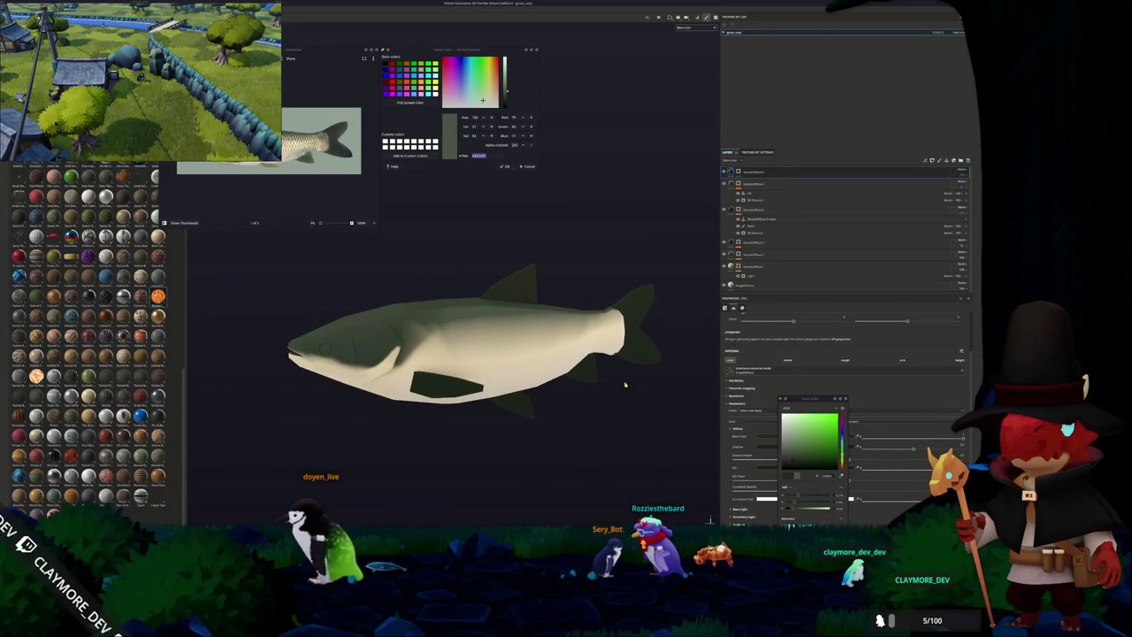
alt+drag(477, 259, 445, 253)
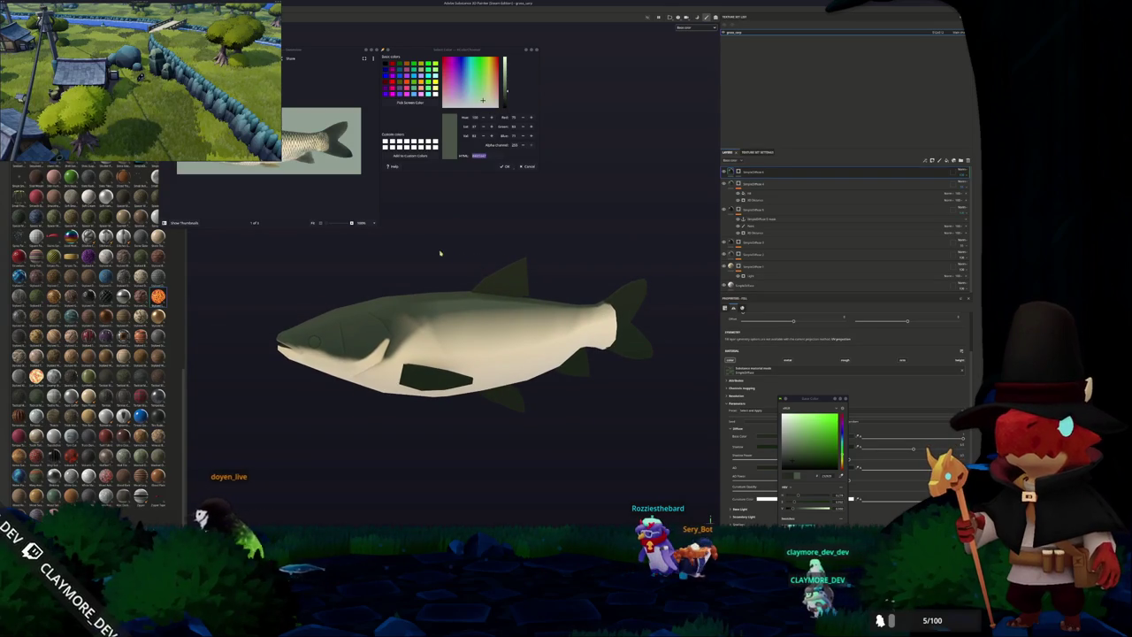
Set another layer's diffuse base colour to olive-yellow for the fins and belly patch.
click(750, 181)
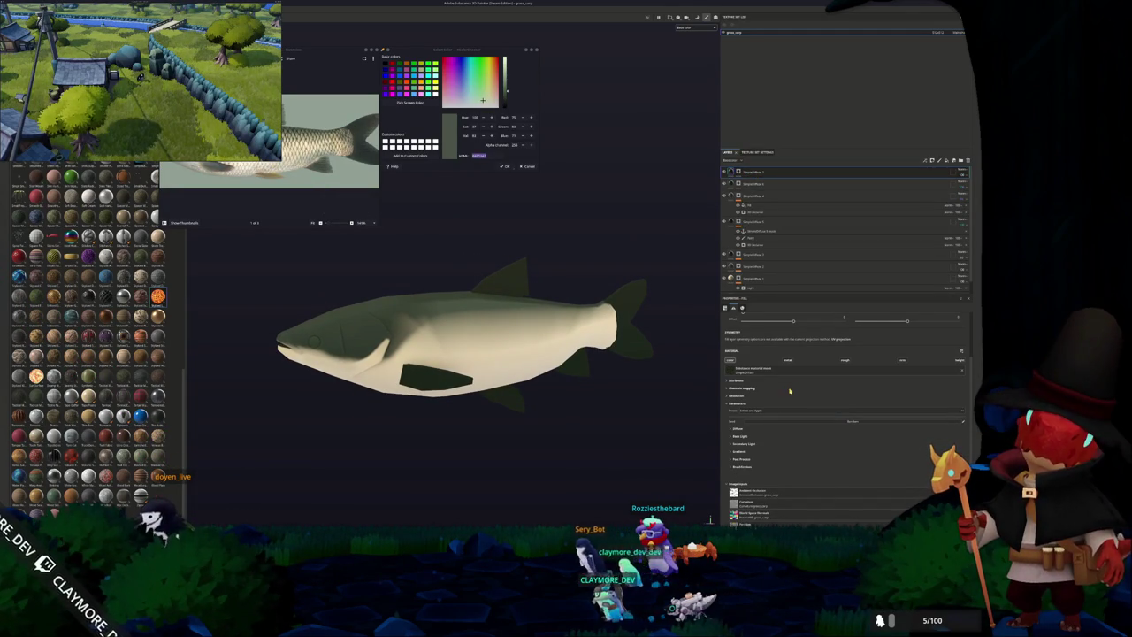
click(736, 428)
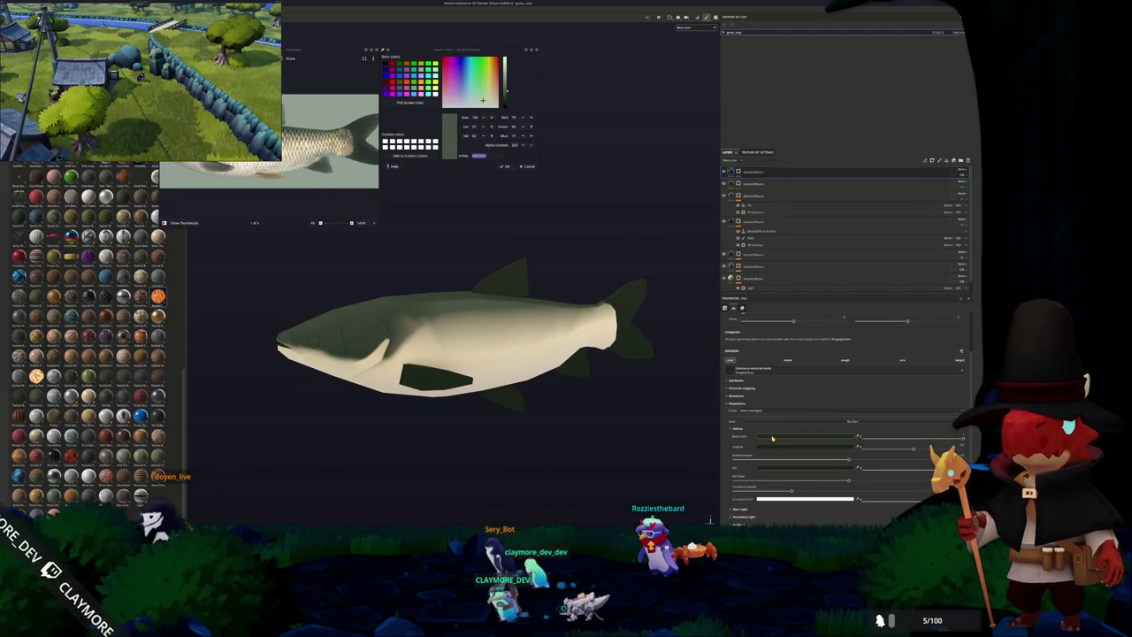
click(779, 434)
mouse_move(842, 442)
mouse_down()
mouse_move(842, 423)
mouse_move(807, 441)
mouse_up()
click(819, 454)
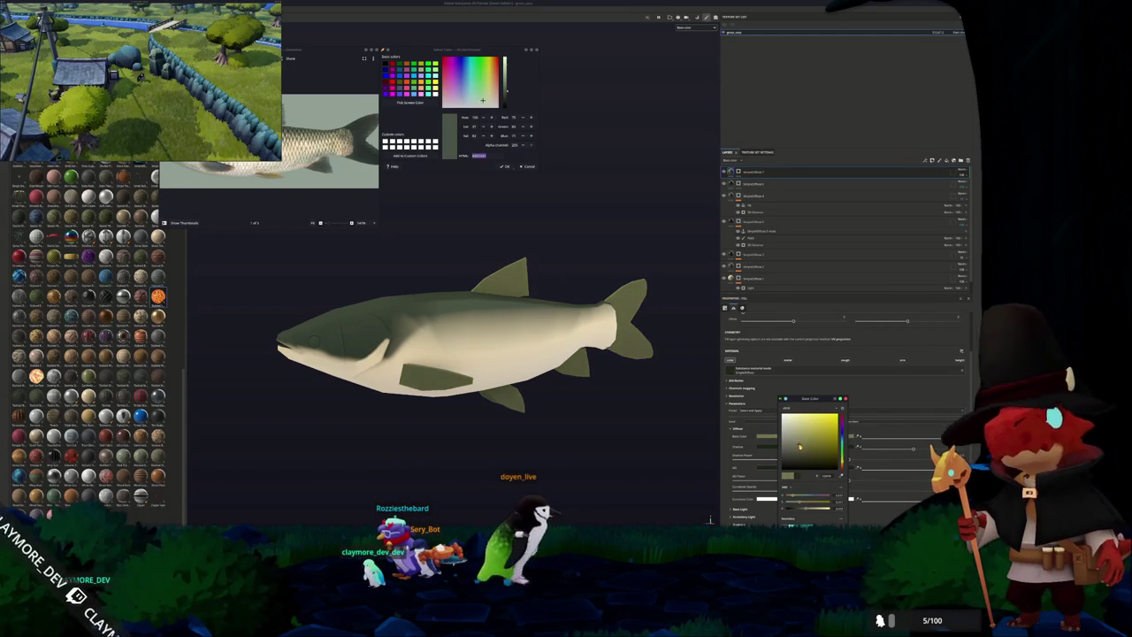
Add a new fill layer and sample its base colour from the grass carp reference photo.
right_click(737, 172)
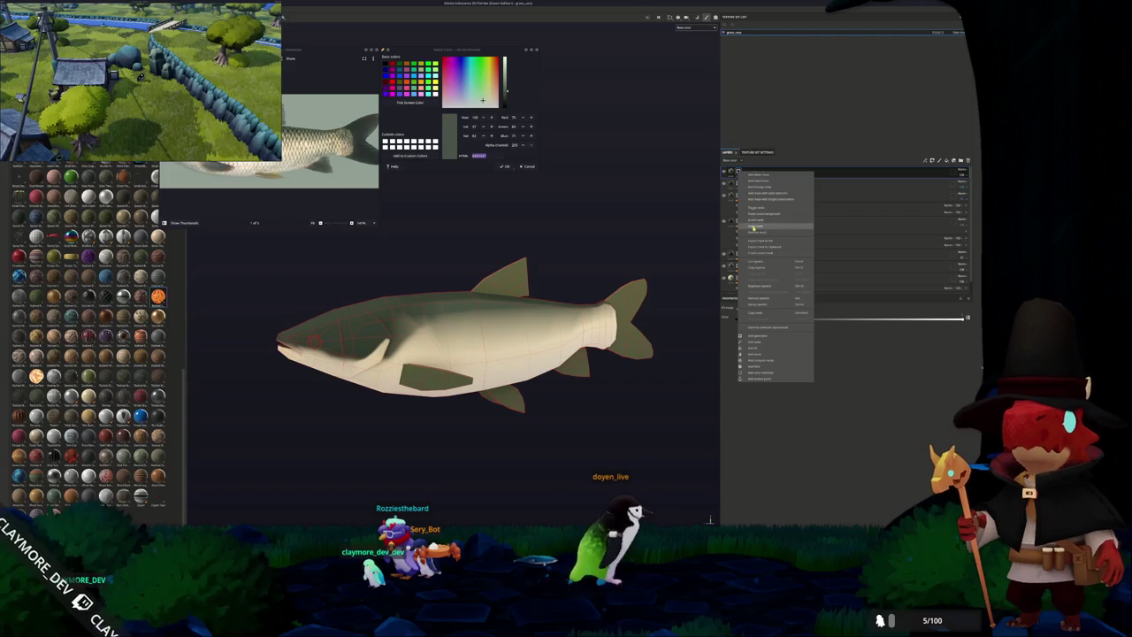
click(761, 221)
alt+drag(513, 376, 543, 386)
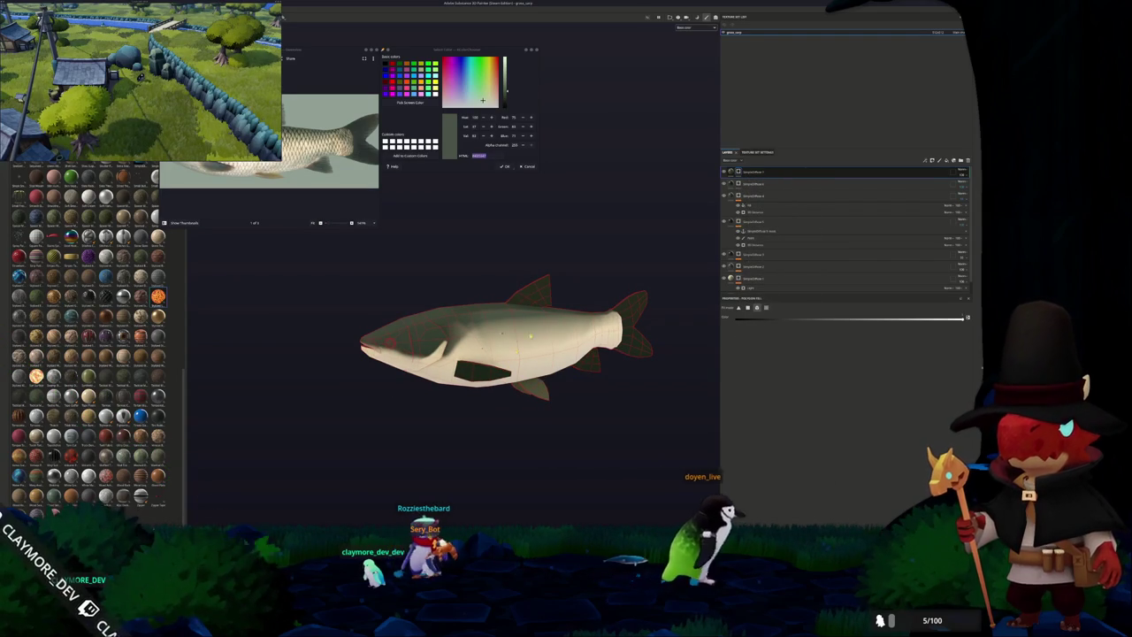
click(752, 184)
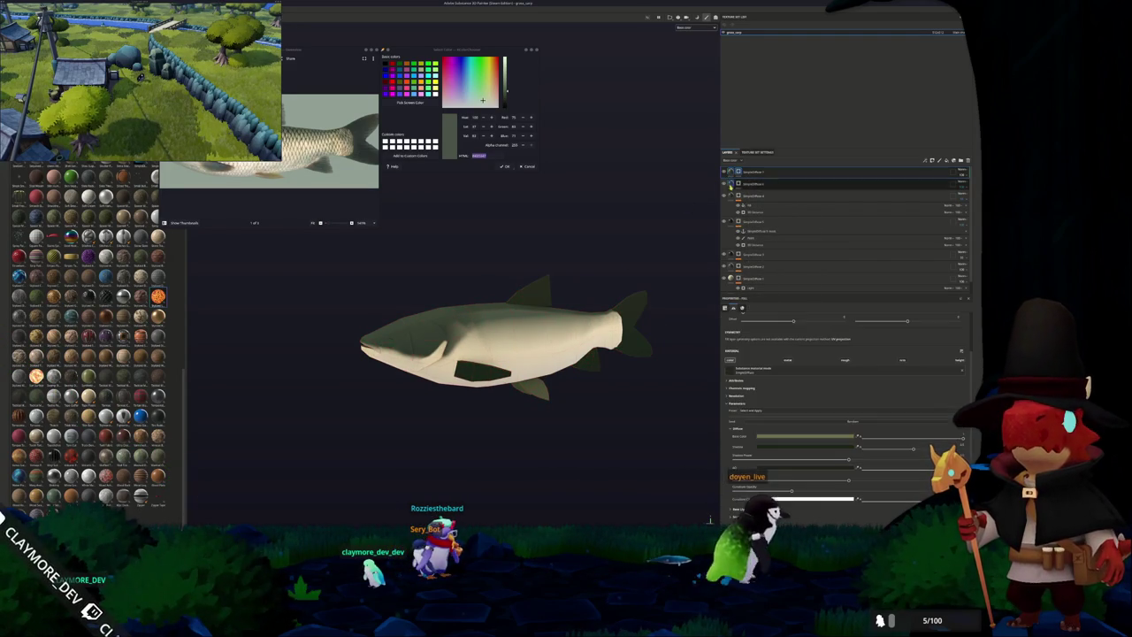
click(776, 436)
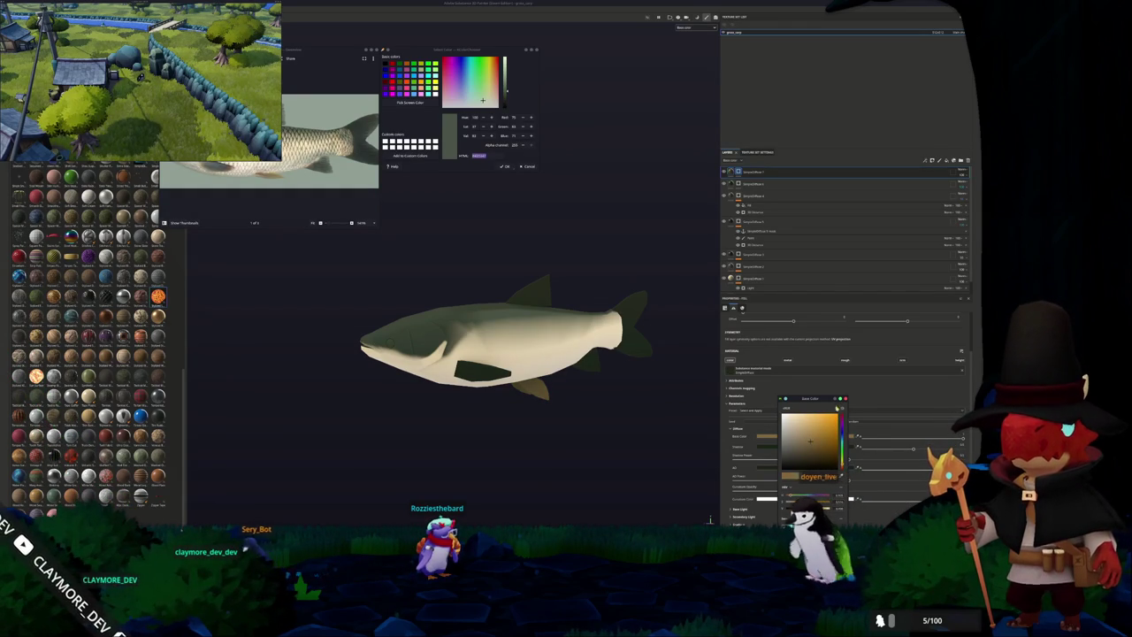
alt+drag(650, 336, 522, 286)
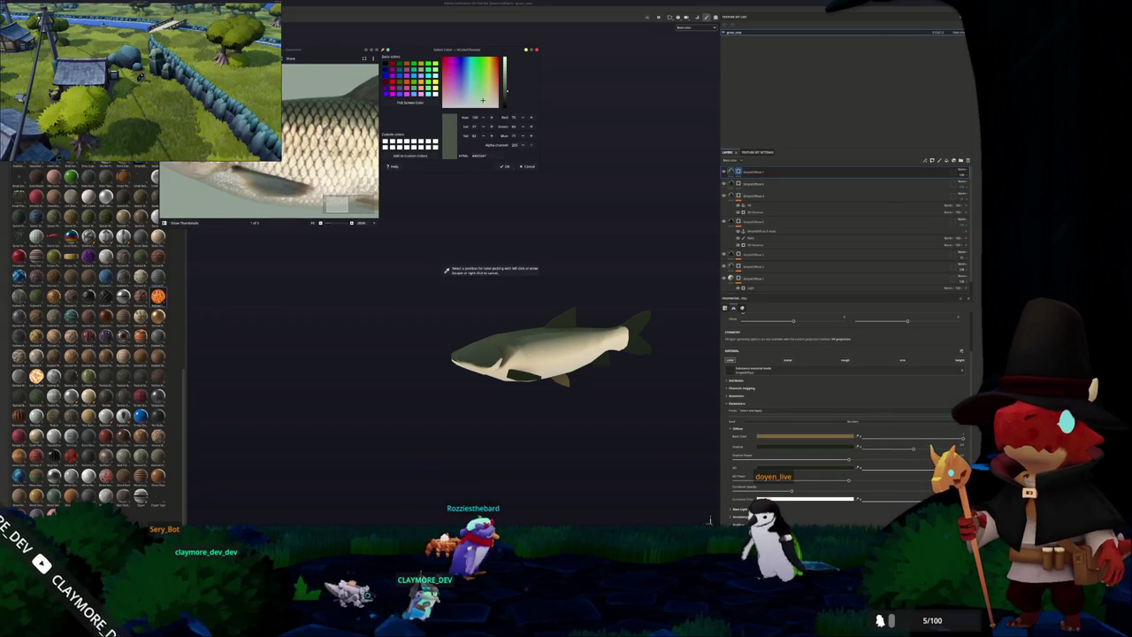
click(782, 173)
Shift another layer's diffuse base colour toward yellow.
click(750, 171)
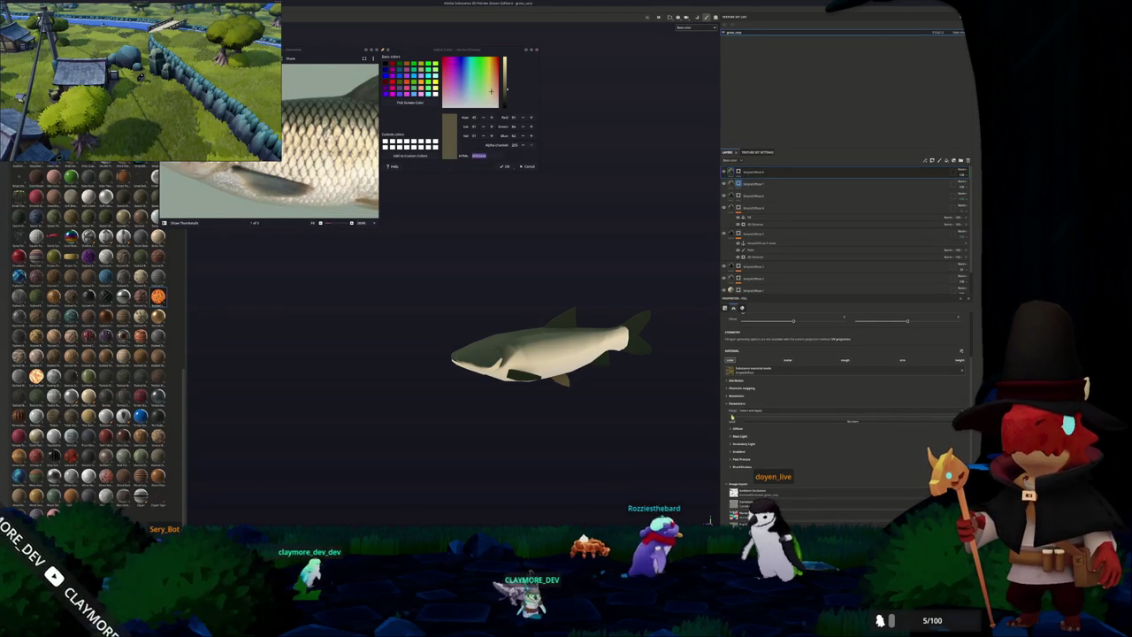
click(733, 428)
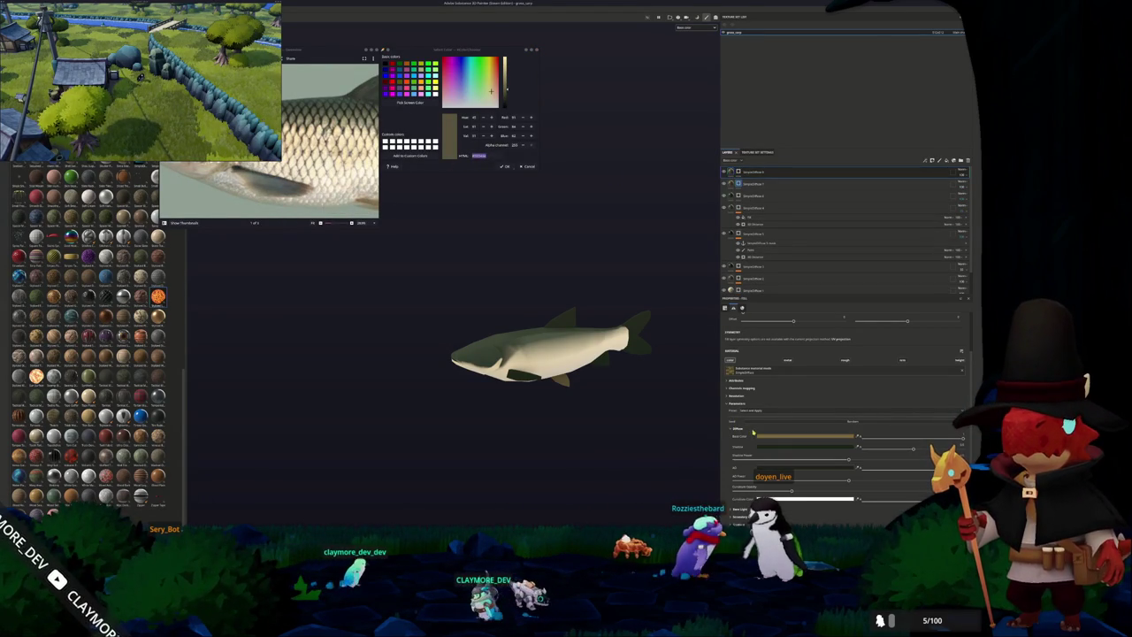
click(768, 437)
drag(827, 481, 838, 407)
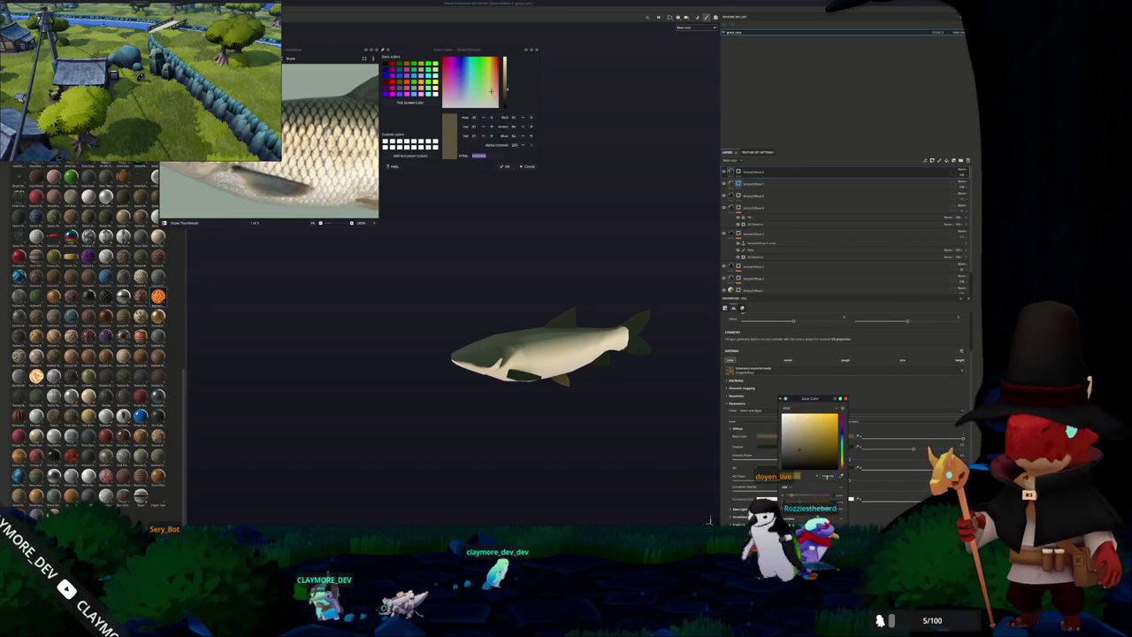
click(845, 400)
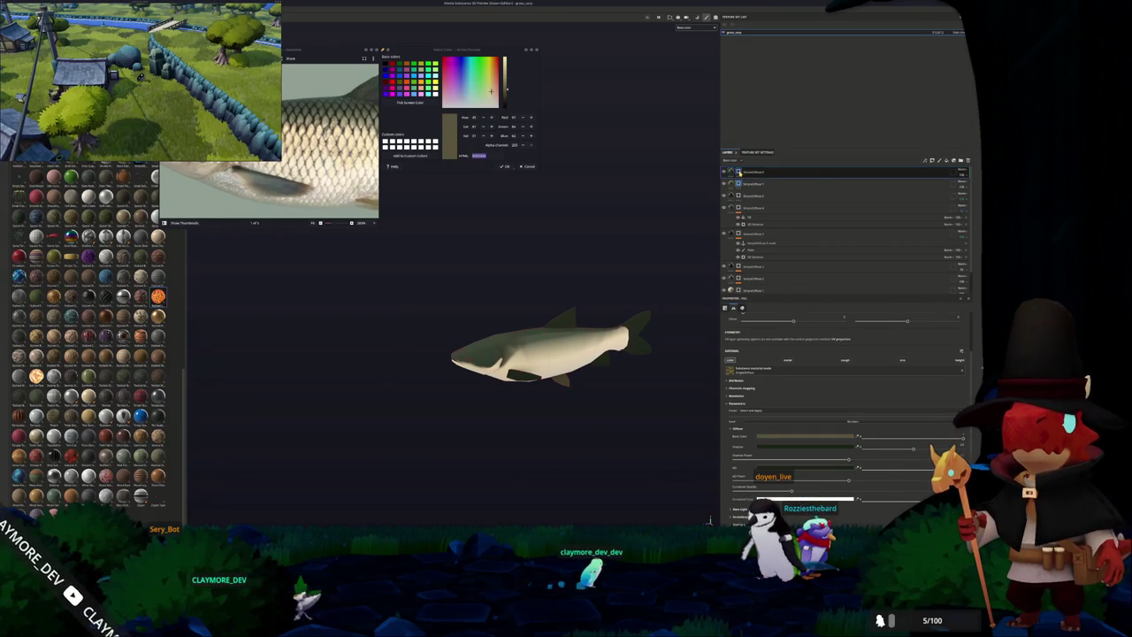
right_click(740, 172)
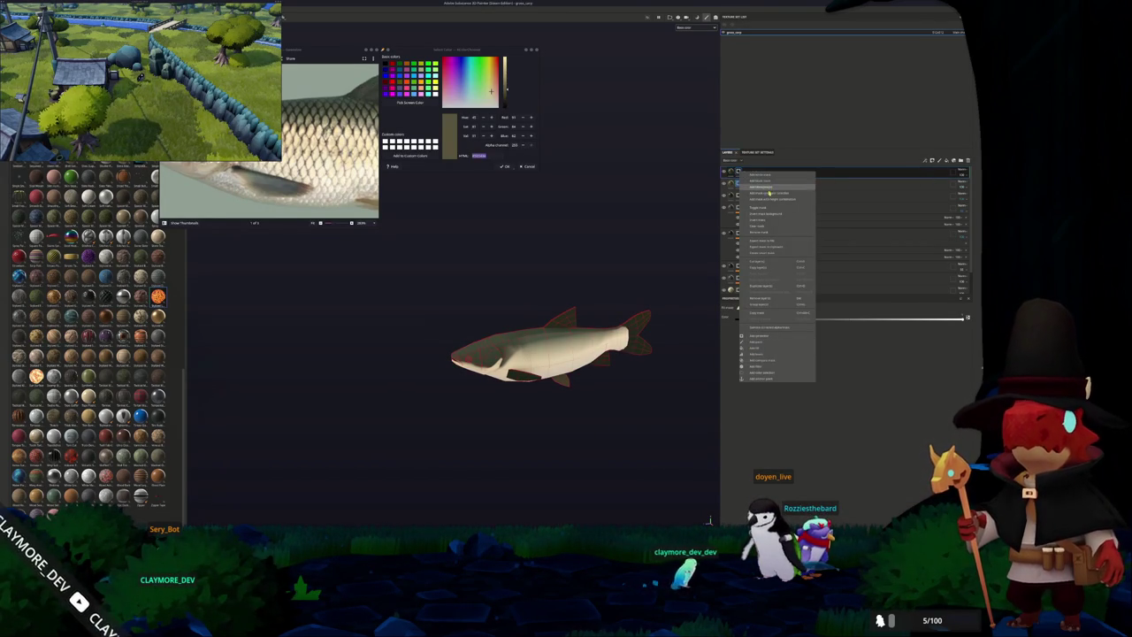
Add a paint layer inside the top layer and turn the fish to face front, head at left.
click(759, 228)
right_click(739, 174)
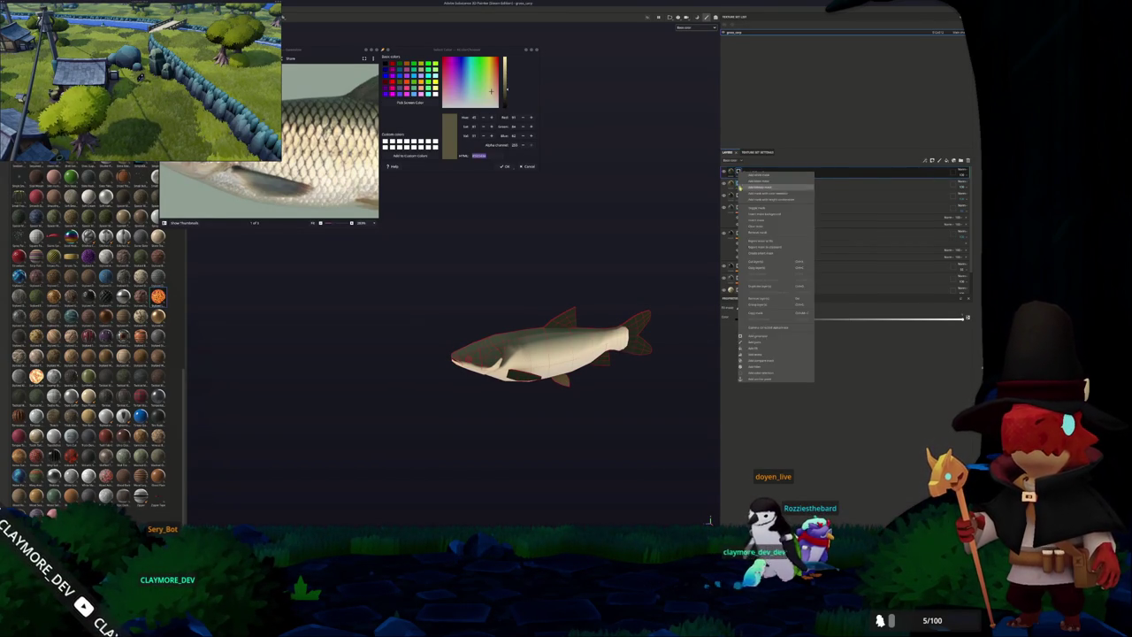
click(749, 350)
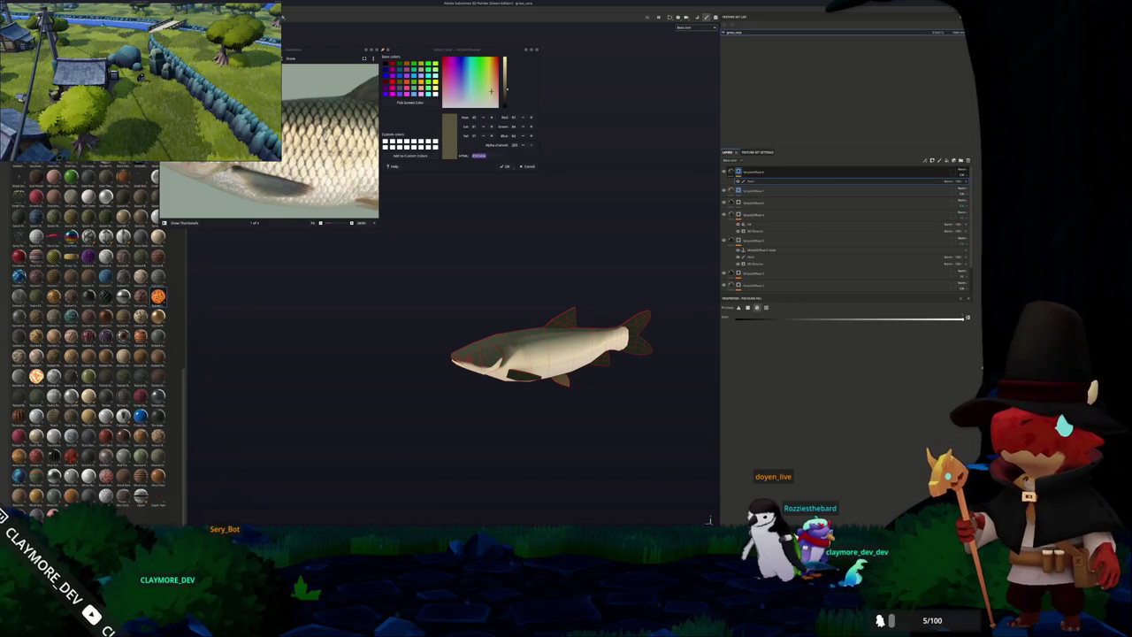
scroll(455, 342, up, 2)
scroll(455, 341, up, 2)
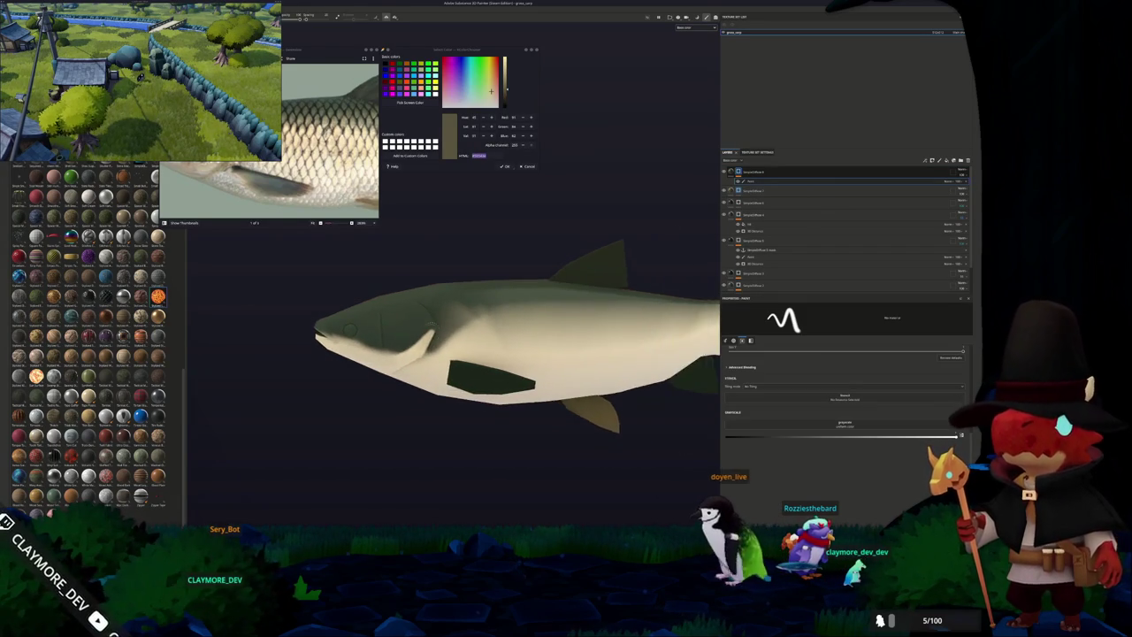
scroll(455, 342, up, 3)
alt+drag(675, 515, 708, 521)
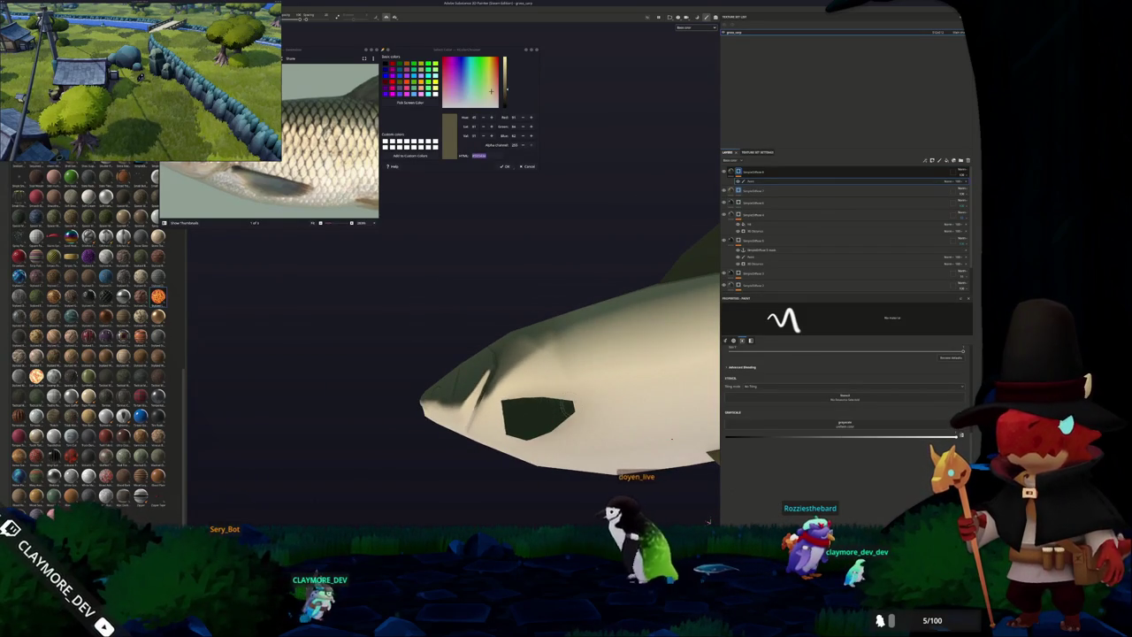
mouse_move(708, 522)
alt+mouse_down()
mouse_move(518, 416)
mouse_move(635, 446)
mouse_move(619, 443)
mouse_move(610, 460)
alt+mouse_up()
mouse_move(537, 396)
alt+mouse_down()
mouse_move(530, 367)
mouse_move(513, 389)
mouse_move(534, 379)
mouse_move(465, 392)
mouse_move(447, 357)
mouse_move(467, 421)
mouse_move(592, 436)
alt+mouse_up()
Shade the head and gill cover while zooming around the head and underside to a full side view.
scroll(469, 416, up, 3)
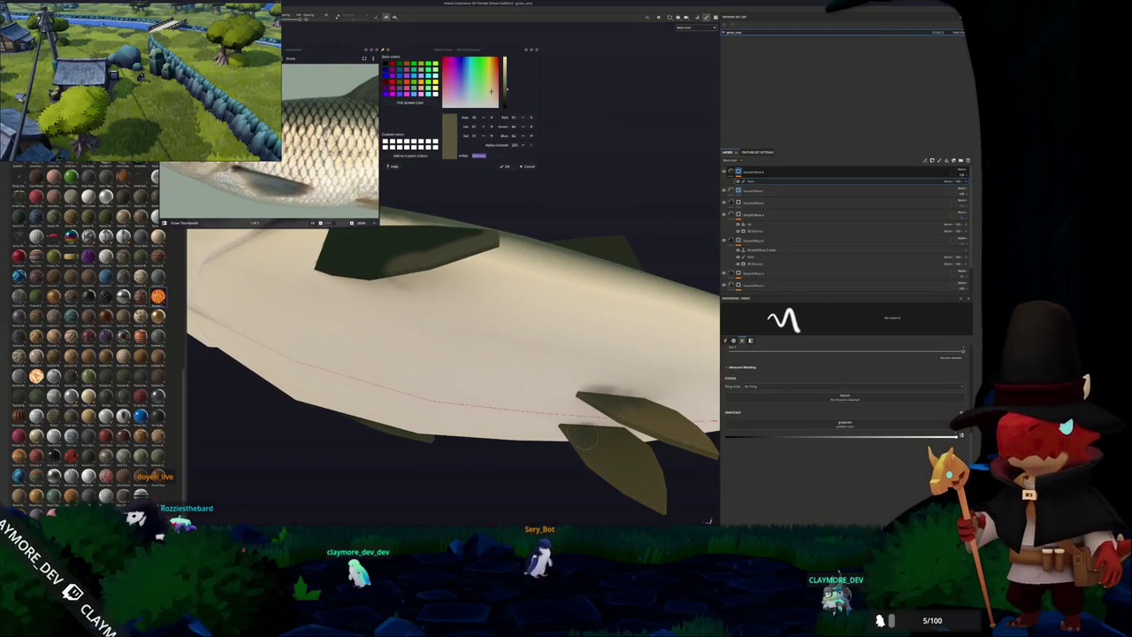
scroll(578, 437, down, 3)
mouse_move(442, 371)
alt+mouse_down()
mouse_move(252, 290)
mouse_move(324, 313)
alt+mouse_up()
scroll(379, 358, up, 2)
scroll(376, 358, up, 2)
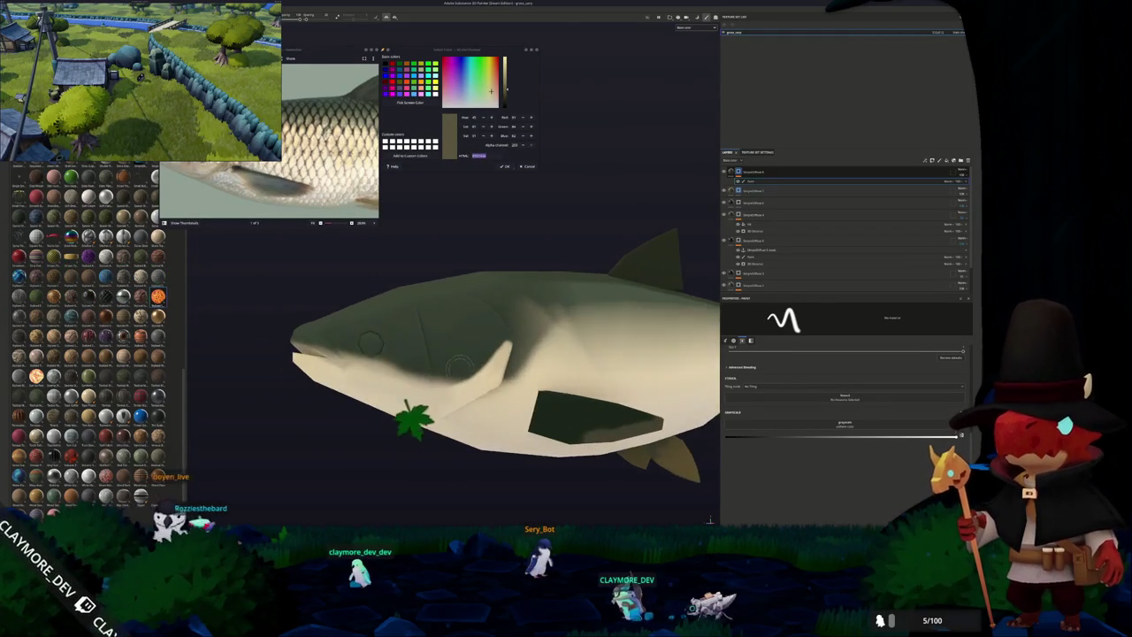
scroll(404, 405, up, 2)
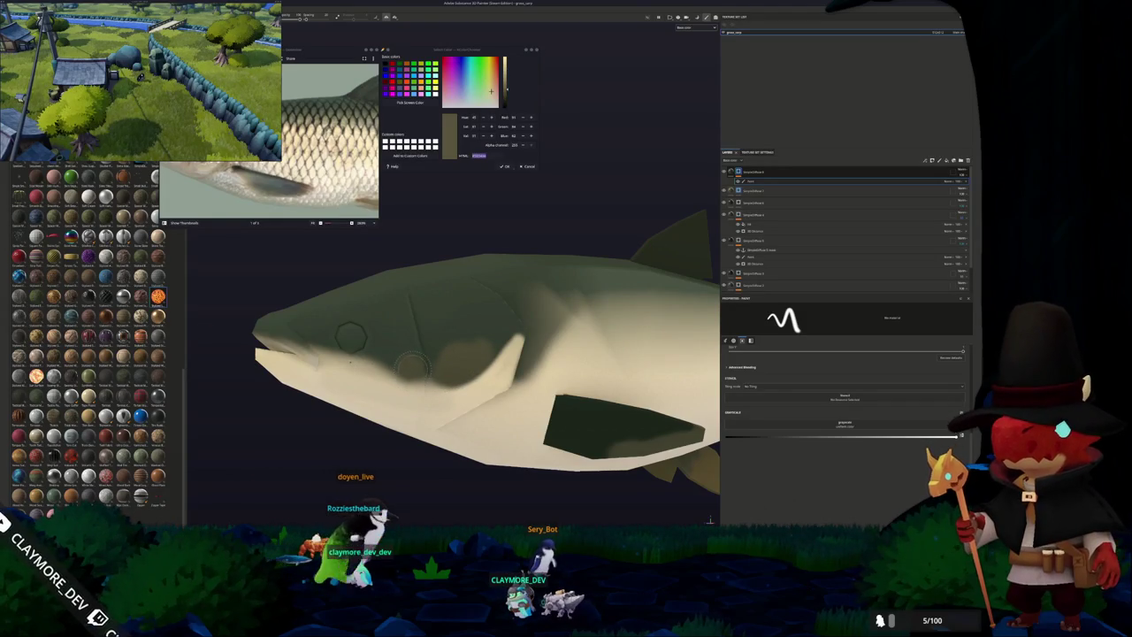
scroll(416, 353, up, 1)
scroll(423, 356, up, 1)
scroll(429, 360, up, 2)
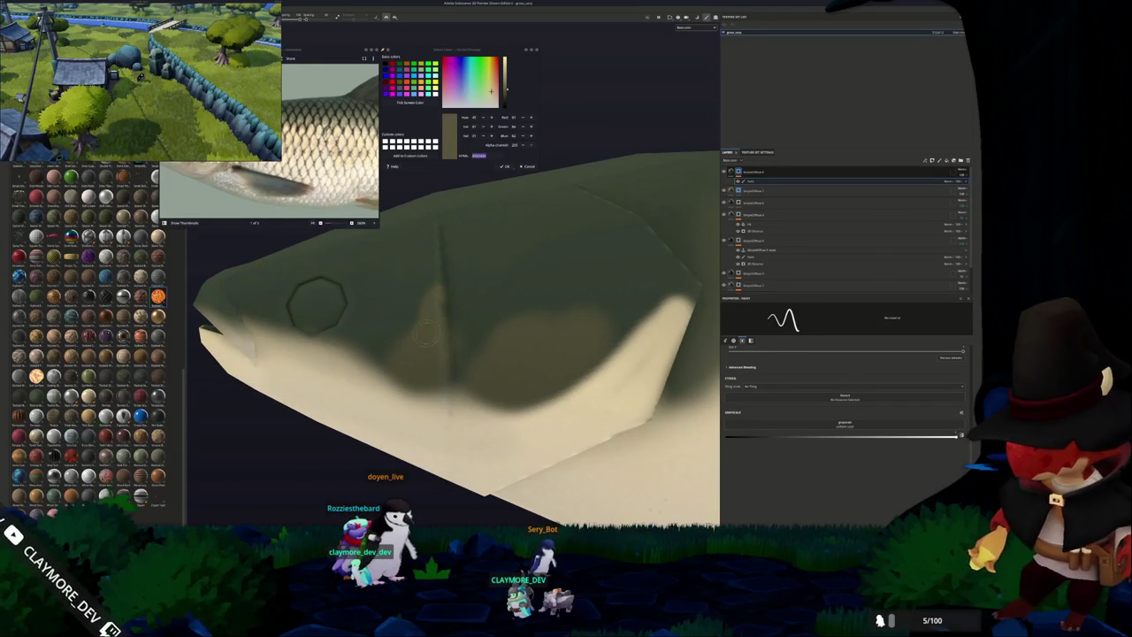
alt+drag(435, 349, 435, 394)
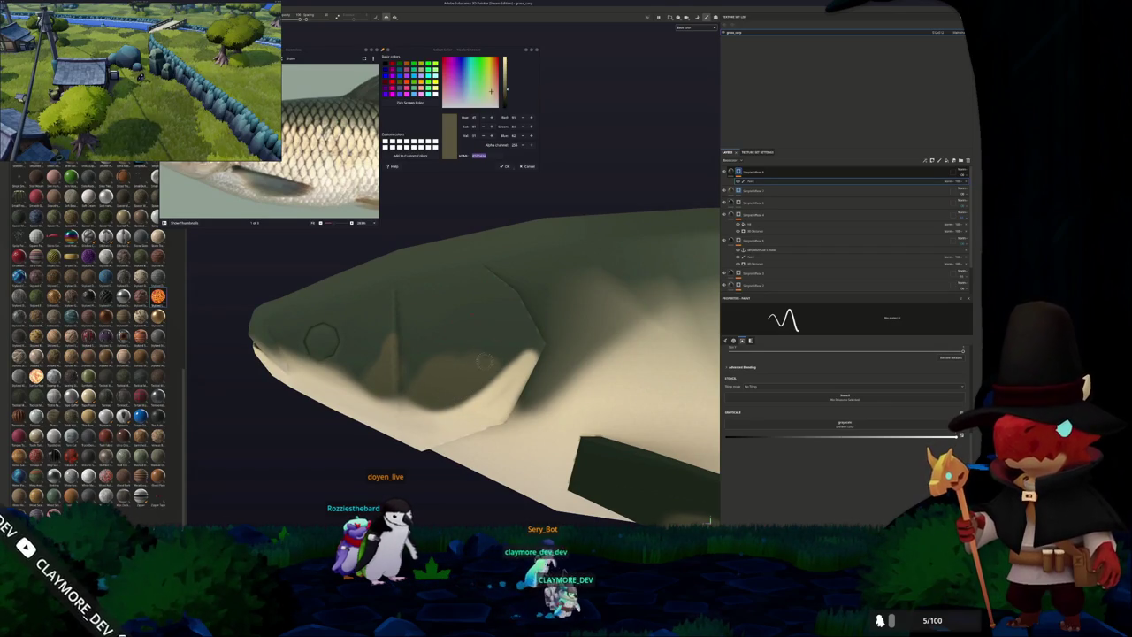
scroll(454, 363, down, 2)
scroll(454, 364, down, 2)
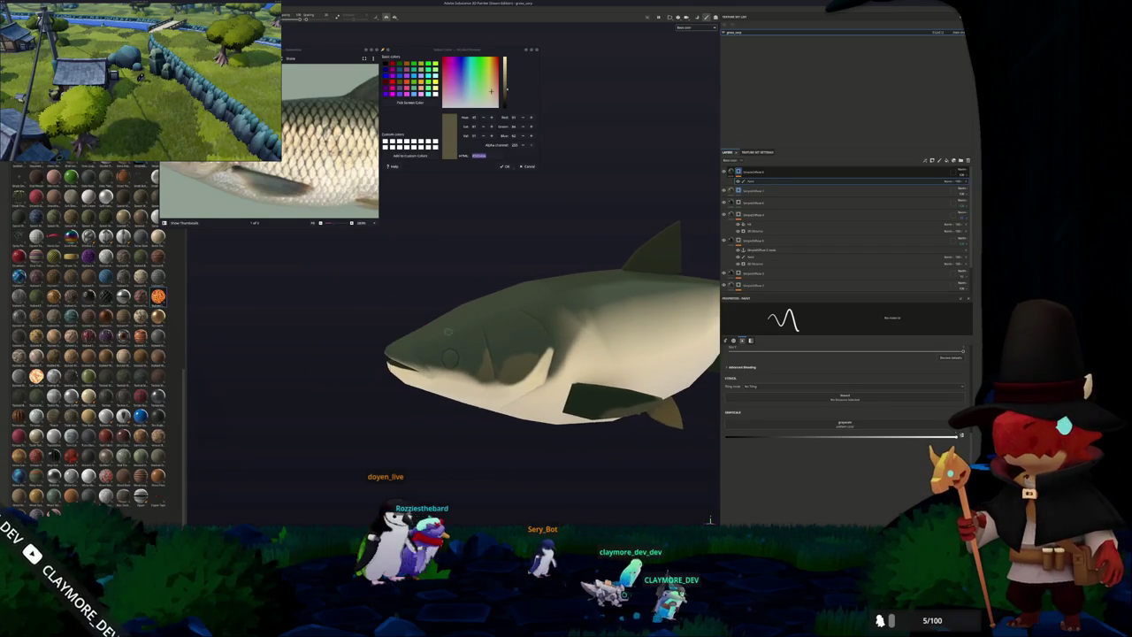
mouse_move(327, 233)
alt+mouse_down()
mouse_move(381, 293)
mouse_move(439, 308)
alt+mouse_up()
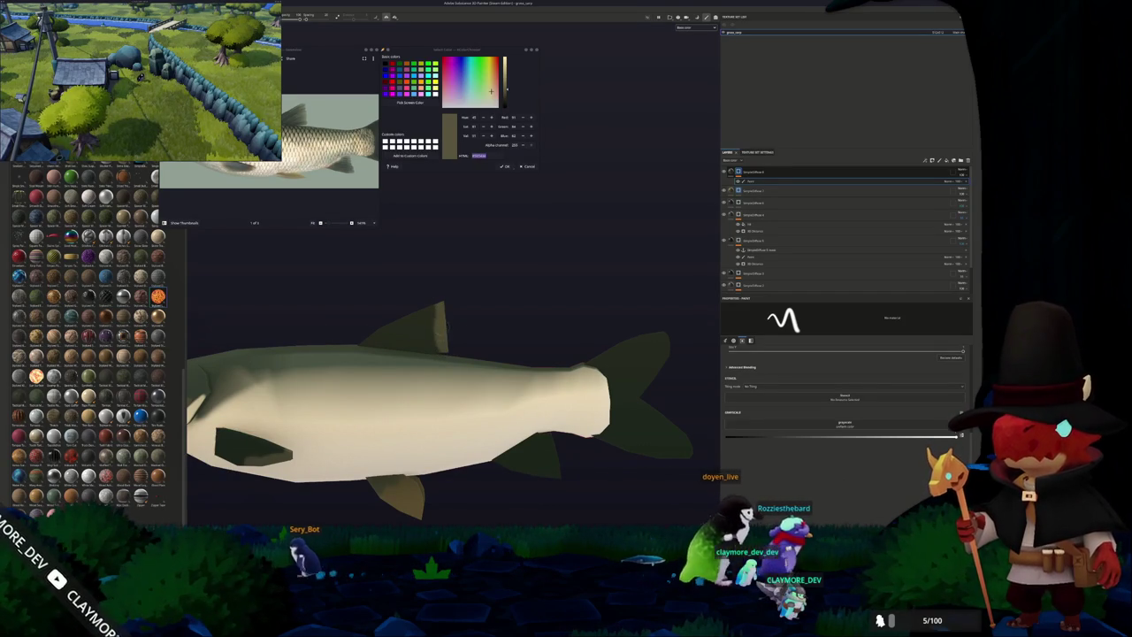
scroll(412, 275, up, 3)
scroll(512, 274, up, 2)
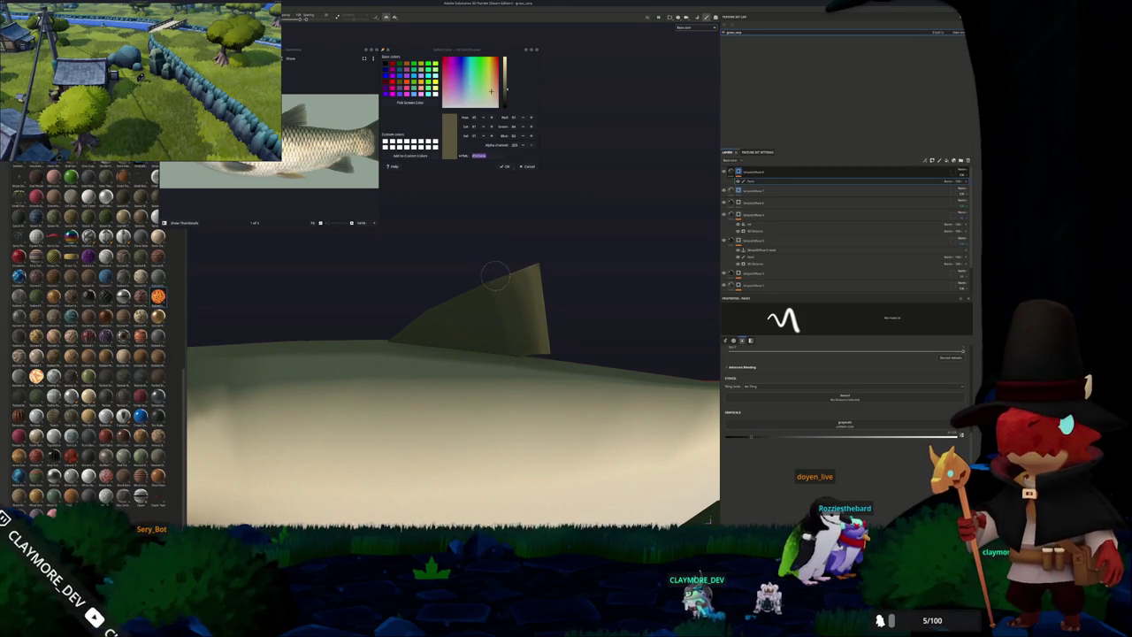
key(f)
alt+drag(511, 273, 369, 235)
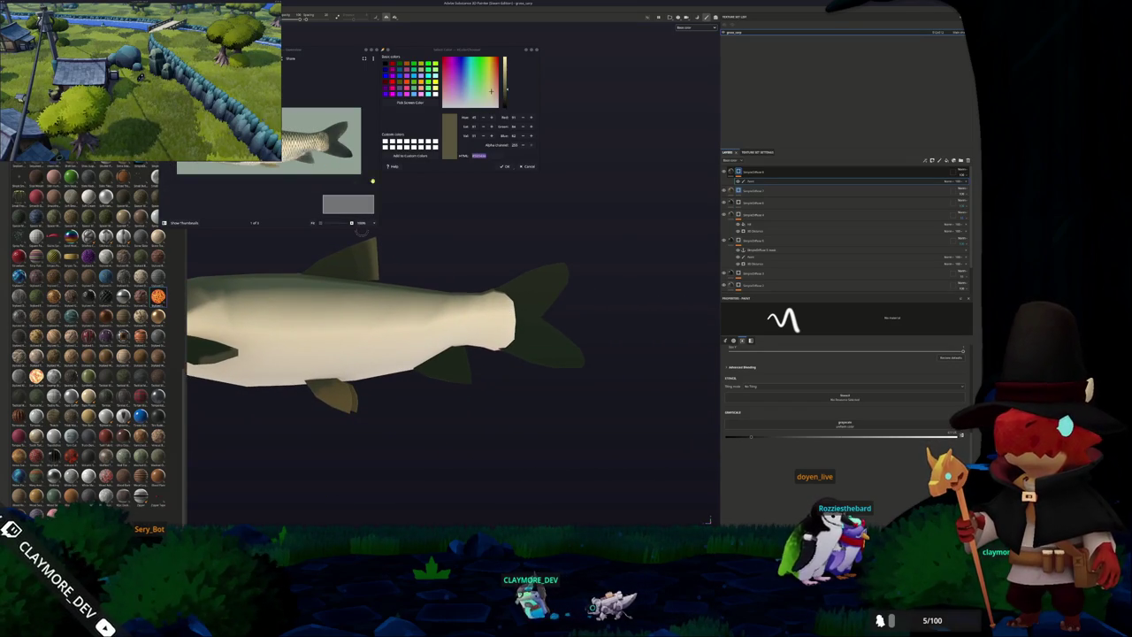
scroll(645, 353, up, 2)
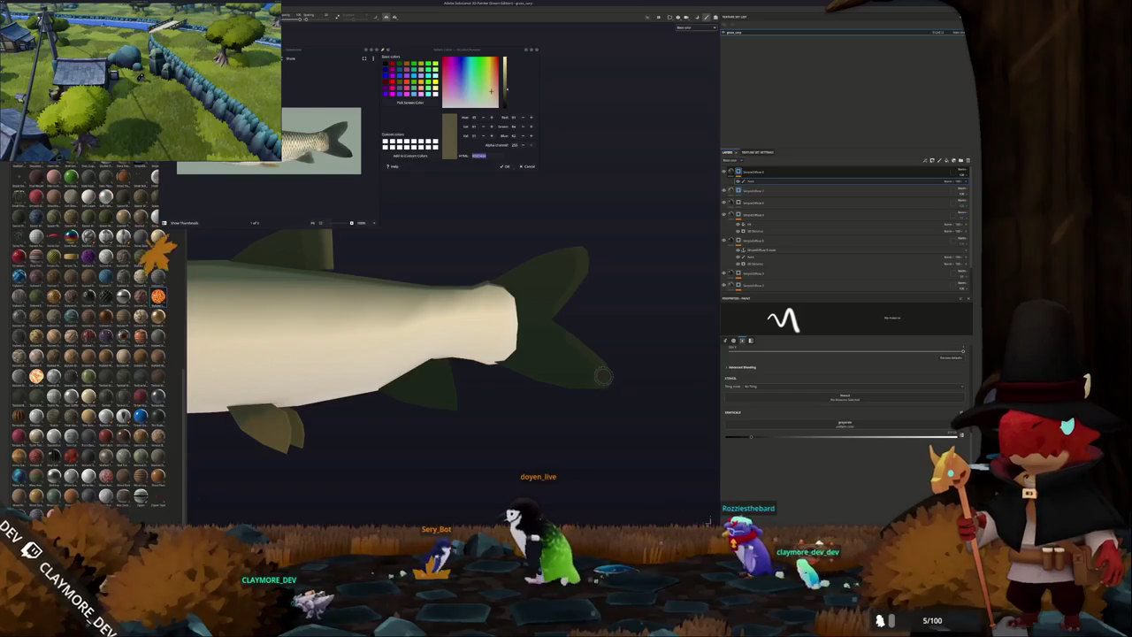
alt+drag(592, 392, 484, 365)
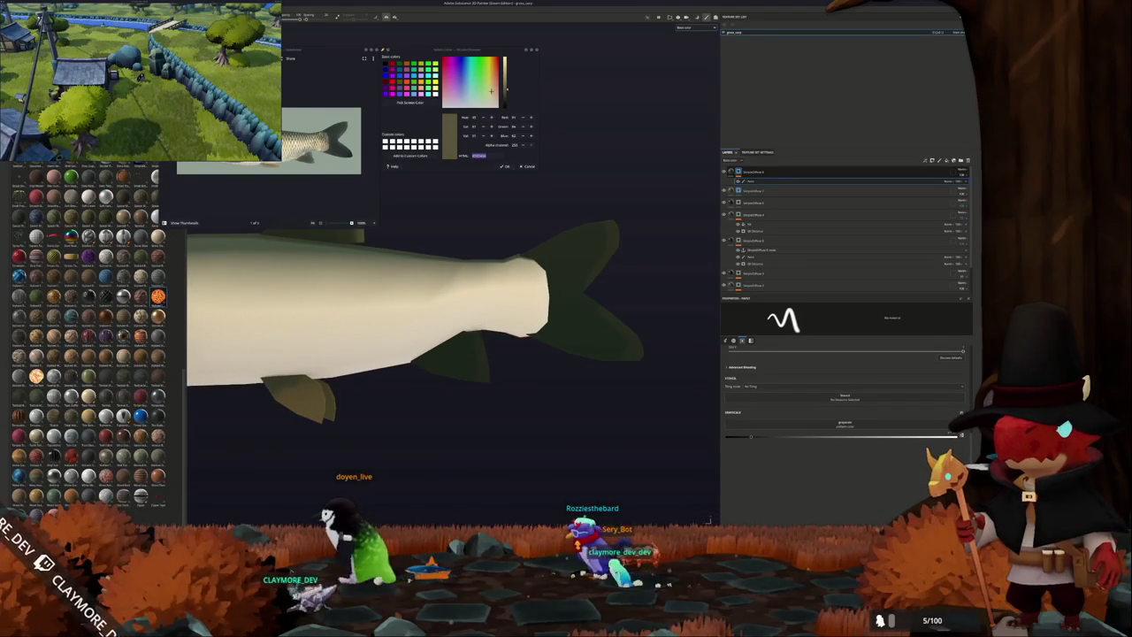
scroll(467, 388, down, 3)
mouse_move(495, 371)
alt+mouse_down()
mouse_move(537, 399)
mouse_move(599, 366)
mouse_move(635, 310)
alt+mouse_up()
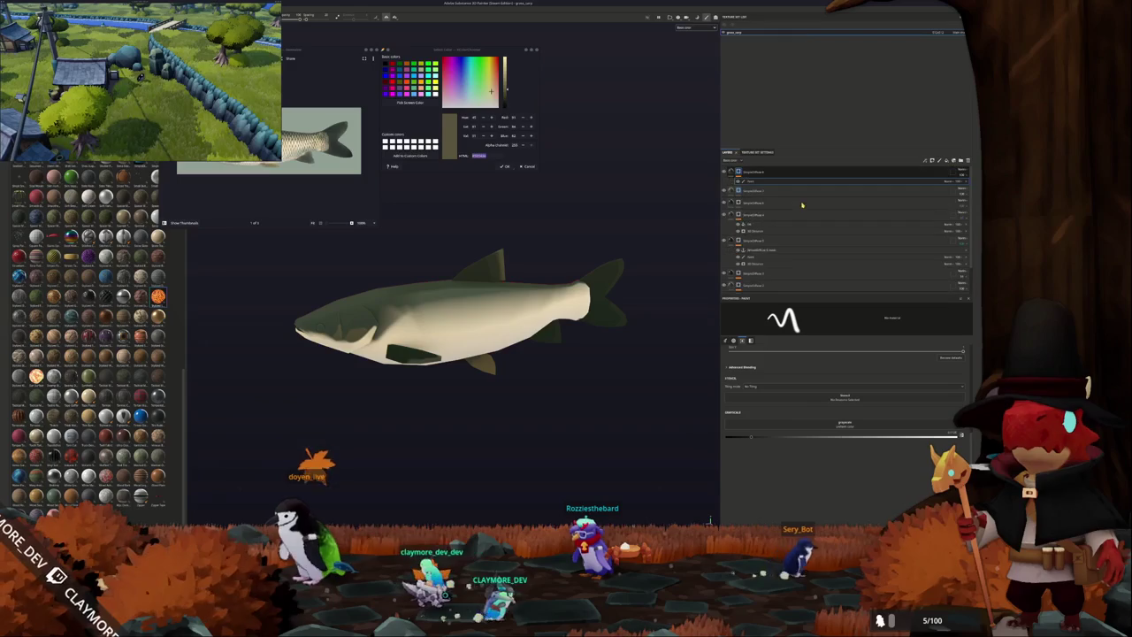
mouse_move(584, 265)
alt+mouse_down()
mouse_move(606, 247)
mouse_move(634, 254)
alt+mouse_up()
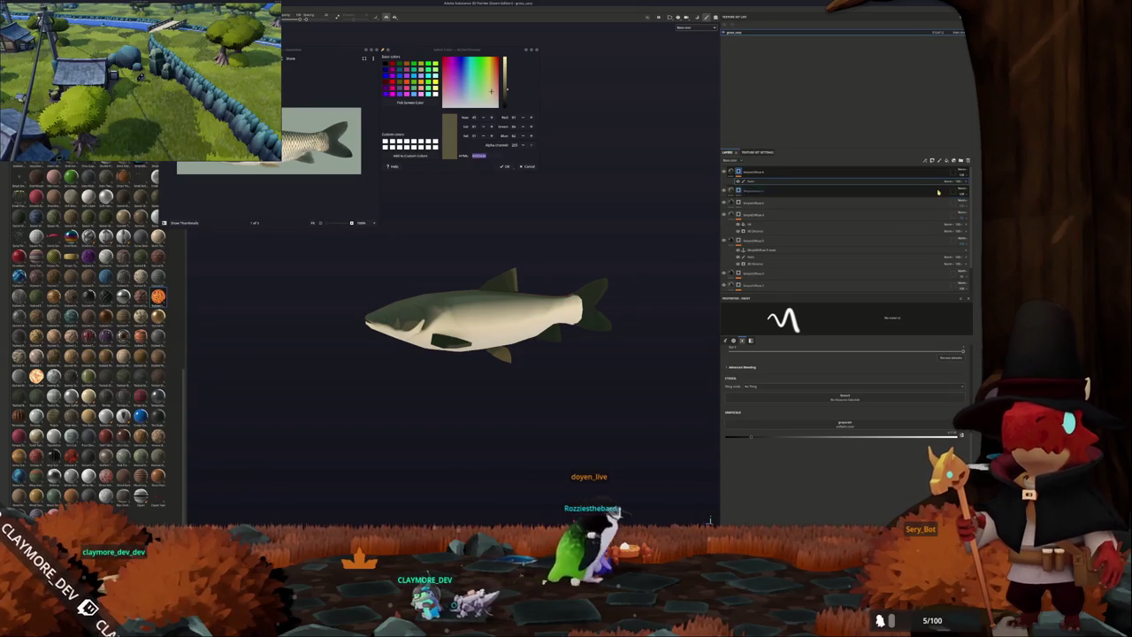
Create Folder 1, move it to the top of the stack, and move another layer up beneath it.
click(765, 252)
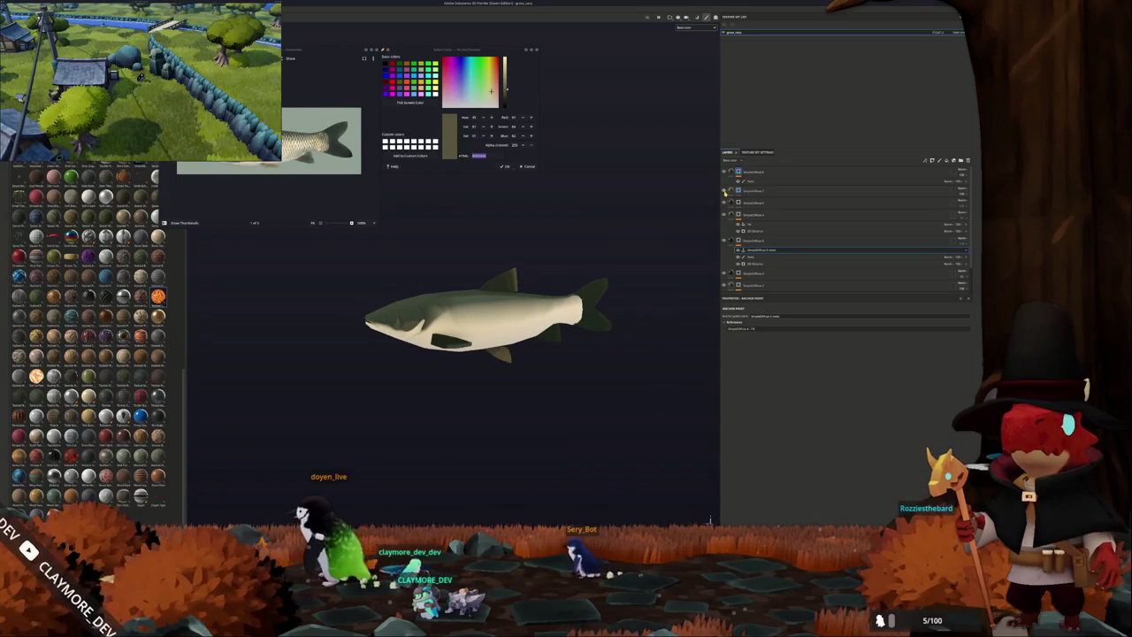
click(961, 161)
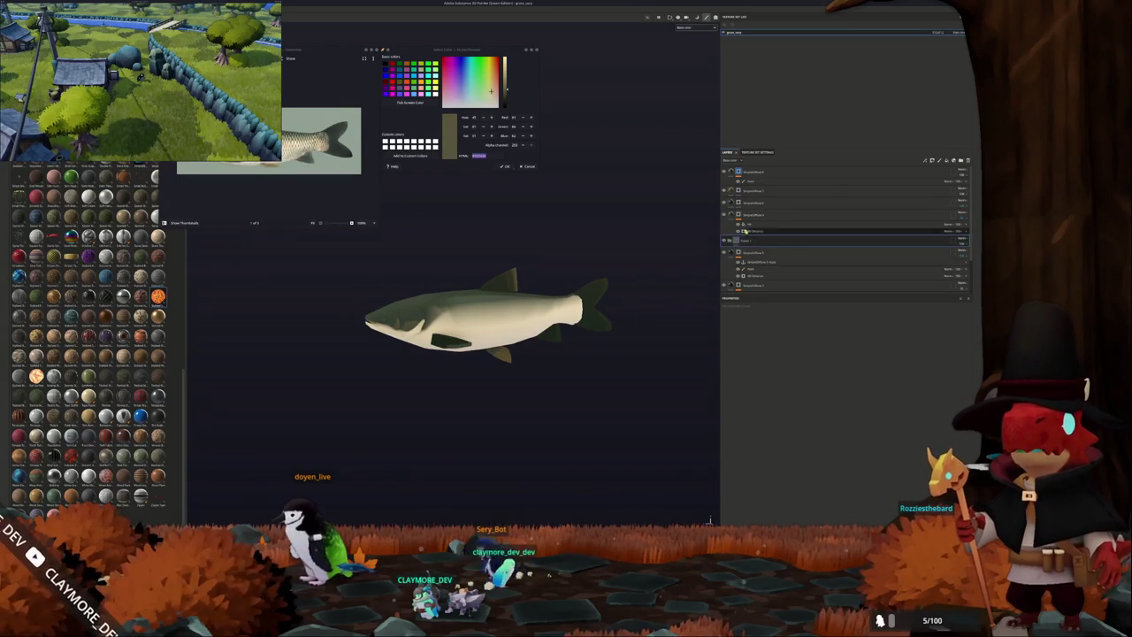
drag(770, 168, 766, 169)
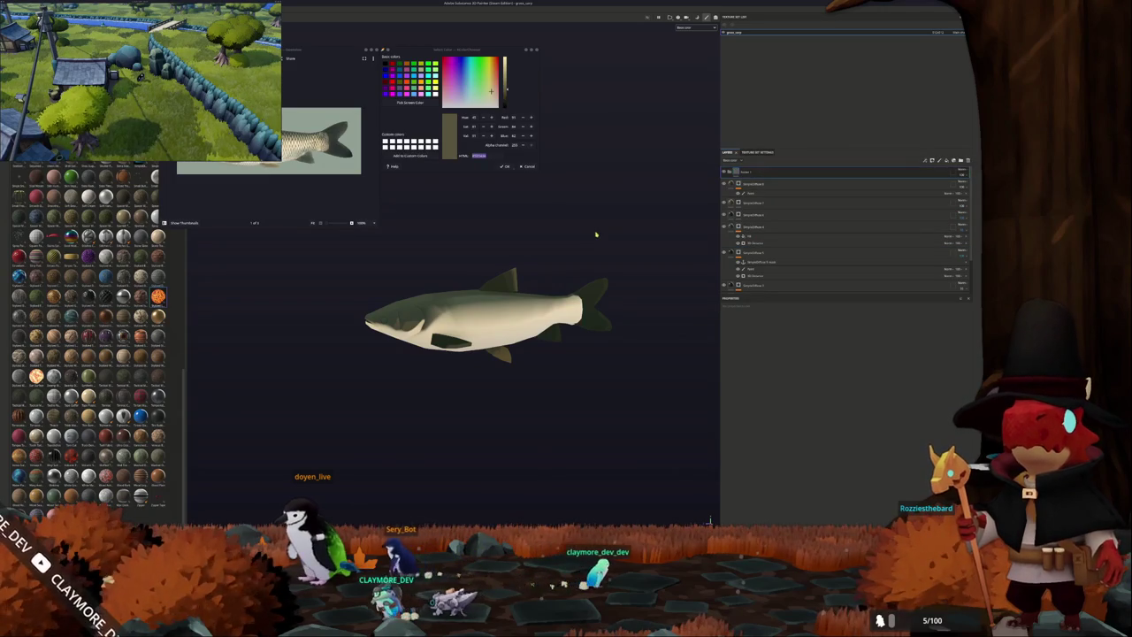
alt+drag(596, 235, 619, 218)
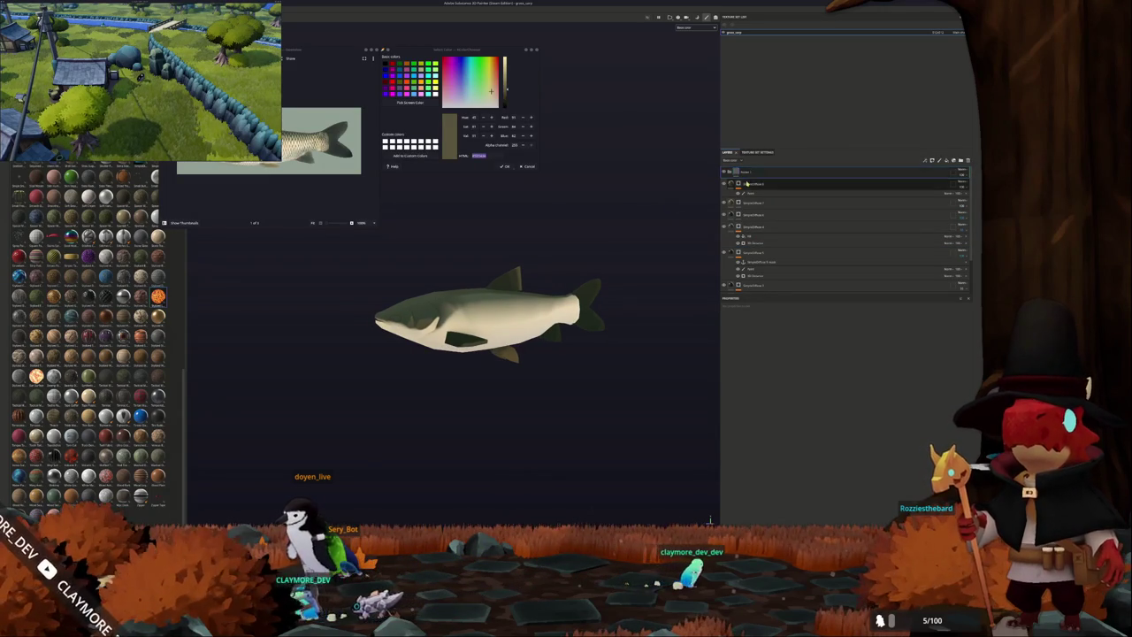
scroll(782, 260, down, 3)
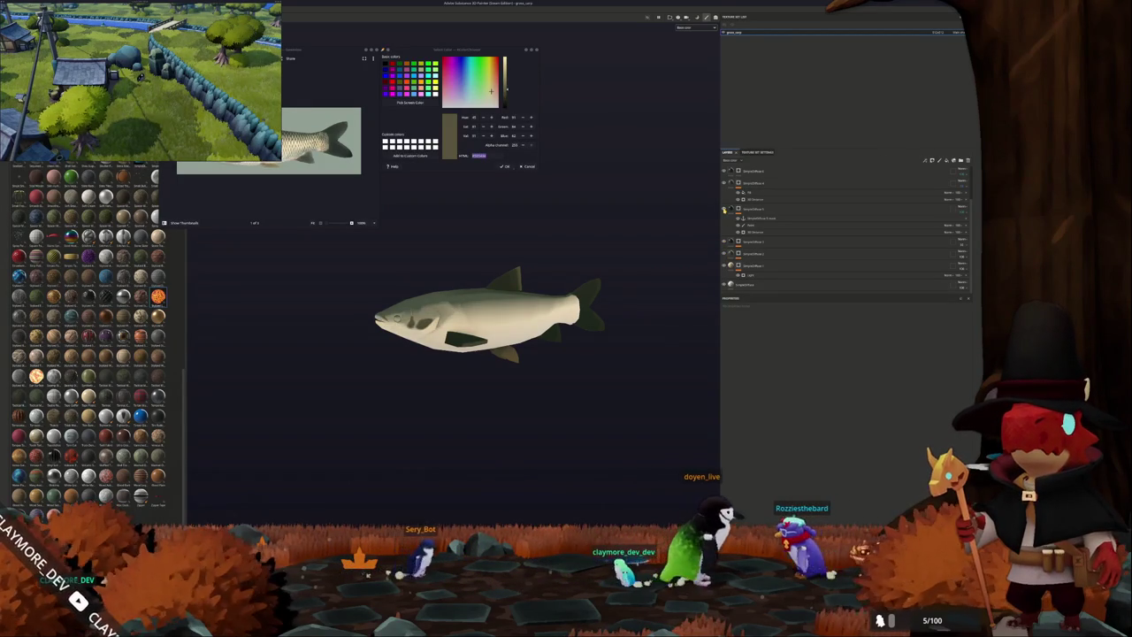
click(725, 210)
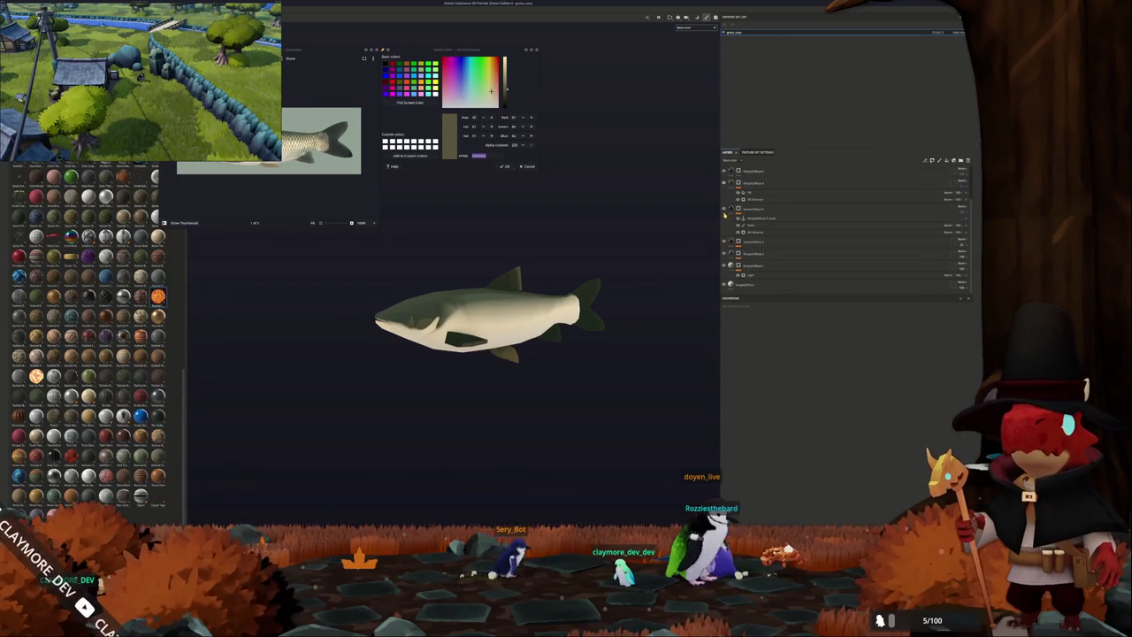
drag(724, 253, 746, 175)
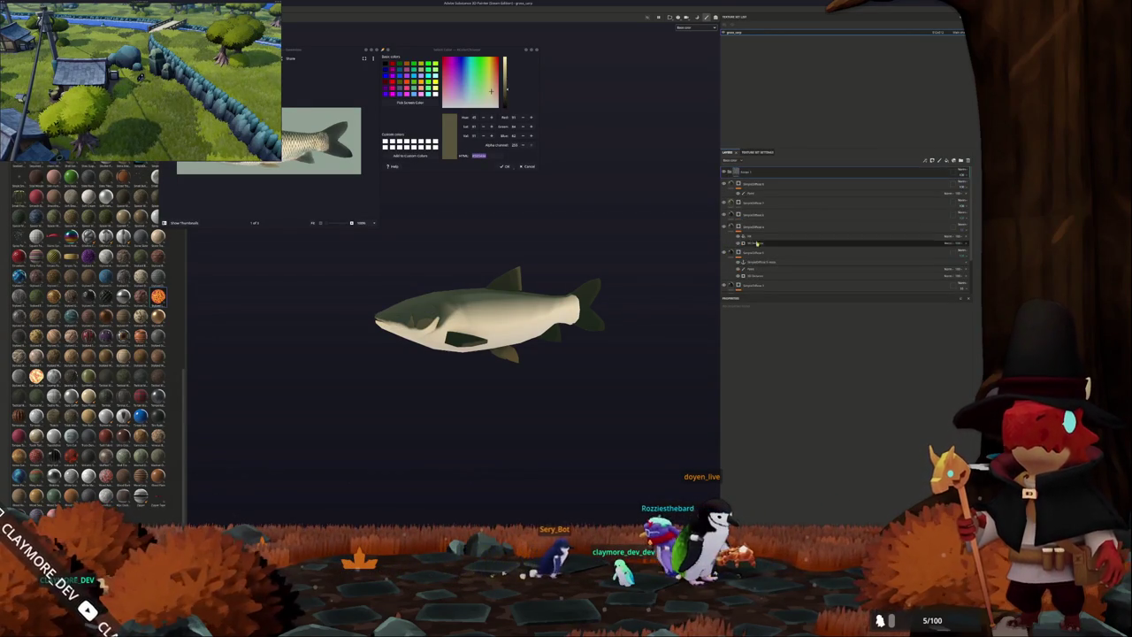
Give the top folder a black mask with a paint effect, hiding a layer to compare shading.
right_click(754, 176)
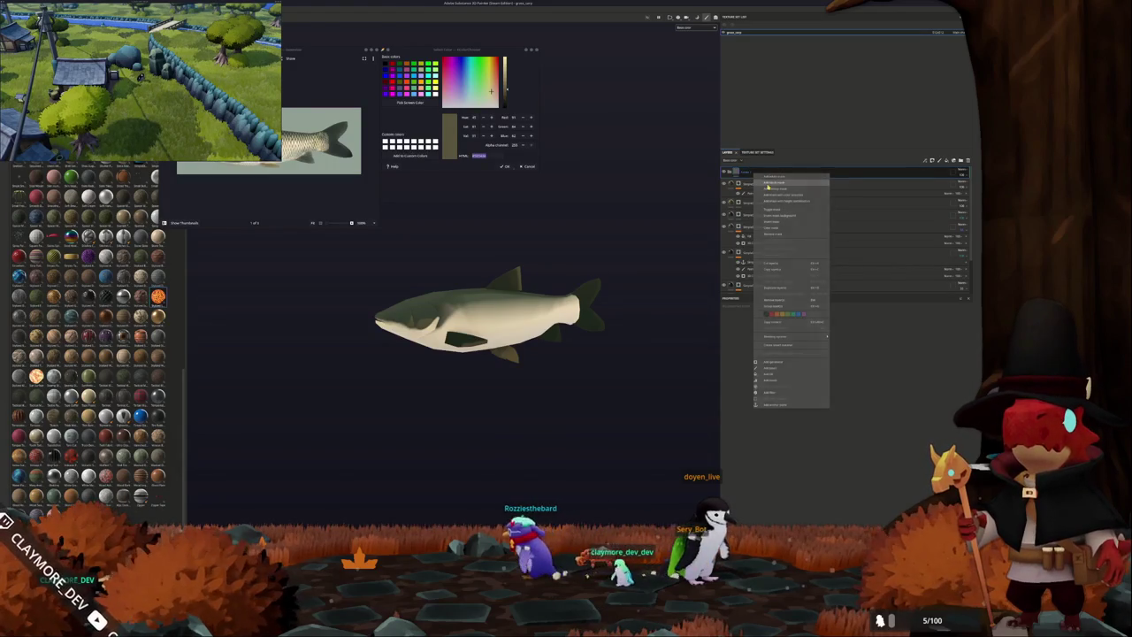
click(768, 186)
right_click(743, 172)
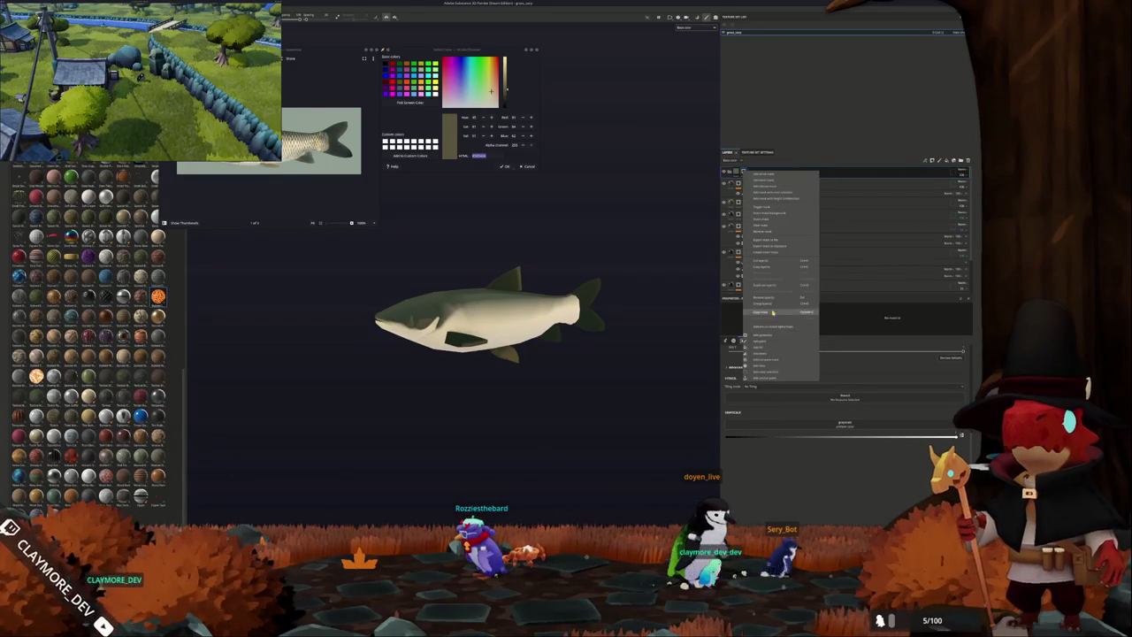
click(745, 337)
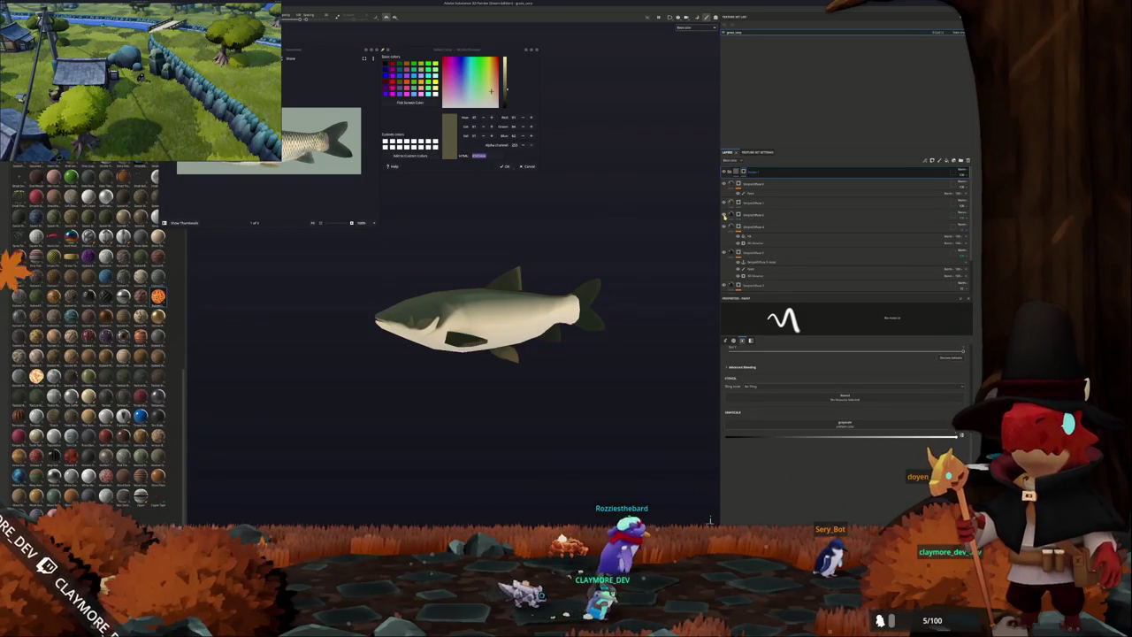
click(724, 226)
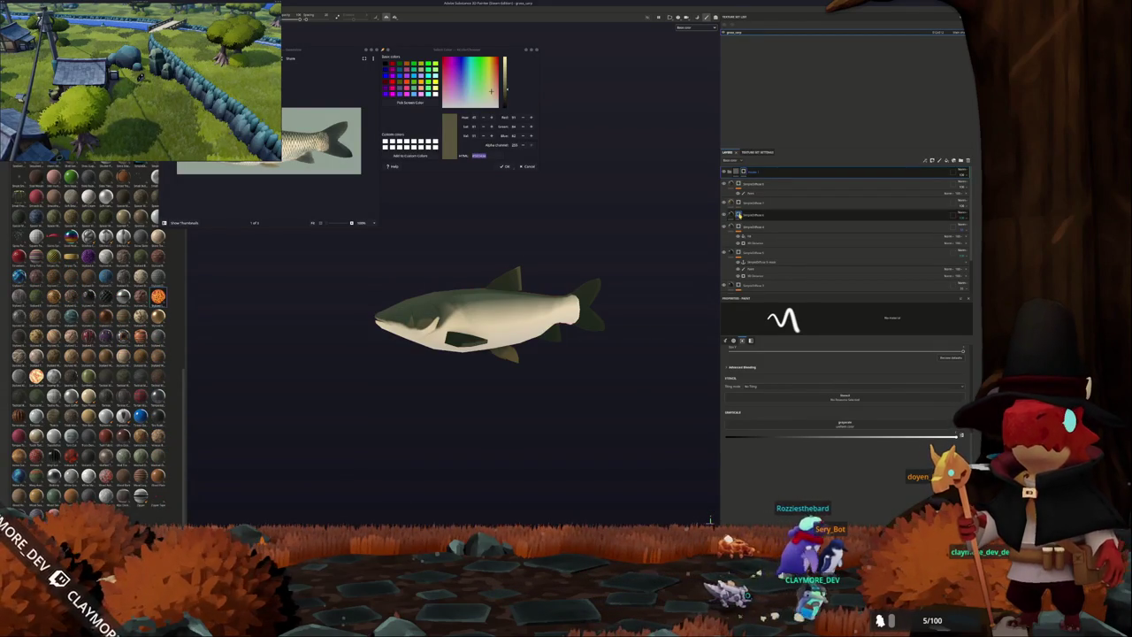
Add an anchor point to the next layer and rename it.
right_click(737, 215)
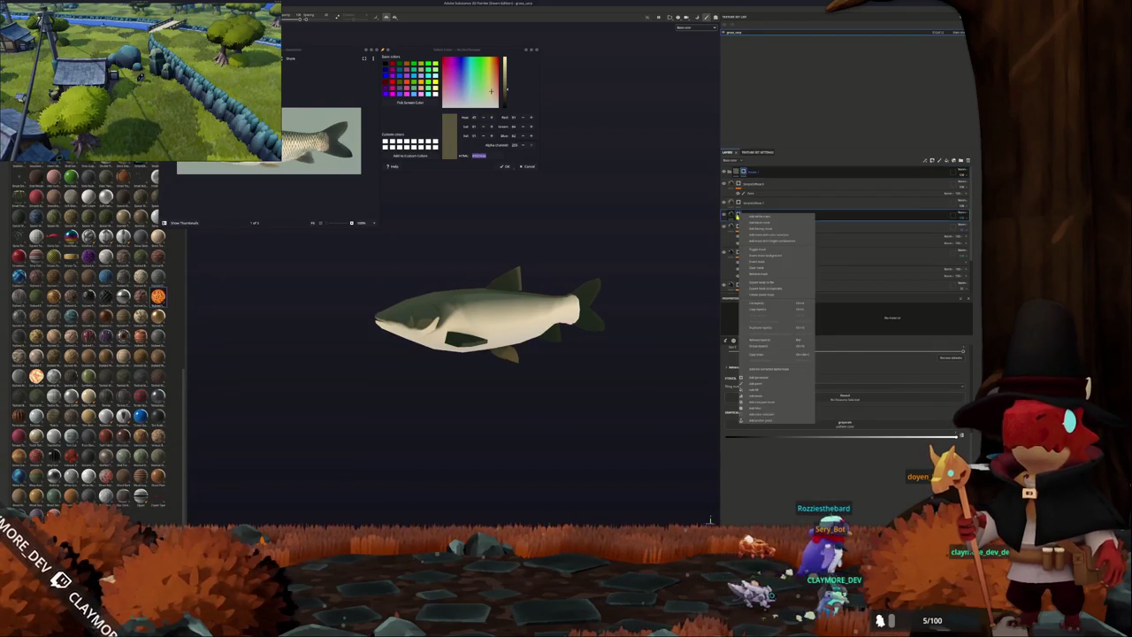
click(757, 422)
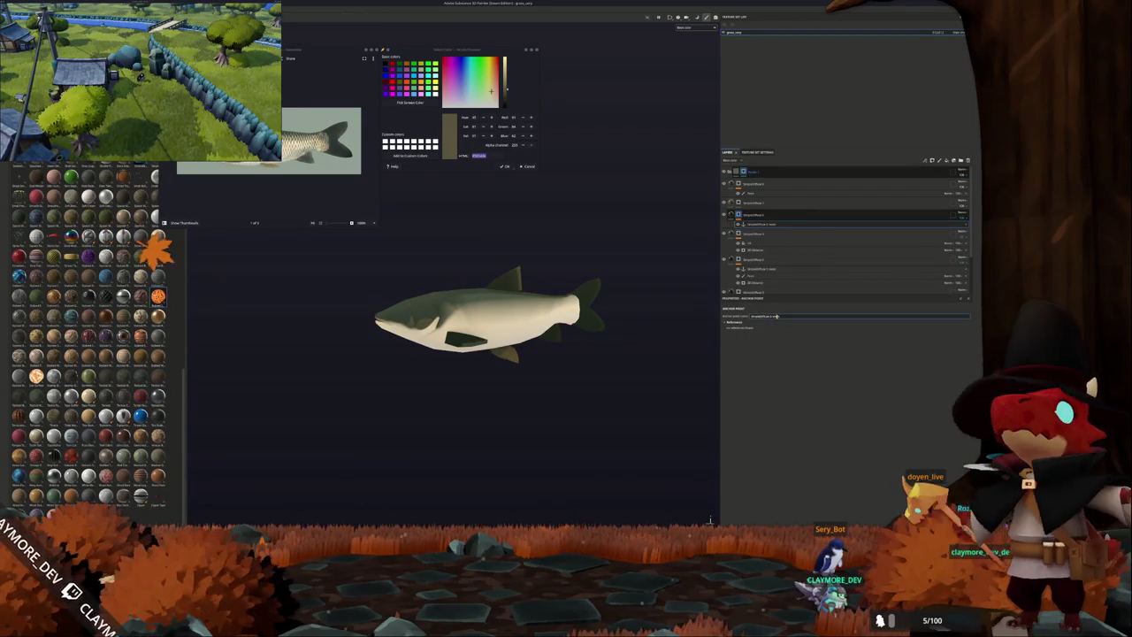
double_click(776, 316)
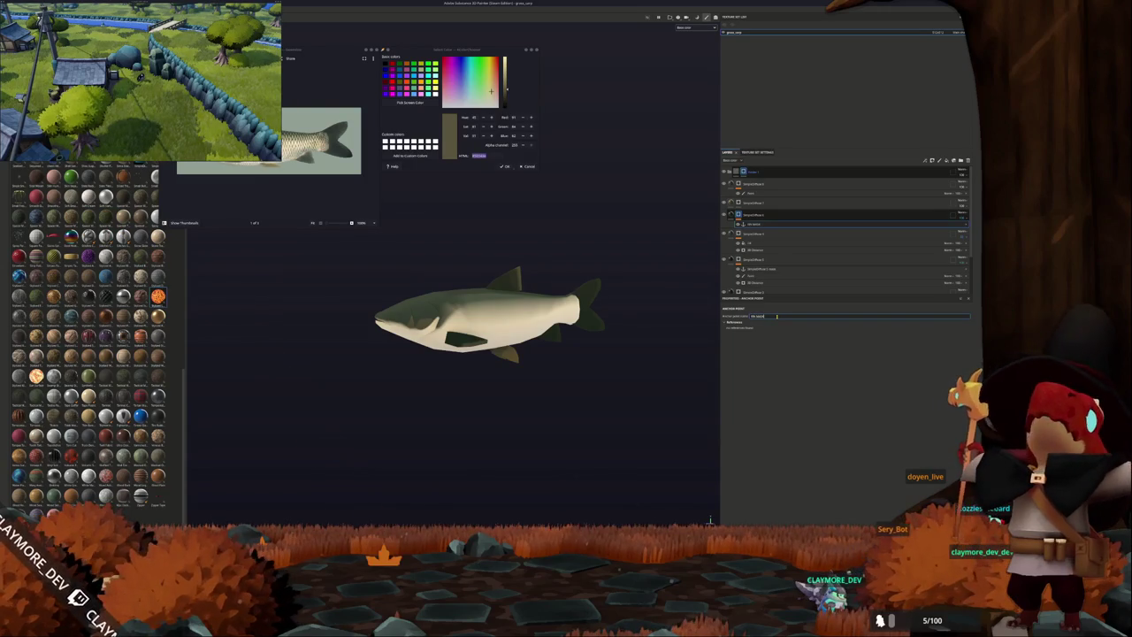
click(760, 215)
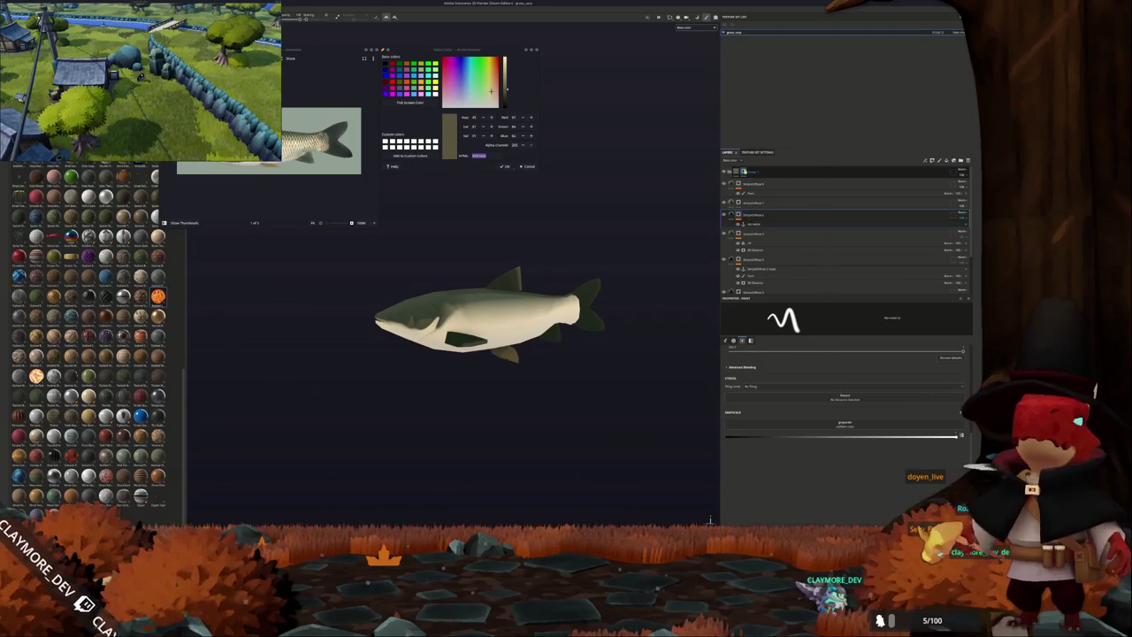
Add a fill to the top layer using the anchor point as its grayscale source.
right_click(748, 171)
click(759, 348)
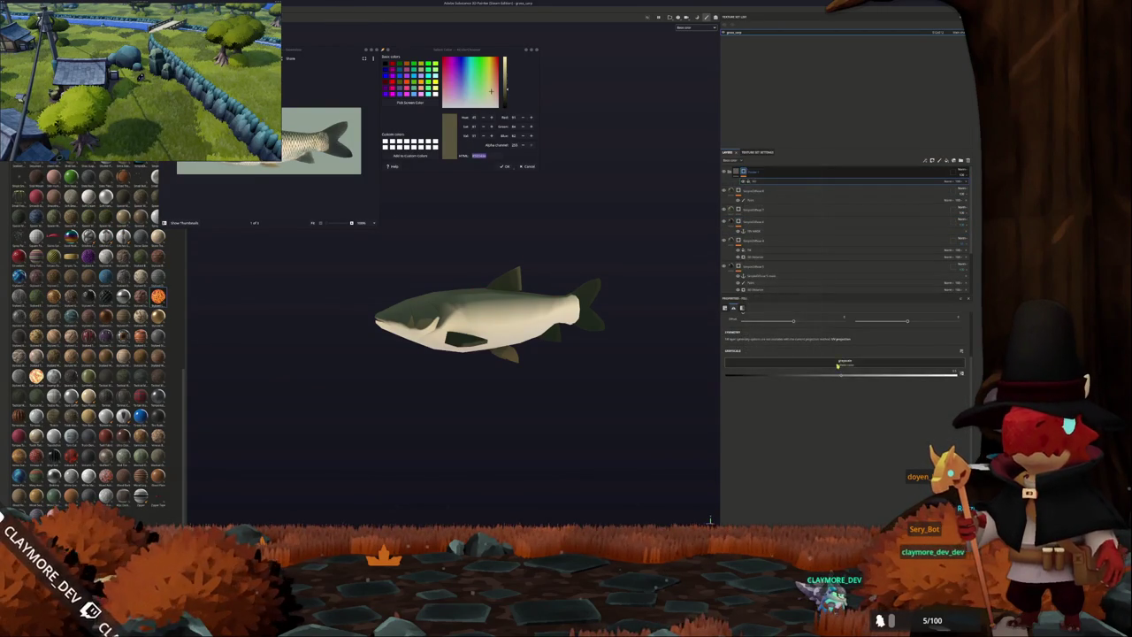
click(857, 376)
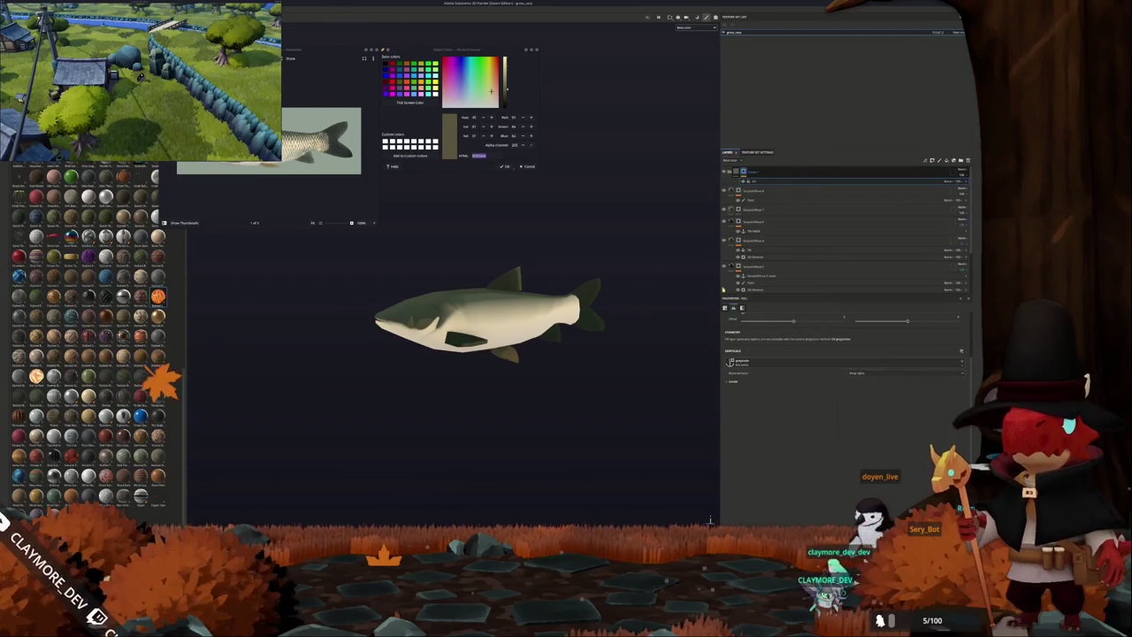
click(759, 186)
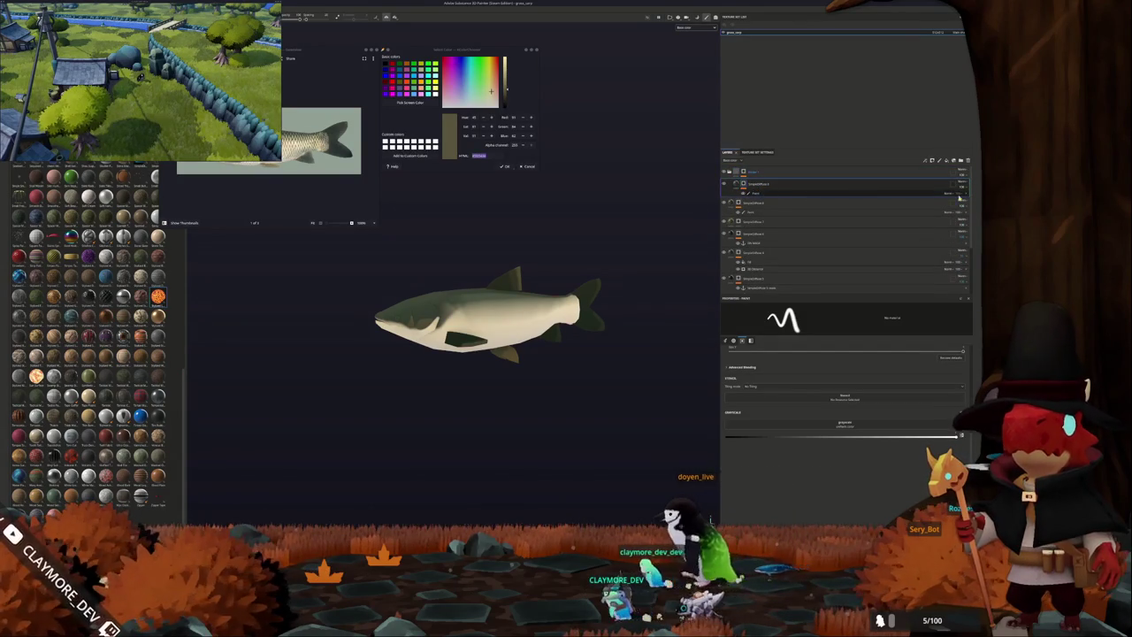
right_click(744, 183)
click(760, 244)
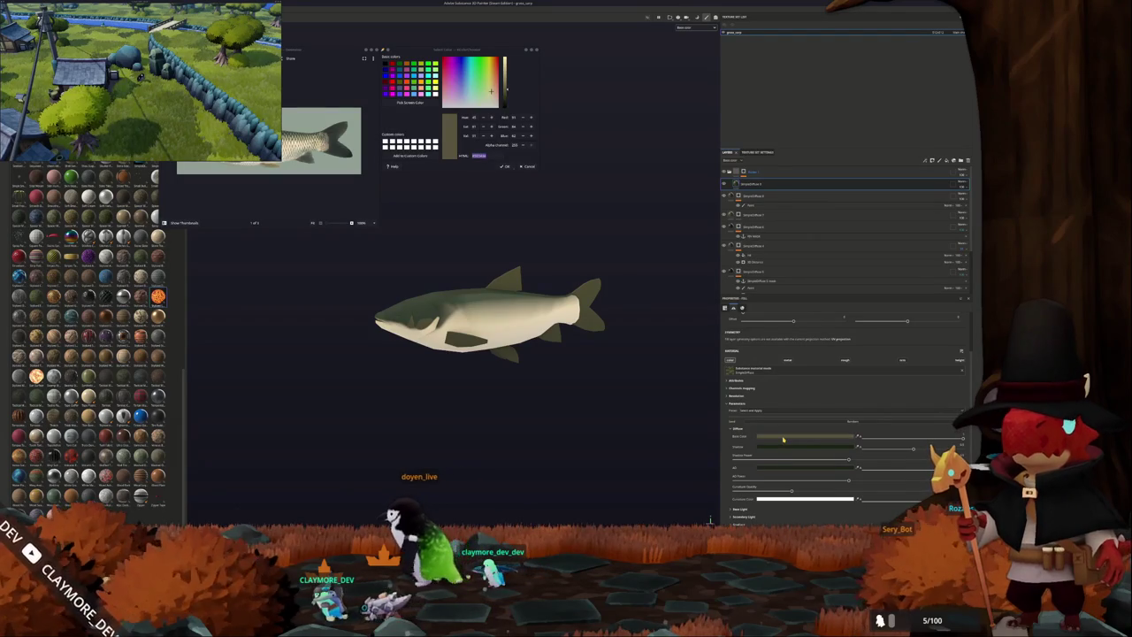
click(800, 436)
click(842, 437)
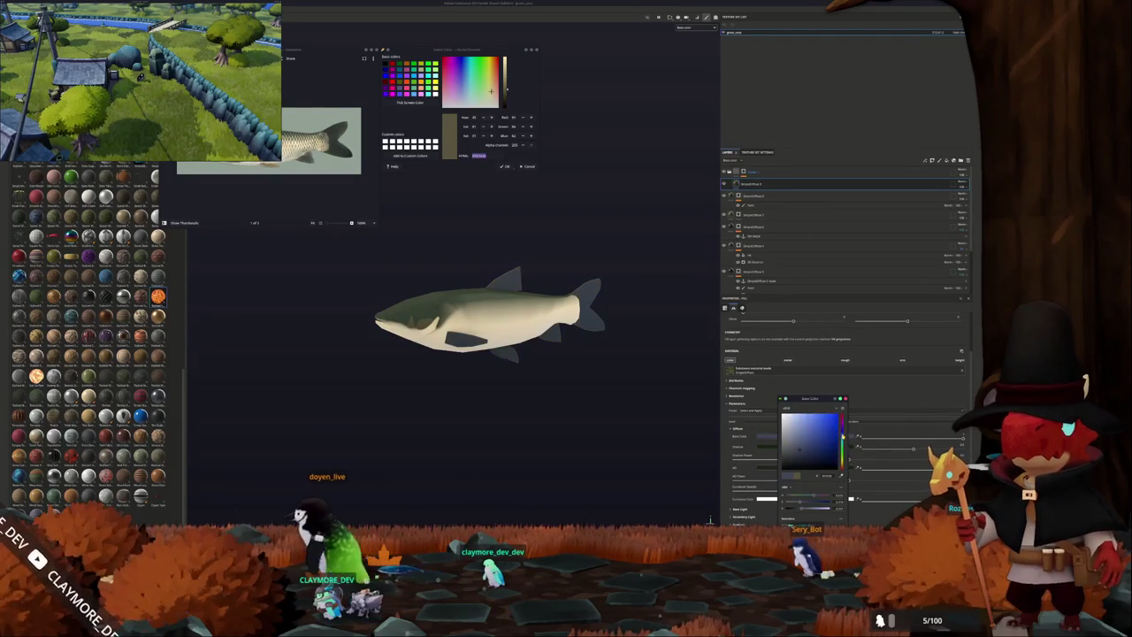
drag(814, 445, 803, 458)
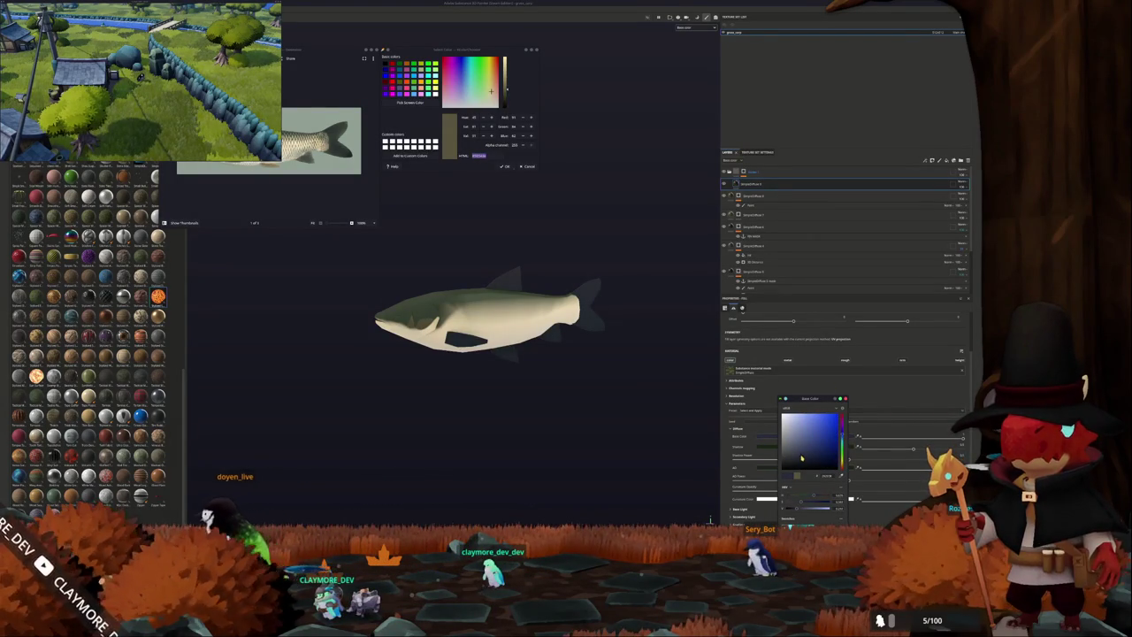
click(743, 171)
right_click(743, 171)
click(762, 175)
right_click(750, 190)
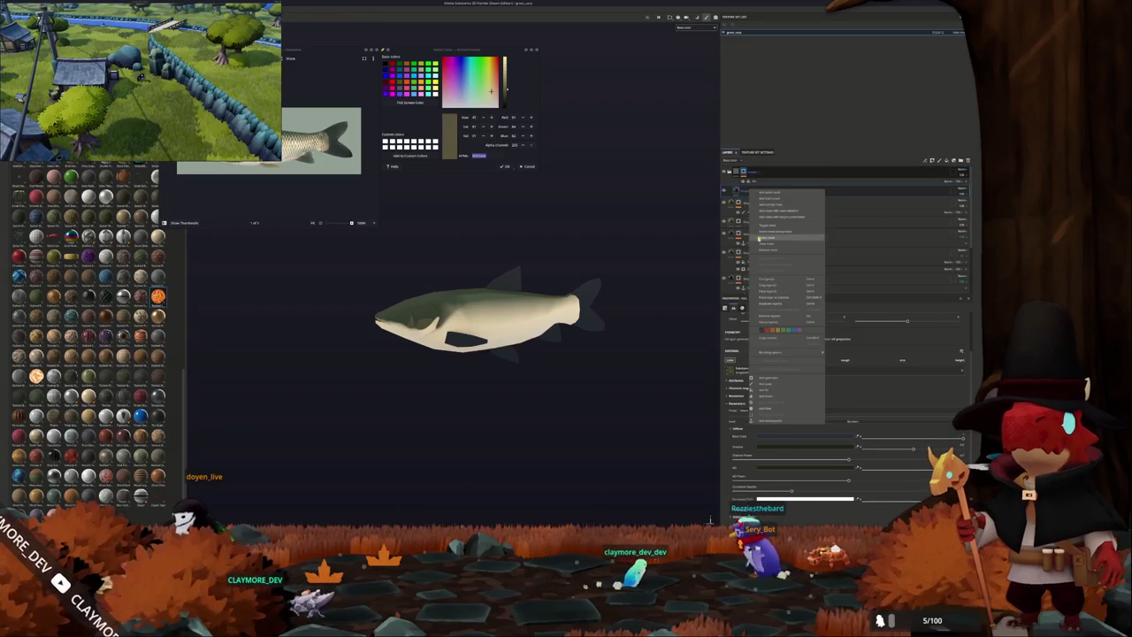
click(764, 378)
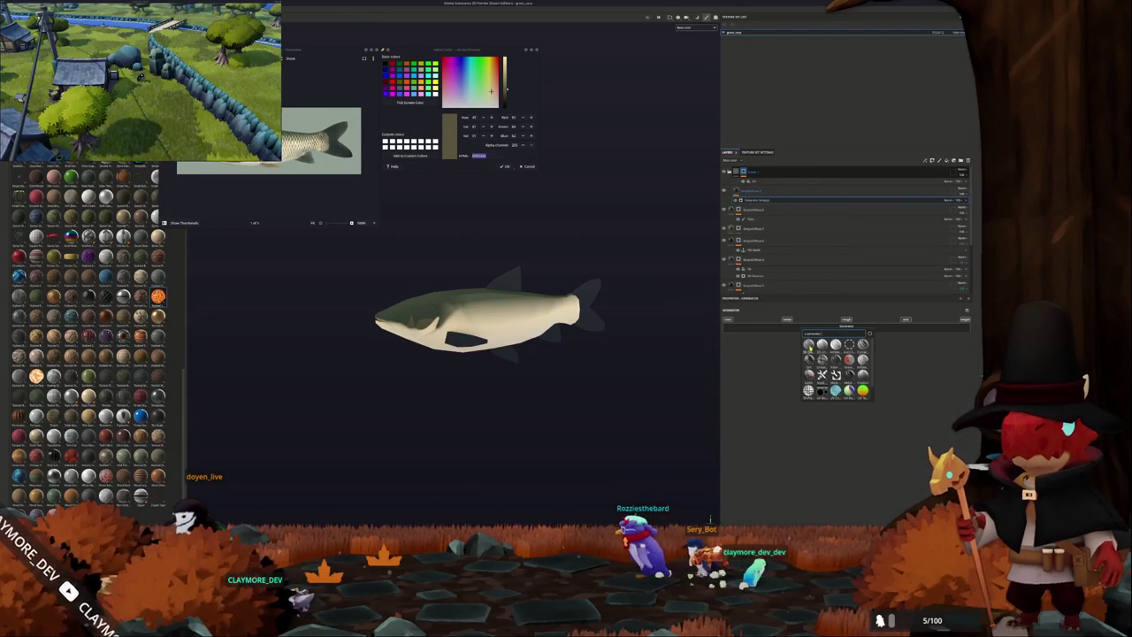
click(836, 358)
click(884, 192)
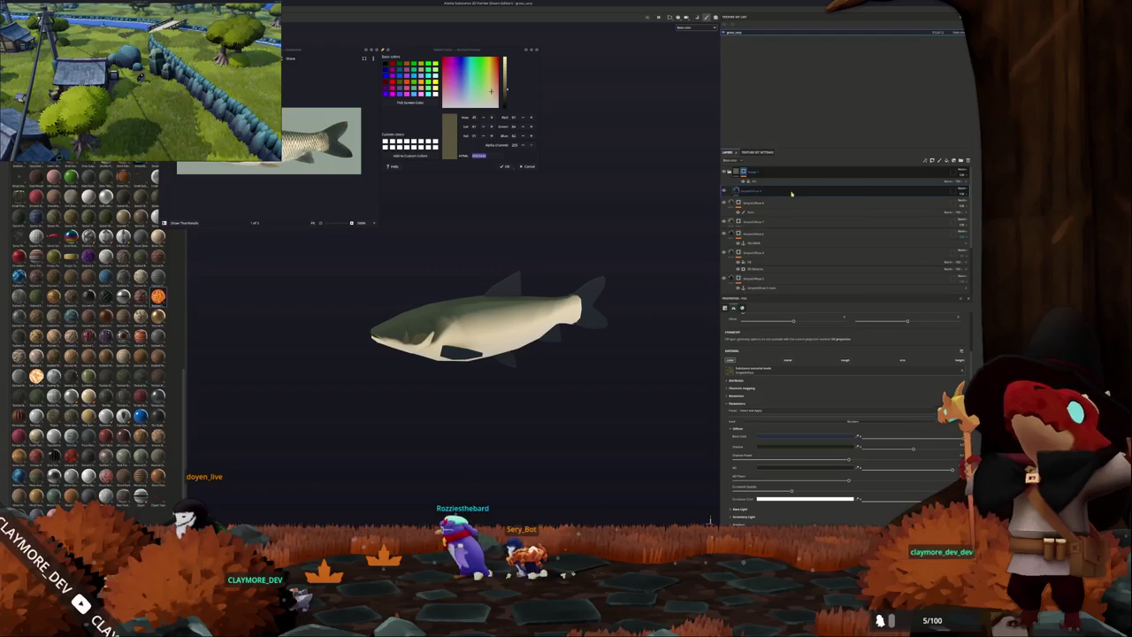
right_click(790, 191)
click(809, 196)
right_click(745, 190)
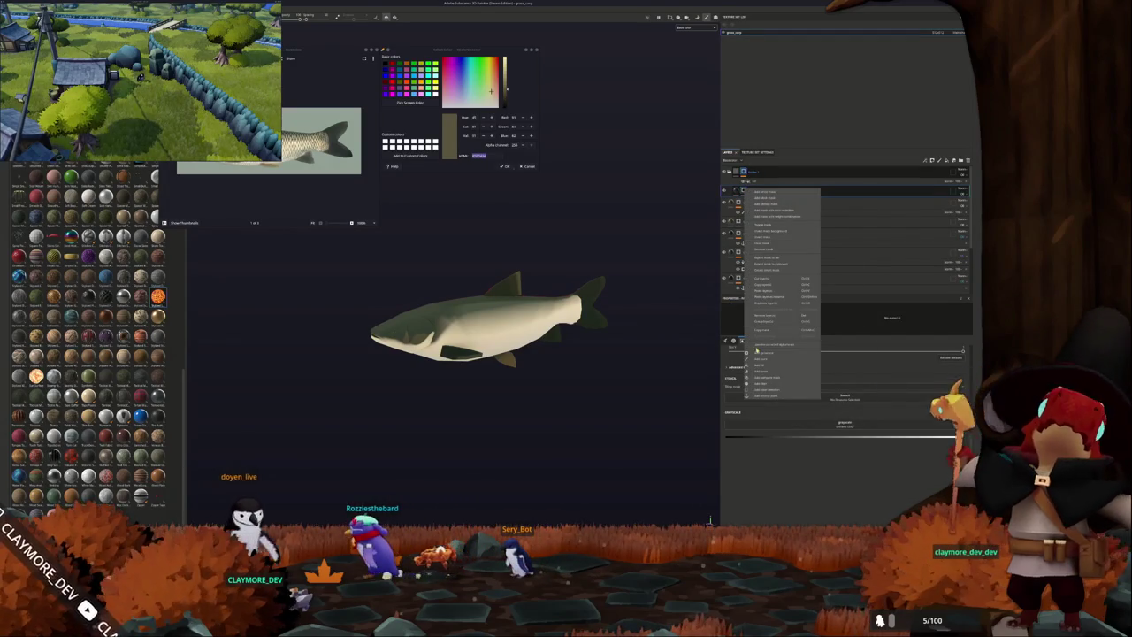
click(765, 377)
click(816, 323)
click(822, 334)
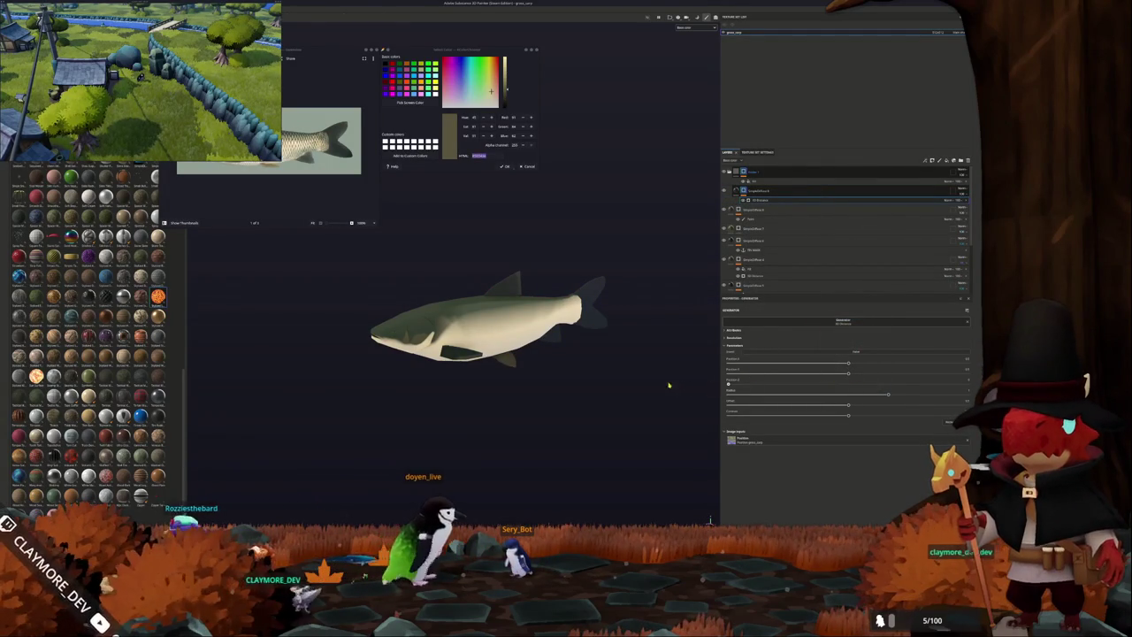
mouse_move(666, 385)
alt+mouse_down()
mouse_move(636, 341)
mouse_move(633, 364)
mouse_move(558, 350)
mouse_move(625, 362)
alt+mouse_up()
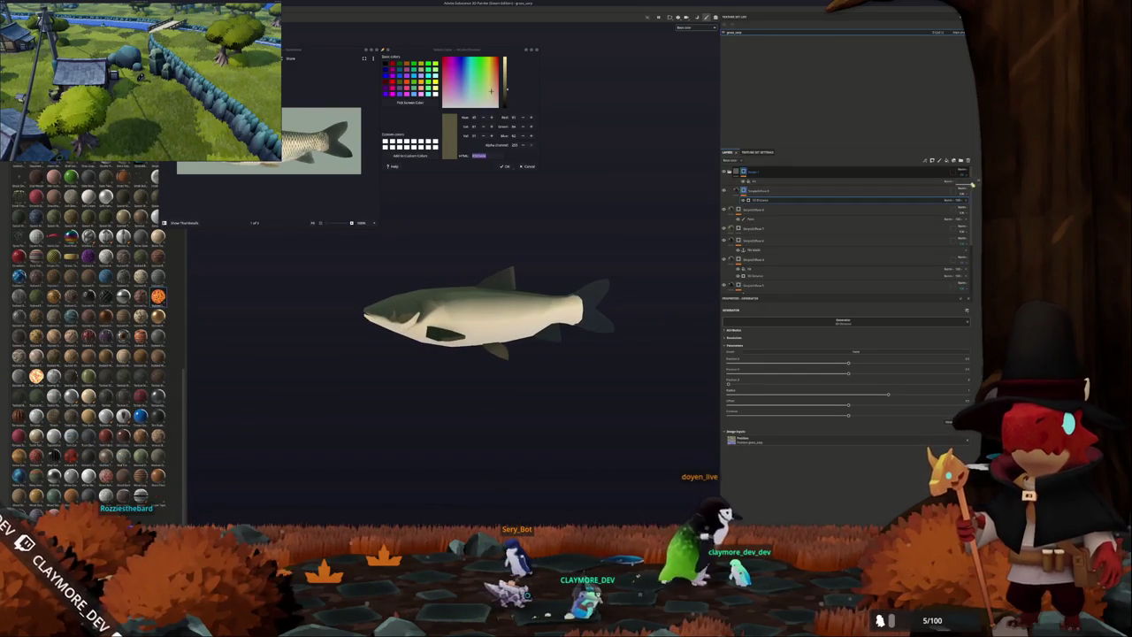
mouse_move(566, 285)
alt+mouse_down()
mouse_move(584, 287)
mouse_move(584, 314)
alt+mouse_up()
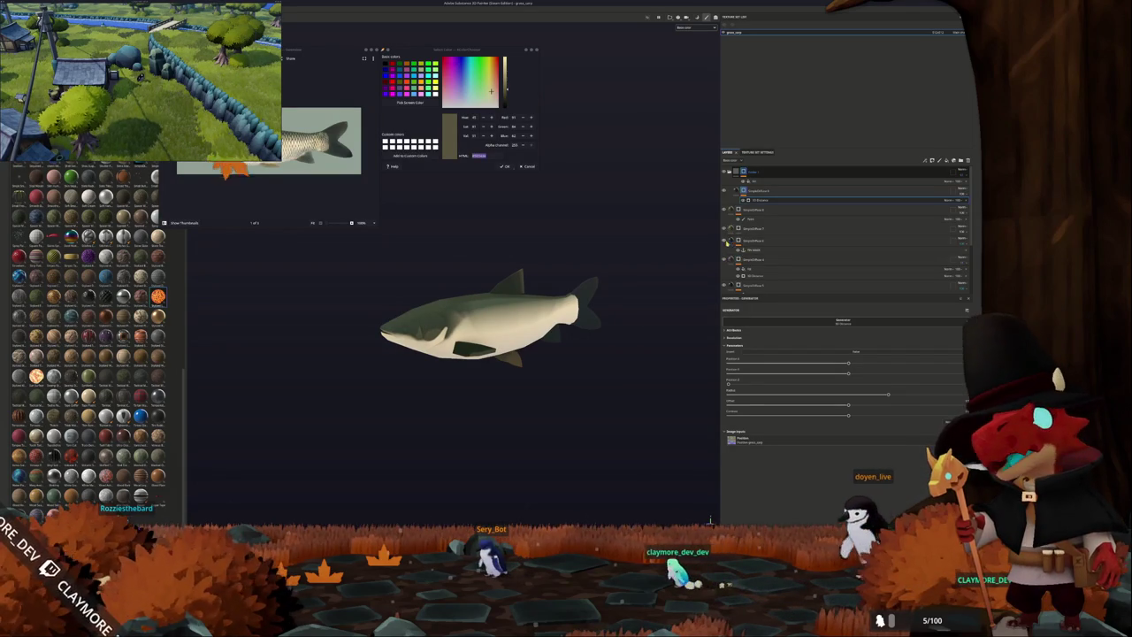
scroll(726, 257, down, 2)
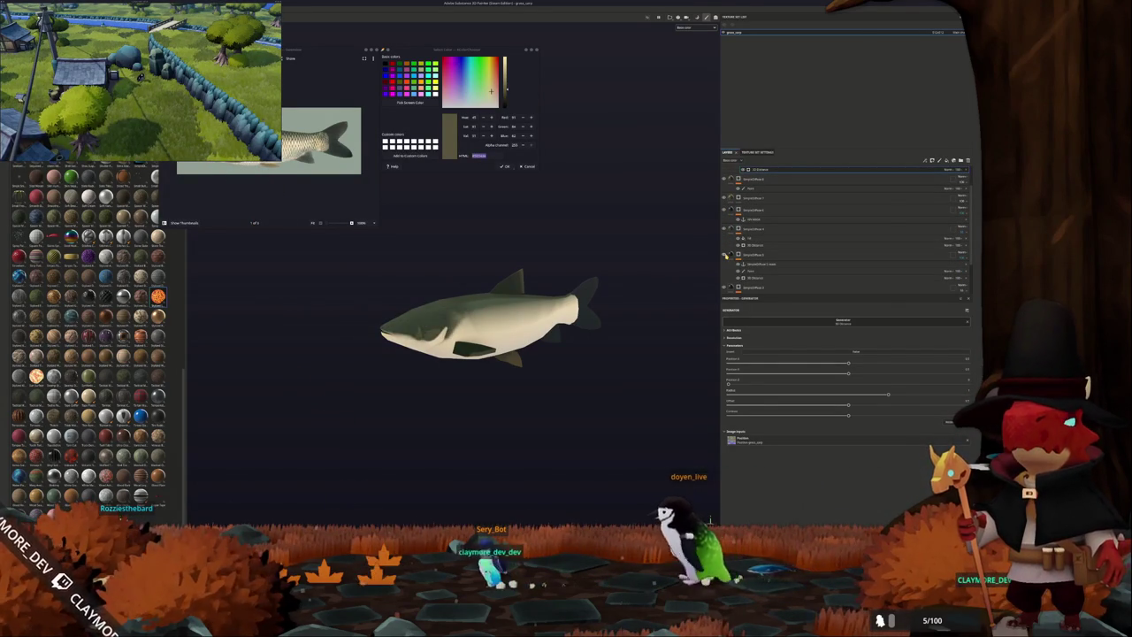
Rename the anchor point 'fish', move it up the stack, and set a fill layer's input to it.
click(759, 264)
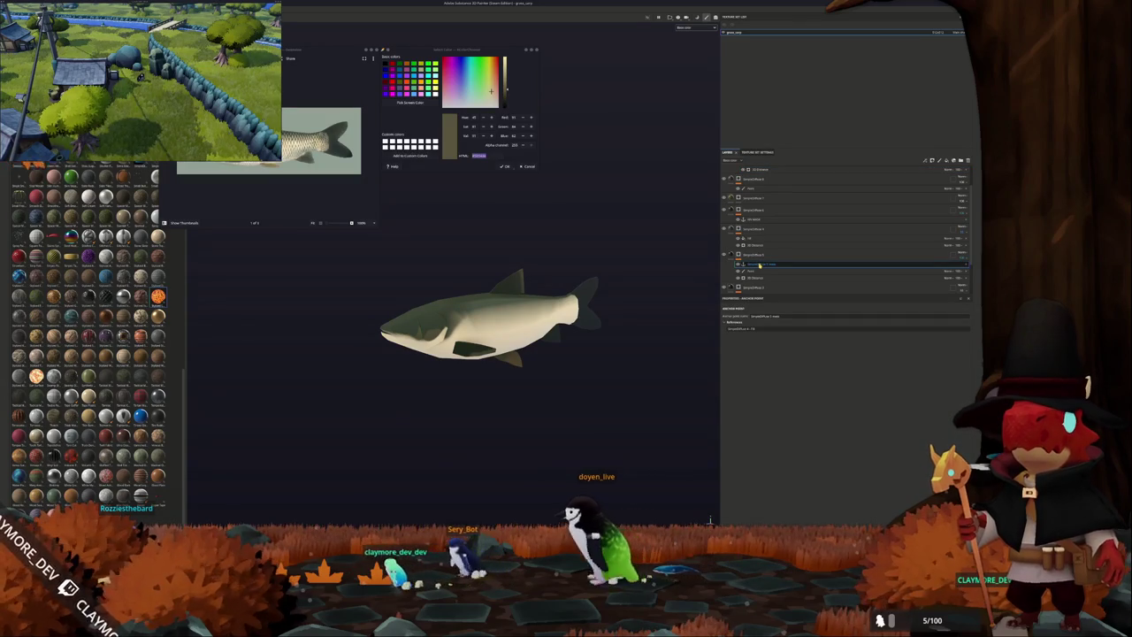
double_click(788, 317)
text(fish)
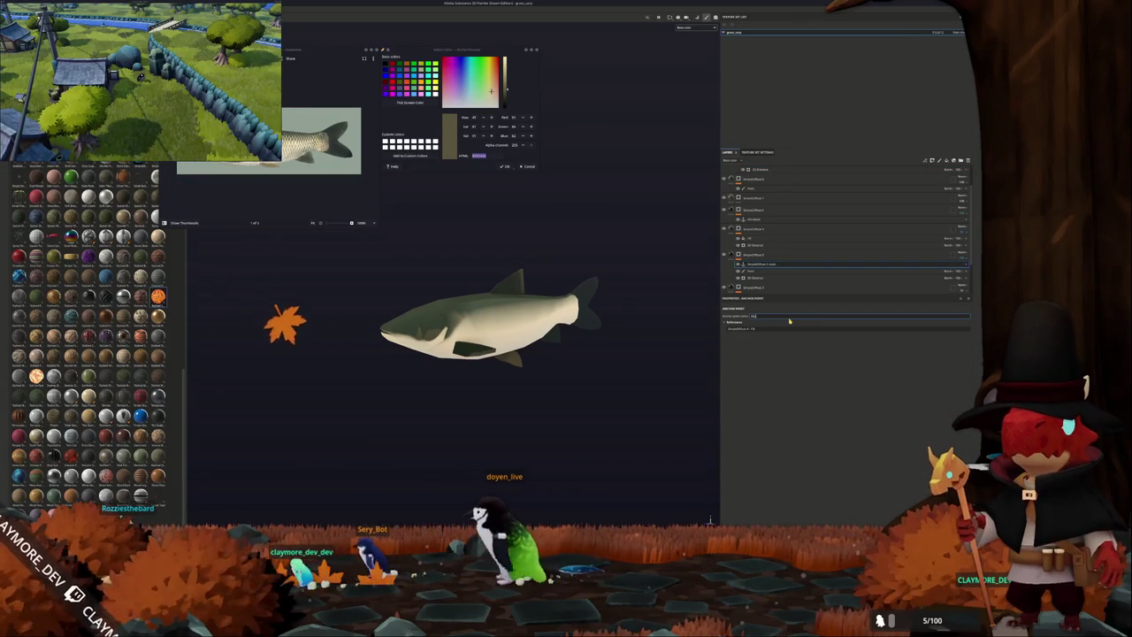
drag(759, 263, 760, 201)
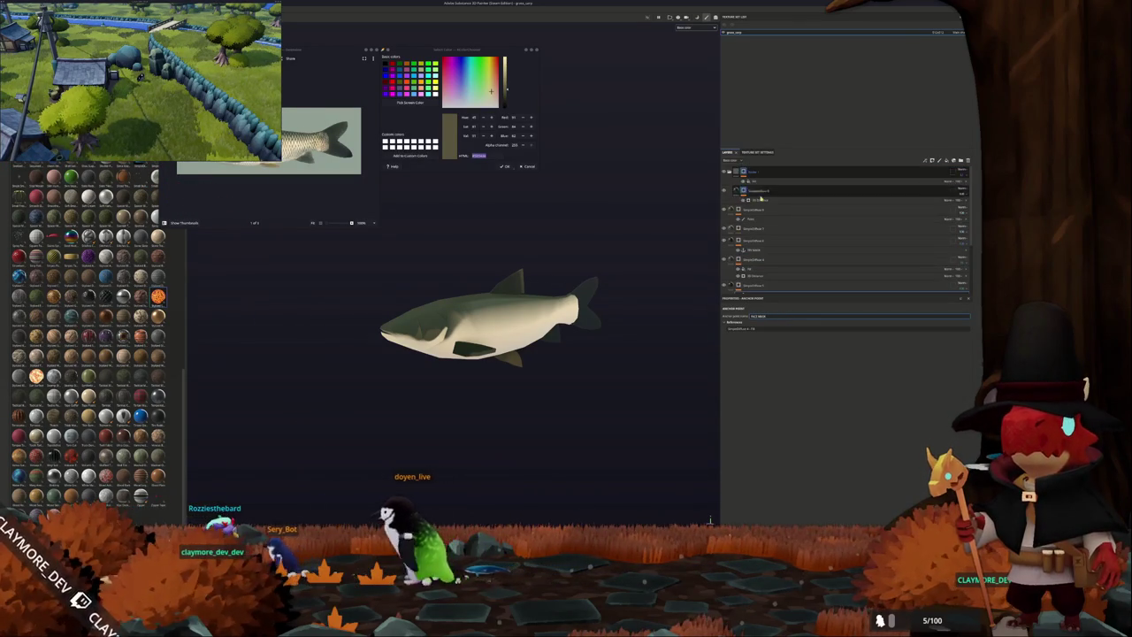
click(768, 174)
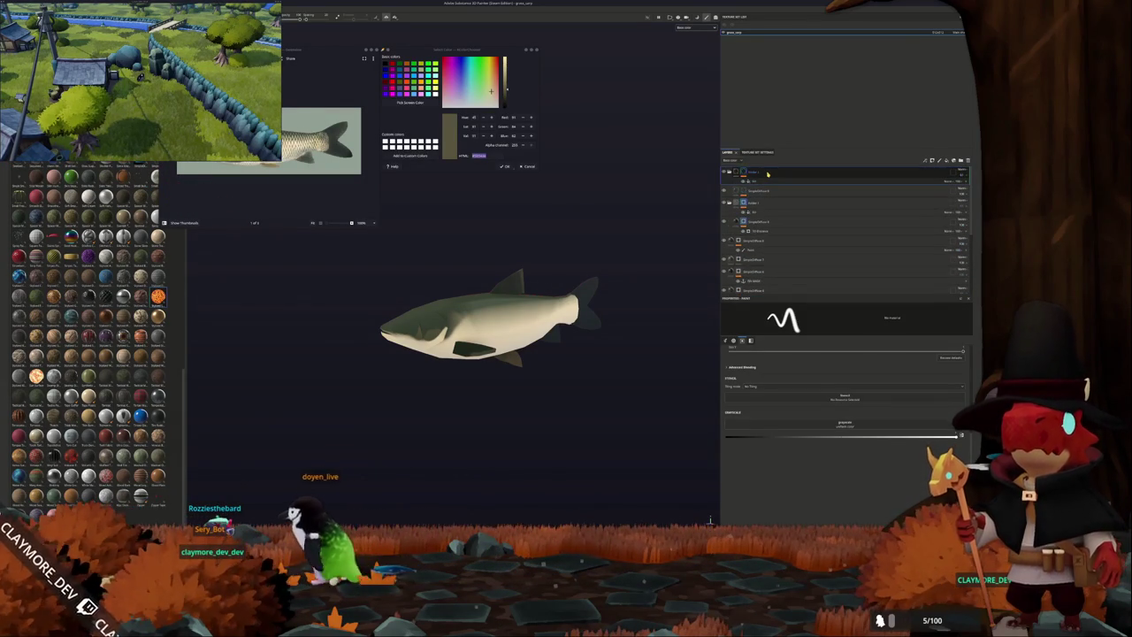
click(786, 208)
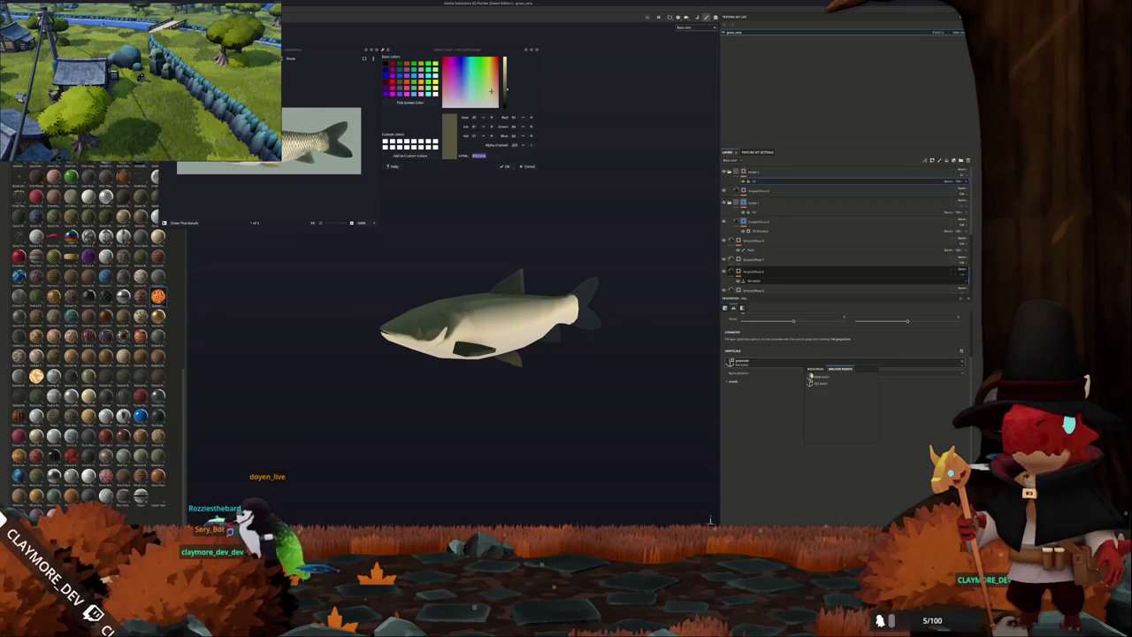
click(820, 380)
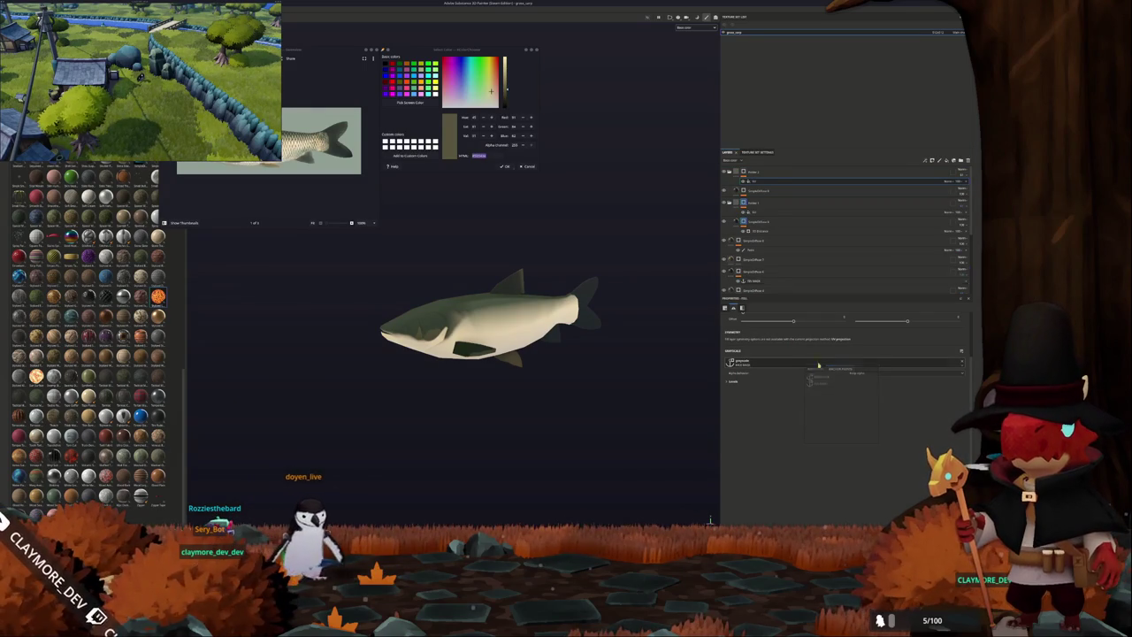
Adjust the SculptedMask layer's 3D Distance generator parameter and orbit the fish to check the mask.
click(759, 193)
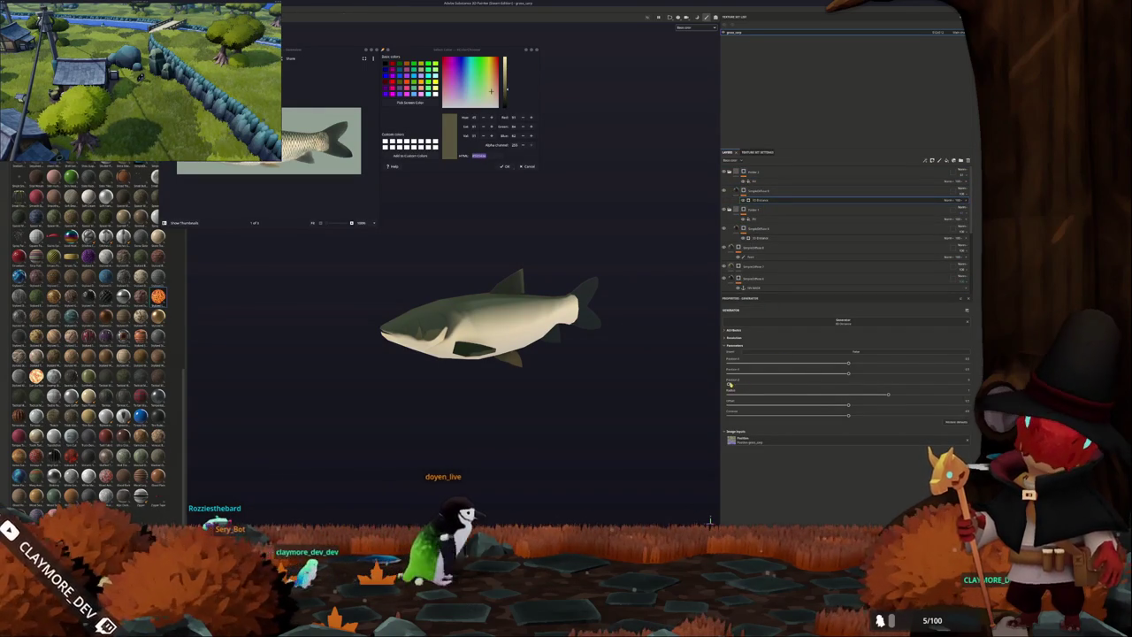
drag(771, 384, 971, 384)
alt+drag(566, 328, 673, 323)
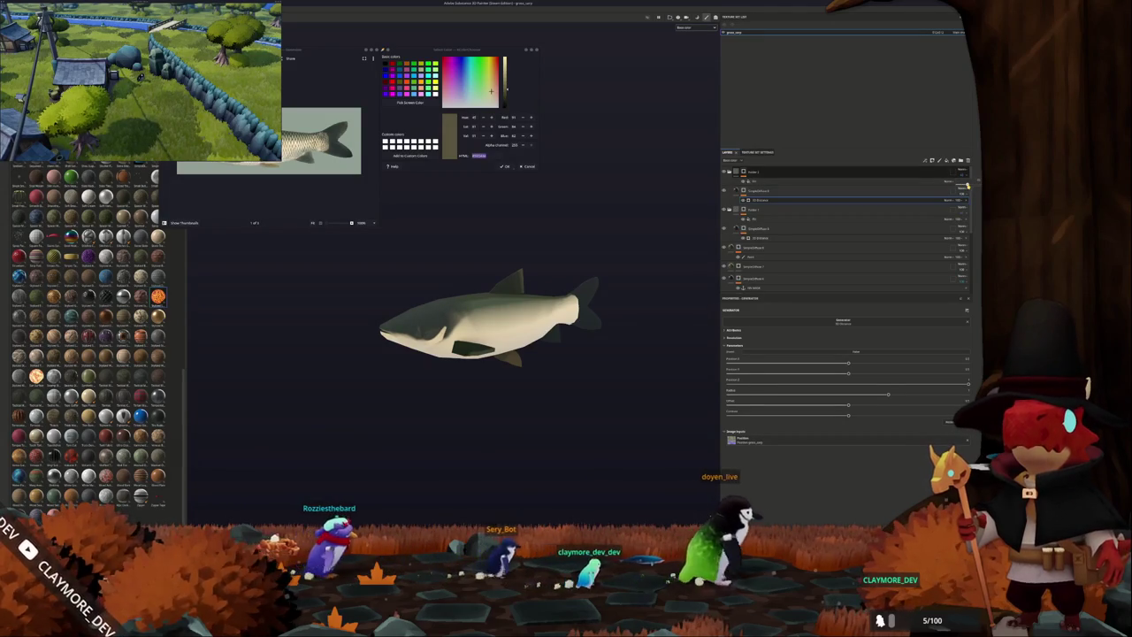
mouse_move(533, 329)
alt+mouse_down()
mouse_move(530, 296)
mouse_move(566, 292)
alt+mouse_up()
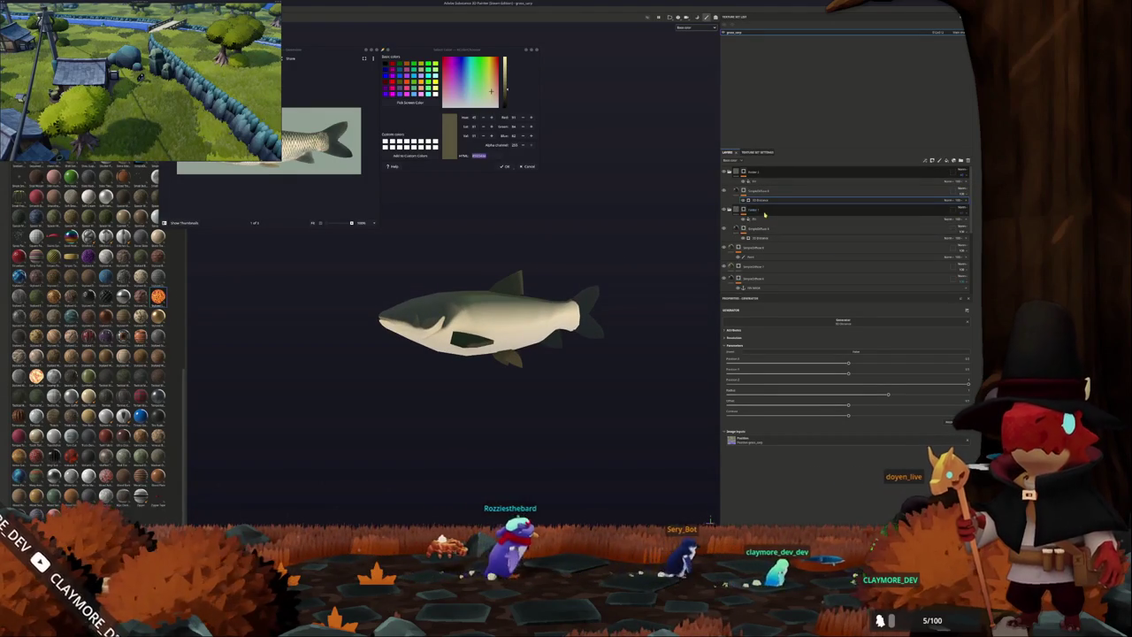
click(754, 210)
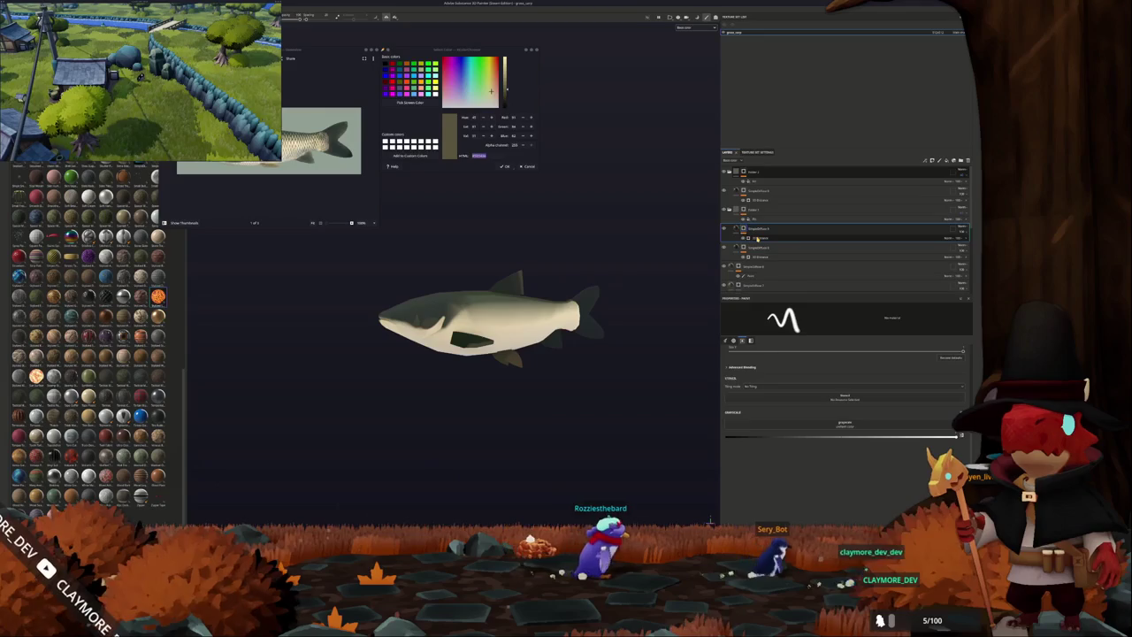
Open Folder 1's 3D Distance generator and turn the fish to a three-quarter view.
click(759, 238)
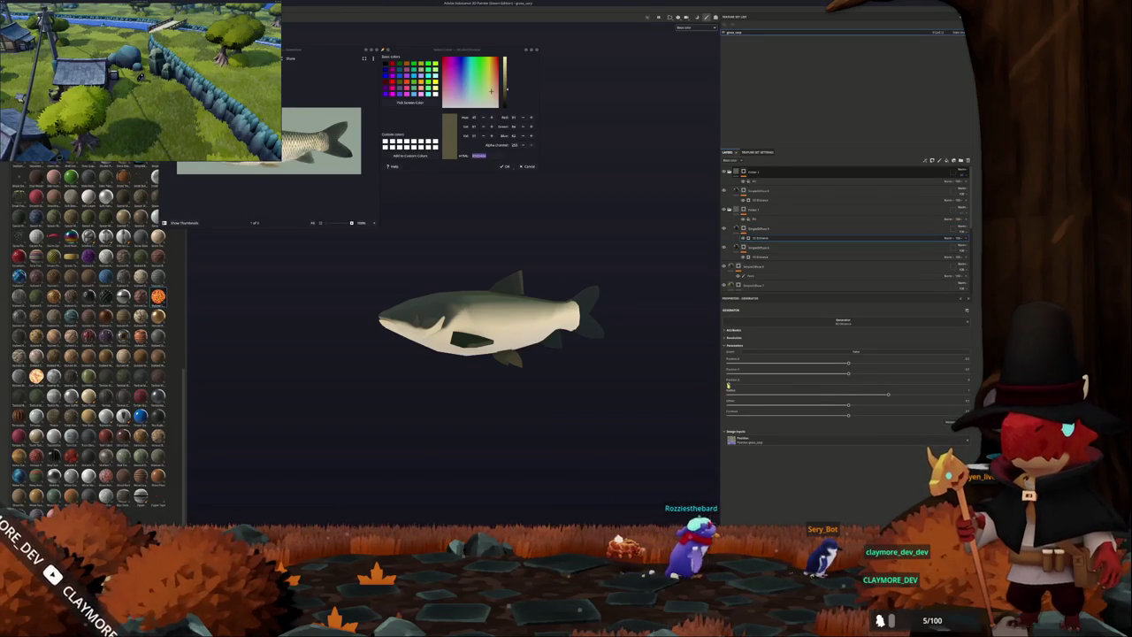
scroll(557, 355, up, 2)
mouse_move(463, 358)
alt+mouse_down()
mouse_move(573, 372)
mouse_move(579, 353)
mouse_move(580, 386)
mouse_move(567, 351)
mouse_move(530, 336)
alt+mouse_up()
scroll(460, 260, down, 2)
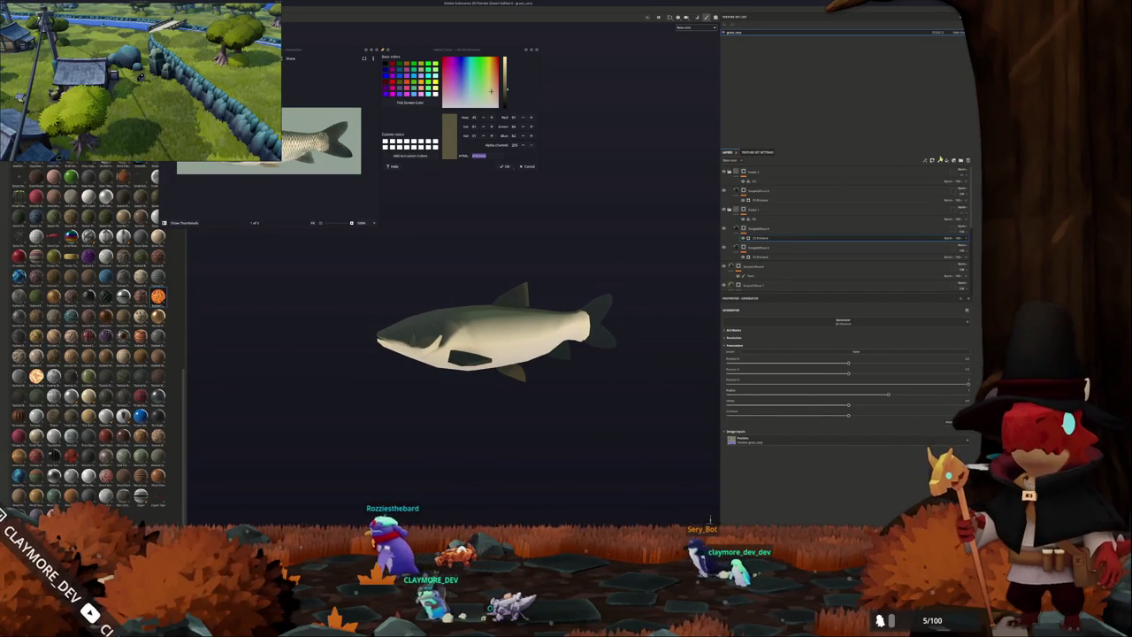
Drag the selected paint layer to the top of the layer stack and collapse it.
click(748, 263)
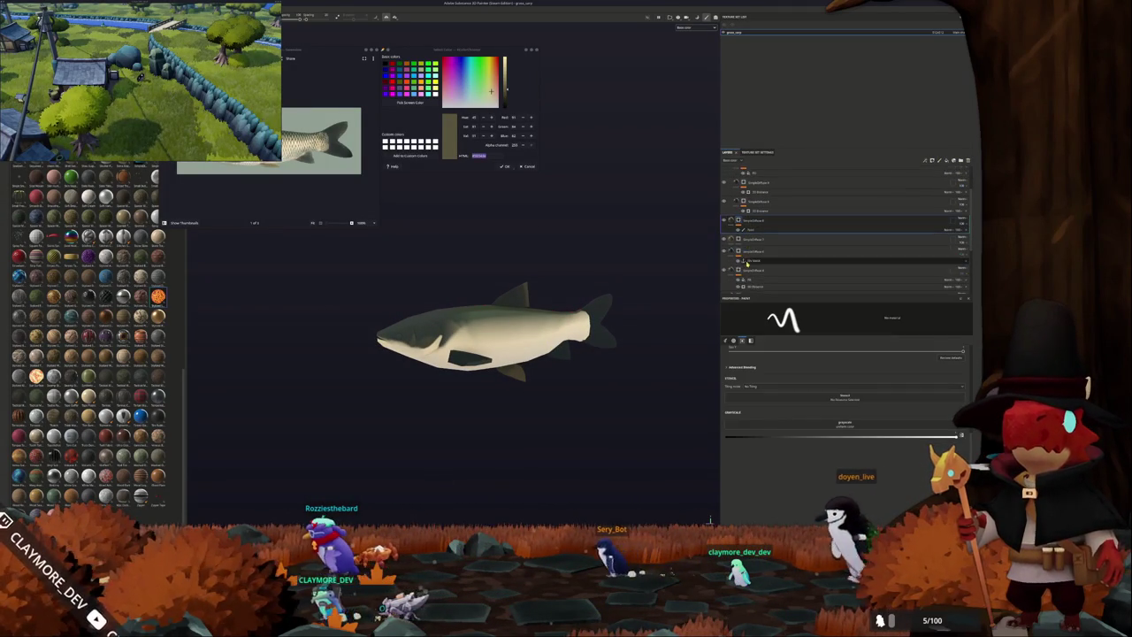
double_click(754, 252)
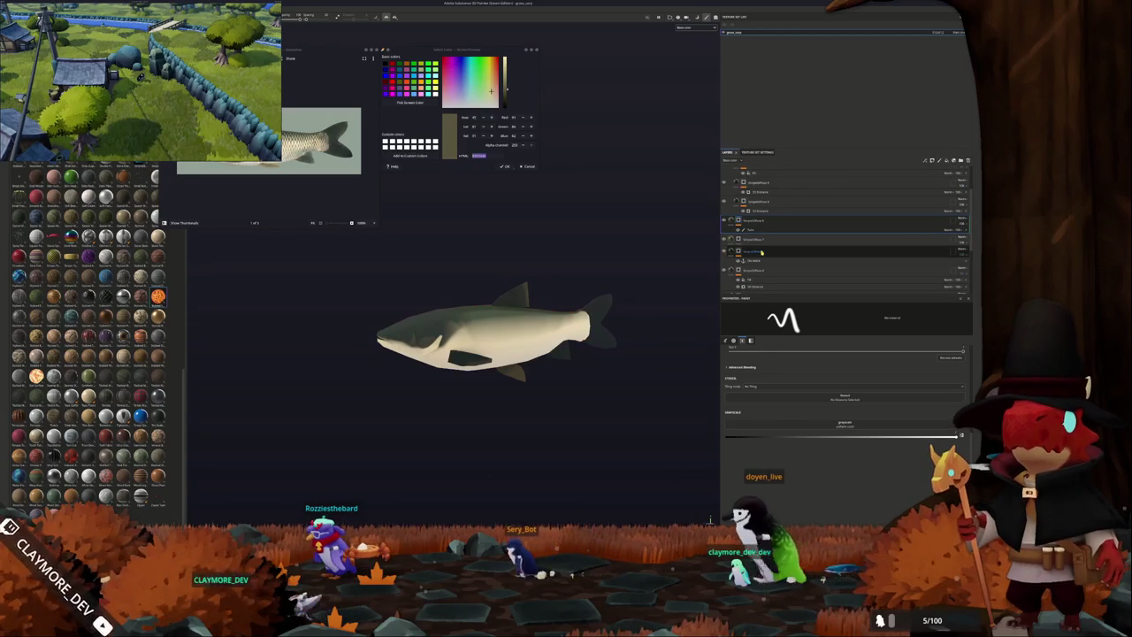
drag(761, 252, 762, 170)
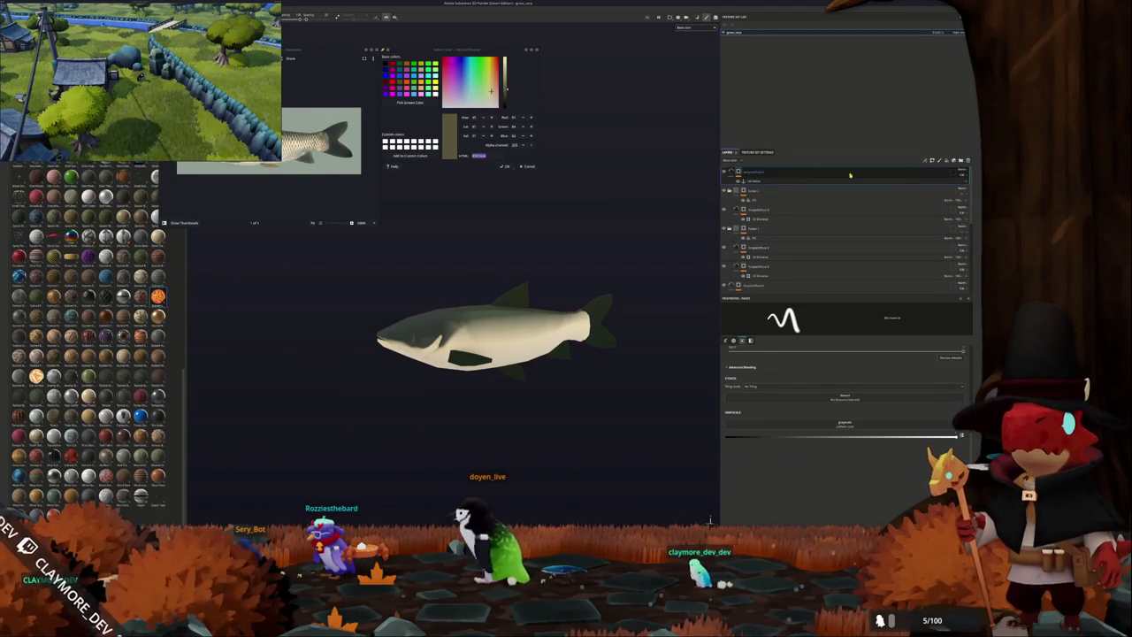
click(948, 180)
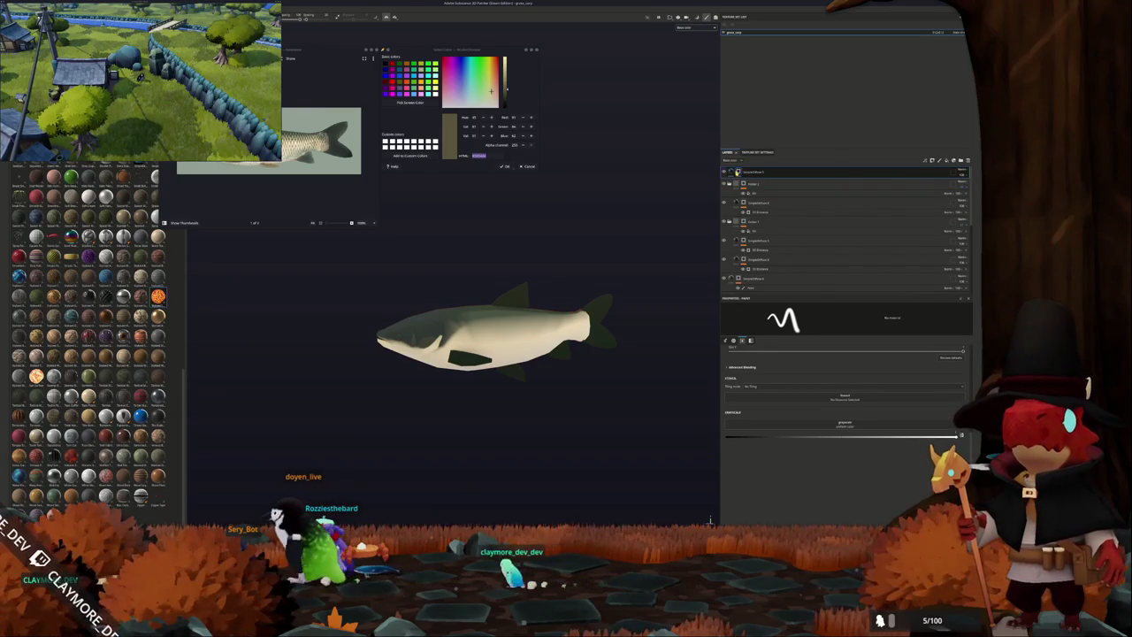
Add a fill layer above the top layer and browse grayscale patterns for a scale texture.
right_click(737, 172)
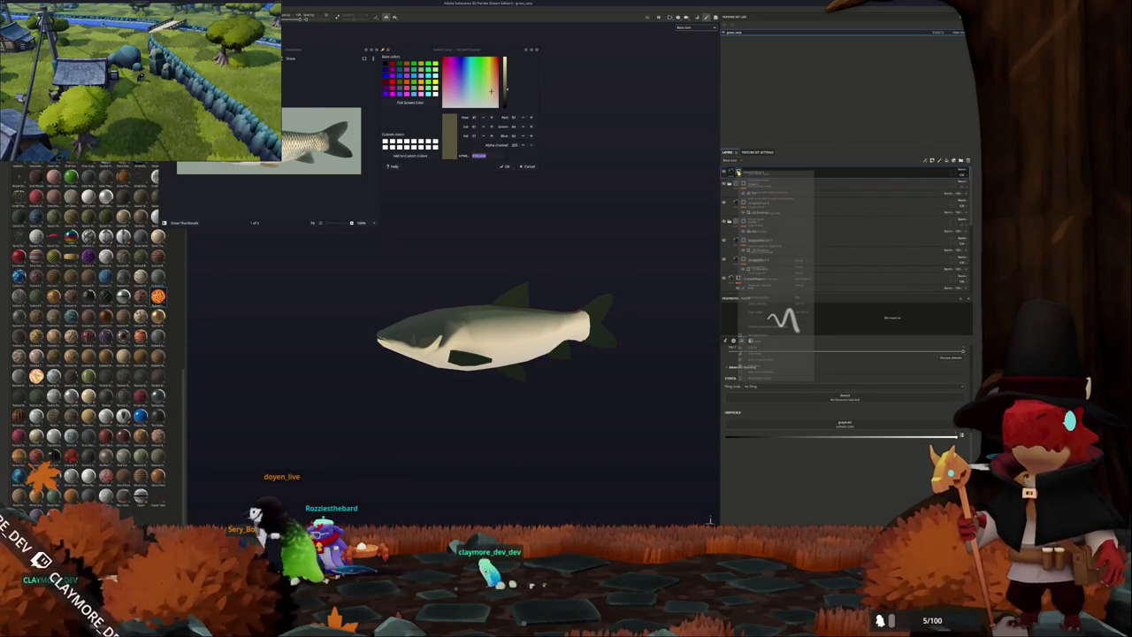
click(759, 348)
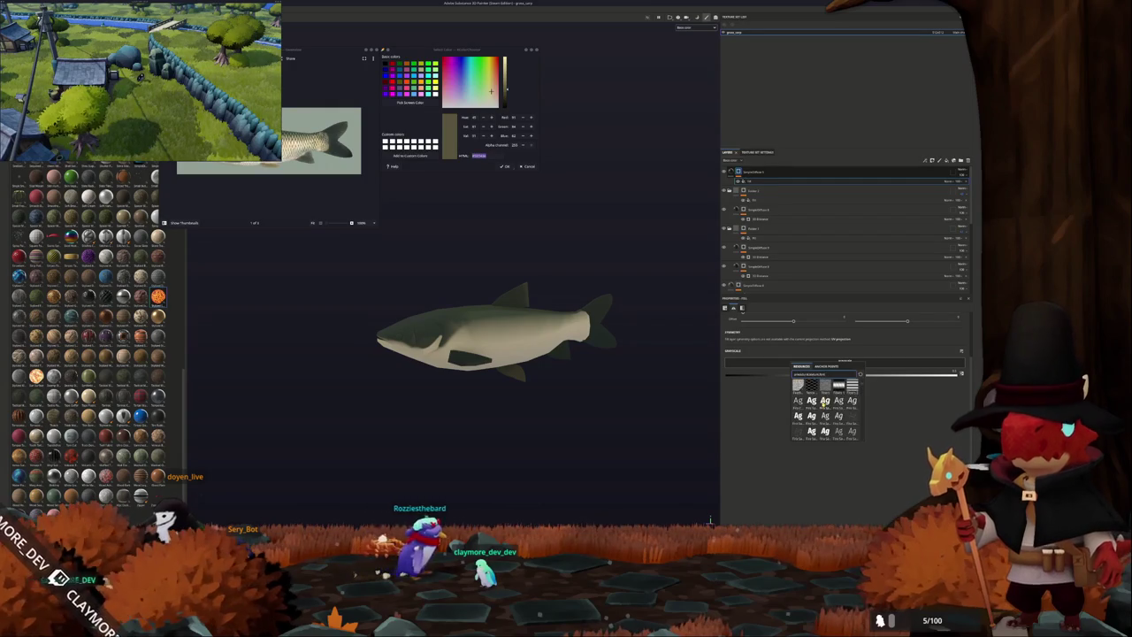
scroll(824, 402, up, 3)
scroll(838, 411, down, 3)
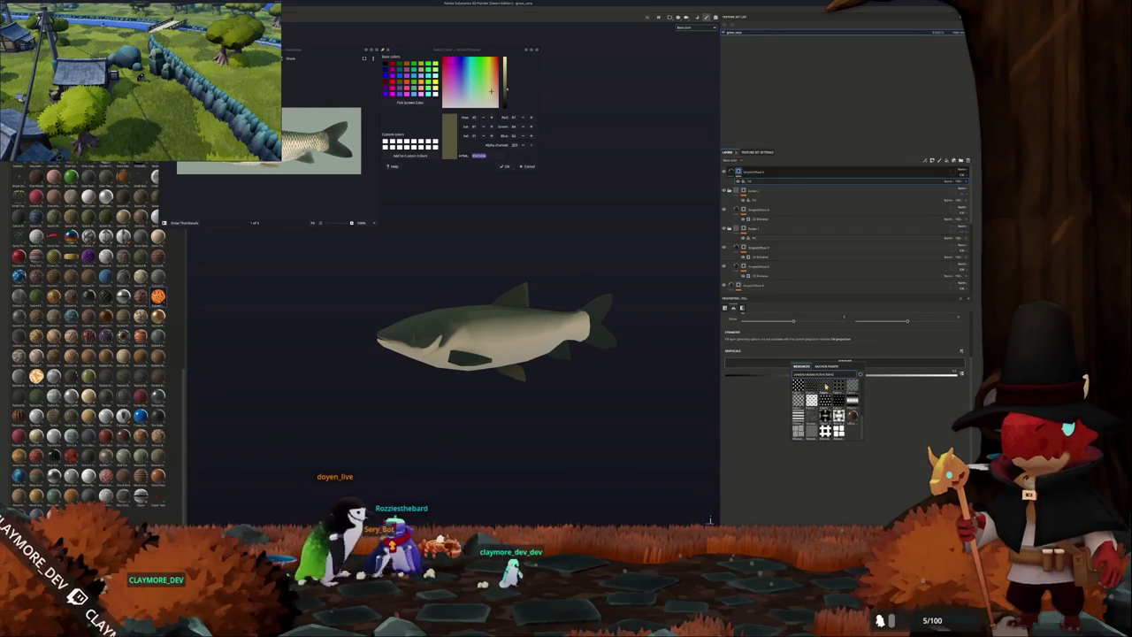
mouse_move(799, 416)
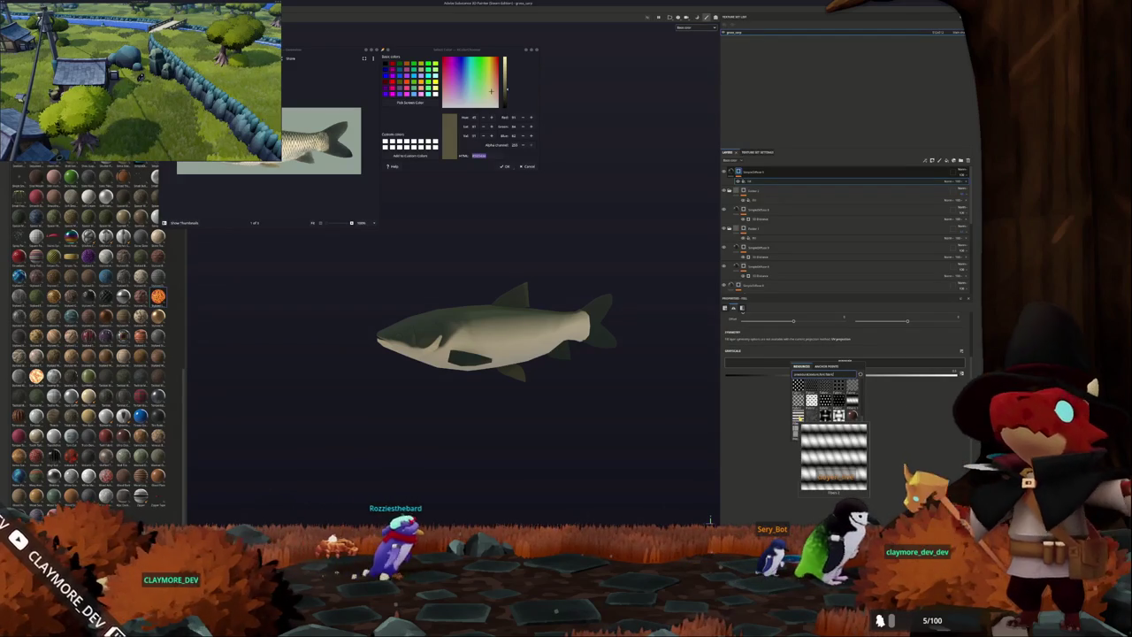
scroll(823, 398, down, 3)
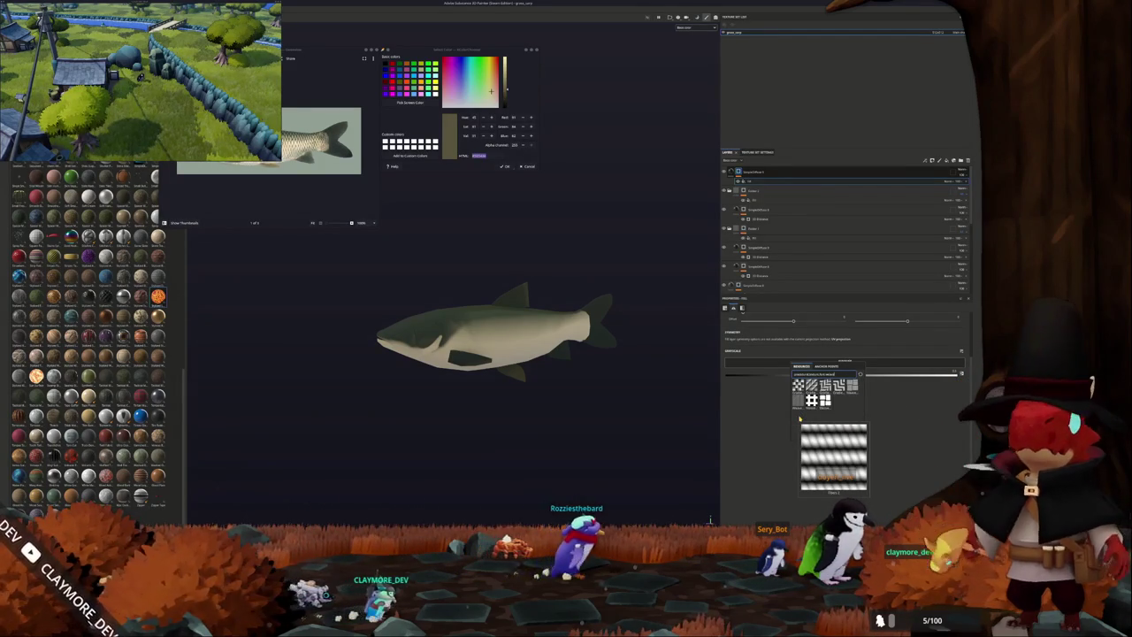
scroll(800, 420, down, 3)
scroll(797, 418, up, 3)
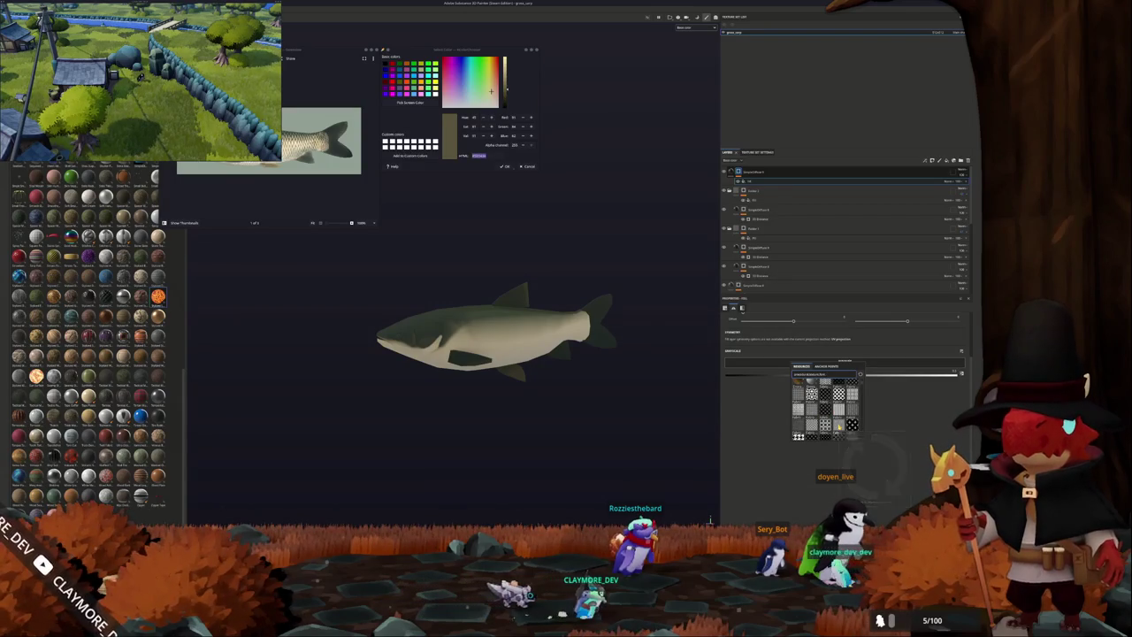
scroll(799, 415, down, 2)
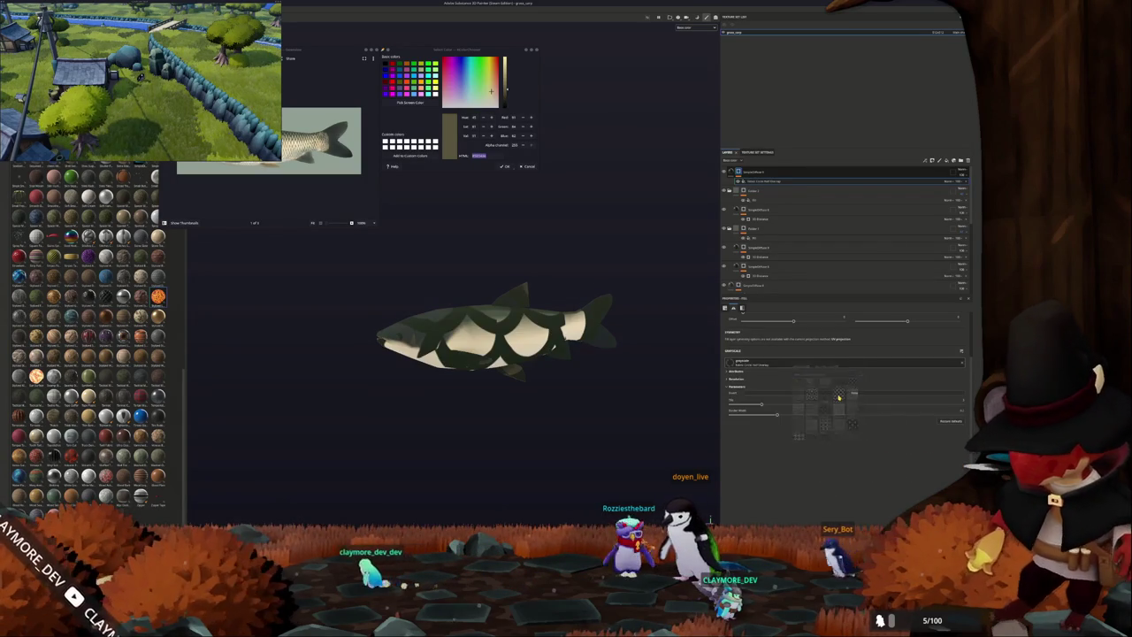
Set the fill's projection to Tri-planar and adjust tiling and rotation for small, dense scales.
drag(798, 364, 826, 367)
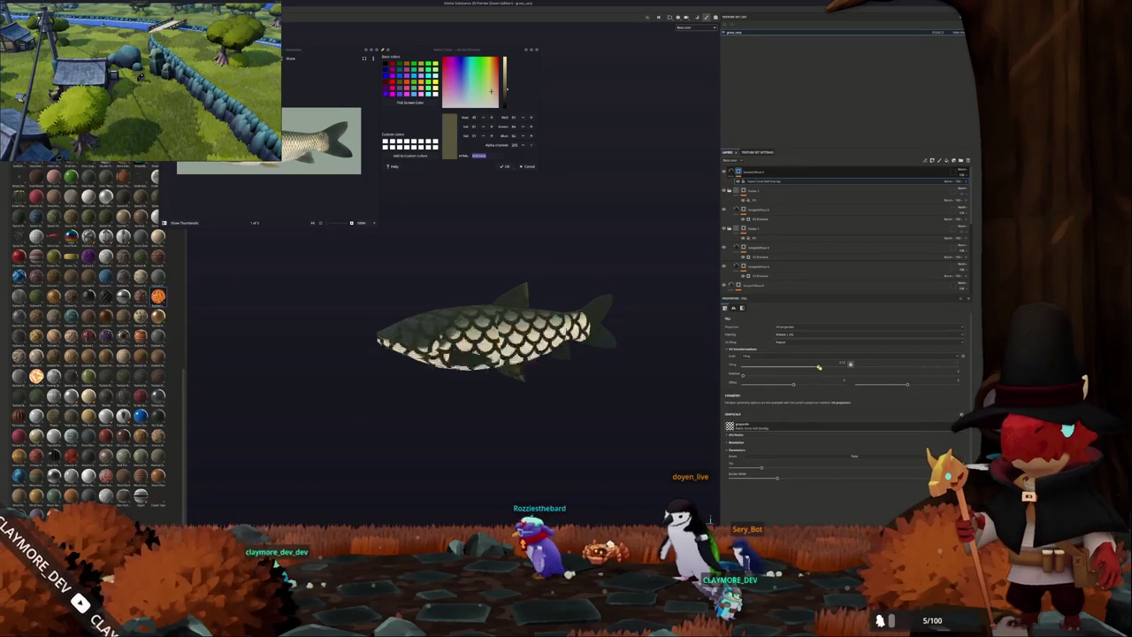
click(806, 333)
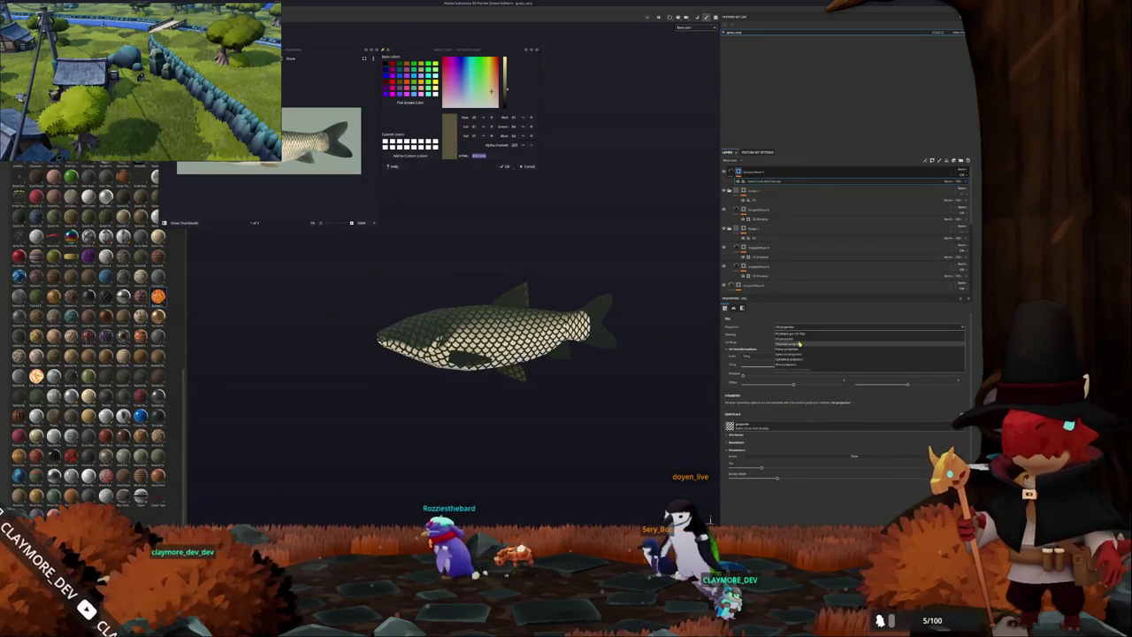
click(801, 344)
drag(819, 379, 834, 376)
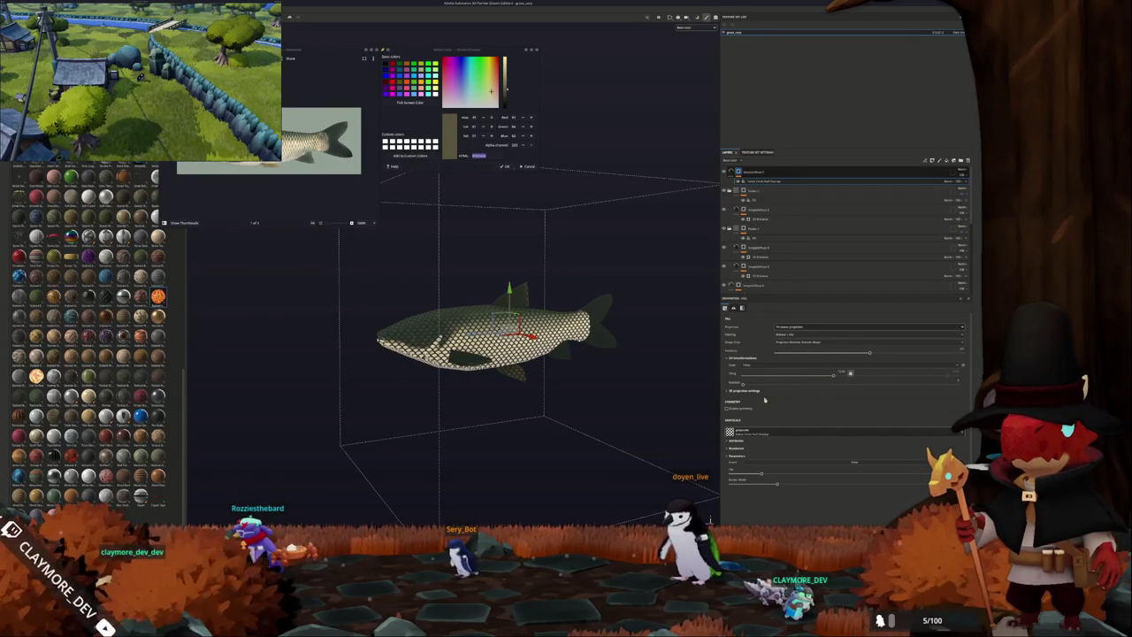
drag(743, 386, 826, 384)
drag(880, 378, 904, 376)
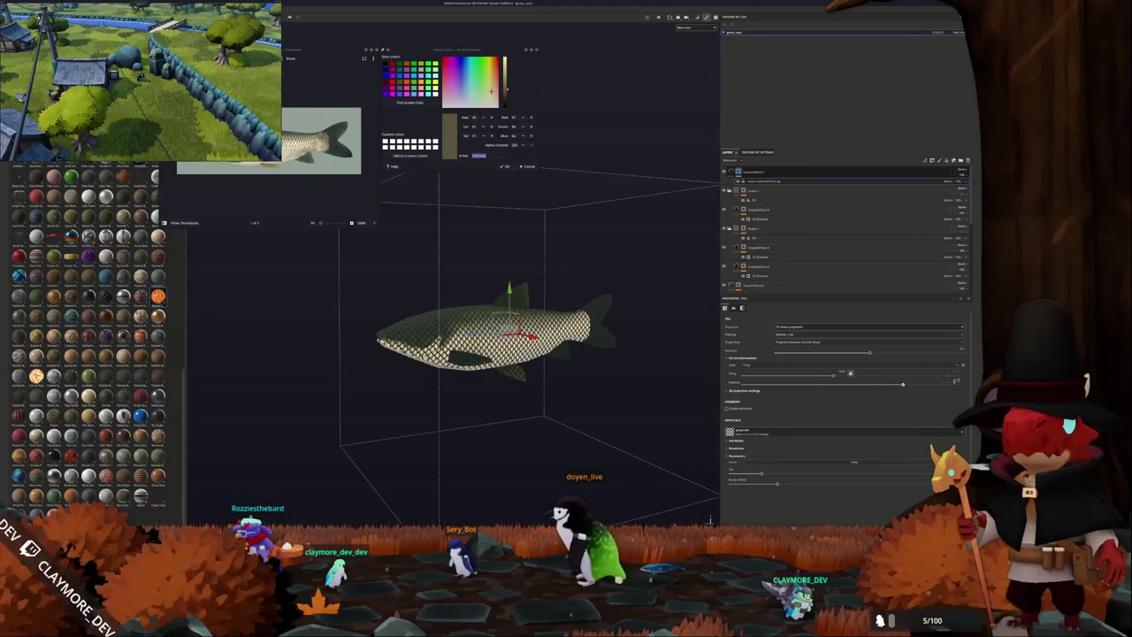
Zoom in and orbit to a side view to inspect the scales, then select the top fill layer.
scroll(531, 371, up, 5)
alt+drag(496, 371, 633, 380)
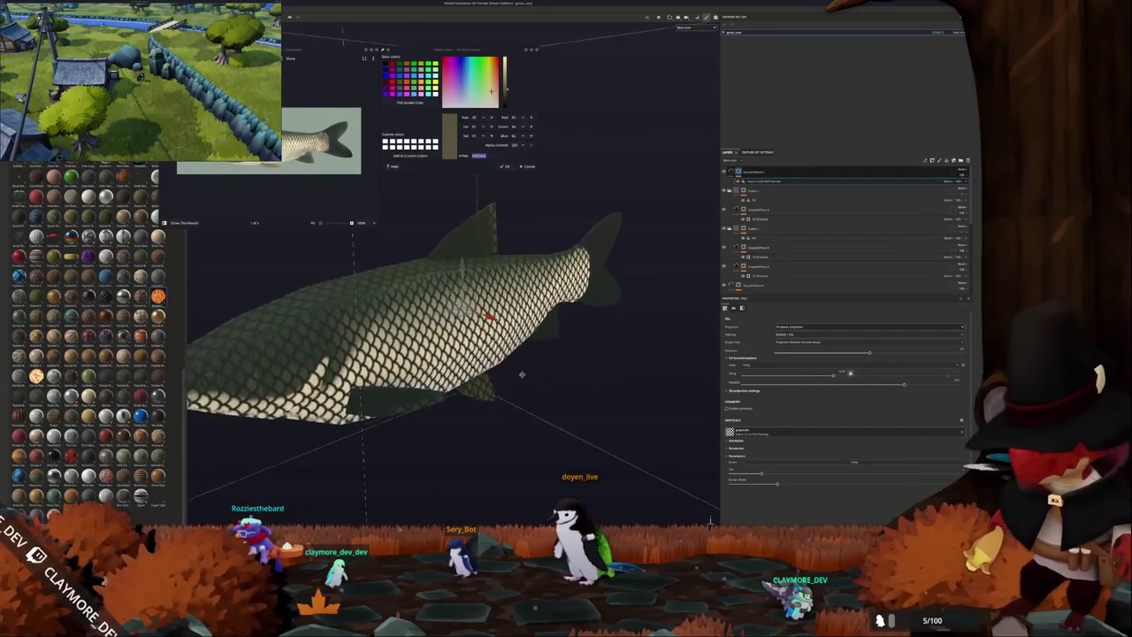
alt+drag(691, 347, 760, 318)
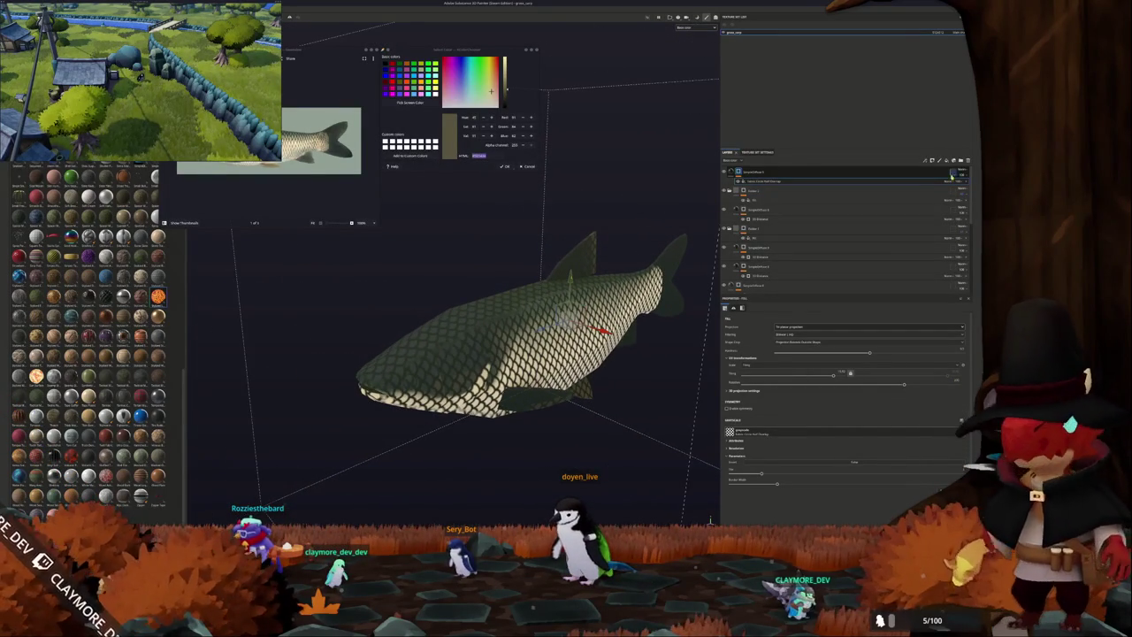
click(749, 176)
Add a generator to the fill layer's mask and change the layer's blend mode to reveal the scales.
right_click(739, 171)
click(803, 337)
click(846, 322)
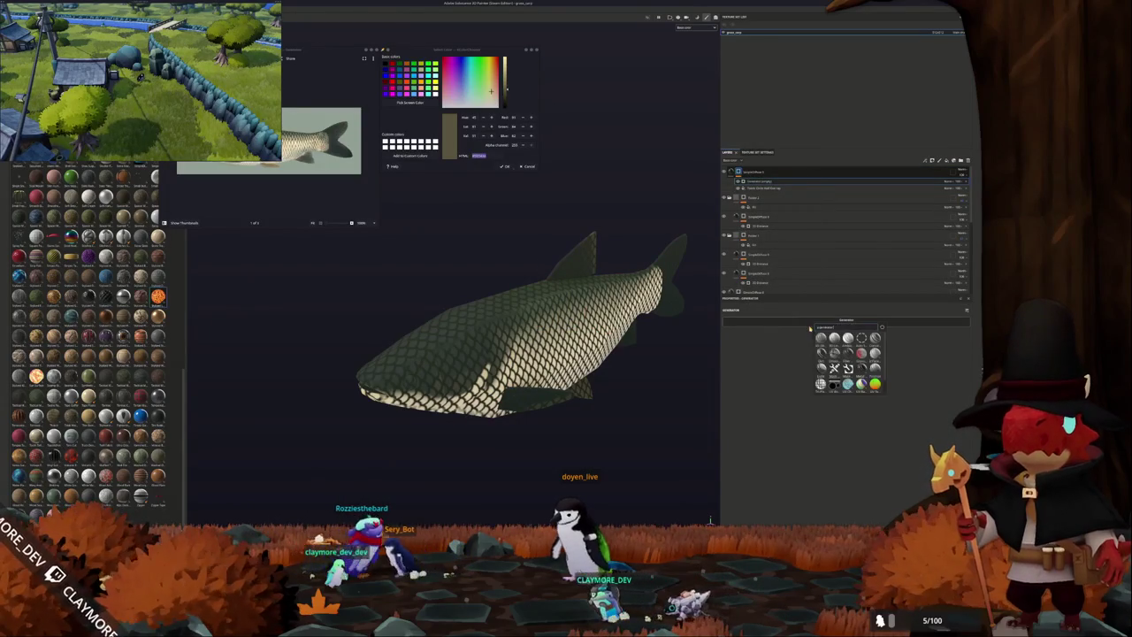
click(834, 367)
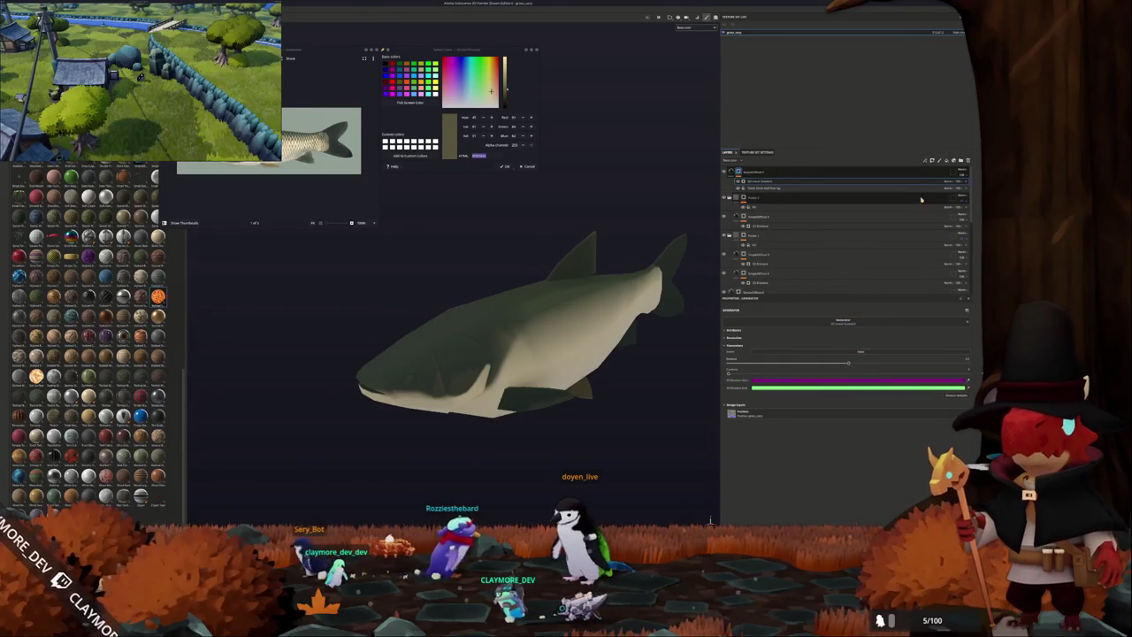
click(949, 180)
click(953, 209)
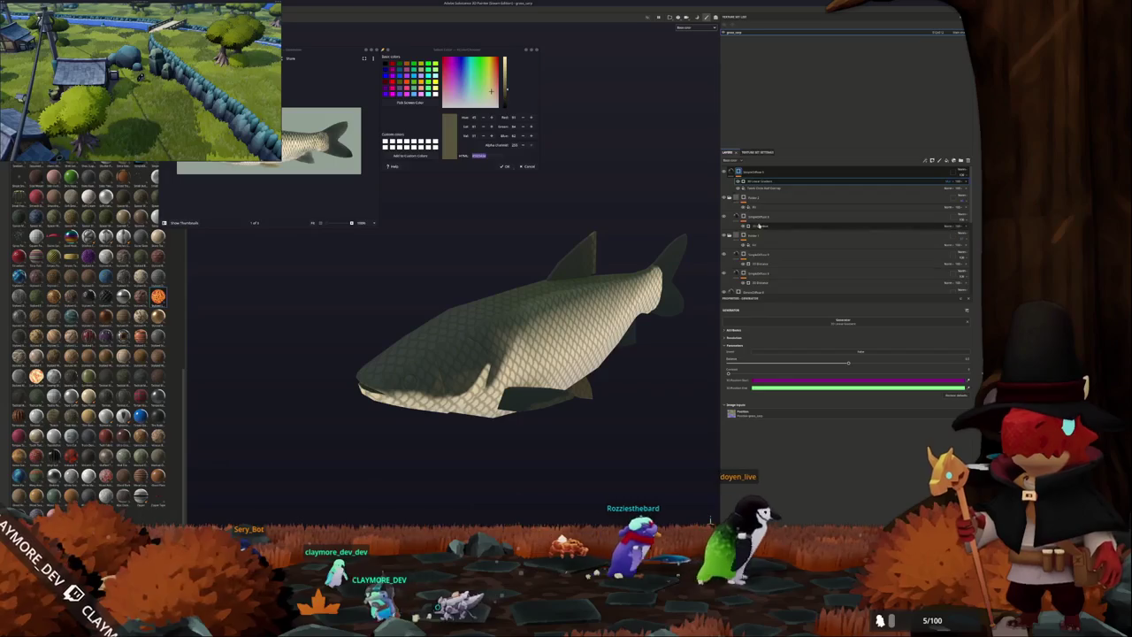
Apply the Light generator for directional shading and lower its Highlight slider.
click(827, 324)
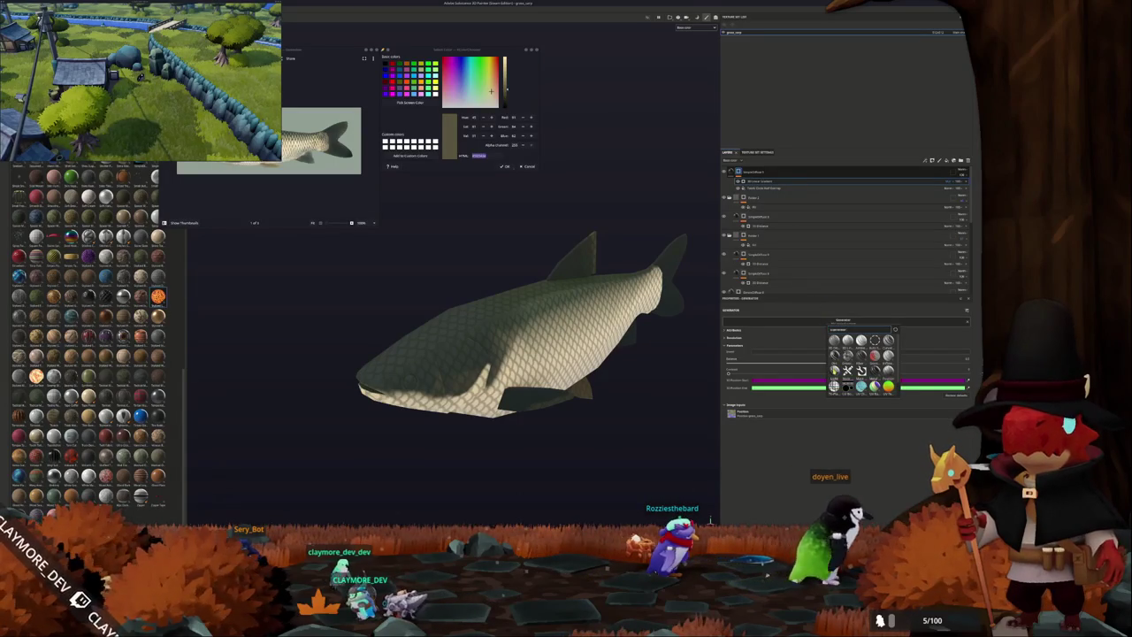
click(888, 355)
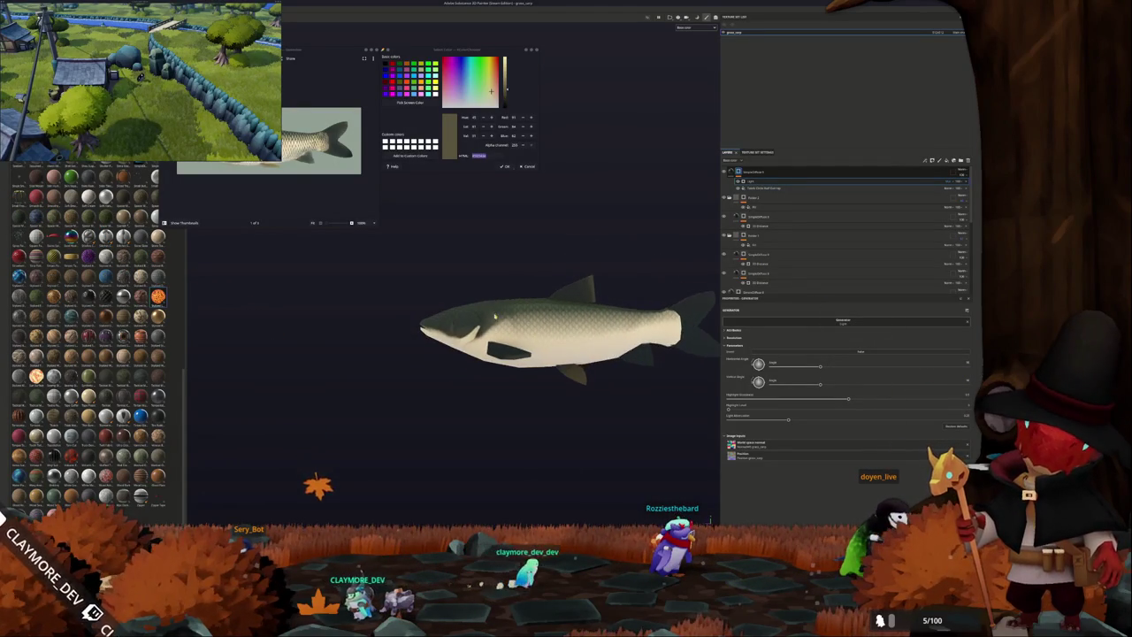
drag(848, 399, 774, 400)
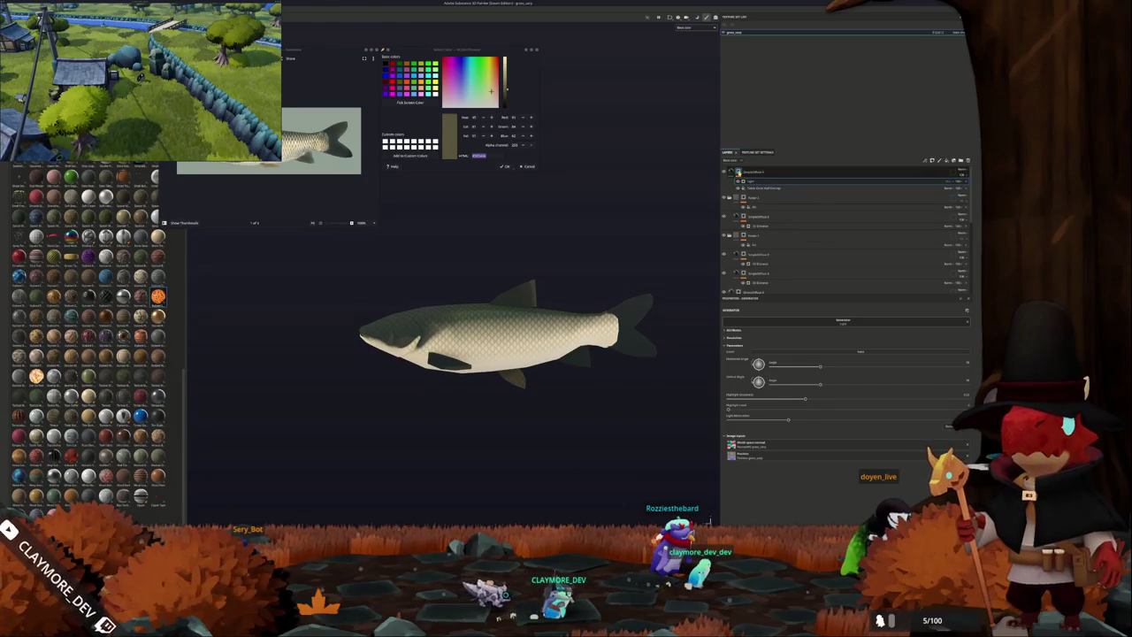
right_click(740, 172)
Add a new paint layer to the top group and set its blend mode.
click(758, 341)
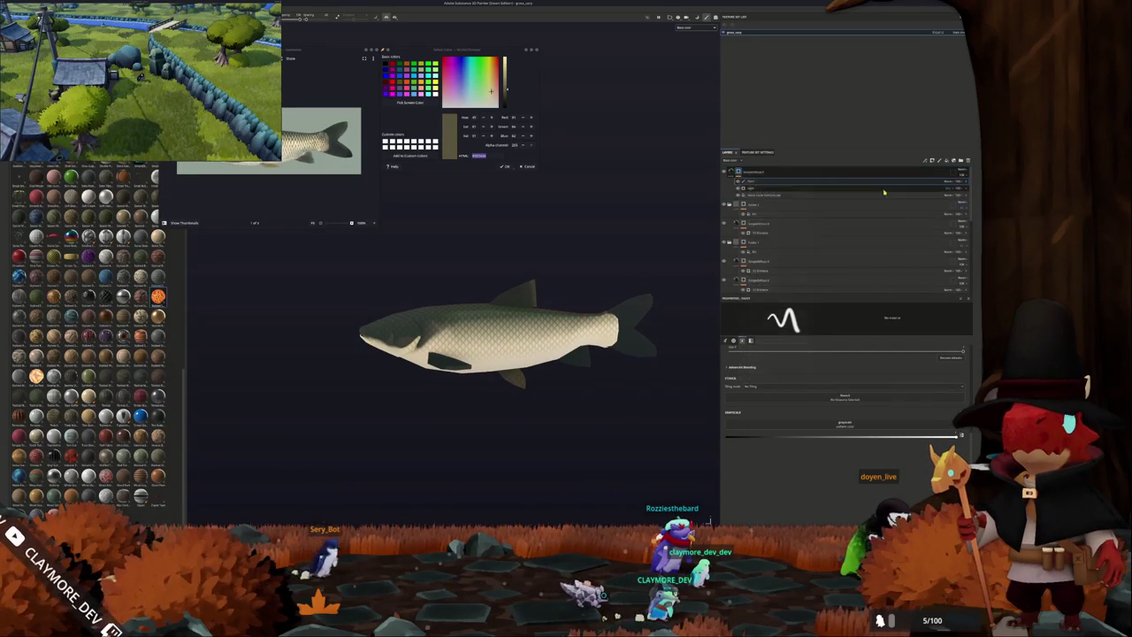
click(954, 181)
click(951, 211)
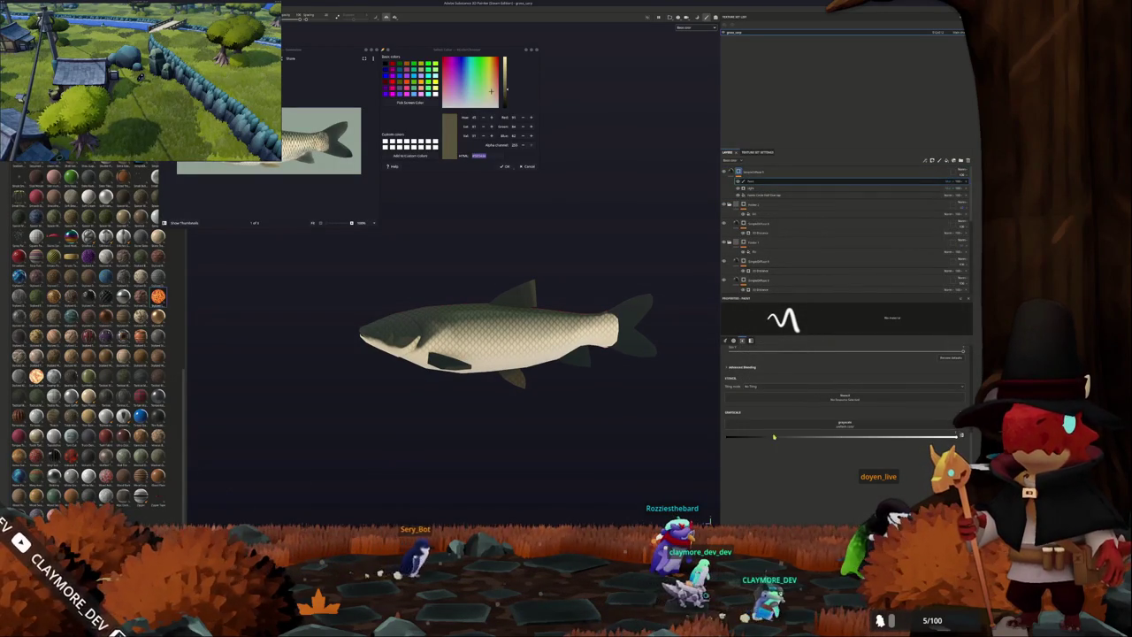
alt+drag(573, 436, 594, 437)
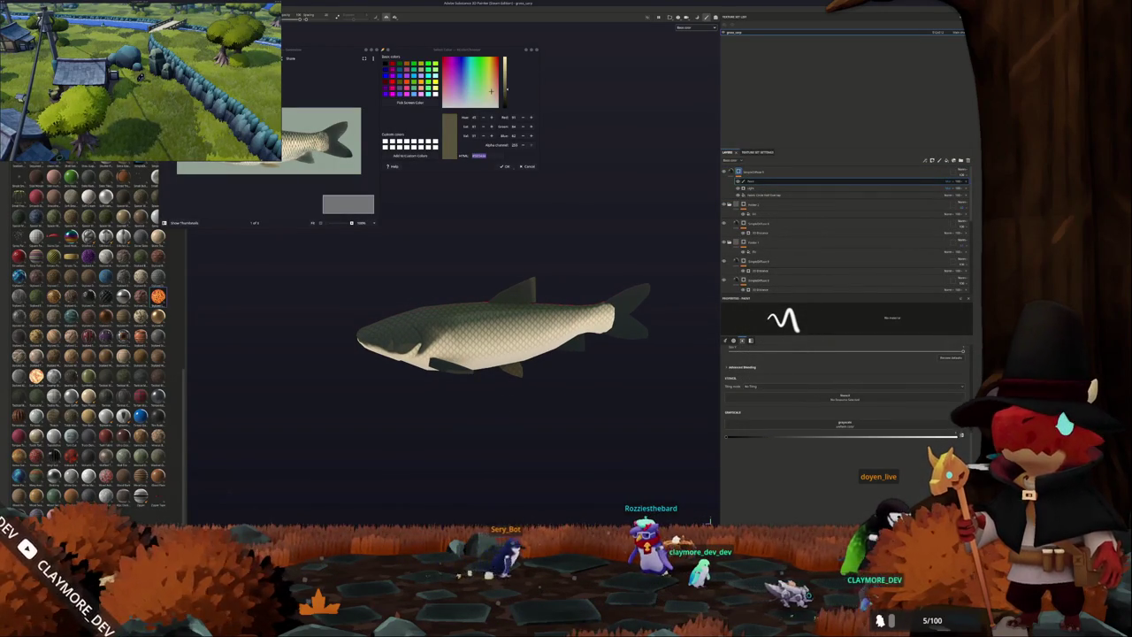
Briefly switch to Polygon Fill, return to the brush, and reframe the fish head-on.
key(4)
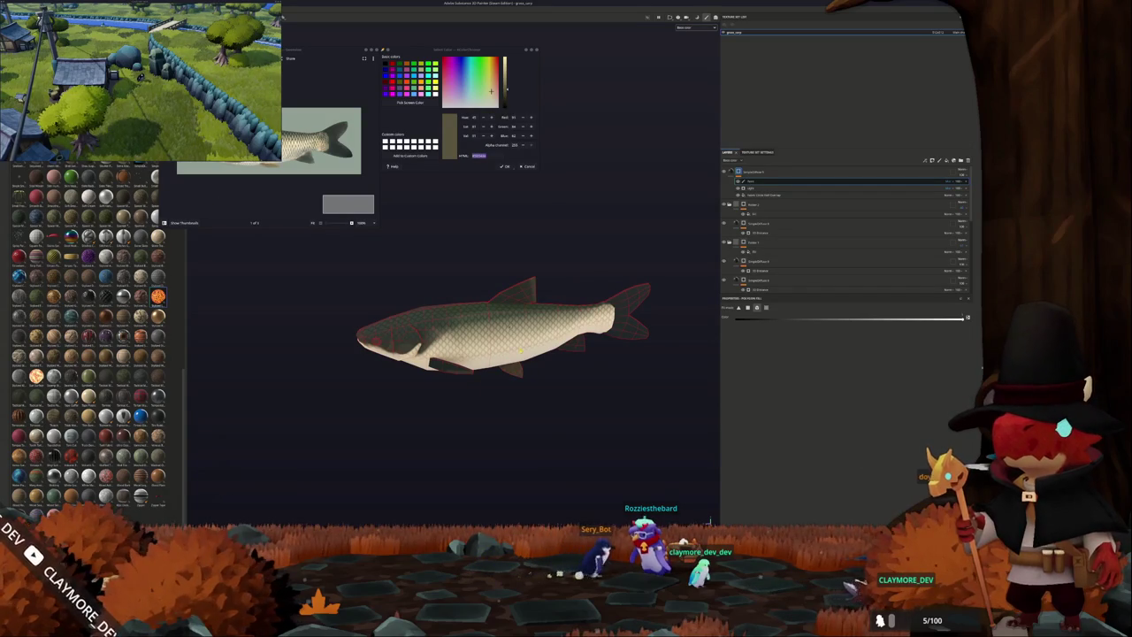
scroll(531, 367, up, 2)
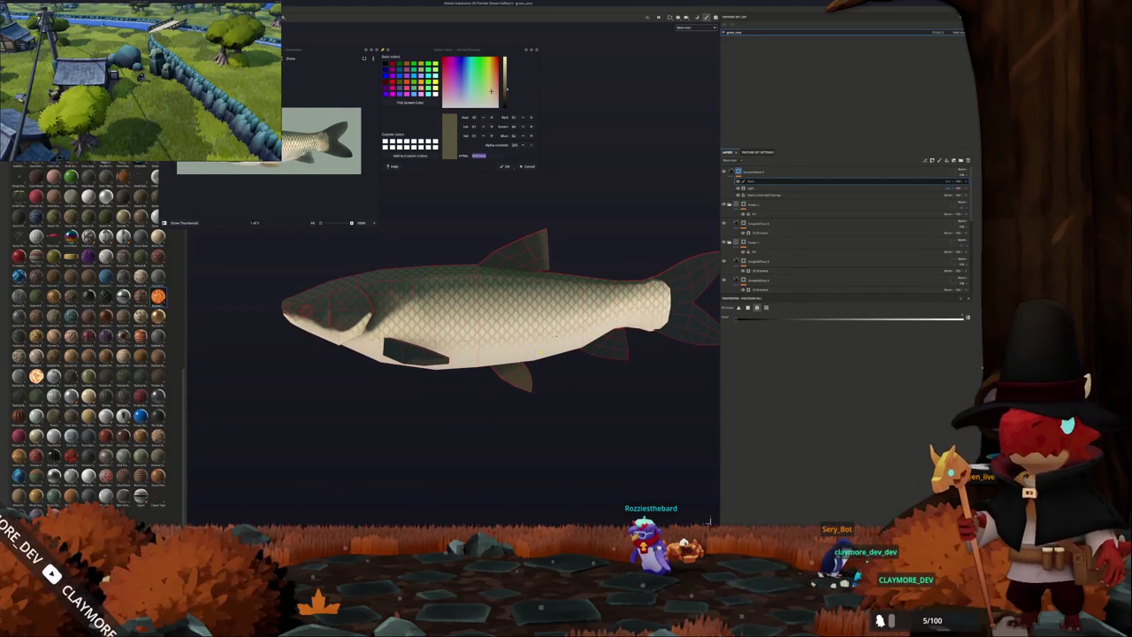
alt+drag(424, 355, 469, 350)
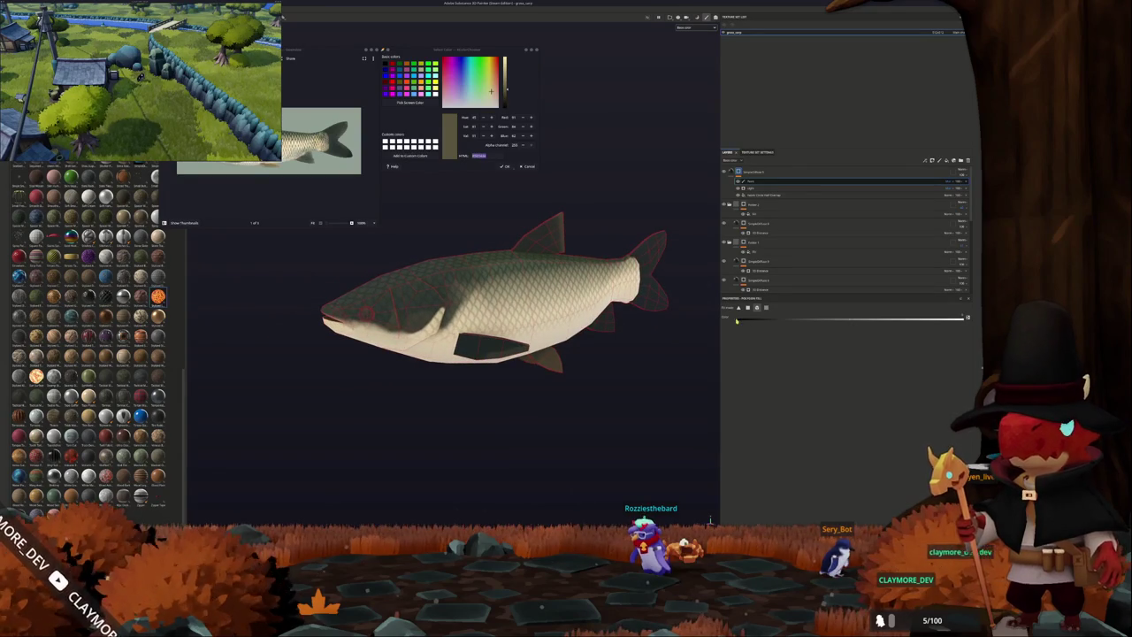
key(1)
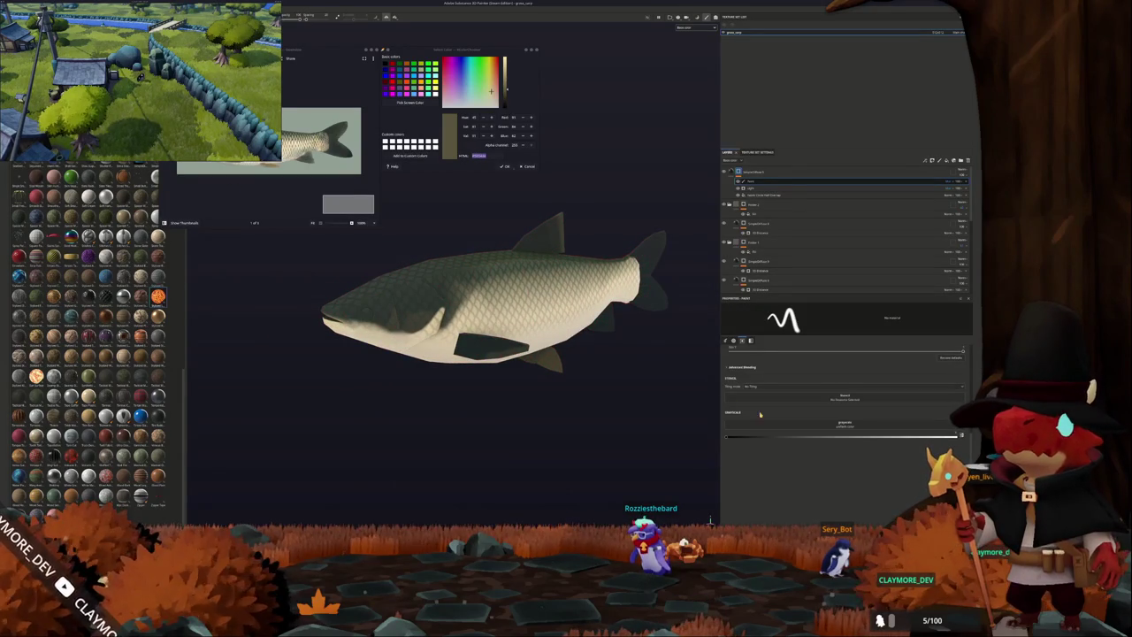
alt+middle_drag(496, 371, 534, 410)
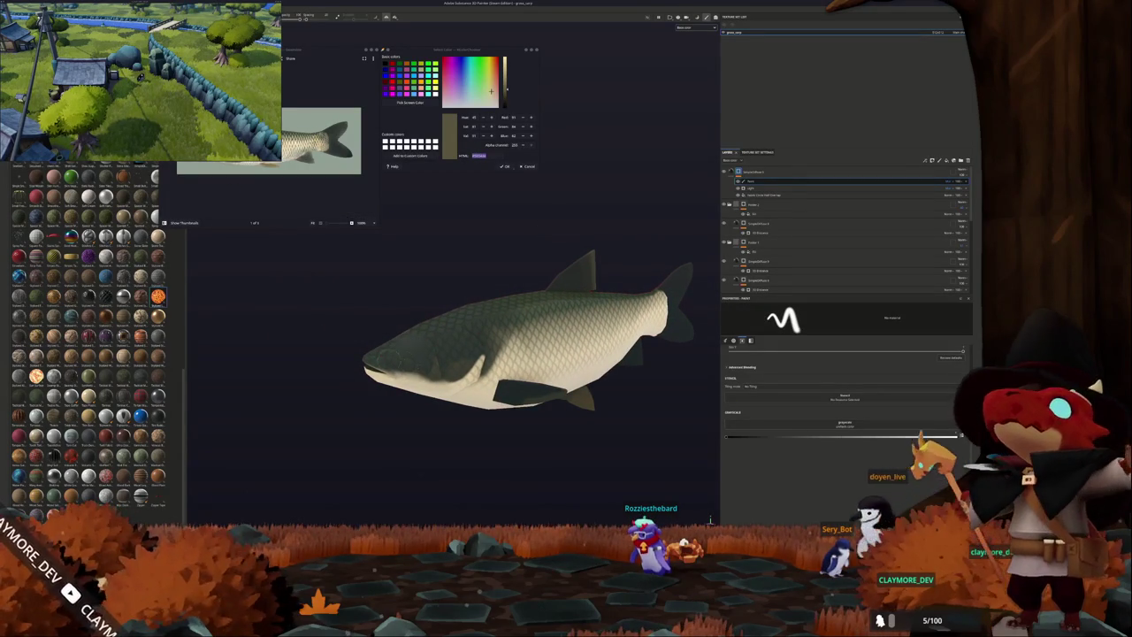
alt+drag(410, 367, 394, 327)
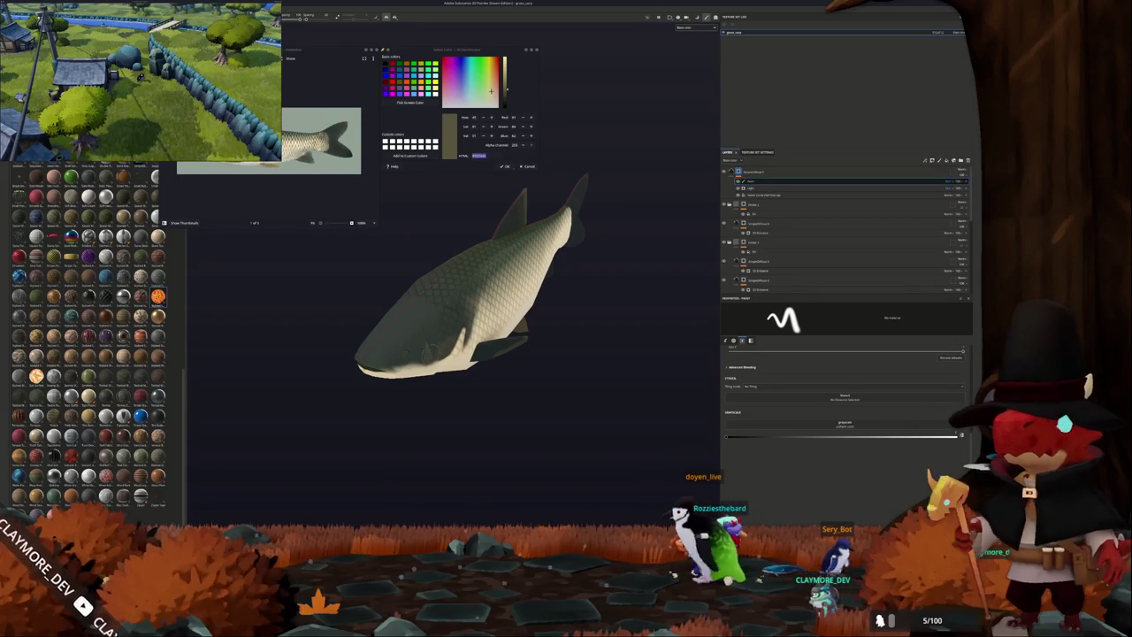
Orbit around the fish to check the scale shading from several angles.
alt+drag(410, 299, 710, 522)
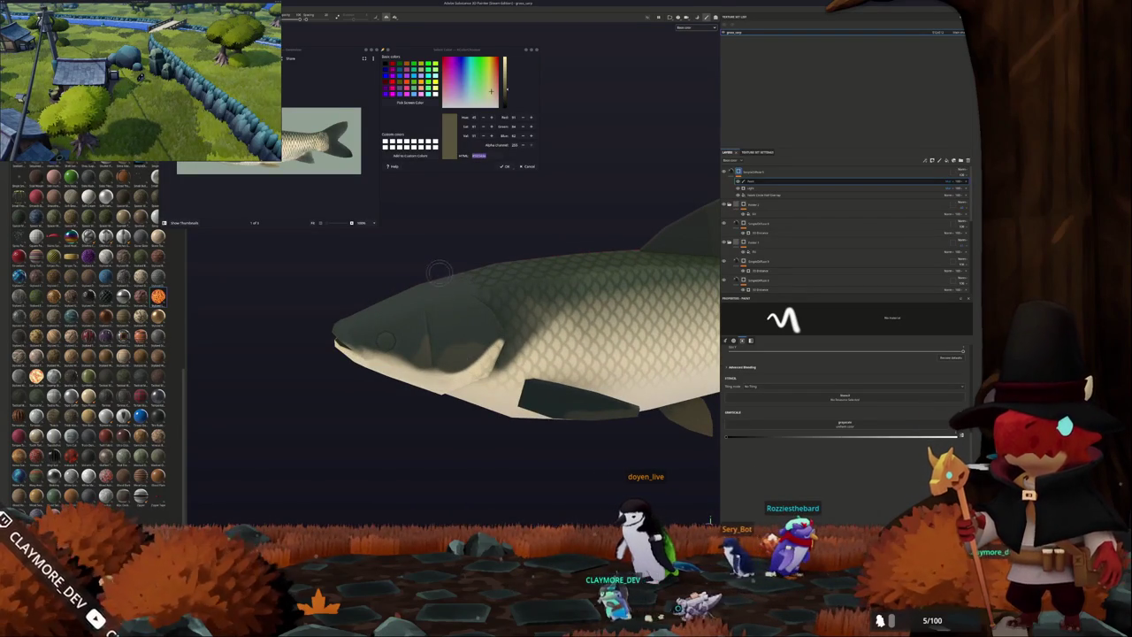
alt+drag(440, 271, 460, 335)
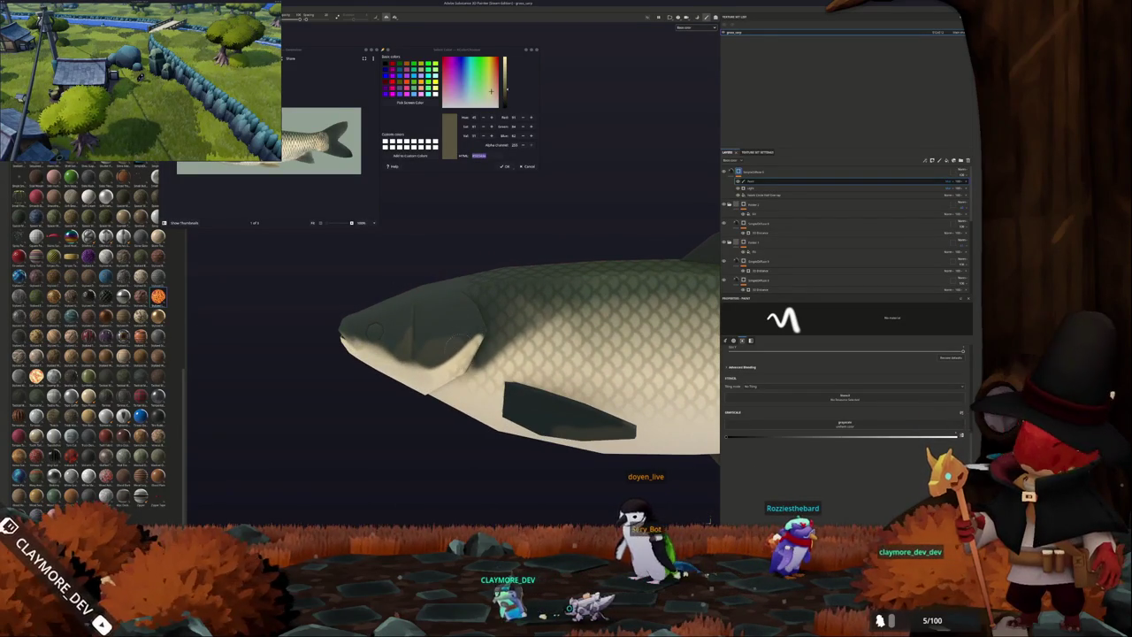
mouse_move(457, 333)
alt+mouse_down()
mouse_move(466, 345)
mouse_move(603, 295)
alt+mouse_up()
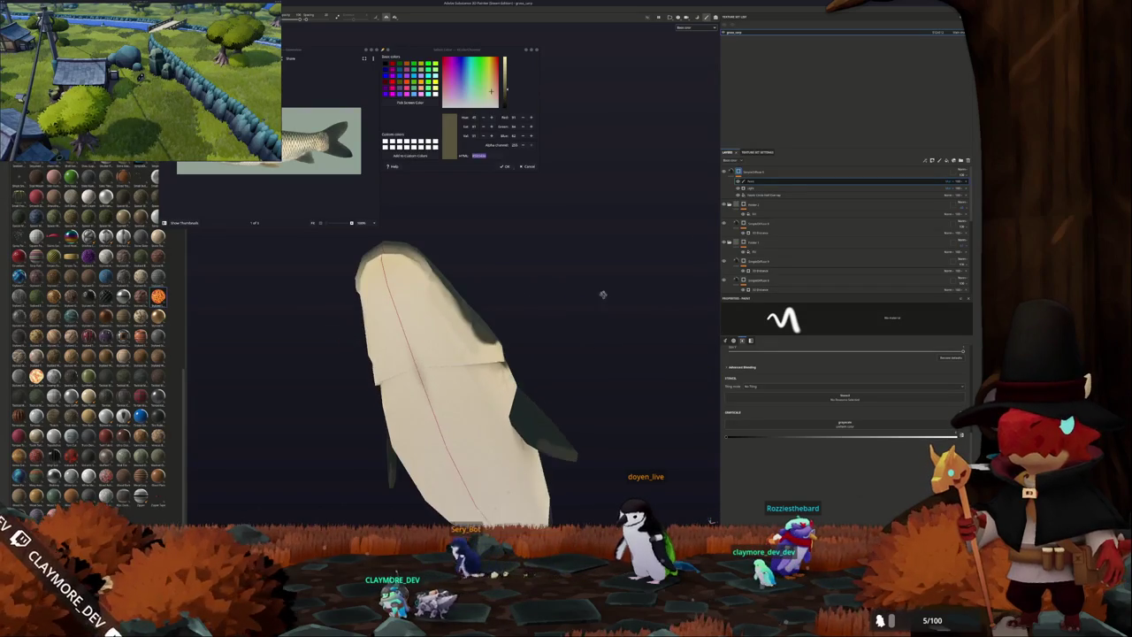
mouse_move(430, 353)
alt+mouse_down()
mouse_move(392, 405)
mouse_move(407, 394)
alt+mouse_up()
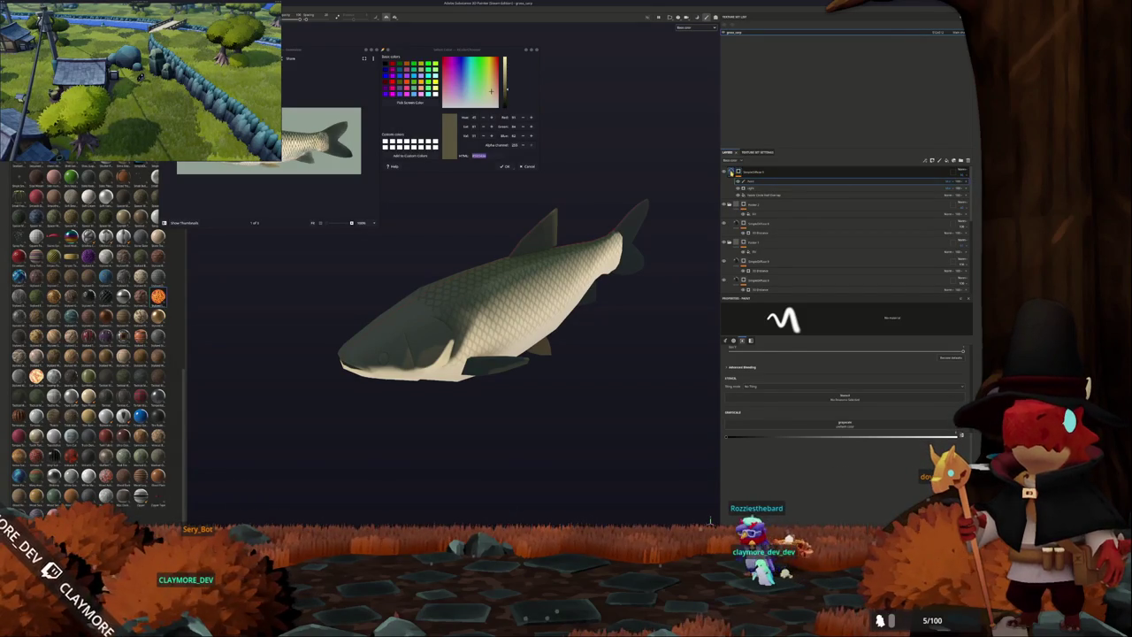
Bring up the fill layer's settings and expand its Diffuse section.
key(ctrl+z)
click(735, 492)
scroll(772, 461, down, 1)
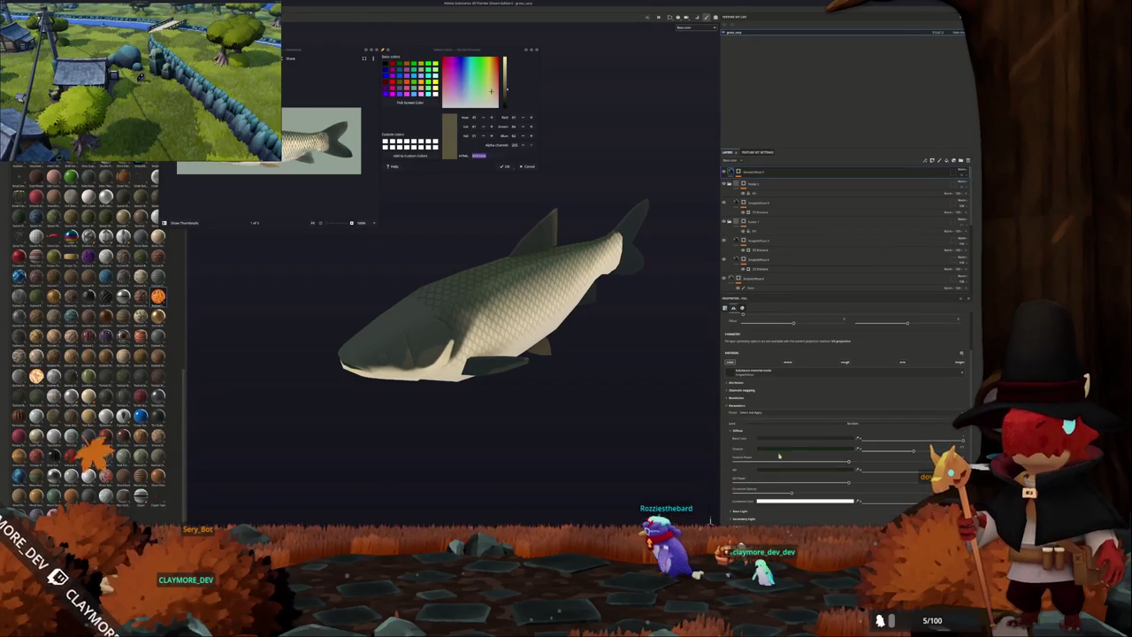
Shift the fill's base colour from green to blue.
click(813, 439)
drag(845, 452, 845, 440)
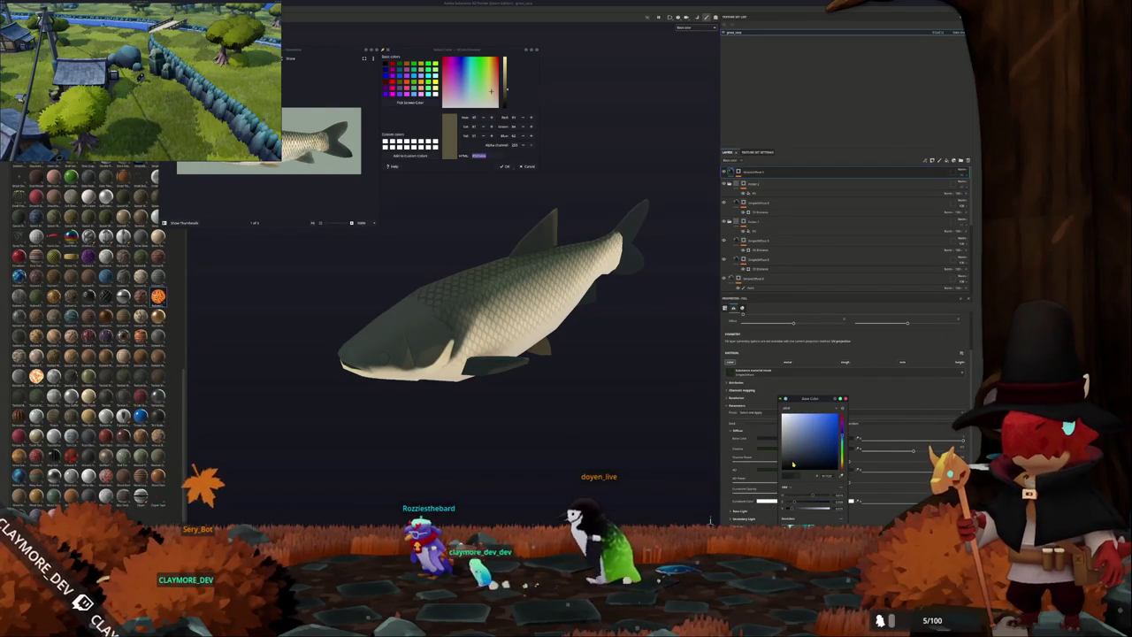
click(724, 203)
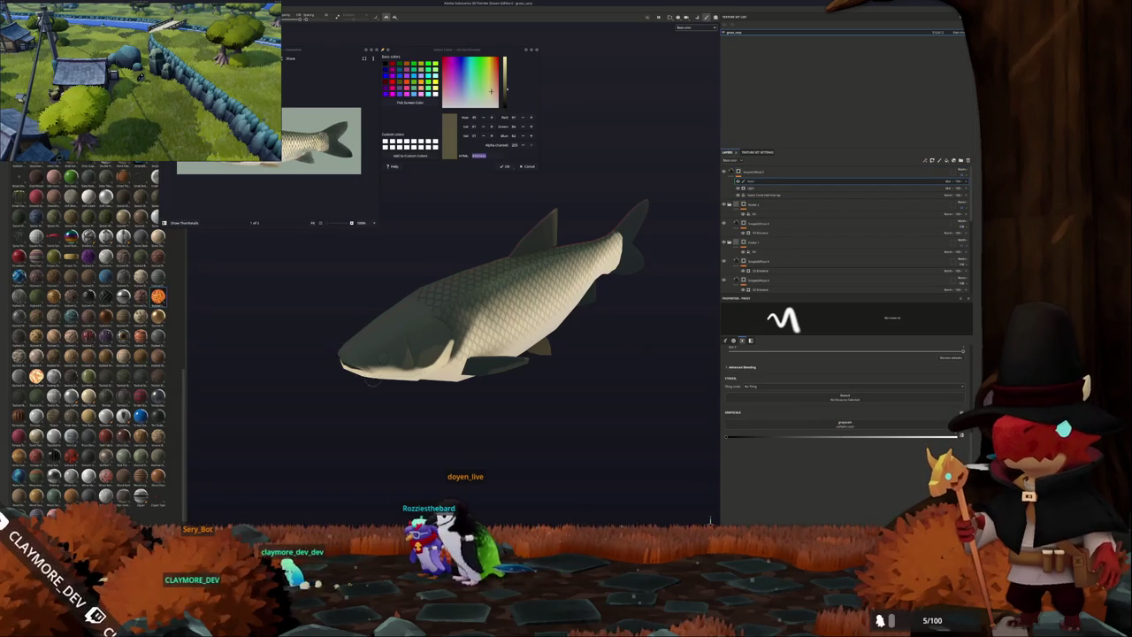
Check the fish's underside, return to a side view, and add a new fill layer at the top.
alt+drag(388, 386, 386, 318)
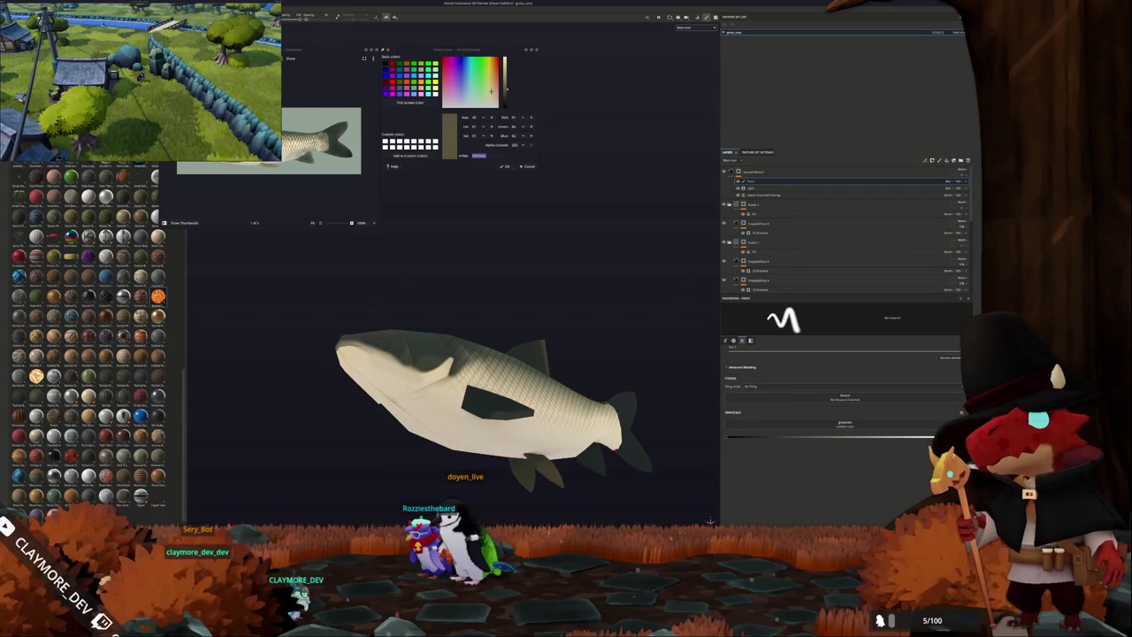
alt+drag(386, 389, 346, 416)
alt+right_drag(346, 417, 336, 406)
mouse_move(336, 407)
alt+middle_down()
mouse_move(285, 394)
mouse_move(333, 385)
alt+middle_up()
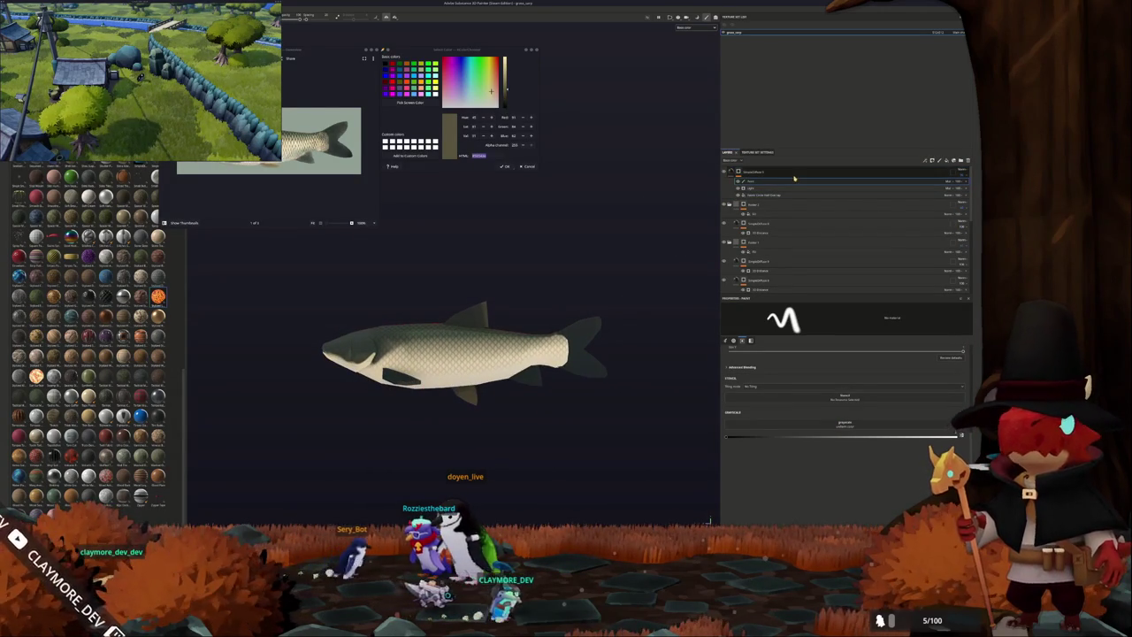
click(944, 160)
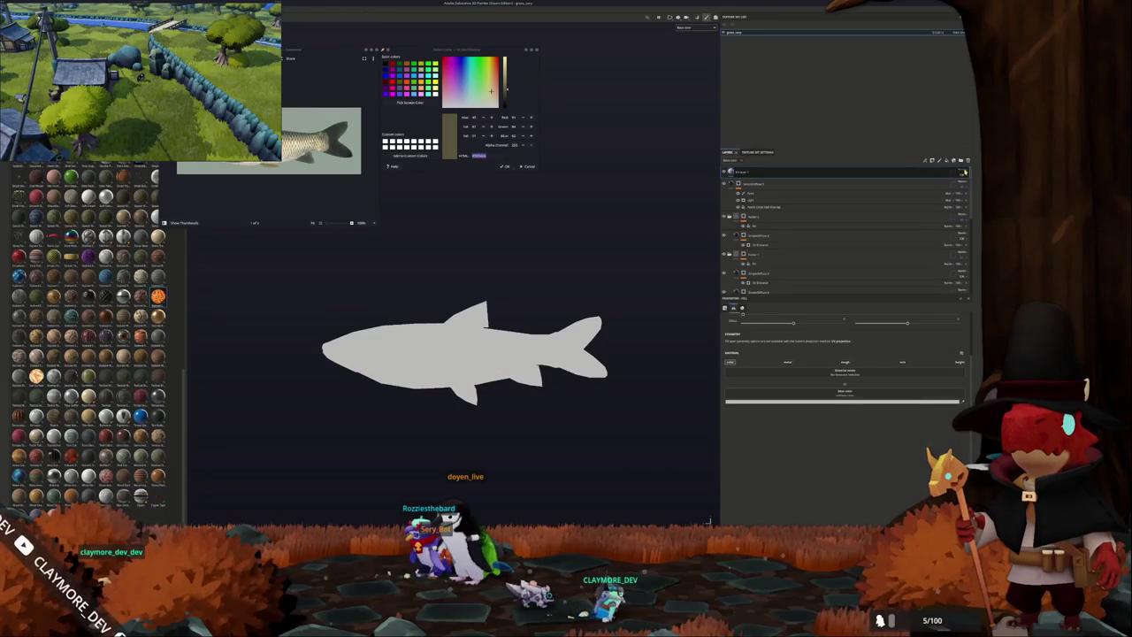
Change the new fill layer's blend mode so the scale texture shows, and try a base colour.
click(960, 183)
click(957, 254)
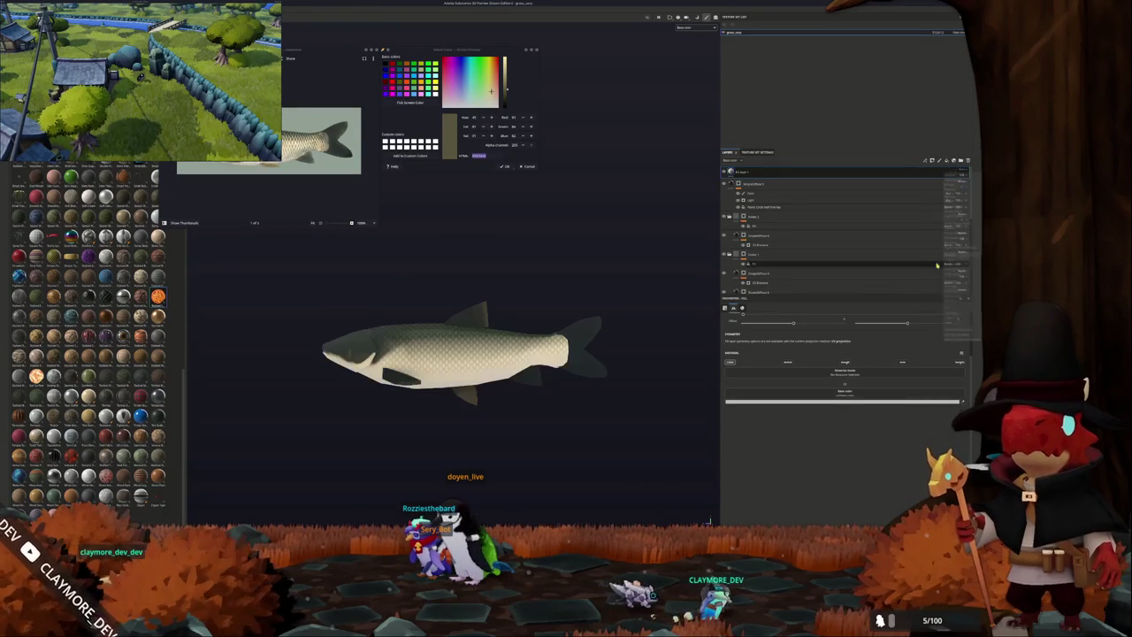
click(812, 403)
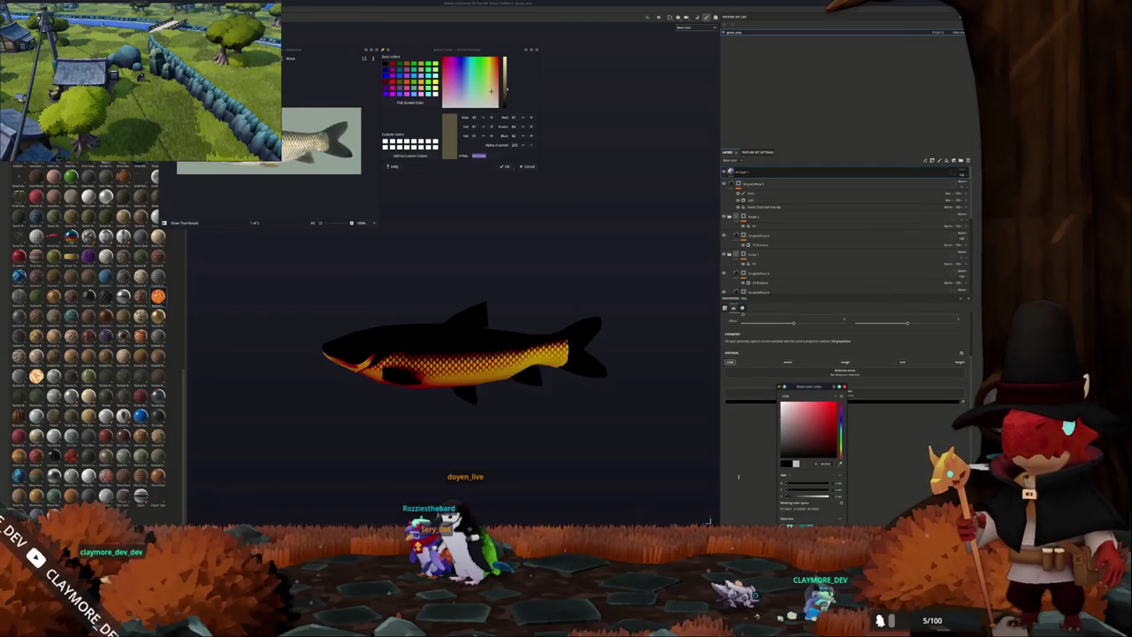
click(748, 172)
Add a paint layer inside the fill layer and zoom in on the dorsal fin.
right_click(748, 171)
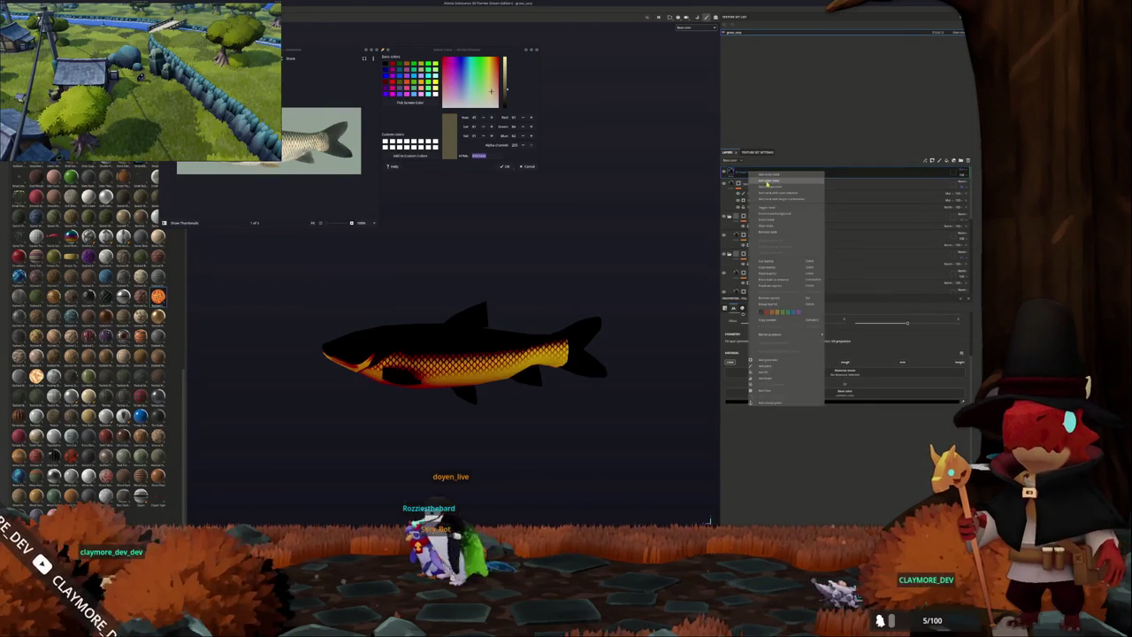
click(762, 280)
right_click(738, 172)
click(759, 342)
scroll(457, 330, up, 2)
scroll(458, 331, up, 2)
scroll(457, 331, up, 2)
scroll(458, 331, up, 2)
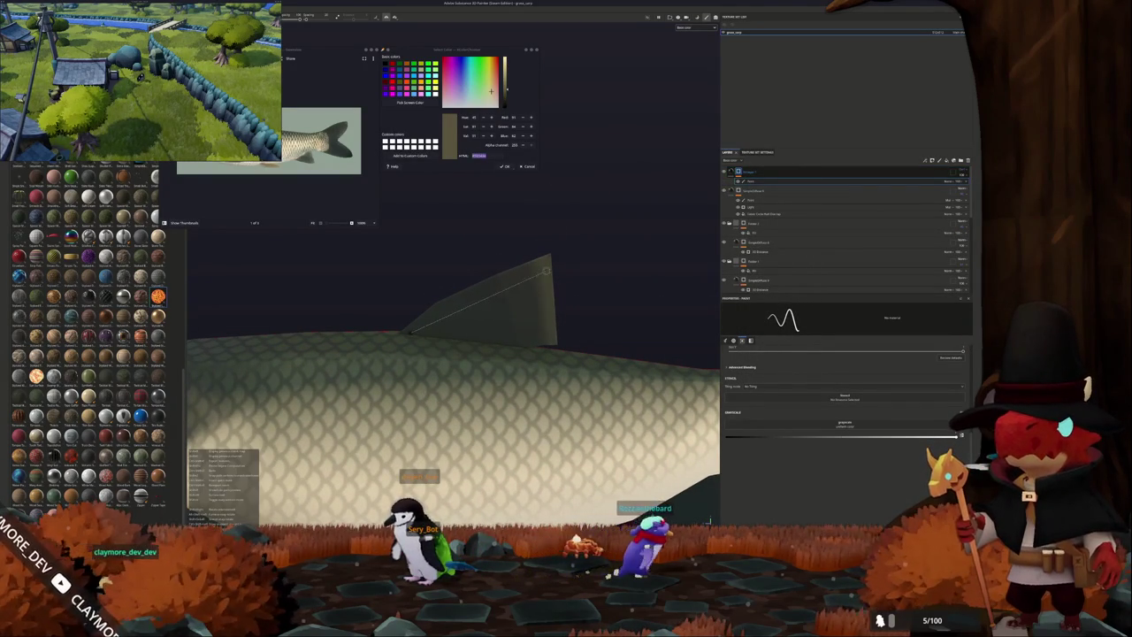
Paint dark strokes inward from the fin edge and along the tail's cut edge.
shift+click(558, 257)
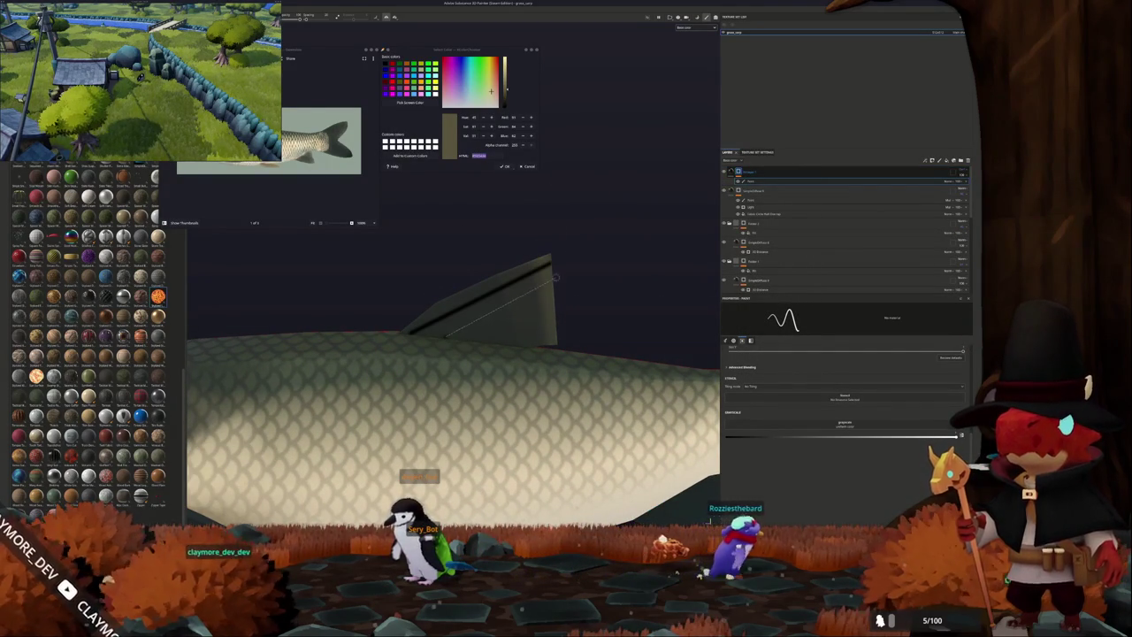
key(ctrl+z)
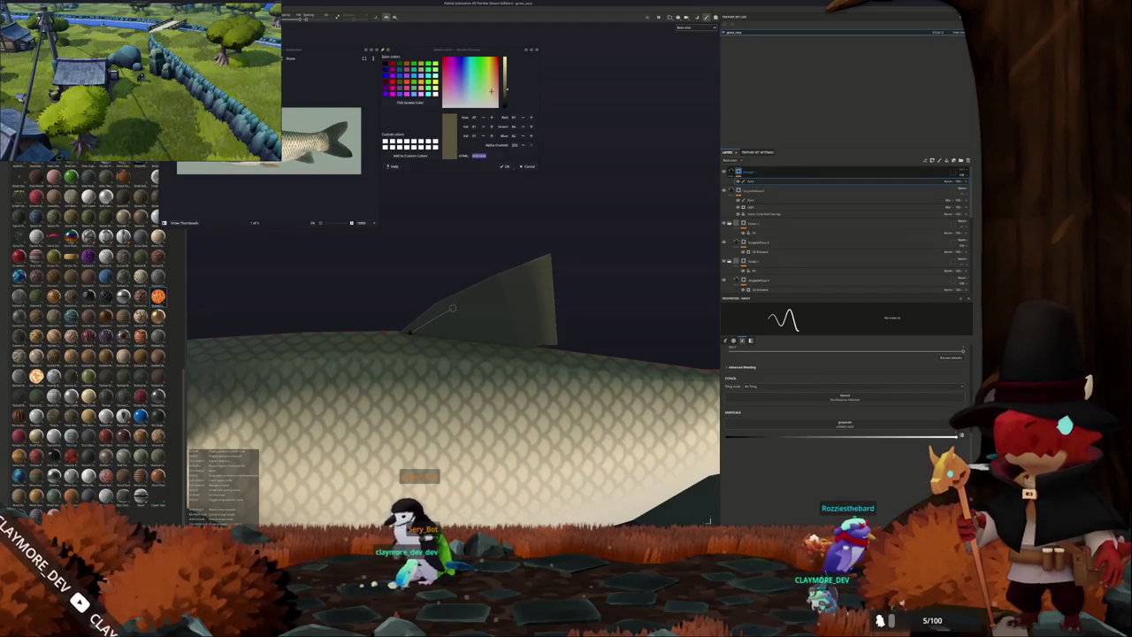
shift+click(452, 308)
shift+click(493, 313)
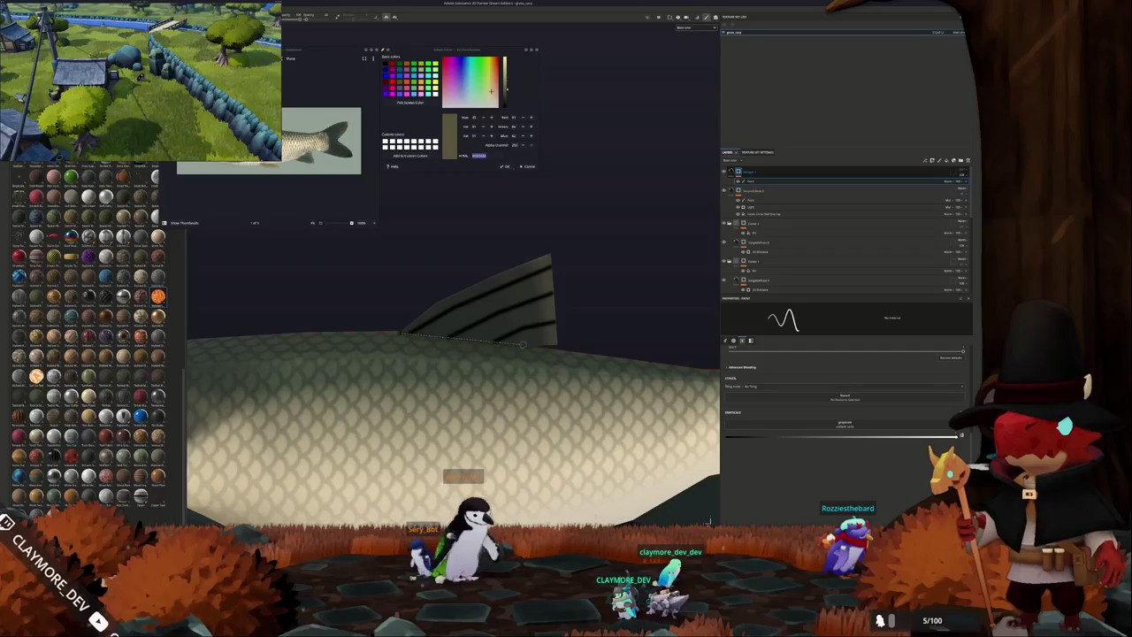
scroll(453, 372, down, 3)
scroll(453, 372, up, 2)
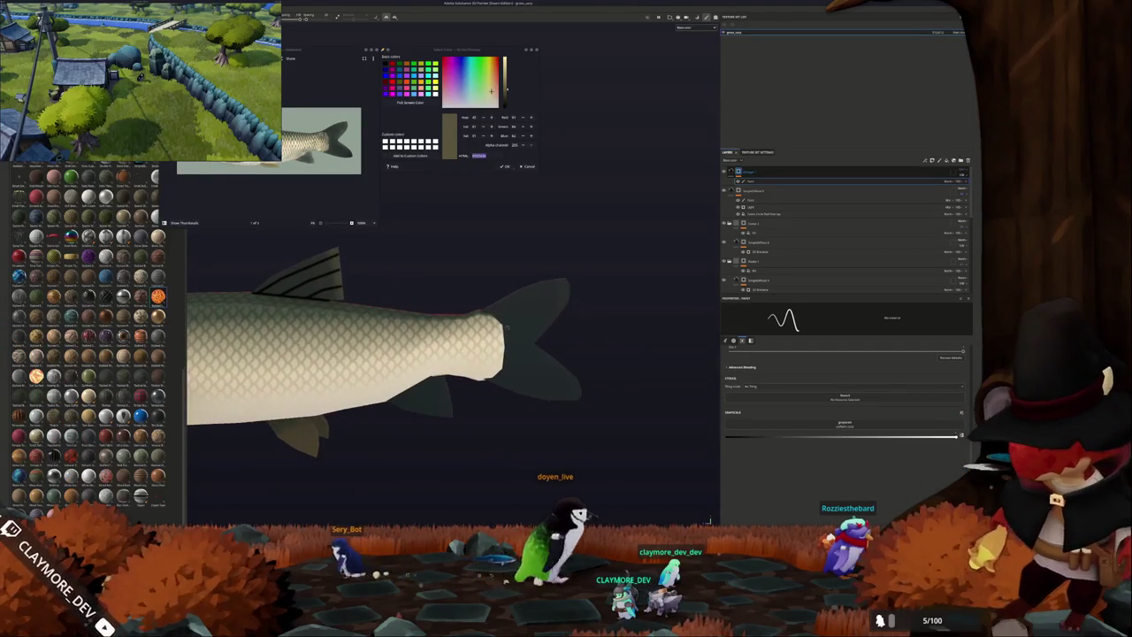
scroll(425, 354, up, 2)
scroll(425, 353, up, 1)
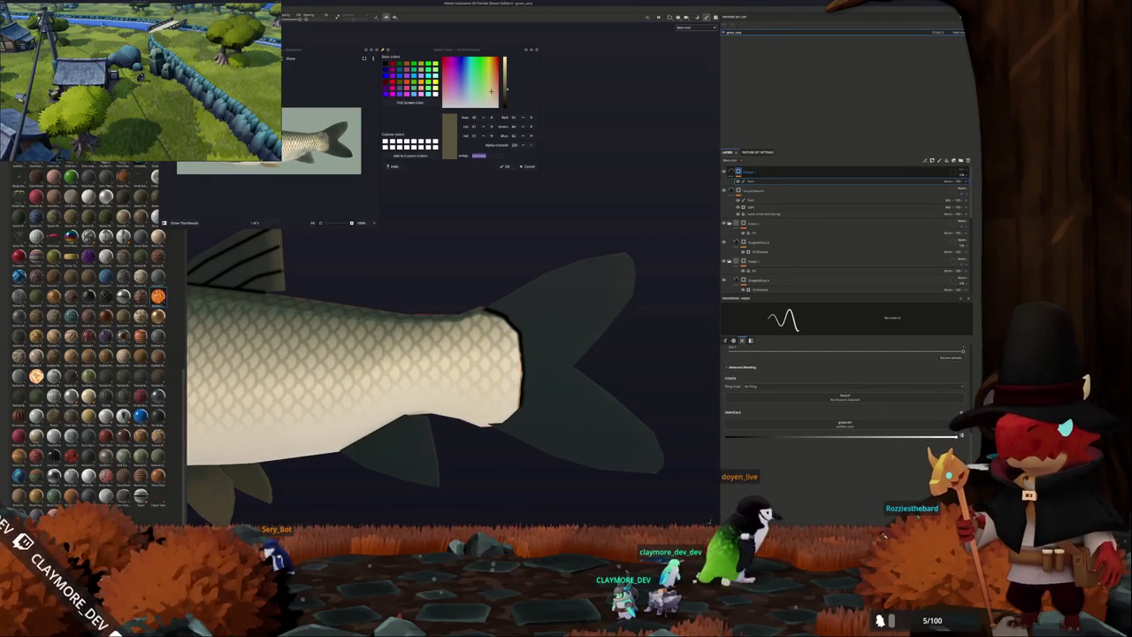
drag(501, 423, 513, 366)
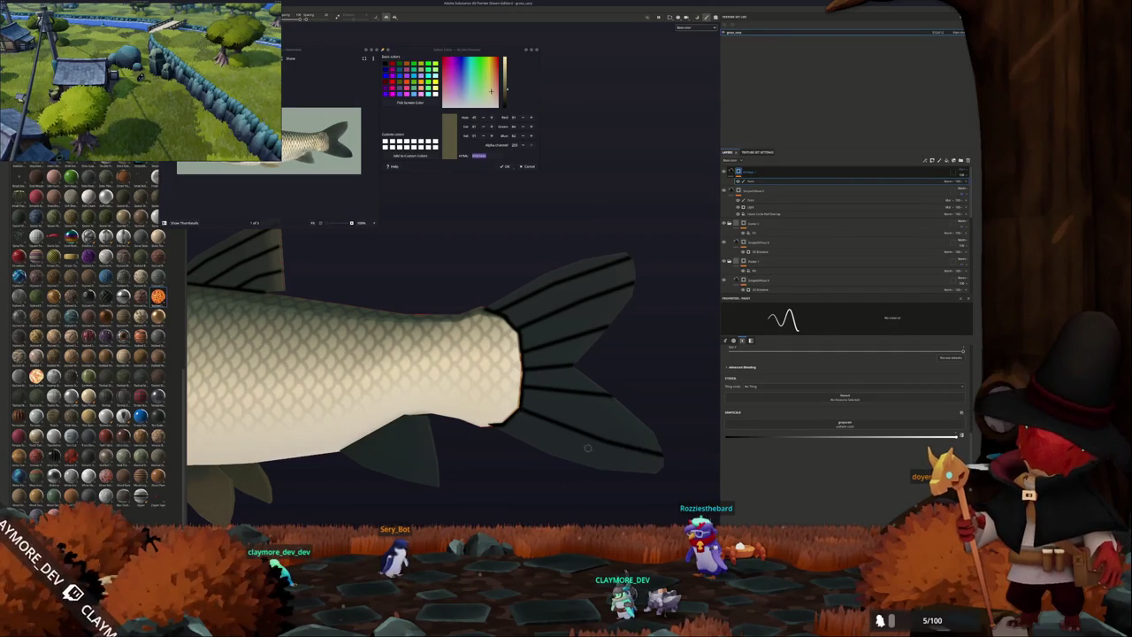
Move in on the tail fins and paint a straight dark stripe across the lower fin.
middle_drag(536, 411, 503, 394)
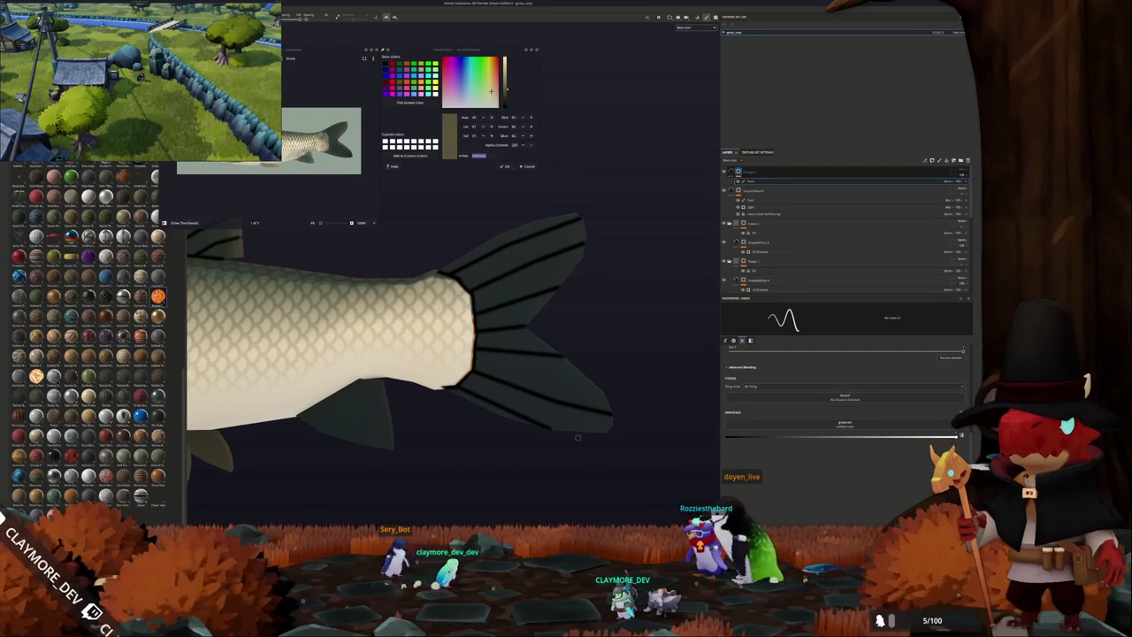
mouse_move(540, 409)
alt+mouse_down()
mouse_move(458, 342)
mouse_move(430, 298)
alt+mouse_up()
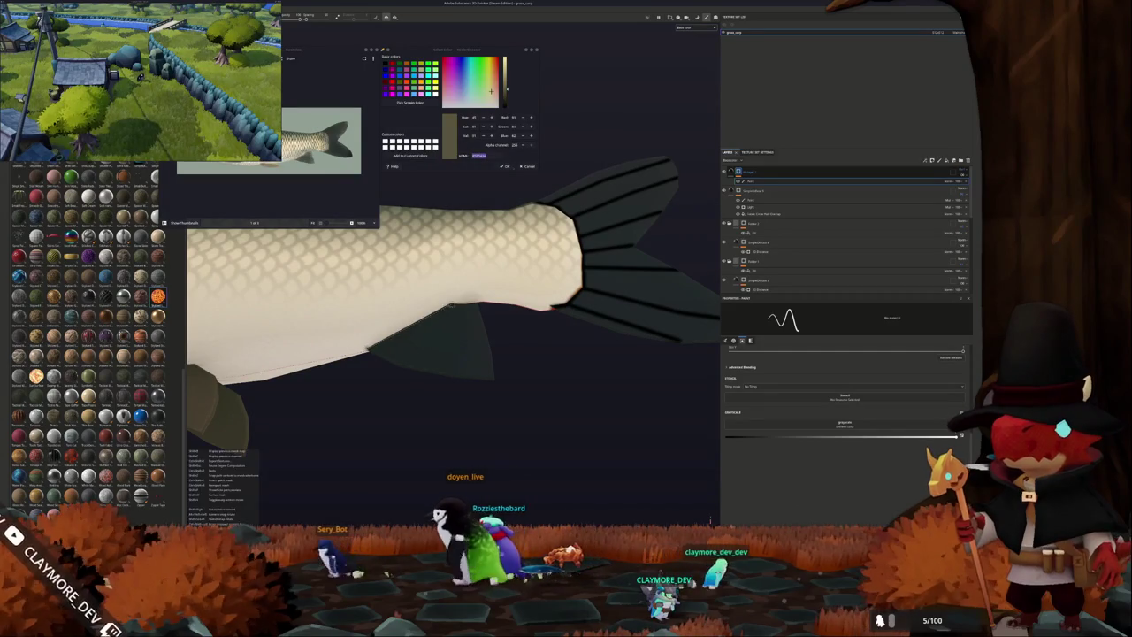
alt+drag(430, 298, 398, 371)
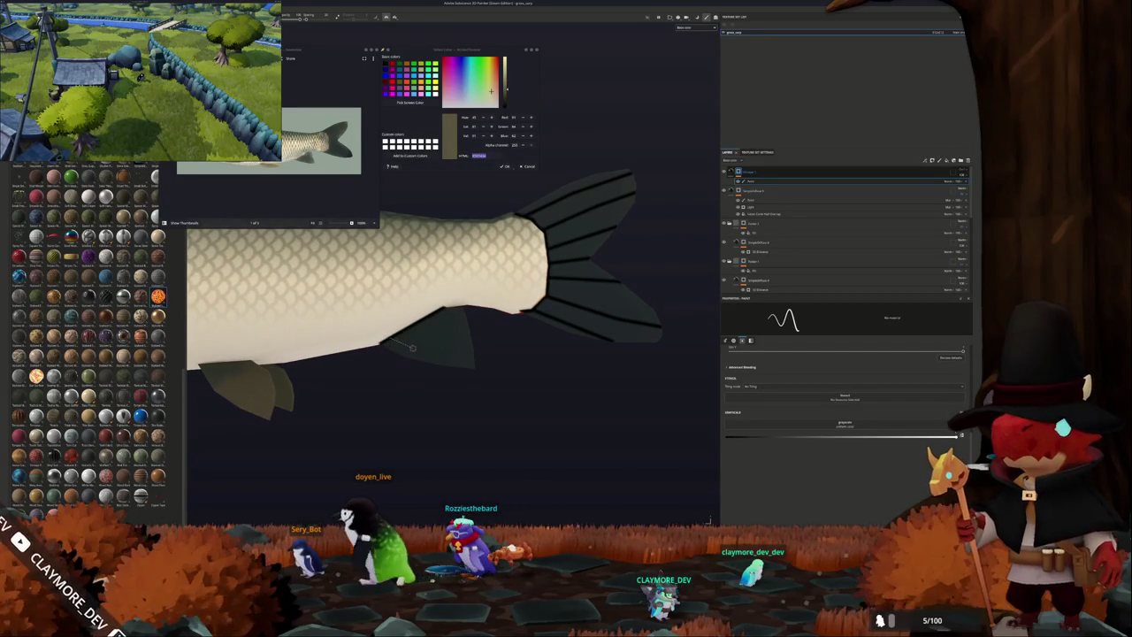
shift+click(454, 357)
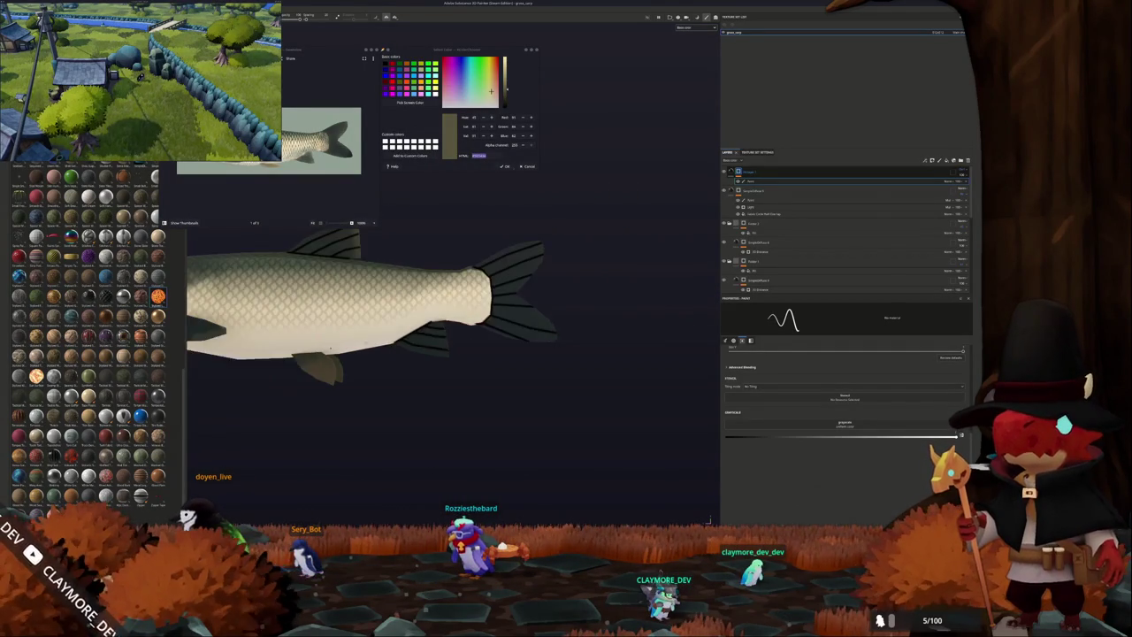
alt+drag(479, 321, 404, 337)
scroll(405, 337, up, 3)
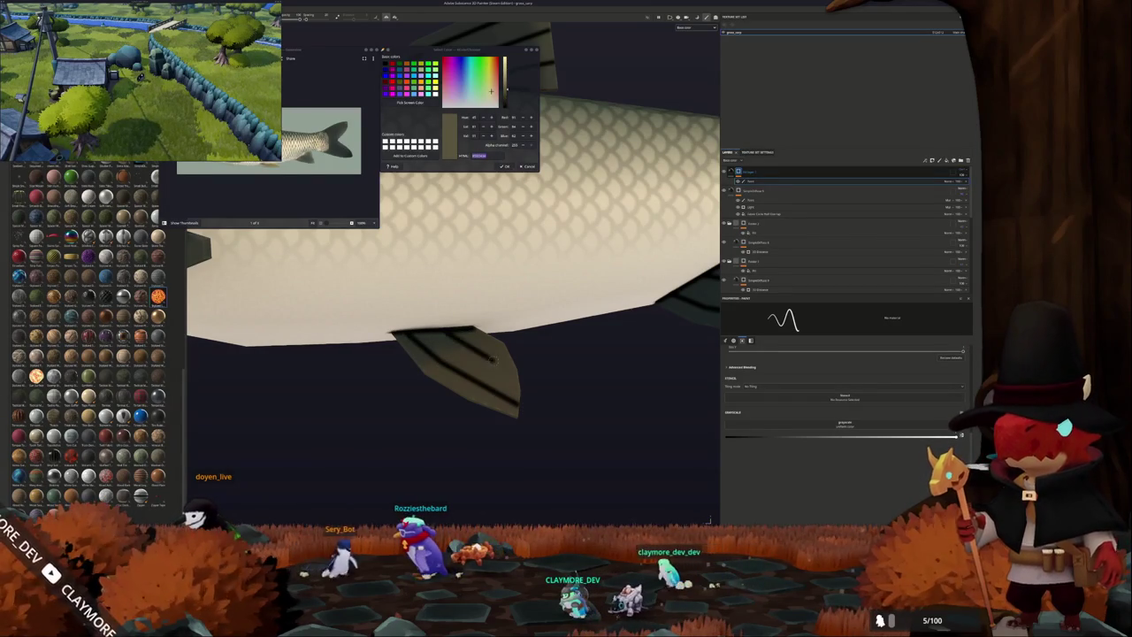
alt+drag(540, 378, 378, 312)
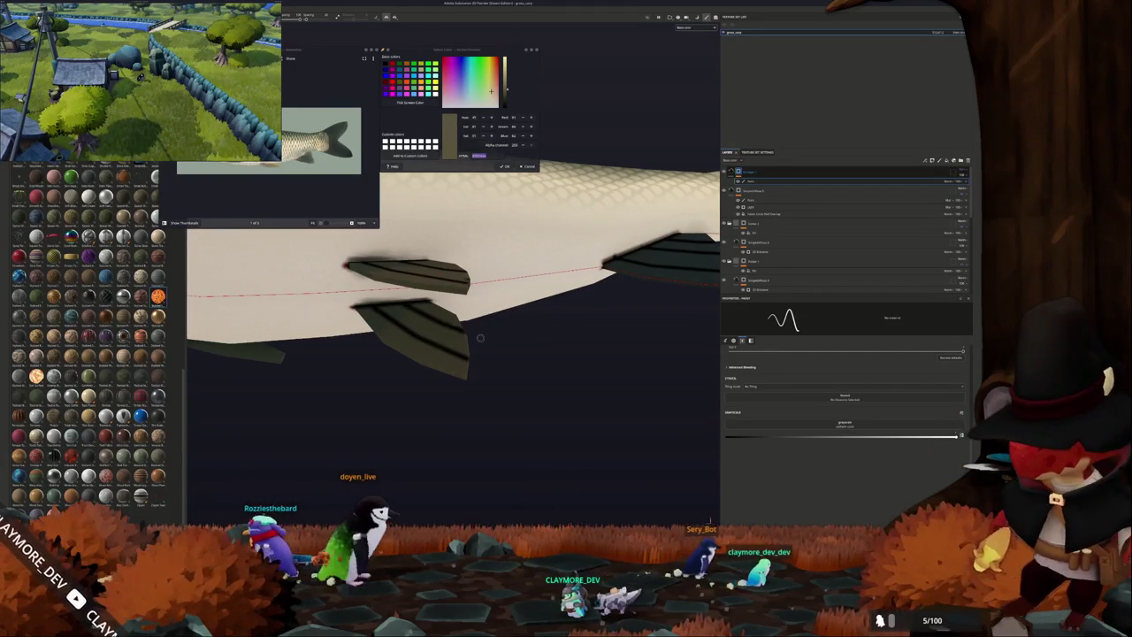
alt+drag(440, 322, 365, 320)
alt+drag(354, 358, 345, 349)
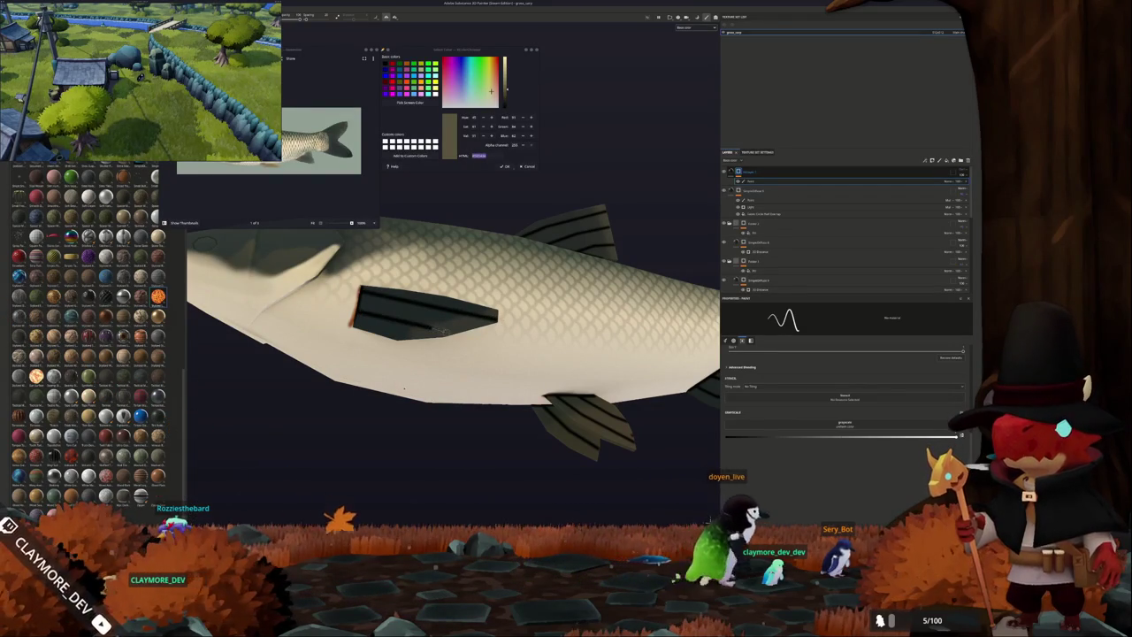
alt+drag(430, 328, 393, 317)
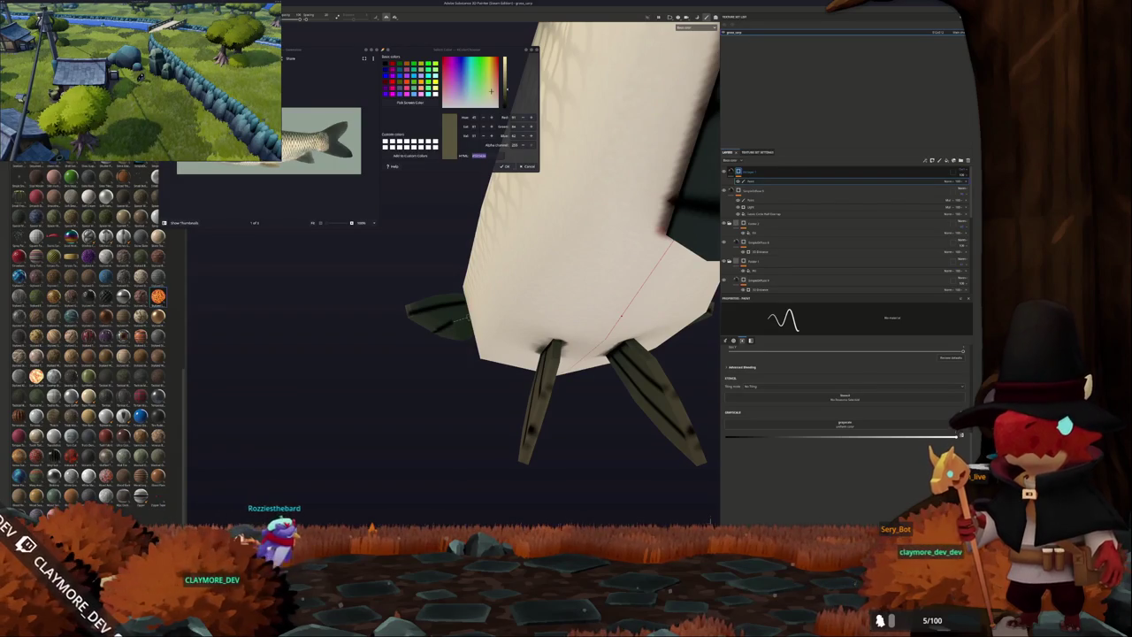
alt+drag(622, 314, 710, 522)
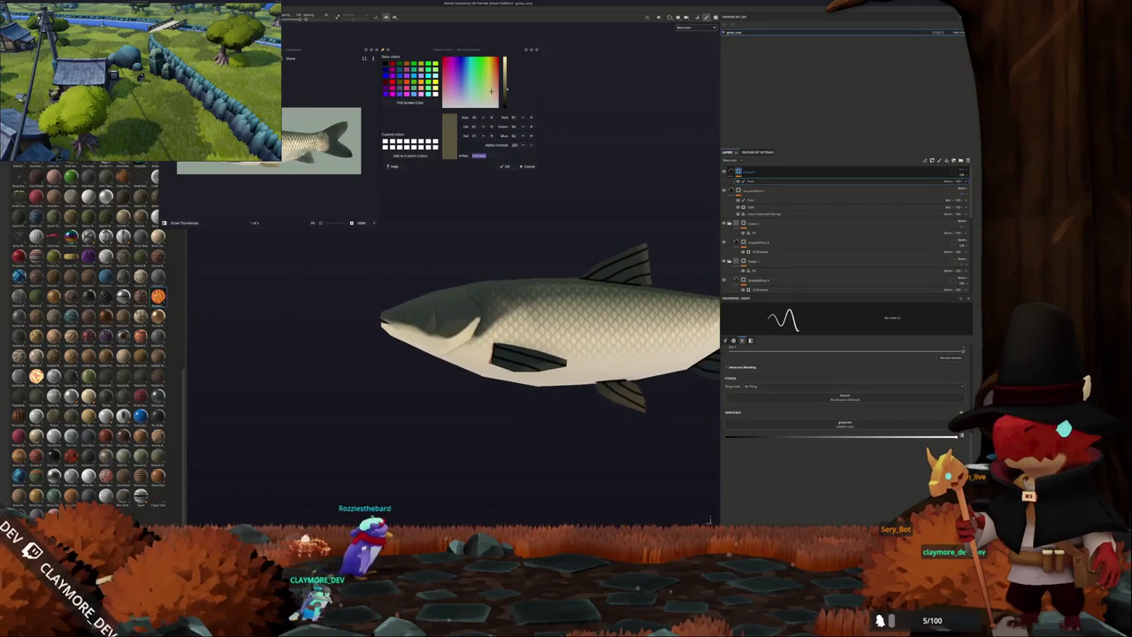
Zoom onto the head, paint a red stroke along the gill edge, and darken the gill line.
scroll(710, 522, up, 2)
scroll(709, 522, up, 2)
scroll(709, 522, up, 2)
scroll(709, 522, up, 1)
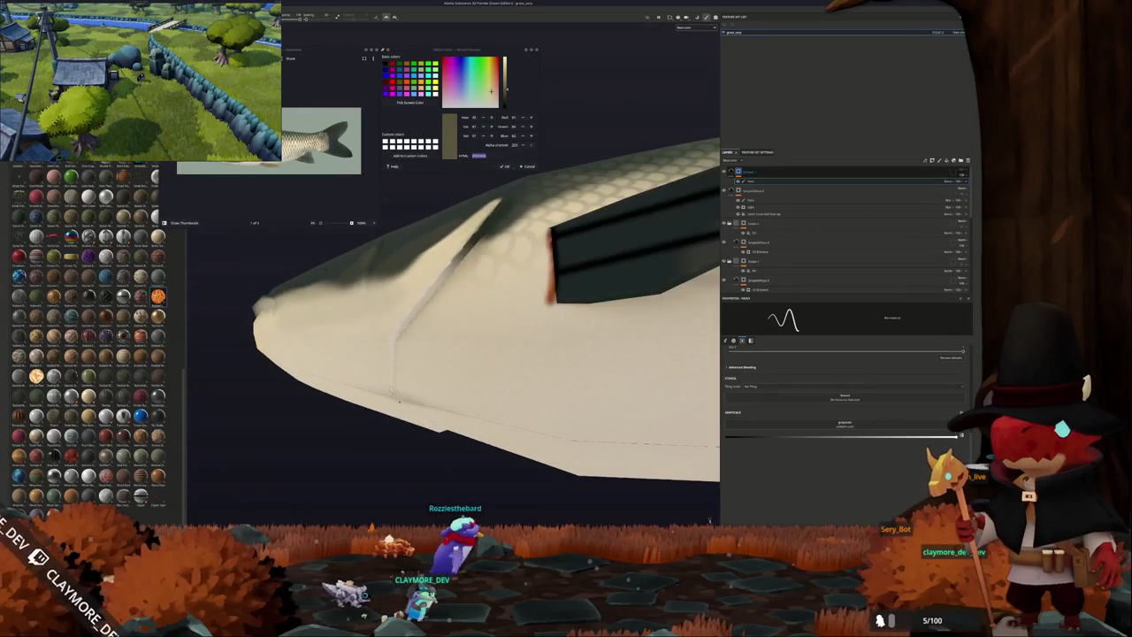
drag(394, 345, 433, 424)
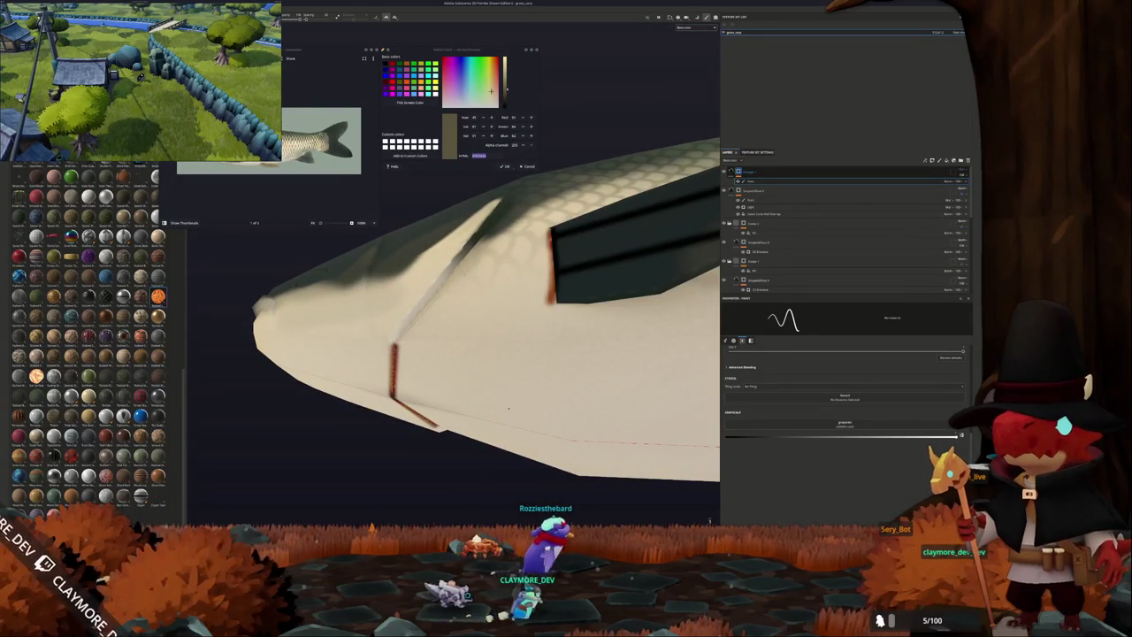
alt+drag(507, 409, 460, 442)
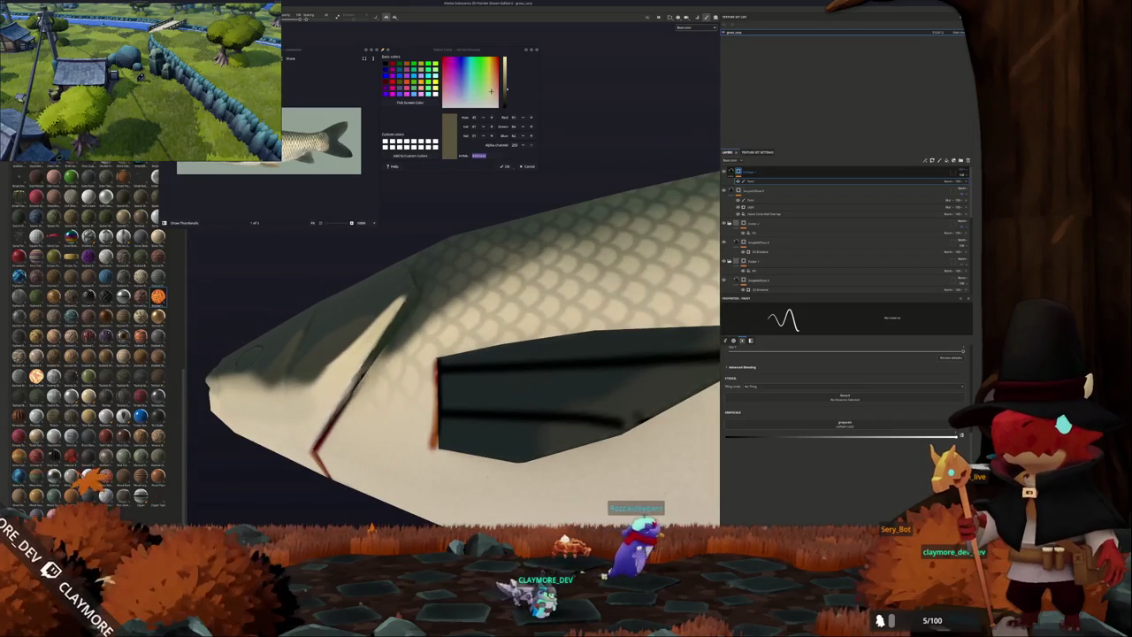
mouse_move(460, 442)
alt+mouse_down()
mouse_move(496, 416)
mouse_move(410, 346)
alt+mouse_up()
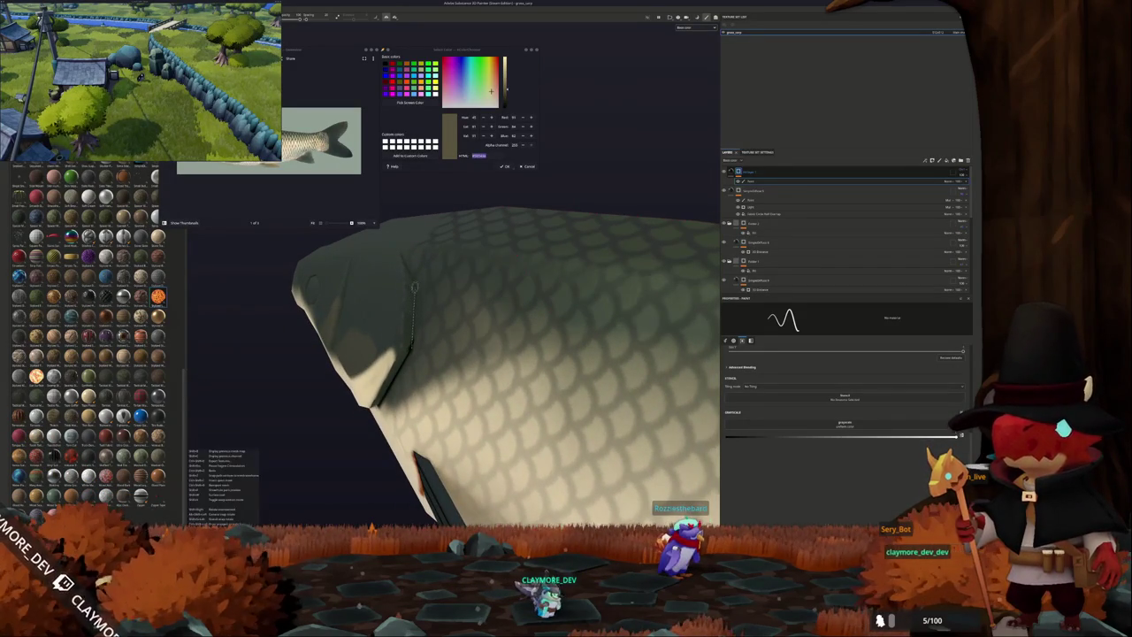
drag(402, 256, 404, 347)
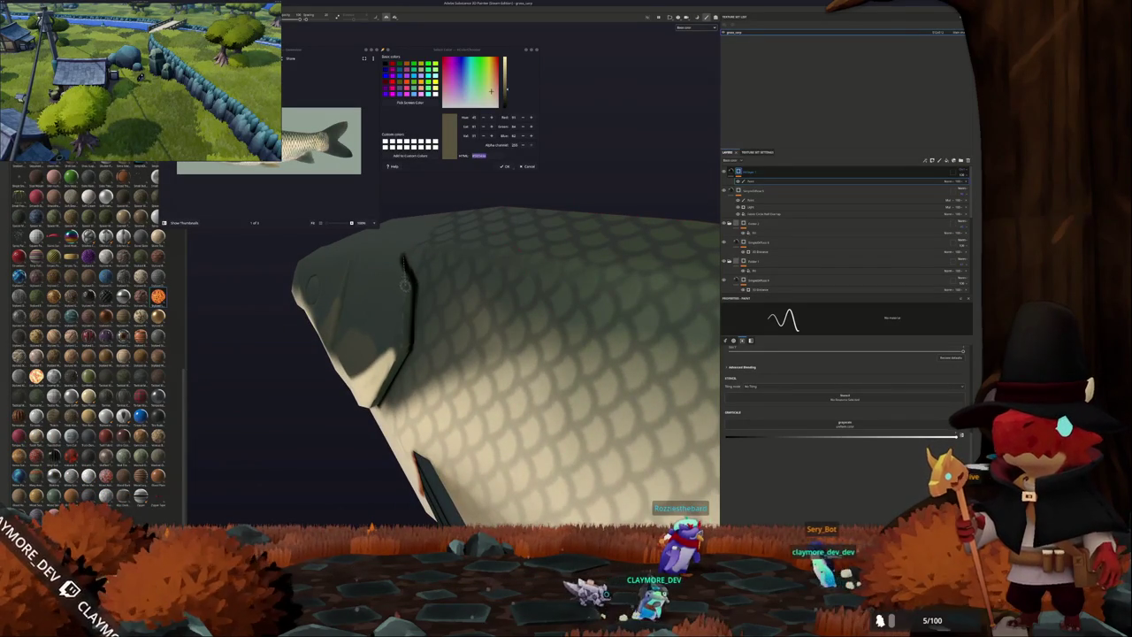
Orbit around the head and paint a dark mouth line toward the snout.
alt+drag(460, 318, 491, 329)
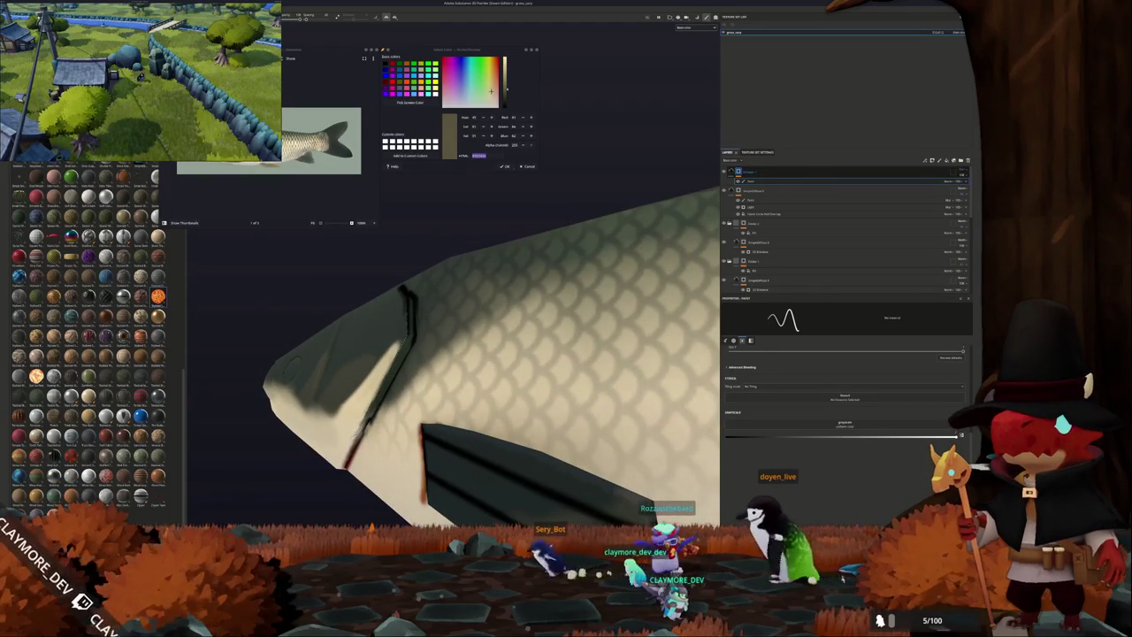
mouse_move(356, 430)
alt+mouse_down()
mouse_move(433, 319)
mouse_move(478, 292)
alt+mouse_up()
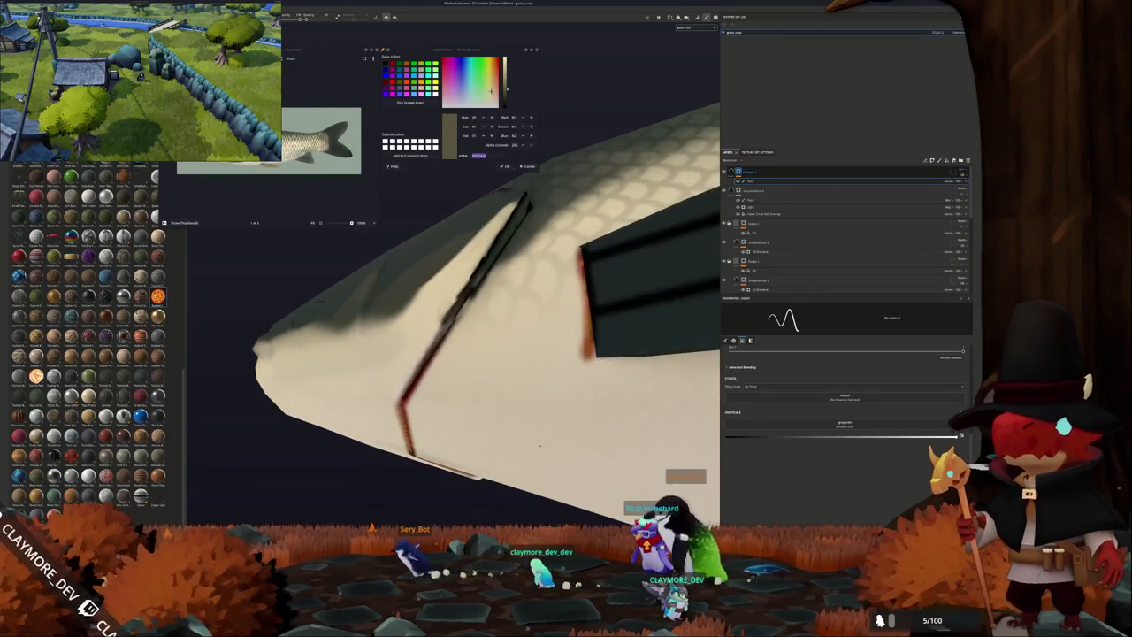
mouse_move(506, 464)
alt+mouse_down()
mouse_move(344, 398)
mouse_move(571, 446)
alt+mouse_up()
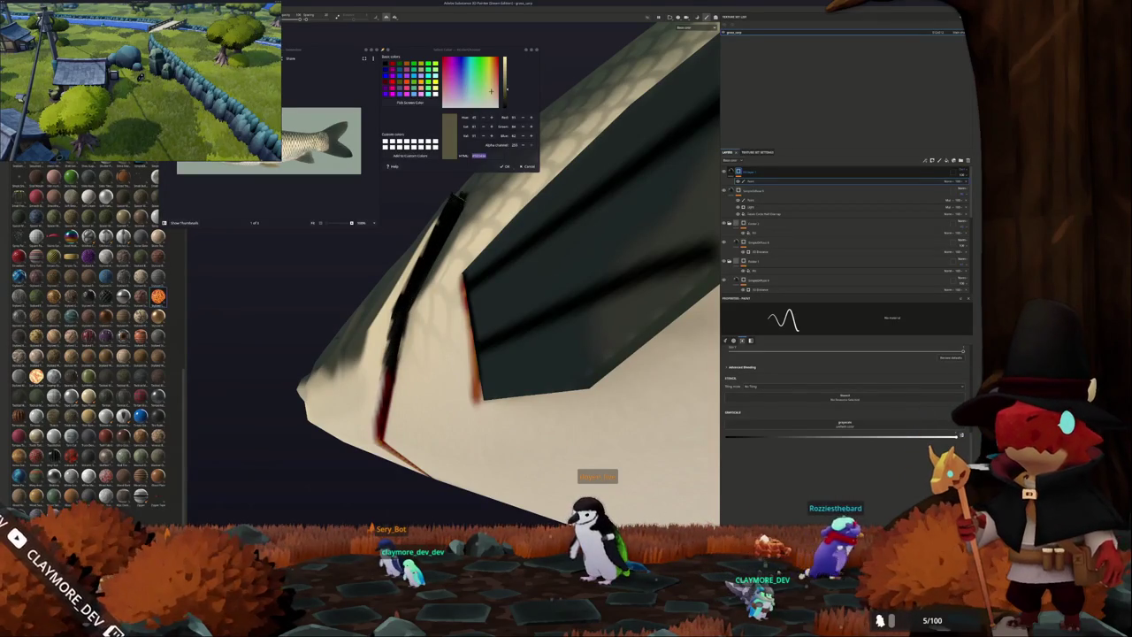
mouse_move(449, 210)
alt+mouse_down()
mouse_move(508, 382)
mouse_move(445, 333)
mouse_move(367, 384)
mouse_move(368, 346)
alt+mouse_up()
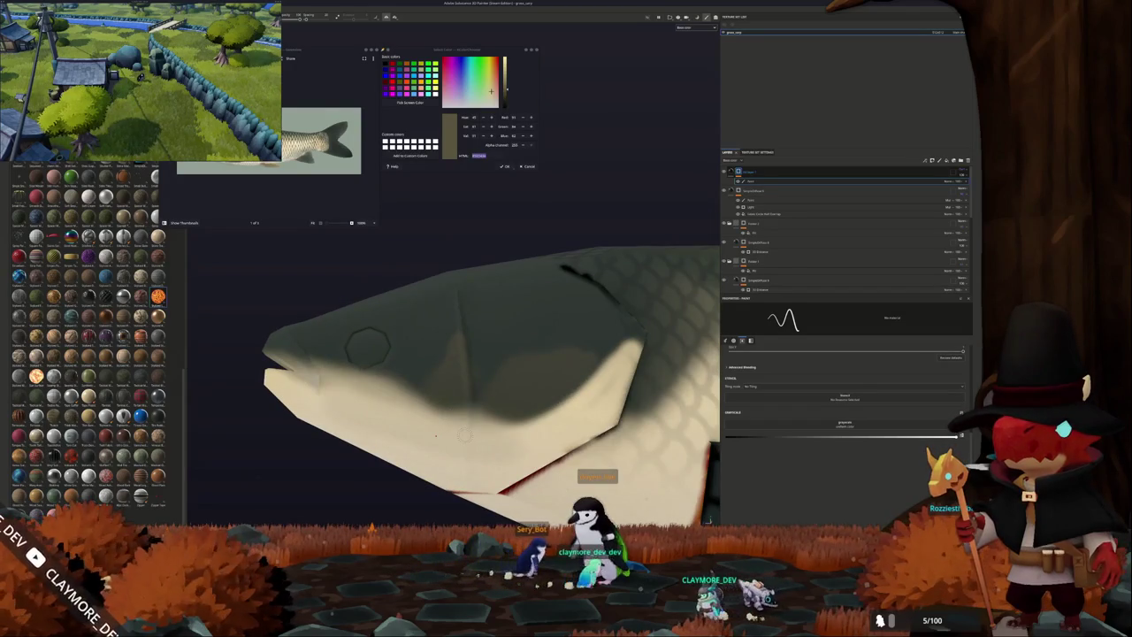
mouse_move(367, 345)
alt+mouse_down()
mouse_move(334, 288)
mouse_move(402, 278)
alt+mouse_up()
alt+middle_drag(402, 278, 430, 301)
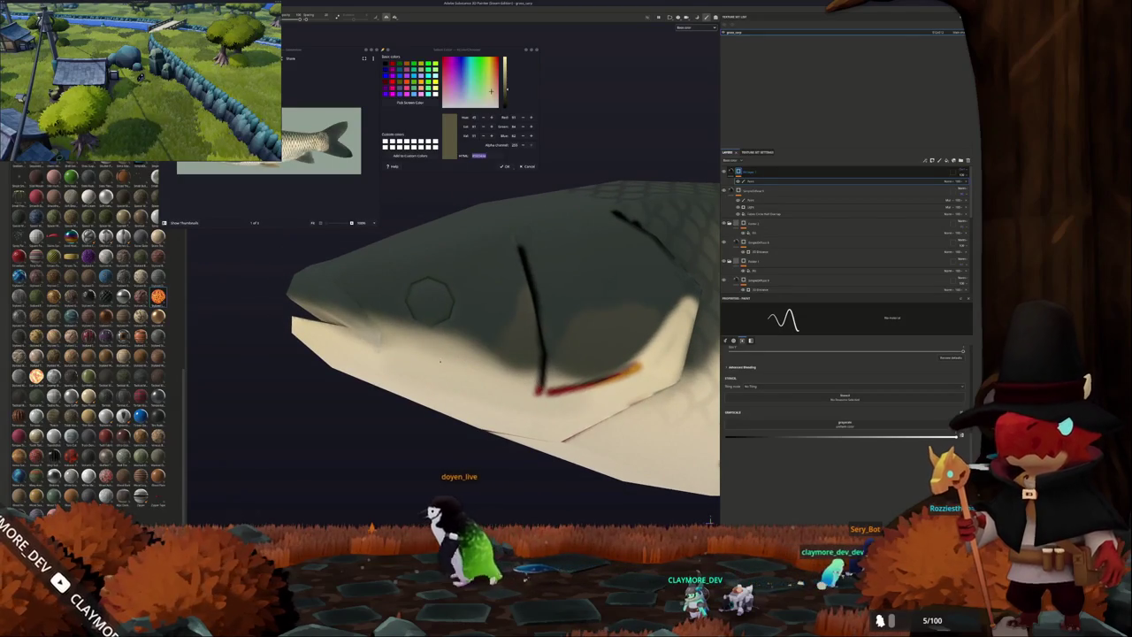
alt+drag(430, 301, 561, 360)
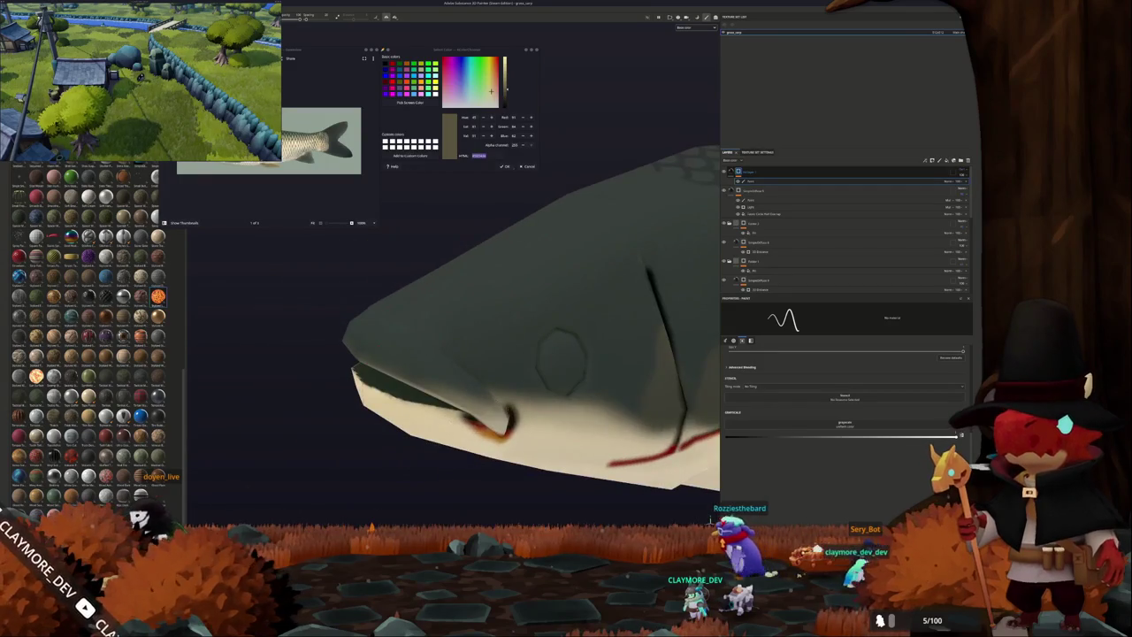
drag(420, 338, 370, 314)
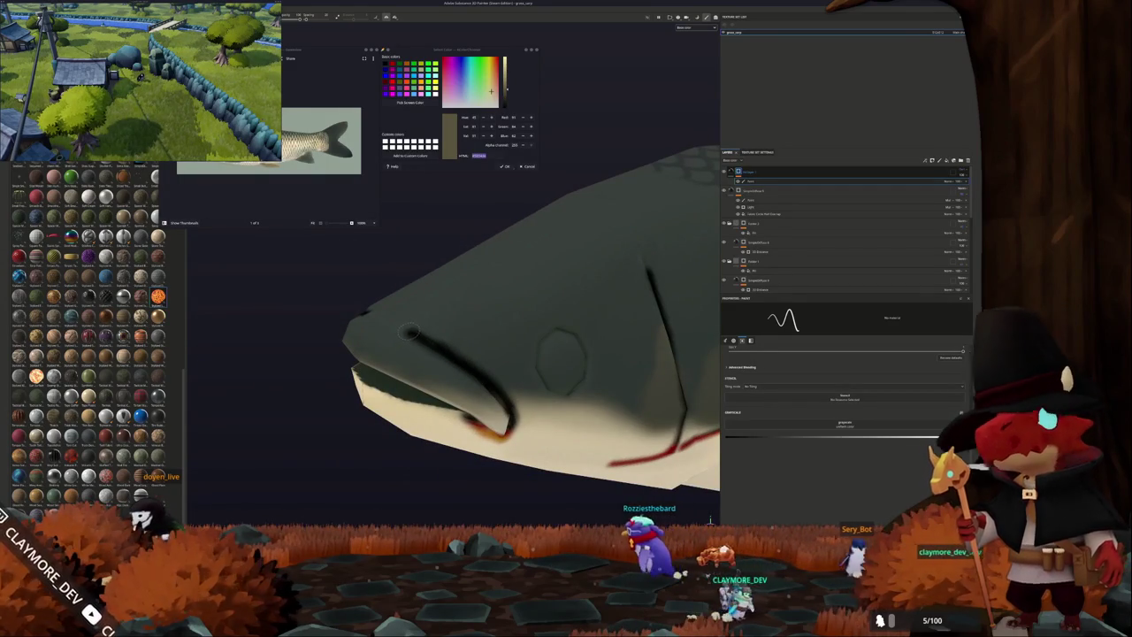
alt+drag(562, 358, 549, 319)
mouse_move(349, 352)
alt+mouse_down()
mouse_move(379, 383)
mouse_move(292, 423)
alt+mouse_up()
Frame the whole fish and hide the painted lines and fin stripes layer.
key(f)
click(966, 184)
mouse_move(530, 281)
alt+mouse_down()
mouse_move(567, 276)
mouse_move(540, 269)
alt+mouse_up()
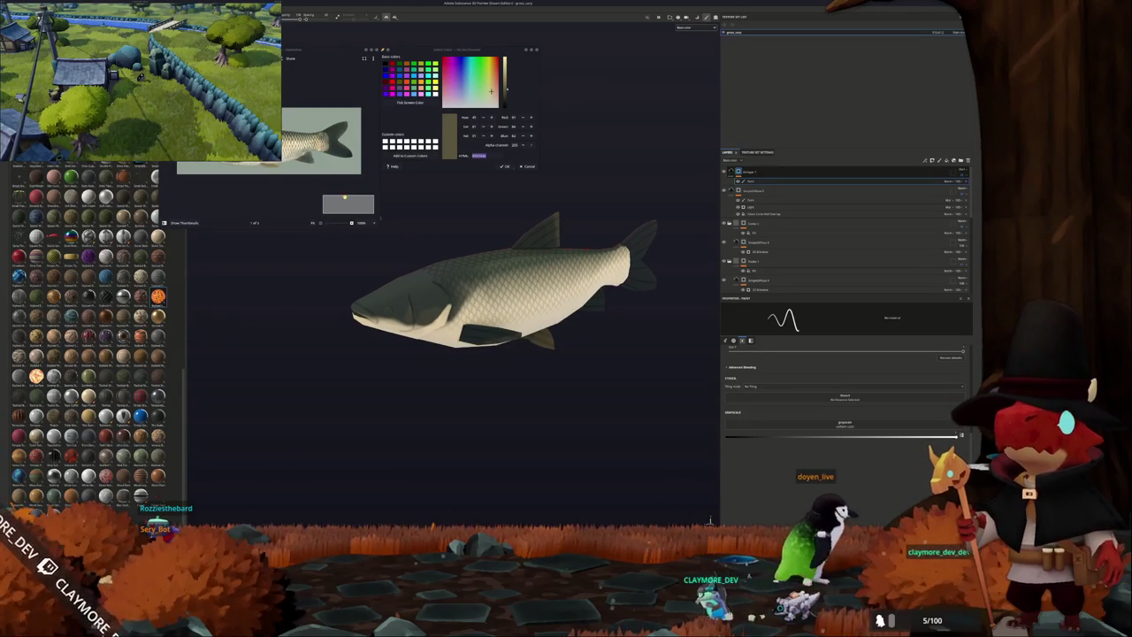
scroll(371, 215, up, 4)
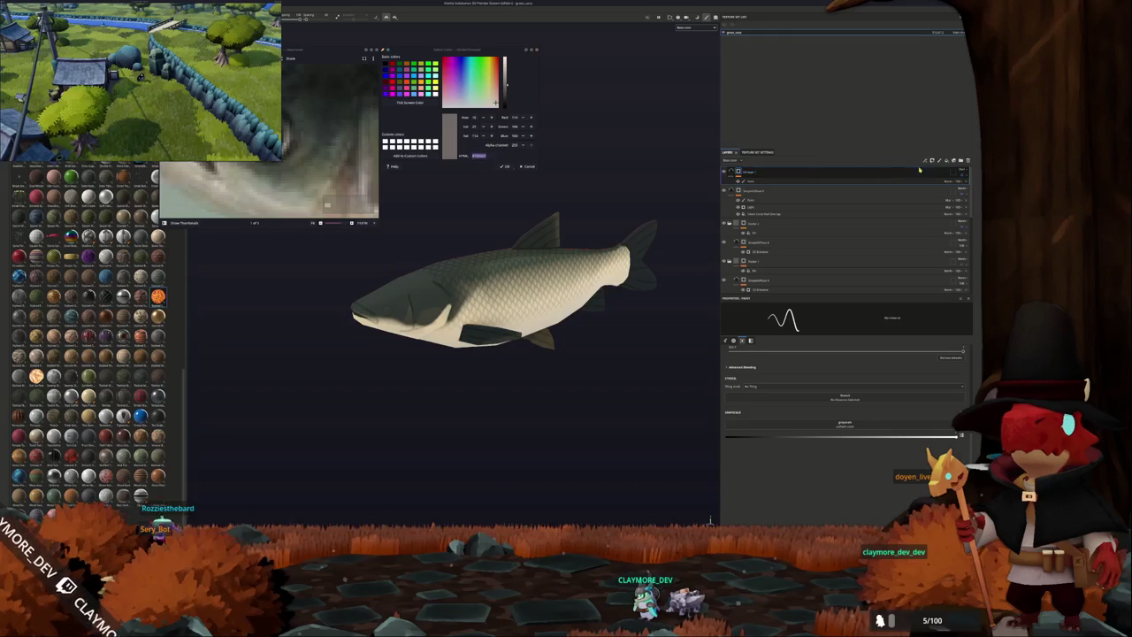
Add a new top layer and apply a scale filter to it from the Filter slot.
click(961, 161)
click(961, 173)
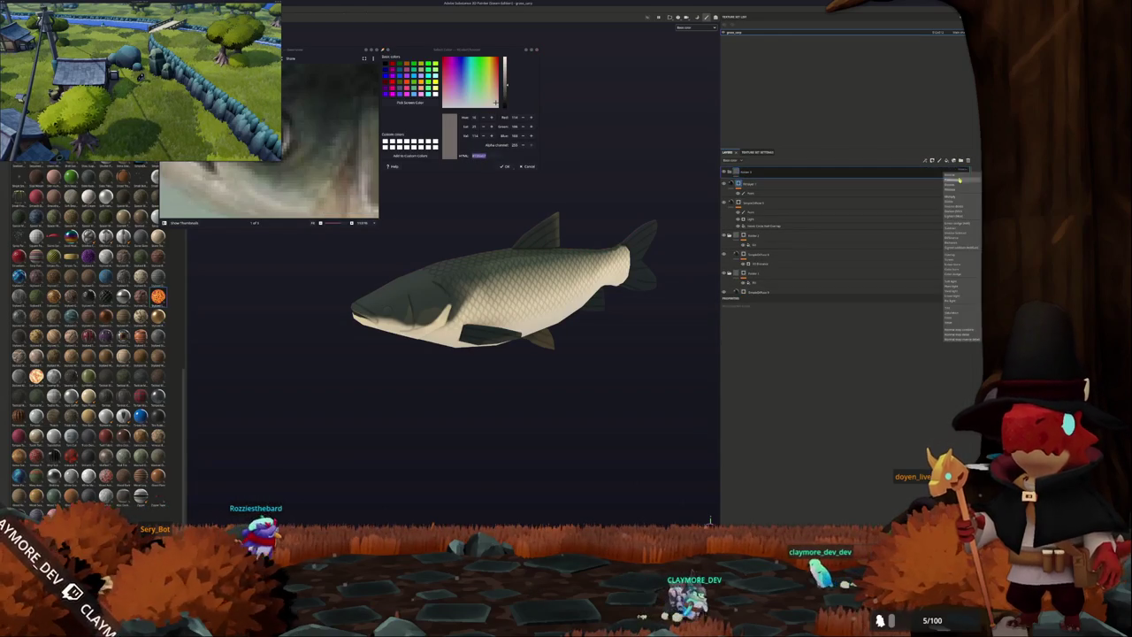
right_click(920, 181)
click(930, 386)
click(885, 326)
click(882, 348)
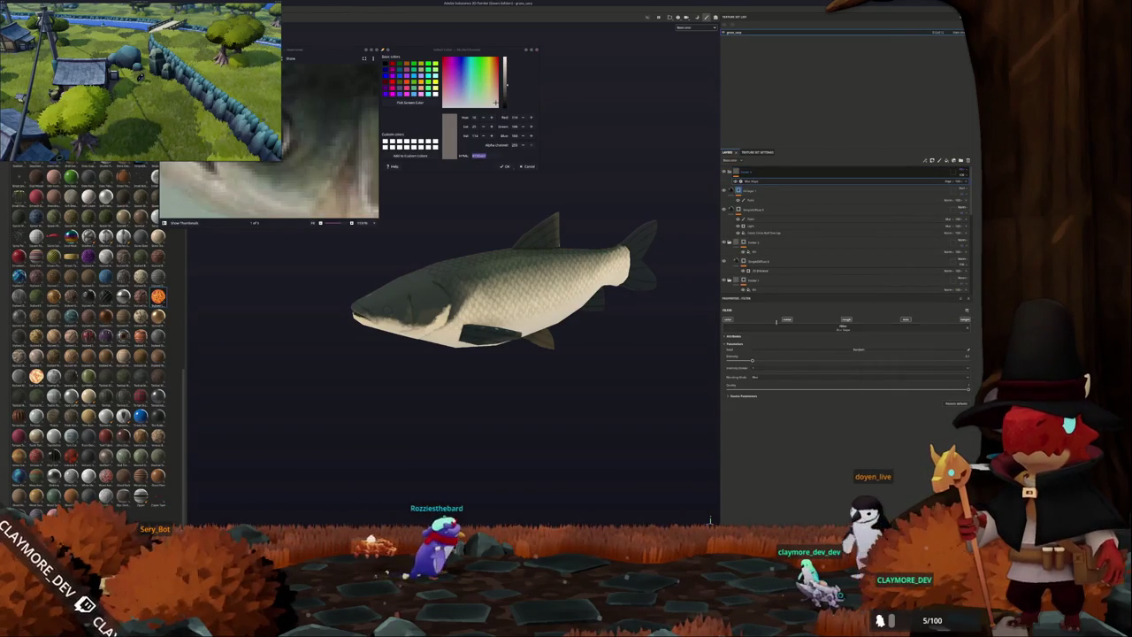
alt+drag(677, 189, 619, 251)
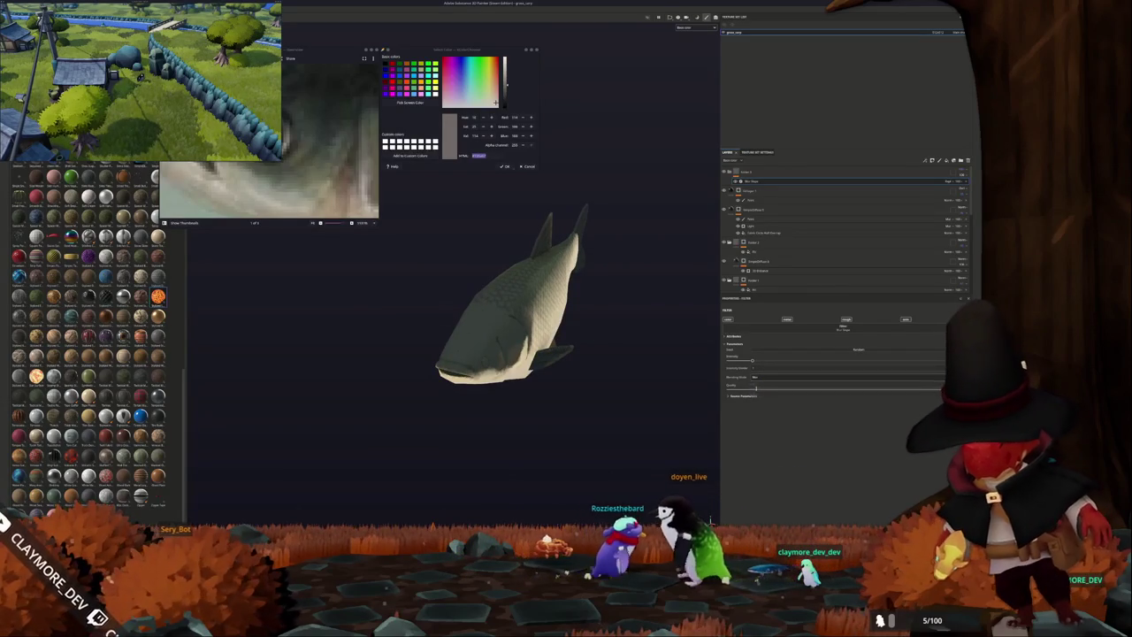
alt+drag(629, 329, 519, 277)
Try a black fill layer on top of the stack, then undo it.
scroll(566, 257, up, 5)
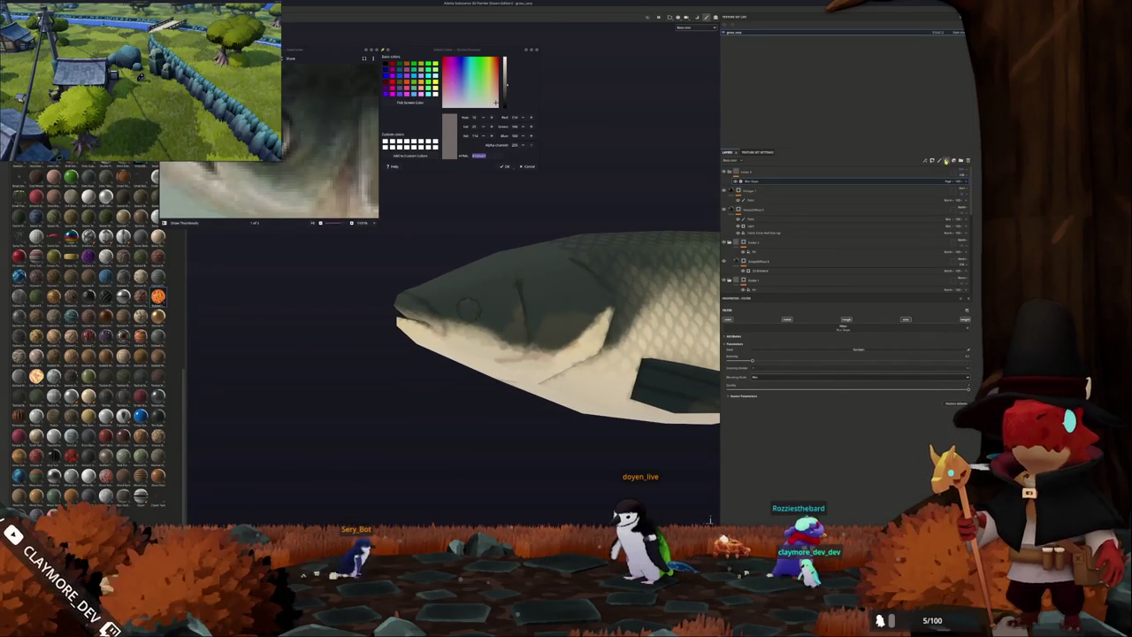
click(946, 161)
click(840, 400)
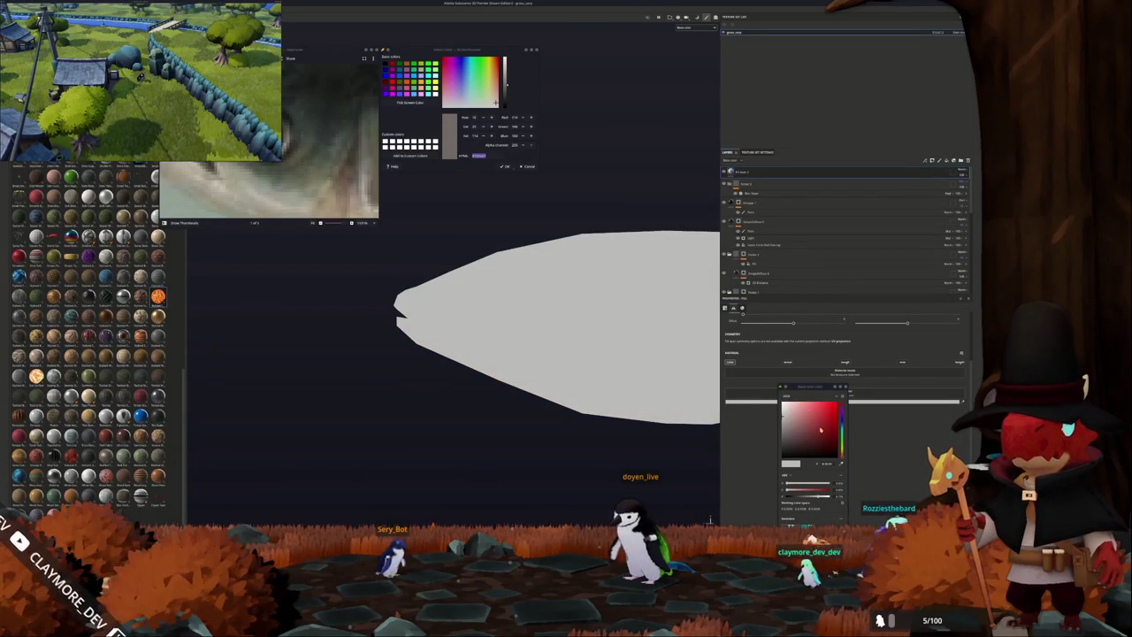
drag(822, 452, 803, 477)
key(ctrl+z)
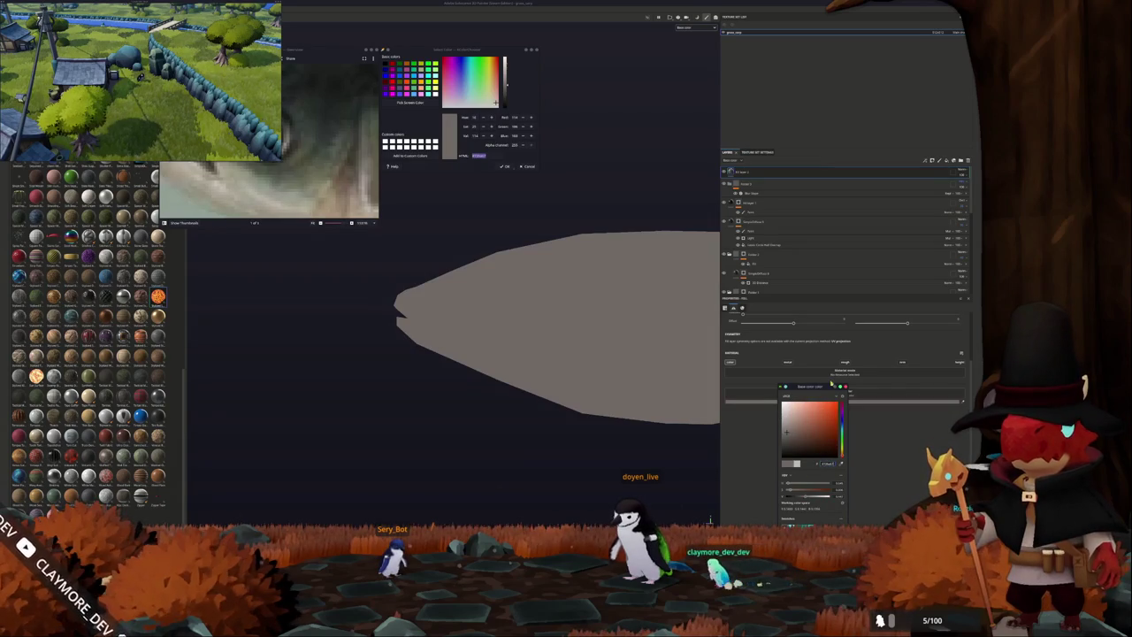
key(ctrl+z)
Stamp a grey round eye on the fish's head and orbit to check it.
scroll(497, 290, up, 3)
scroll(497, 290, up, 3)
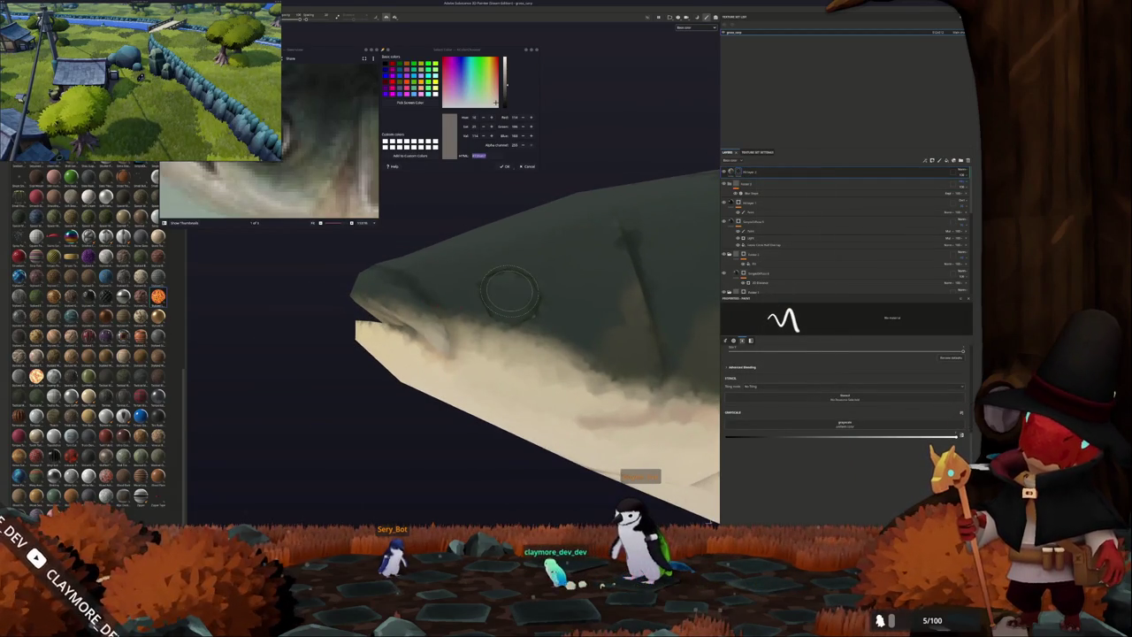
scroll(510, 291, up, 2)
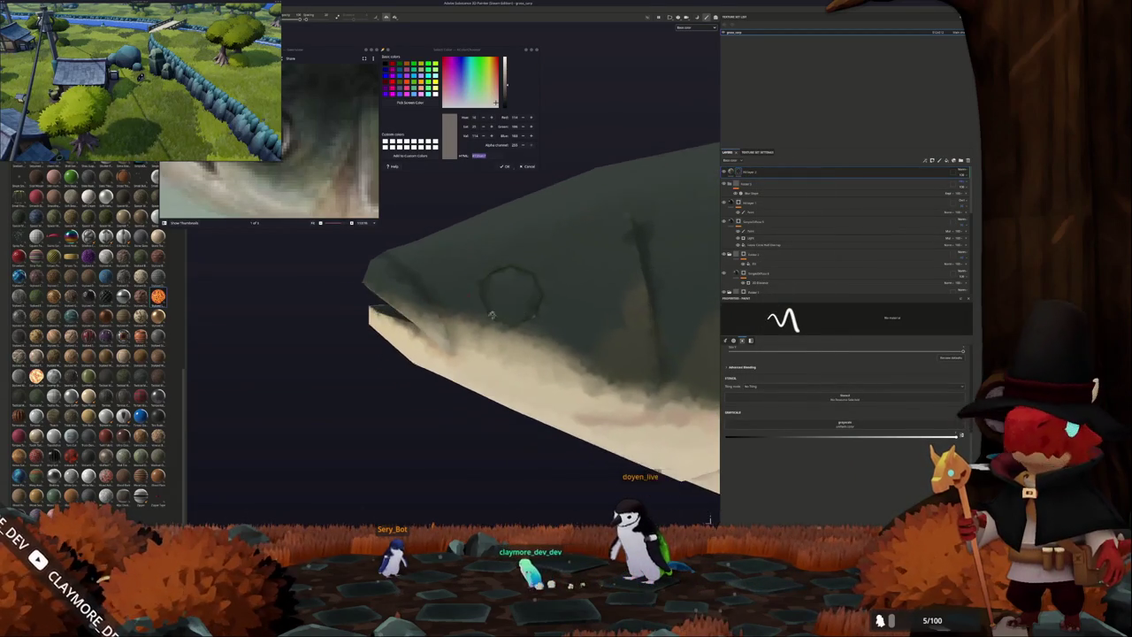
scroll(516, 294, up, 2)
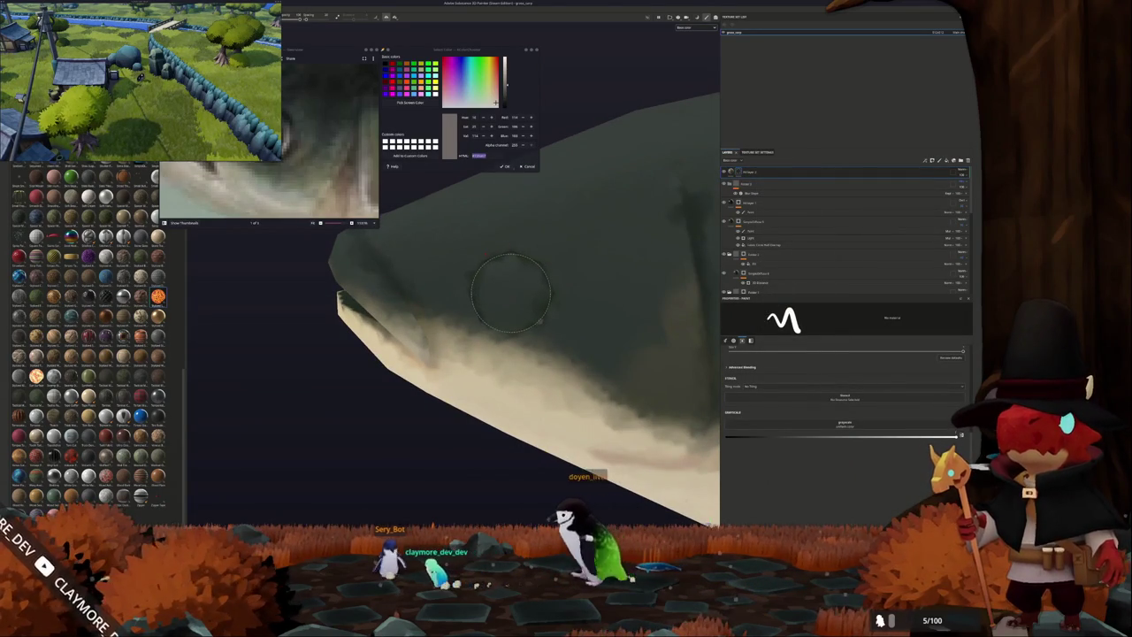
click(509, 290)
scroll(509, 293, down, 1)
alt+drag(508, 294, 422, 245)
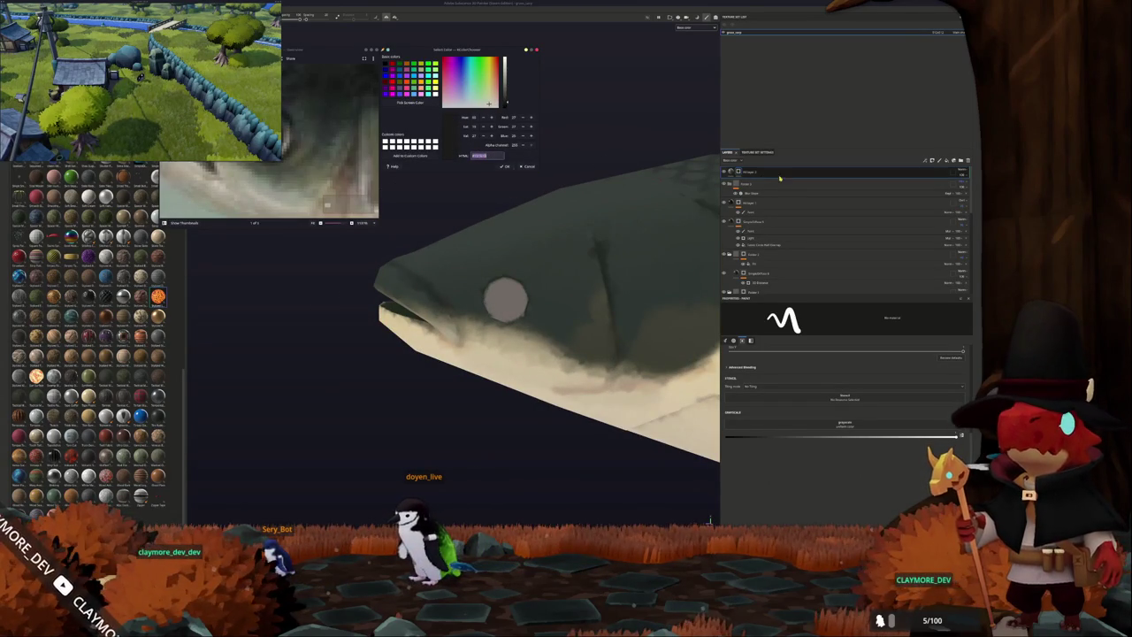
Add a fill layer with a dark base colour and a black mask for the eye.
right_click(738, 173)
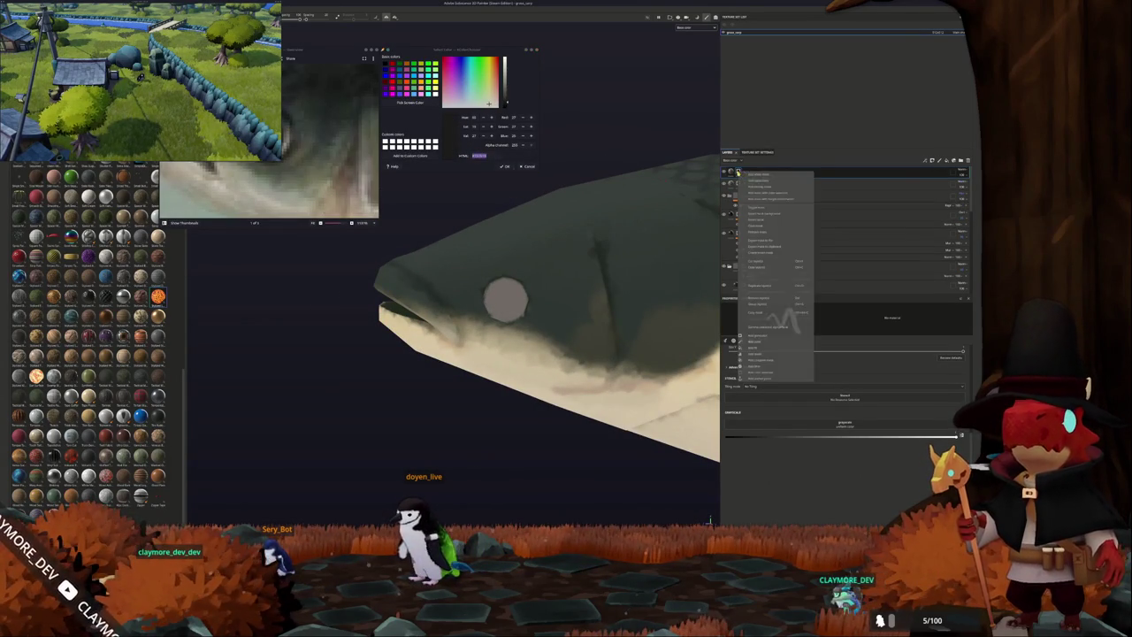
click(755, 225)
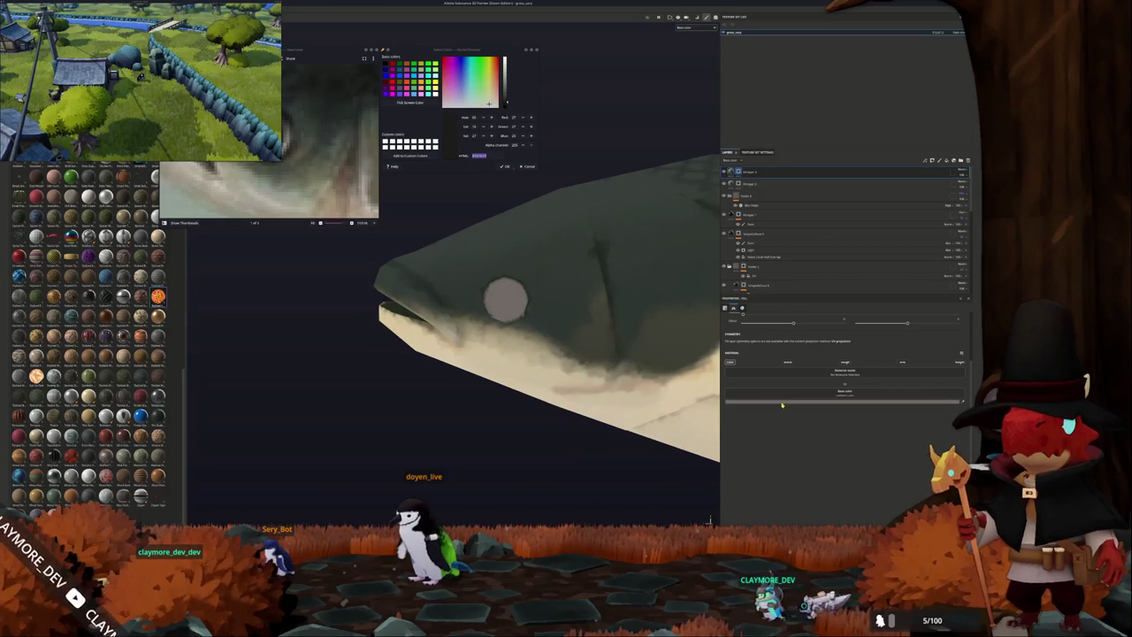
click(781, 402)
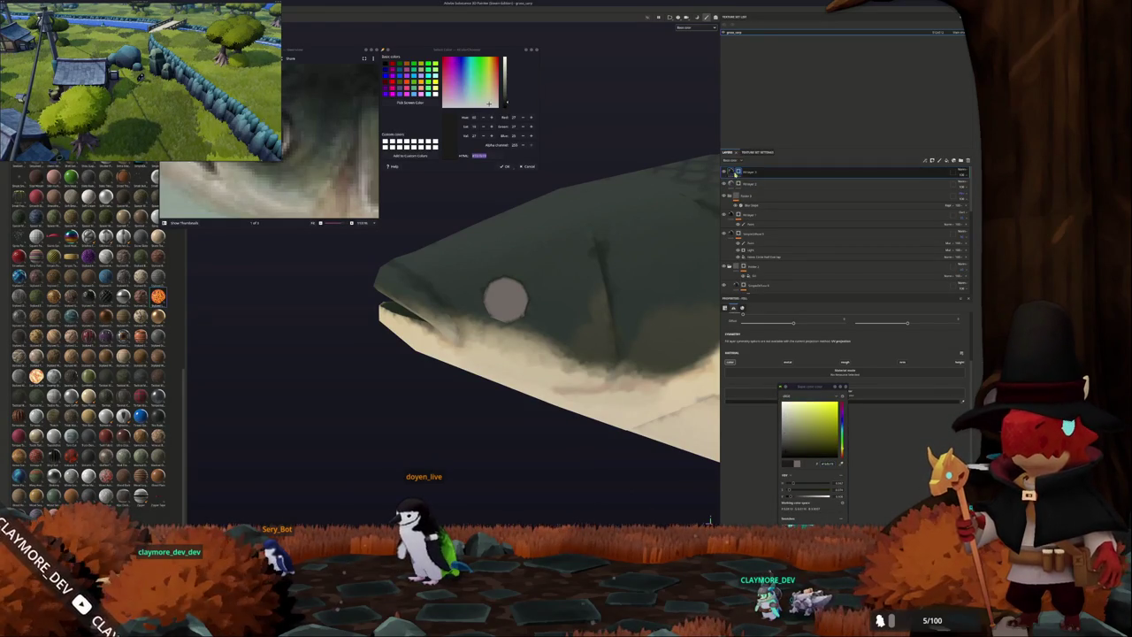
right_click(734, 173)
click(753, 337)
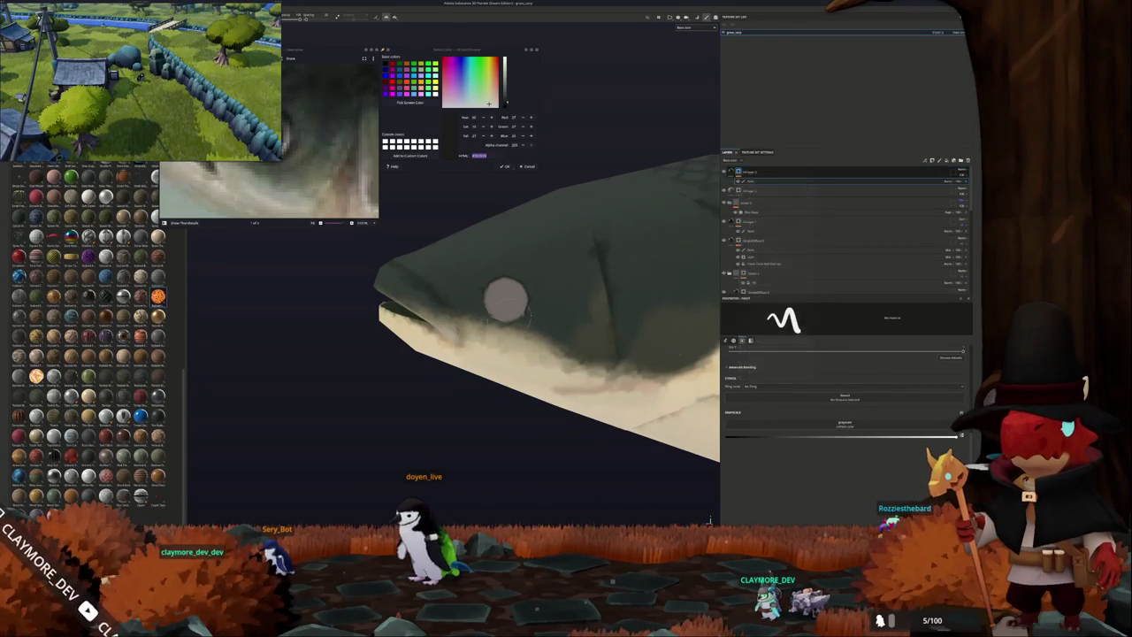
scroll(501, 289, up, 2)
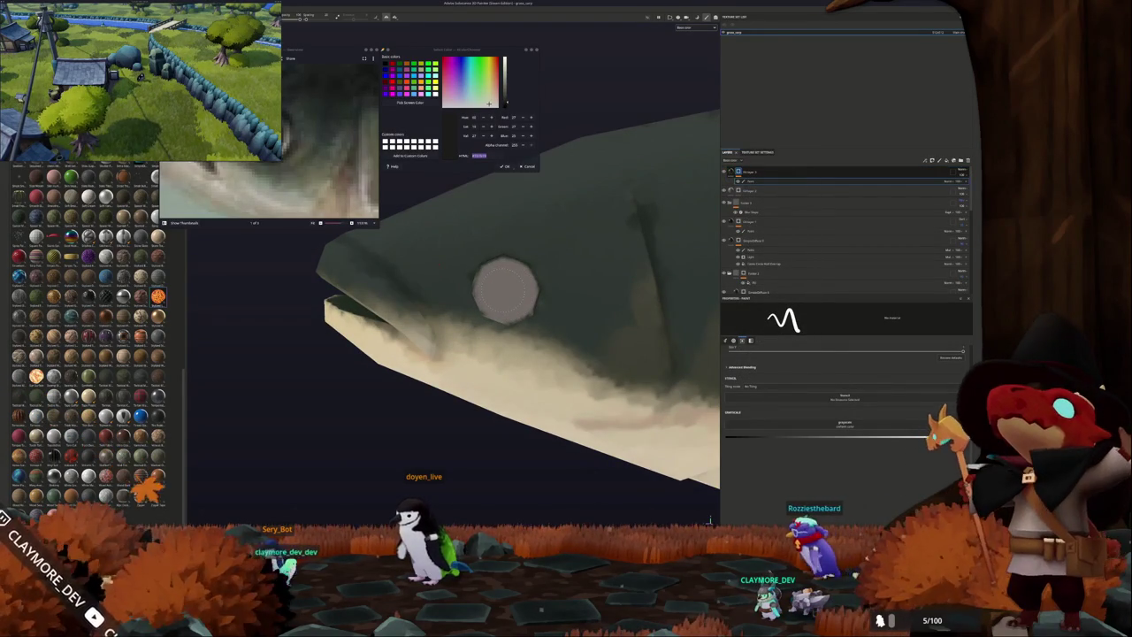
Select another layer and orbit the fish to inspect the eye outline.
scroll(450, 387, down, 6)
mouse_move(450, 386)
alt+mouse_down()
mouse_move(448, 360)
mouse_move(469, 354)
alt+mouse_up()
scroll(469, 353, up, 3)
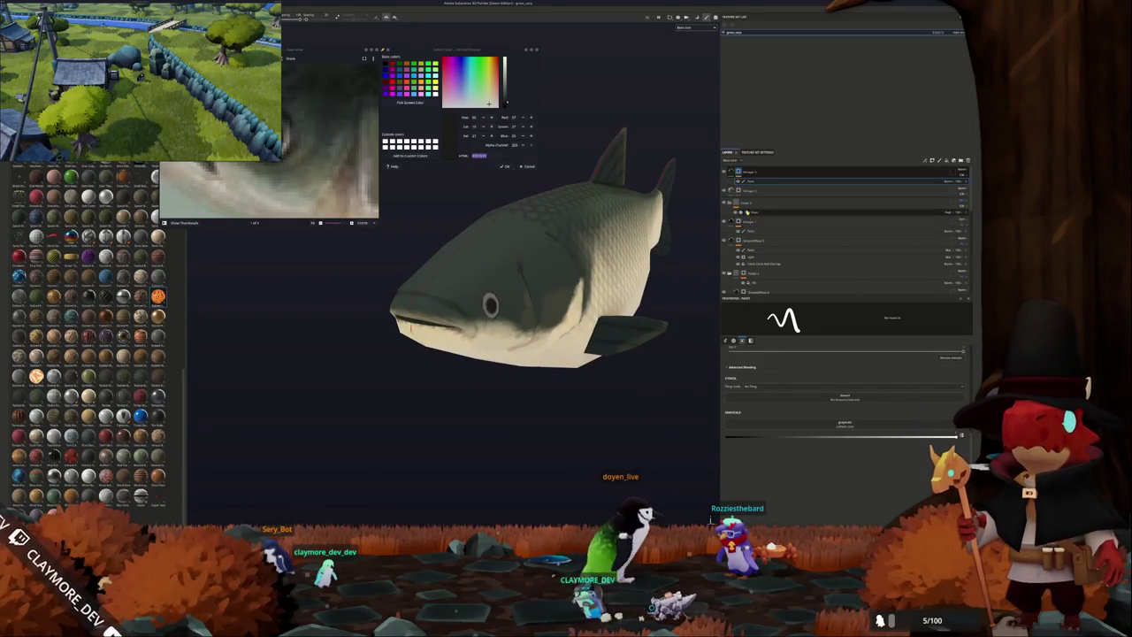
click(752, 231)
scroll(461, 305, up, 2)
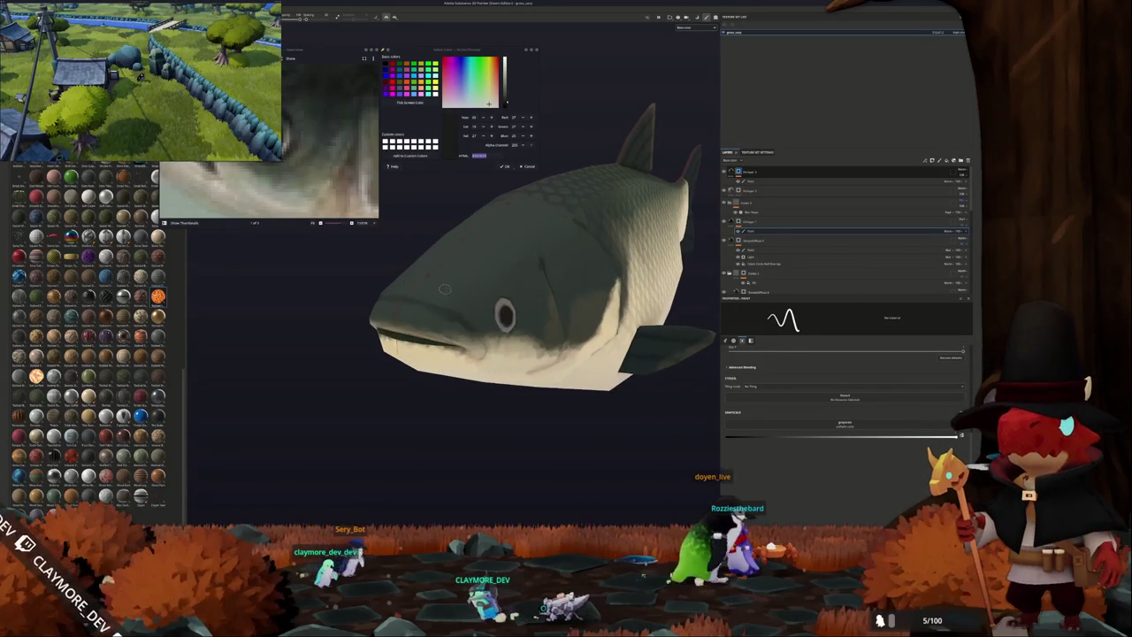
alt+drag(461, 305, 380, 311)
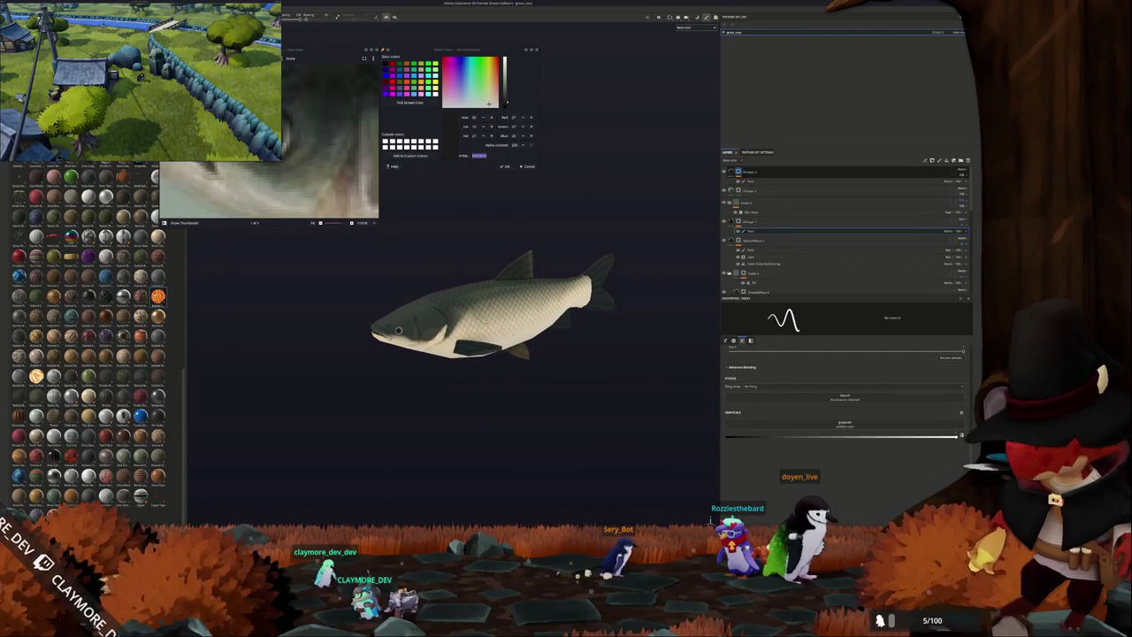
Export the textures with the output directory set to a recent project folder.
key(ctrl+shift+e)
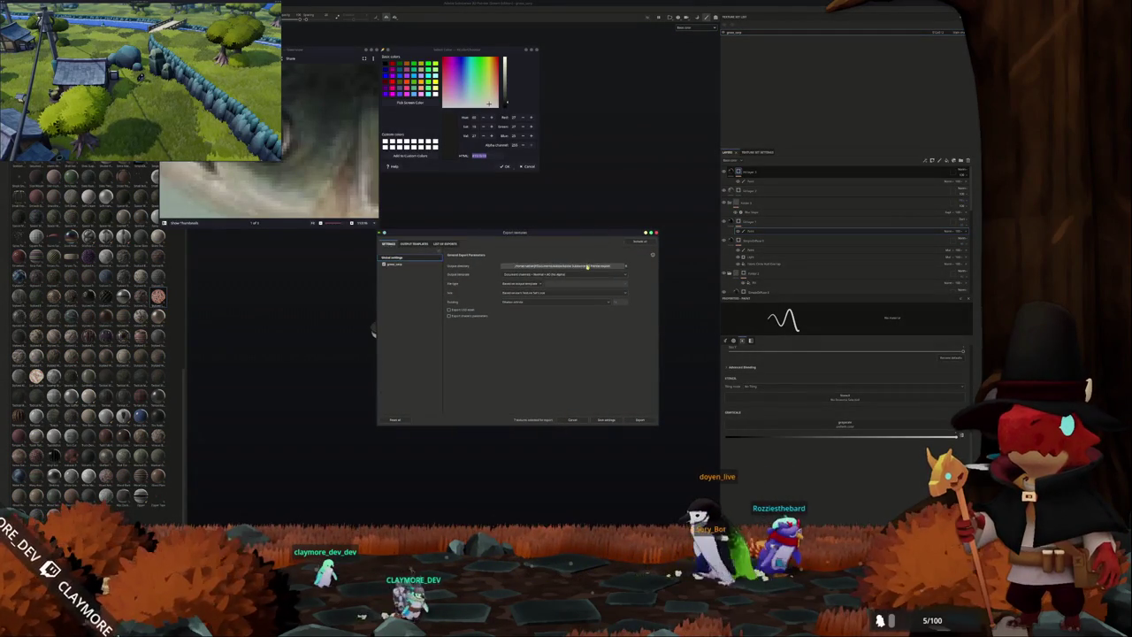
click(587, 265)
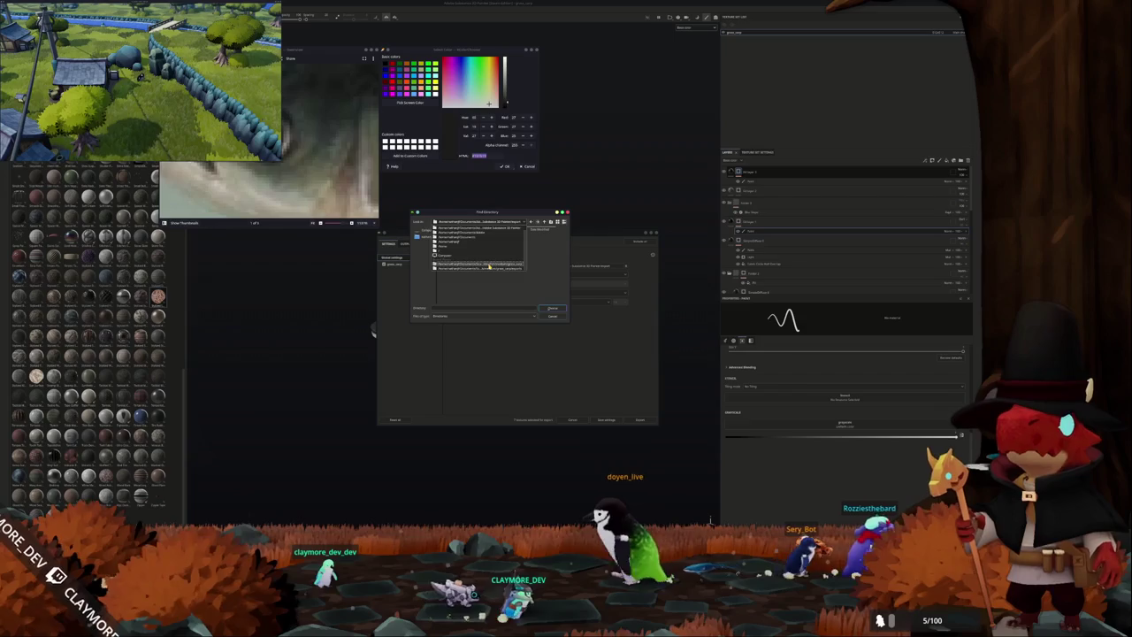
click(486, 265)
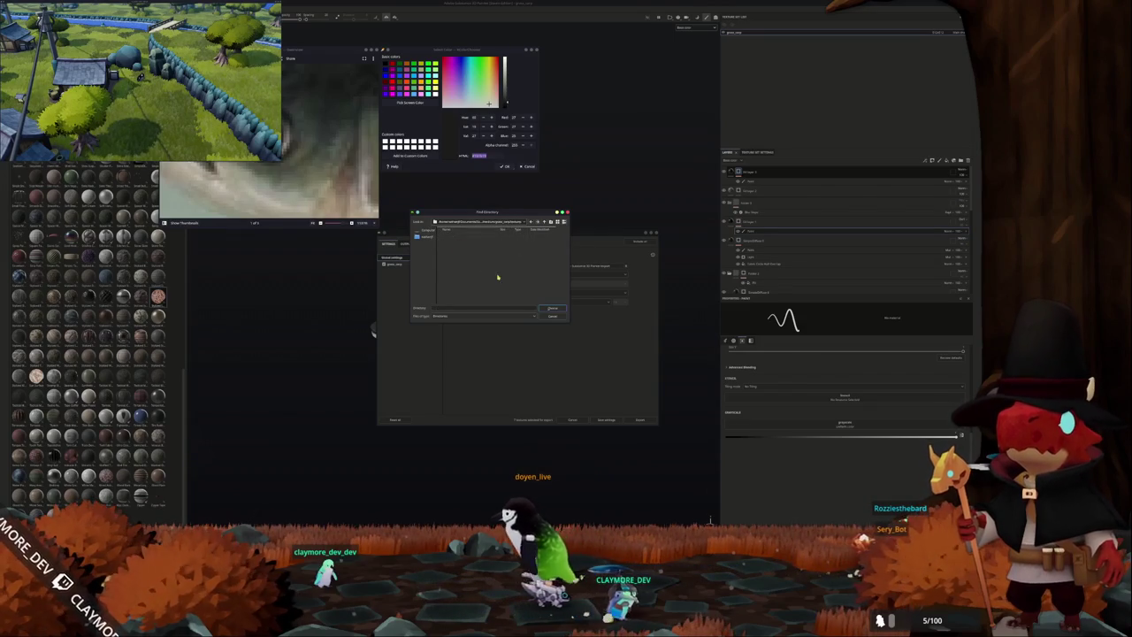
click(552, 309)
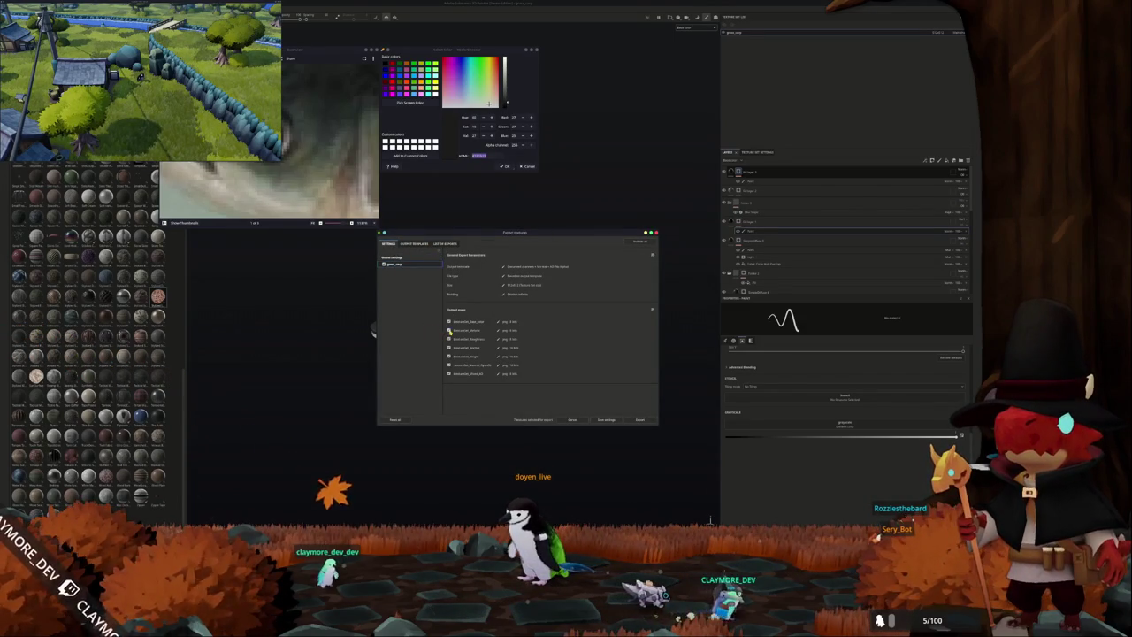
click(630, 418)
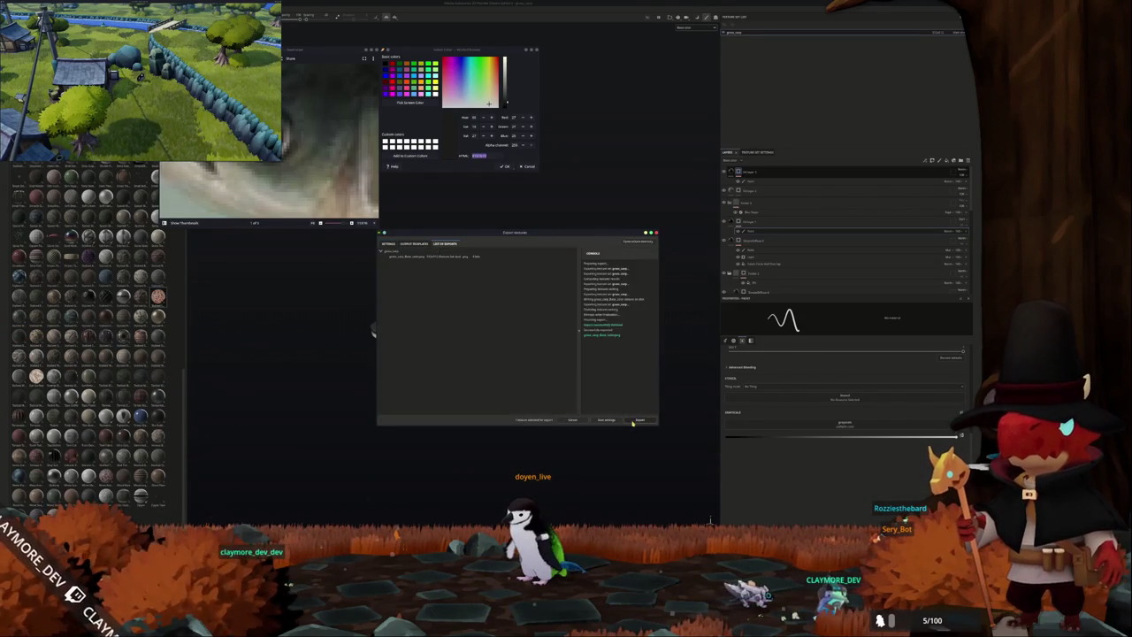
middle_drag(568, 422, 553, 457)
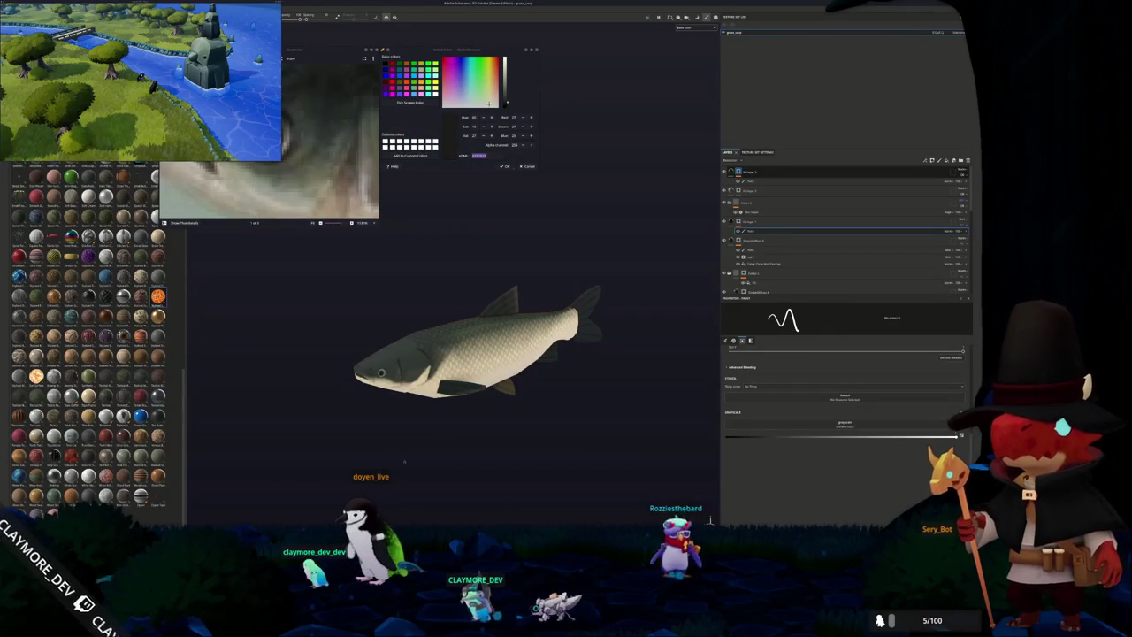
key(ctrl+shift+e)
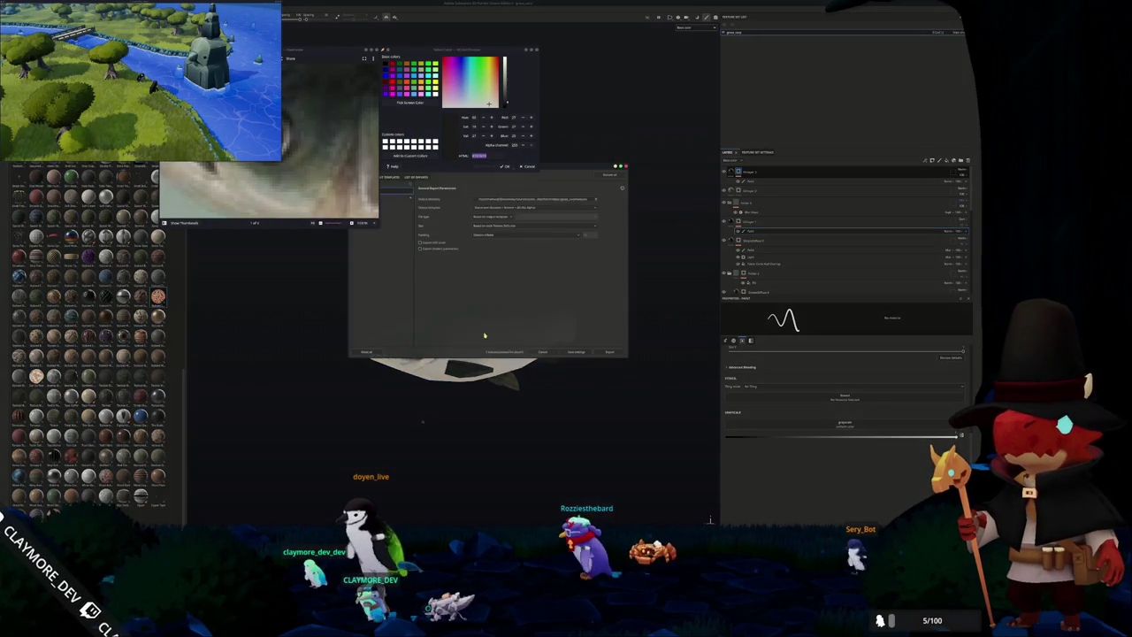
key(Escape)
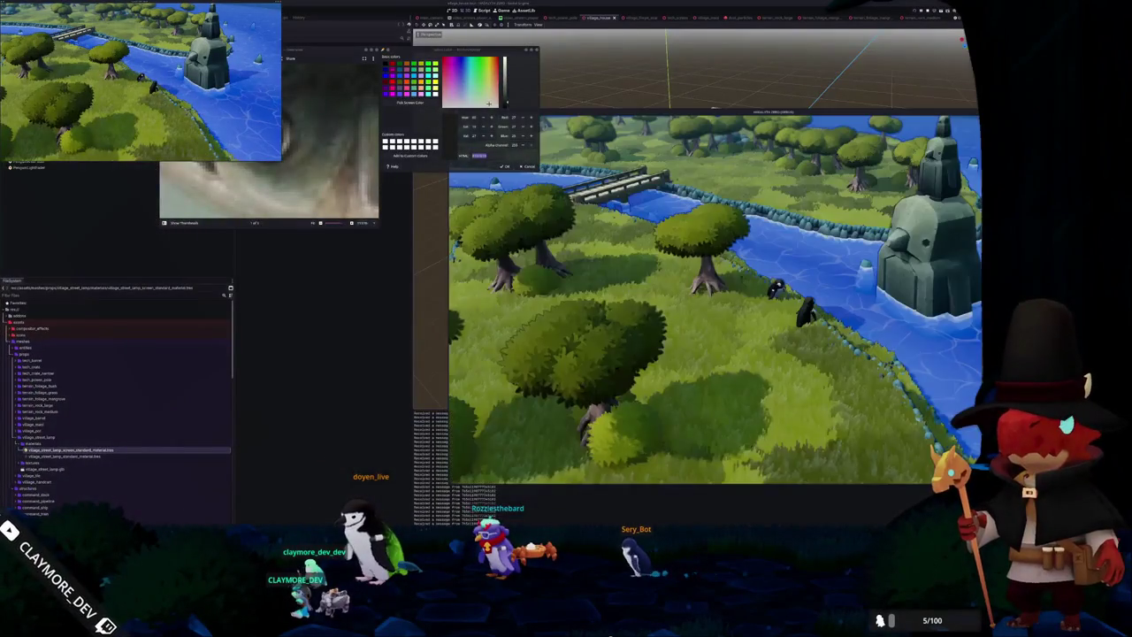
Close the game, open the Project Manager from the taskbar, and dismiss the colour picker.
click(531, 486)
right_click(531, 487)
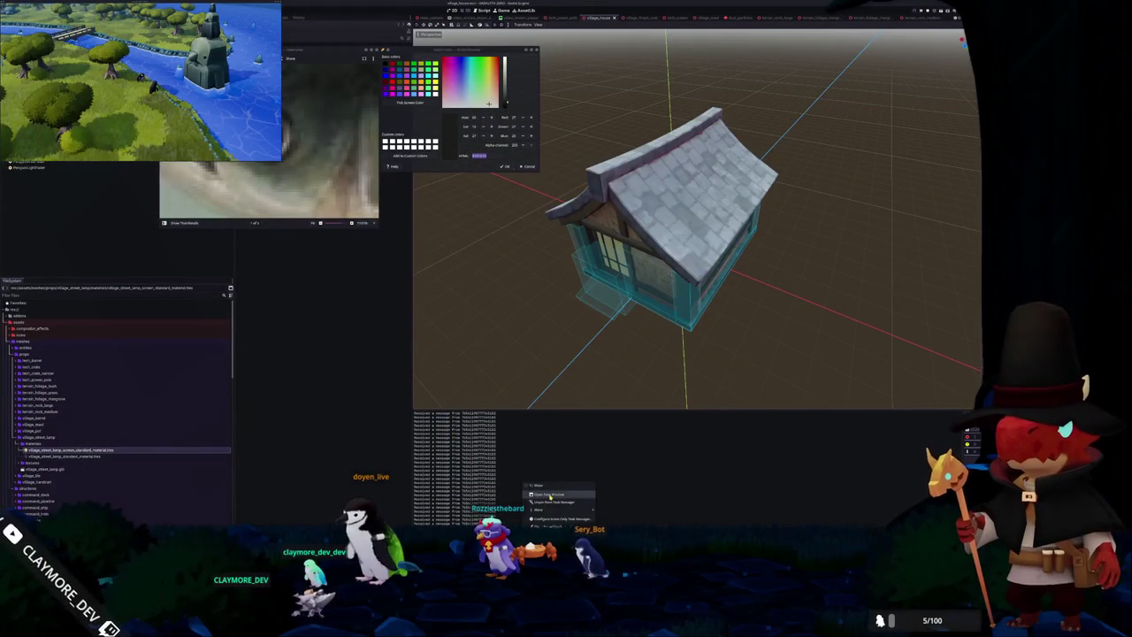
click(549, 500)
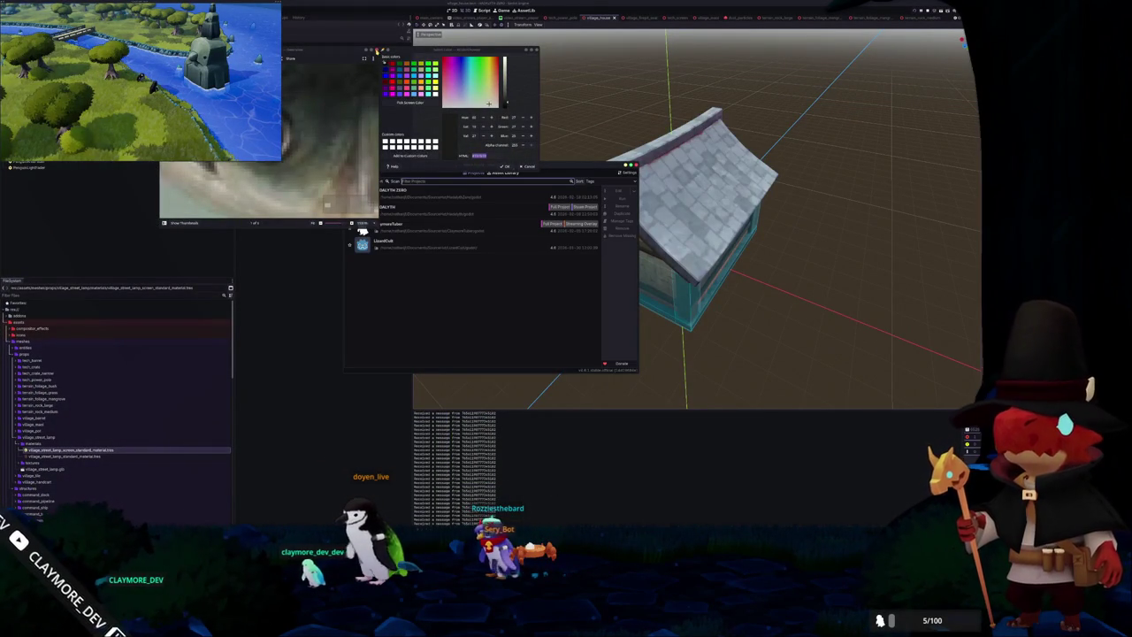
click(528, 167)
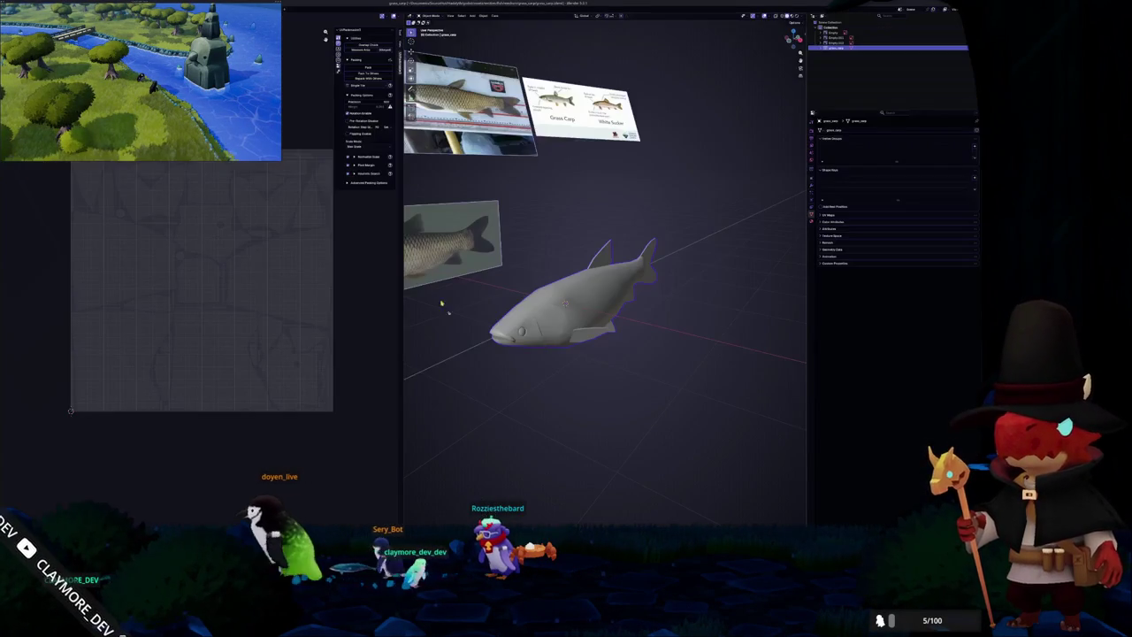
key(ctrl+a)
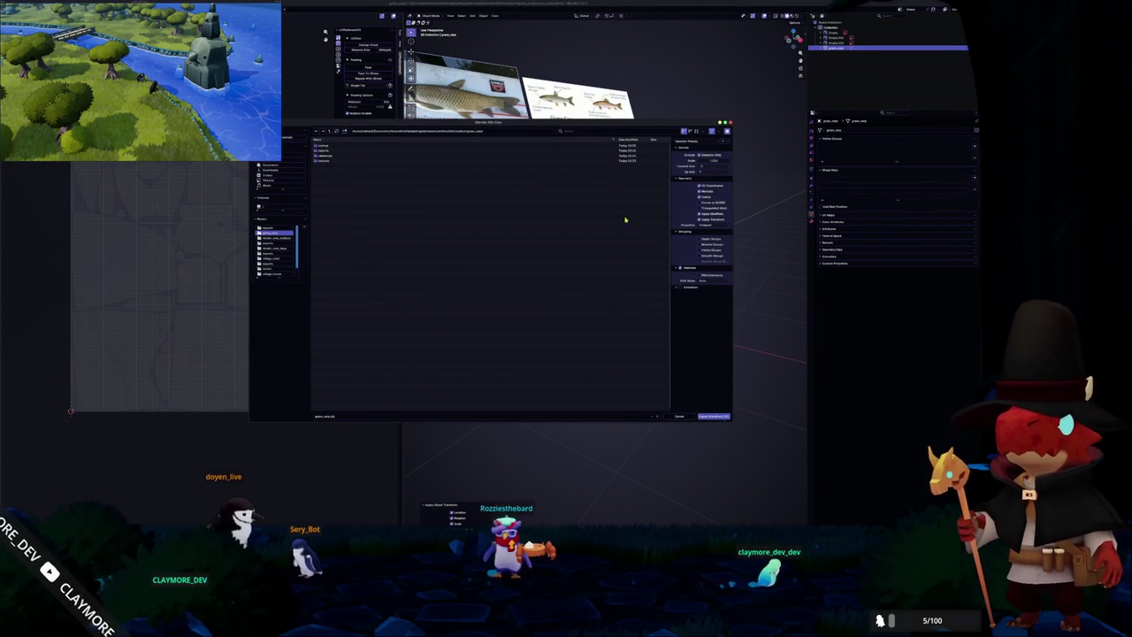
Export the fish from Blender and open the HADALYTH project for editing.
click(713, 415)
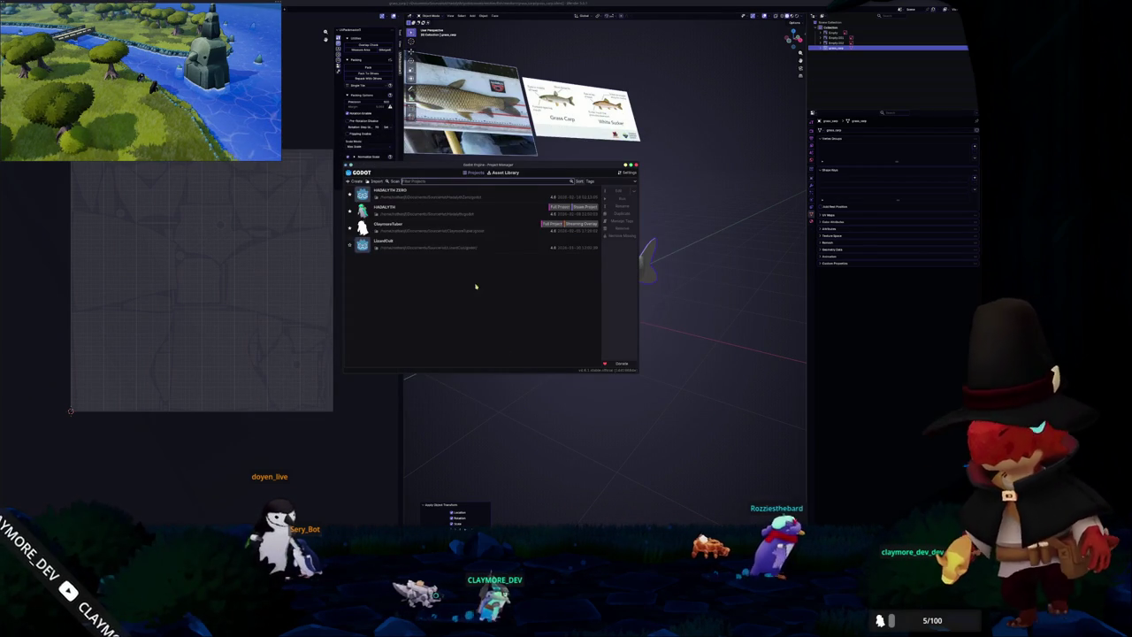
click(469, 213)
click(624, 199)
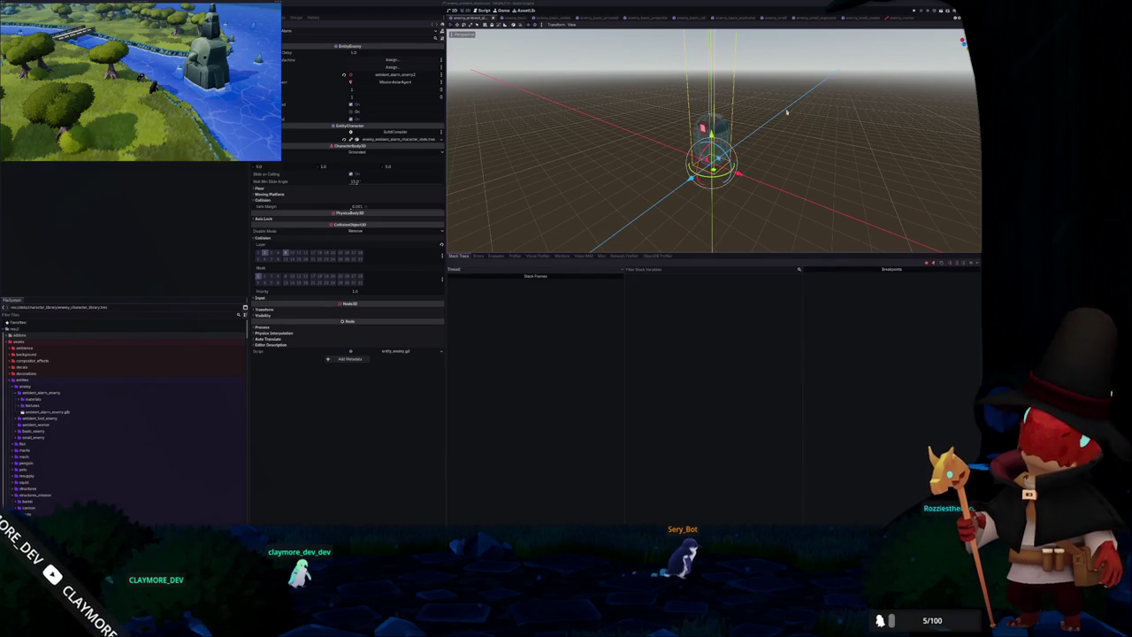
Drag the viewport/debugger splitter down so the 3D view takes more space.
scroll(610, 171, up, 5)
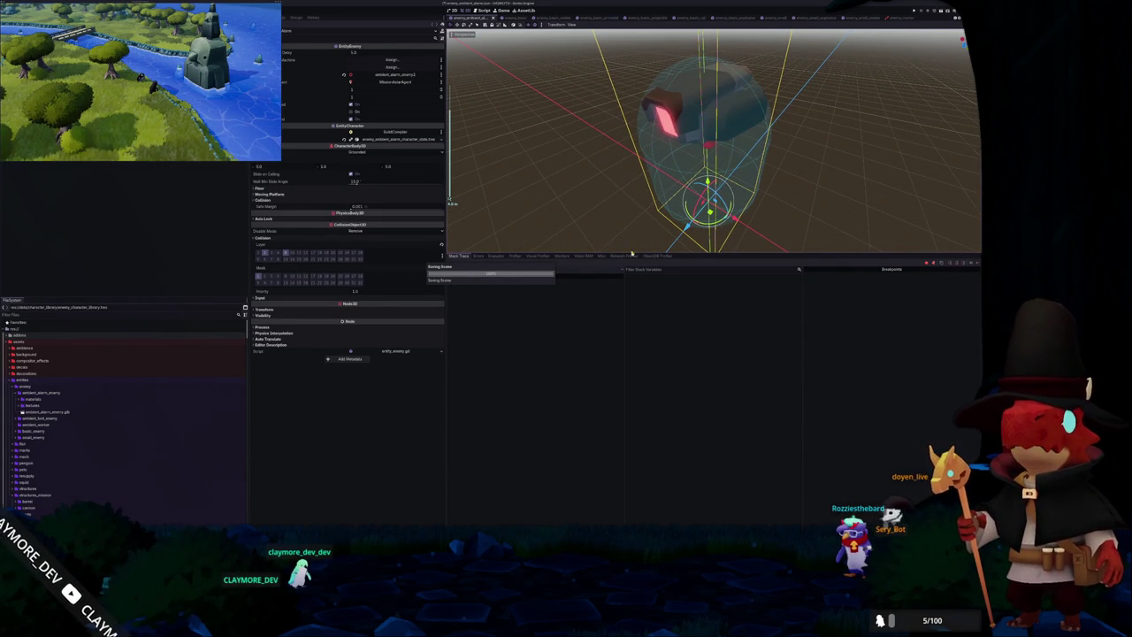
scroll(623, 251, down, 3)
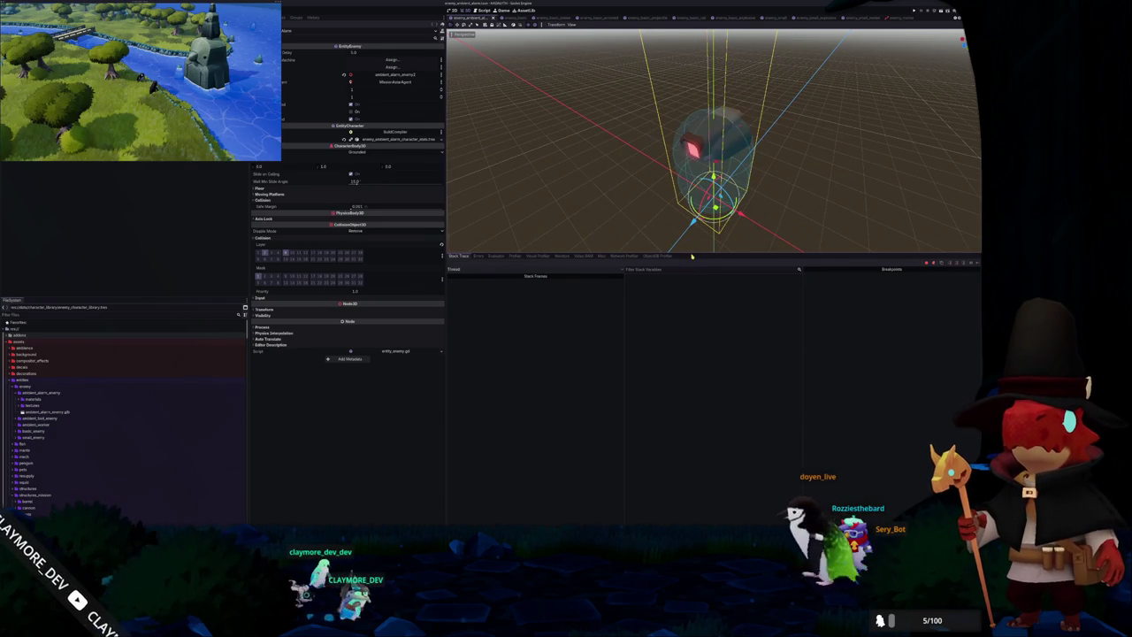
mouse_move(692, 257)
mouse_down()
mouse_move(672, 431)
mouse_move(673, 419)
mouse_up()
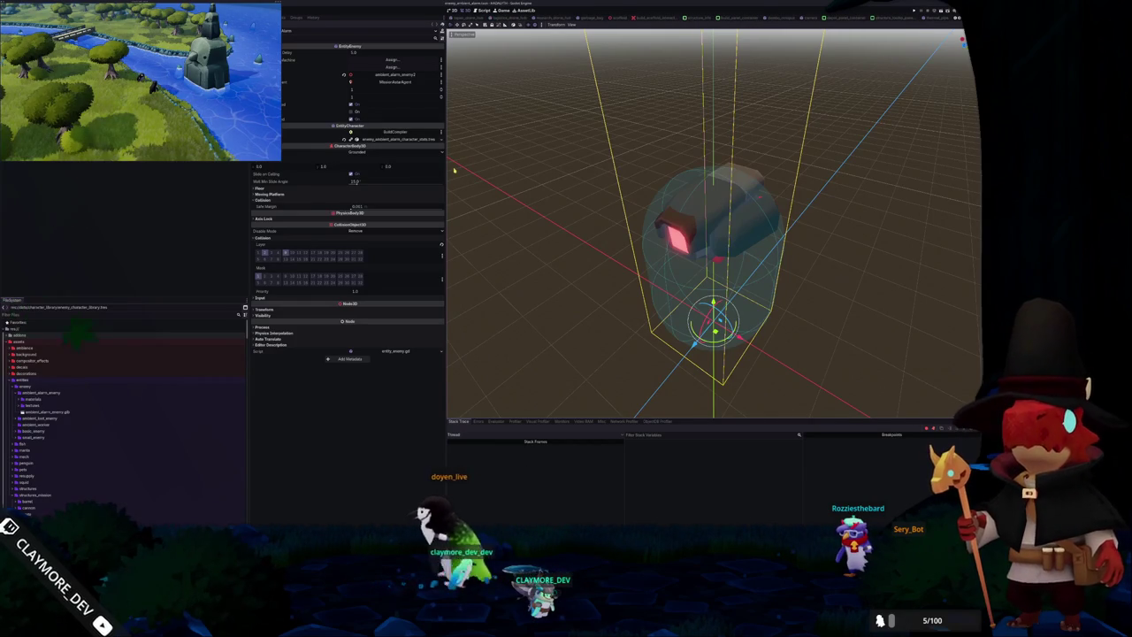
Collapse ambient_alarm_enemy and expand the fish, small fish and medium fish folders.
double_click(59, 393)
scroll(59, 395, down, 3)
scroll(56, 398, down, 3)
scroll(55, 400, down, 3)
scroll(53, 403, down, 3)
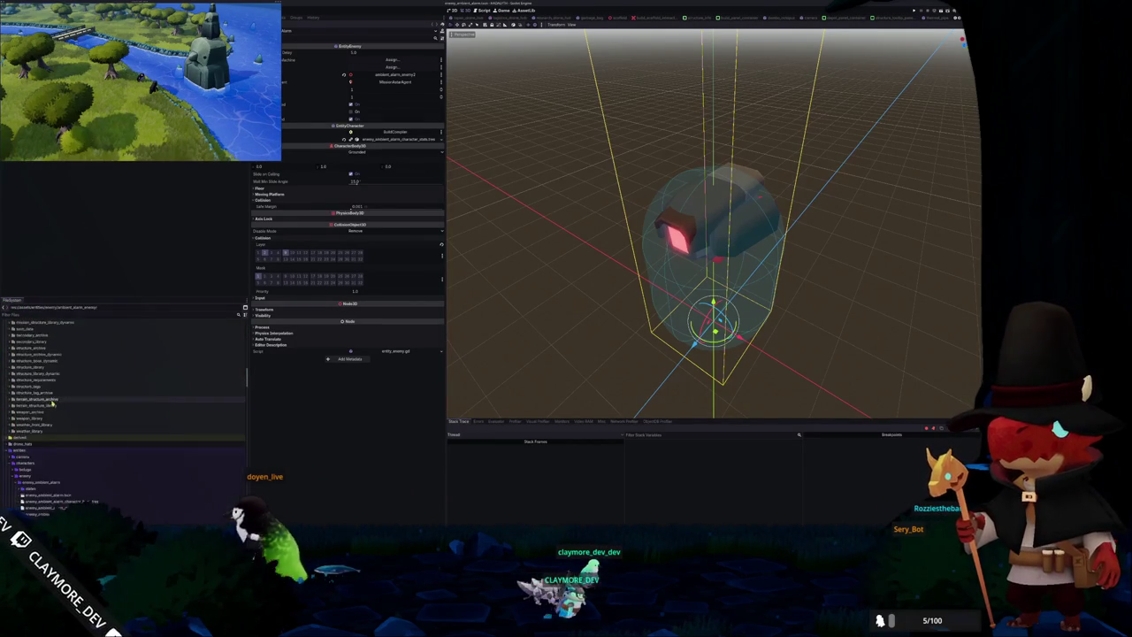
scroll(51, 401, down, 3)
scroll(50, 398, down, 3)
scroll(47, 394, down, 3)
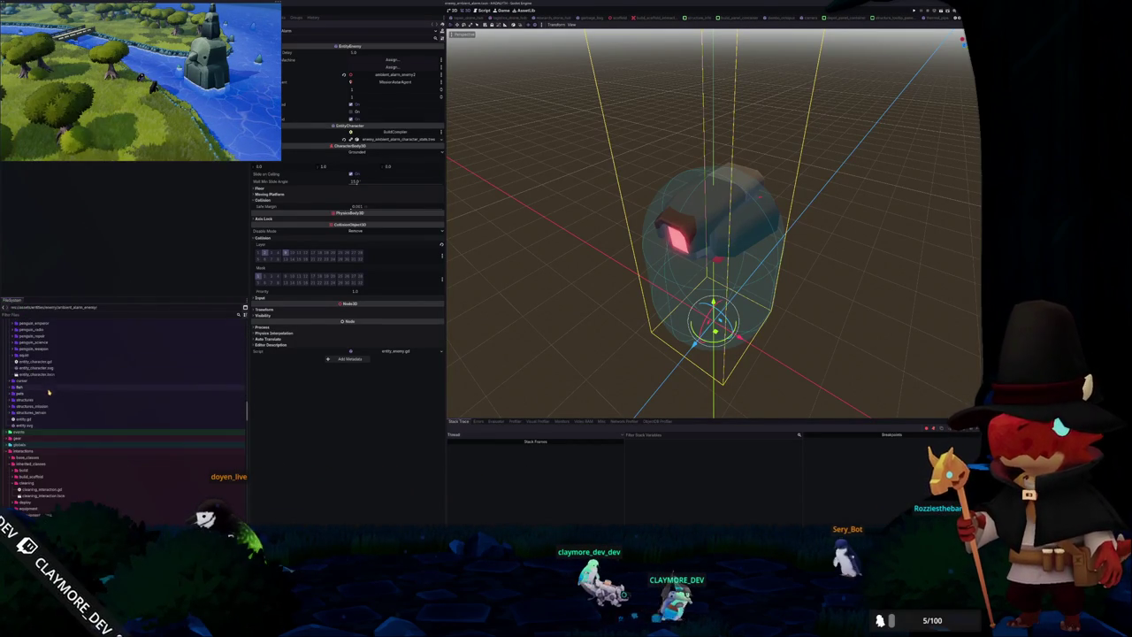
click(35, 389)
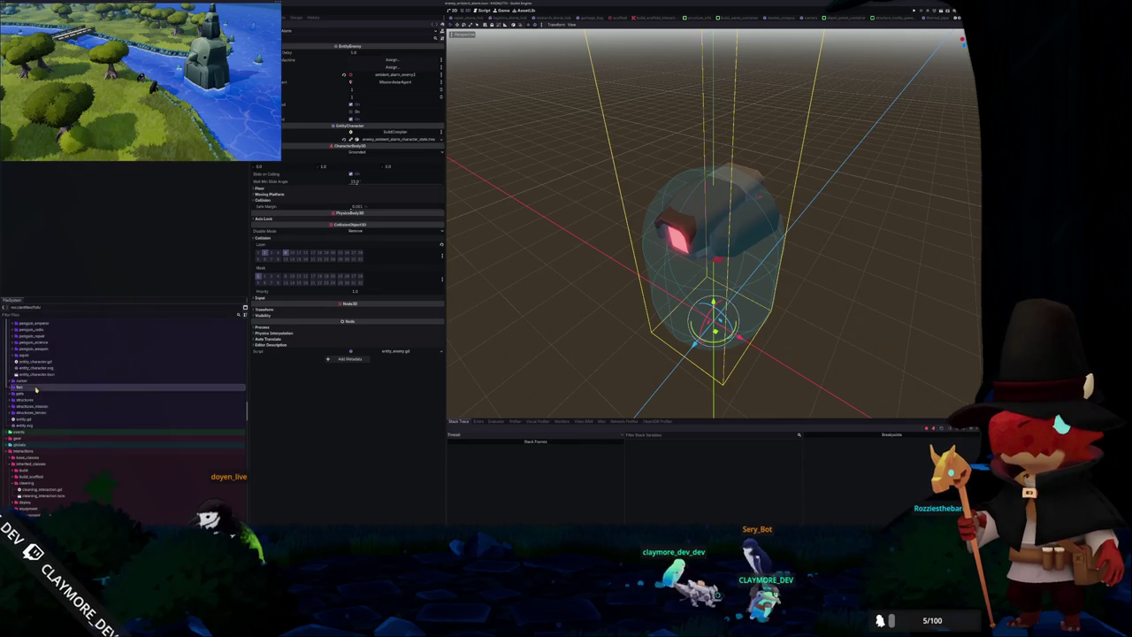
double_click(36, 388)
double_click(30, 420)
click(31, 412)
double_click(31, 412)
Duplicate the albacore_tuna folder as grass_carp.
click(46, 364)
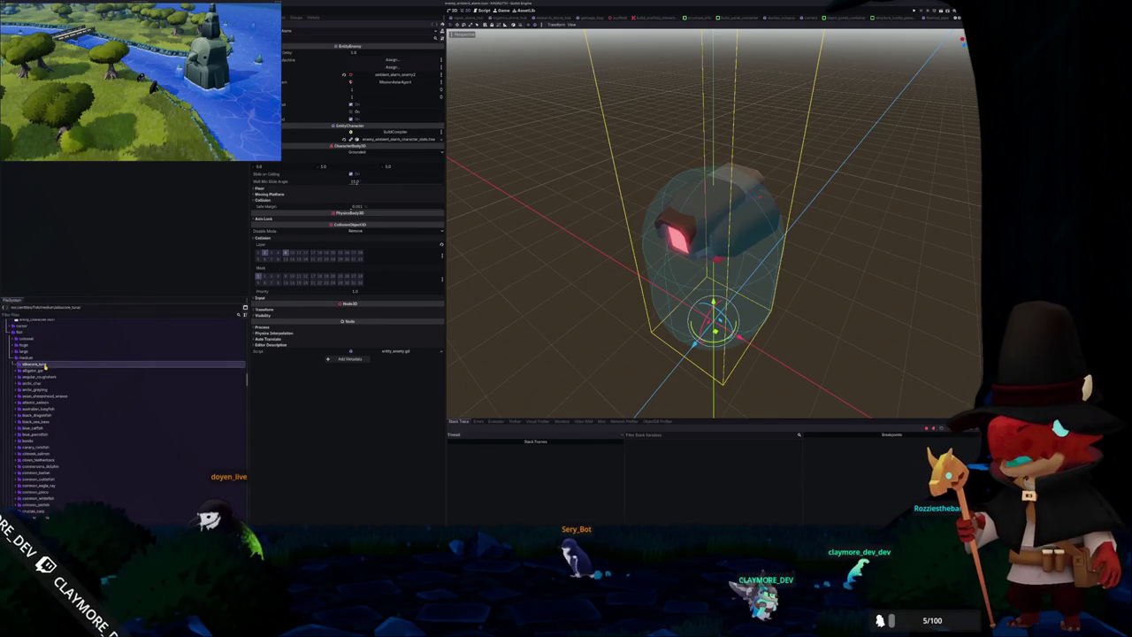
key(ctrl+d)
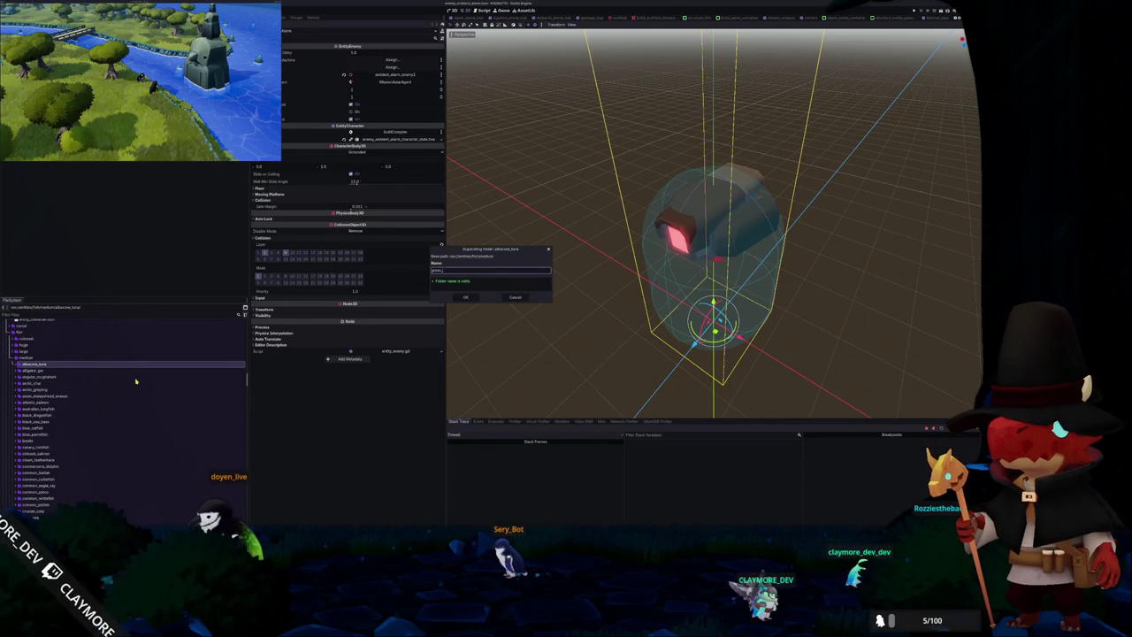
key(Return)
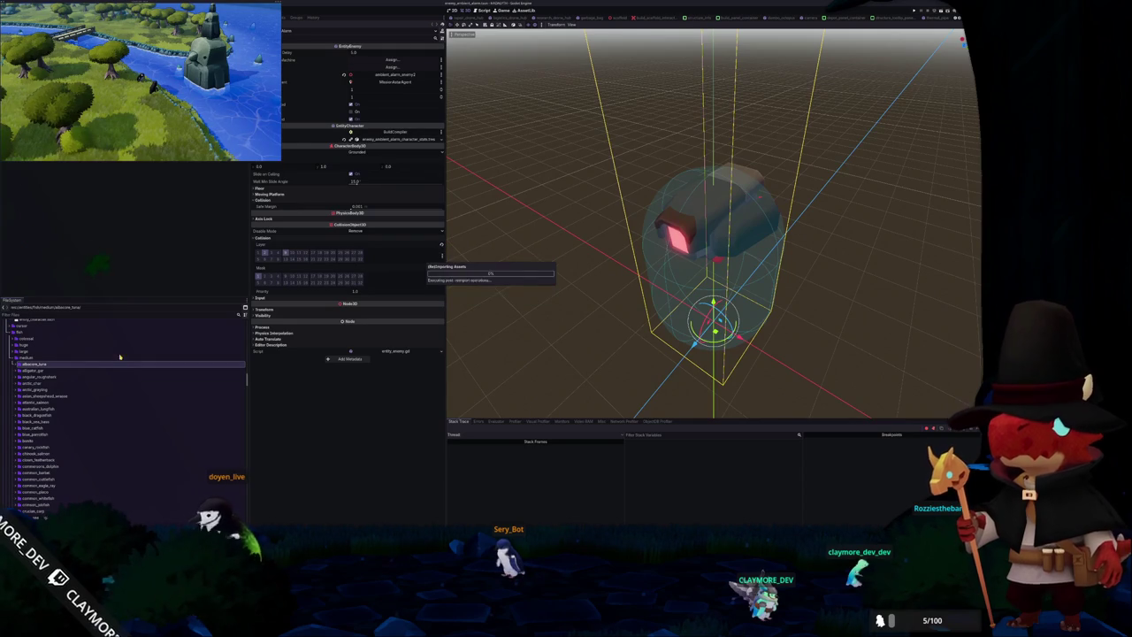
Expand grass_carp and rename its copied stats file to grass_carp_fish_stats.tres.
scroll(58, 398, down, 3)
scroll(53, 416, down, 3)
scroll(48, 436, down, 3)
scroll(46, 443, down, 3)
scroll(43, 451, down, 3)
scroll(40, 458, down, 2)
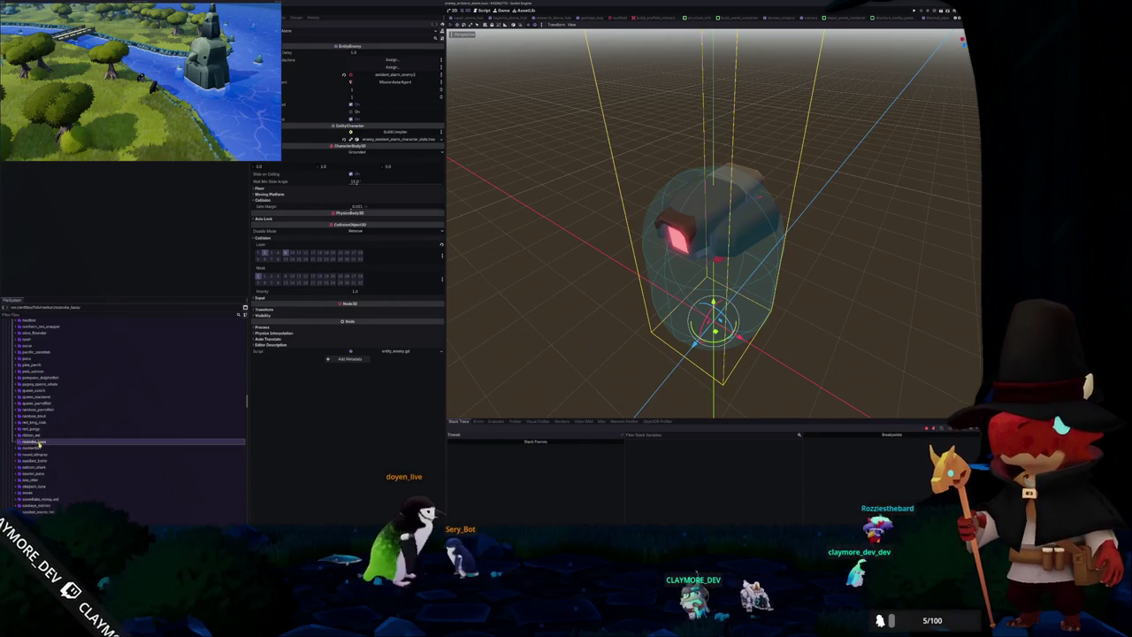
scroll(35, 467, down, 3)
scroll(36, 465, up, 3)
scroll(38, 462, up, 3)
scroll(38, 457, up, 2)
scroll(40, 453, up, 2)
scroll(40, 446, up, 1)
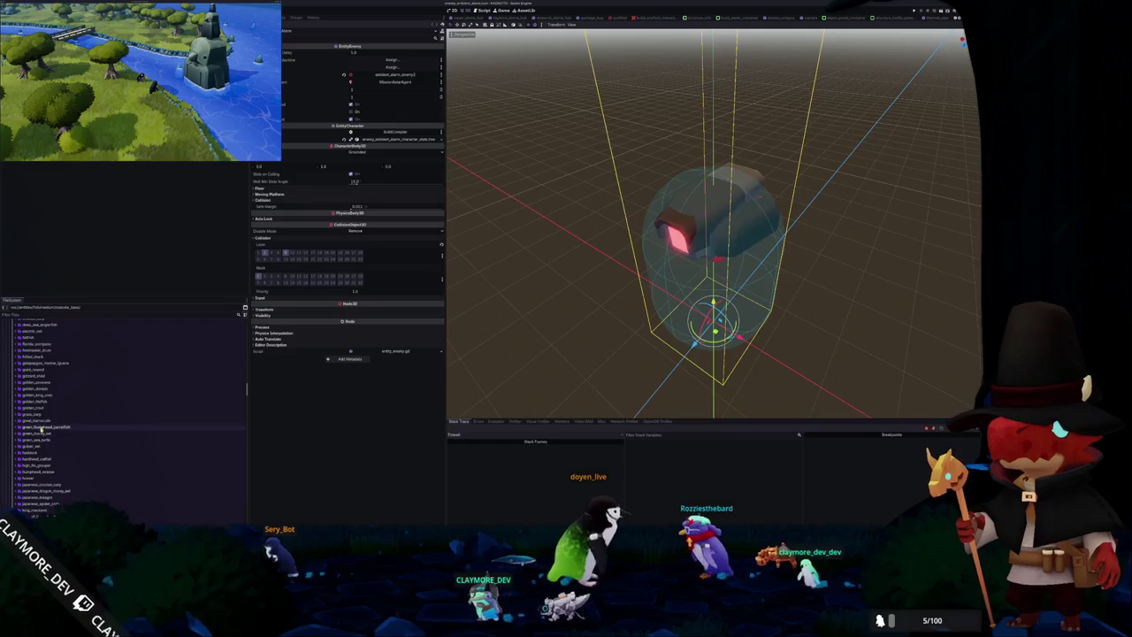
click(39, 416)
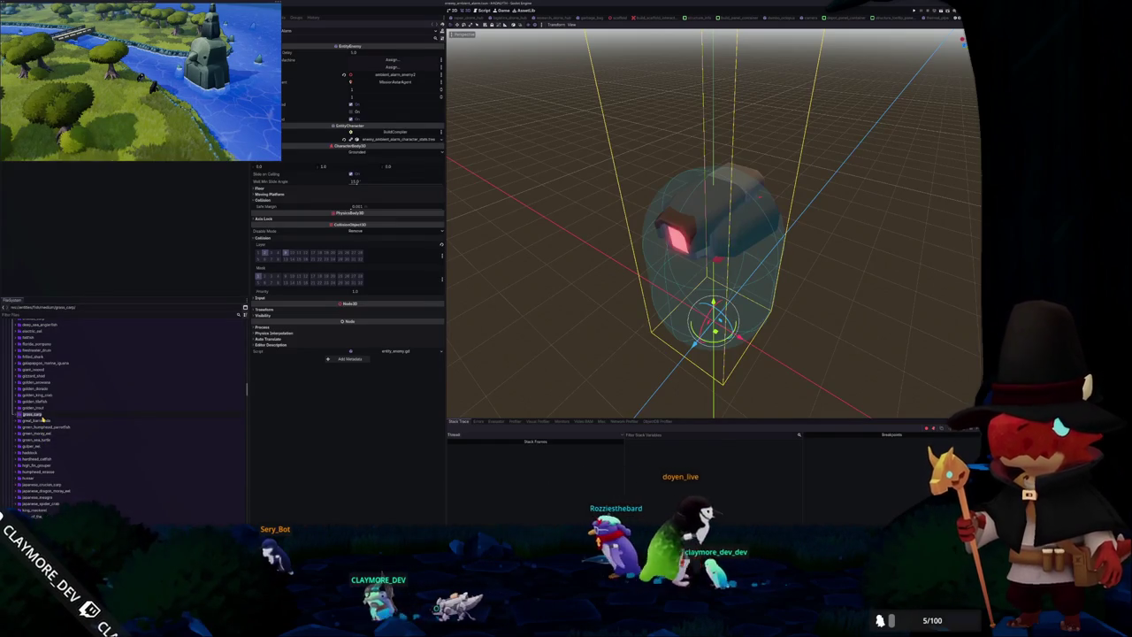
double_click(39, 416)
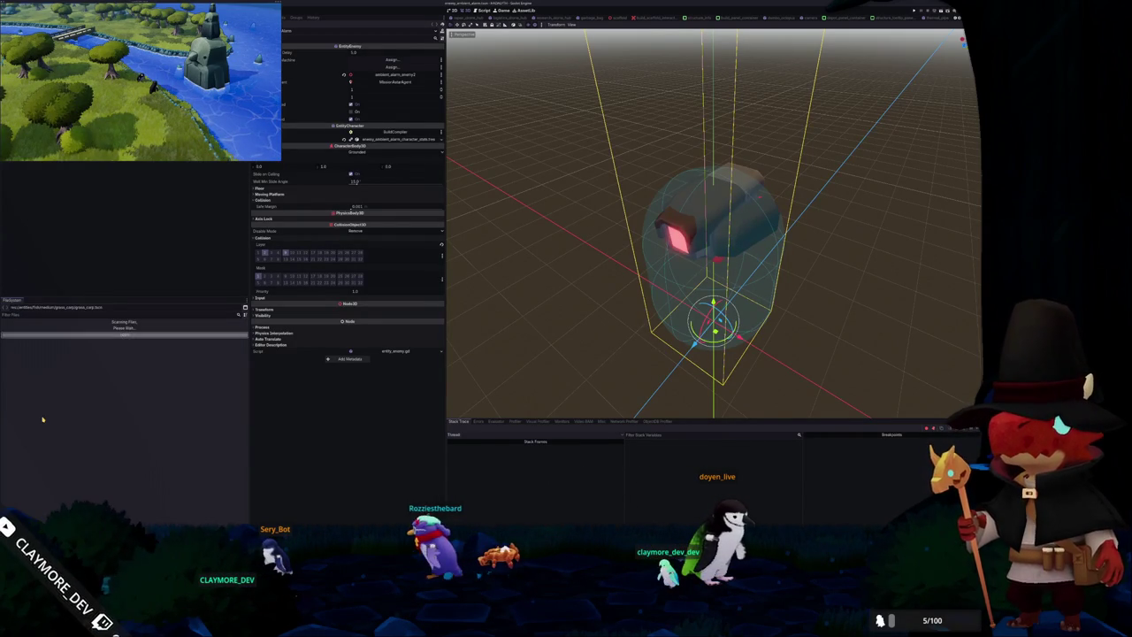
key(Up)
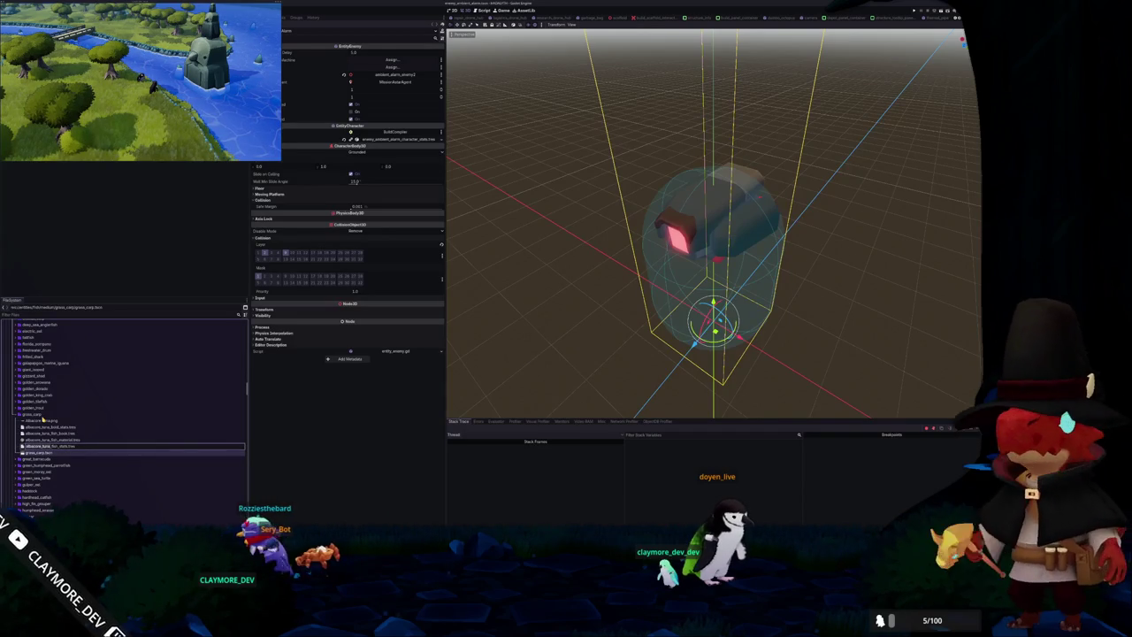
key(Return)
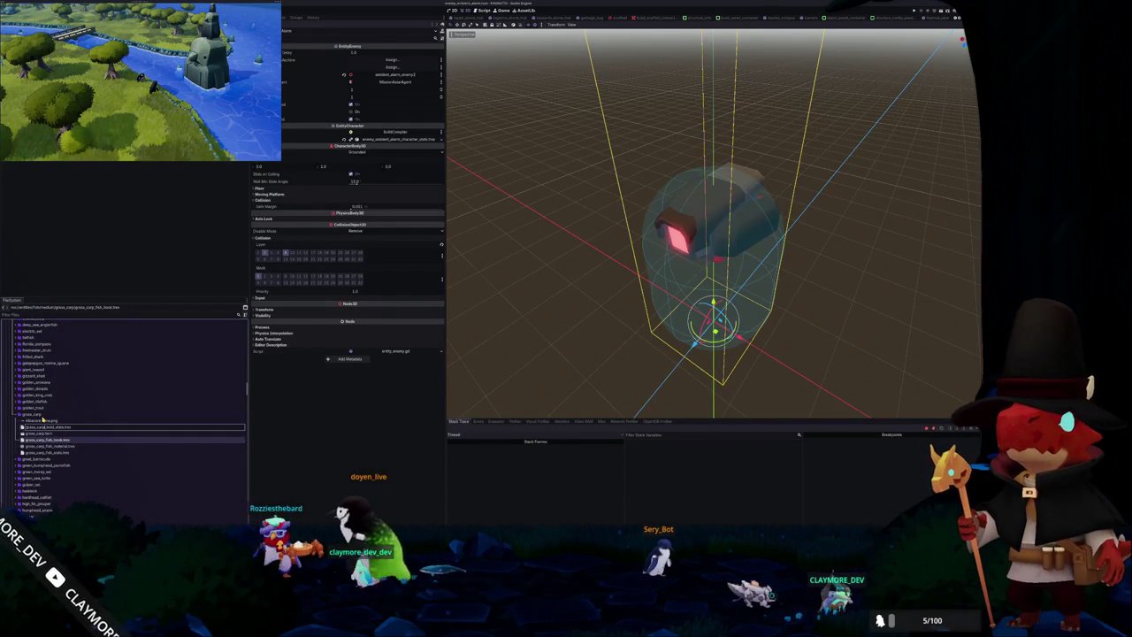
Finish the boid stats rename, then give grass_carp.tscn the grass carp mesh and save.
key(Return)
double_click(40, 427)
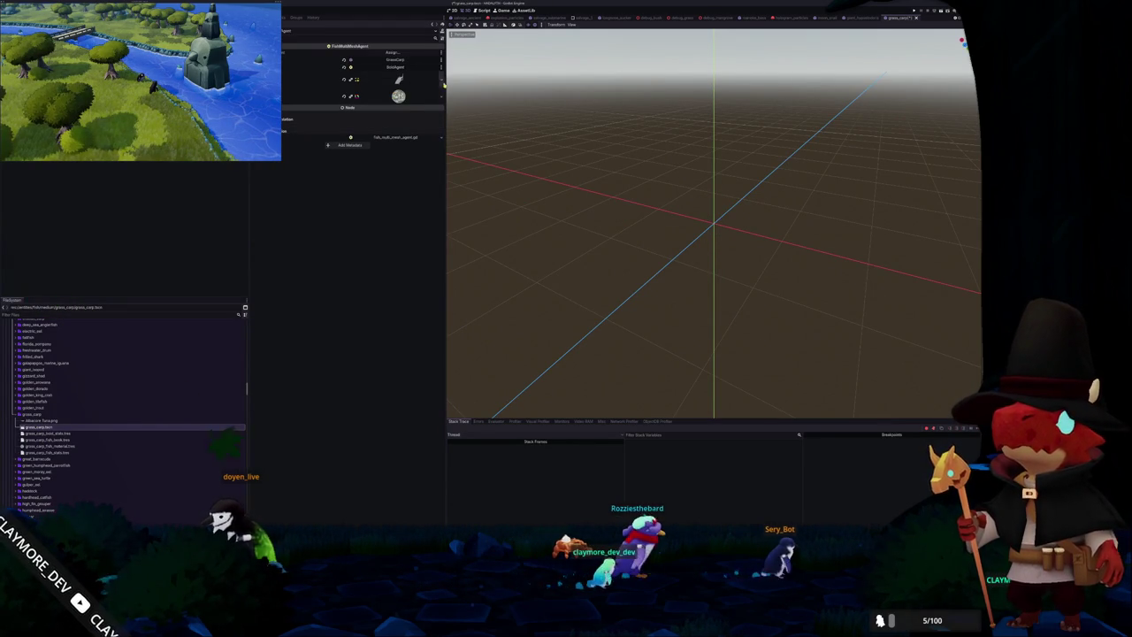
click(441, 79)
click(416, 193)
text(grass_c)
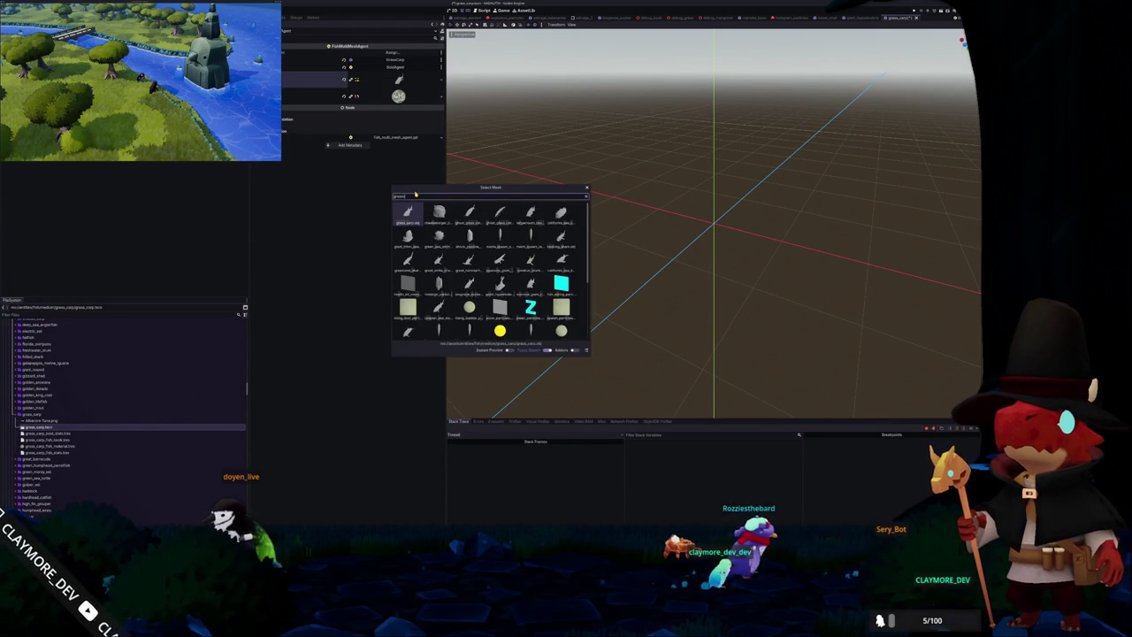
key(Return)
key(ctrl+s)
Set the material's albedo texture to the grass carp texture and save the scene.
click(398, 95)
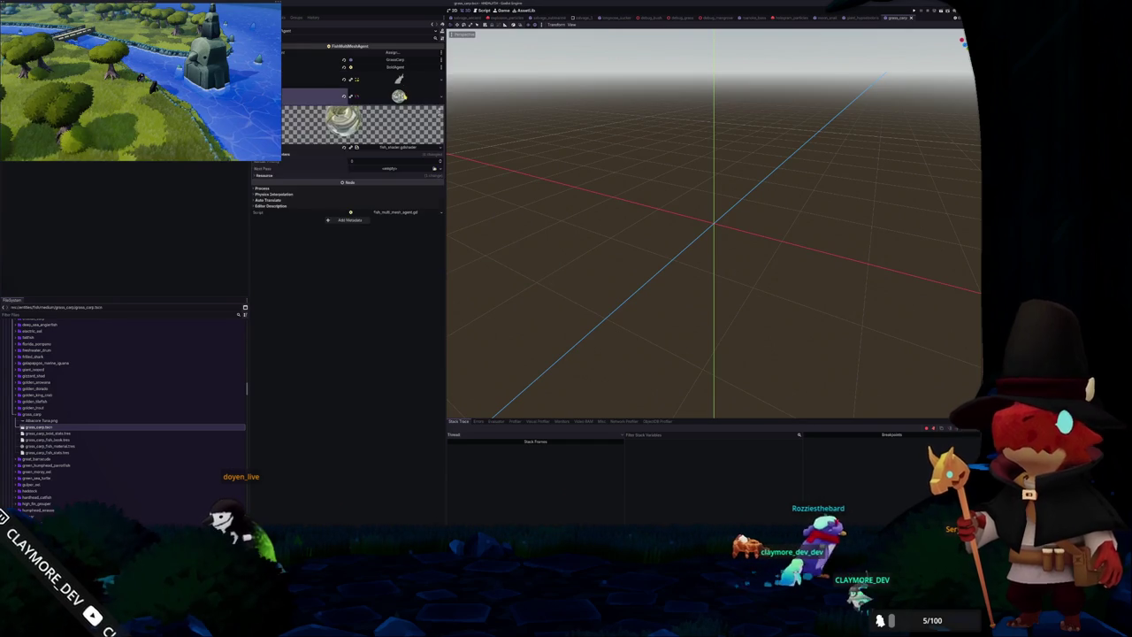
click(433, 157)
click(435, 177)
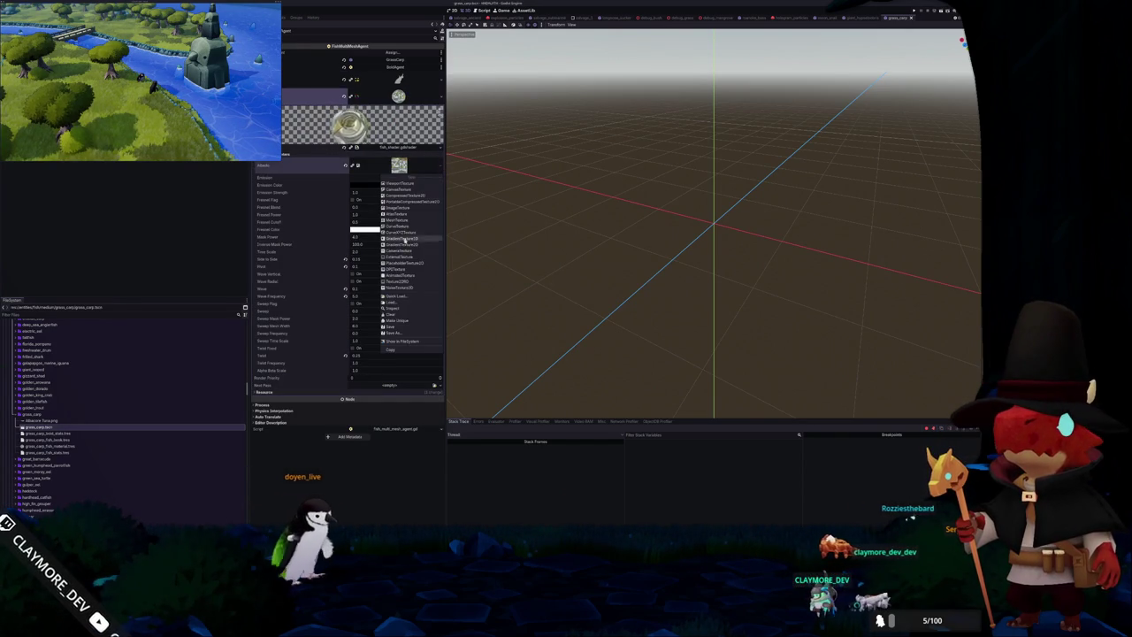
click(411, 265)
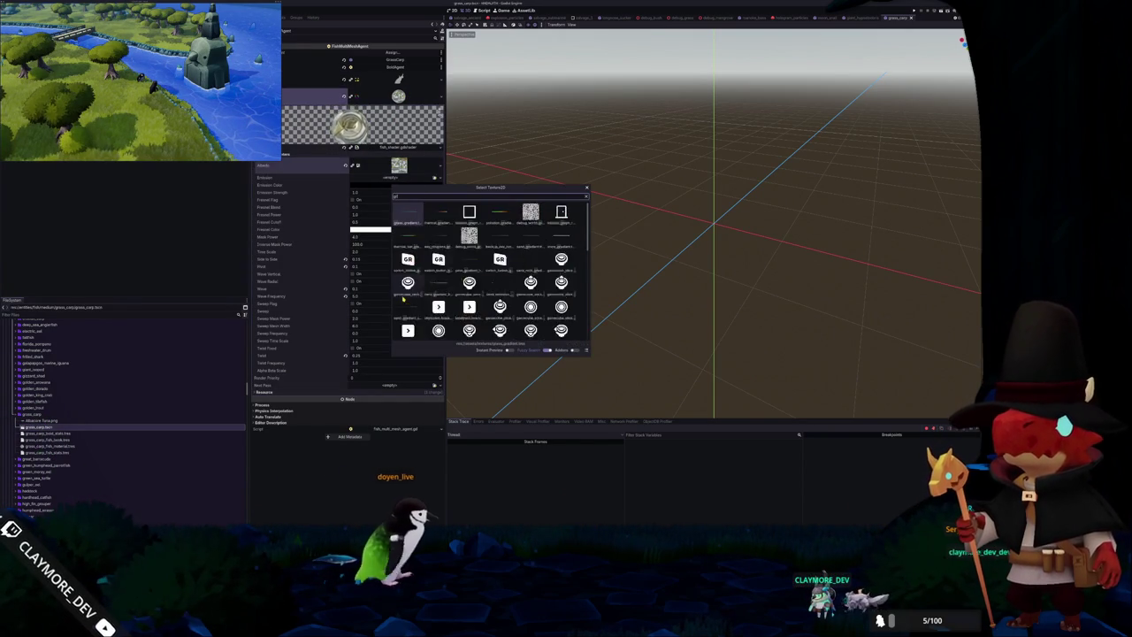
key(Return)
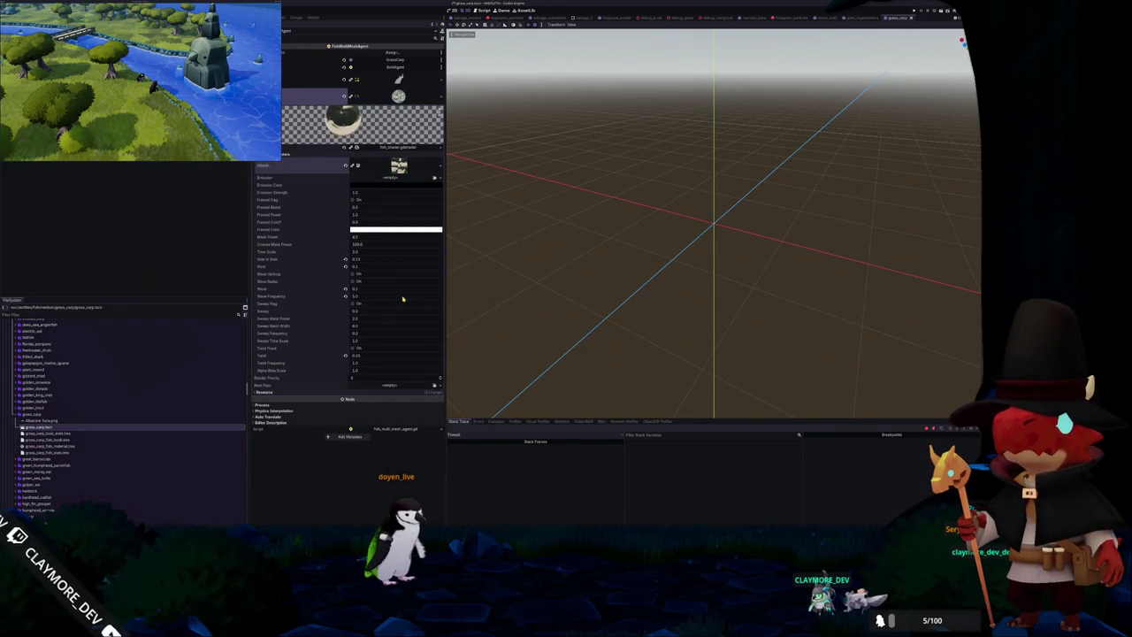
key(ctrl+s)
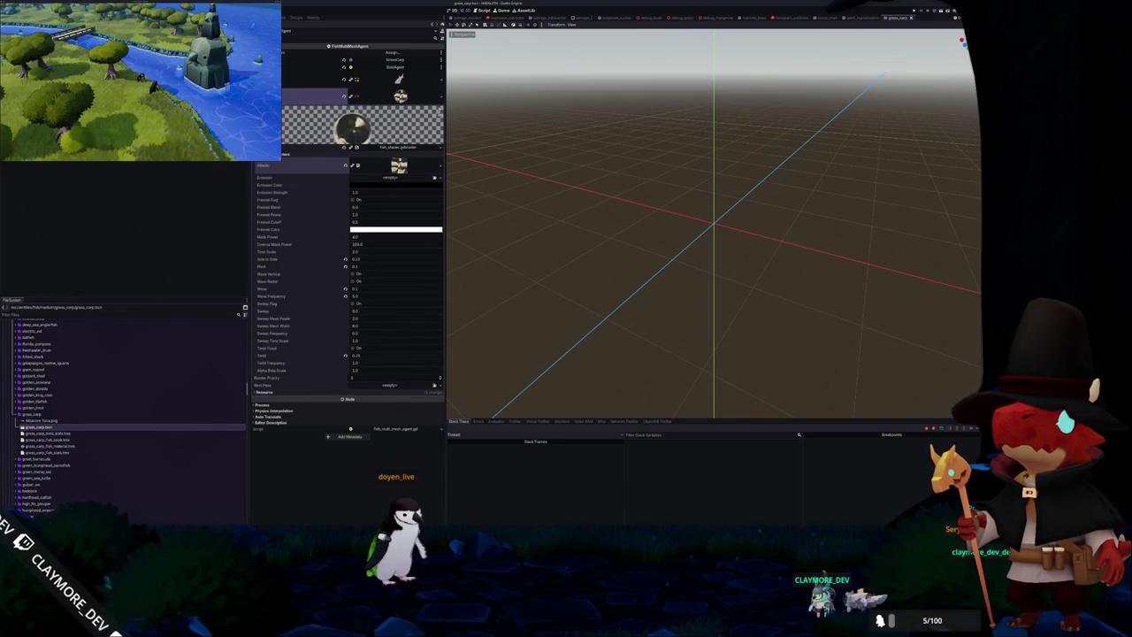
click(398, 59)
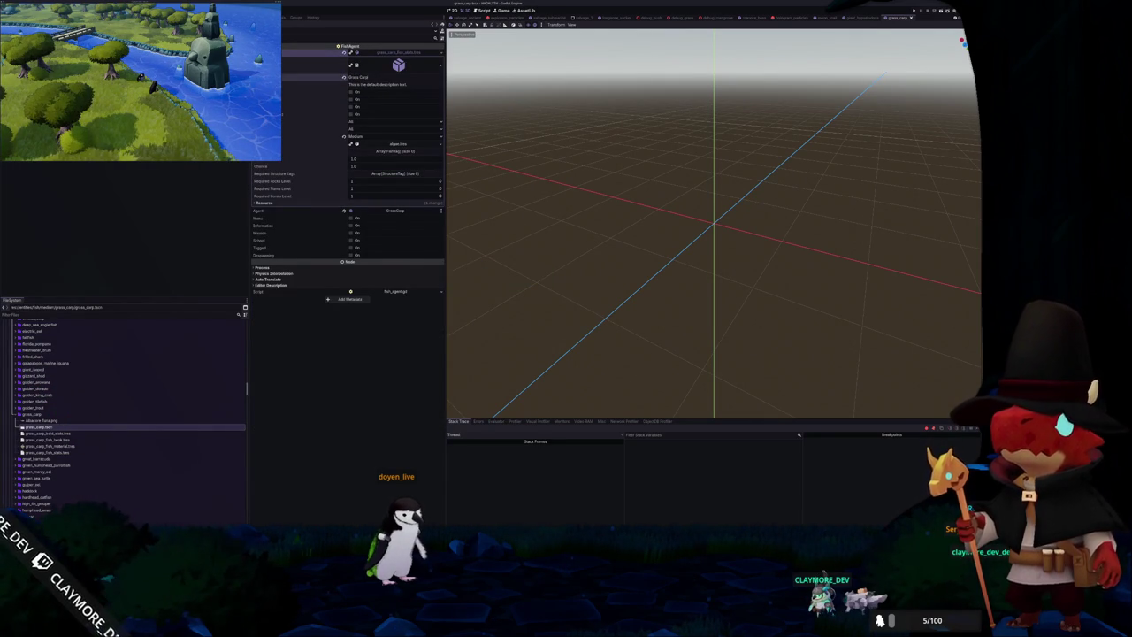
Delete the leftover Albacore png from the grass_carp folder.
click(395, 60)
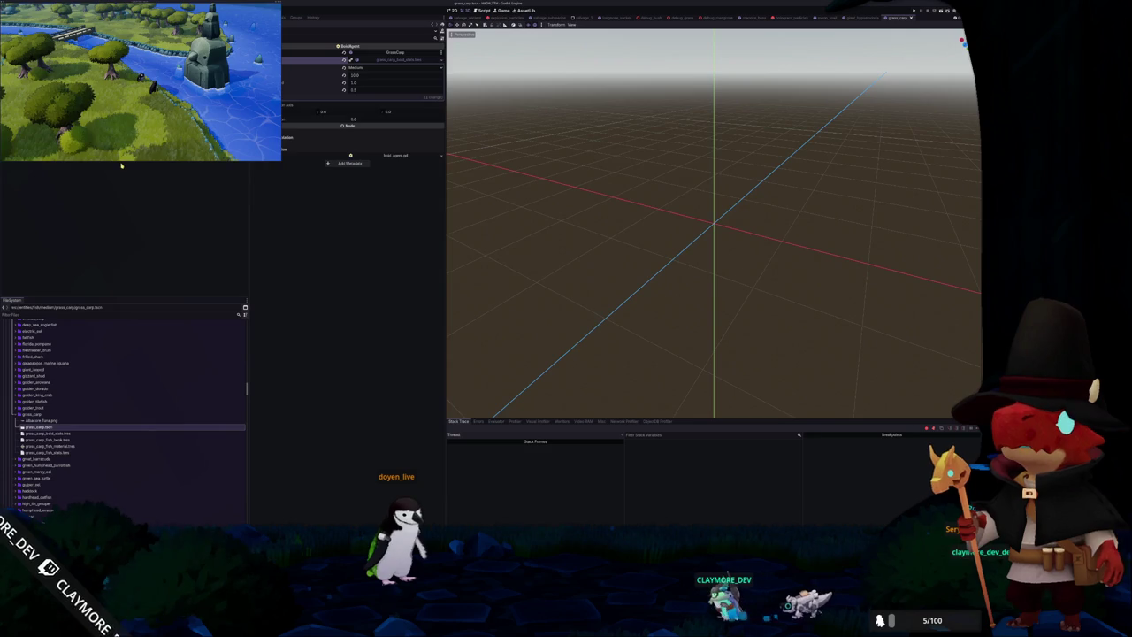
click(42, 421)
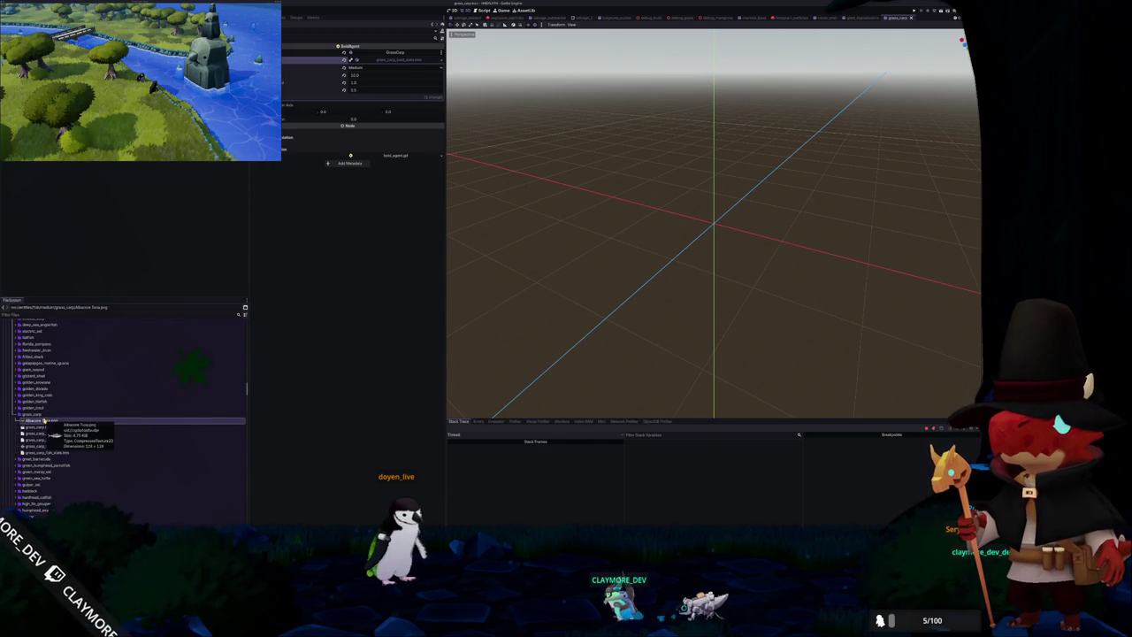
key(Delete)
key(Return)
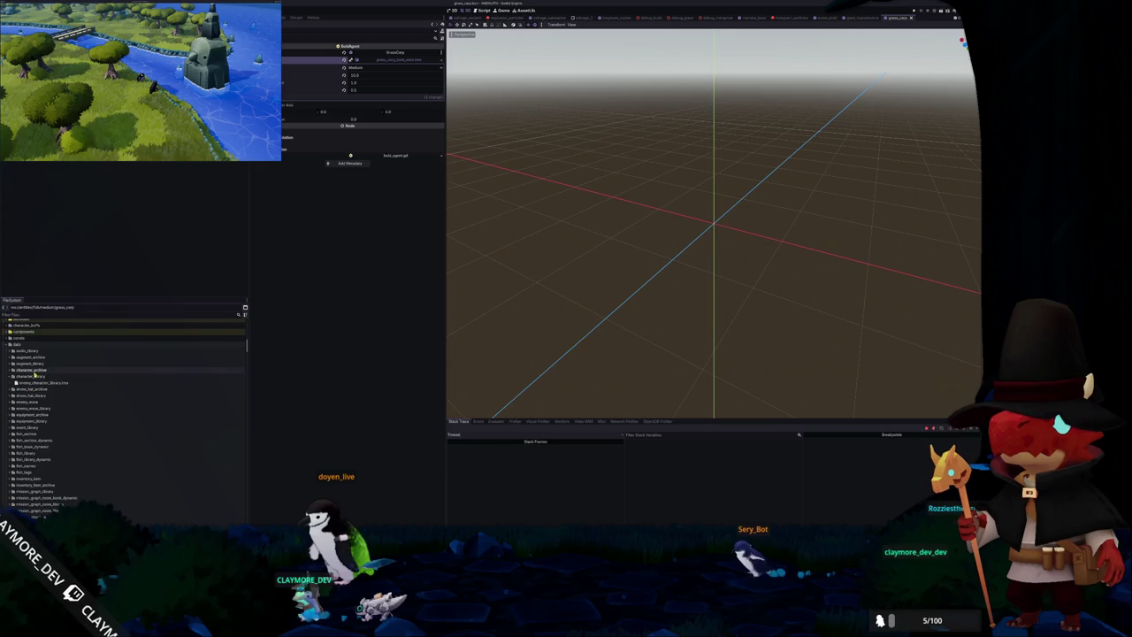
Open medium_fish_library.tres from the data/fish_library folder.
click(32, 376)
double_click(32, 446)
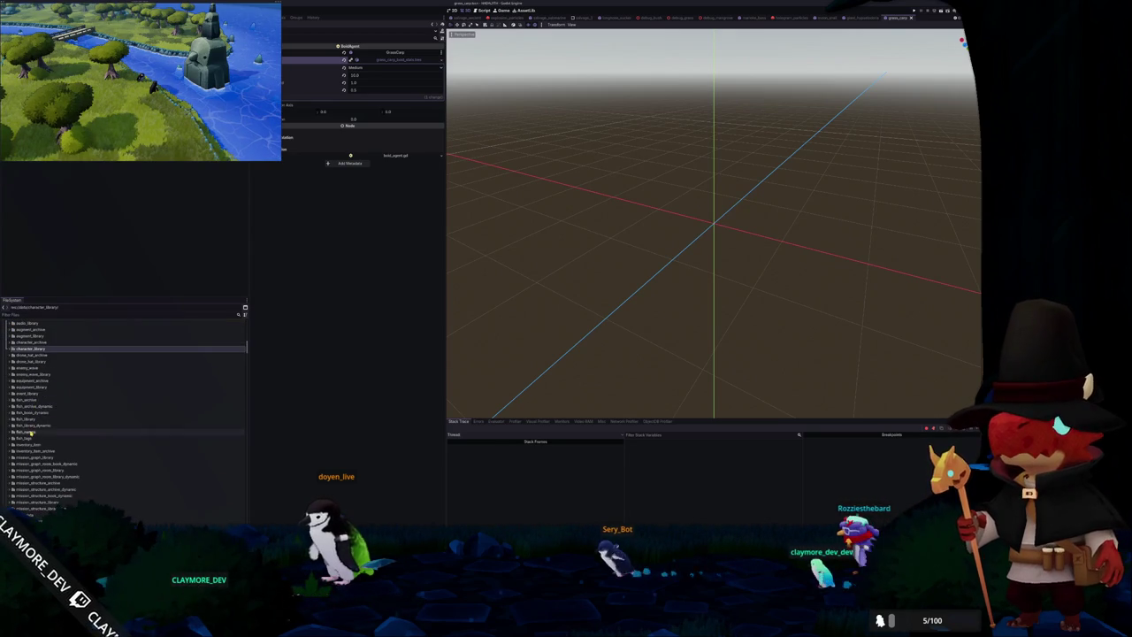
click(38, 444)
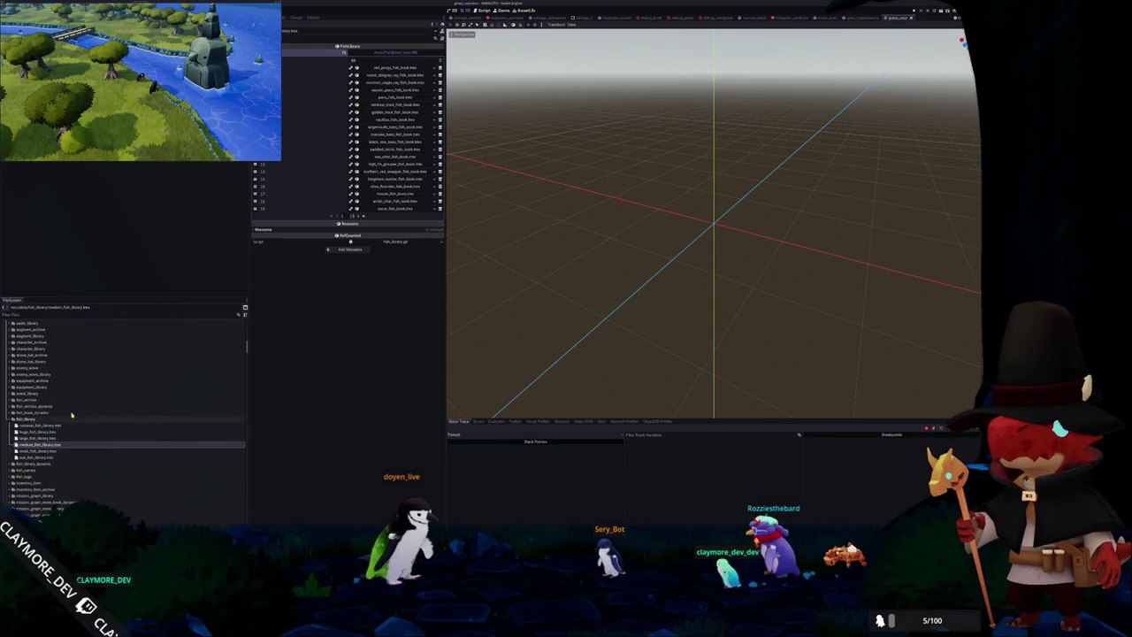
Assign grass_carp_fish_book.tres to the empty FishLibrary entry and open the batch_tasks scene.
click(363, 217)
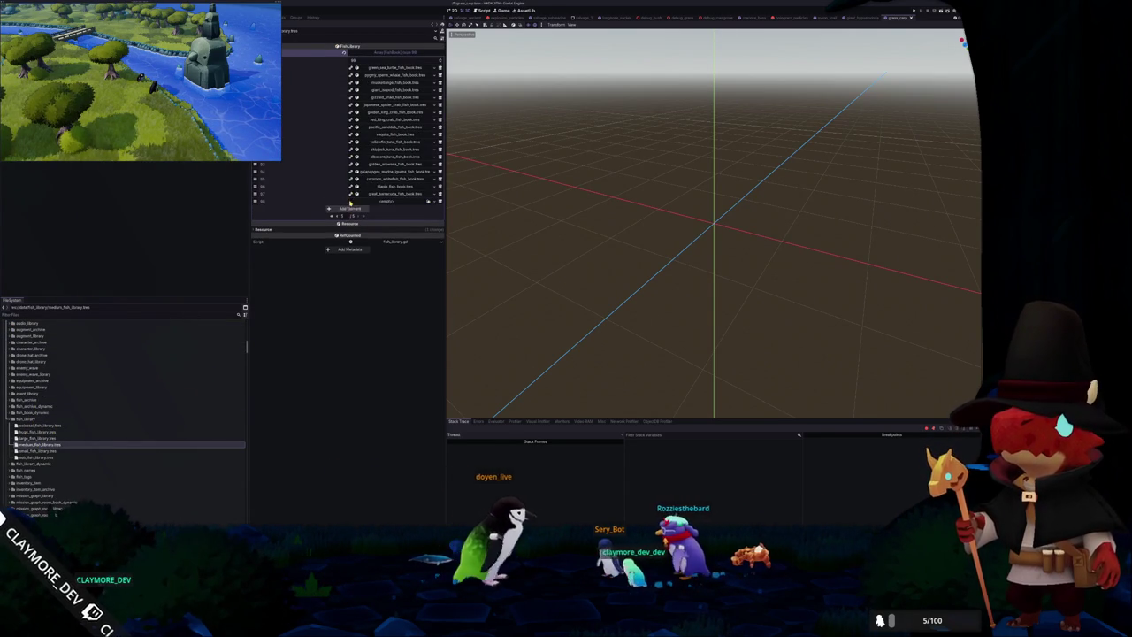
click(428, 203)
text(grass_carp)
key(Return)
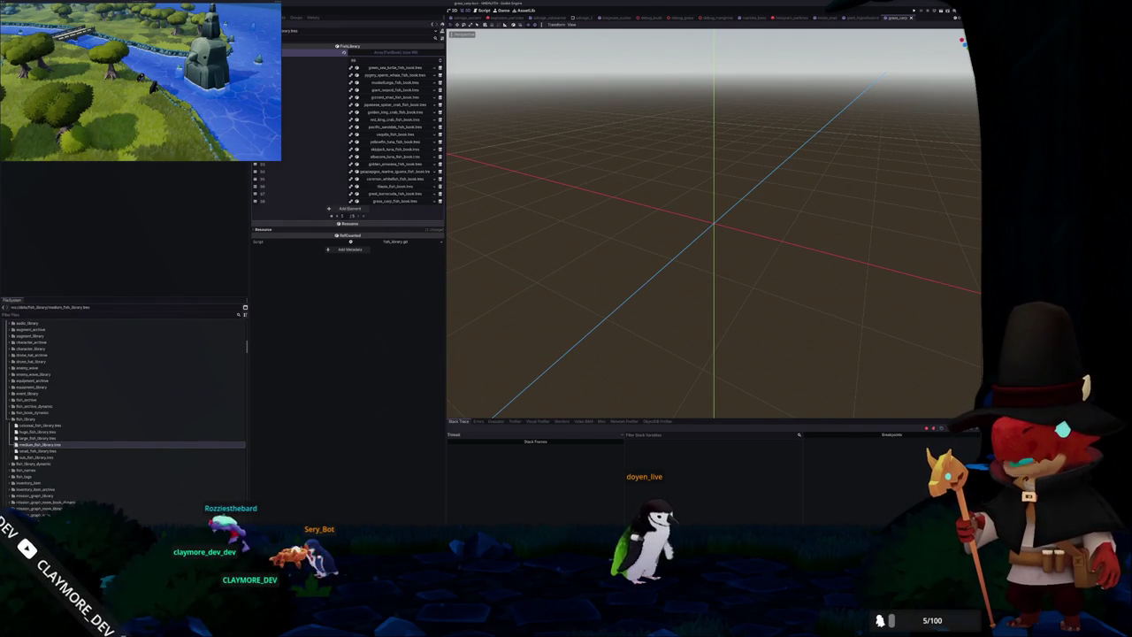
key(shift+alt+o)
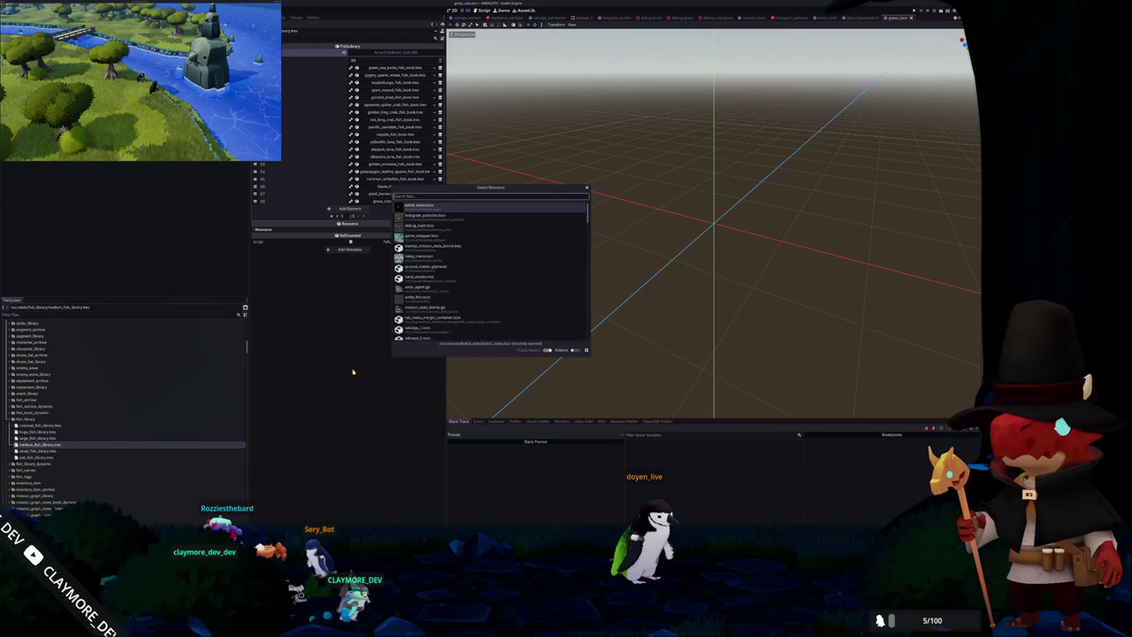
text(batch)
key(Return)
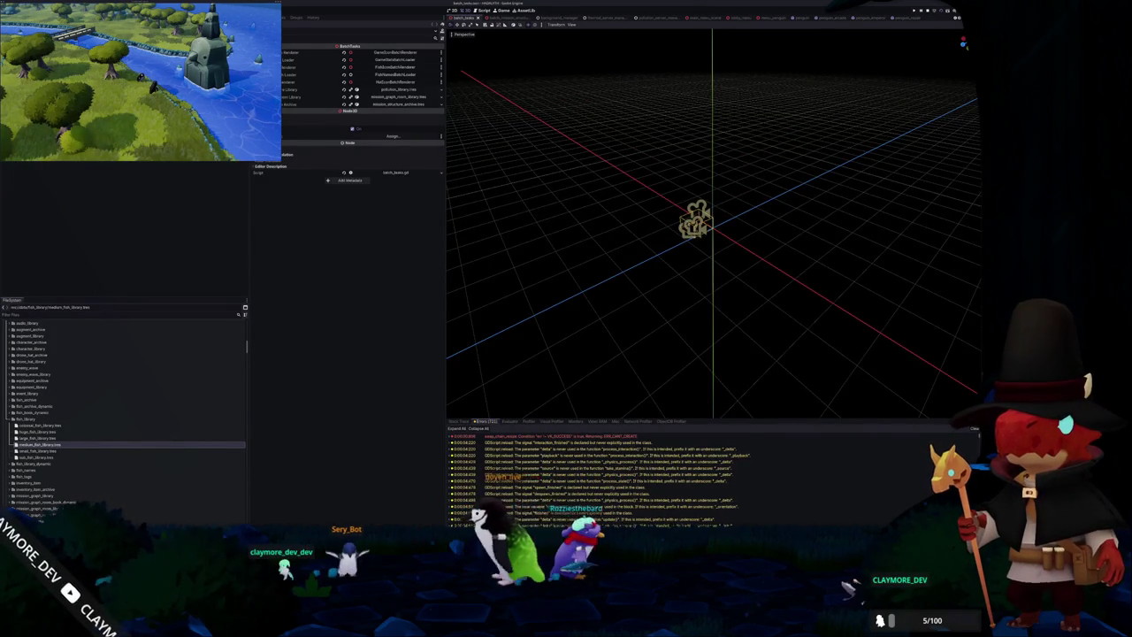
Run the game with F5, then stop it and end the debugging session.
key(F5)
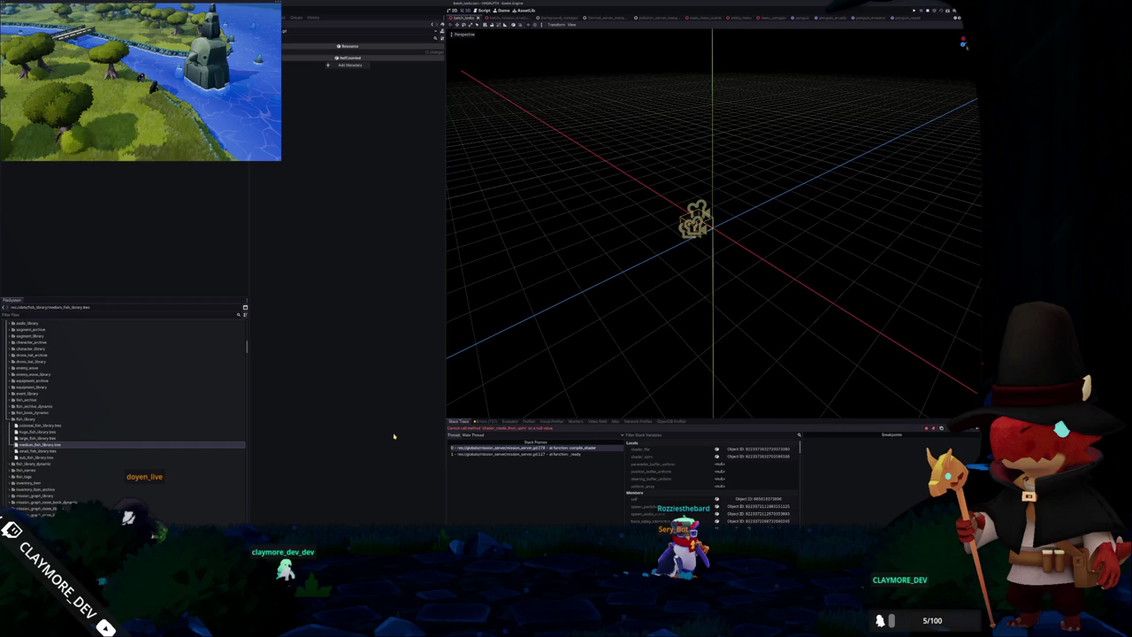
key(F8)
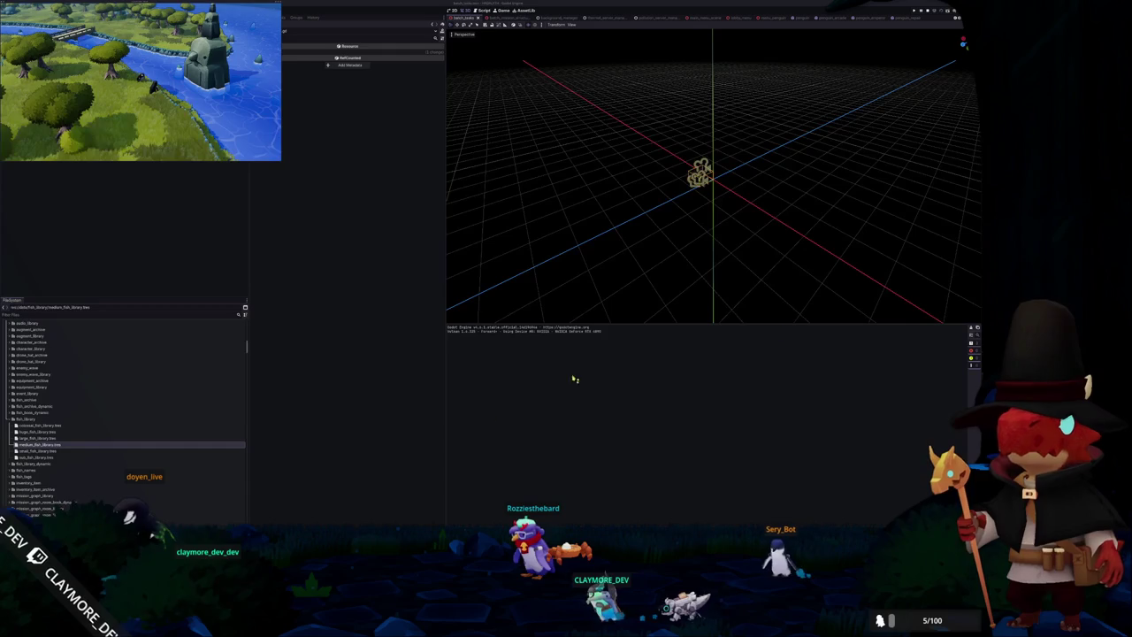
click(928, 15)
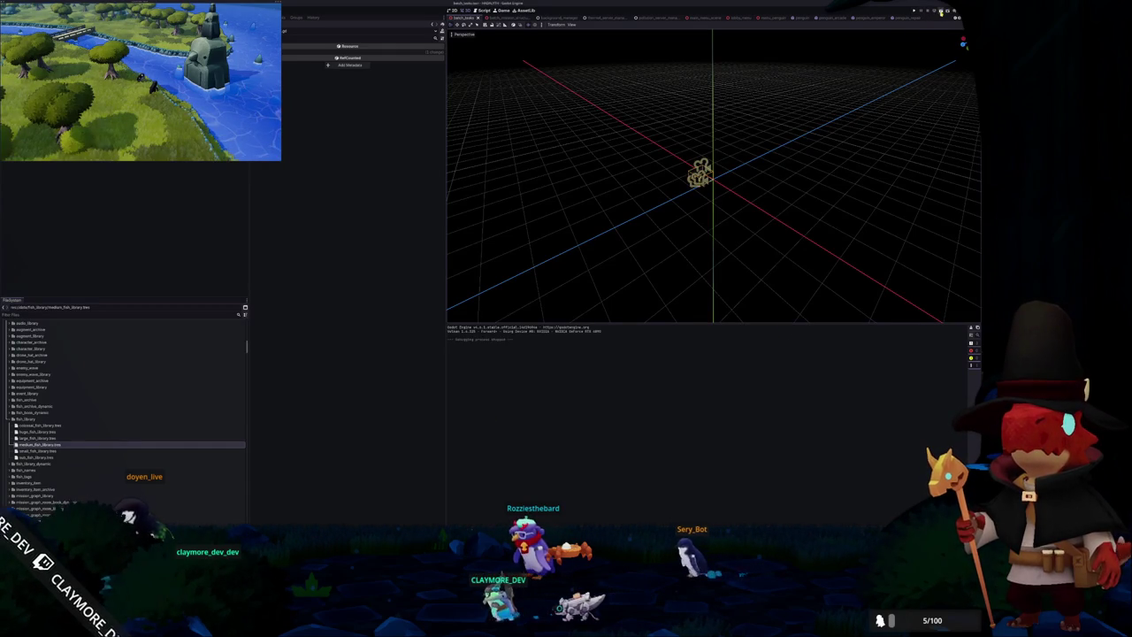
Rerun the current scene and inspect stack frame 0 of the error it halts on.
click(941, 12)
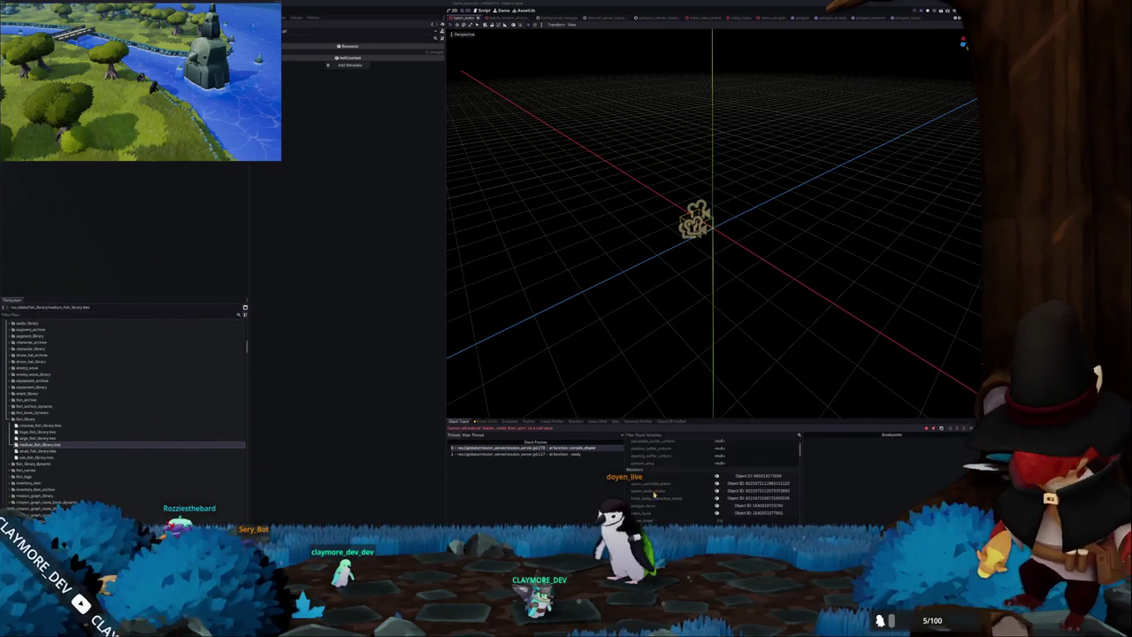
scroll(663, 492, down, 1)
click(555, 448)
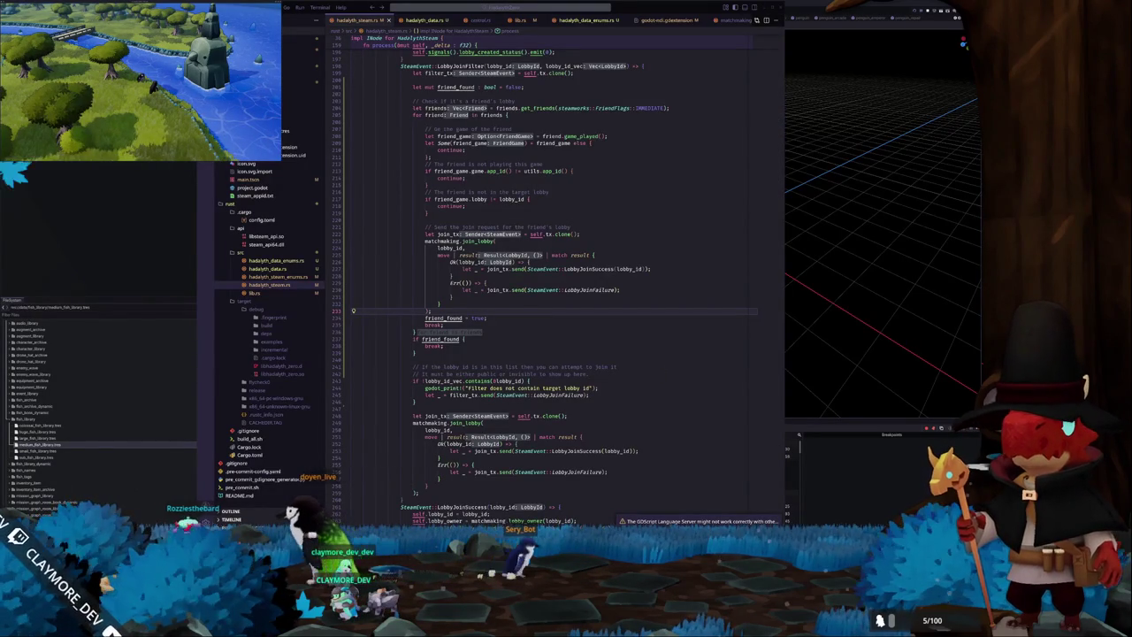
In the GDScript editor, go to the _ready function, enlarge the text, and review the enemy scripts.
key(alt+Tab)
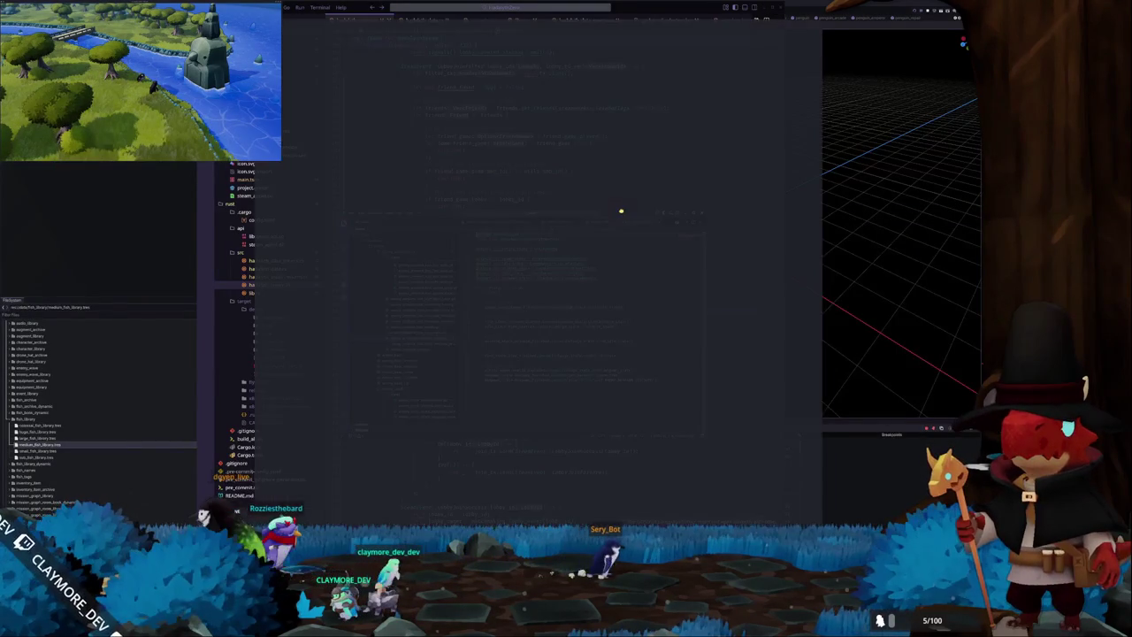
click(432, 80)
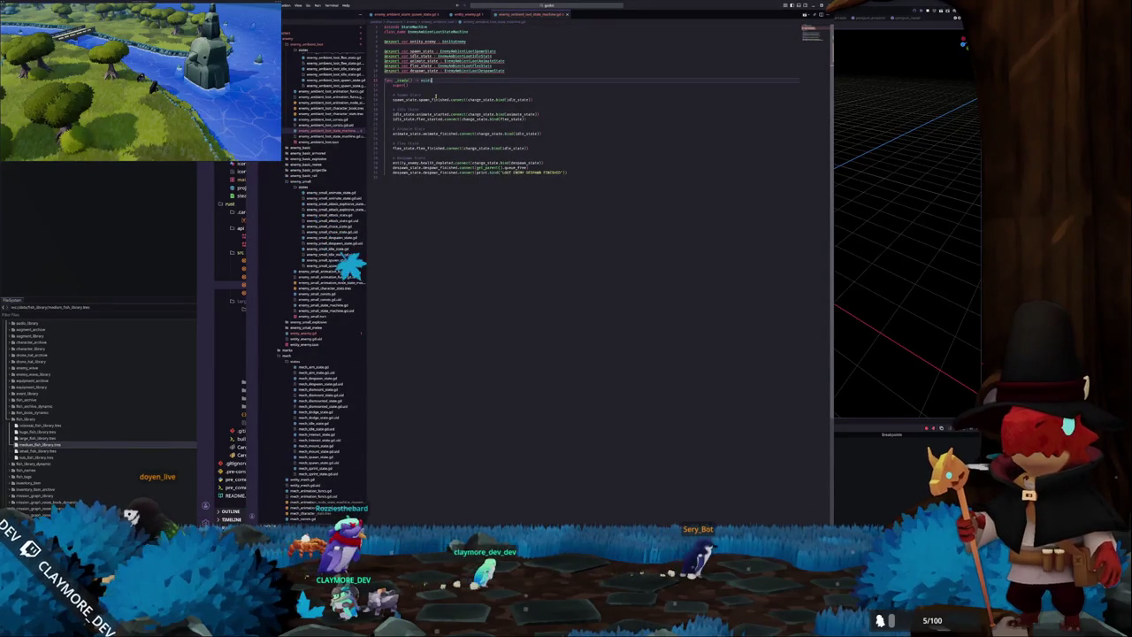
scroll(323, 149, up, 5)
scroll(323, 149, up, 5)
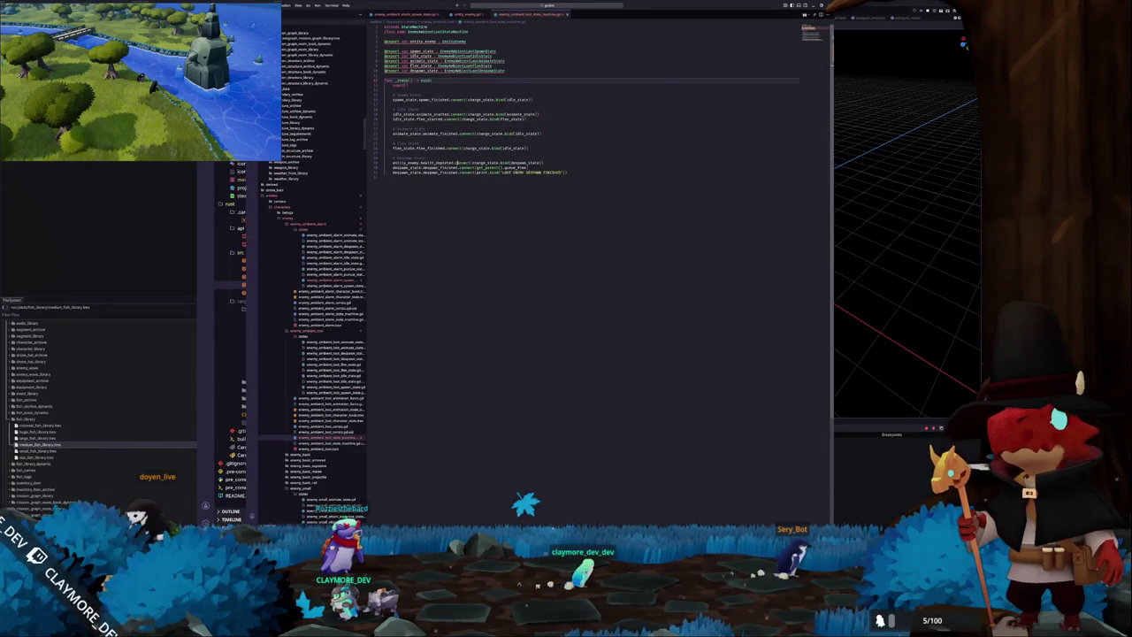
key(ctrl+equal)
key(ctrl+equal)
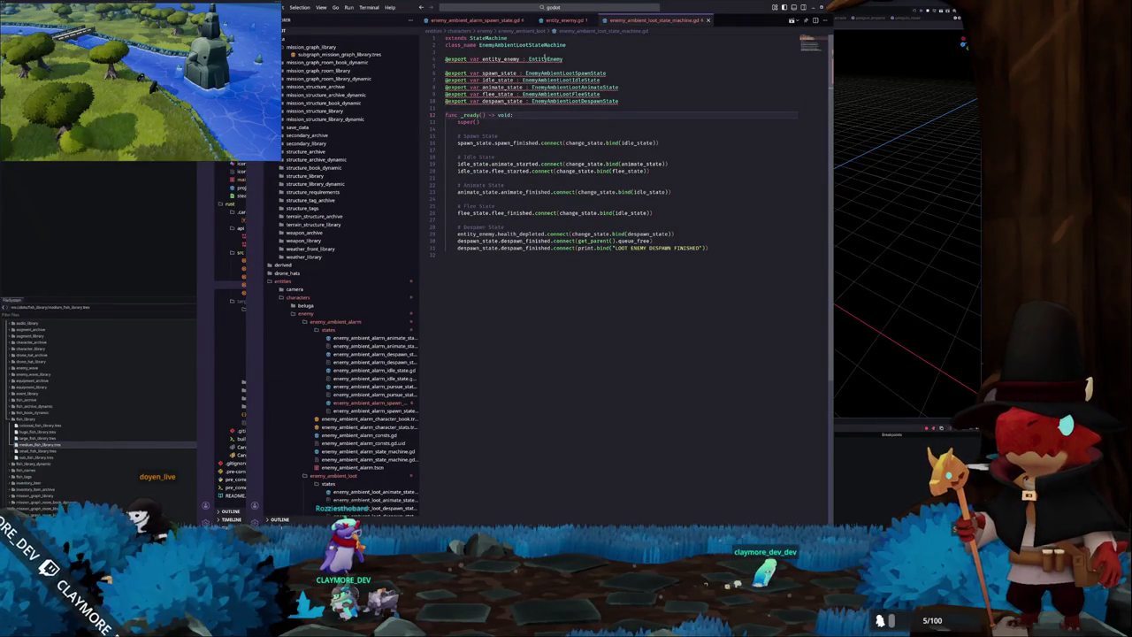
click(570, 19)
click(478, 19)
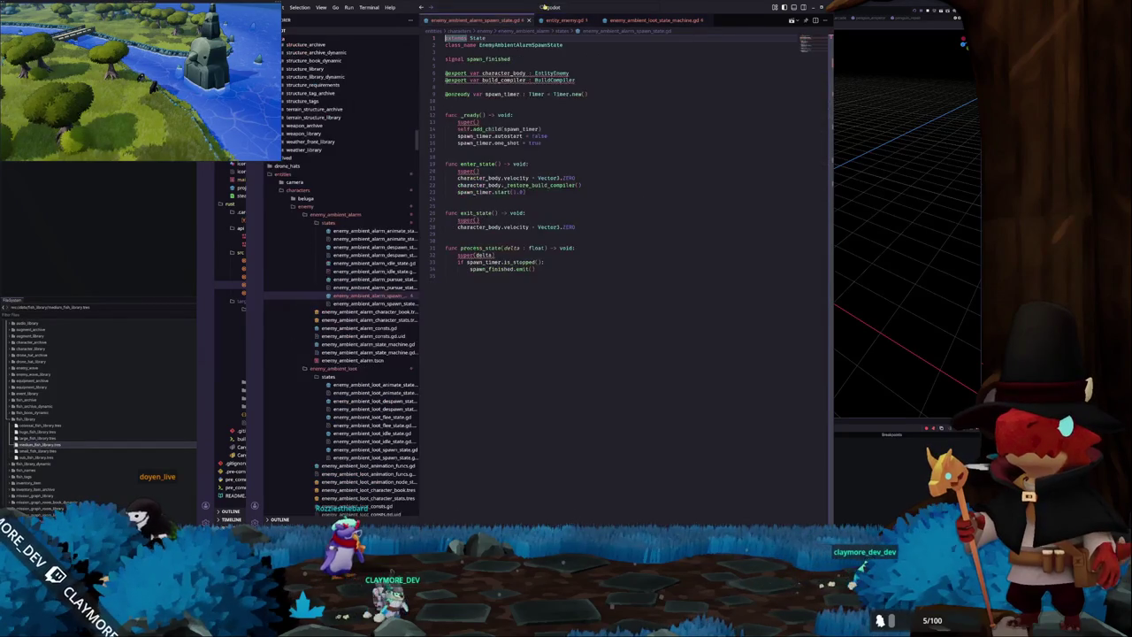
Open mission_server.gd via Go to File, then return through the Rust window to Godot.
click(544, 7)
text(miss)
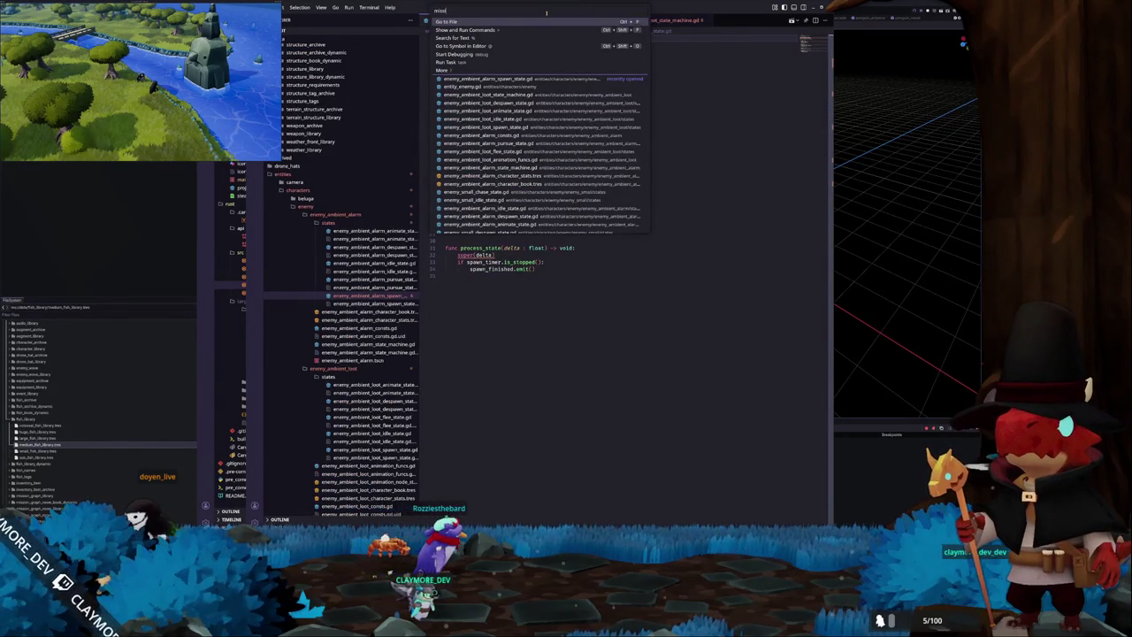
text(ion_server)
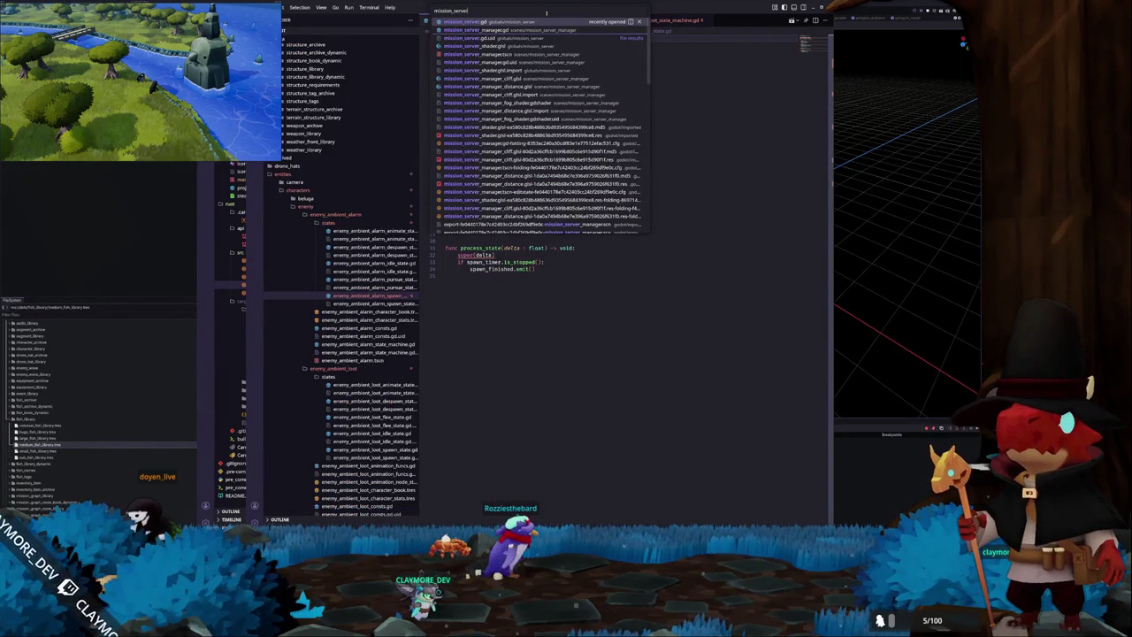
key(Return)
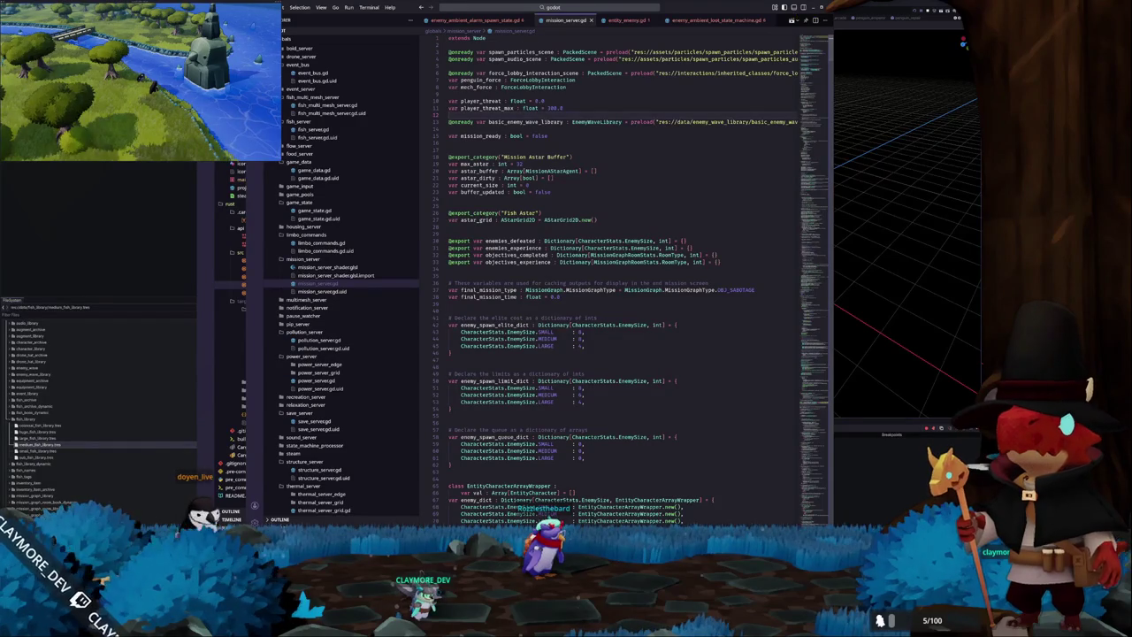
key(alt+Tab)
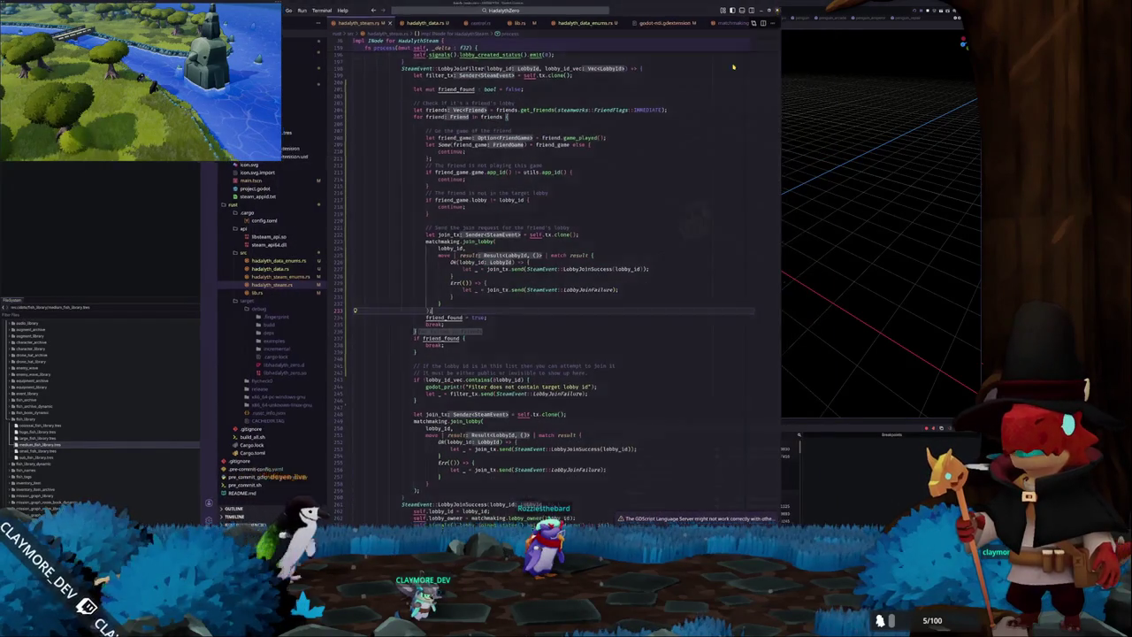
key(alt+Tab)
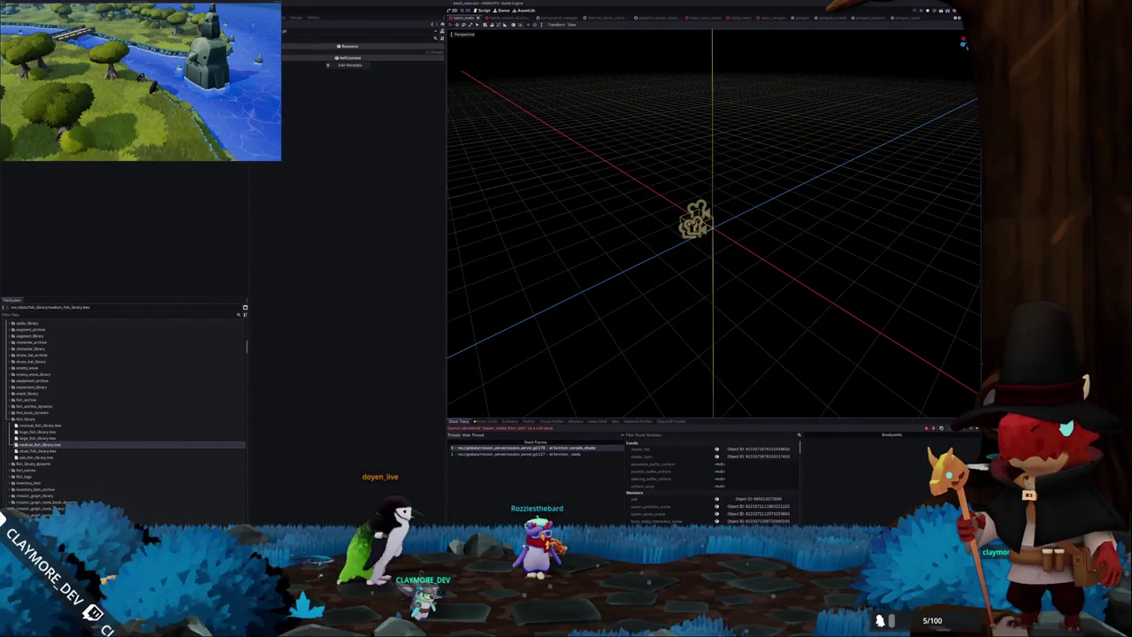
Switch to Konsole and run pkill godot to kill all Godot processes.
key(alt+Tab)
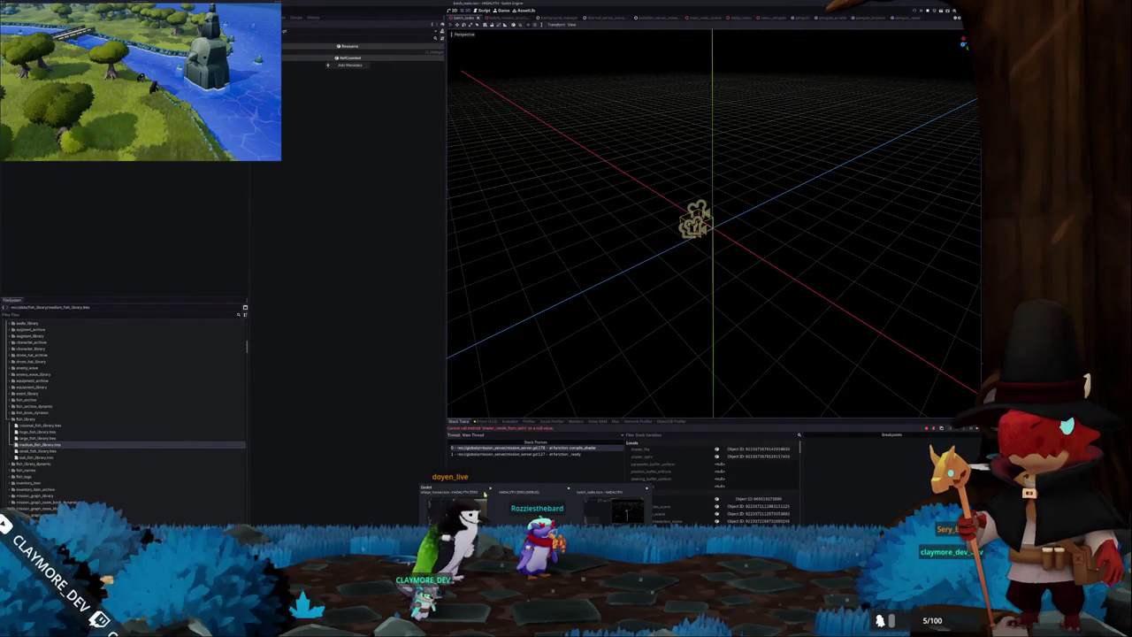
key(alt+Tab)
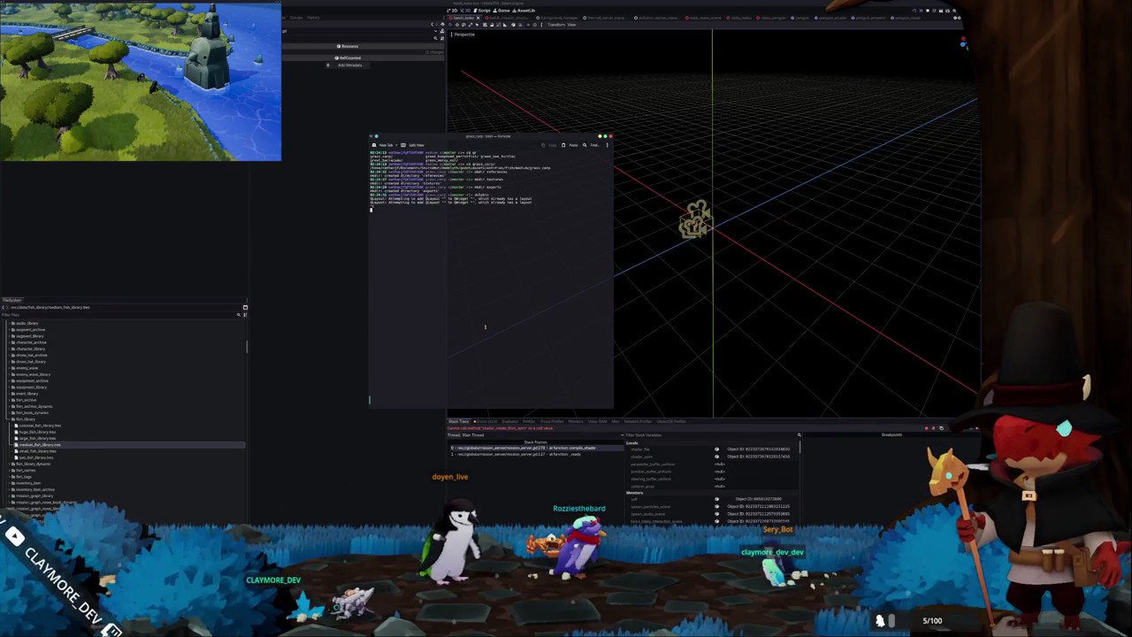
key(ctrl+c)
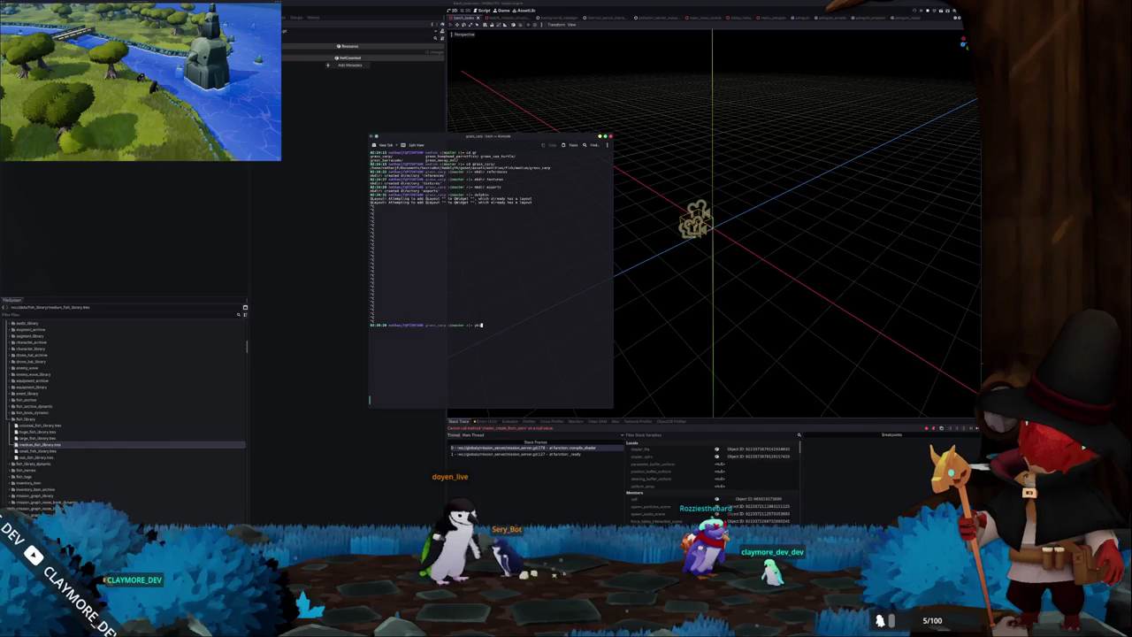
text(ill godot)
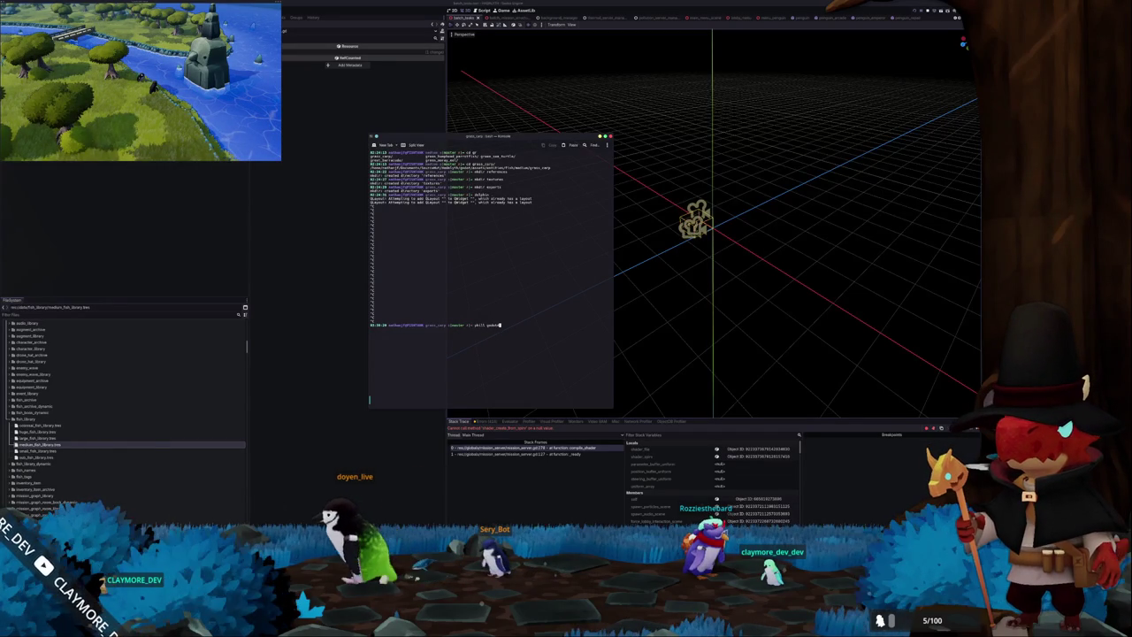
key(Return)
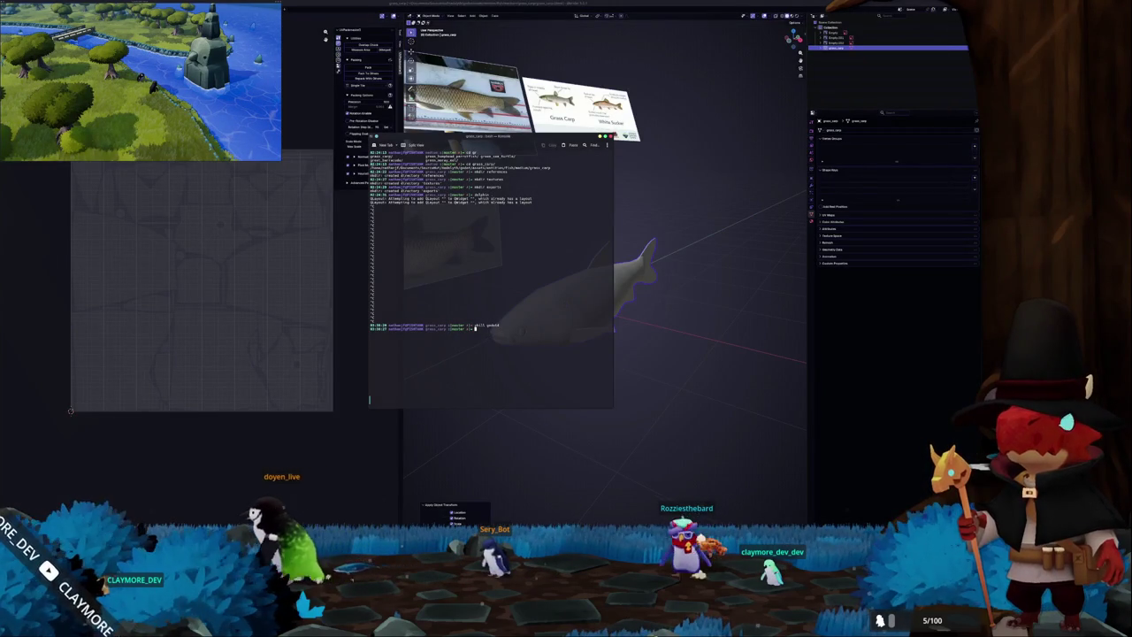
Press Escape in the game window to get past the main menu to the village view.
scroll(414, 332, up, 2)
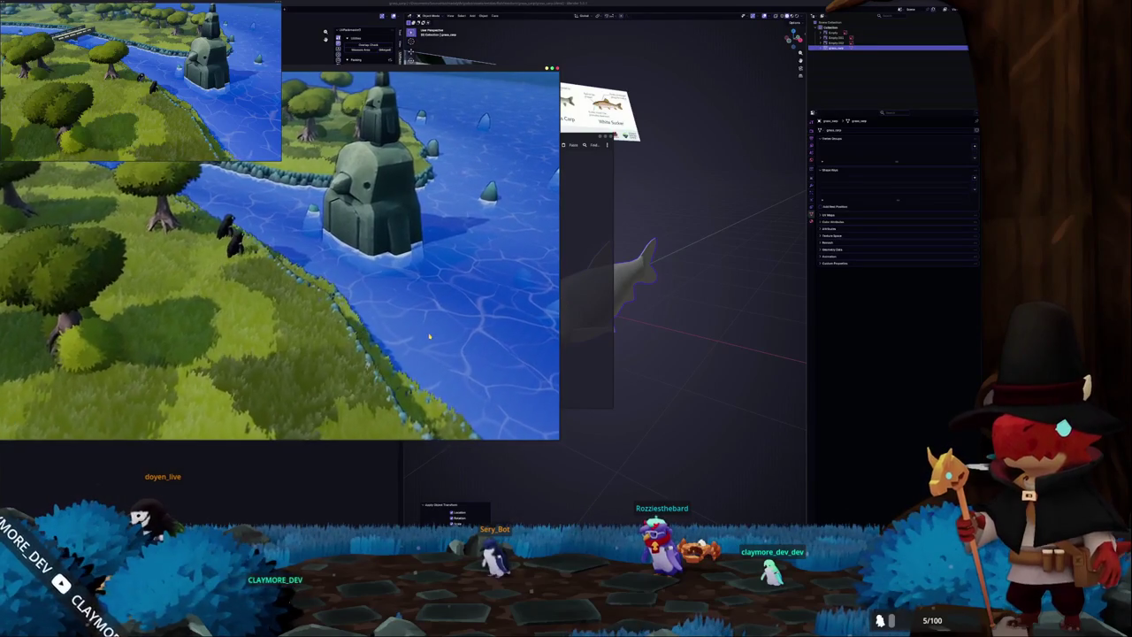
key(Escape)
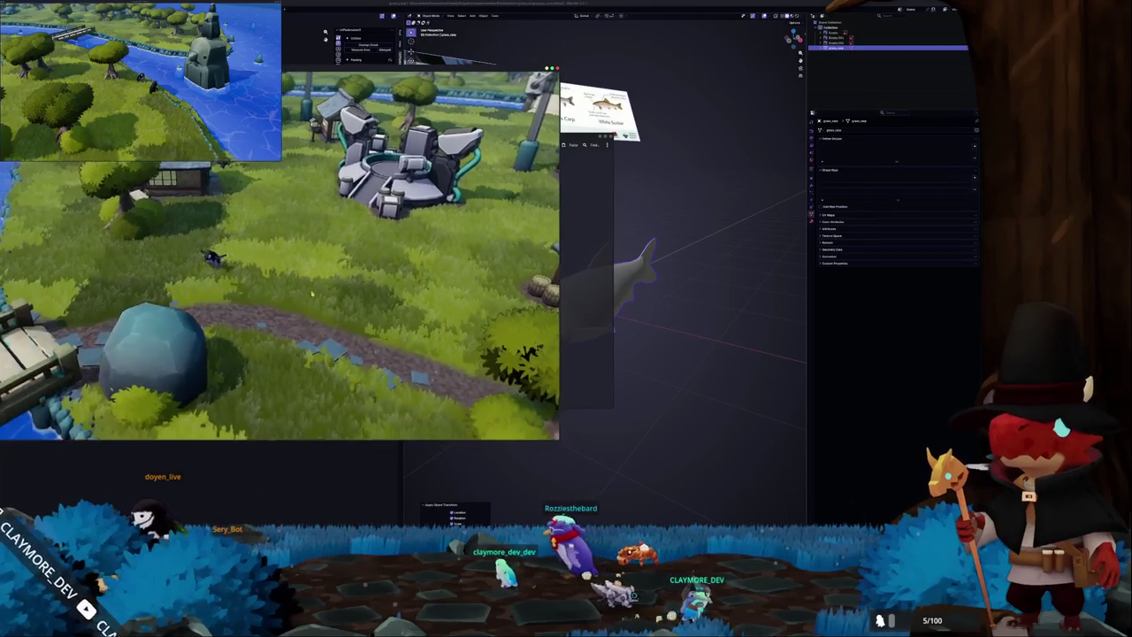
key(alt+Tab)
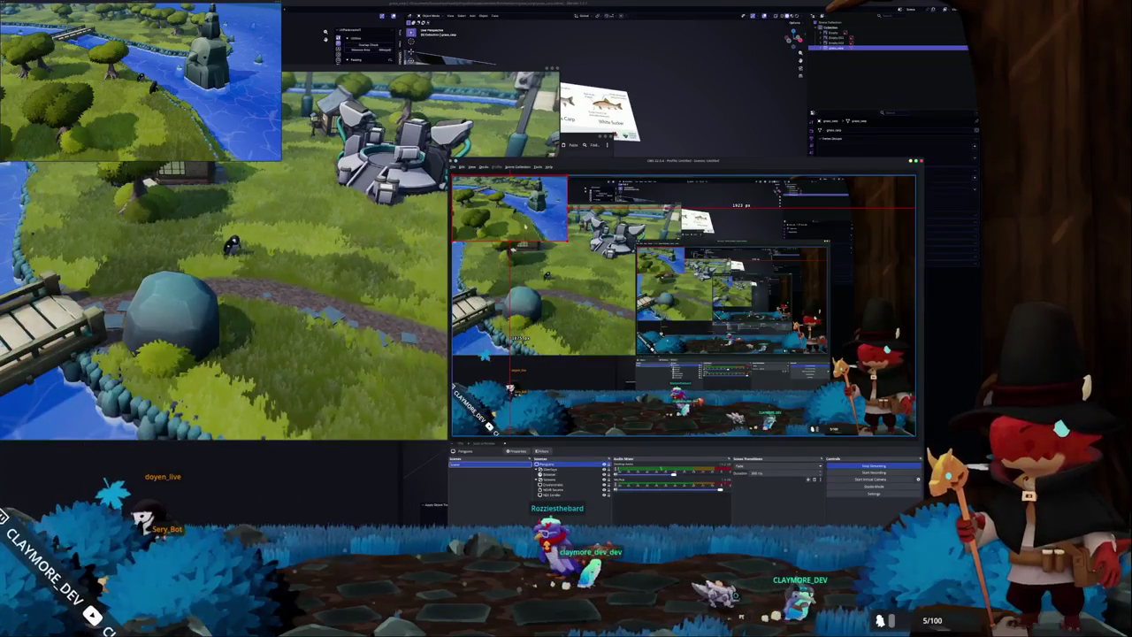
Set the Penguins source to capture the running game window and confirm with OK.
double_click(557, 459)
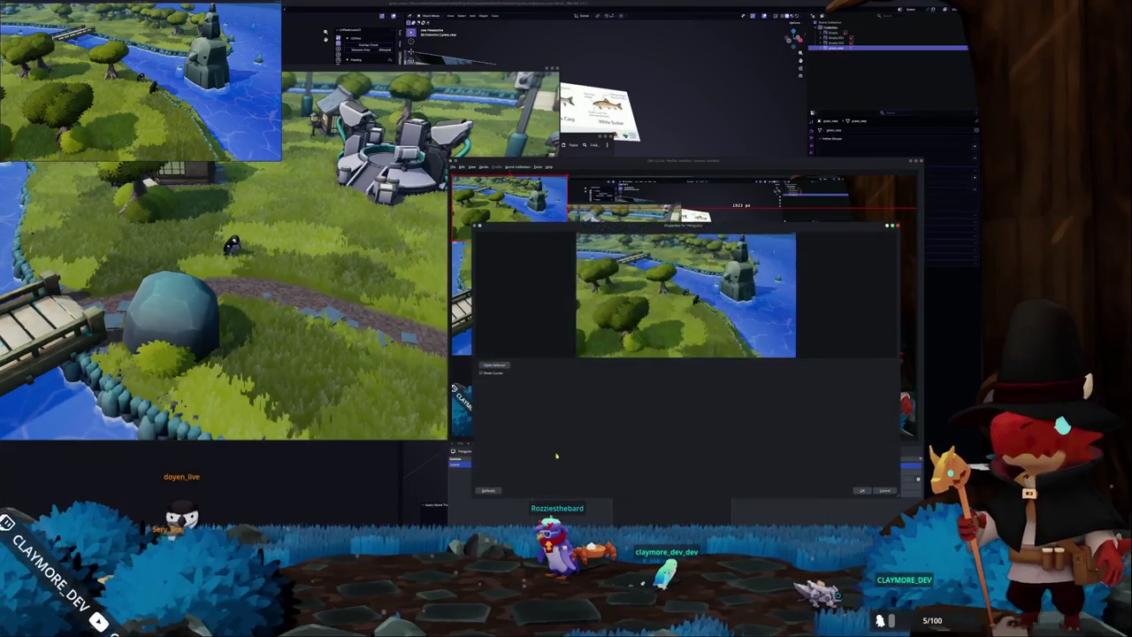
click(494, 365)
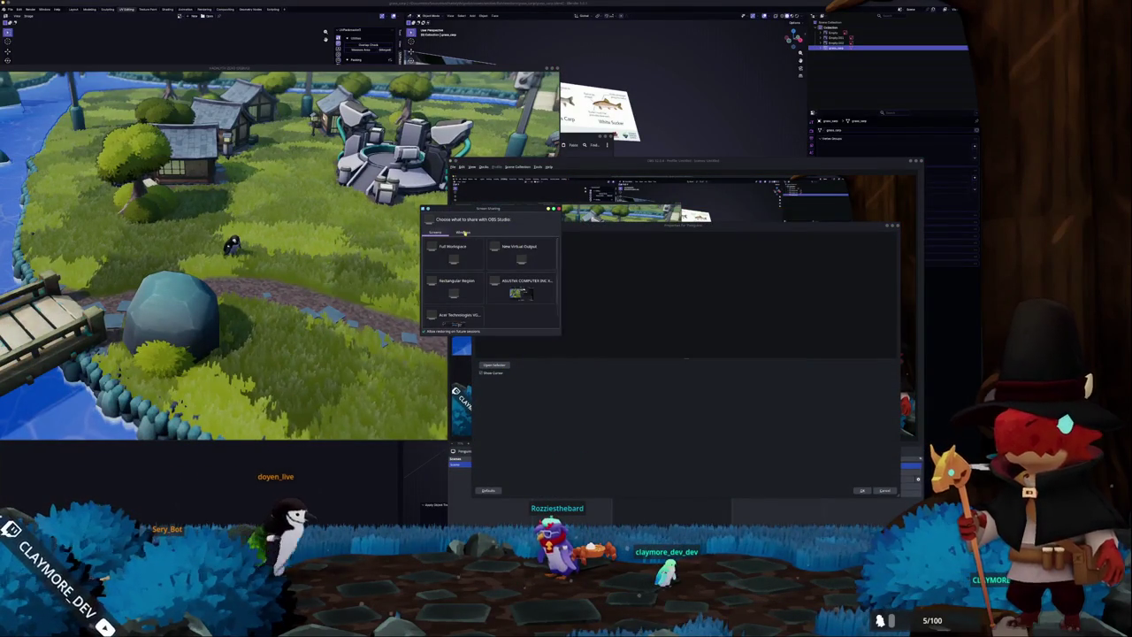
scroll(502, 282, down, 3)
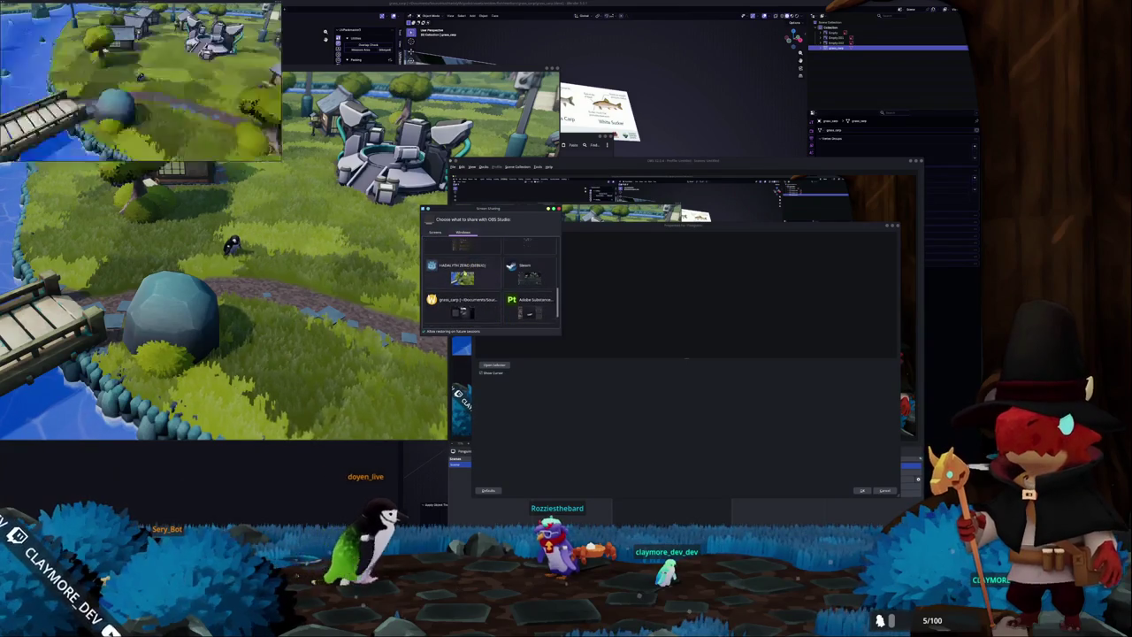
double_click(463, 261)
click(864, 491)
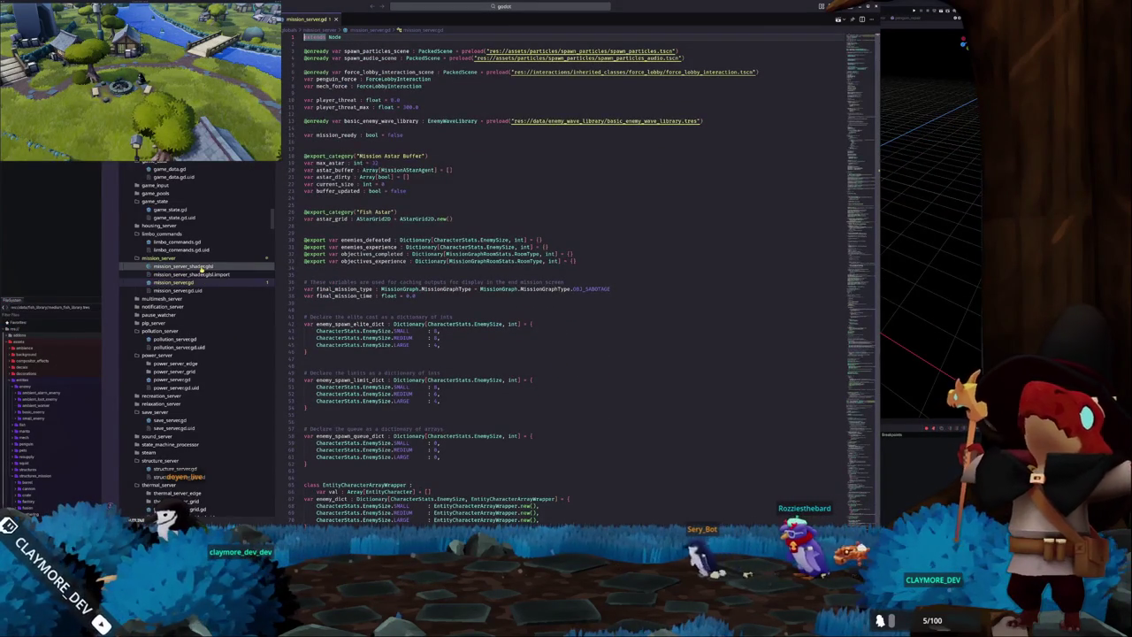
Open mission_server_shader.glsl, then scroll mission_server.gd and search it for 'comp'.
double_click(183, 265)
click(187, 282)
scroll(520, 325, down, 5)
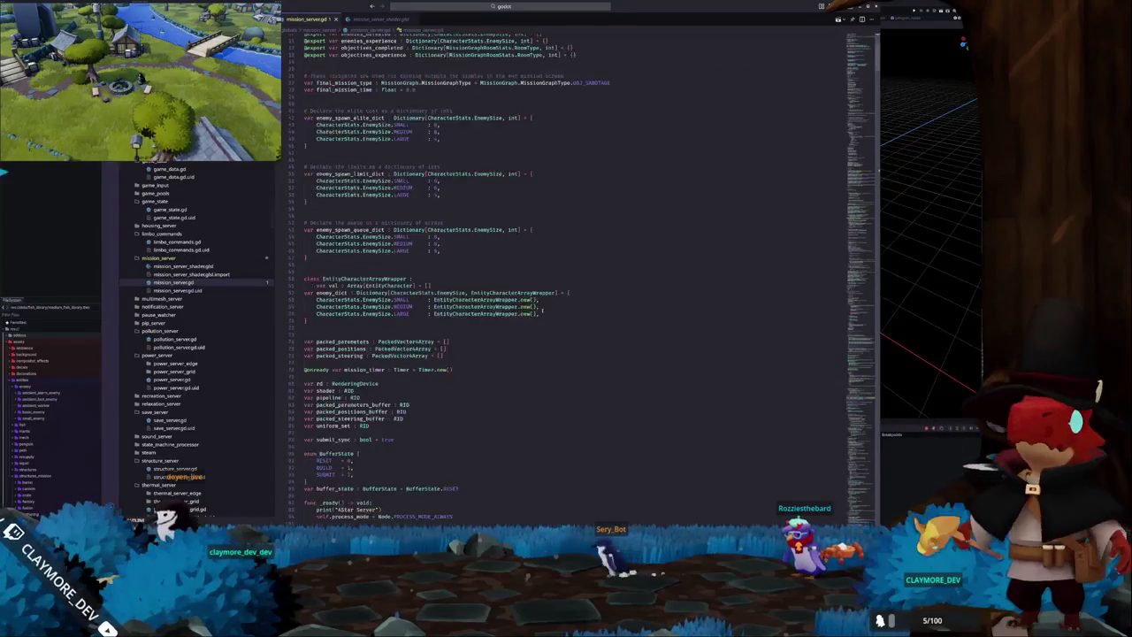
scroll(520, 326, down, 5)
scroll(520, 326, down, 5)
scroll(520, 326, down, 6)
scroll(520, 326, down, 6)
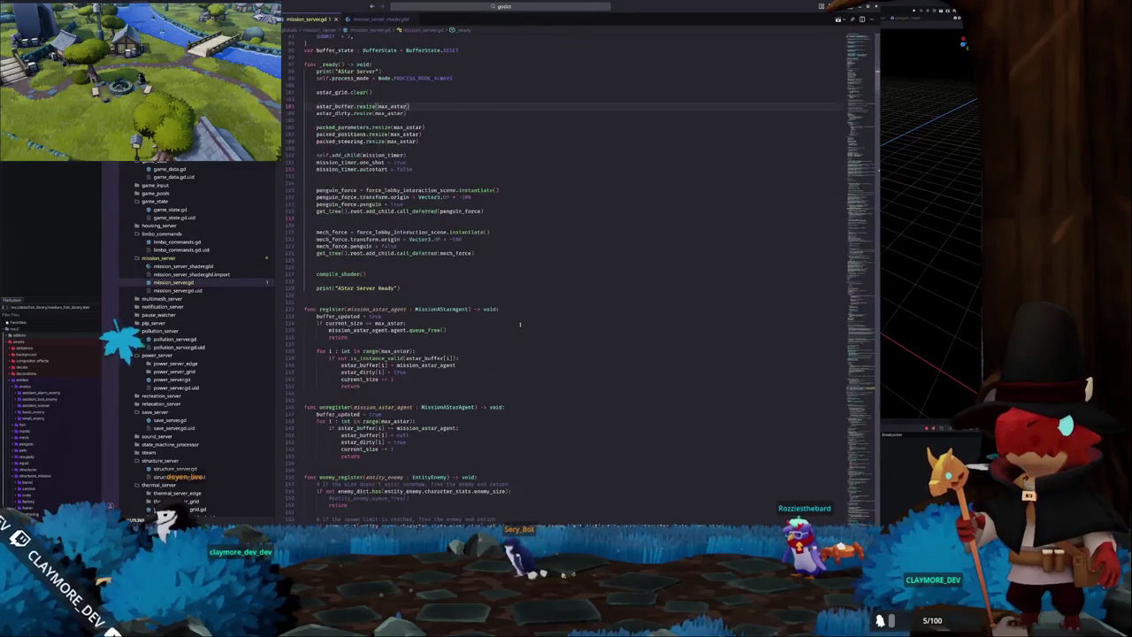
scroll(521, 326, down, 6)
scroll(521, 323, down, 6)
scroll(521, 324, down, 7)
scroll(530, 324, down, 7)
scroll(556, 322, down, 7)
text(compile_)
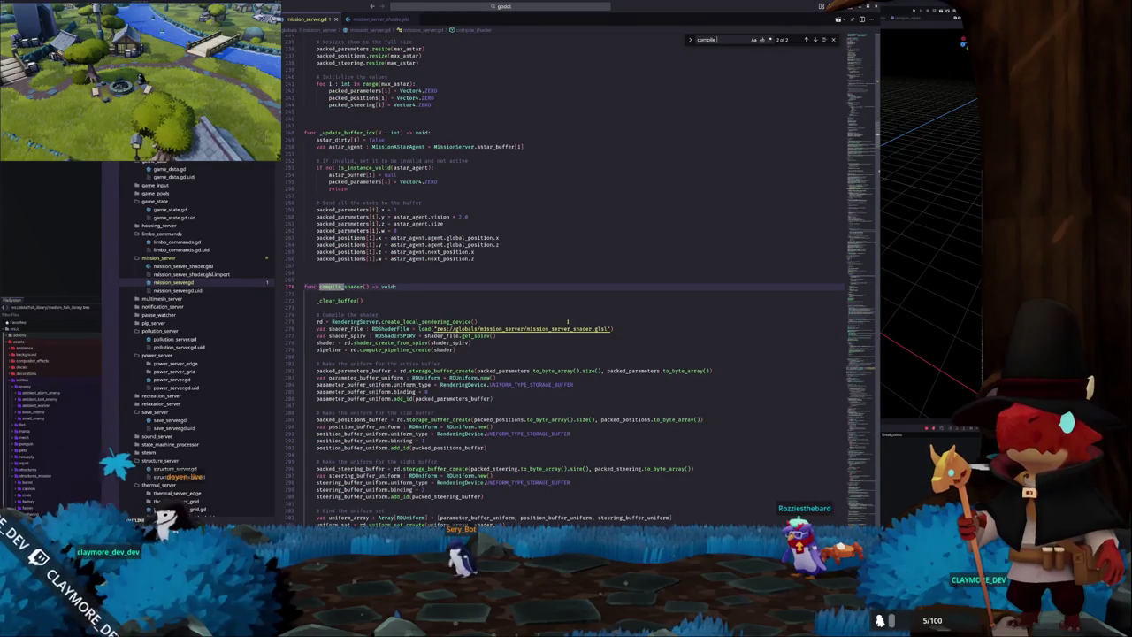
Review the compute shader, close the files and VS Code, and save the Godot scene.
ctrl+click(566, 330)
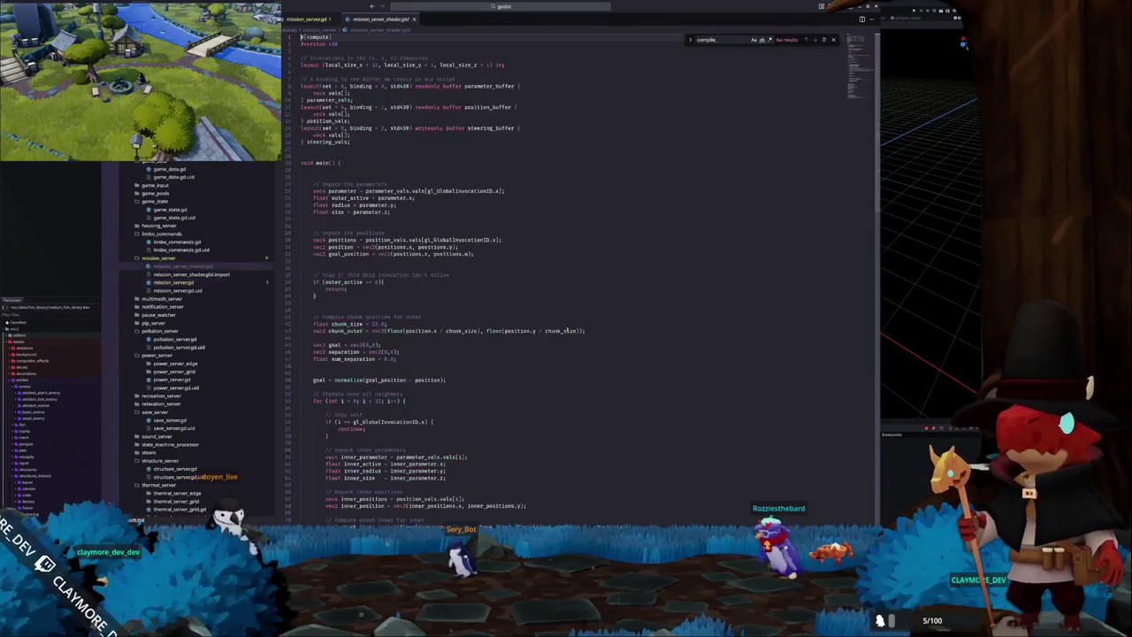
scroll(566, 330, down, 6)
scroll(566, 329, down, 6)
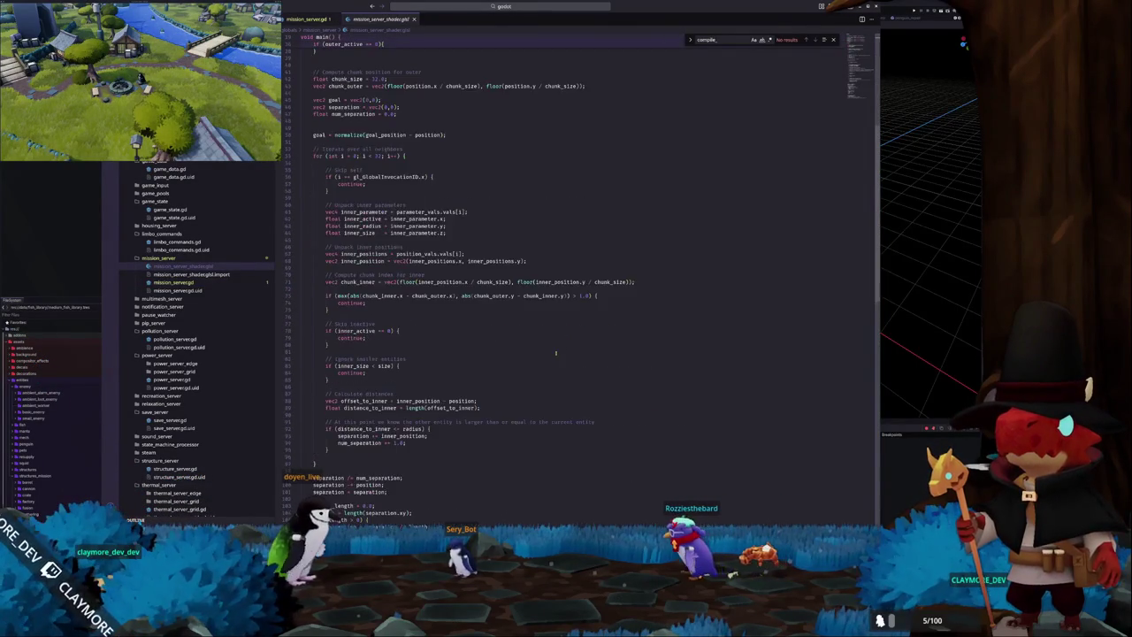
scroll(446, 210, down, 6)
key(ctrl+w)
key(ctrl+w)
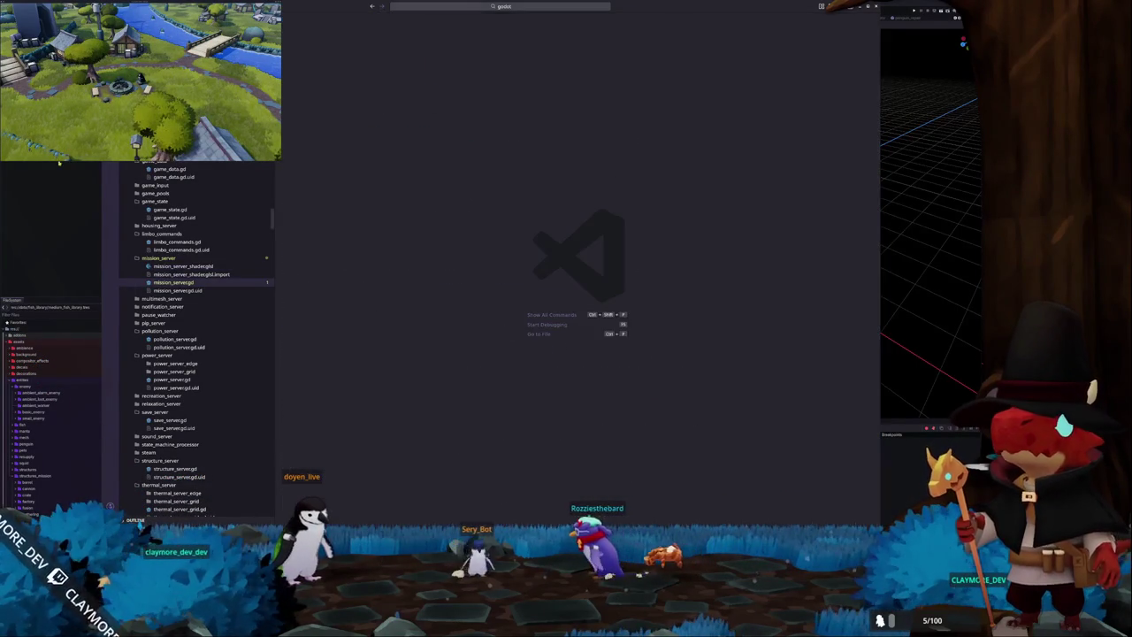
key(ctrl+w)
key(ctrl+s)
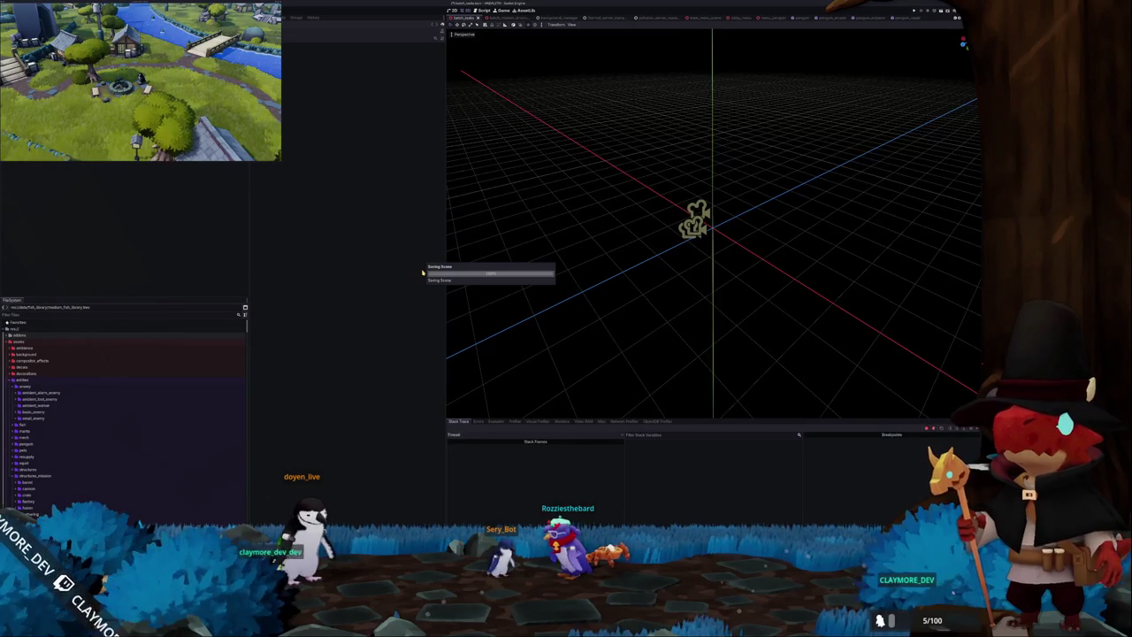
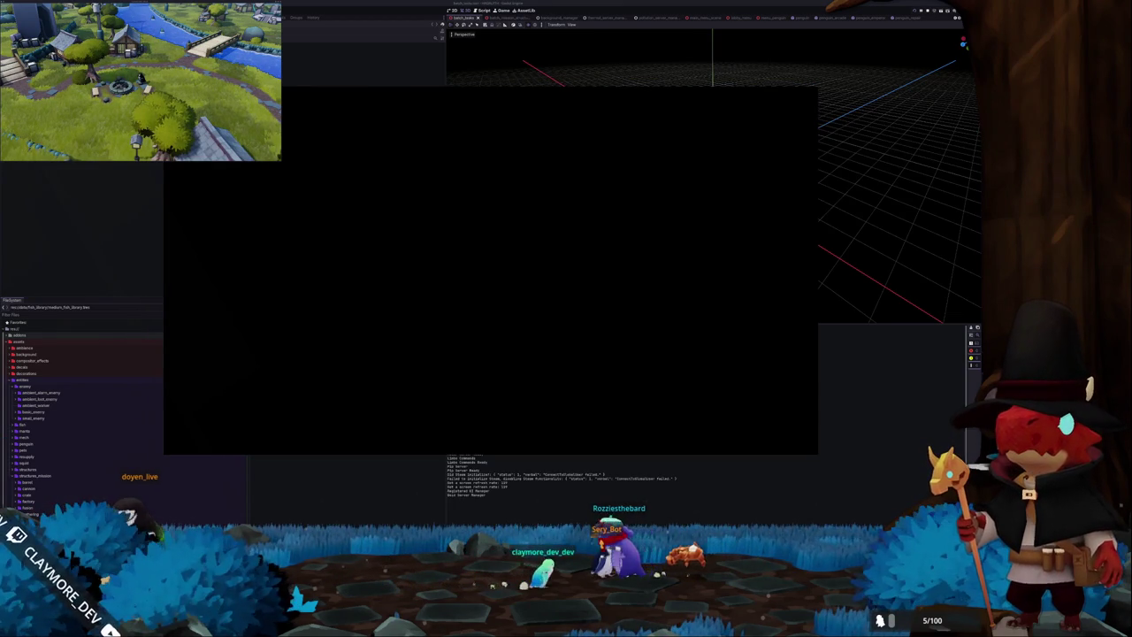
Start a new game in save slot 2, let the hub load, then stop it with F8.
click(492, 311)
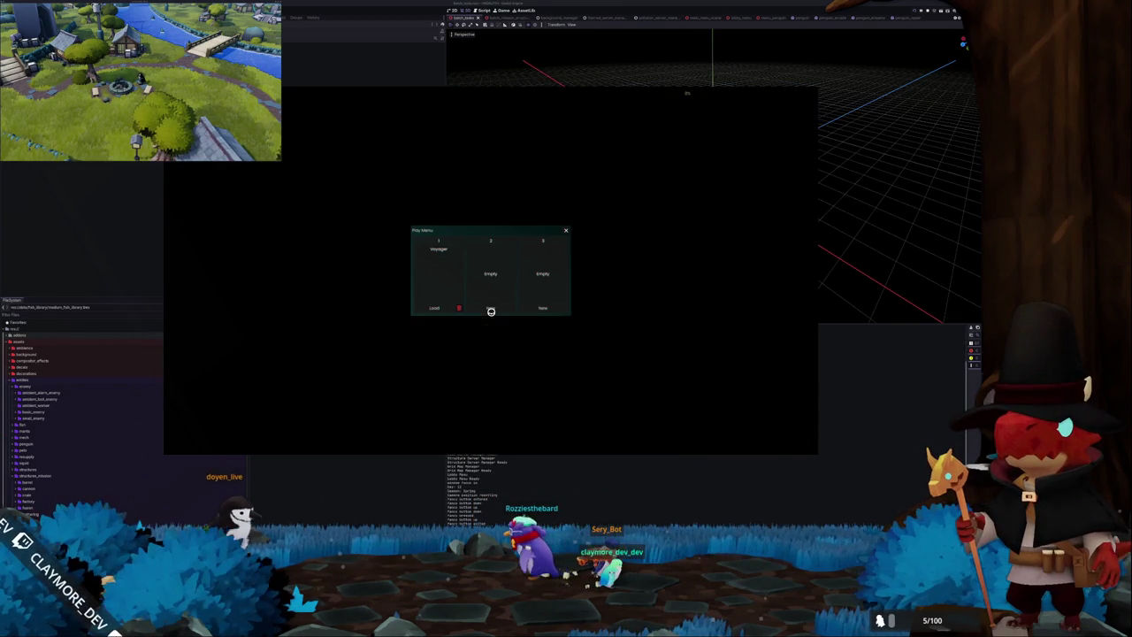
click(434, 306)
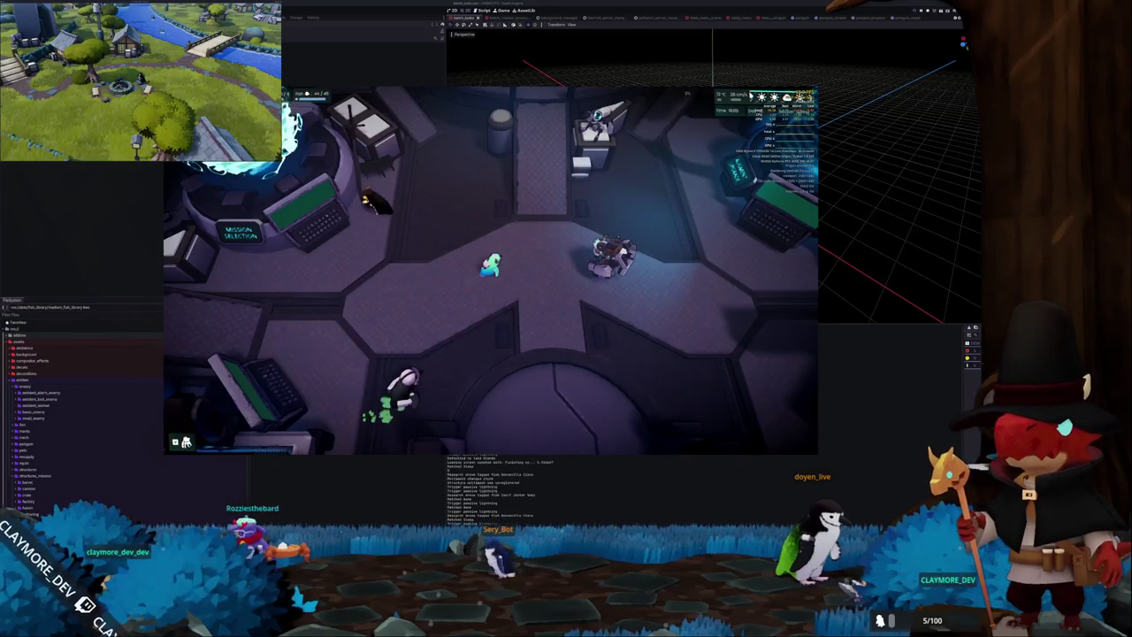
key(F8)
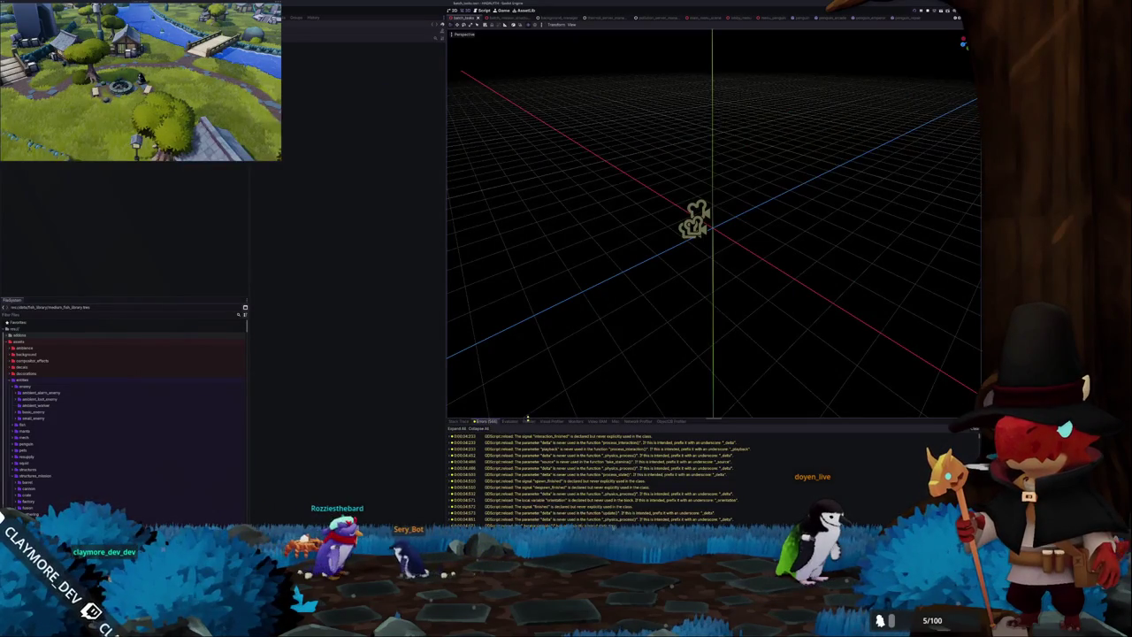
Enlarge the bottom panel and check the Output log and Debugger error list.
drag(527, 418, 528, 256)
scroll(525, 392, up, 5)
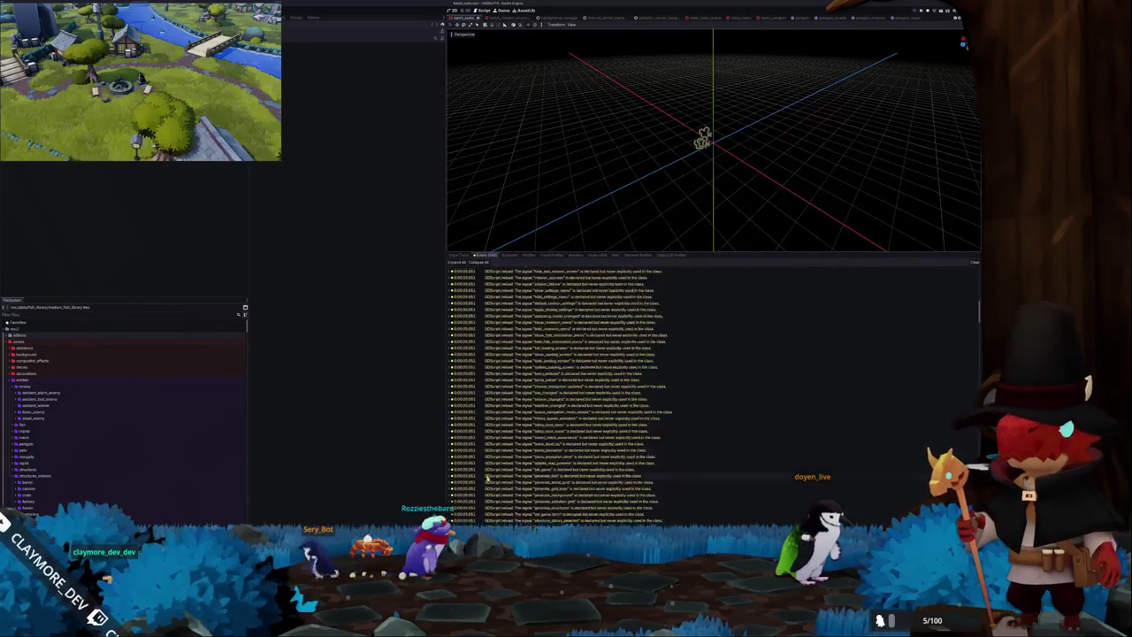
key(alt+o)
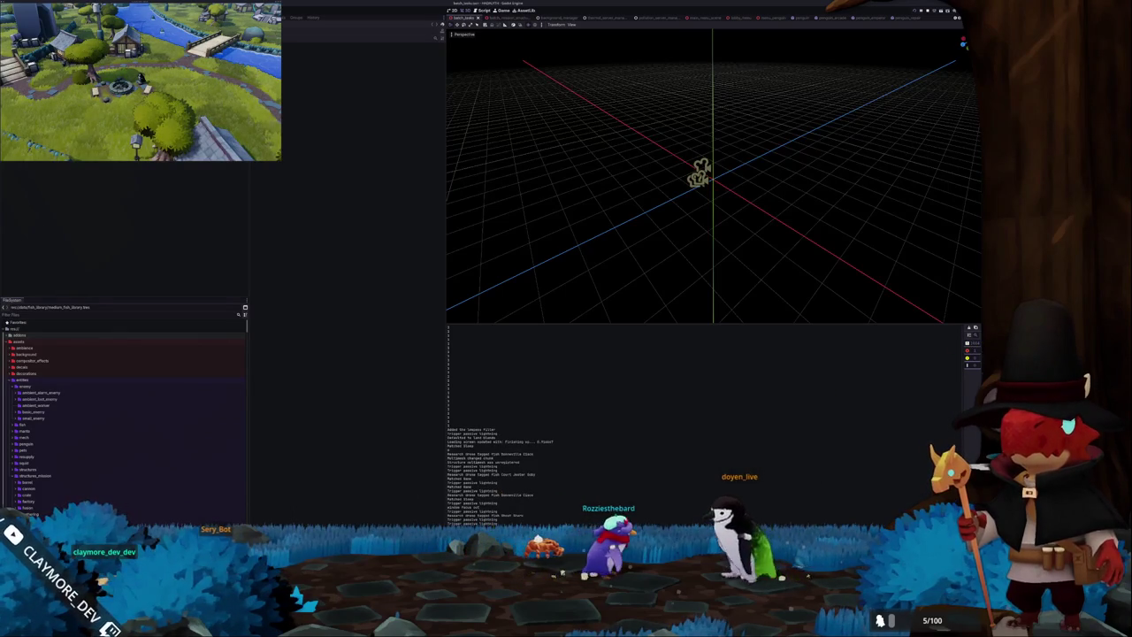
key(alt+d)
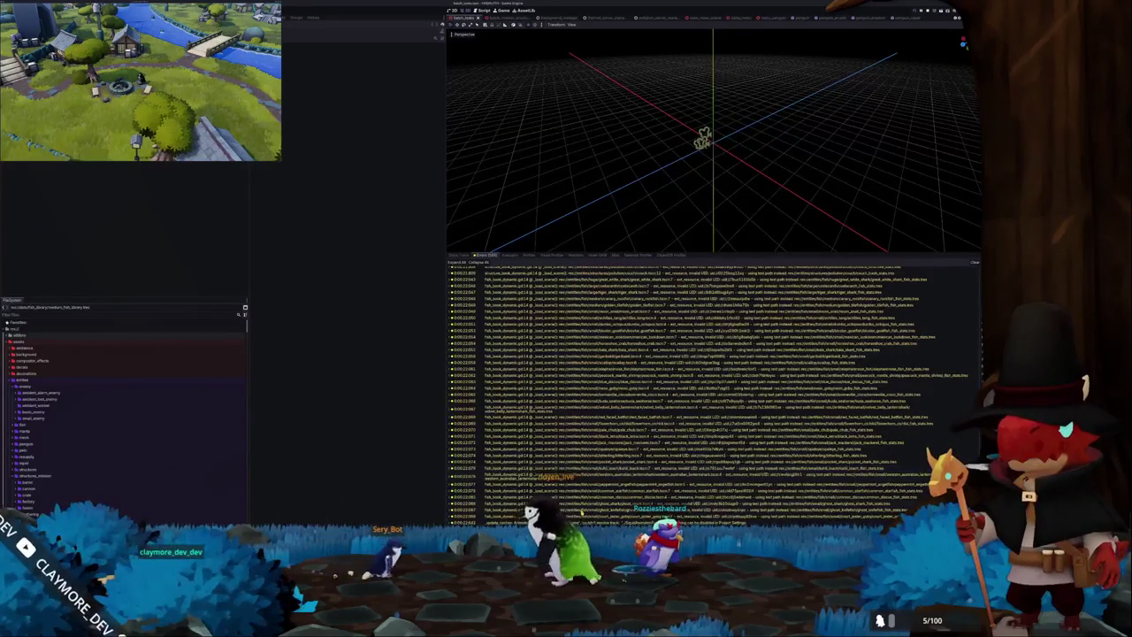
Record frame timings in the Profiler, then clear the collected results.
click(528, 255)
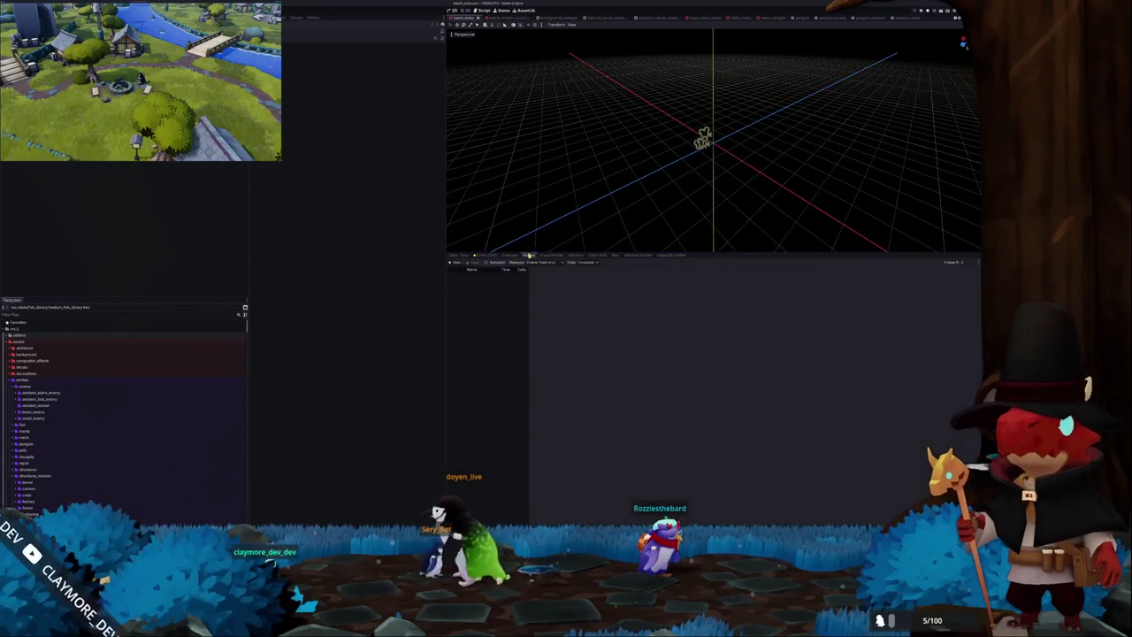
click(465, 262)
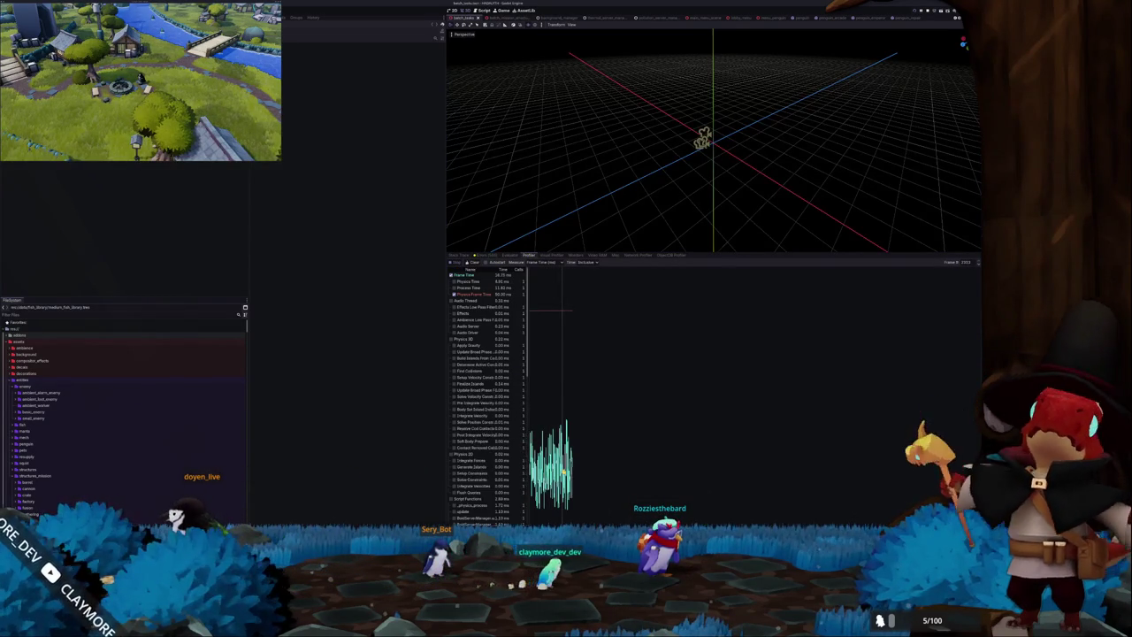
click(99, 356)
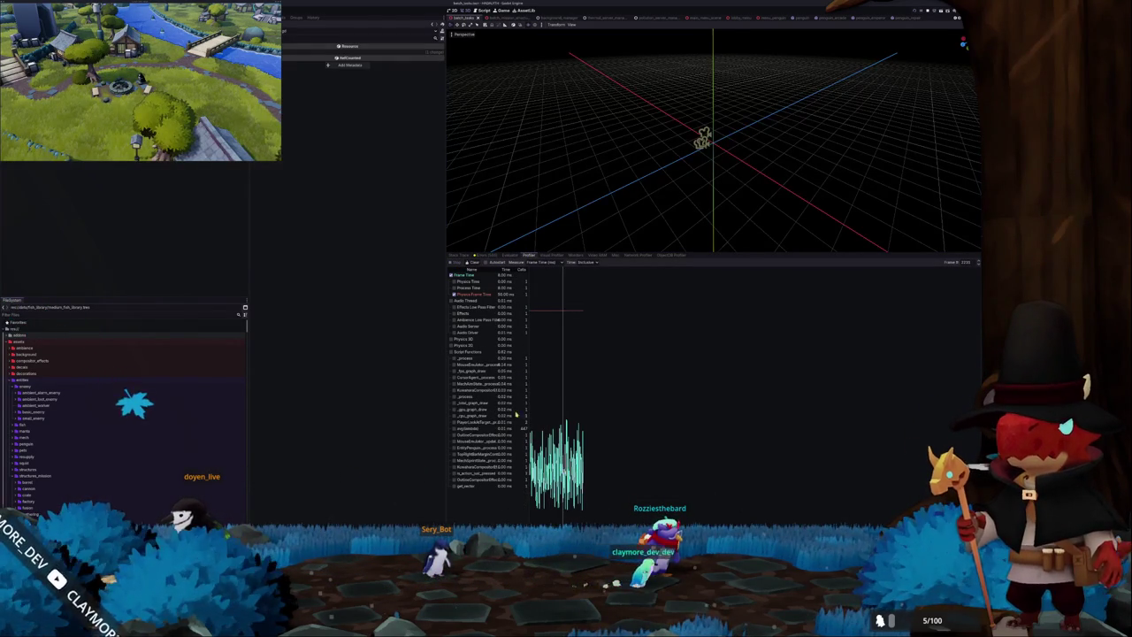
click(473, 265)
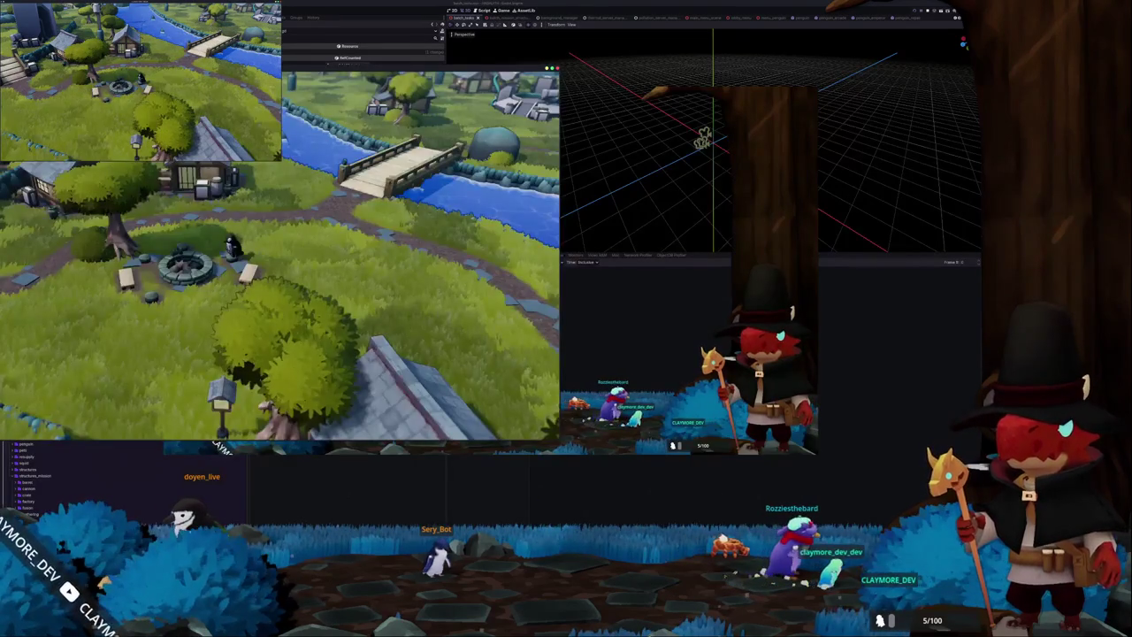
Dismiss the popup and choose an entry from the tray icon's context menu.
click(554, 510)
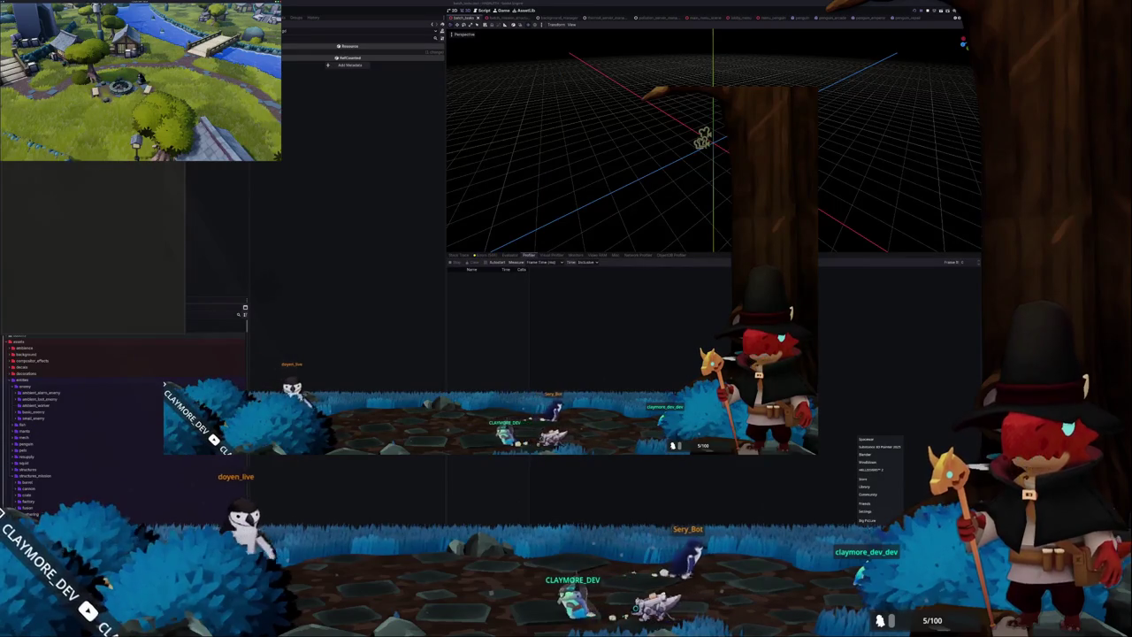
right_click(865, 437)
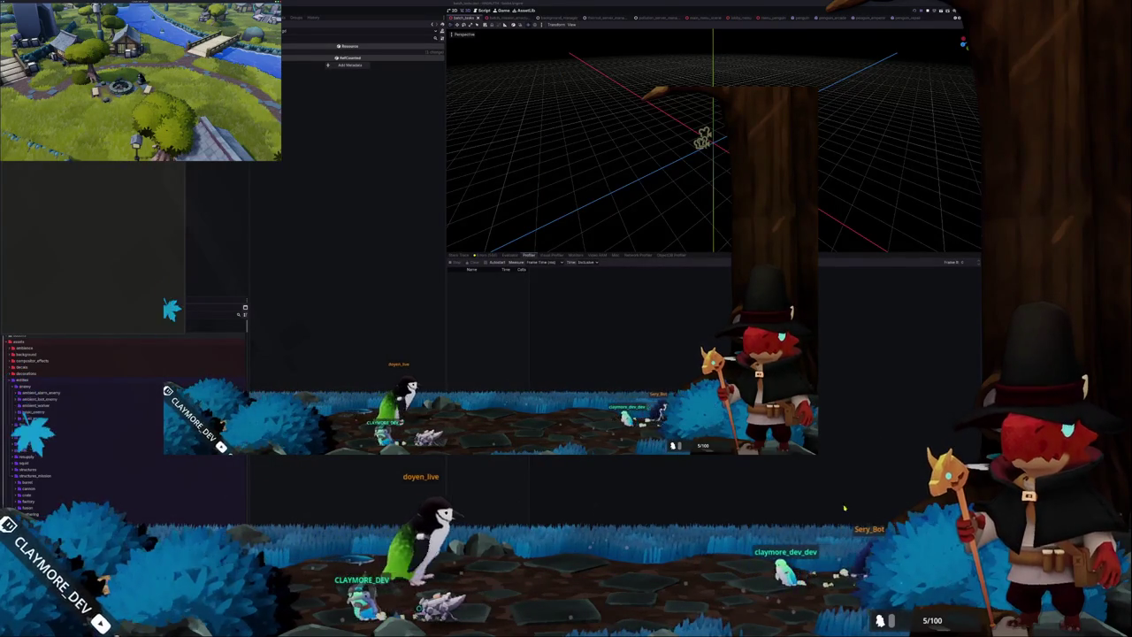
click(876, 462)
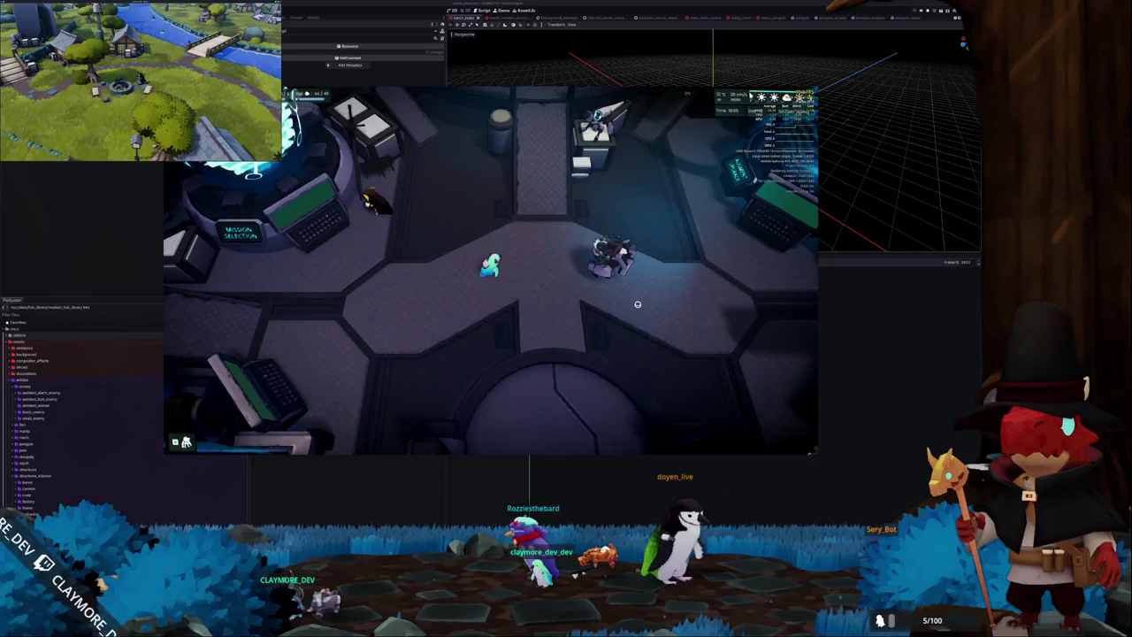
Walk through the station, select NDI Sender in OBS Sources, then open the fish information menu.
key(d)
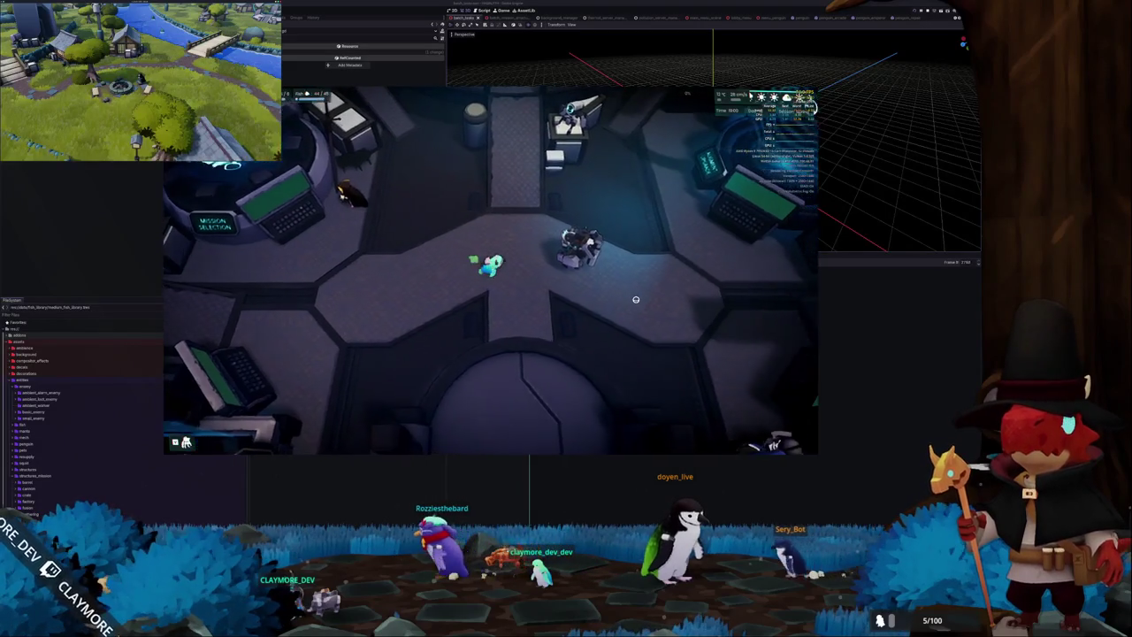
key(alt+Tab)
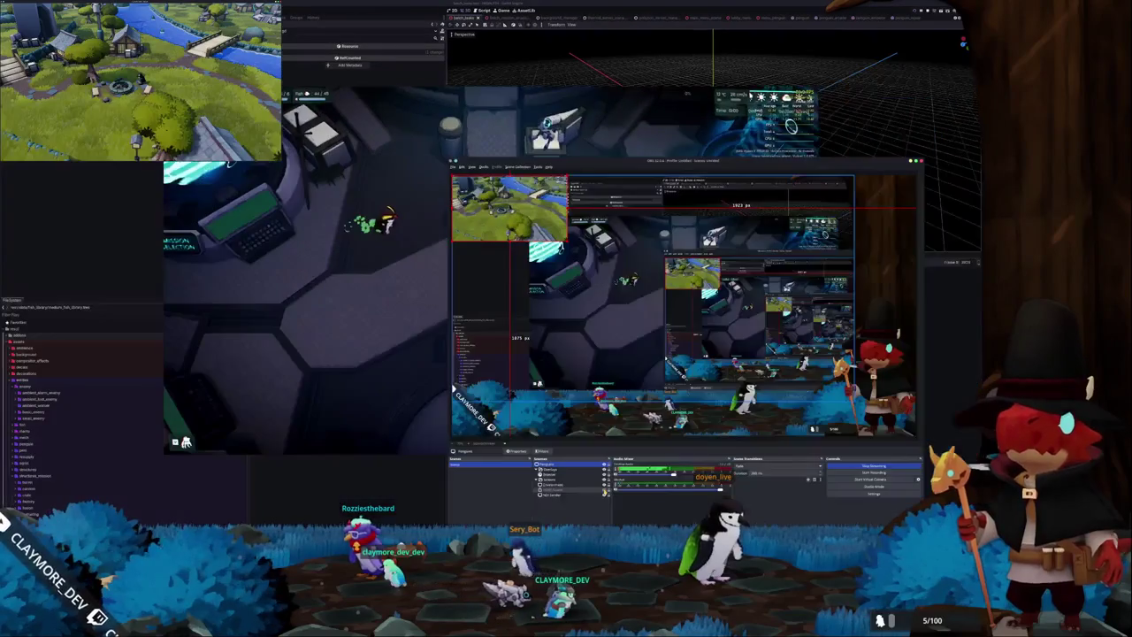
click(603, 495)
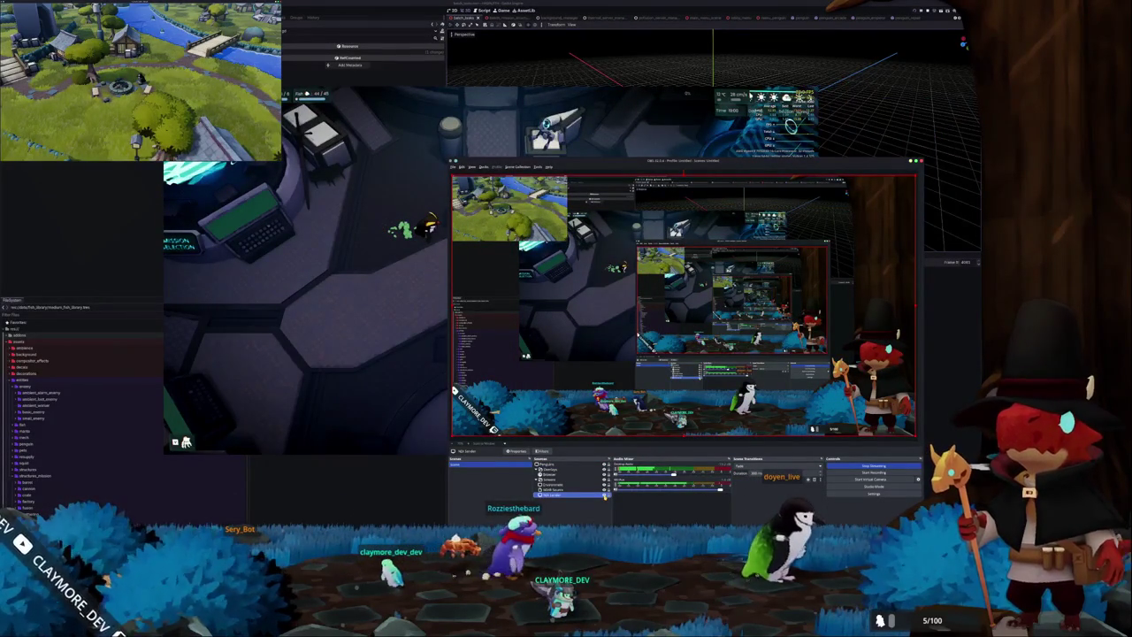
key(alt+Tab)
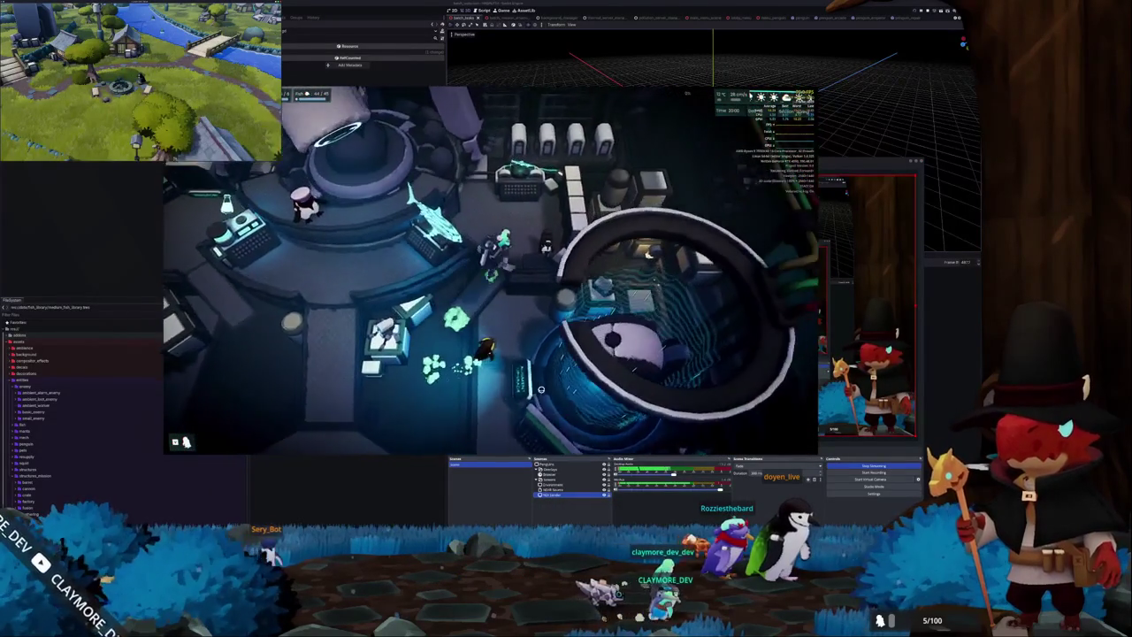
key(e)
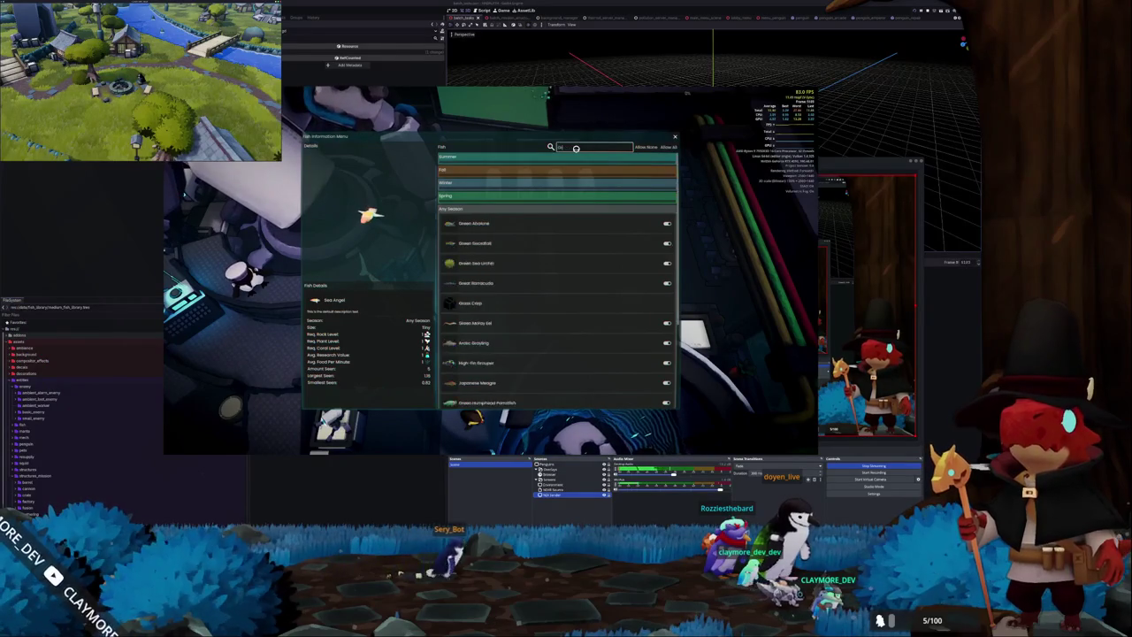
Filter the fish list with 'oss', close the menu, and walk south through the station.
text(oss)
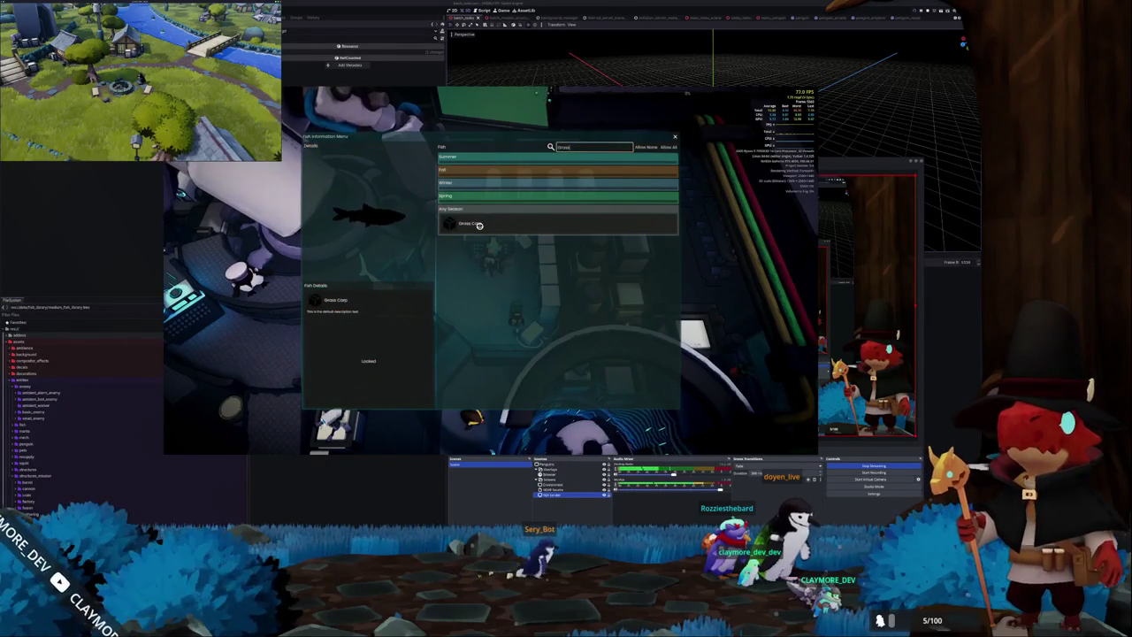
key(Escape)
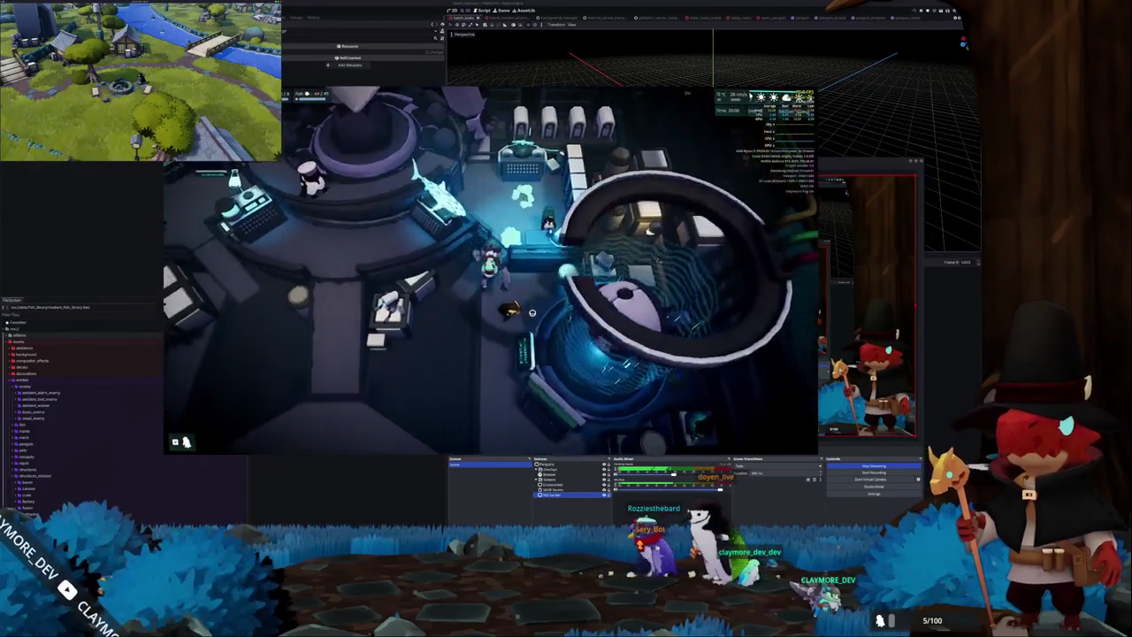
key(s)
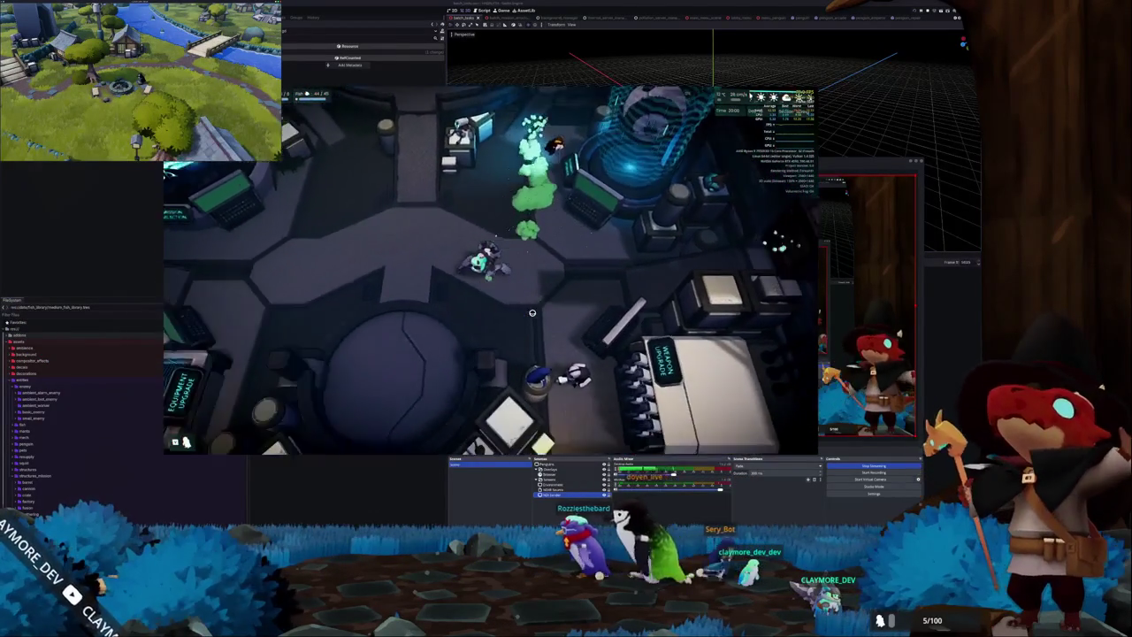
key(s)
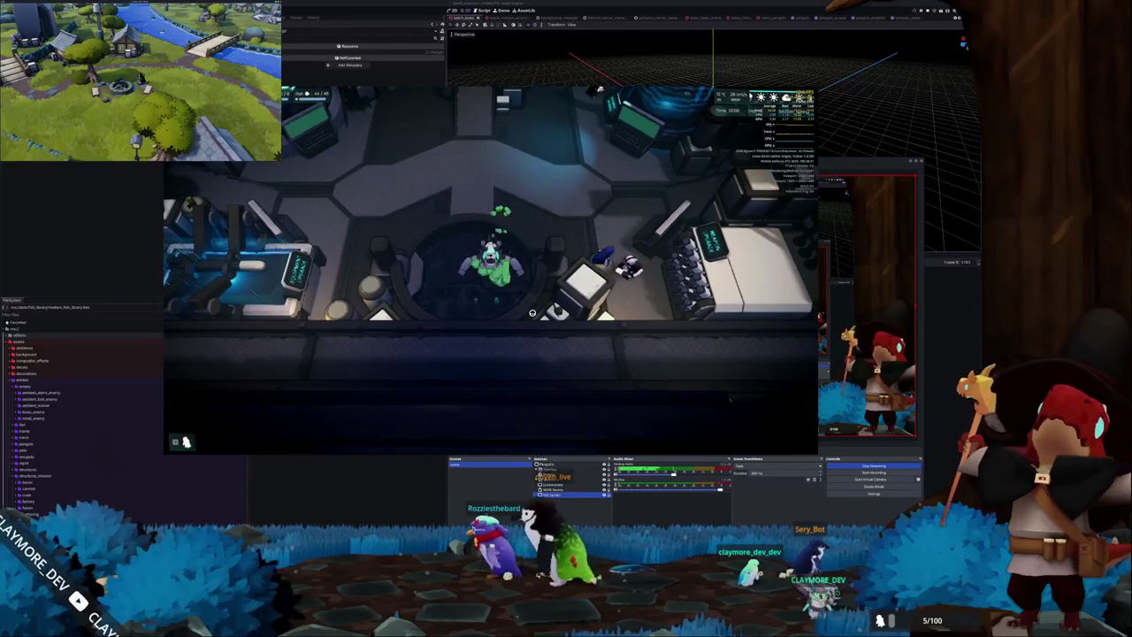
View the build map with the stats overlay, then quit to desktop from the pause menu.
key(b)
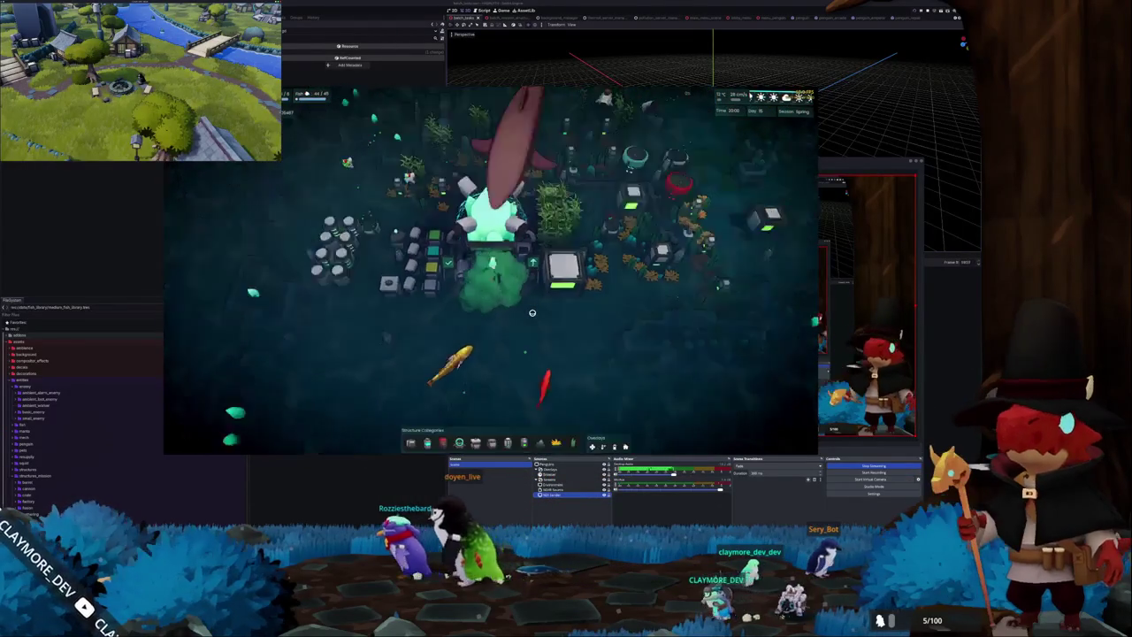
key(F3)
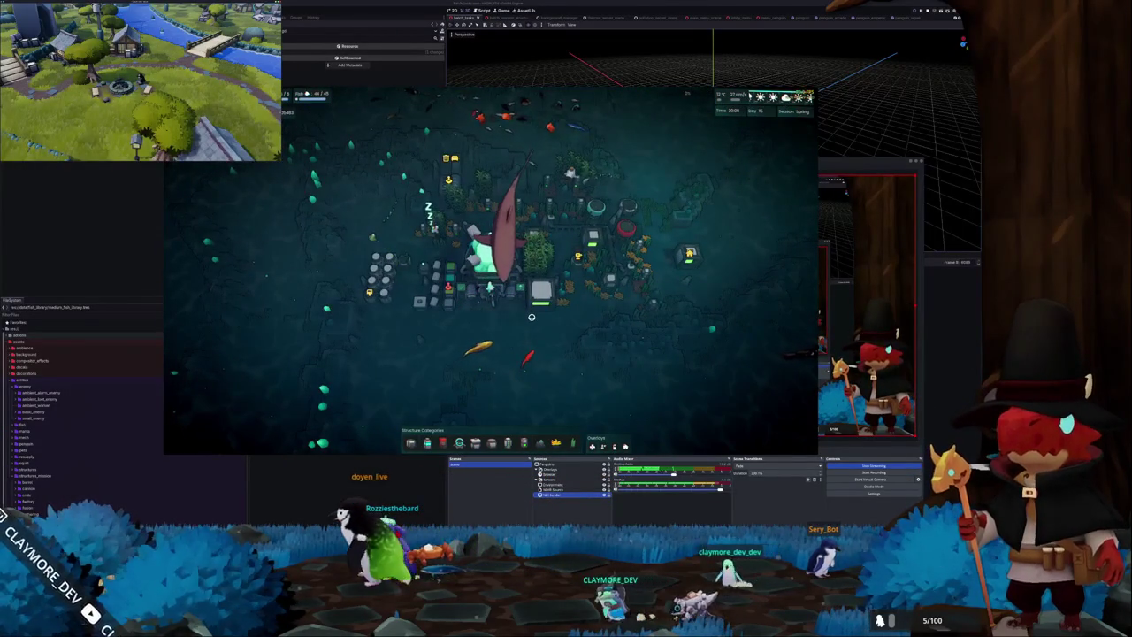
key(Escape)
key(Escape)
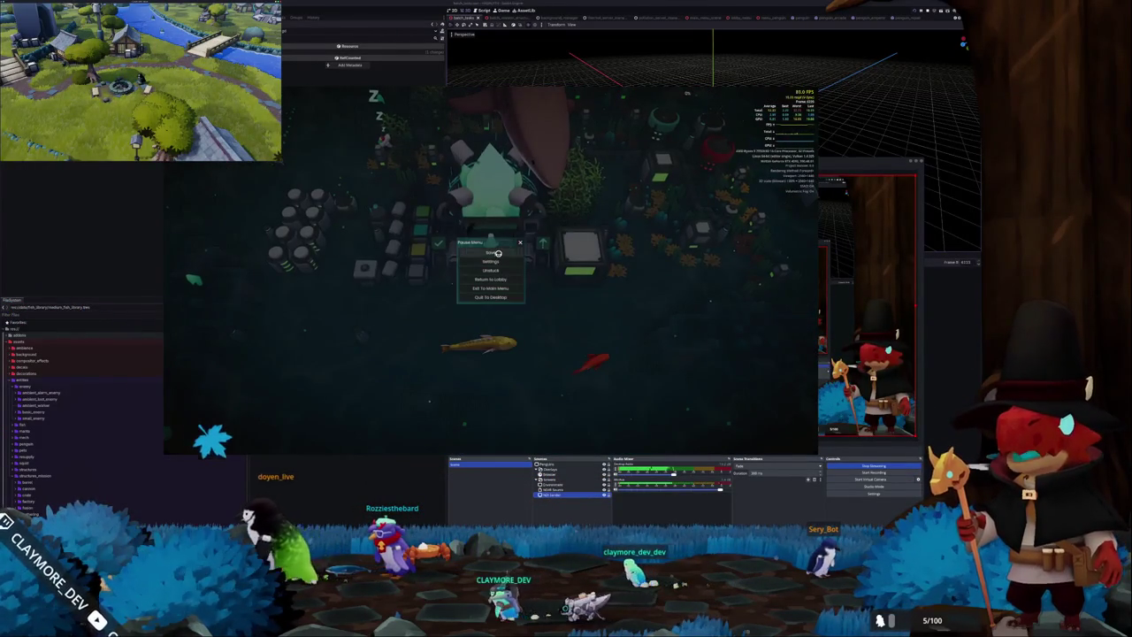
click(478, 300)
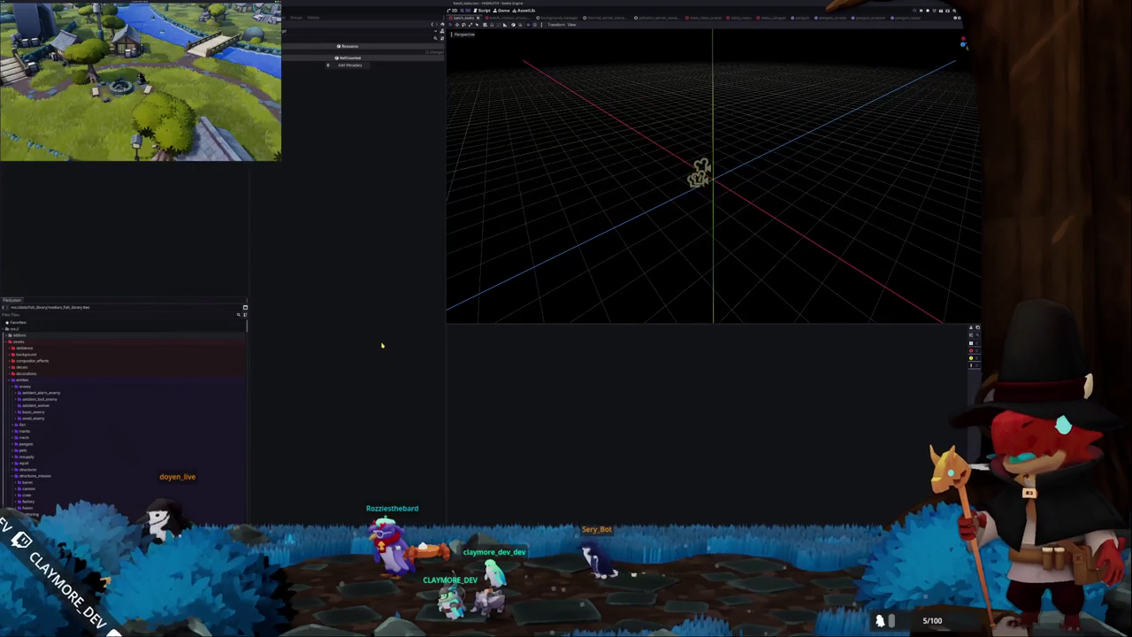
Run the project with F5 to relaunch Habalyth to its ALPHA v0.6 title screen.
key(F5)
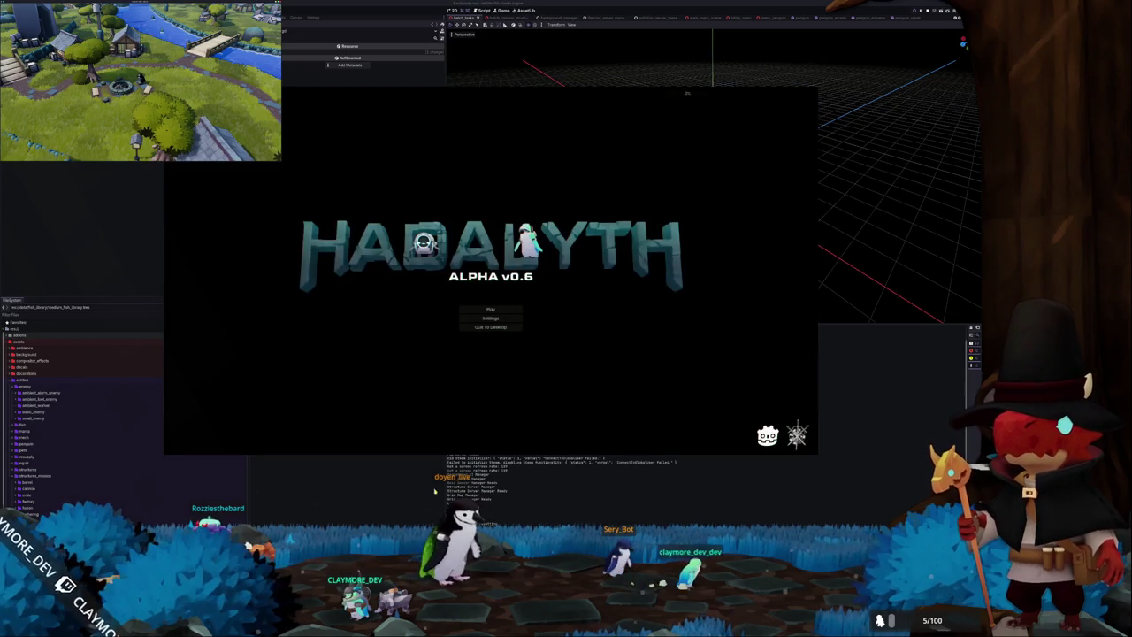
In Display settings, apply the window mode and set VSync to Disabled with the stats overlay shown.
key(F3)
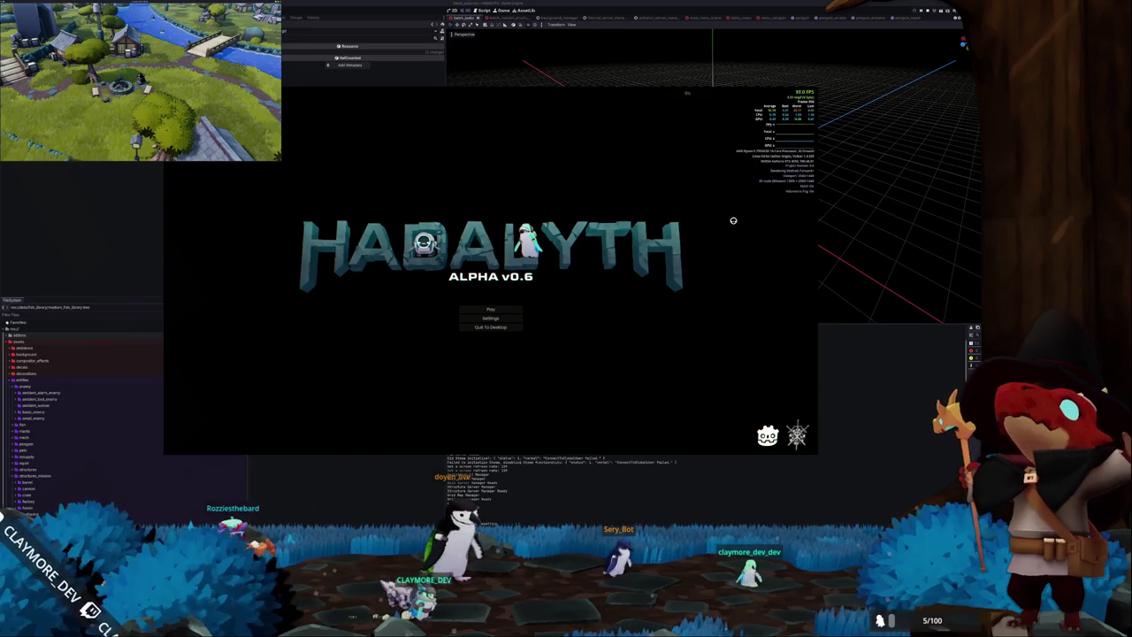
key(F3)
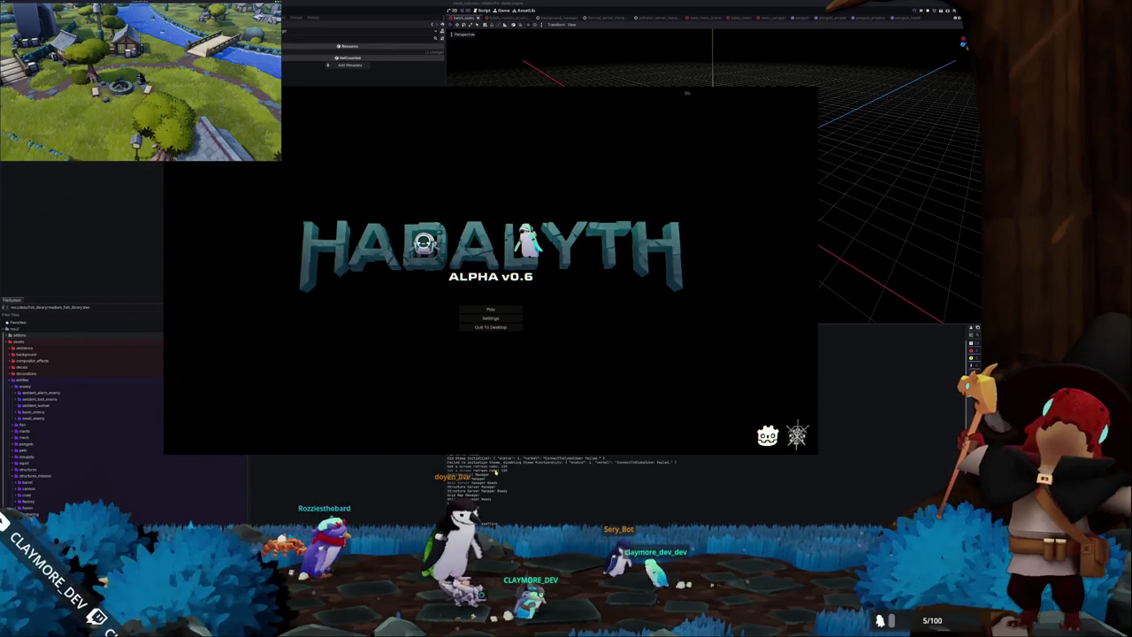
click(484, 316)
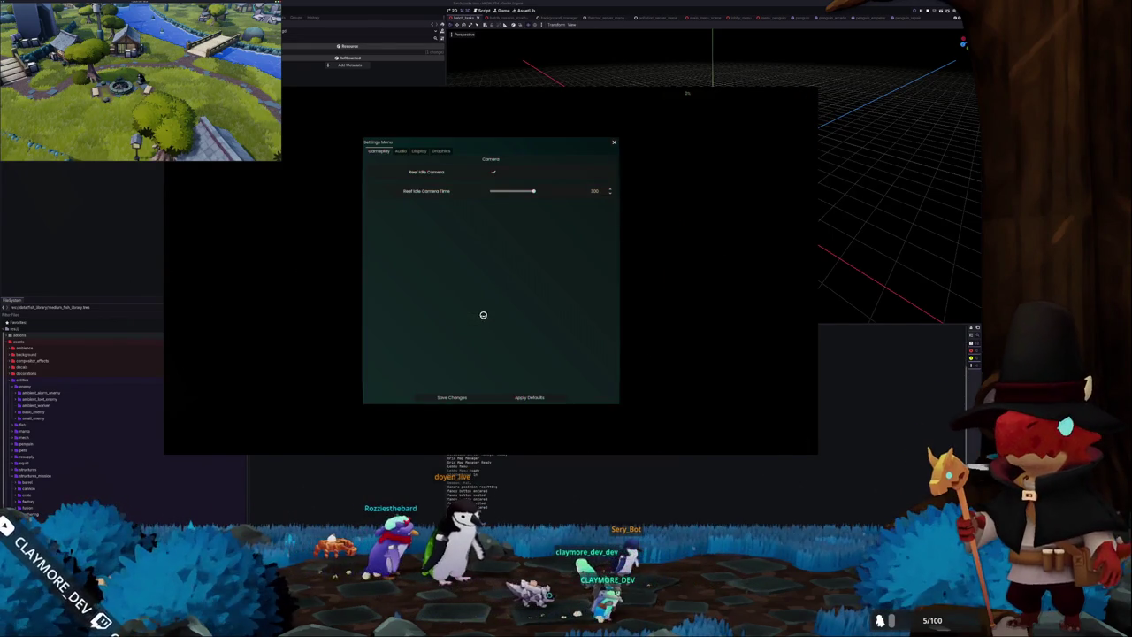
click(419, 151)
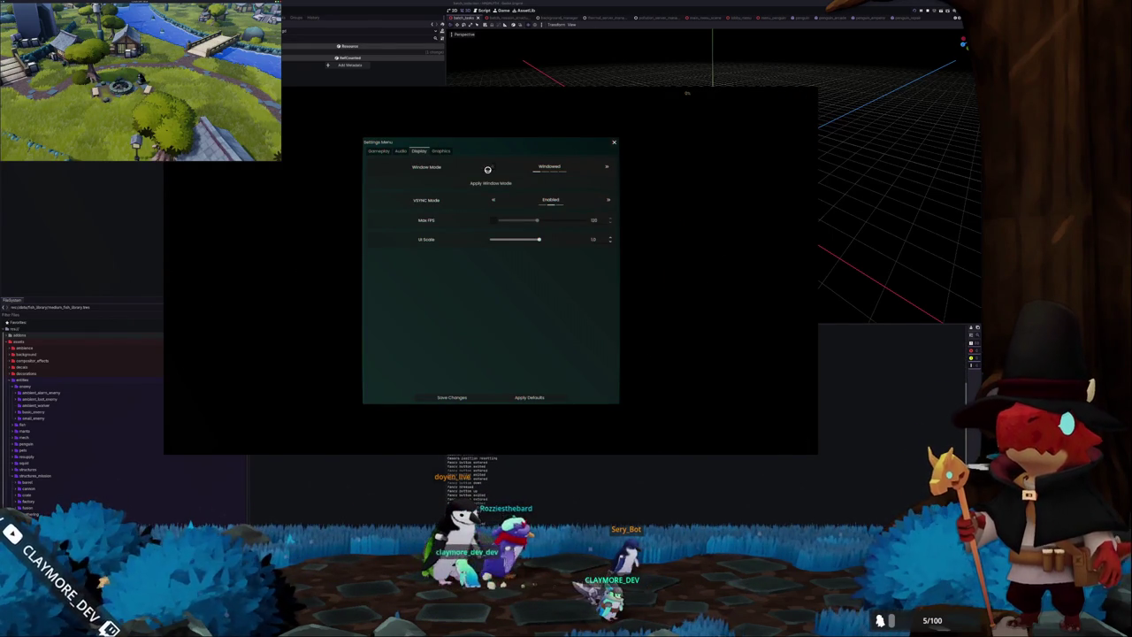
click(482, 182)
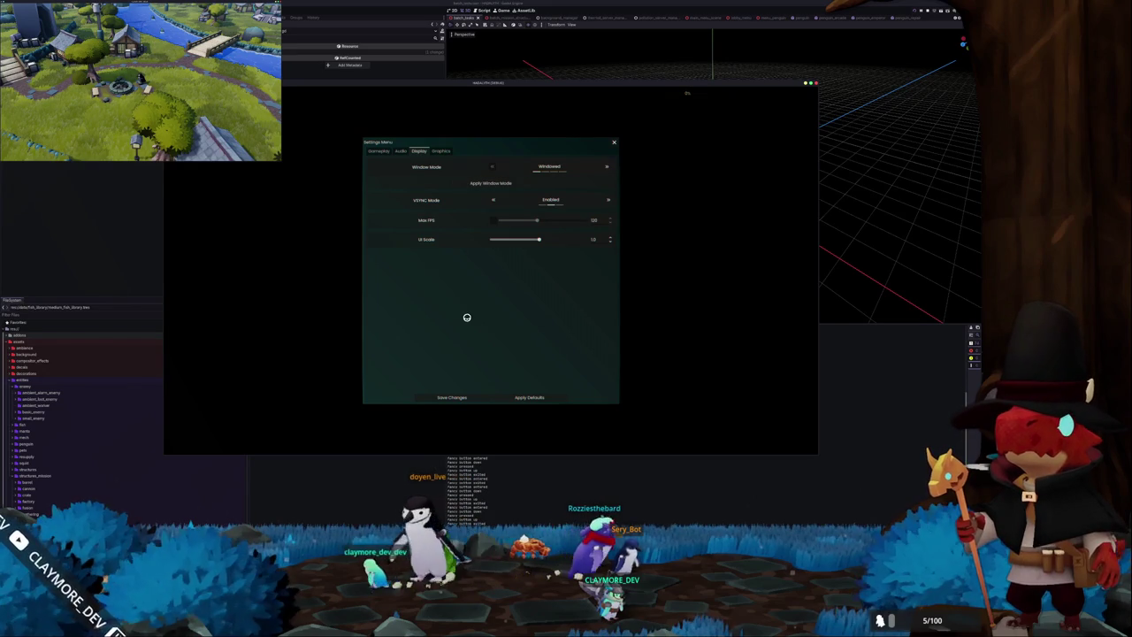
key(F3)
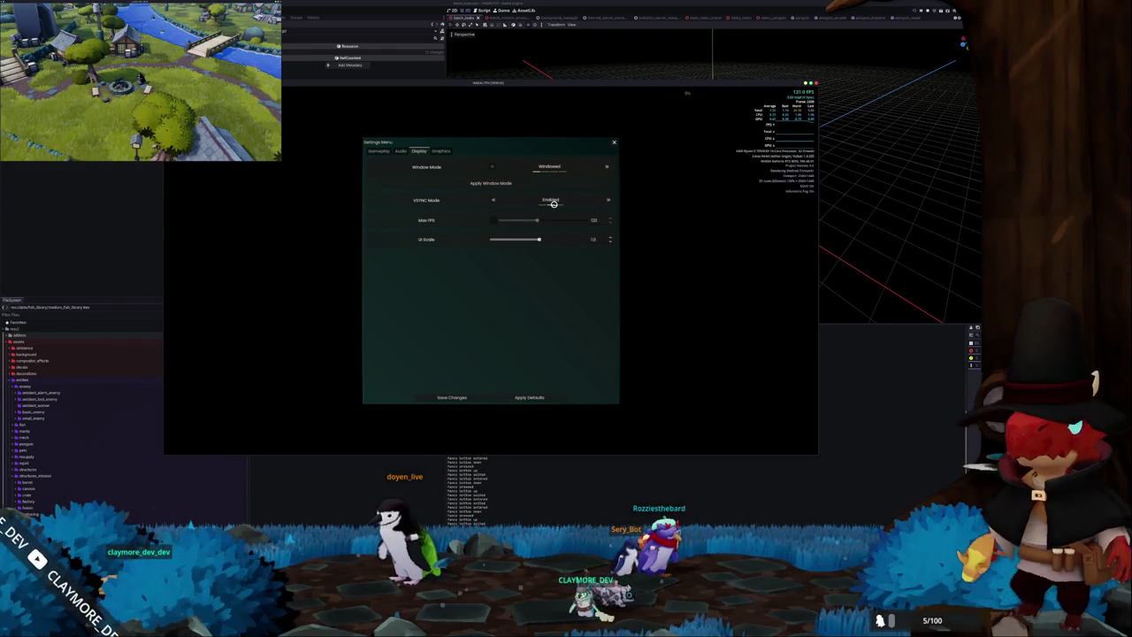
click(493, 201)
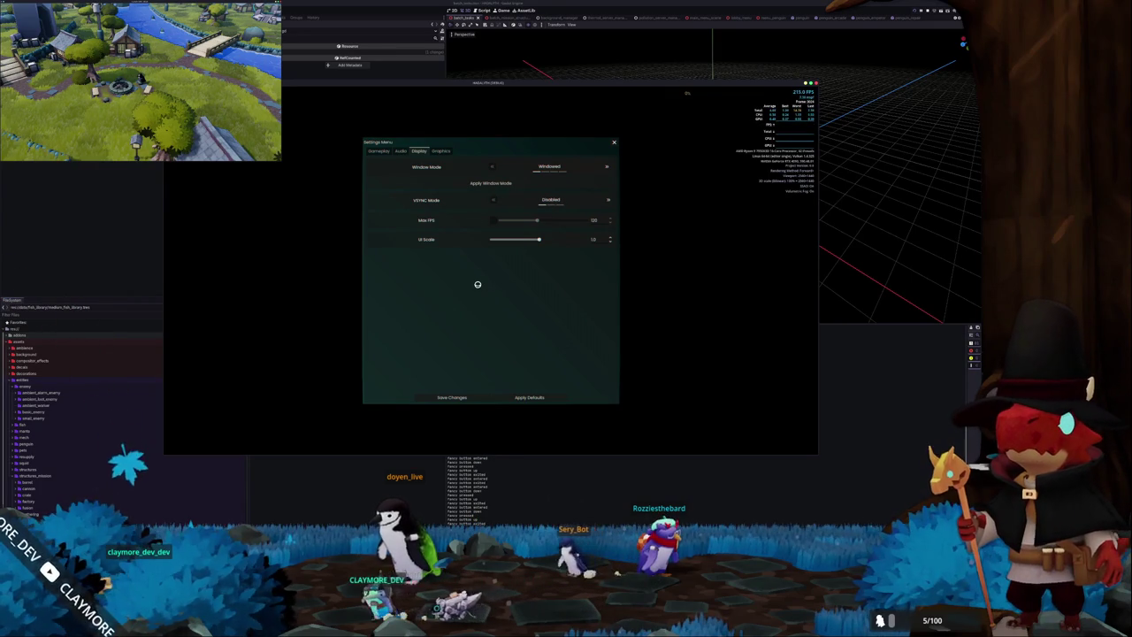
Browse the Graphics, Gameplay and remaining settings pages, then return to the main menu.
click(441, 151)
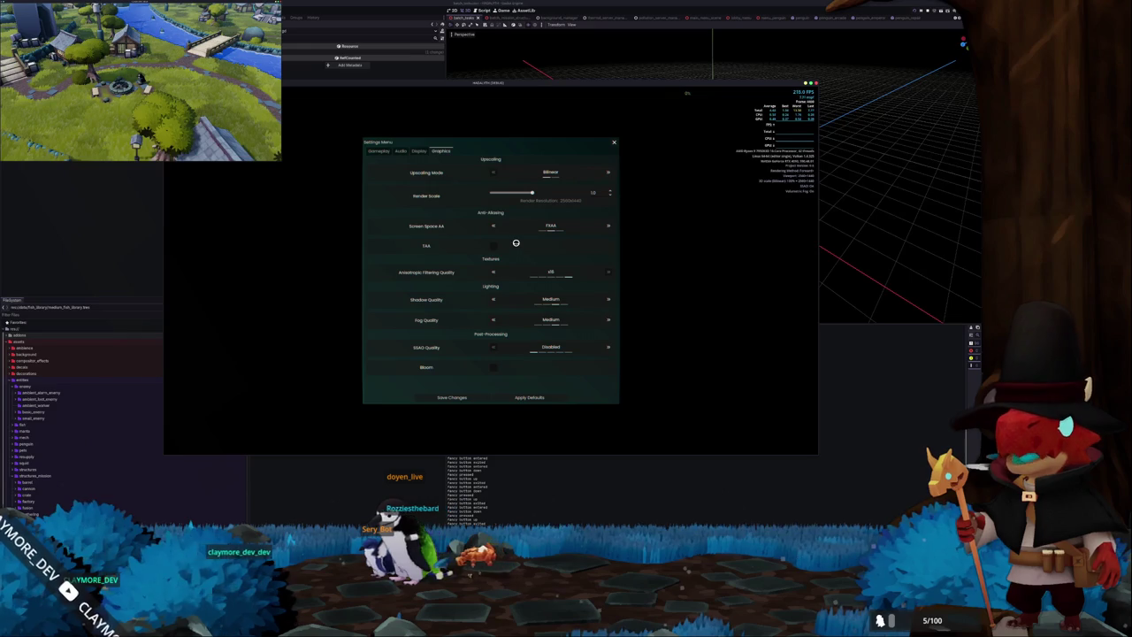
click(386, 152)
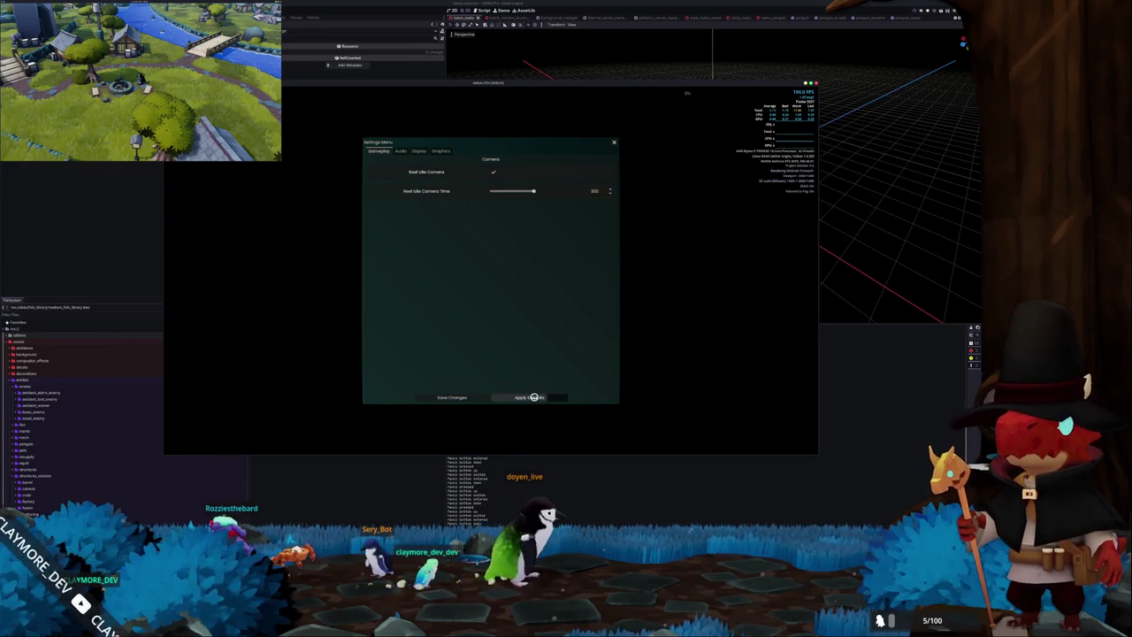
click(404, 151)
click(419, 151)
click(440, 151)
key(Escape)
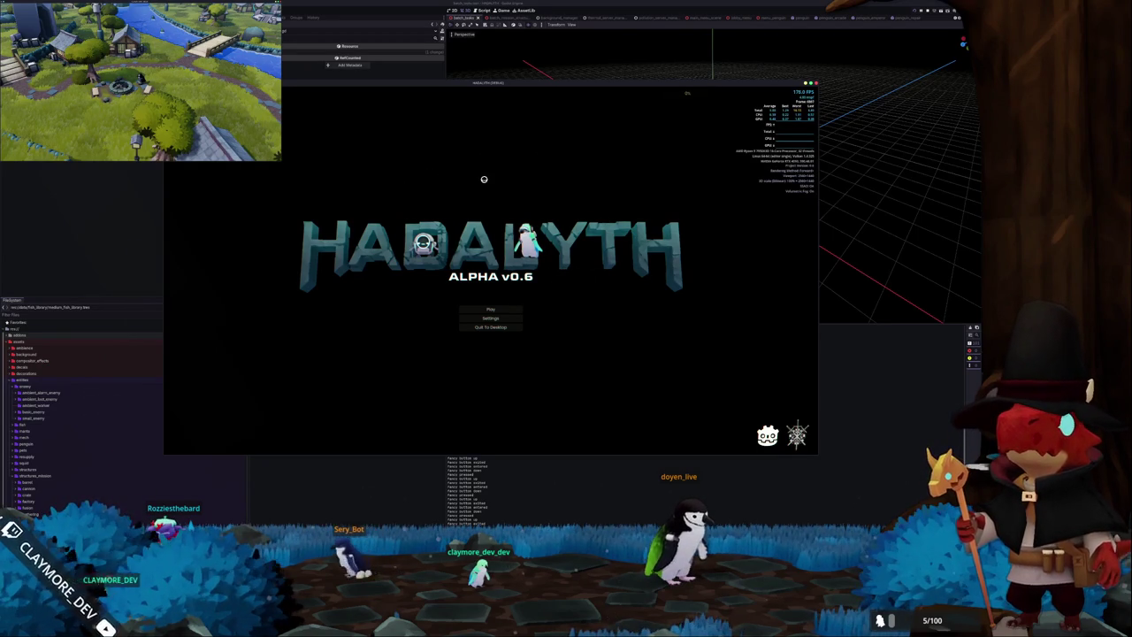
Load the Voyager save from slot 1, walk onto the platform and start the inspection.
click(487, 309)
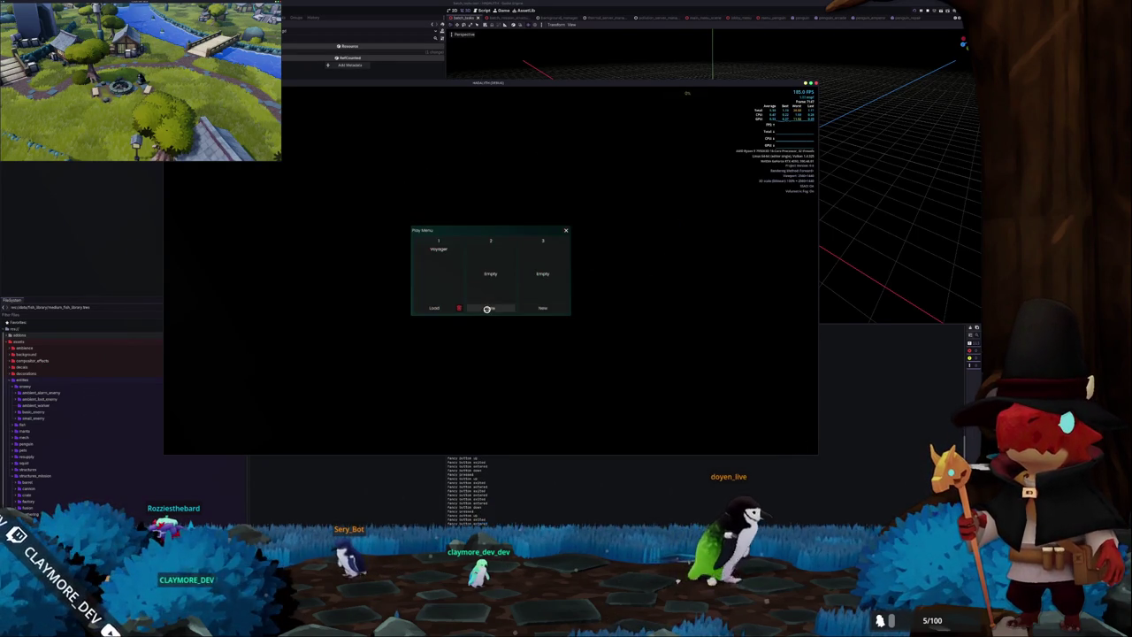
click(439, 308)
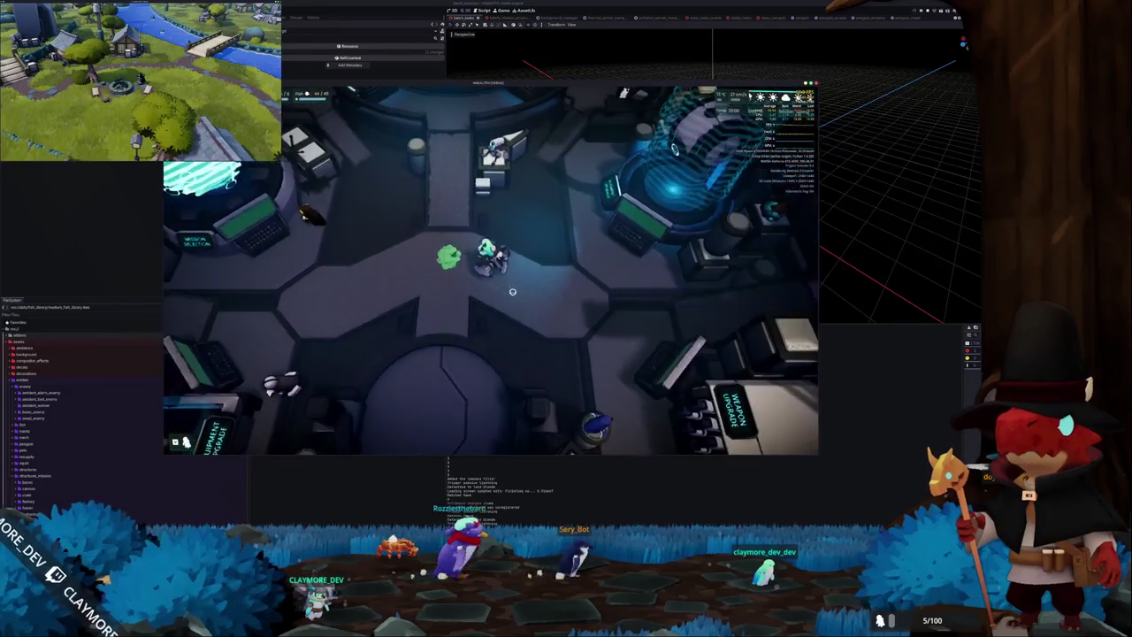
key(w)
key(e)
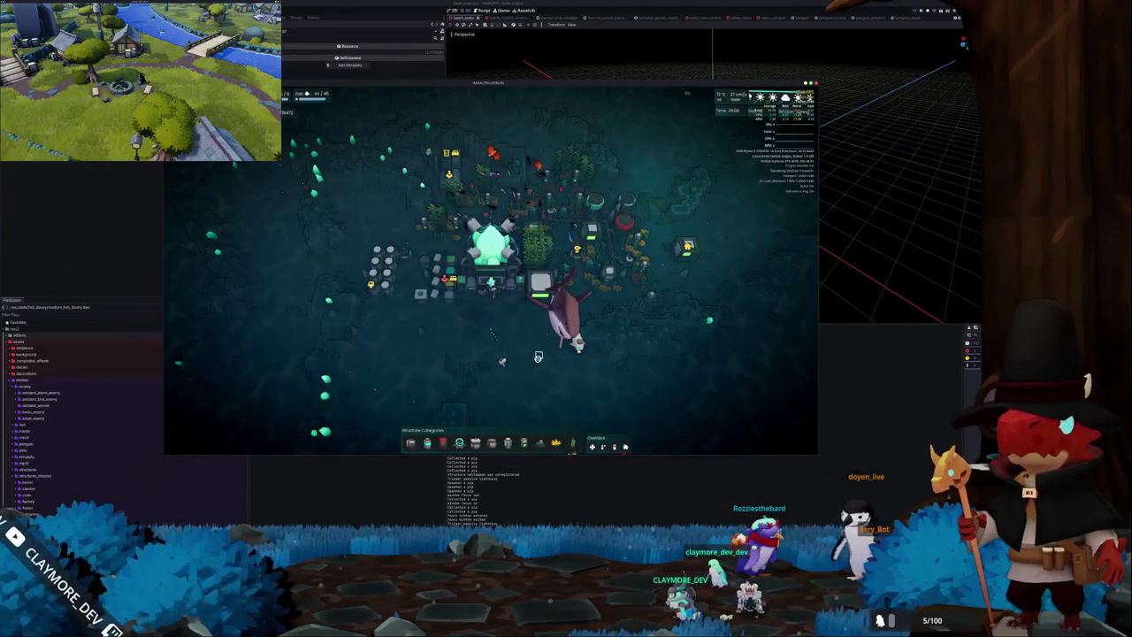
Bring up the window switcher and dismiss it and the window options pop-up.
key(alt+Tab)
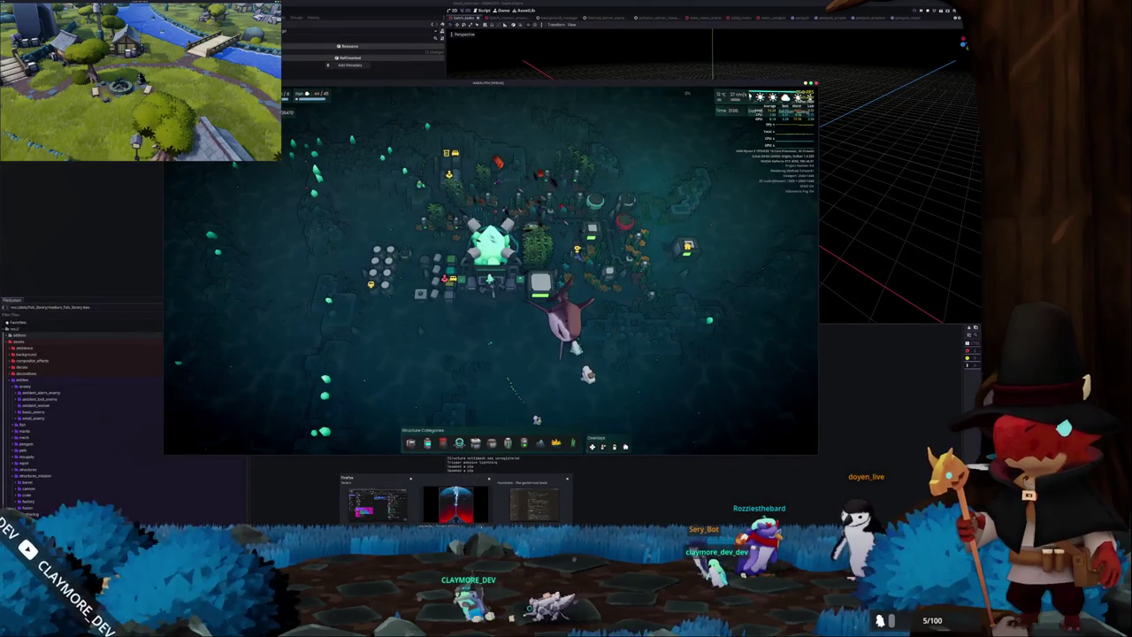
click(467, 500)
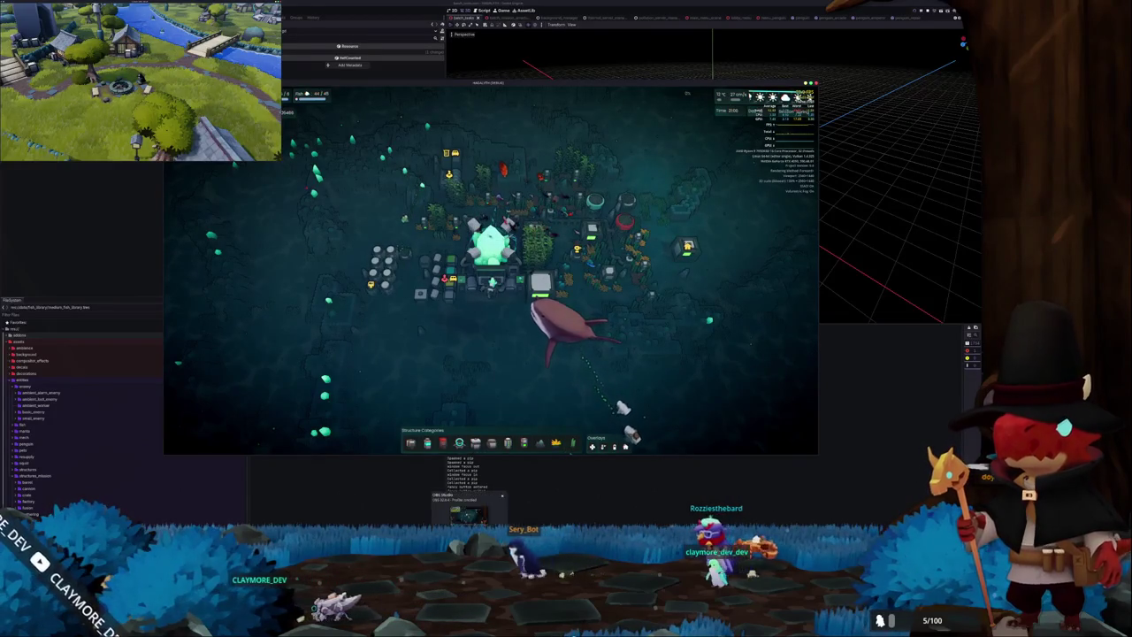
click(504, 511)
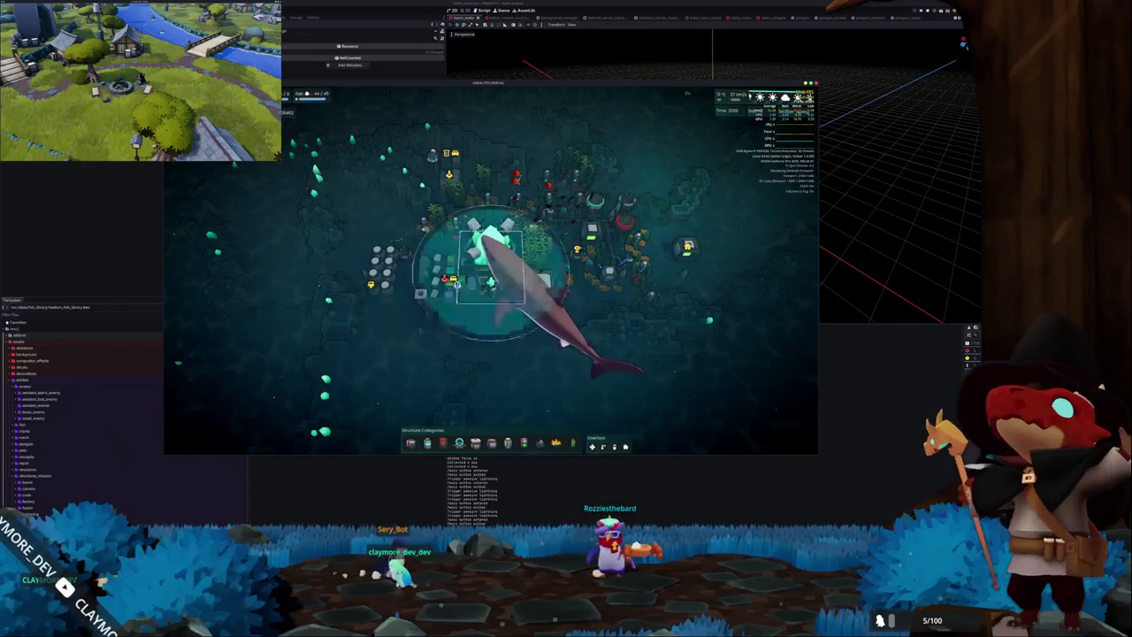
scroll(457, 354, up, 5)
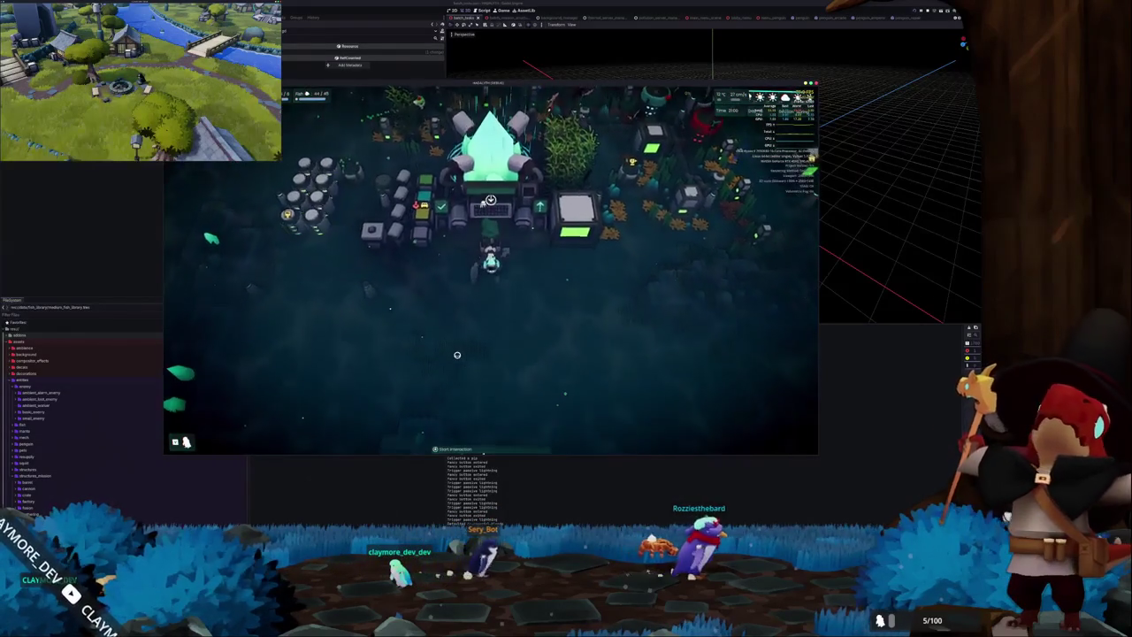
Walk up into the base, open and close the pause menu, then stop the game with F8.
key(d)
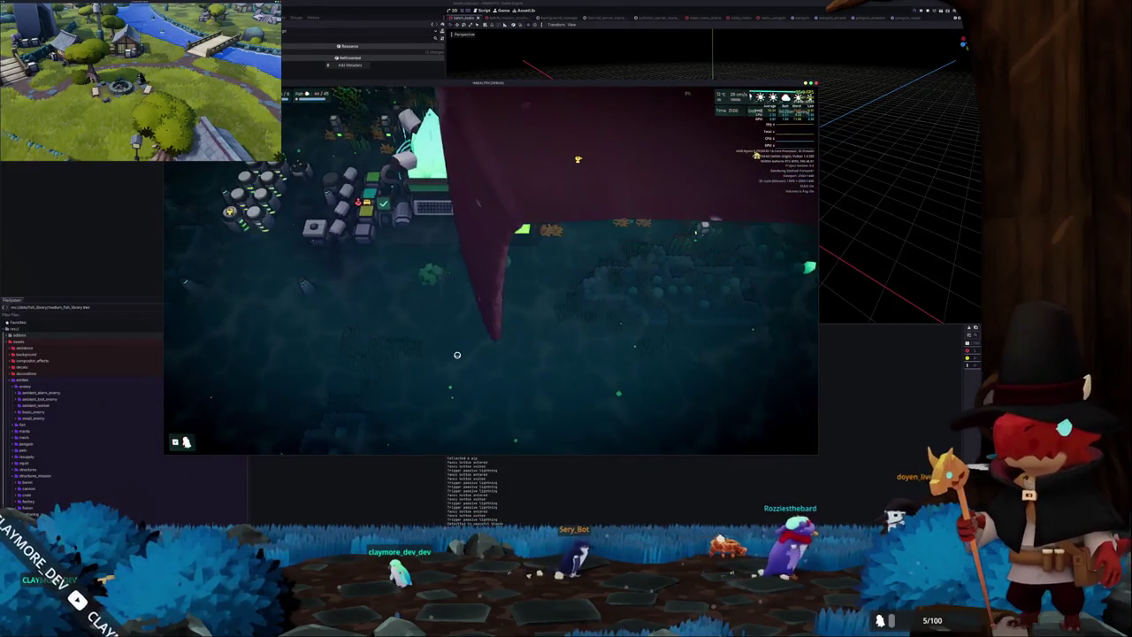
key(w)
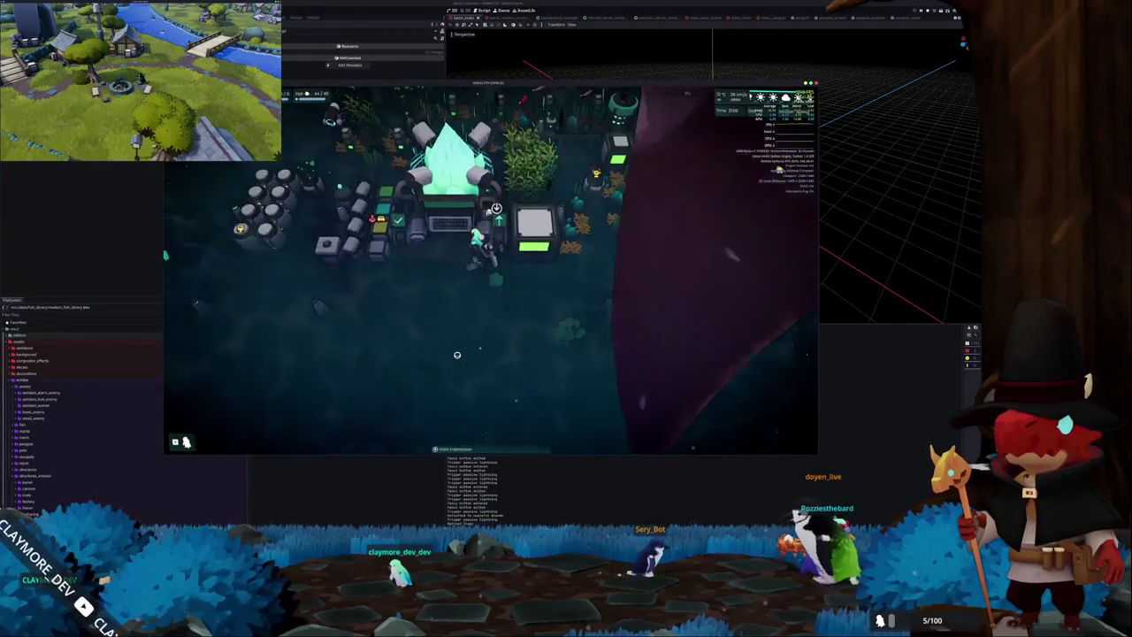
scroll(457, 355, down, 5)
scroll(457, 355, up, 3)
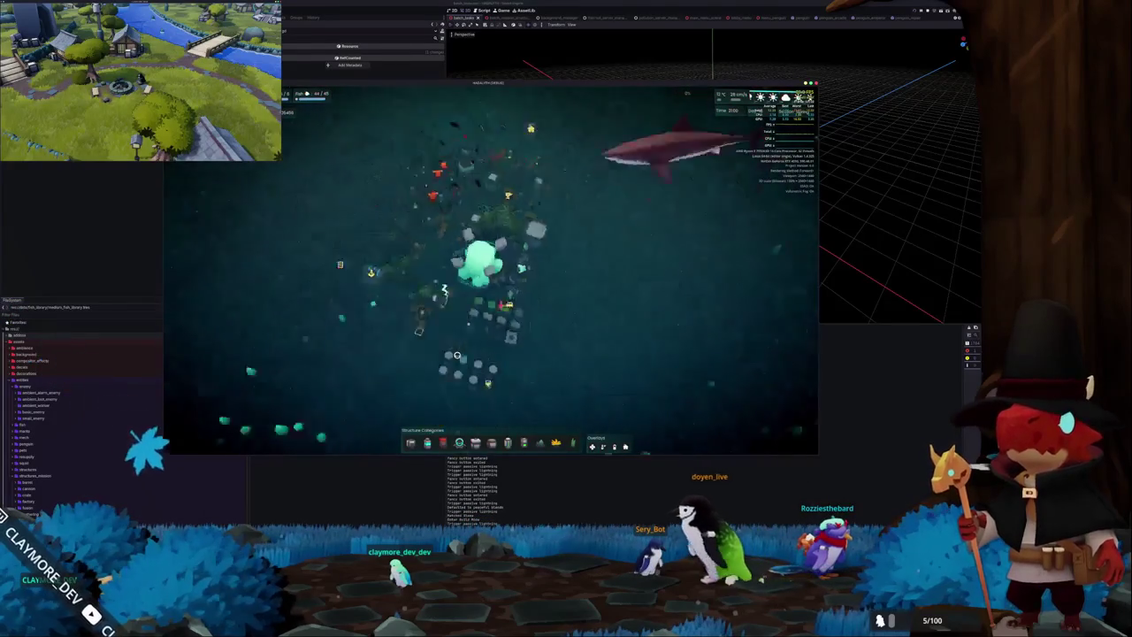
scroll(457, 355, up, 2)
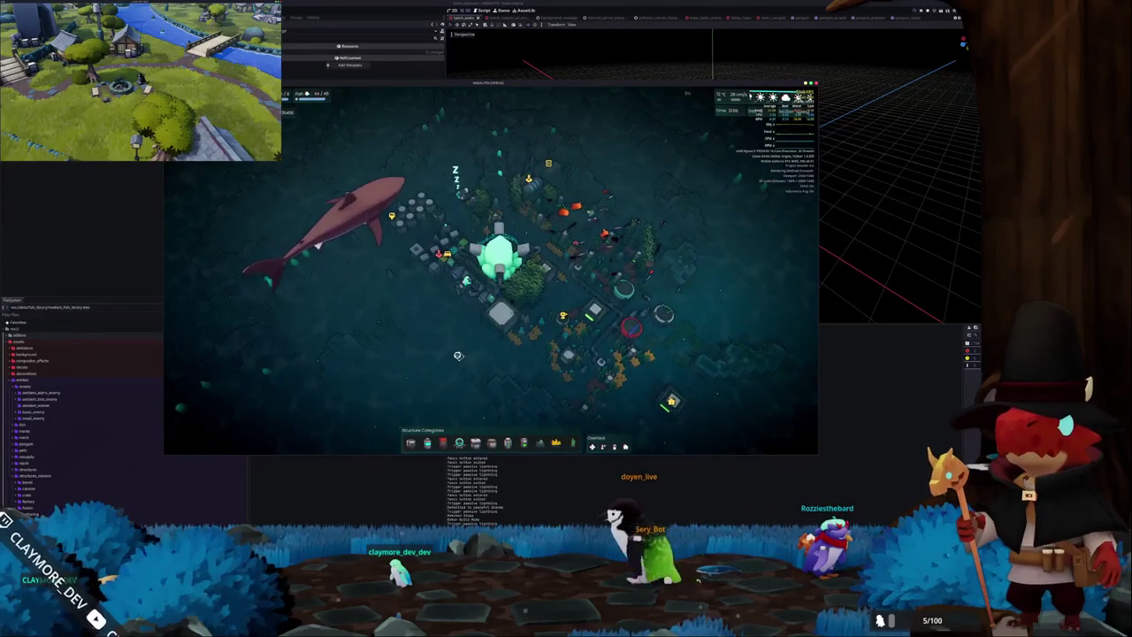
scroll(457, 351, up, 2)
scroll(456, 351, up, 2)
key(Escape)
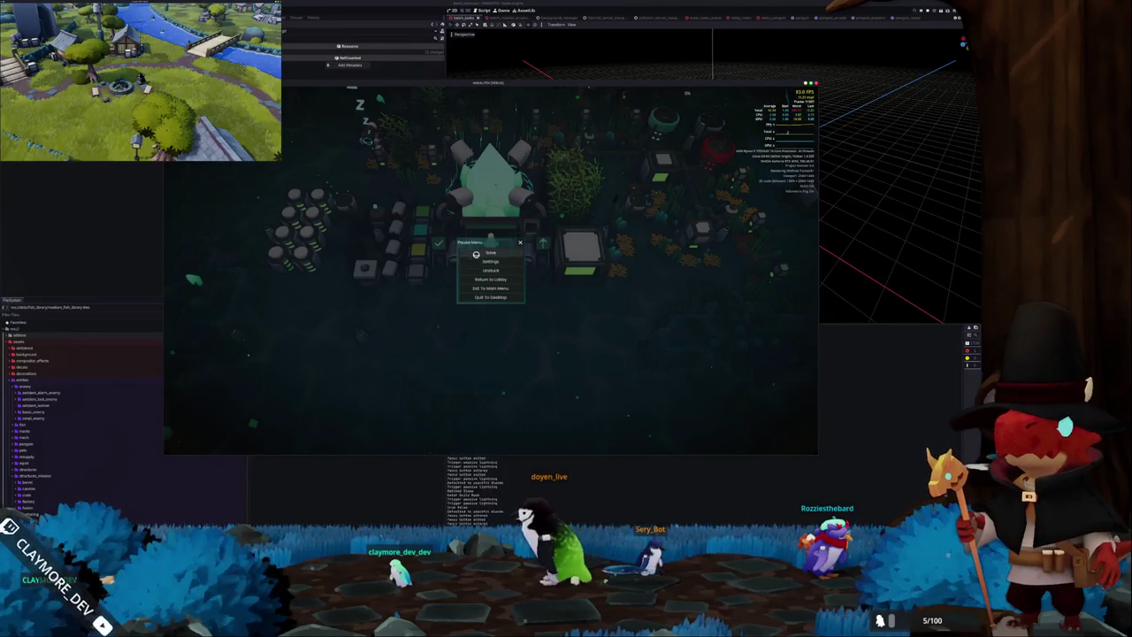
key(Escape)
scroll(449, 273, down, 4)
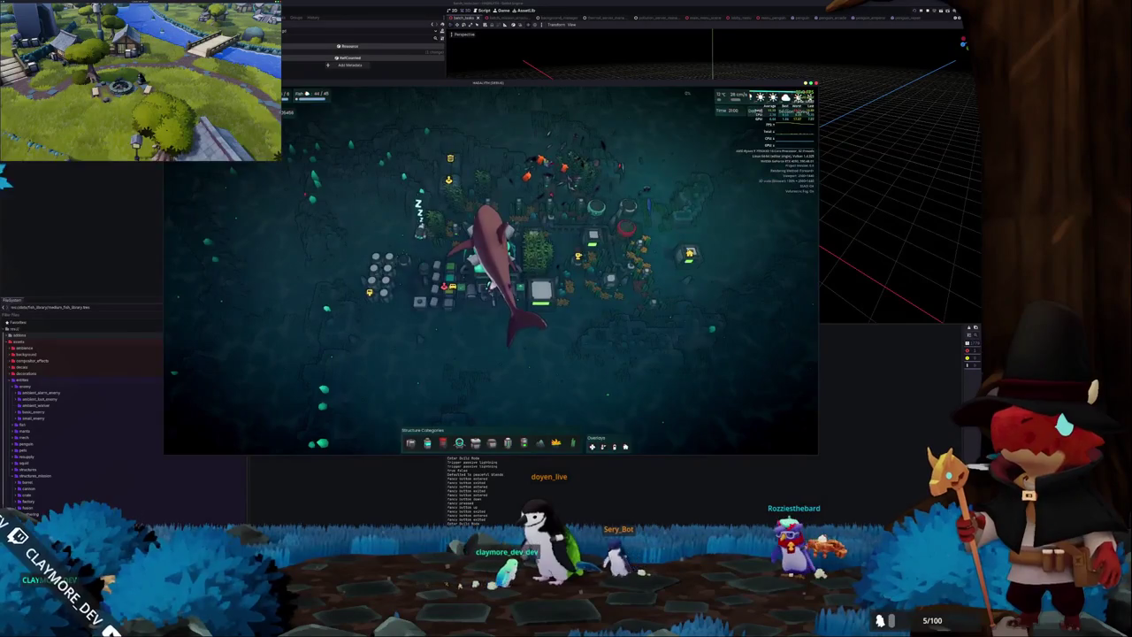
key(F8)
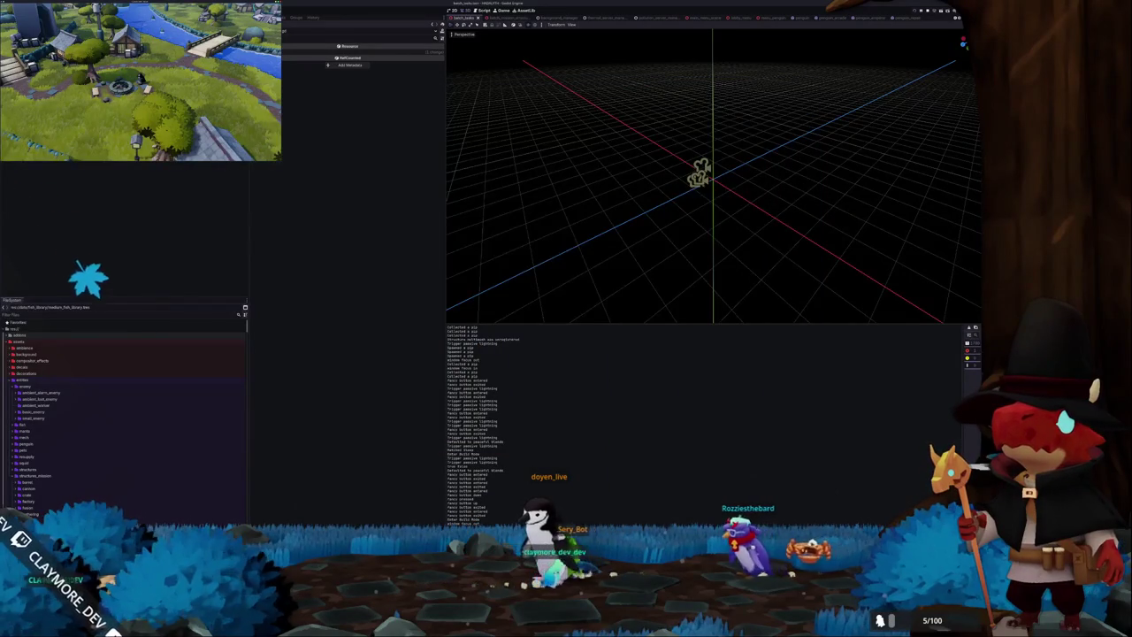
Export all presets as release builds via Ctrl+Shift+E, then bring Konsole to the front.
key(ctrl+shift+e)
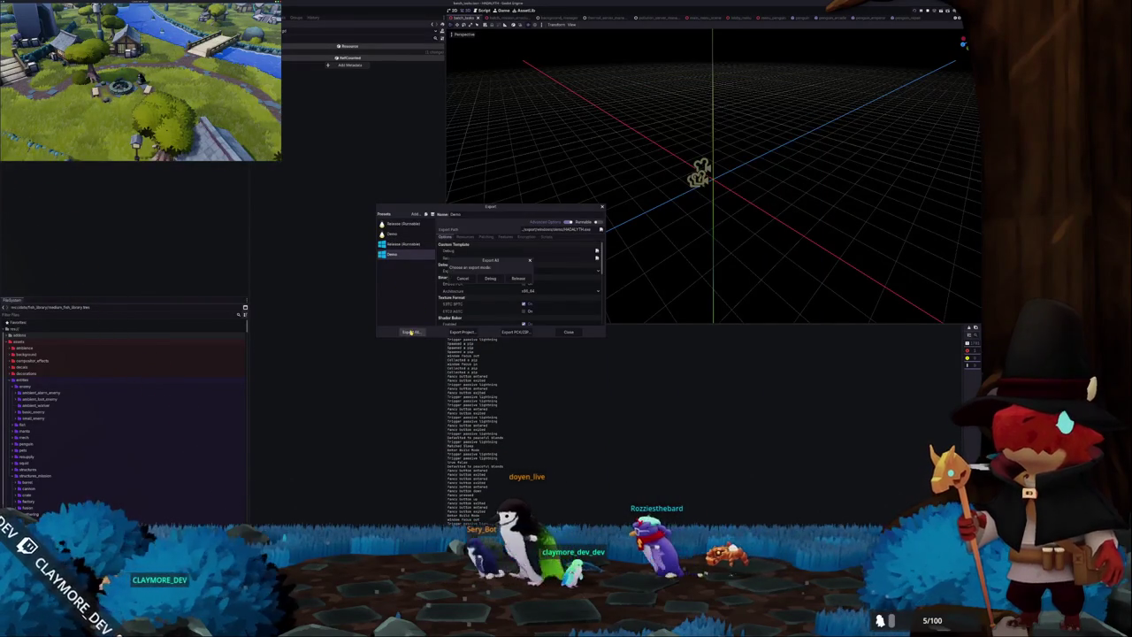
click(511, 278)
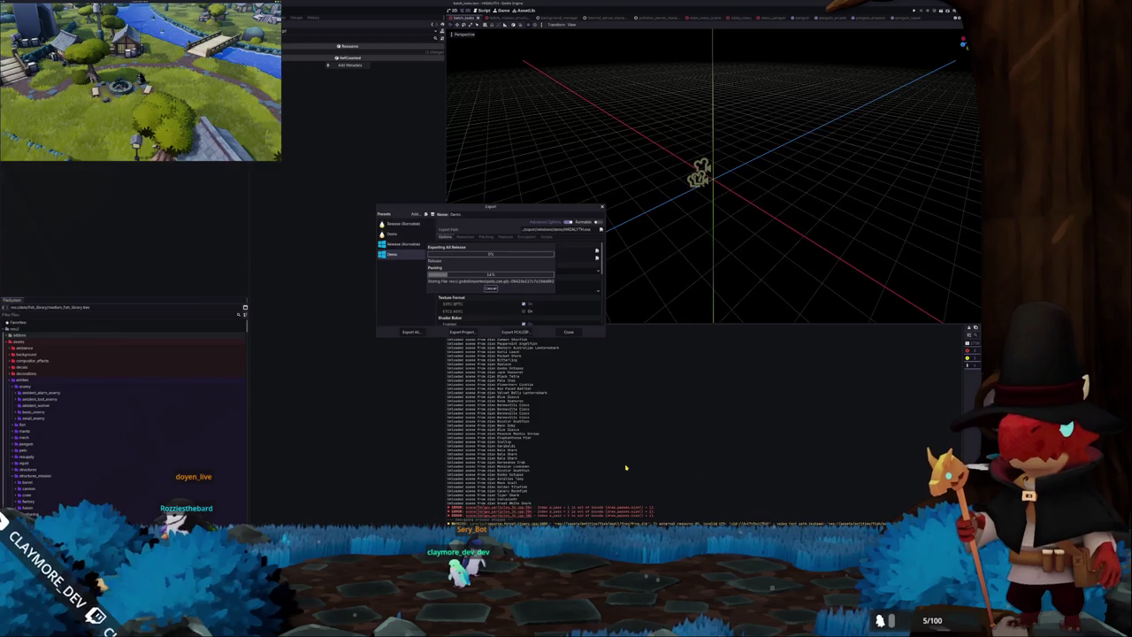
key(alt+Tab)
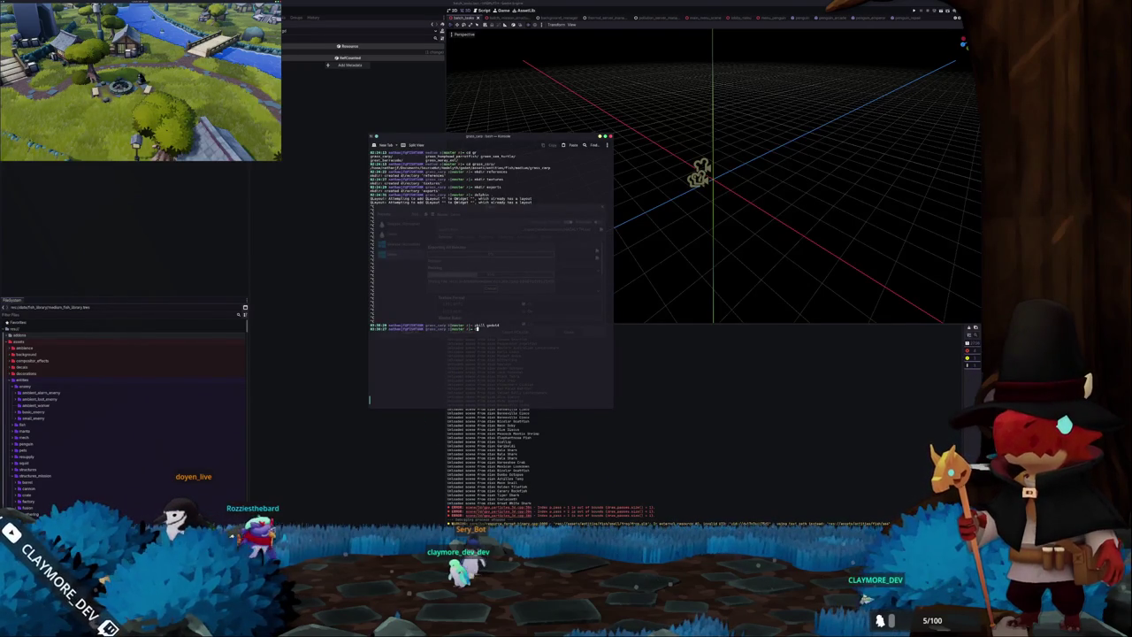
List the current folder and move up to the project root.
key(Tab)
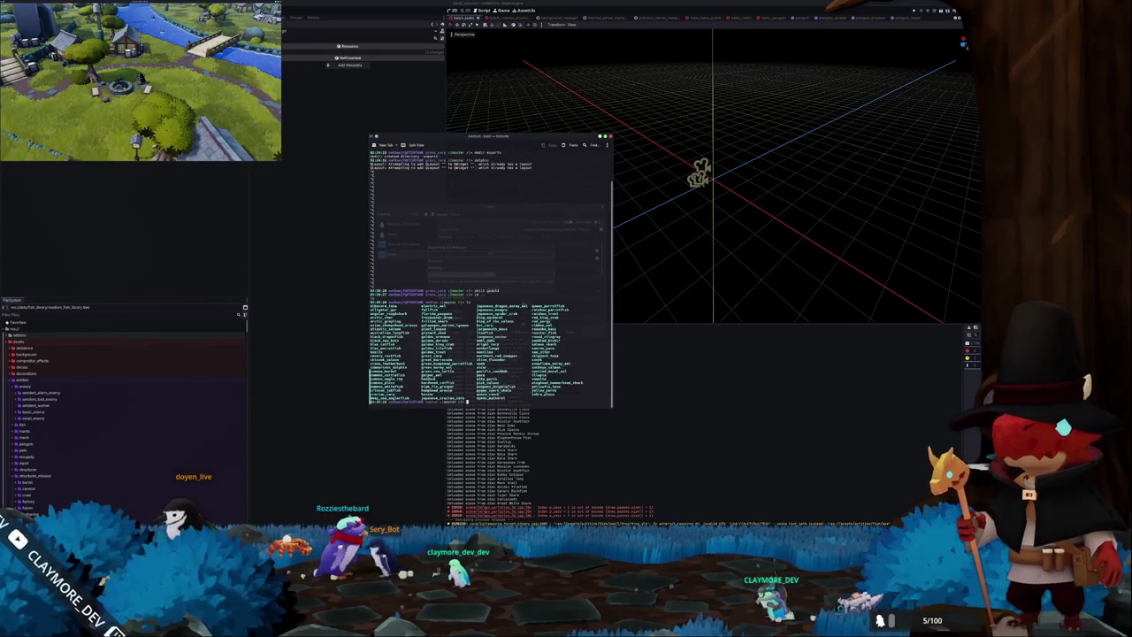
key(Tab)
key(Tab)
key(Tab)
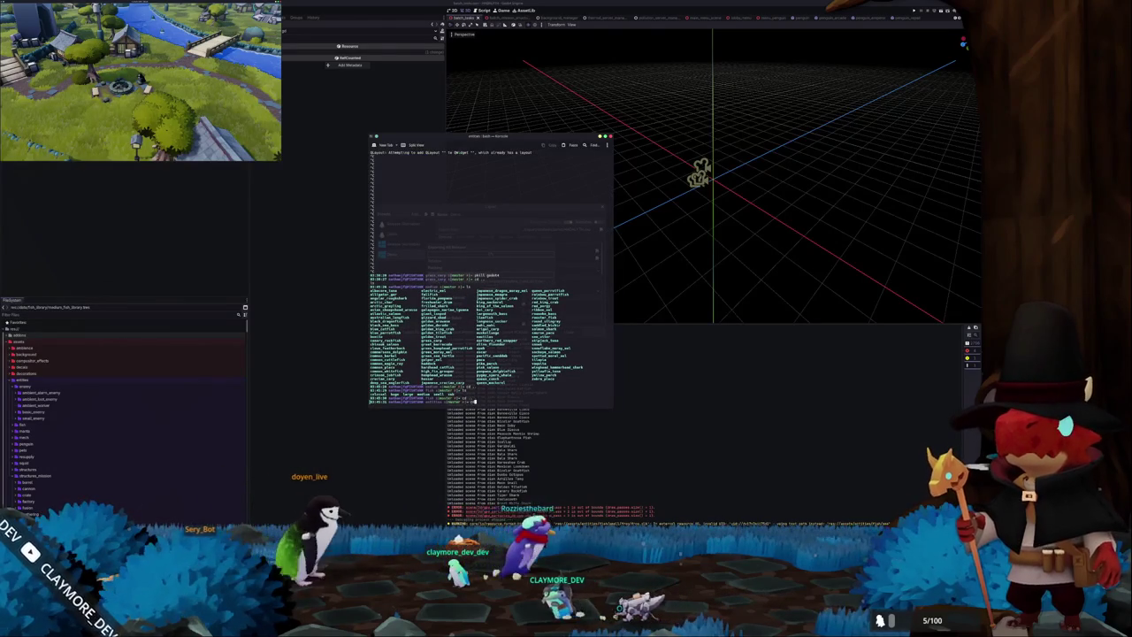
key(Return)
key(Return)
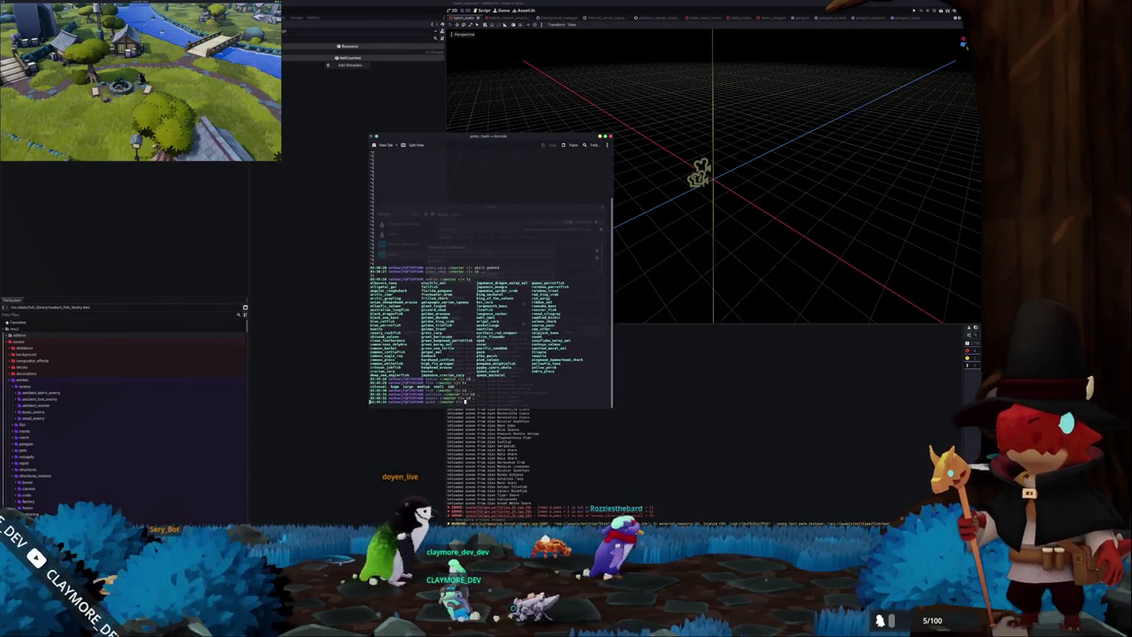
key(Up)
key(Return)
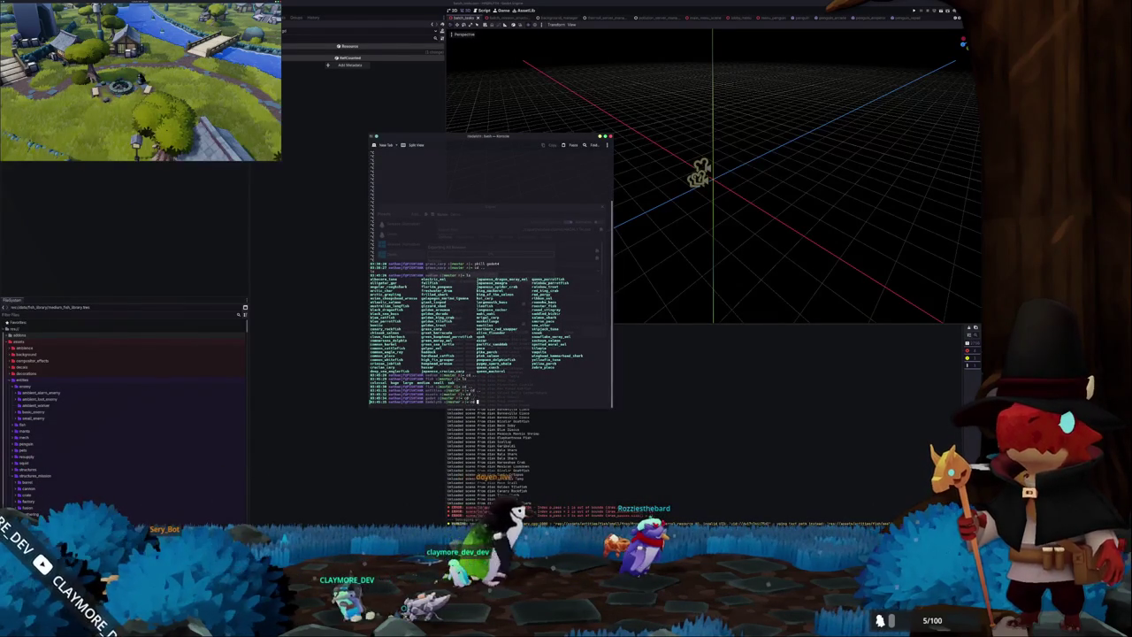
Enter export/linux/release with Tab completion and launch the exported build with ./.
text(cd ex)
key(Tab)
key(Tab)
text(l)
key(Tab)
key(Tab)
key(Tab)
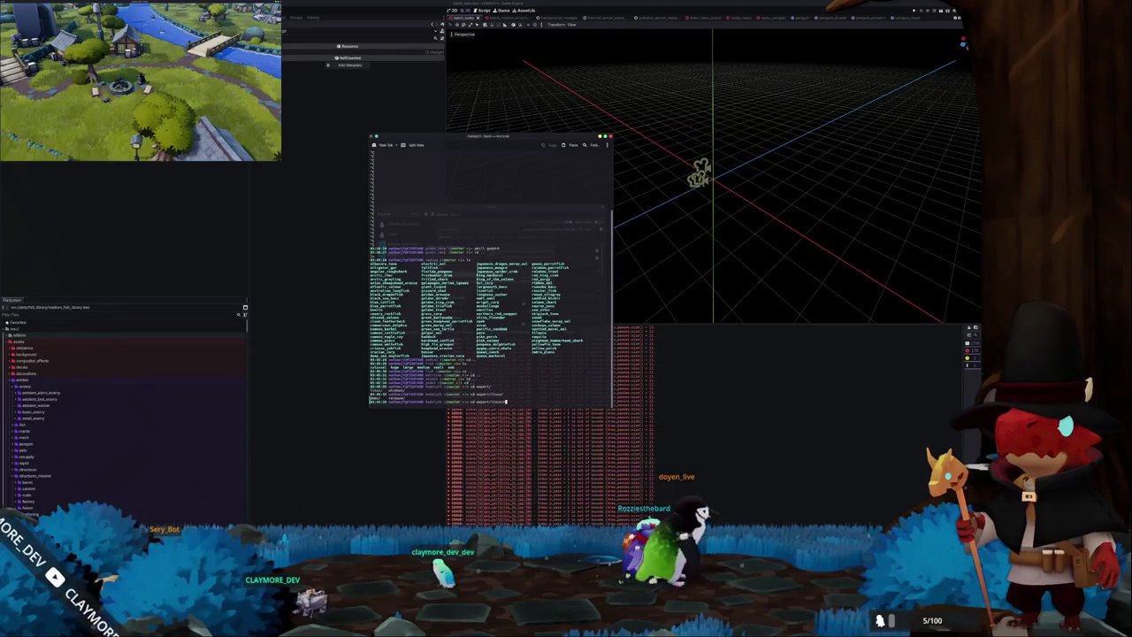
key(Return)
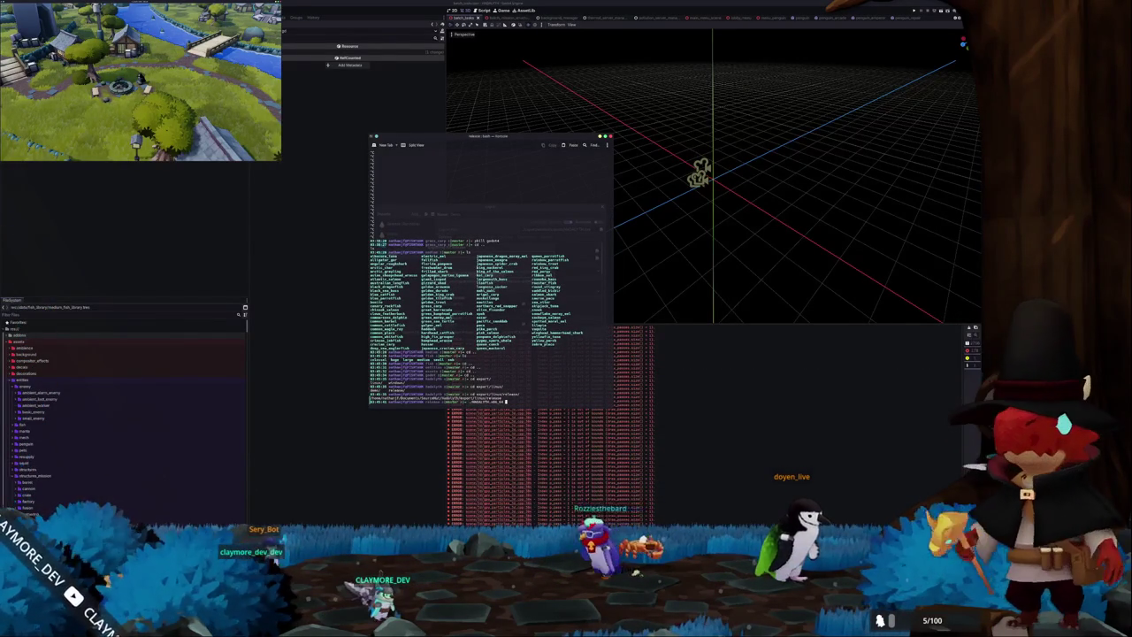
text(./)
key(Return)
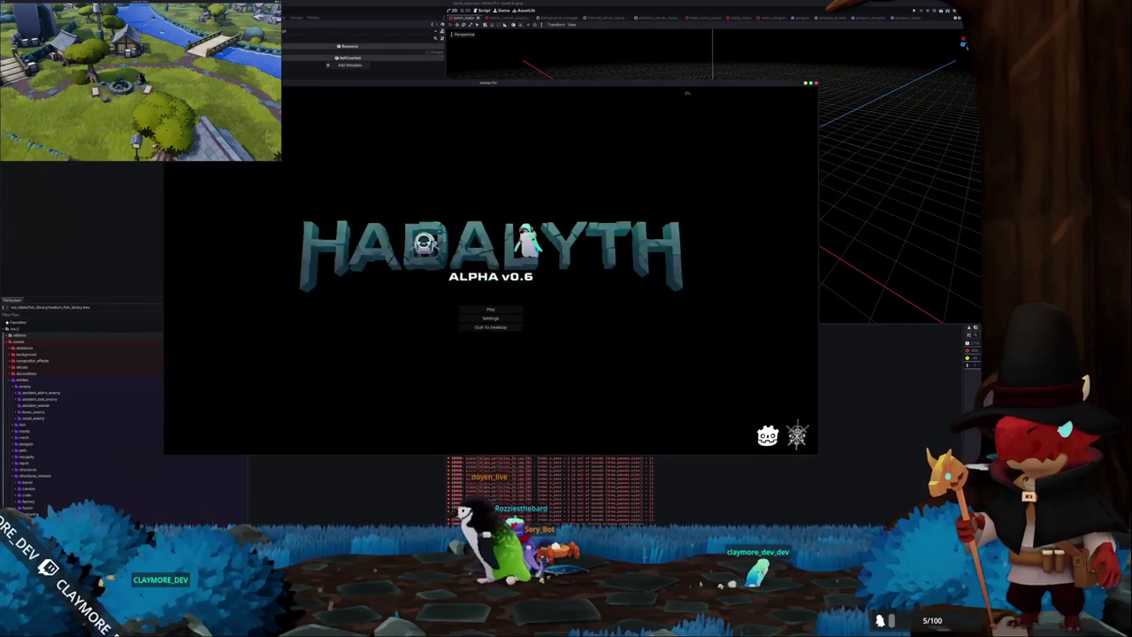
Show the F3 stats overlay and change Screen Space AA from Disabled to FXAA in Graphics settings.
key(F3)
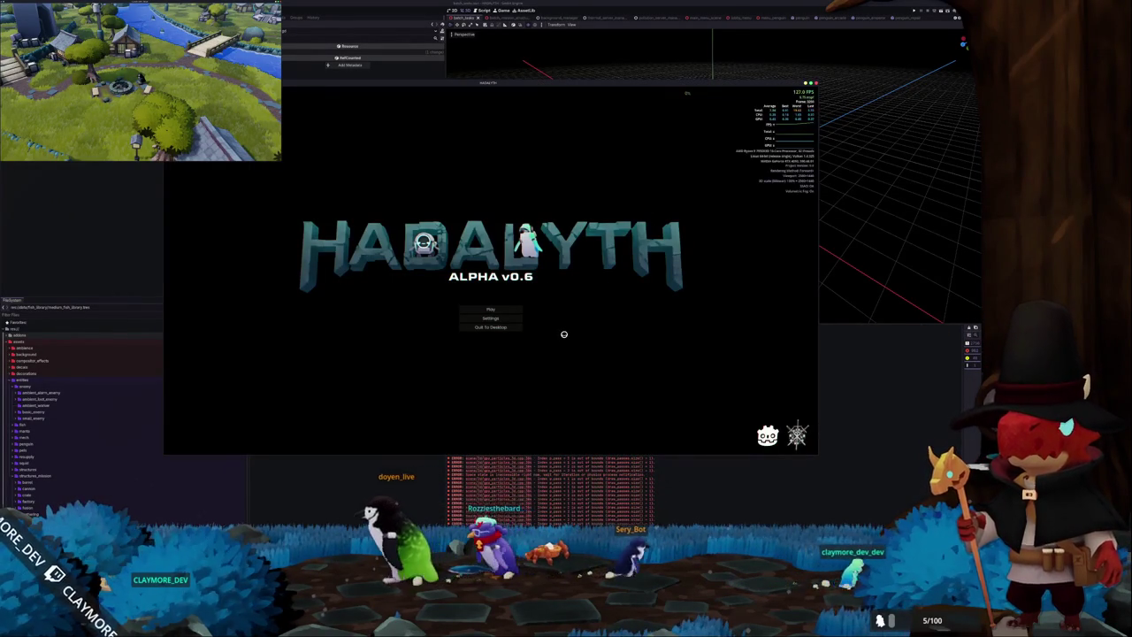
click(494, 312)
click(487, 317)
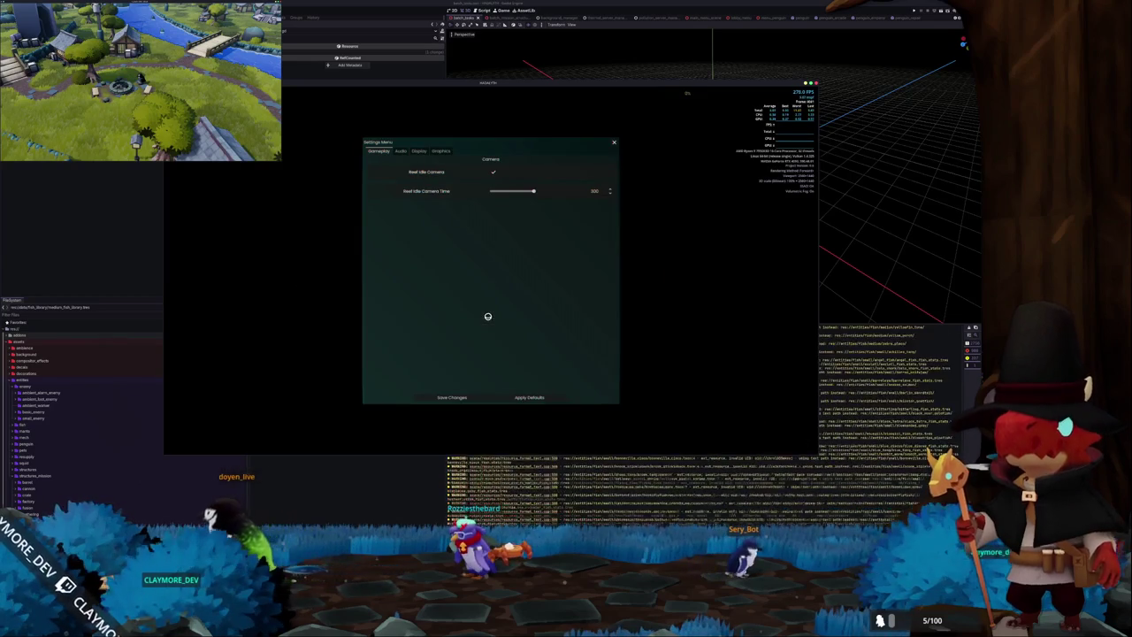
click(441, 151)
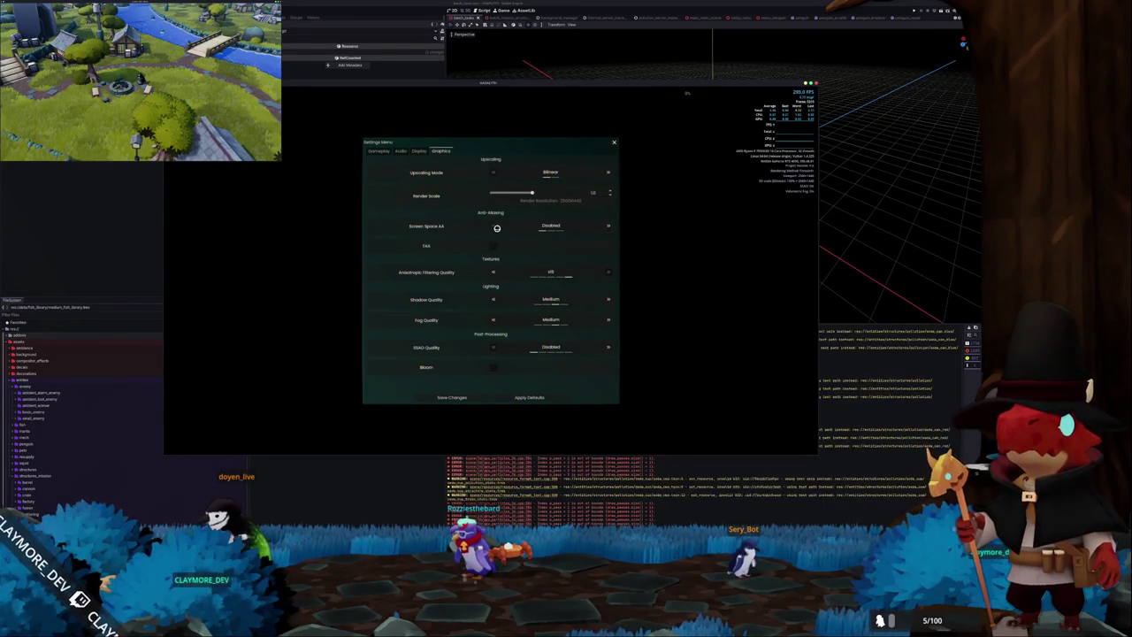
click(607, 225)
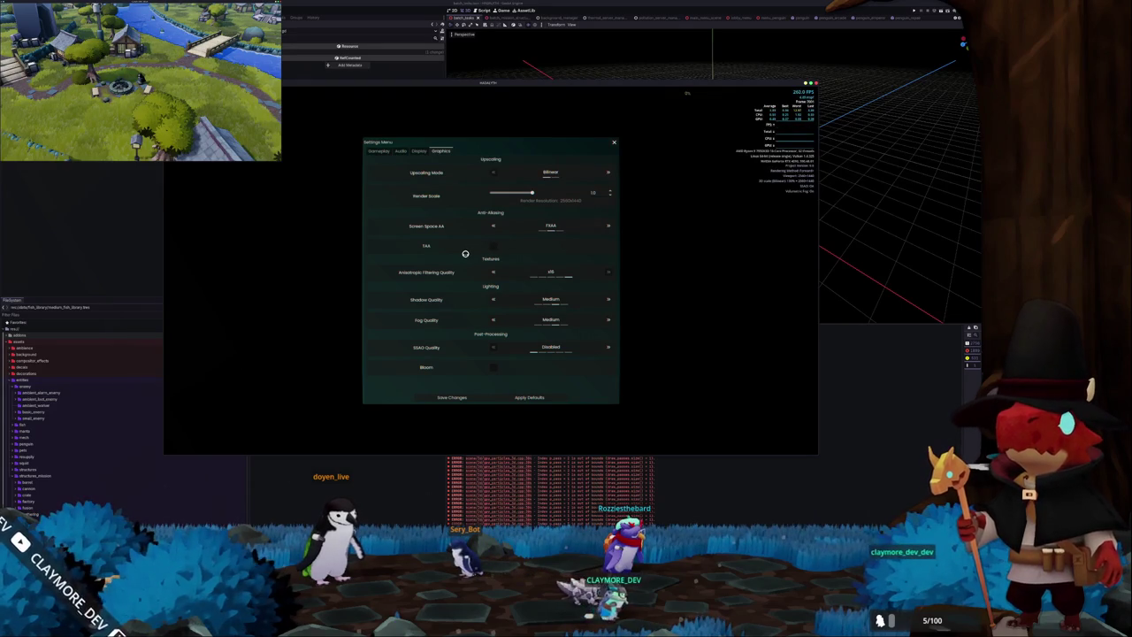
key(Escape)
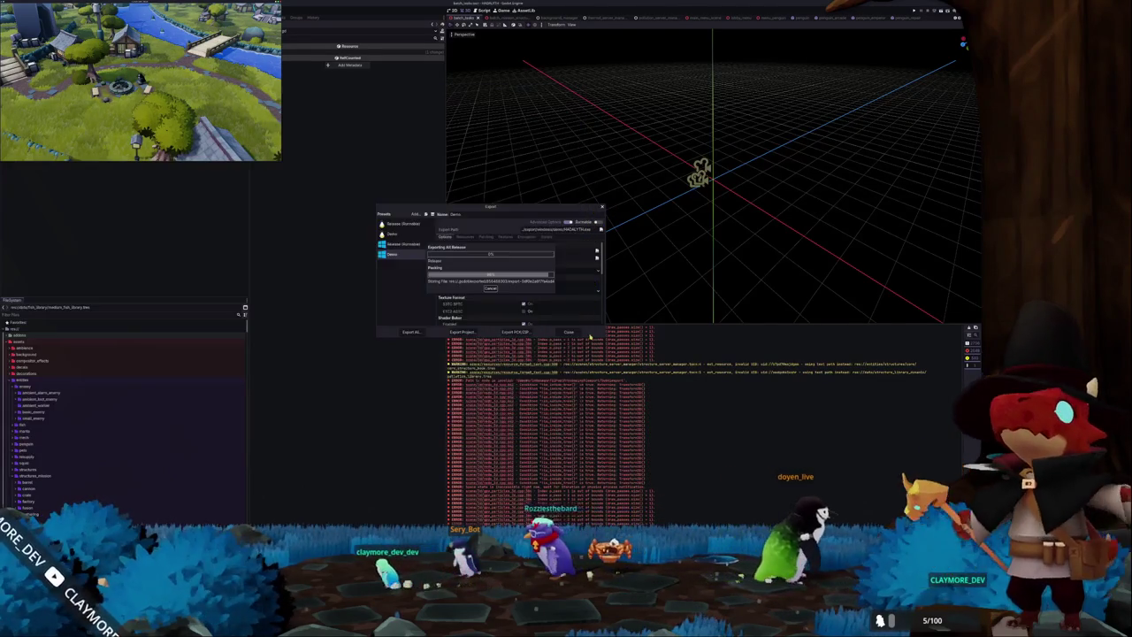
Export all release builds, close the Export dialog, and launch the exported game binary from a terminal.
click(524, 351)
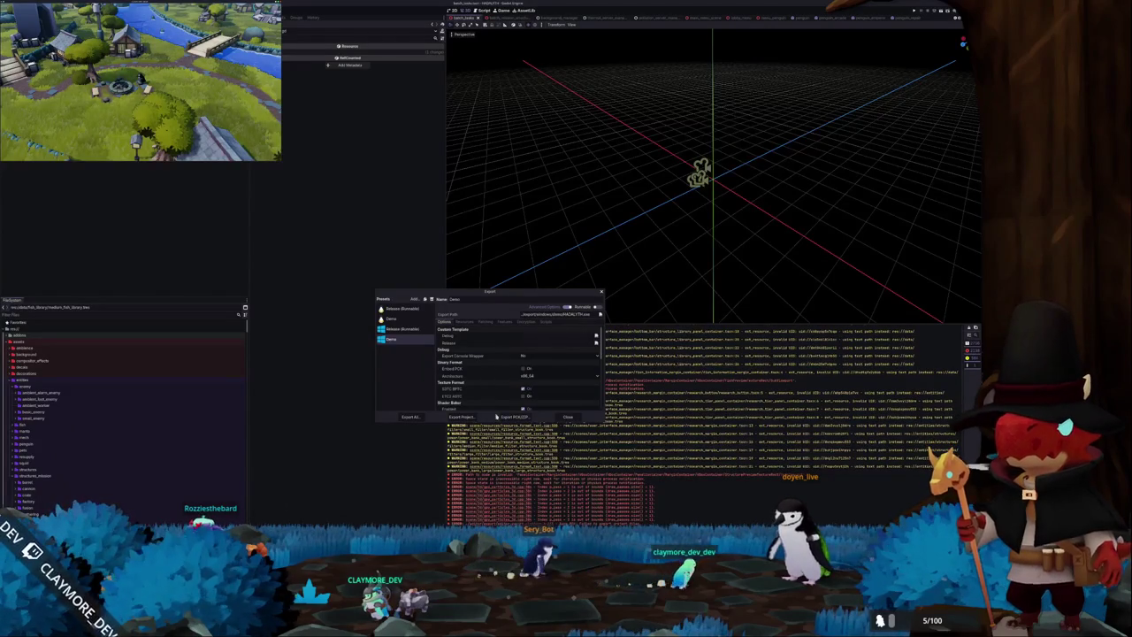
click(562, 416)
key(alt+Tab)
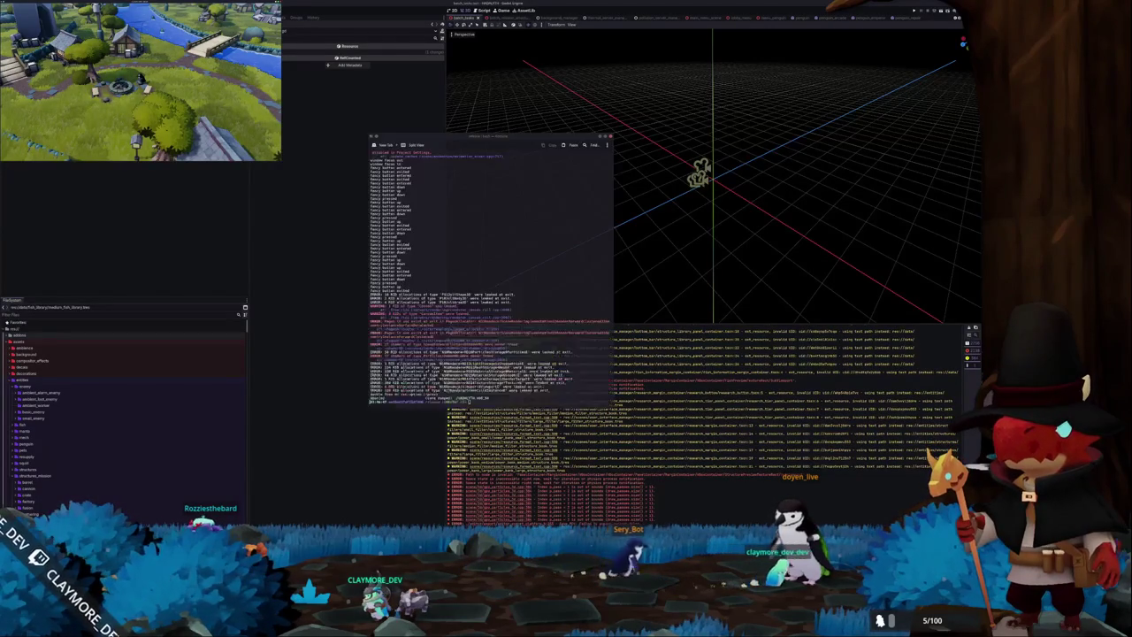
key(Return)
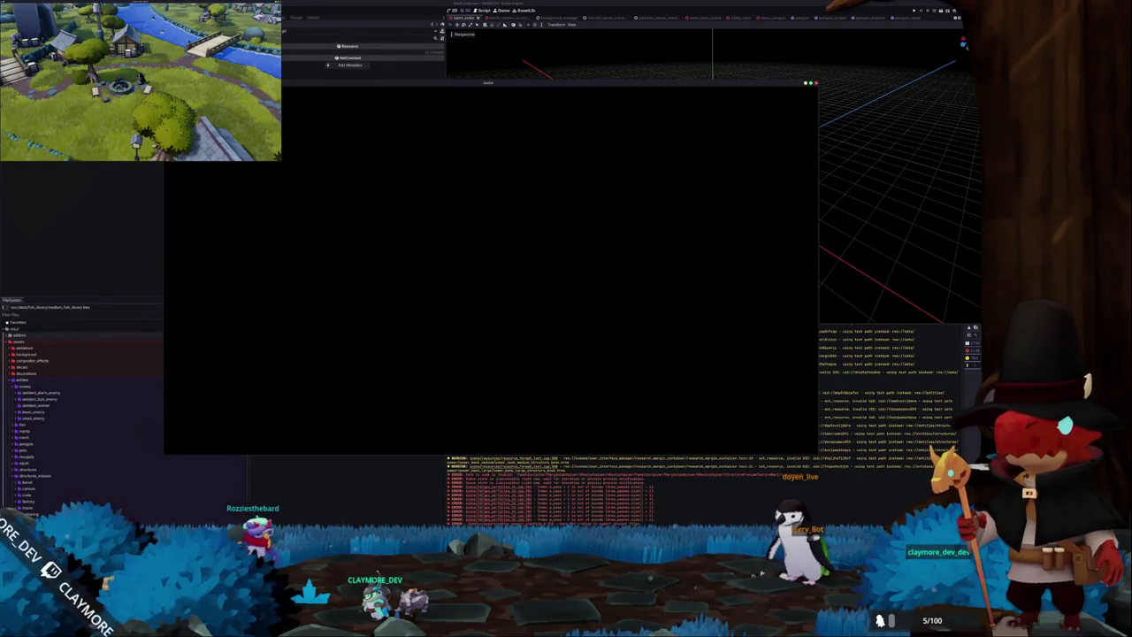
Expand the F3 overlay into detailed performance stats and confirm Graphics still uses FXAA.
key(alt+Tab)
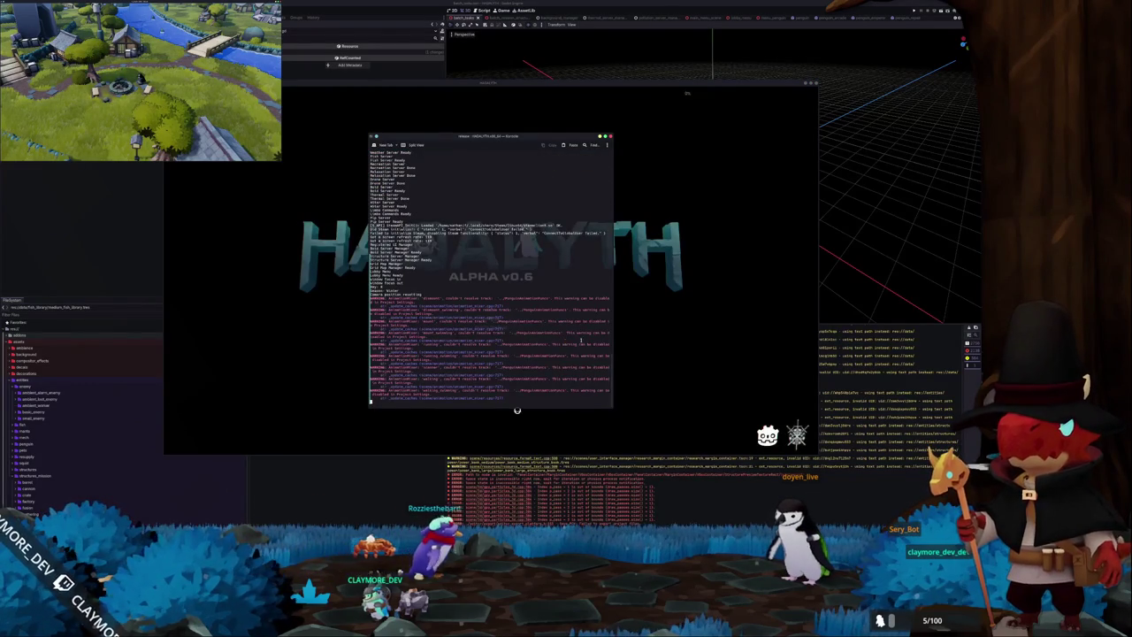
click(704, 304)
key(F3)
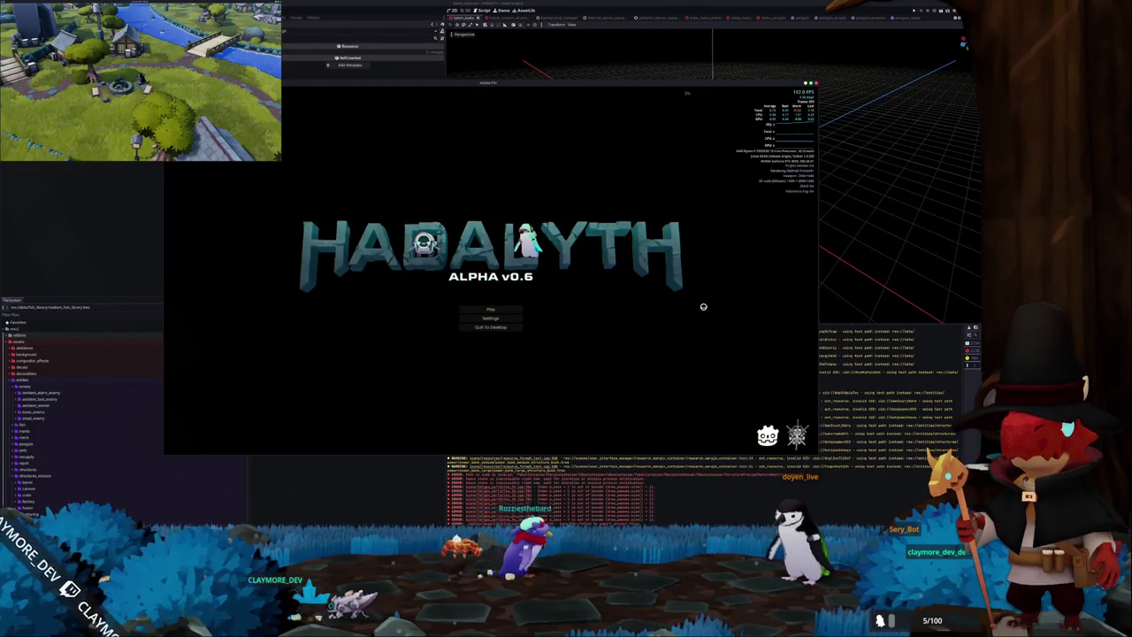
click(510, 322)
click(431, 150)
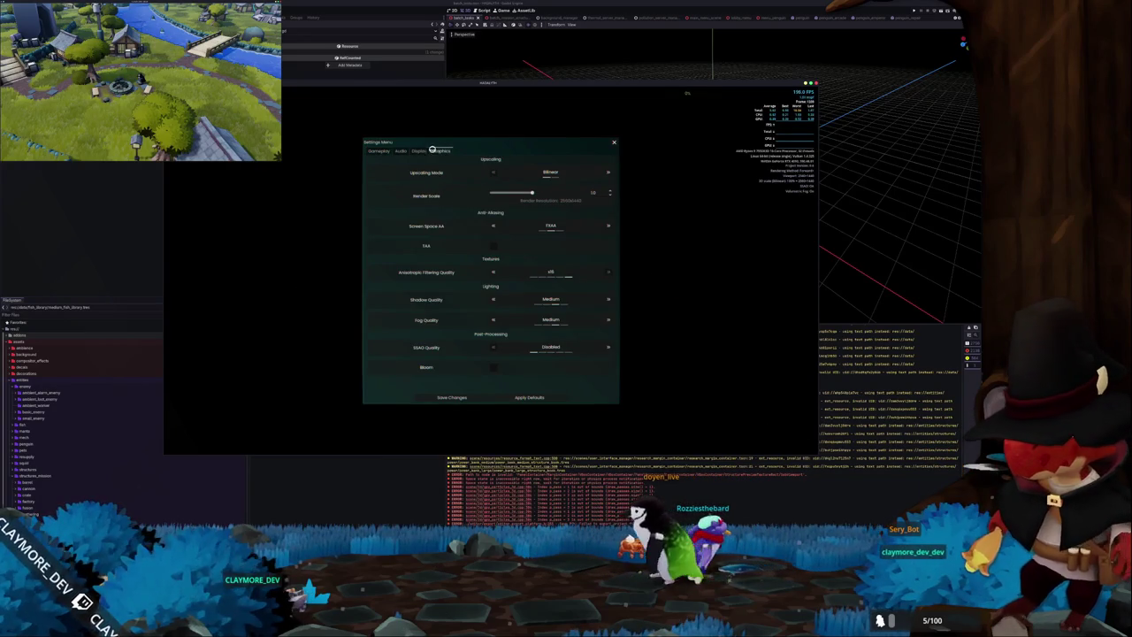
Close settings and load save slot 1 (Voyager) into the station hub.
key(Escape)
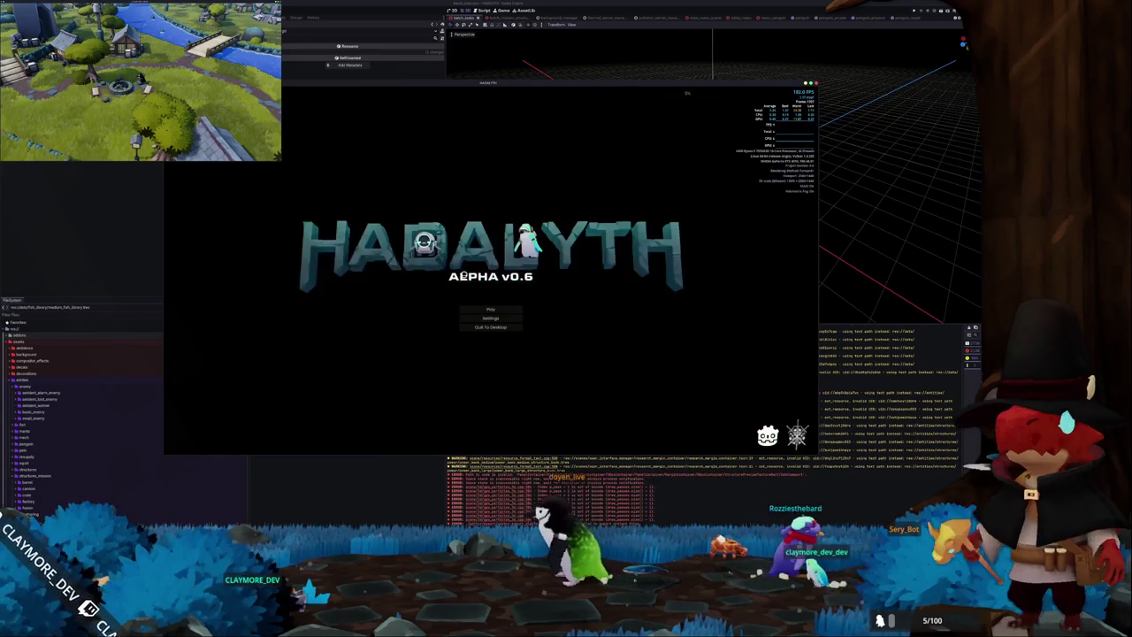
click(469, 307)
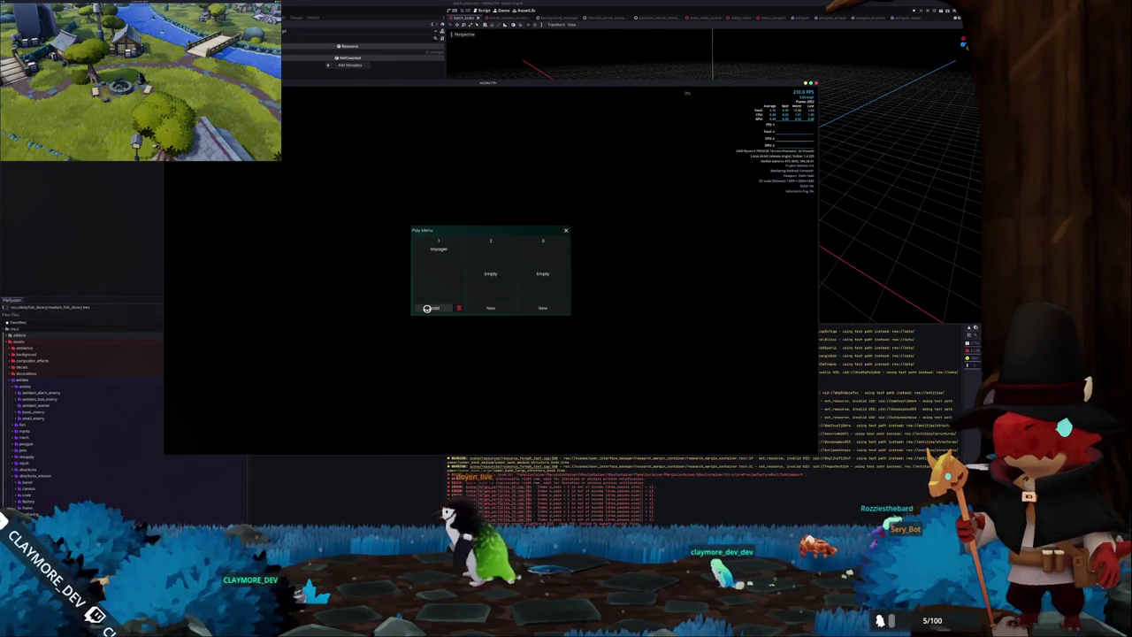
click(427, 308)
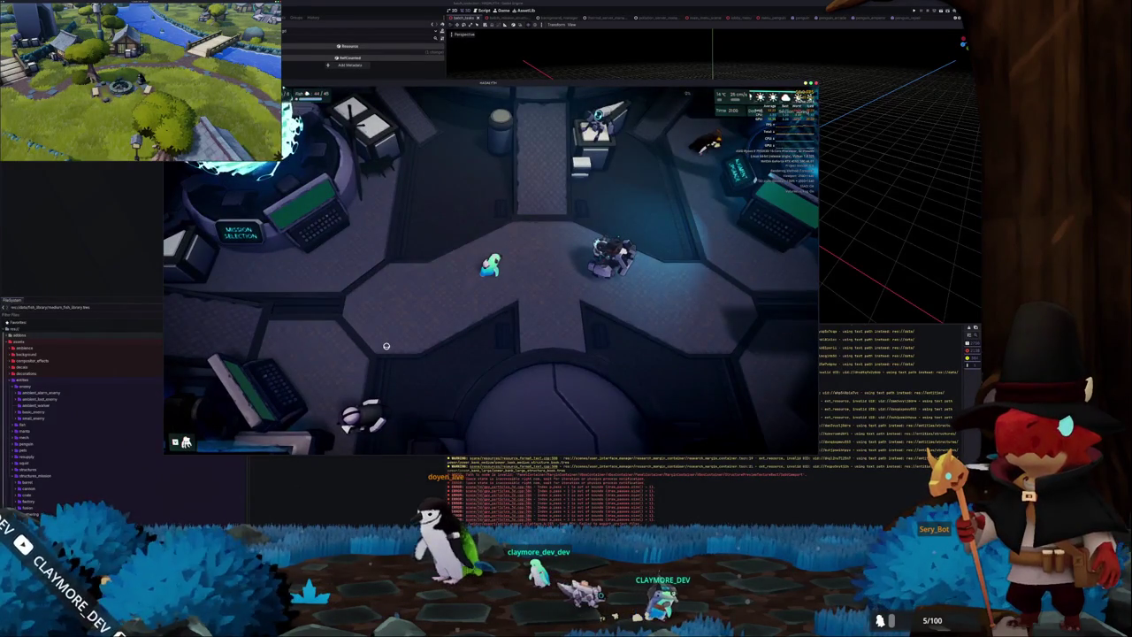
Walk the character through the hub into the central circle and toggle the developer console.
key(d)
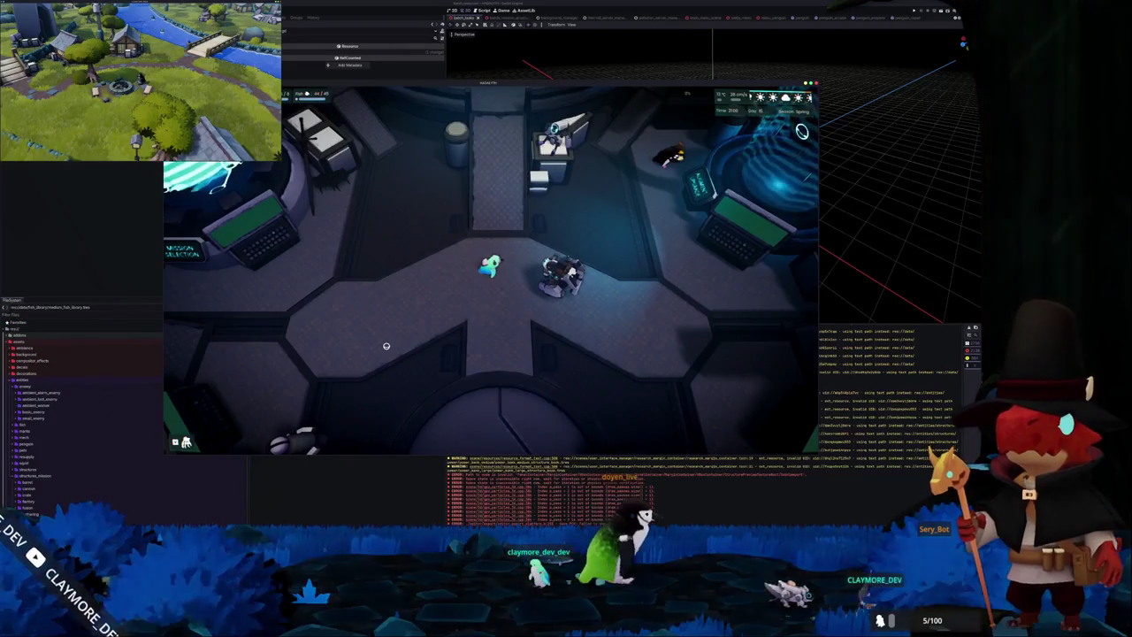
key(s)
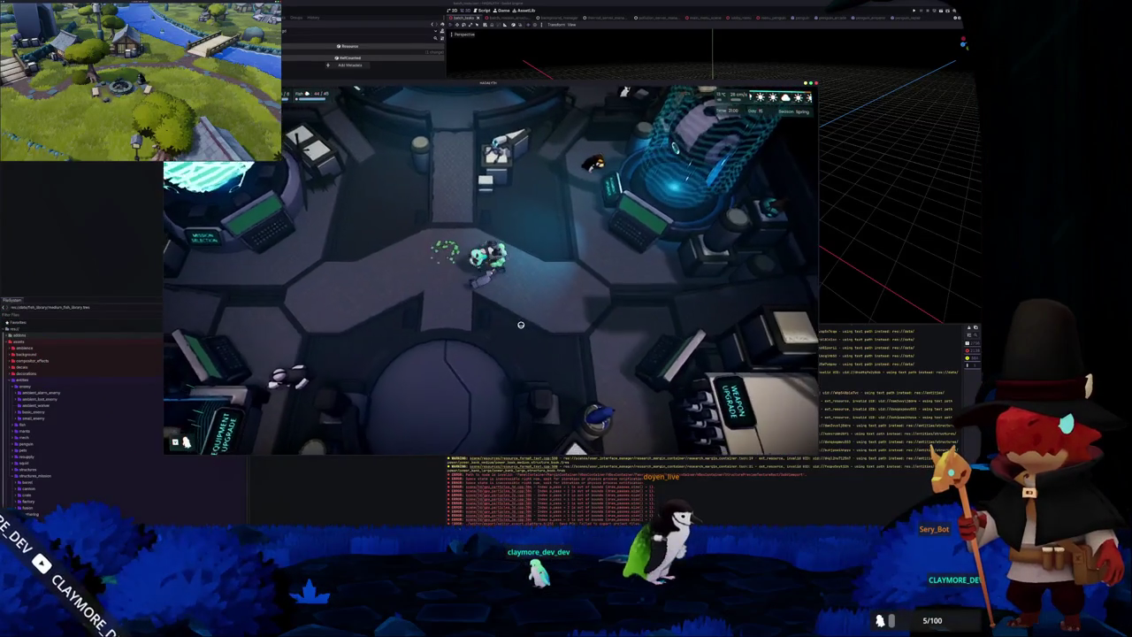
key(s)
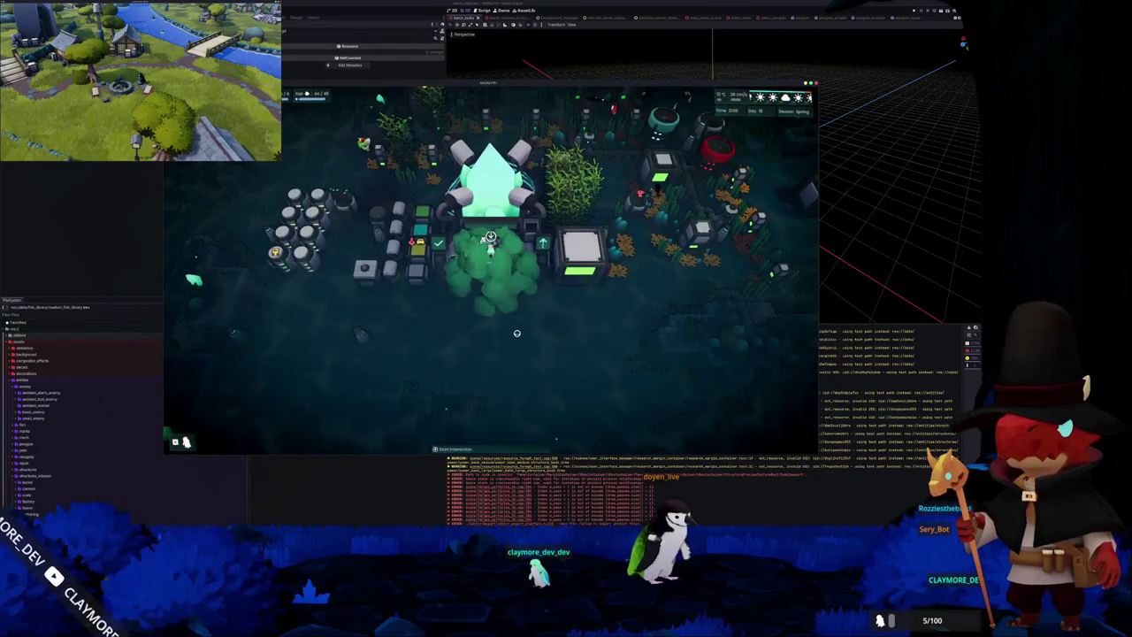
key(grave)
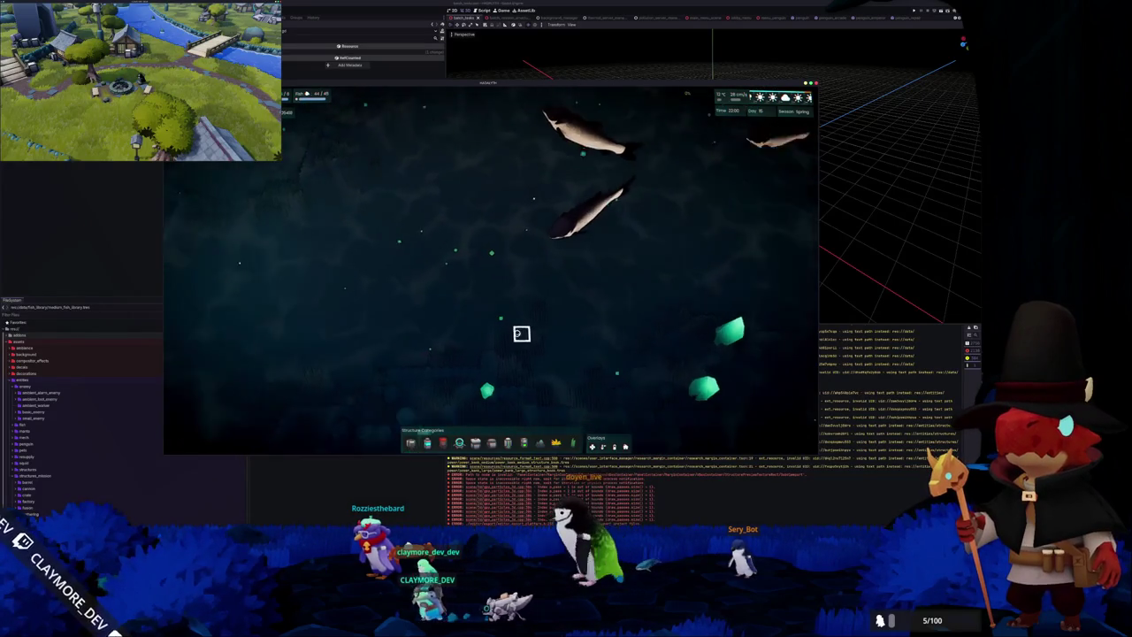
key(grave)
key(grave)
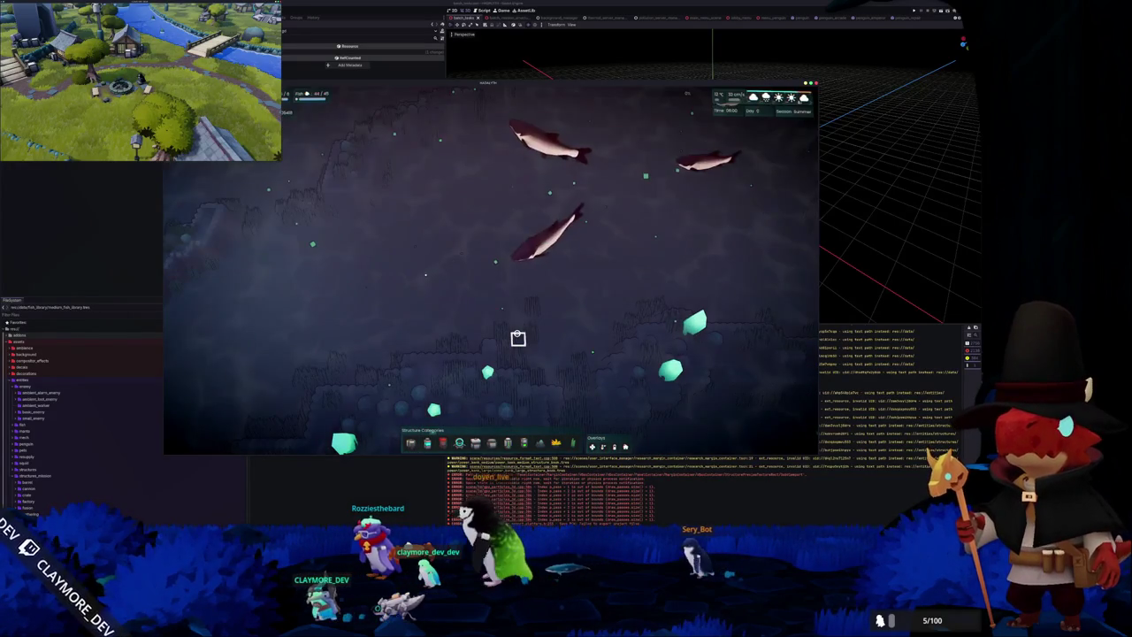
Pan and zoom across the fish-filled seafloor, then quit the game with F8 and clear the Output log.
key(a)
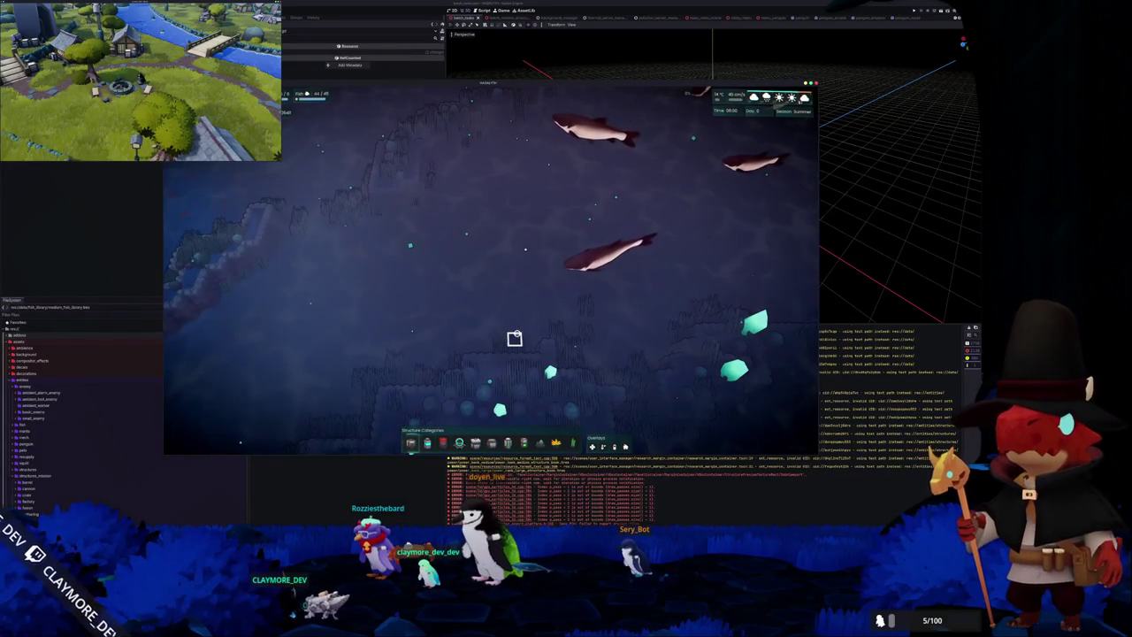
key(w)
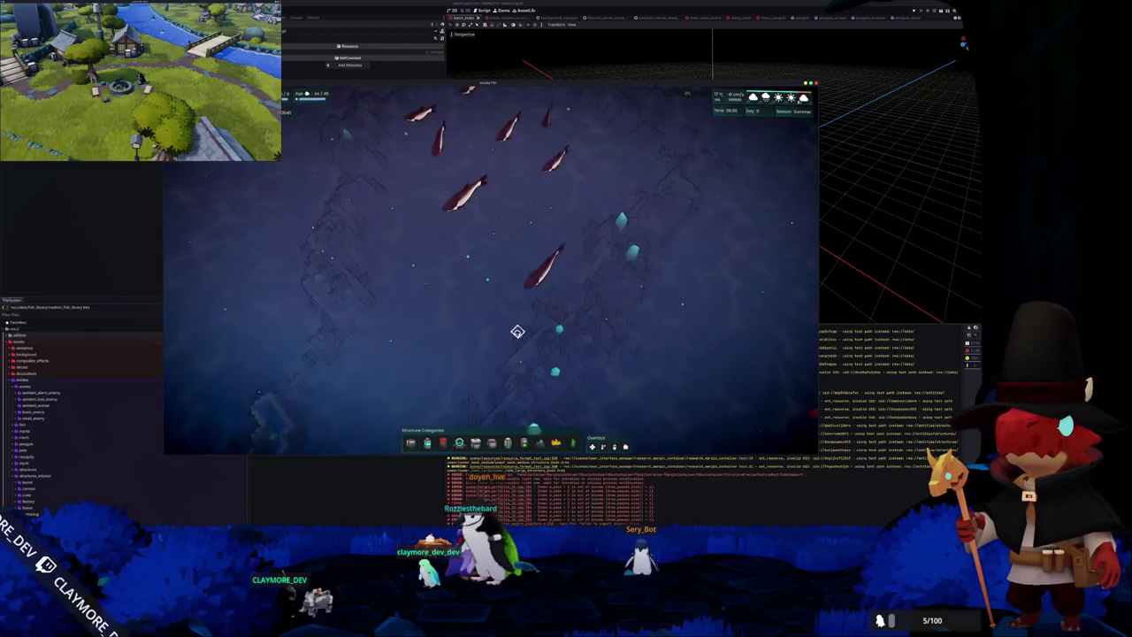
scroll(518, 332, up, 3)
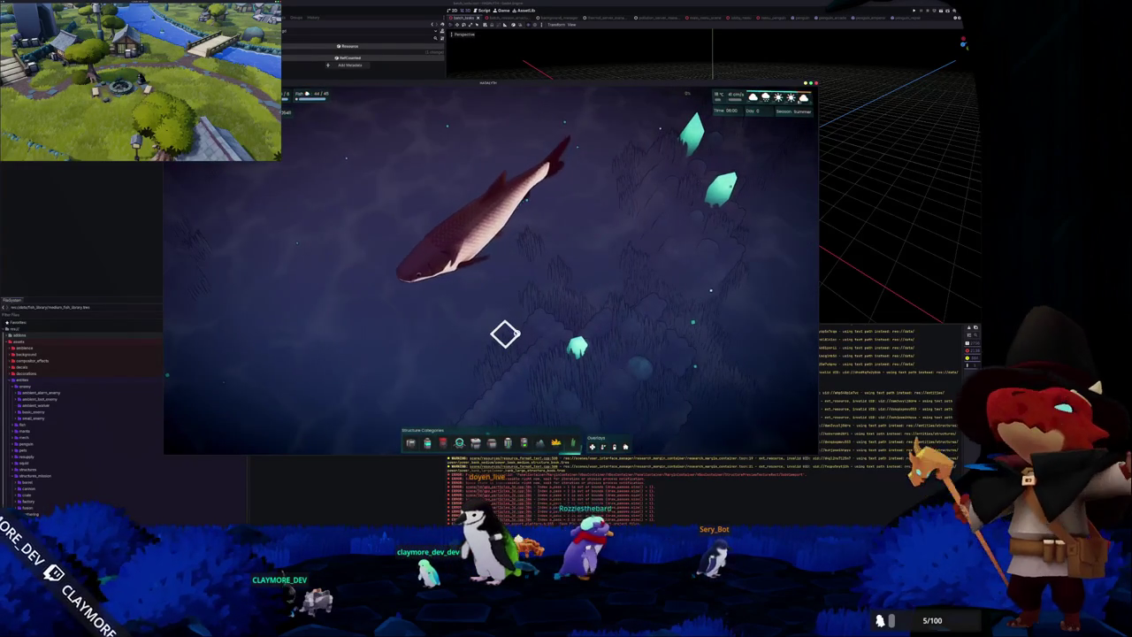
key(w)
key(a)
scroll(509, 327, down, 2)
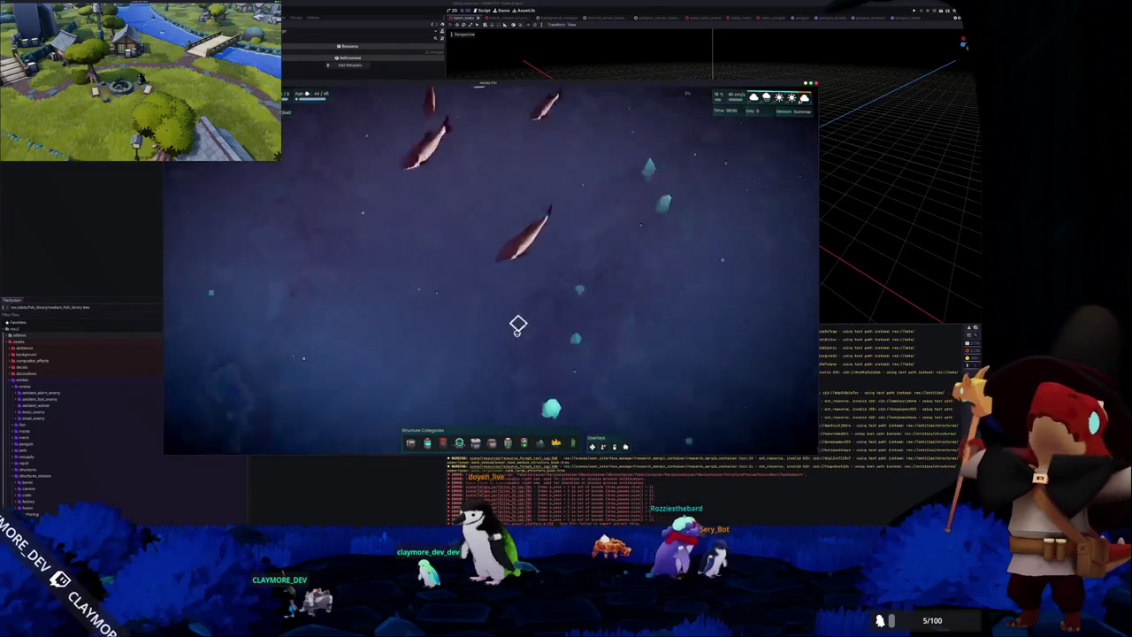
scroll(511, 329, down, 2)
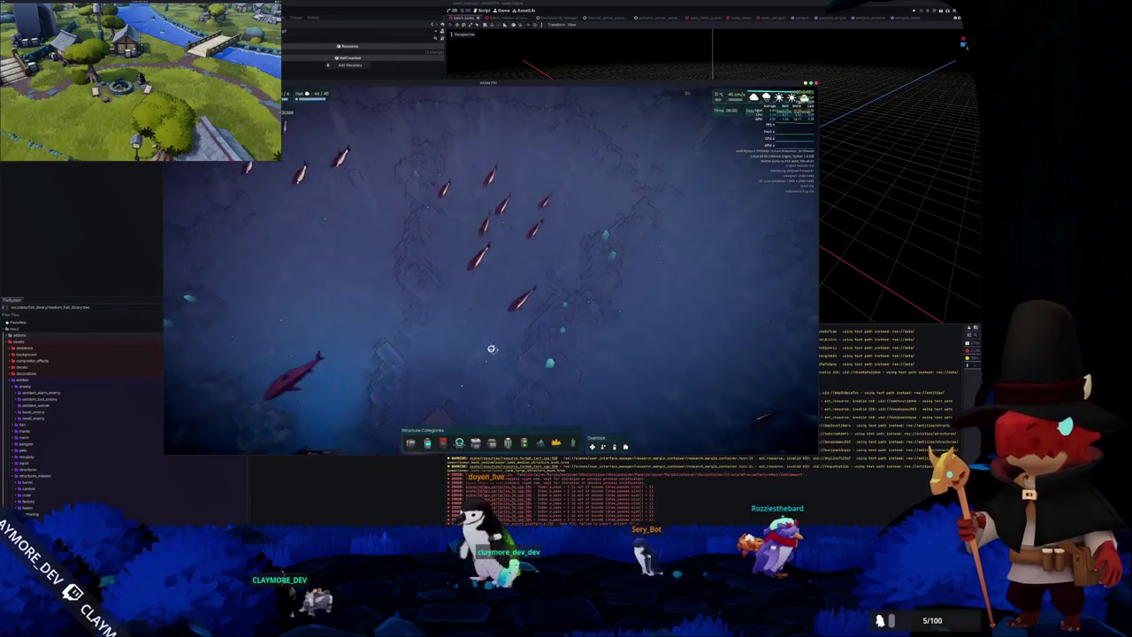
scroll(496, 351, up, 3)
scroll(497, 351, down, 1)
scroll(497, 350, down, 2)
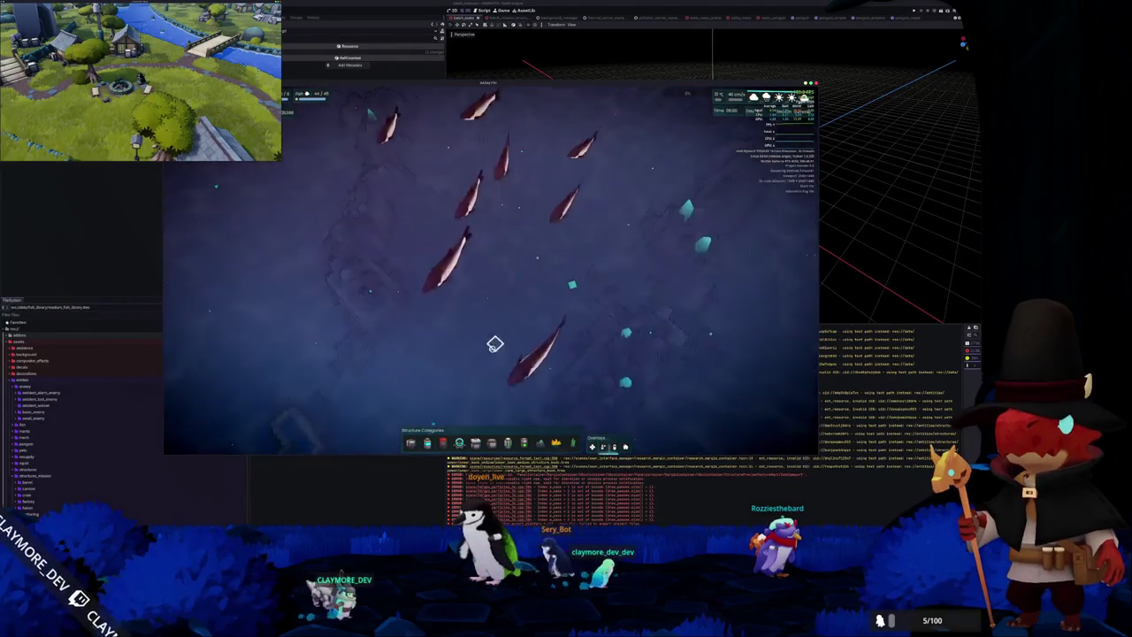
scroll(494, 349, down, 1)
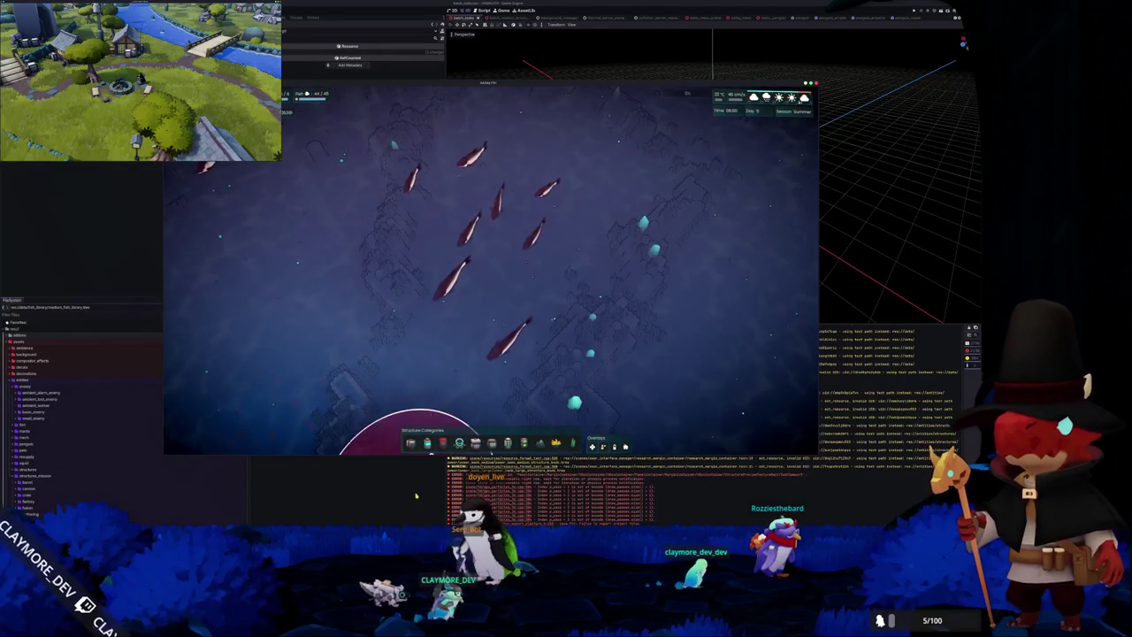
key(F8)
key(F5)
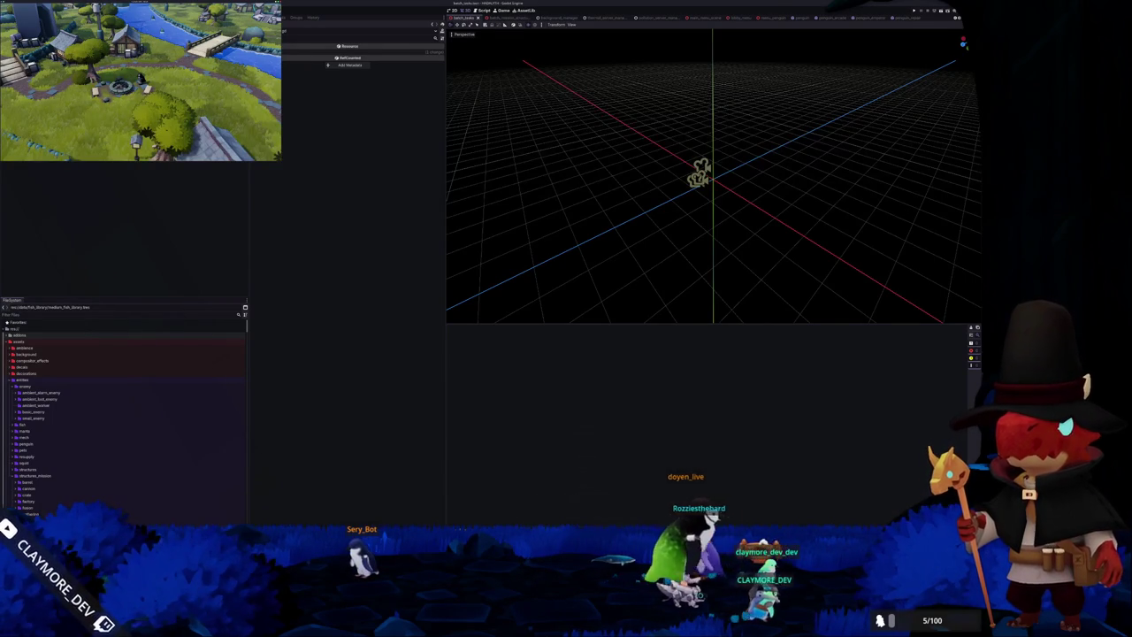
Bring OBS Studio over the editor, move its window up-left, and request deleting the Penguins source.
key(alt+Tab)
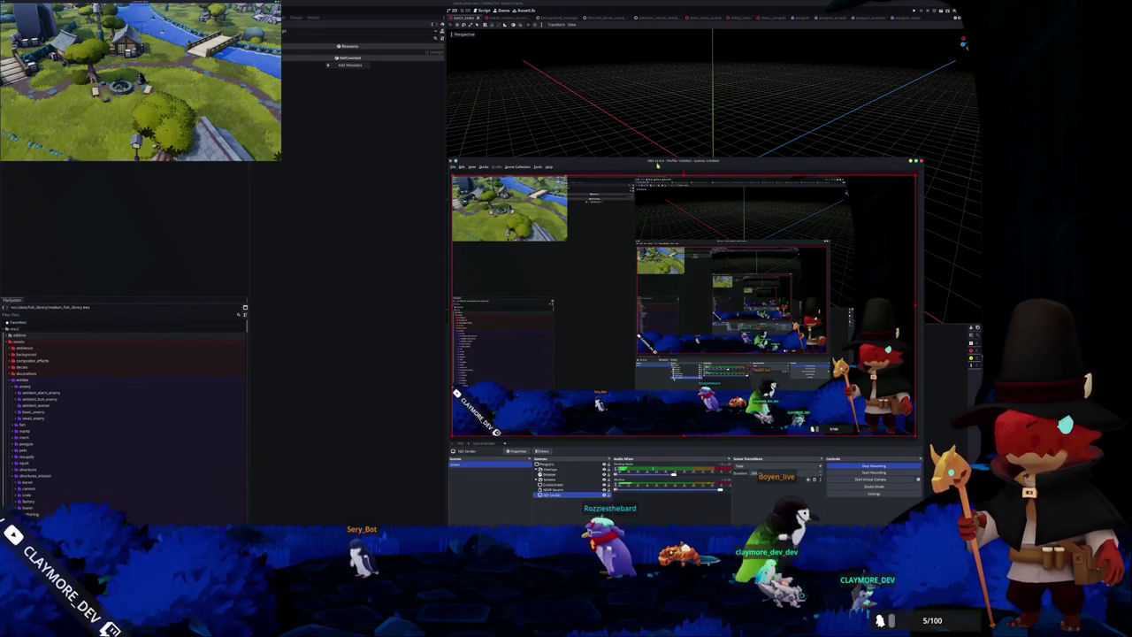
super+drag(761, 508, 550, 439)
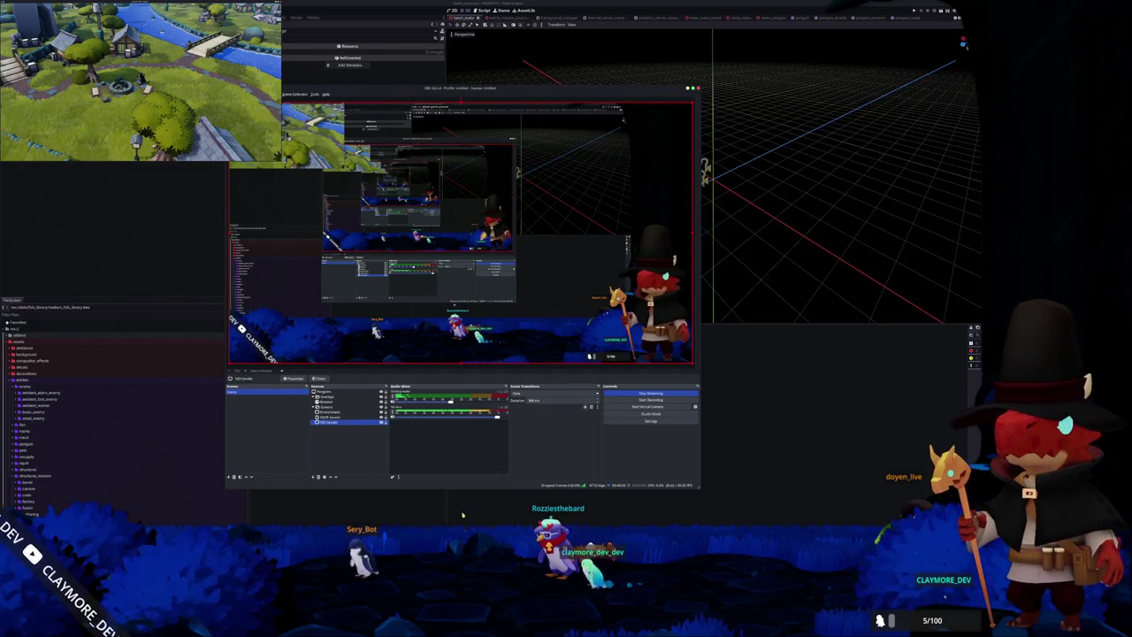
key(alt+Tab)
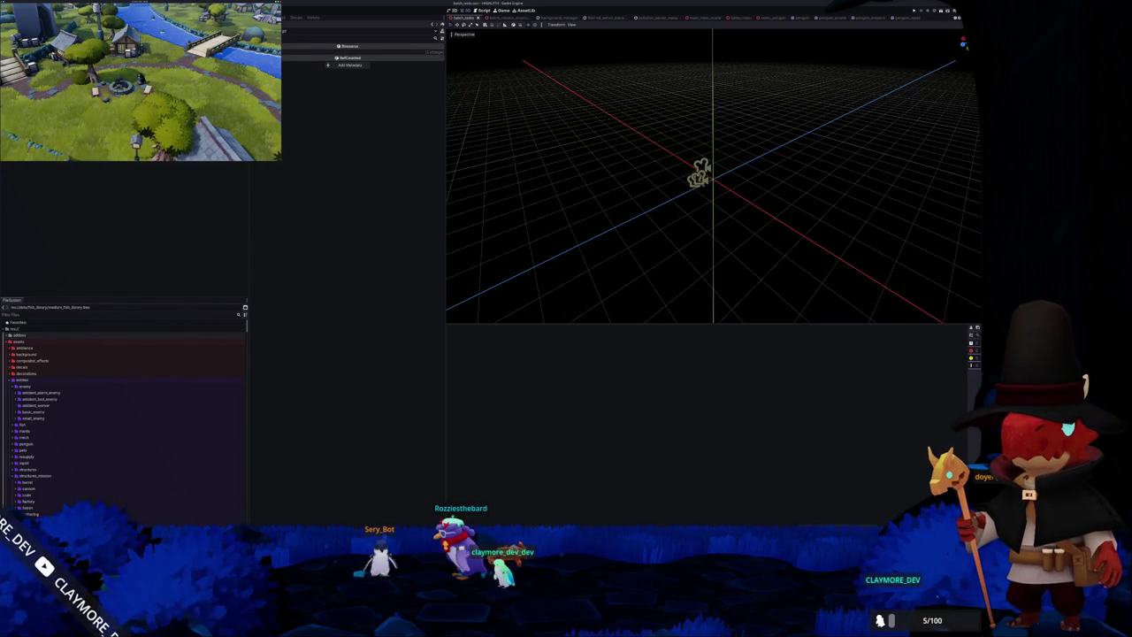
key(alt+Tab)
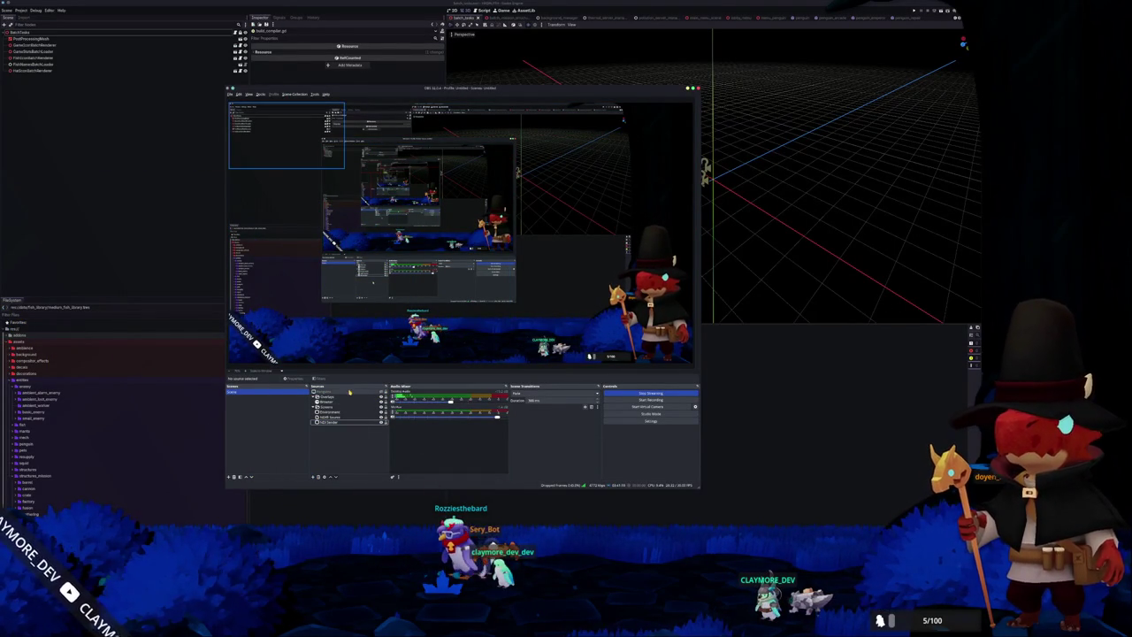
key(Delete)
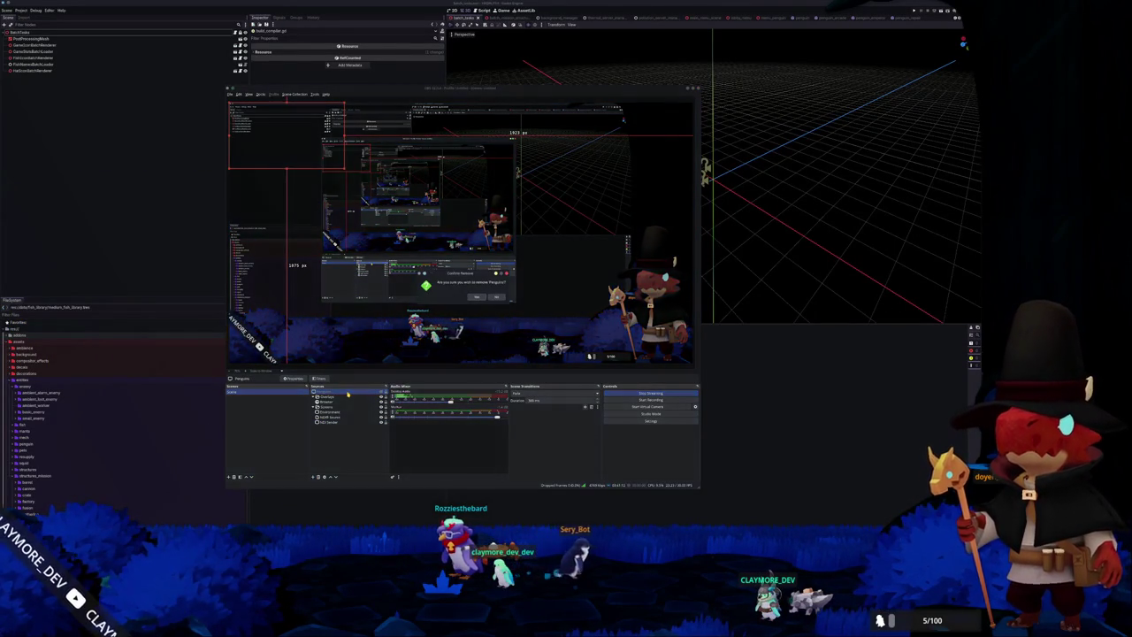
Confirm removing Penguins, then set the NDI Source bandwidth to Audio Only and apply it.
click(470, 299)
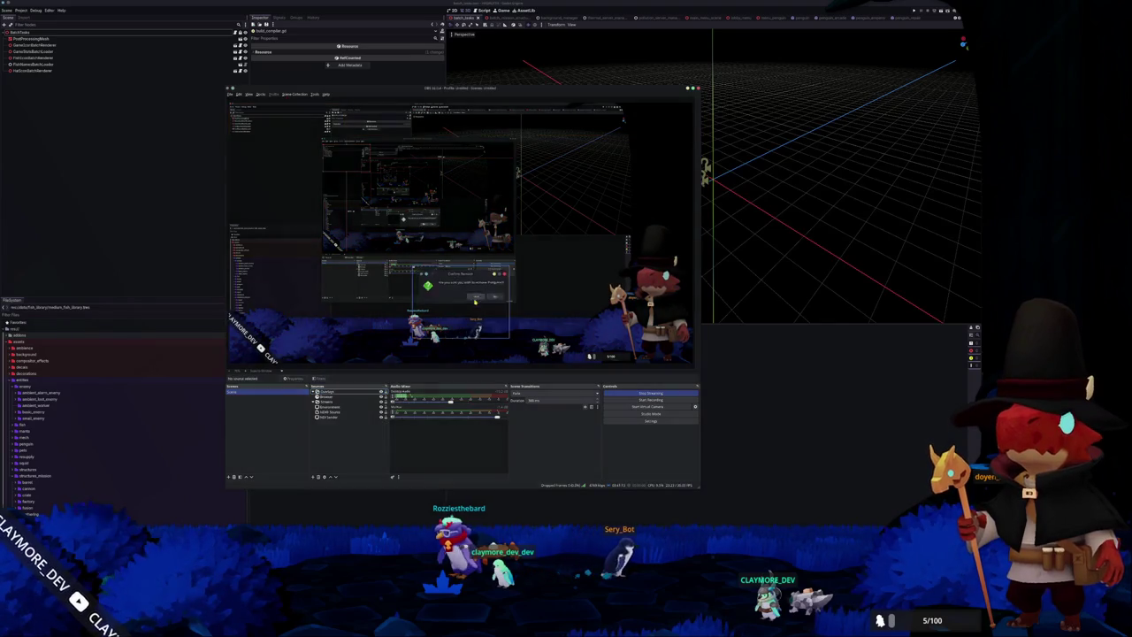
double_click(343, 413)
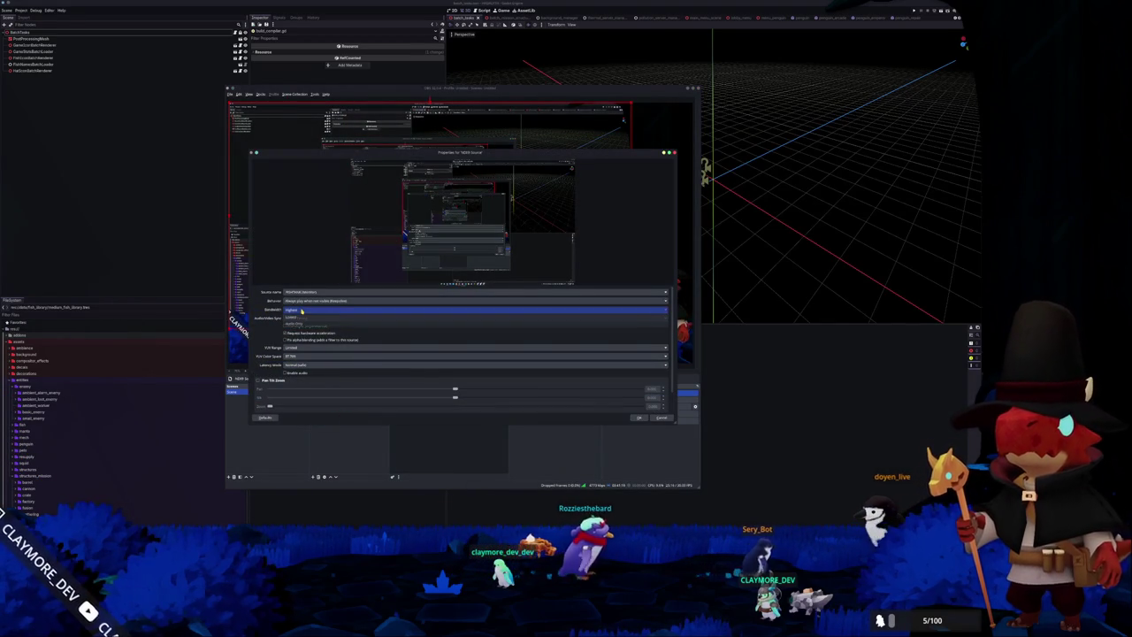
click(628, 419)
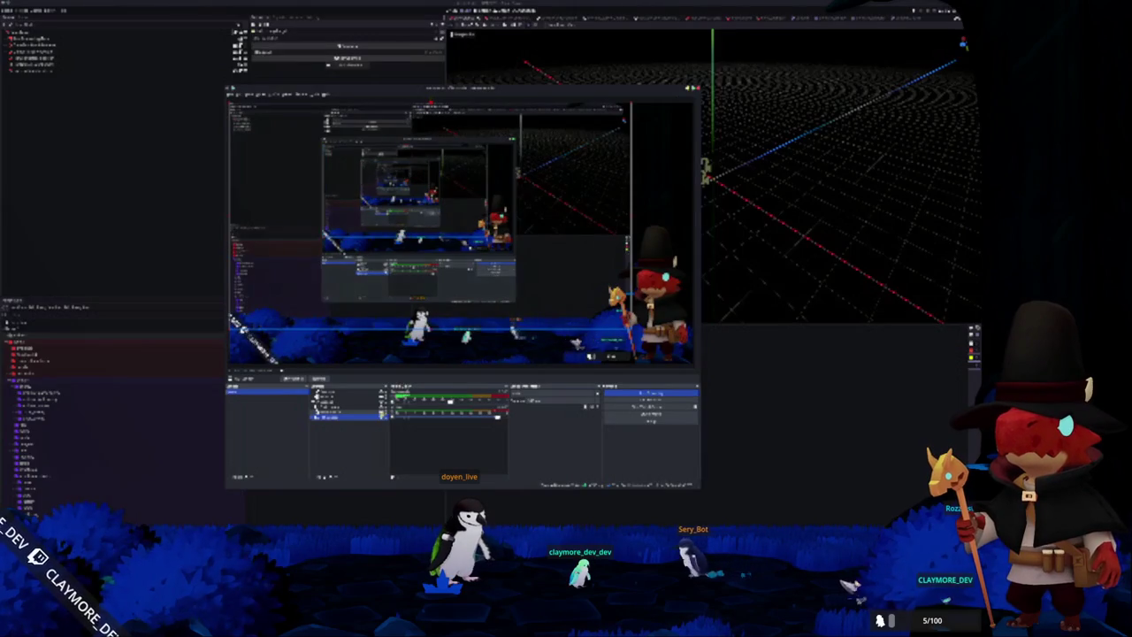
double_click(371, 414)
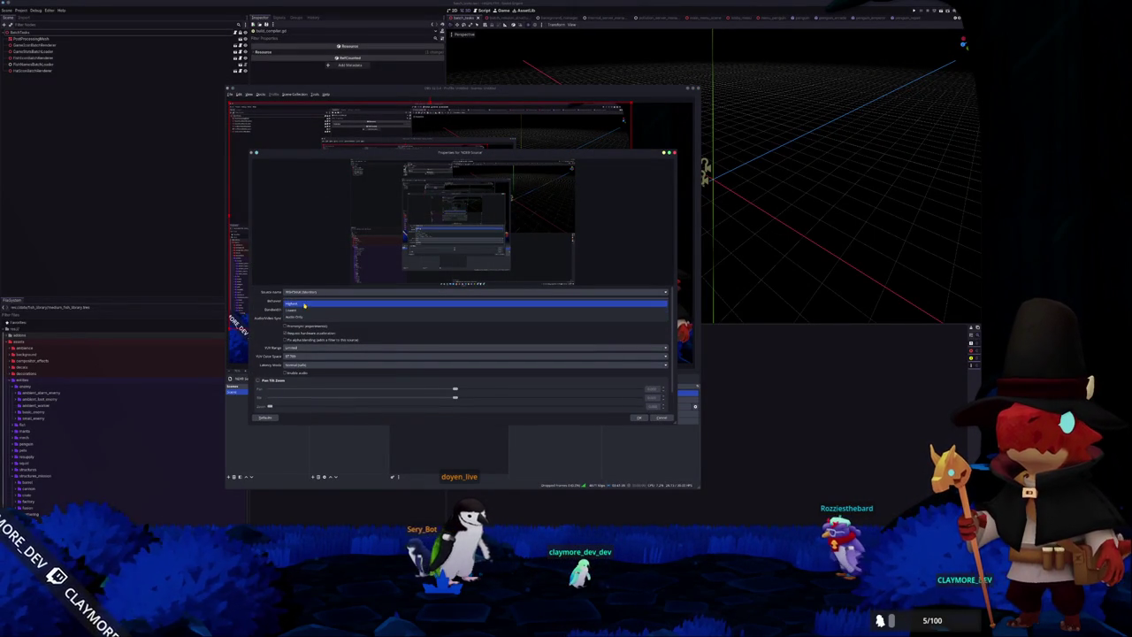
click(301, 318)
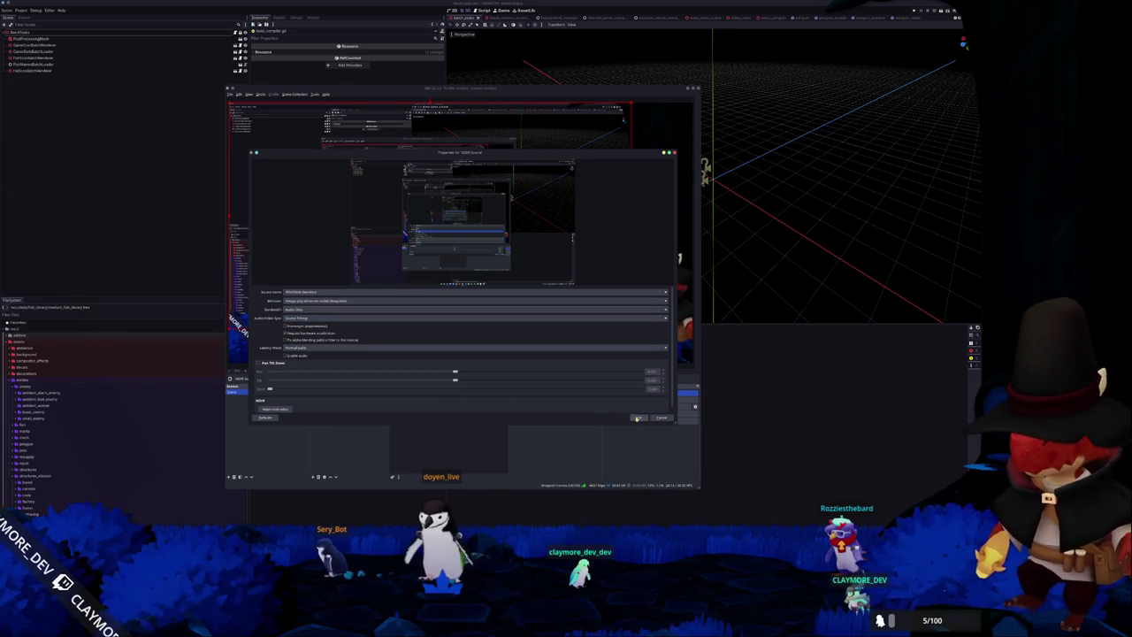
key(Return)
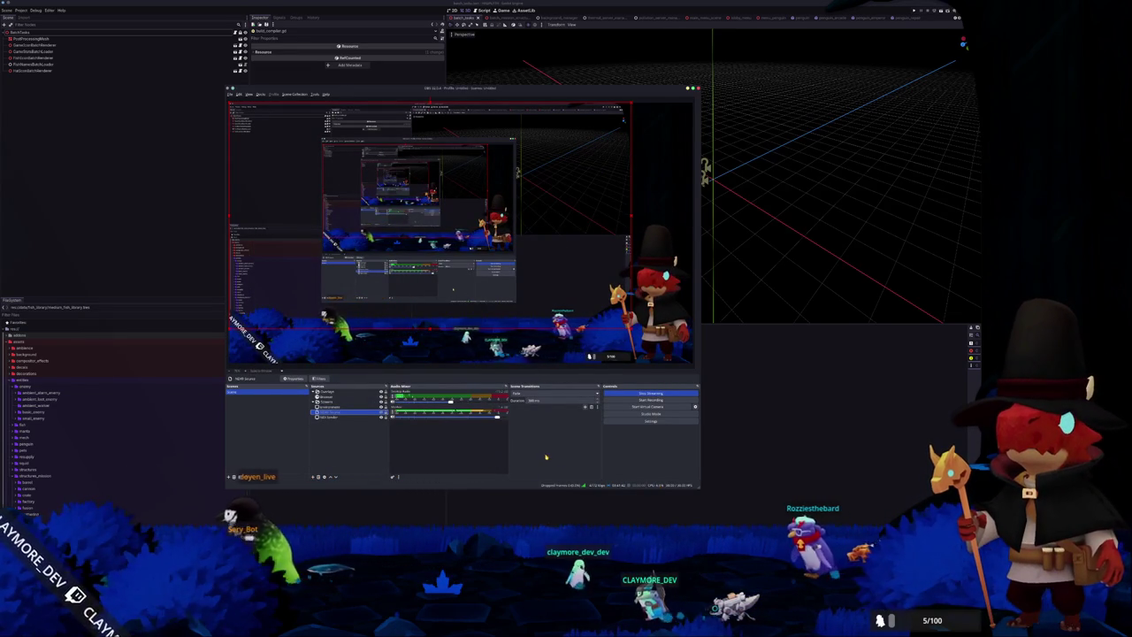
right_click(354, 409)
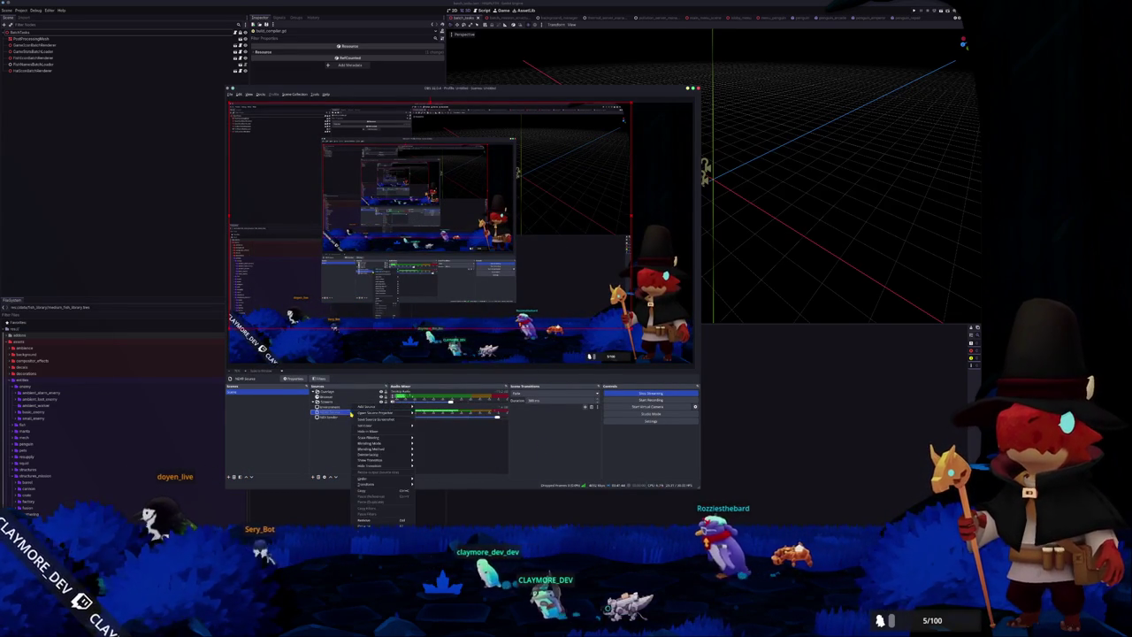
click(365, 520)
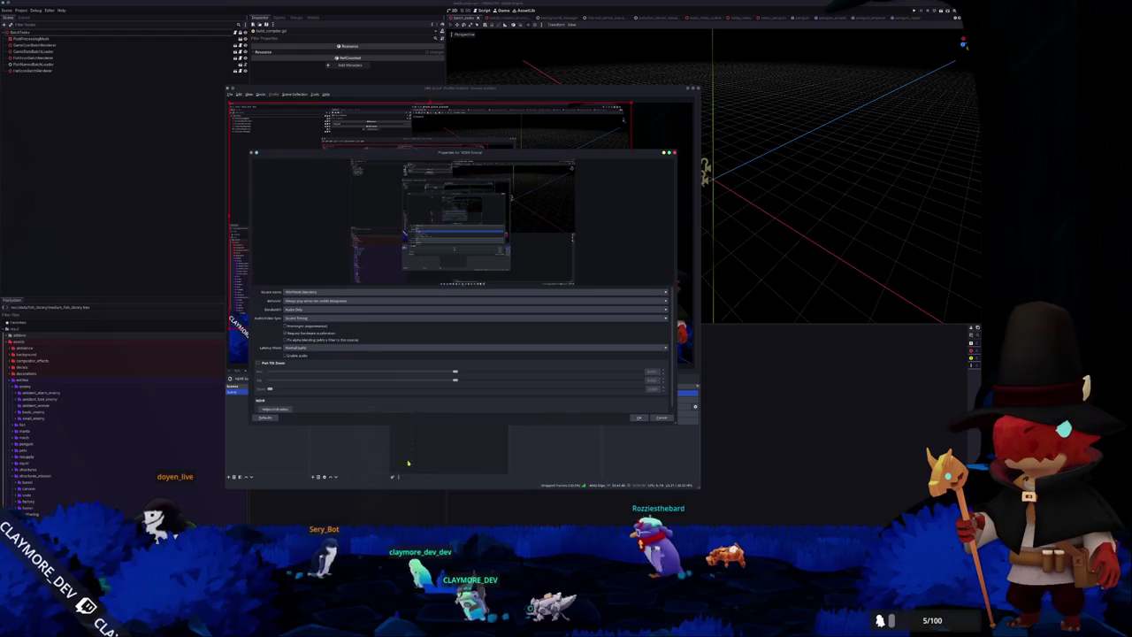
click(309, 311)
click(308, 315)
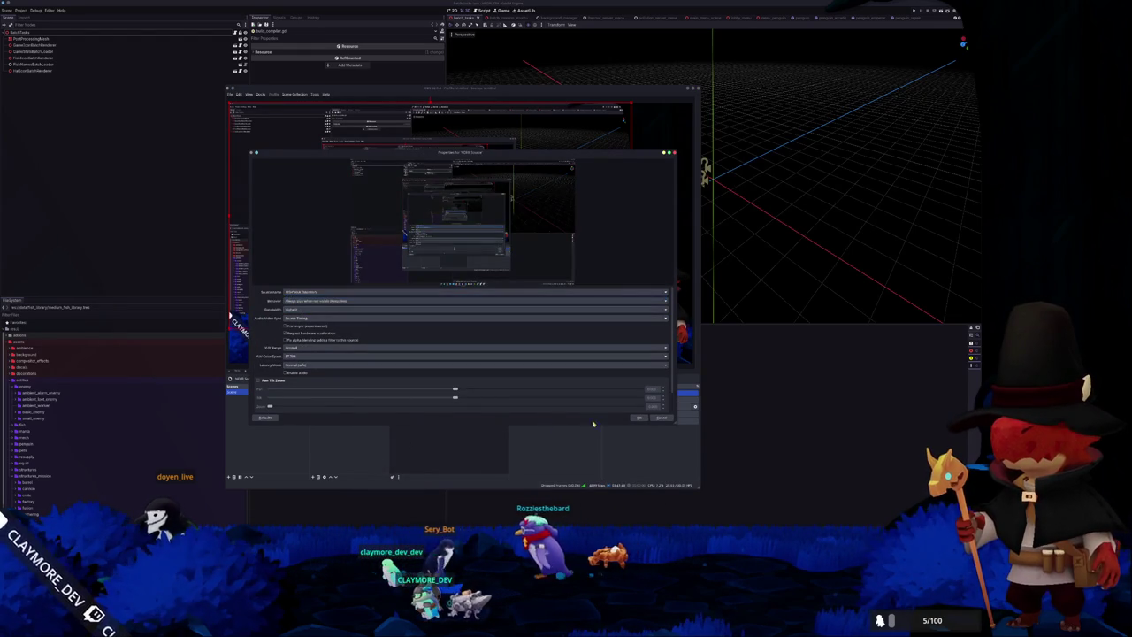
click(639, 417)
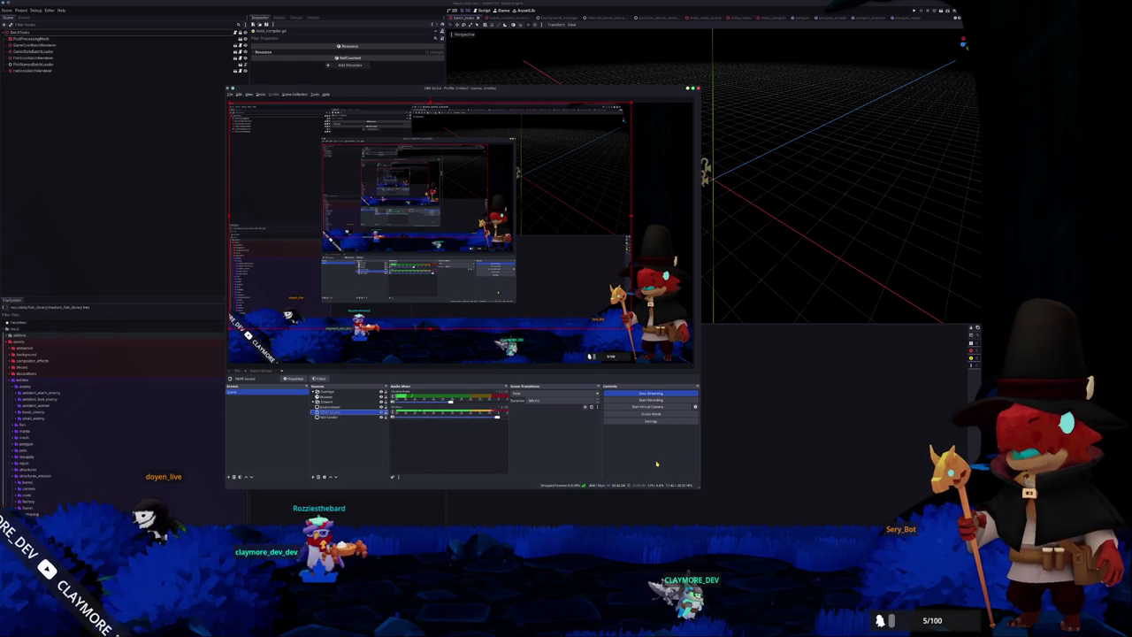
right_click(363, 406)
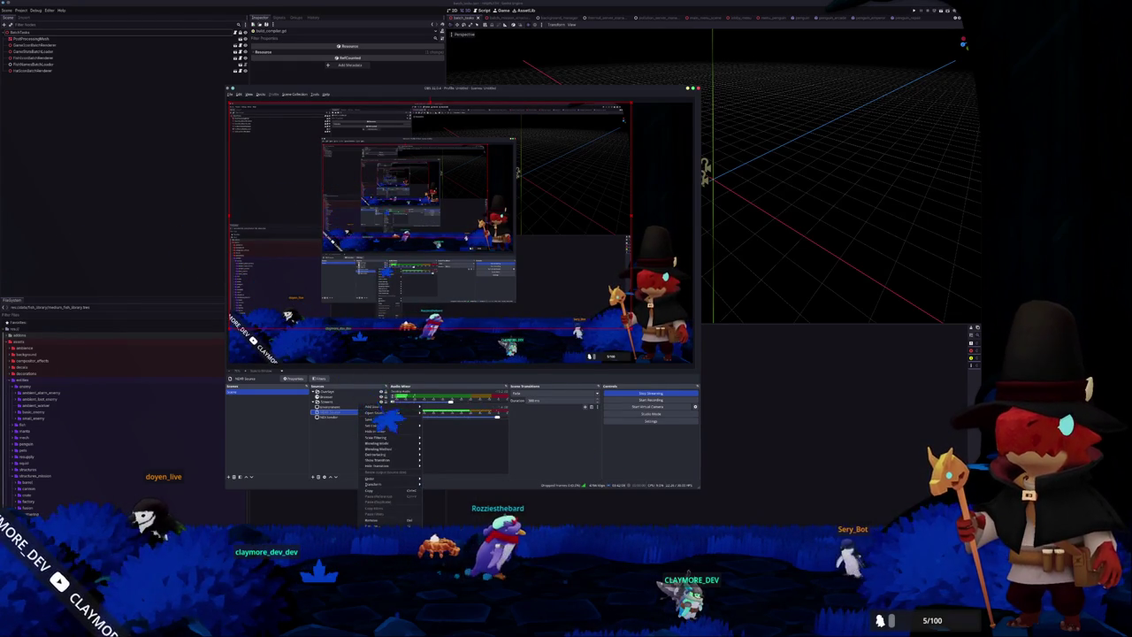
click(371, 520)
click(305, 308)
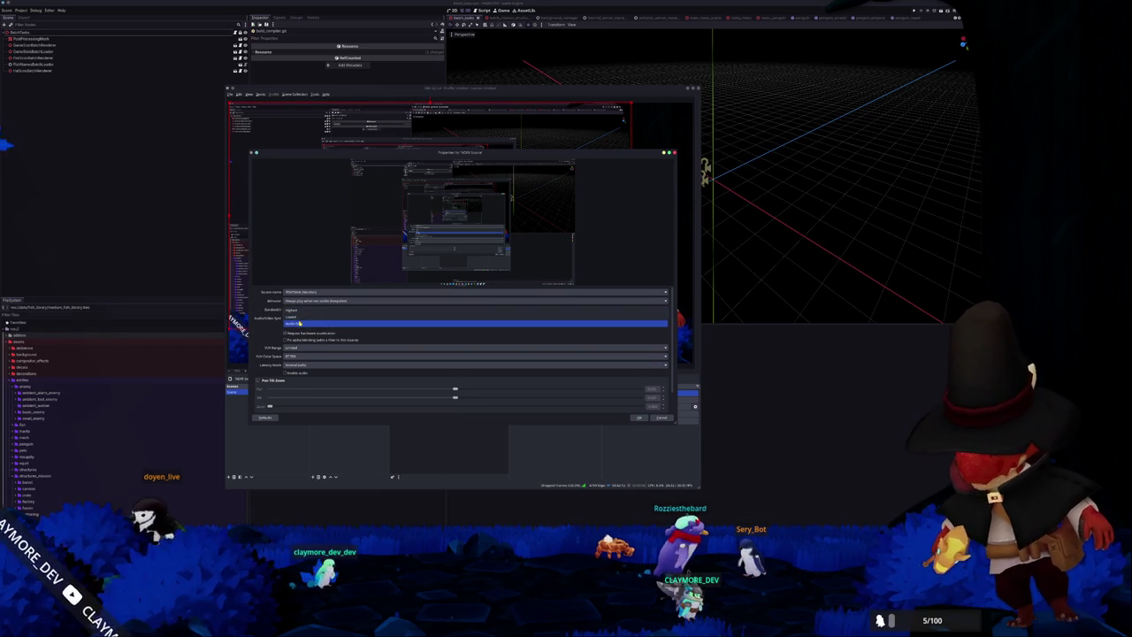
click(299, 324)
click(639, 417)
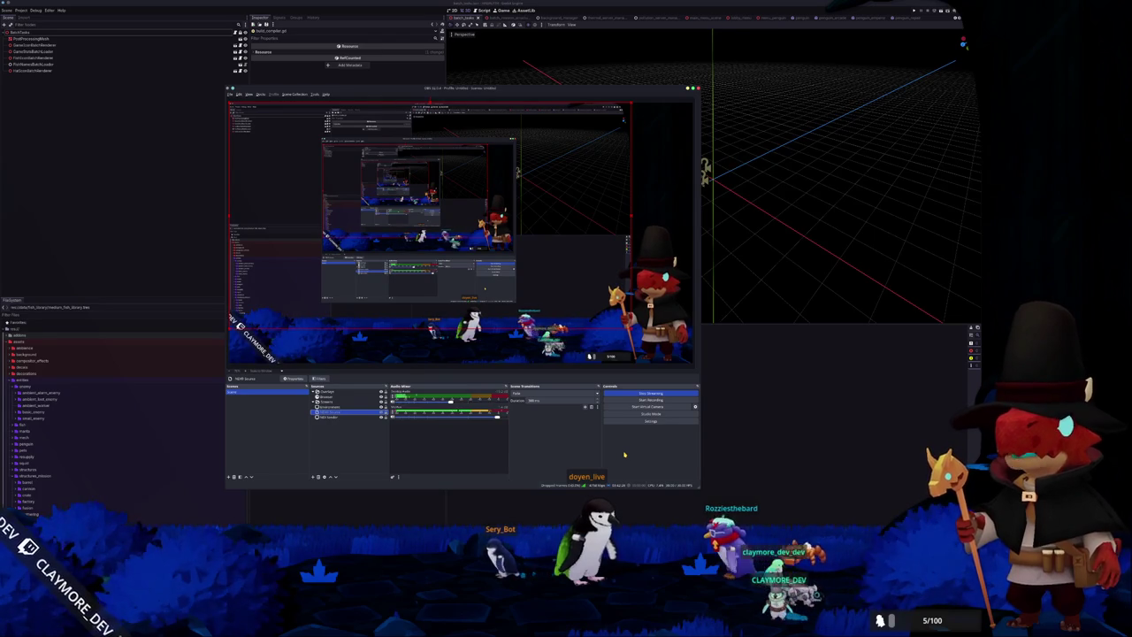
Change the NDI Source bandwidth to Highest and confirm with OK.
double_click(331, 412)
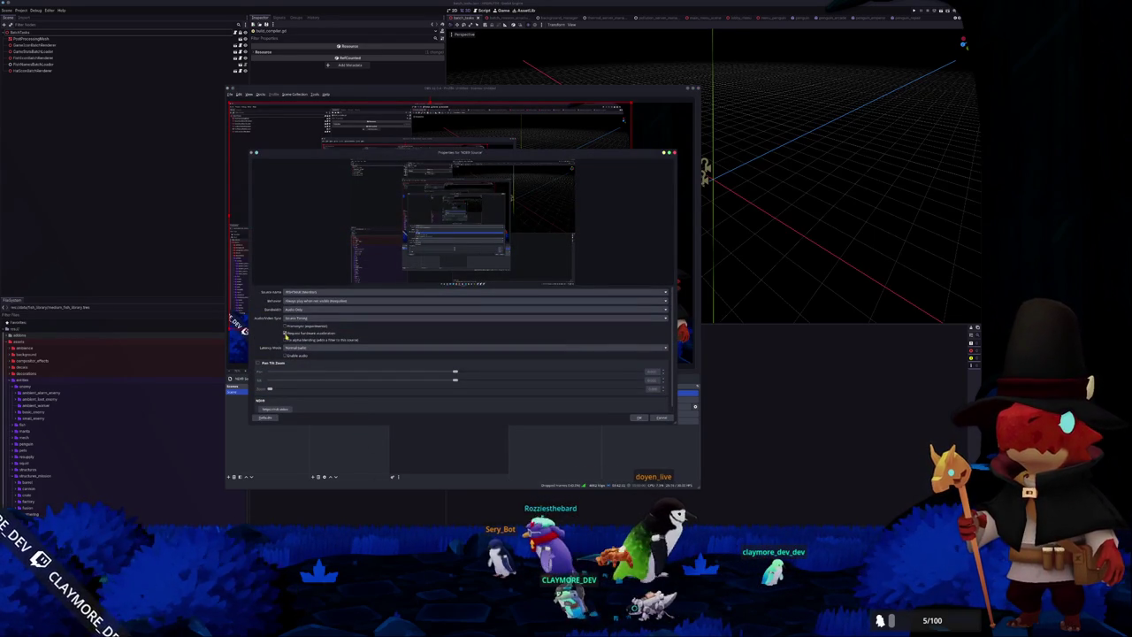
click(300, 309)
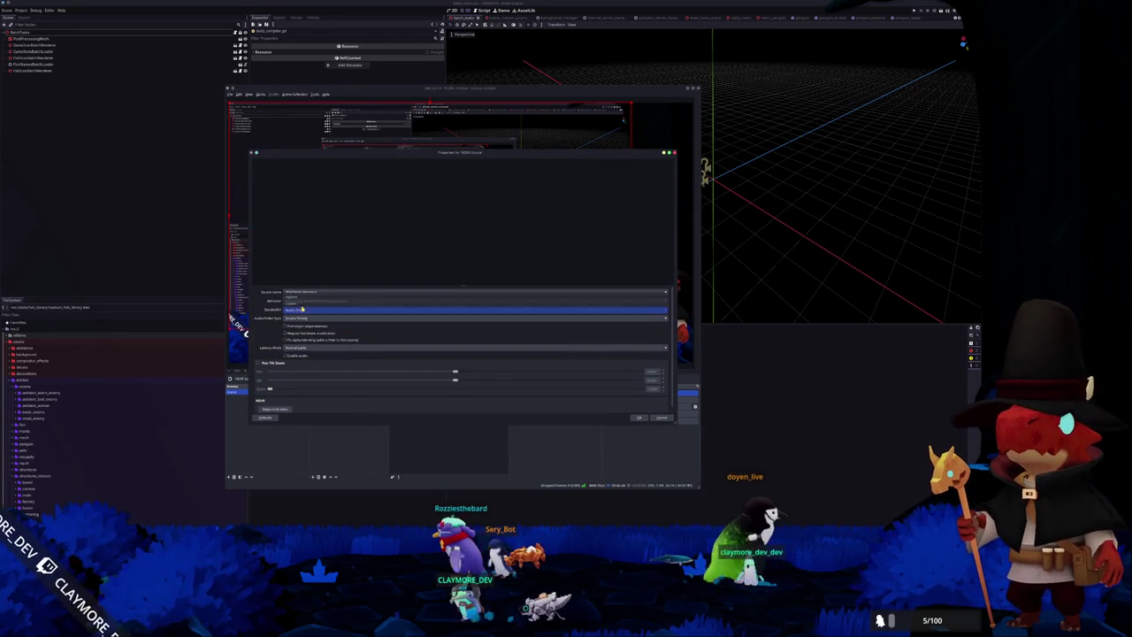
click(305, 298)
click(305, 298)
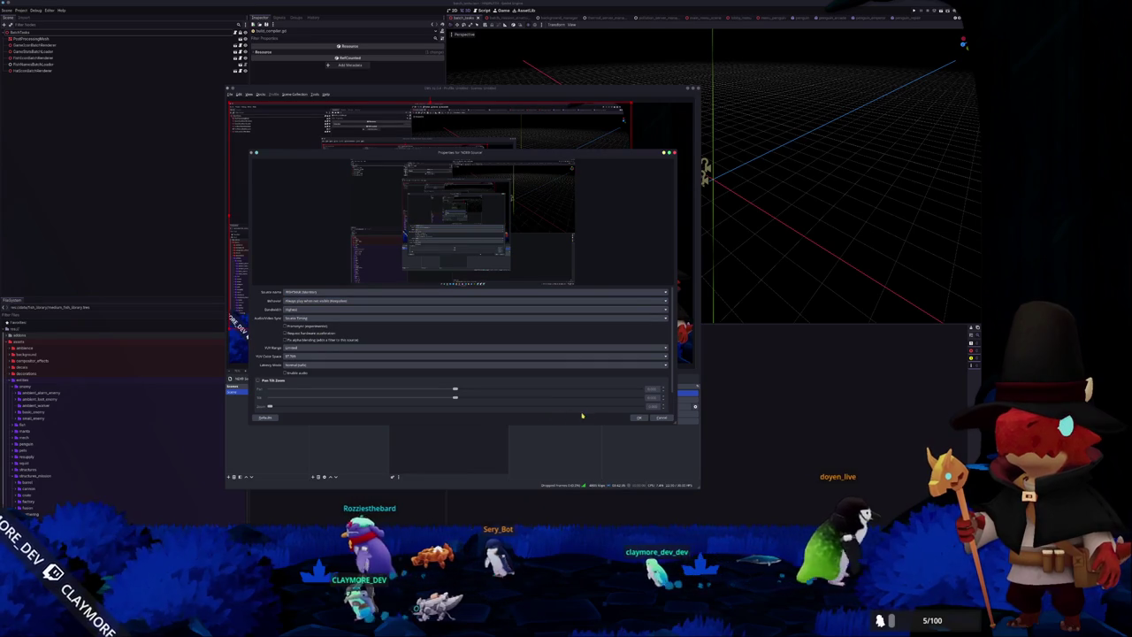
click(639, 418)
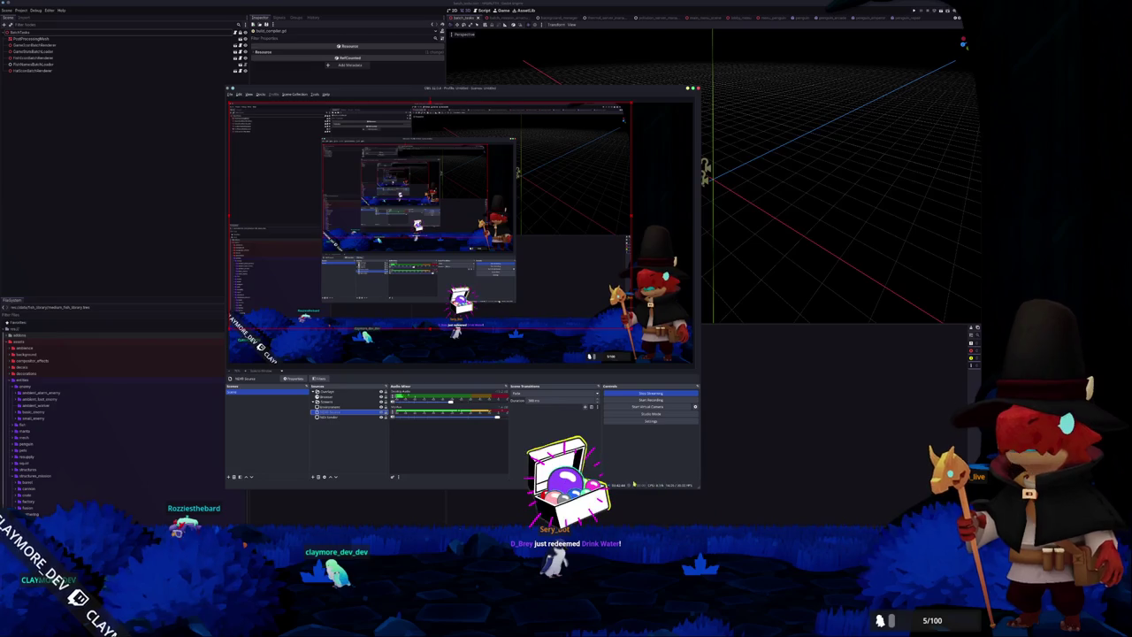
Reopen the NDI Source properties from the right-click menu to check the bandwidth, then close.
right_click(348, 406)
click(367, 520)
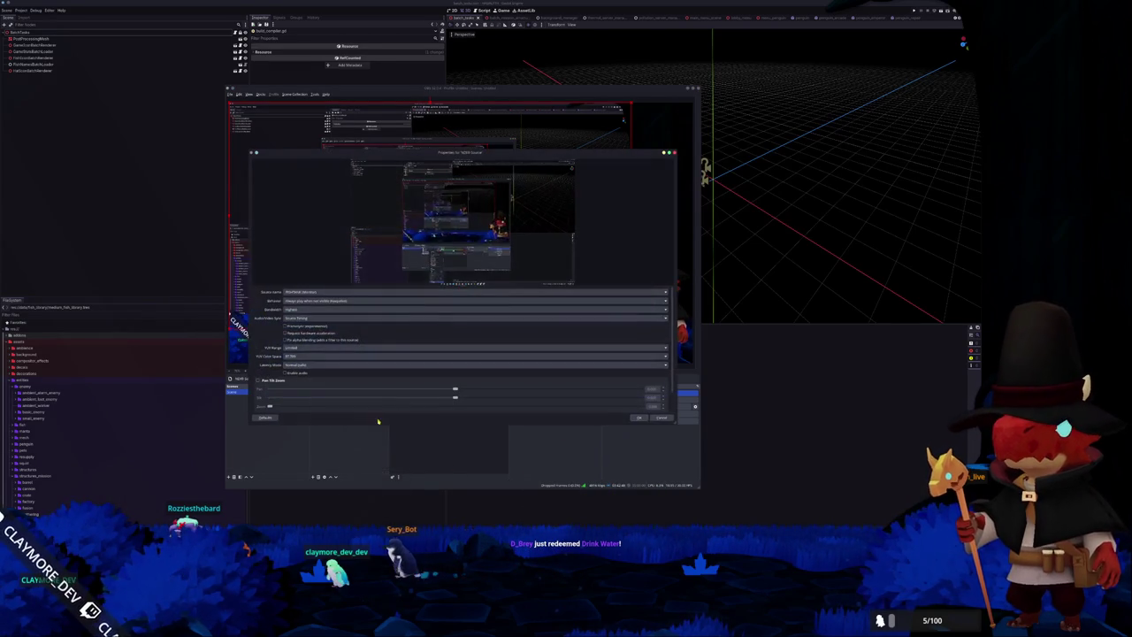
click(304, 310)
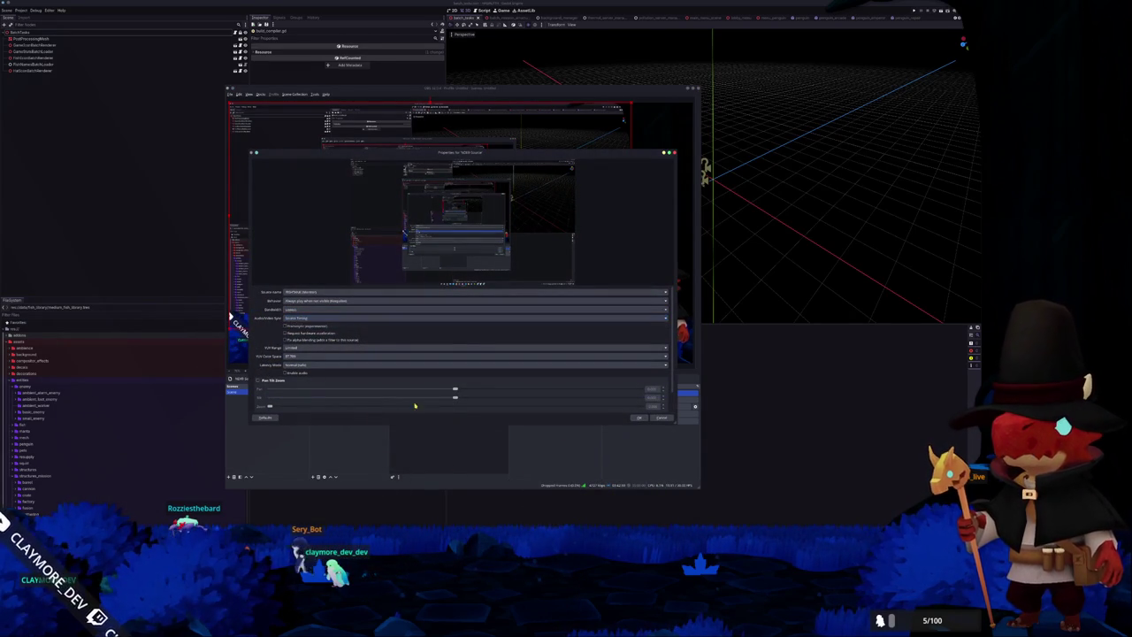
click(633, 418)
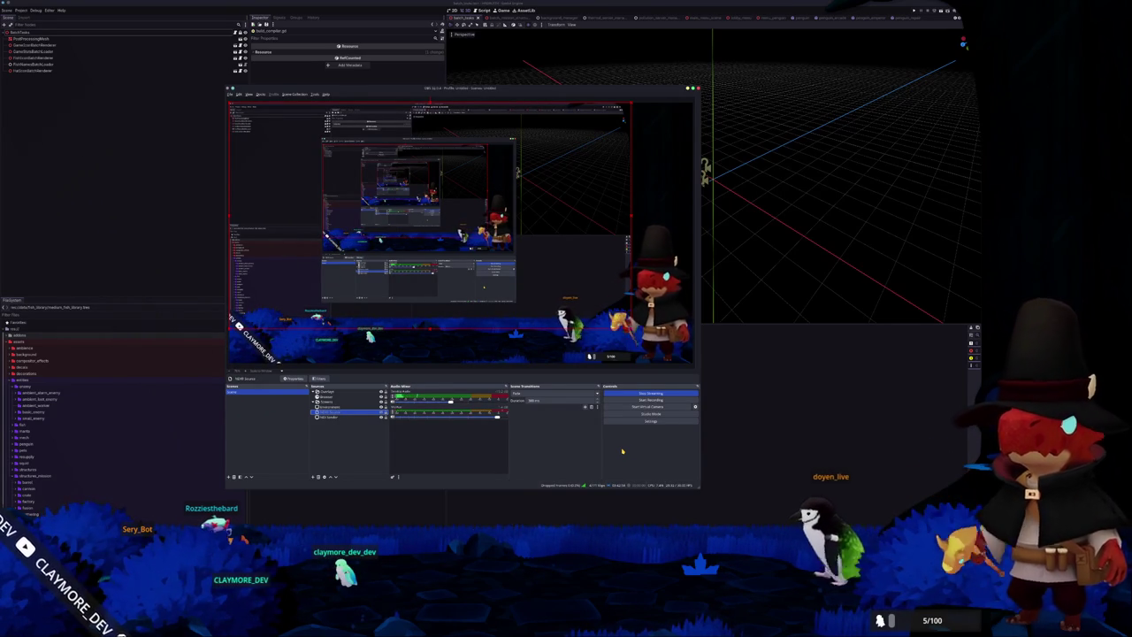
Switch the NDI Source bandwidth back to Audio Only through its right-click Properties and confirm.
right_click(357, 407)
click(352, 411)
right_click(352, 412)
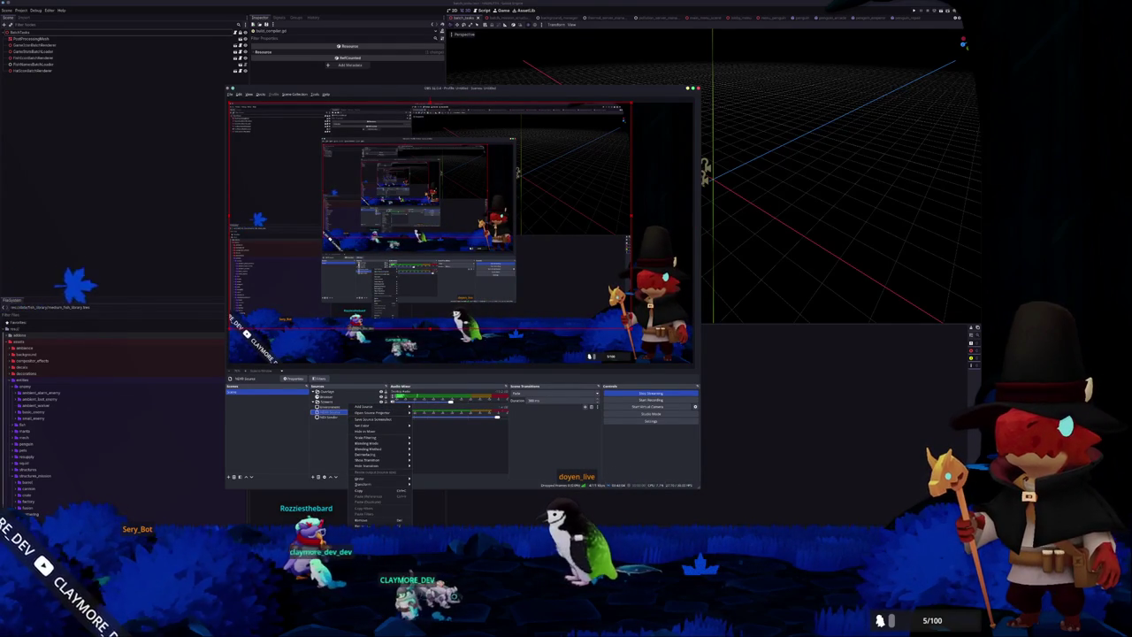
click(363, 520)
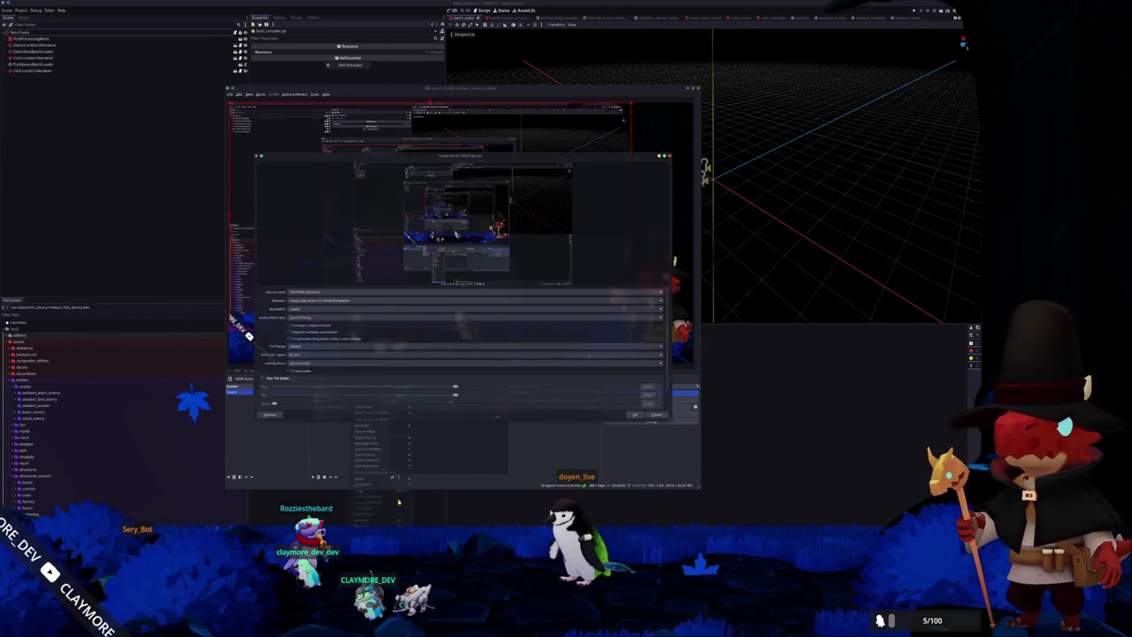
click(302, 319)
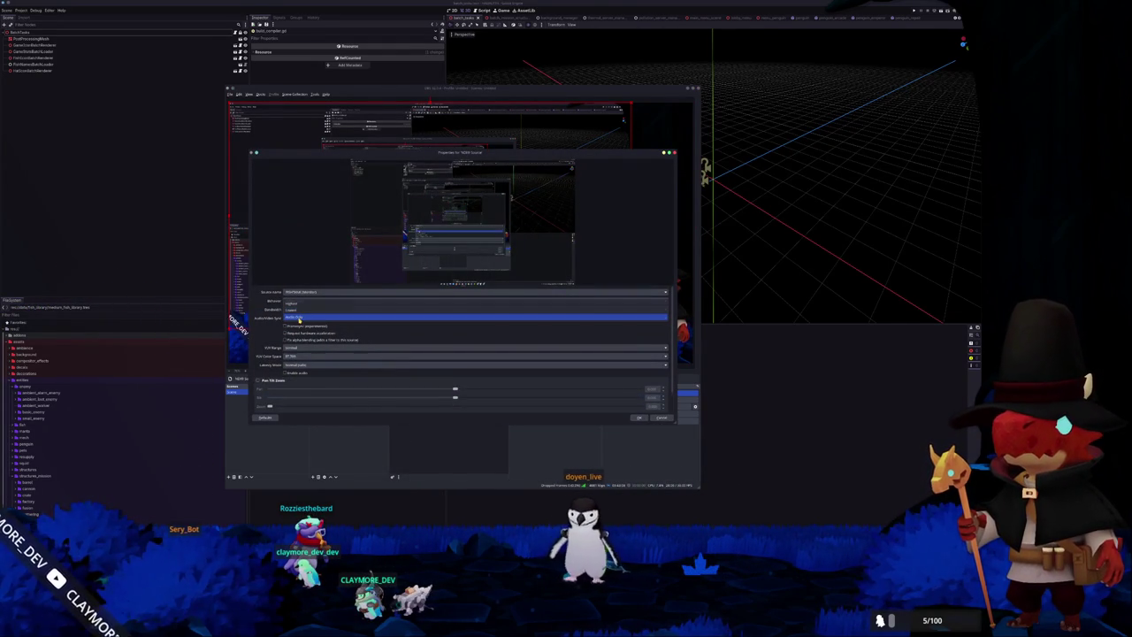
click(300, 317)
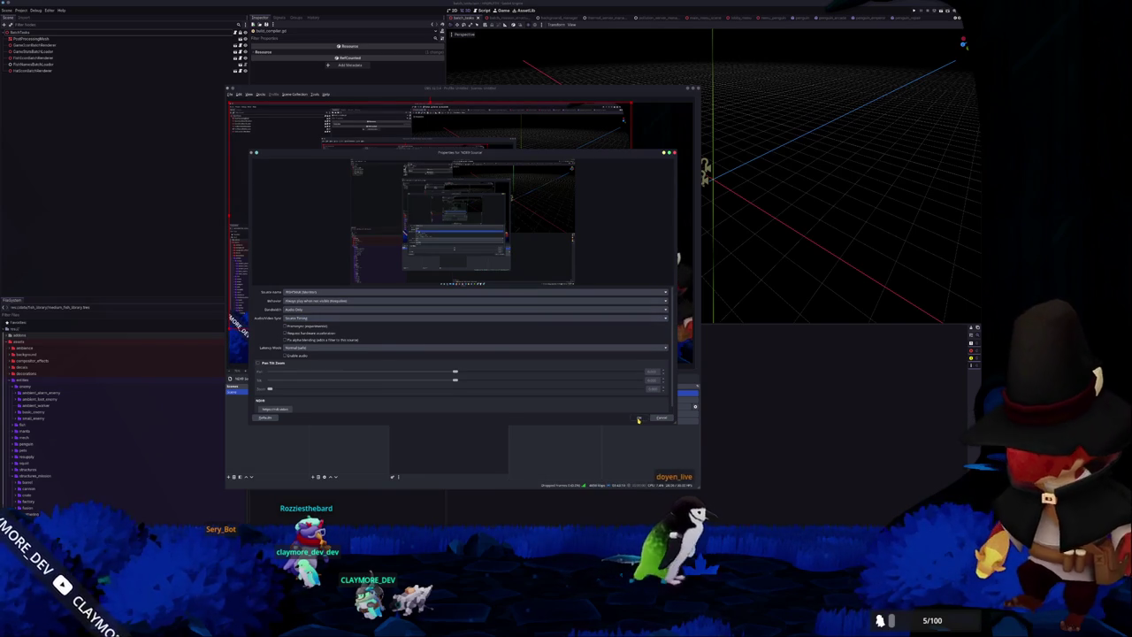
click(639, 418)
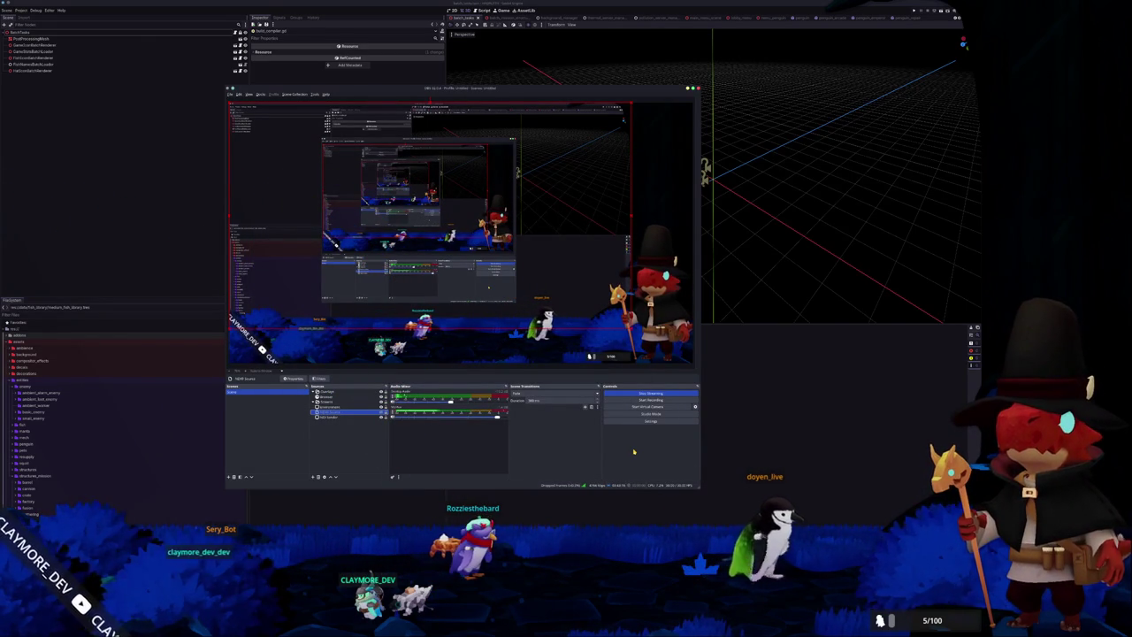
key(ctrl+alt+t)
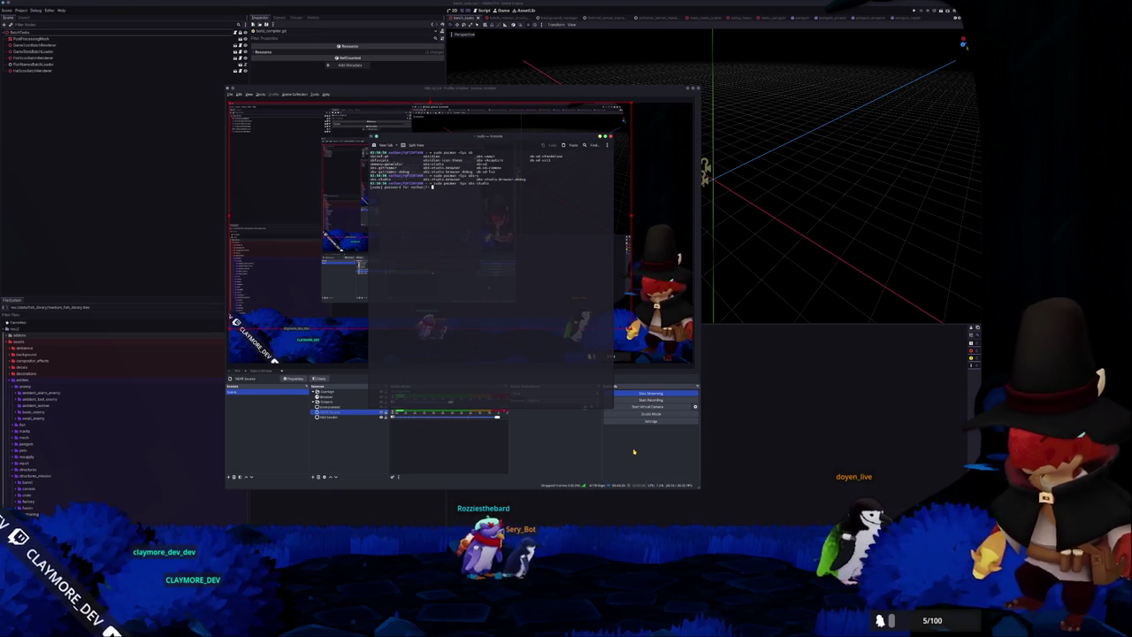
Enter the sudo password to run the pacman full system upgrade and review its output.
key(Return)
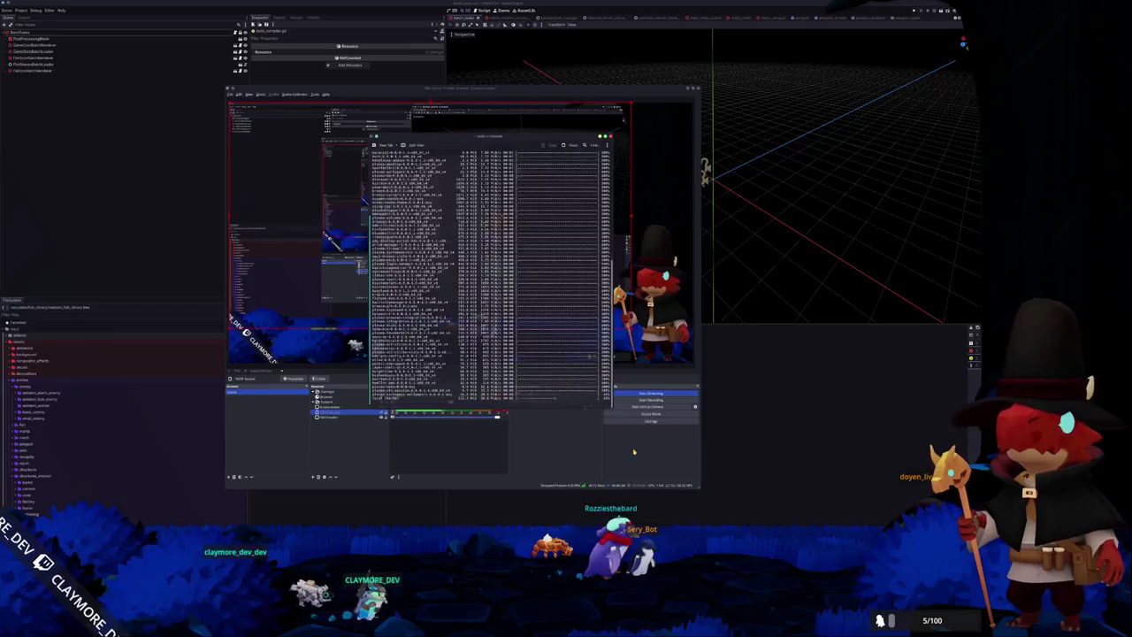
scroll(491, 266, up, 5)
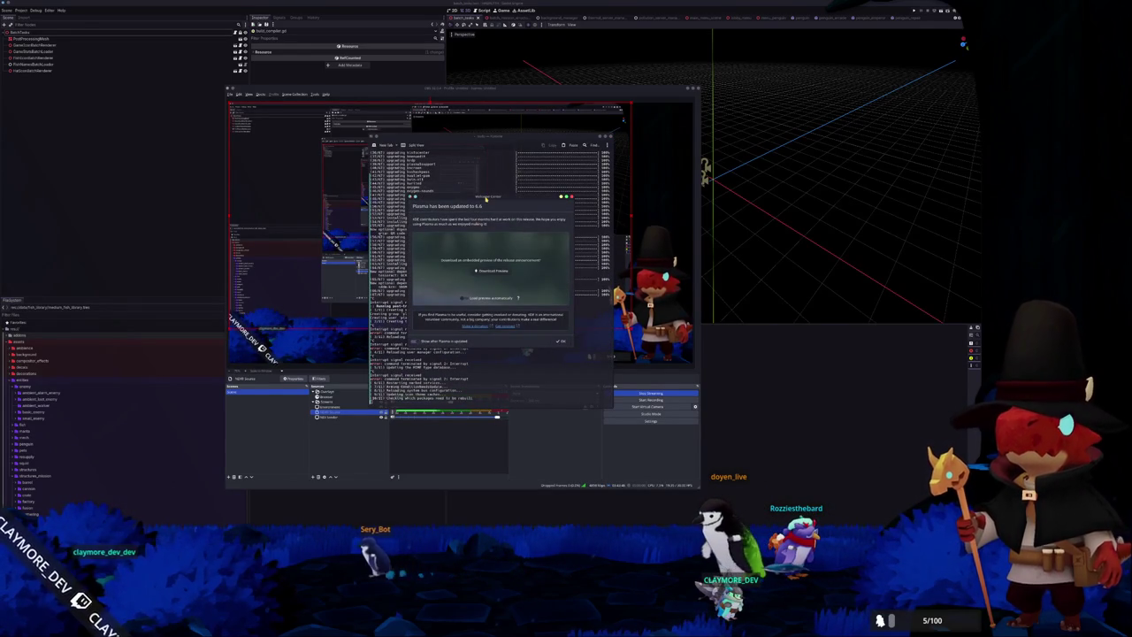
Move the 'Plasma has been updated to 6.6' notice aside and open its announcement page.
drag(486, 198, 781, 240)
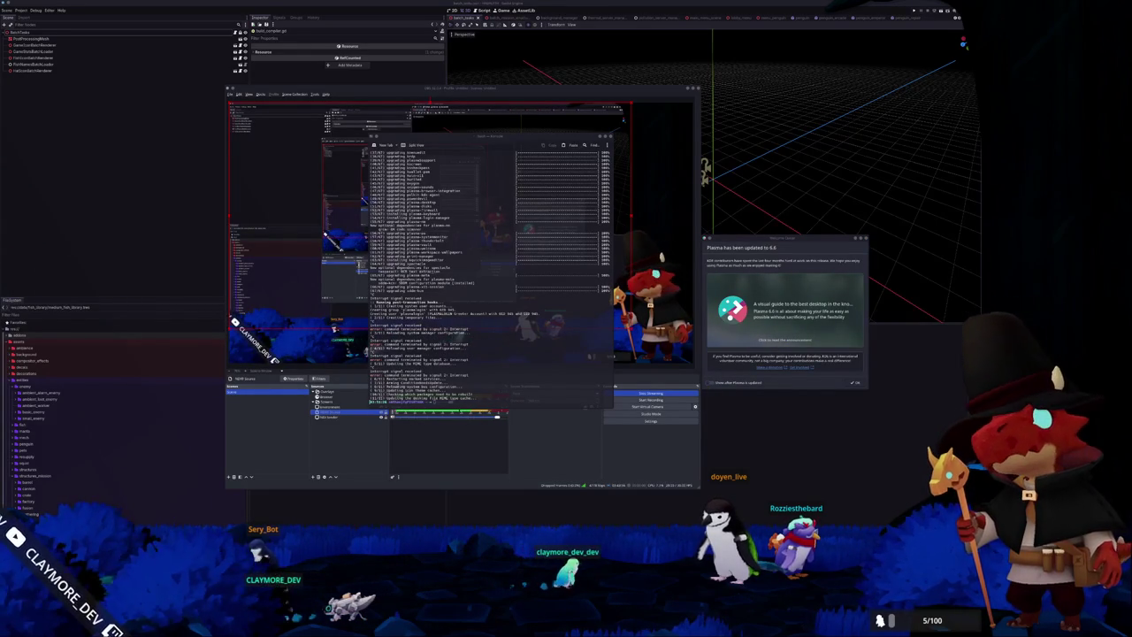
click(784, 337)
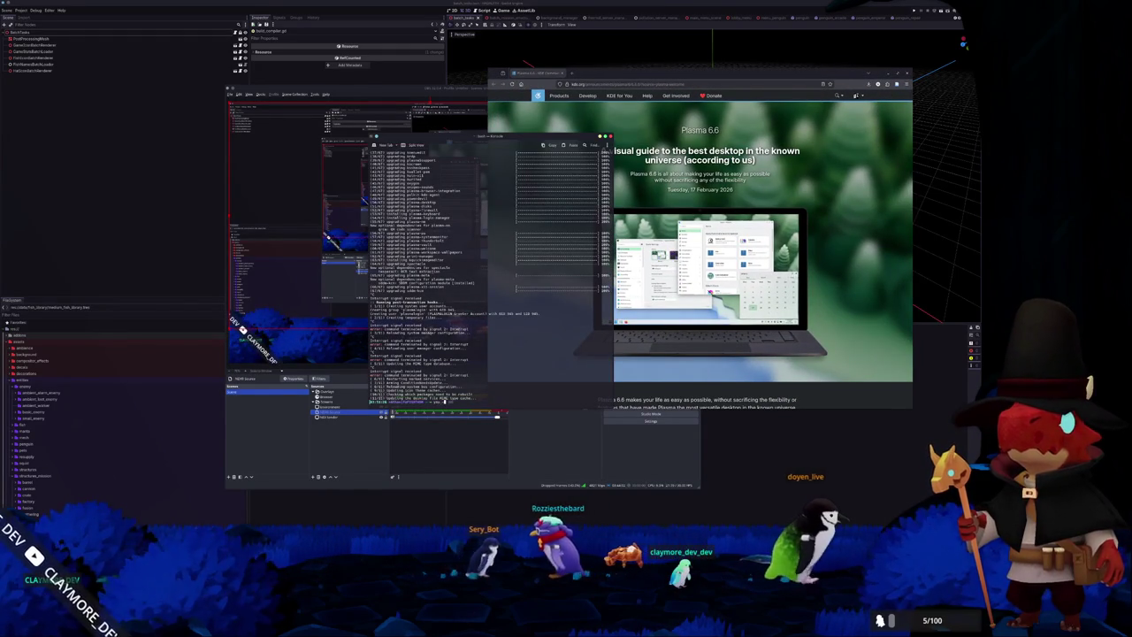
Run the system upgrade including obs-studio, accepting the default exclusions and confirming installation.
text(--)
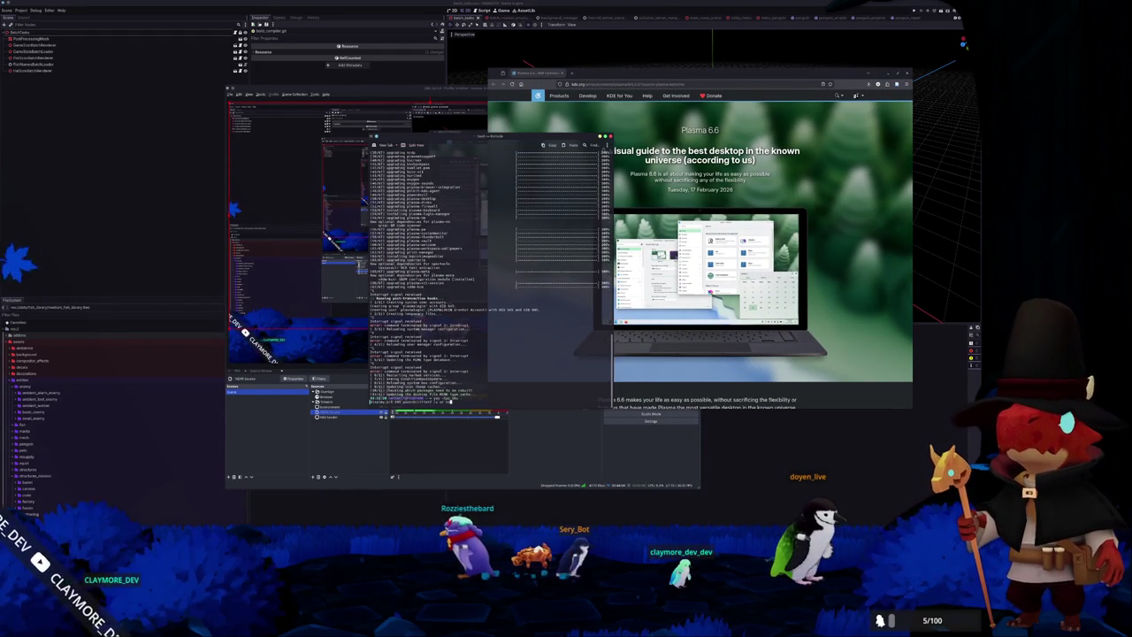
key(Tab)
key(Tab)
key(Return)
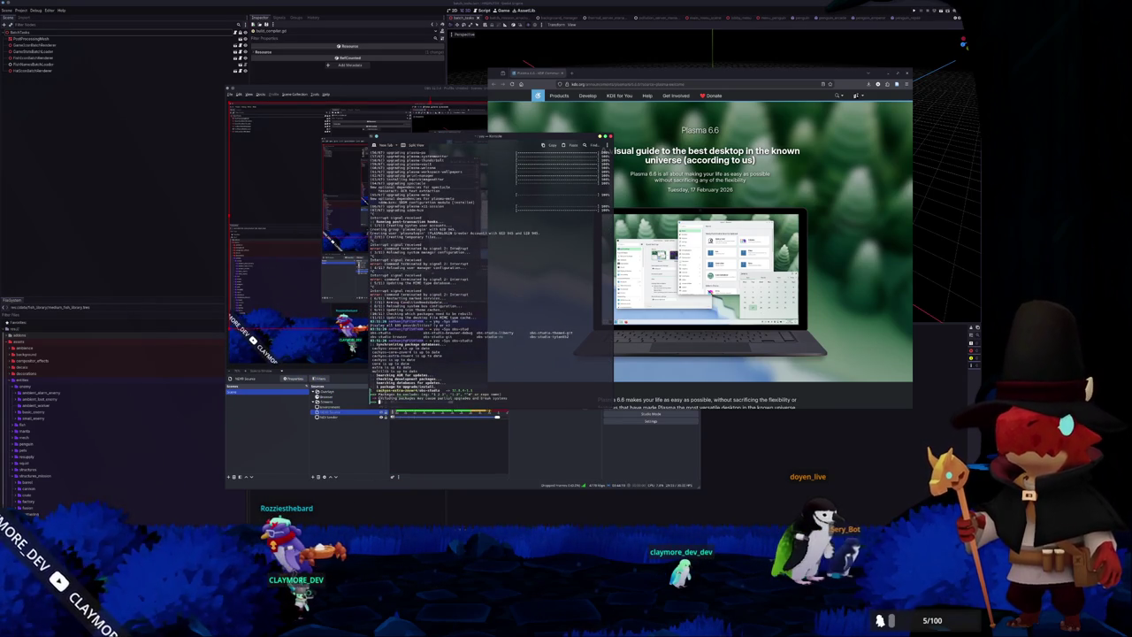
key(Return)
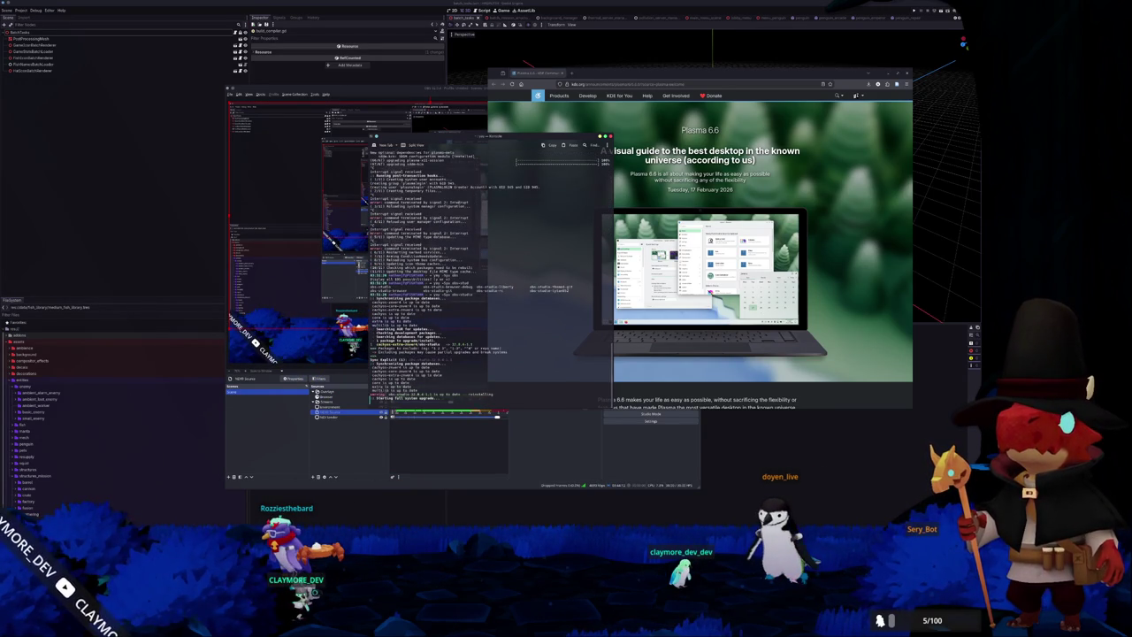
key(Return)
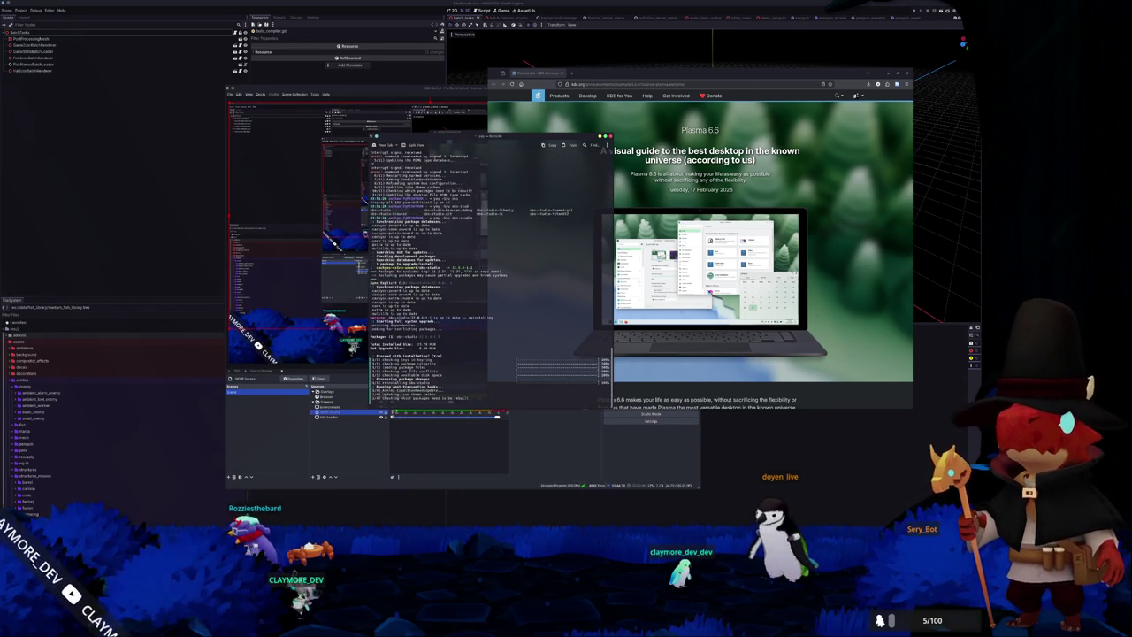
Raise the Plasma 6.6 announcement in Firefox and read through its first sections.
click(828, 406)
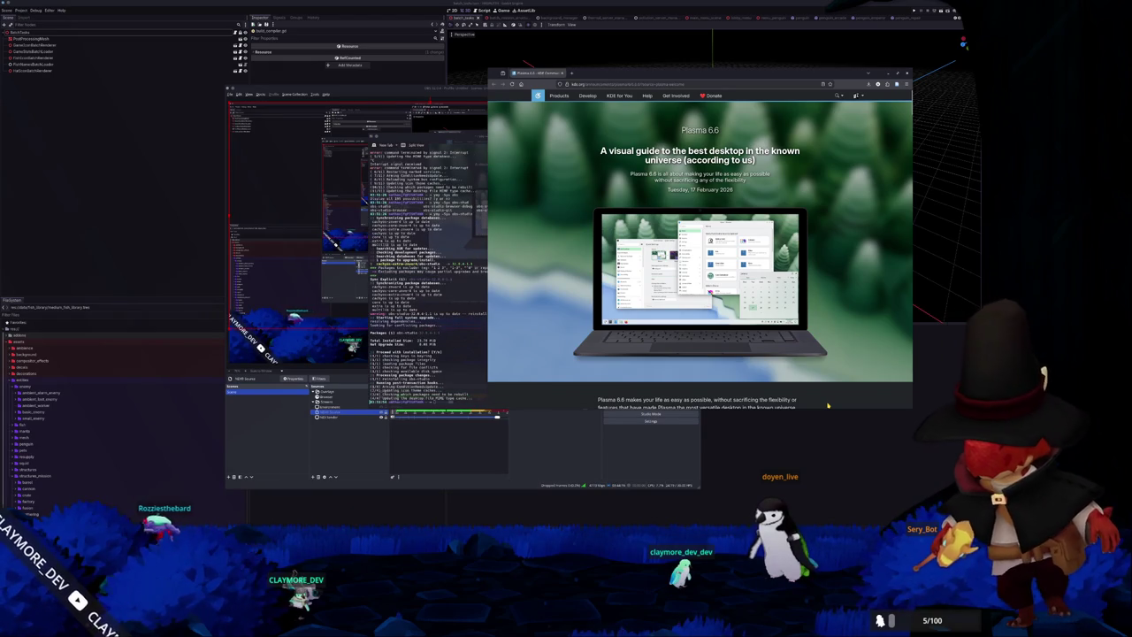
scroll(810, 368, down, 1)
scroll(761, 336, down, 2)
scroll(690, 288, down, 1)
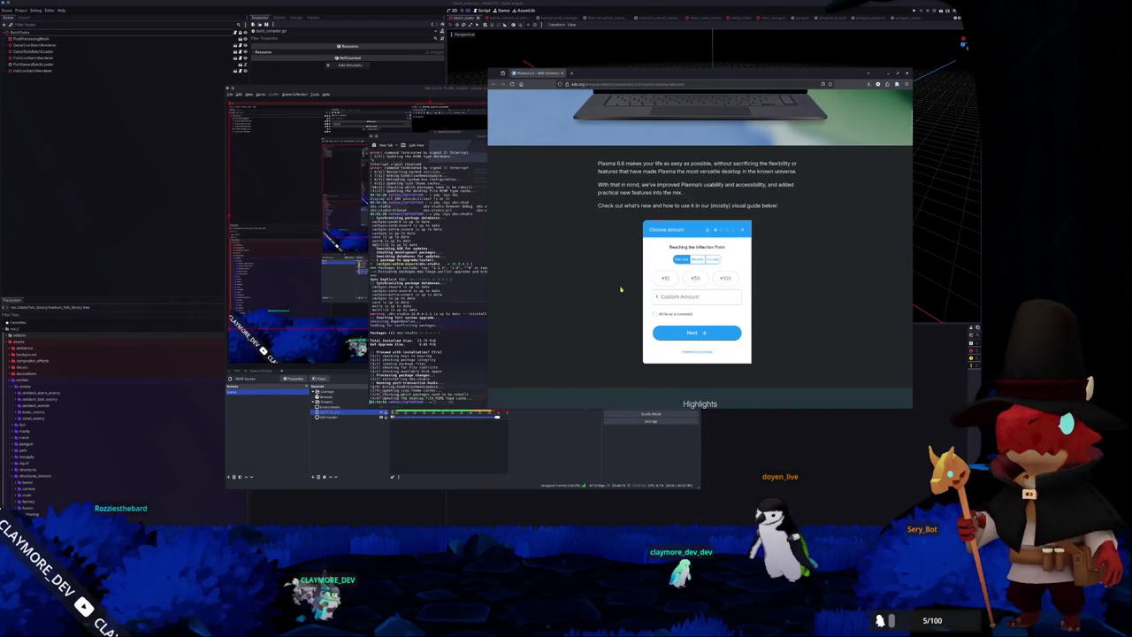
scroll(594, 287, down, 1)
scroll(593, 292, down, 2)
scroll(575, 301, down, 1)
scroll(557, 308, down, 1)
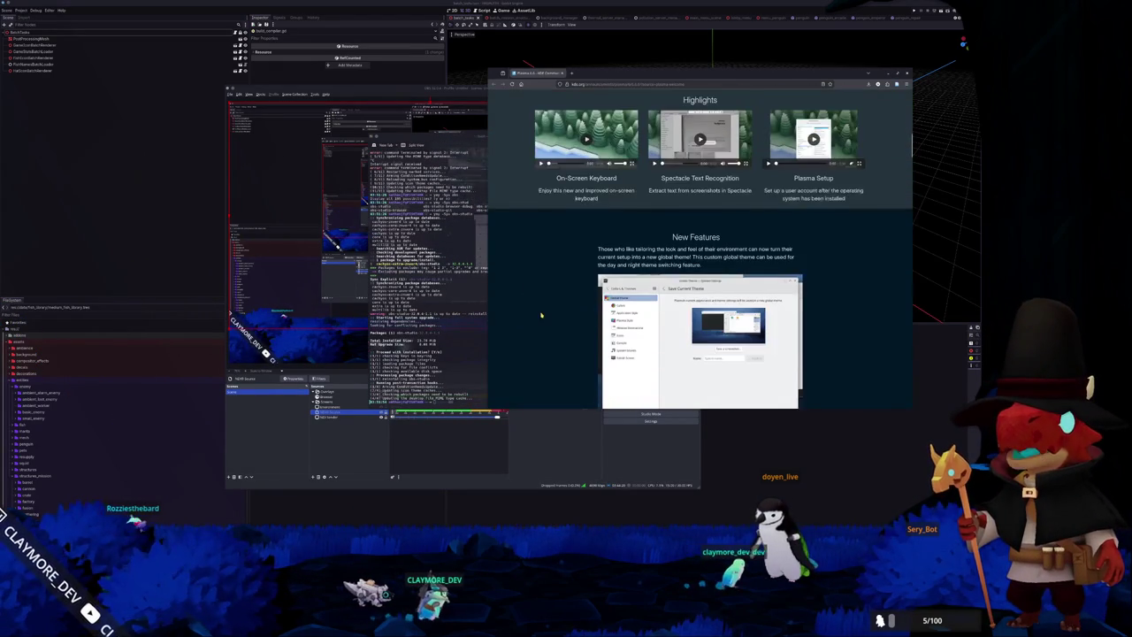
scroll(546, 311, down, 1)
scroll(546, 311, down, 1)
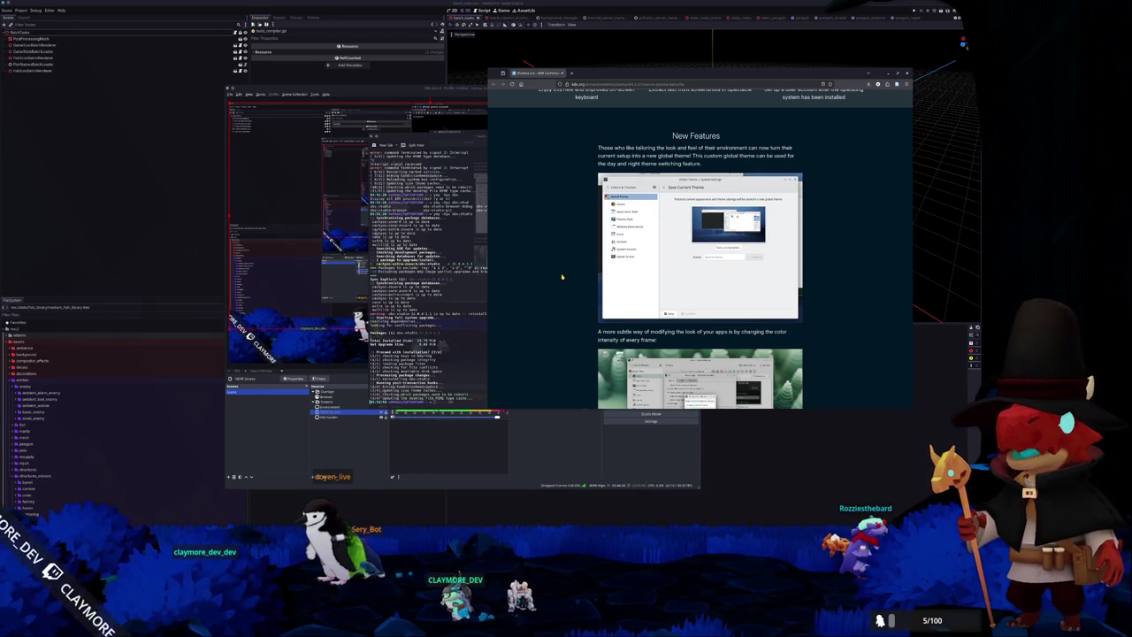
scroll(562, 277, down, 2)
scroll(561, 277, down, 1)
scroll(562, 277, down, 1)
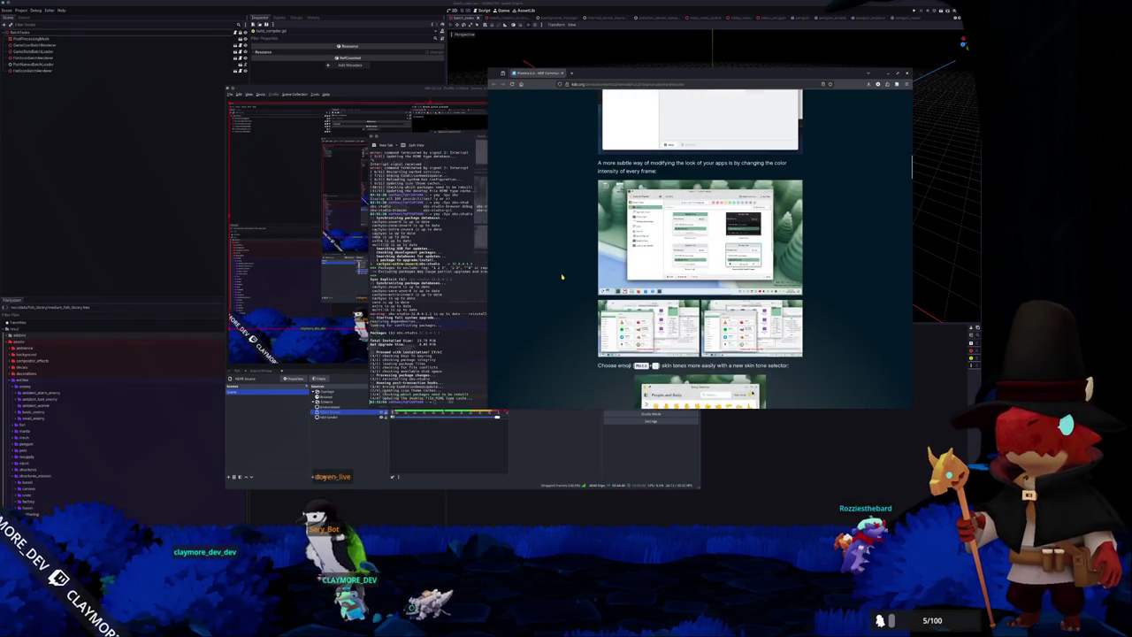
scroll(562, 277, down, 1)
scroll(561, 277, down, 1)
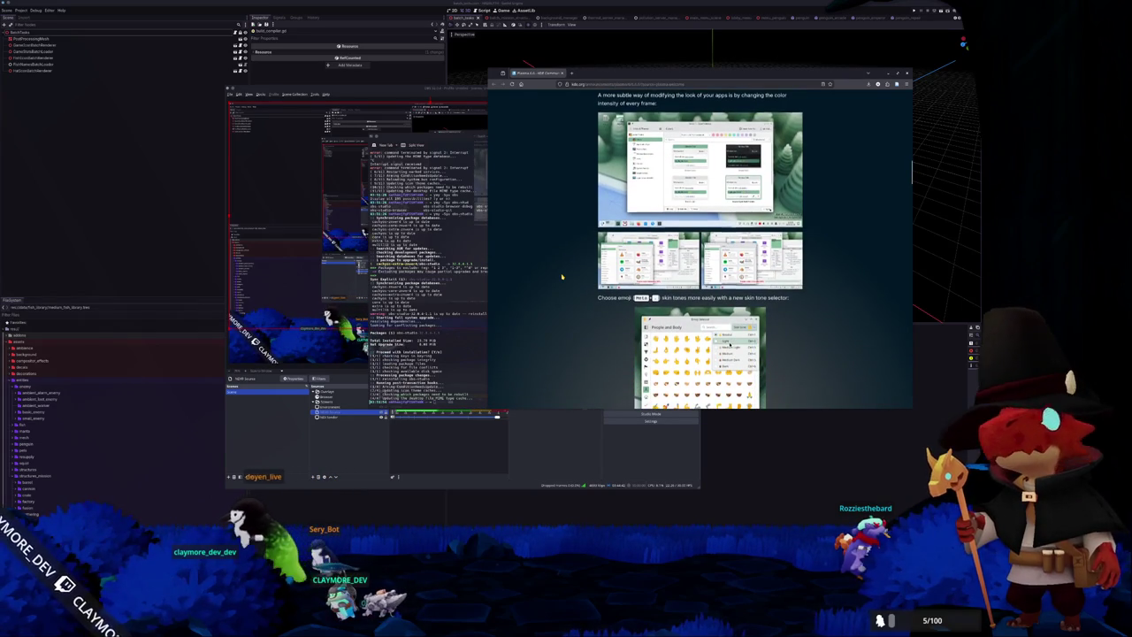
scroll(561, 277, down, 1)
scroll(561, 277, up, 2)
scroll(561, 277, down, 1)
scroll(562, 277, down, 1)
scroll(562, 277, down, 1)
scroll(562, 277, down, 1)
scroll(561, 277, down, 1)
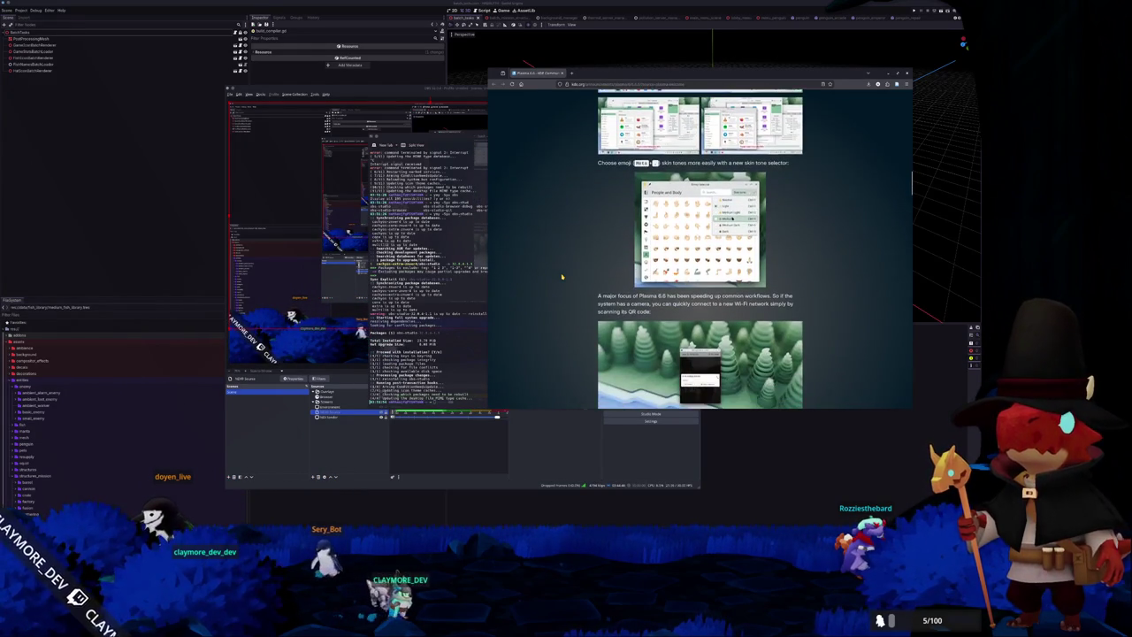
scroll(562, 276, up, 1)
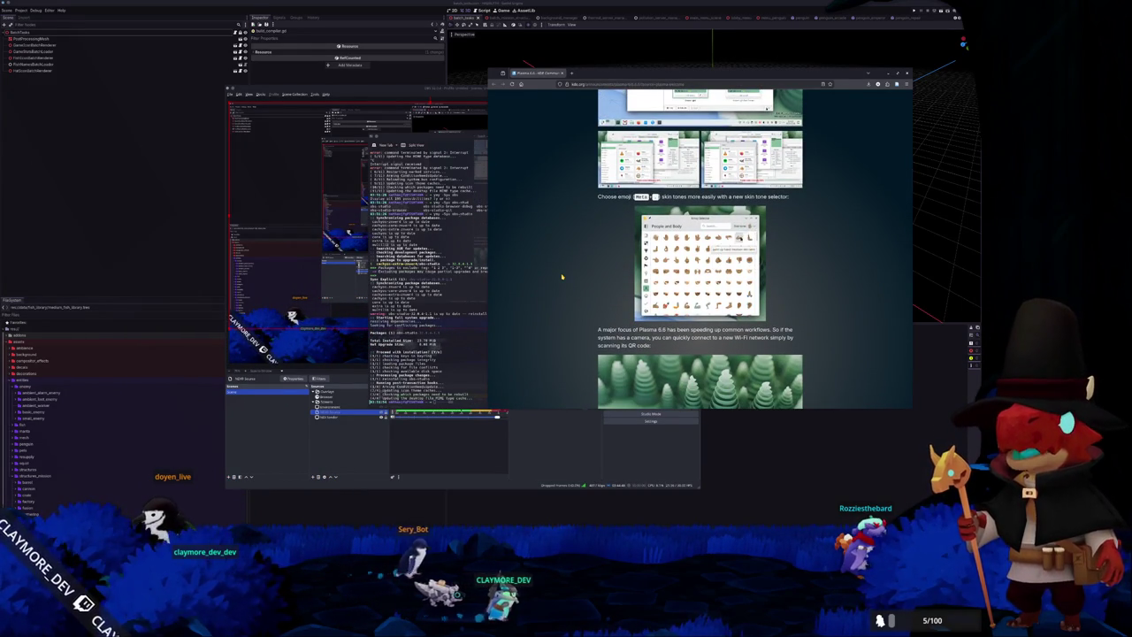
scroll(562, 277, up, 1)
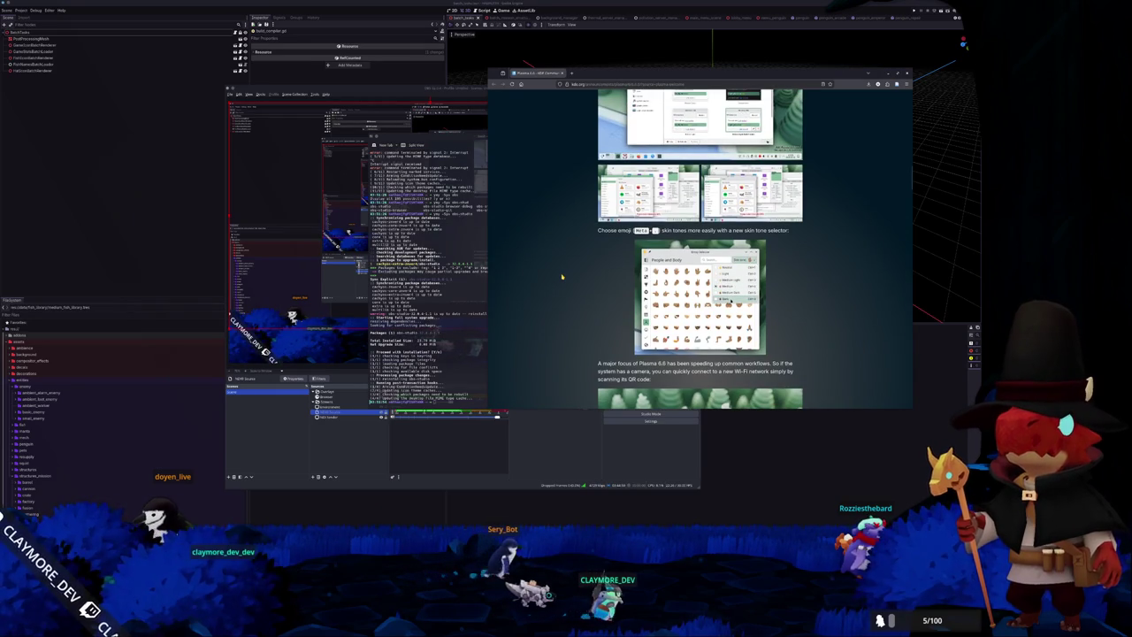
Try the Emoji Selector, read on to Feedback and Supporting KDE, then close the browser.
key(super+period)
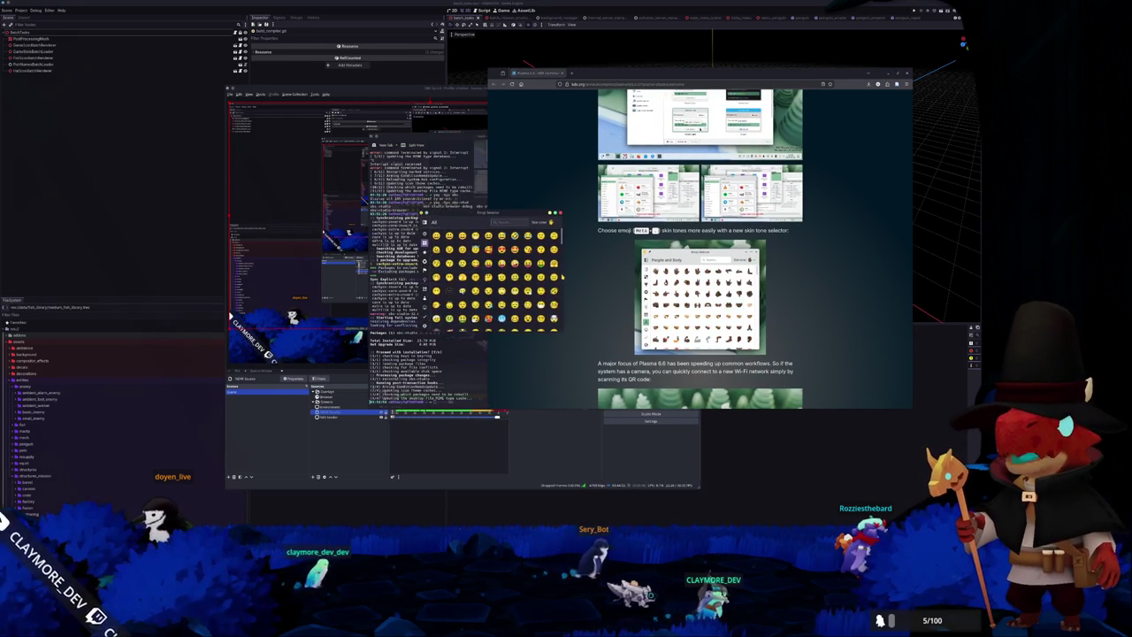
scroll(562, 277, down, 2)
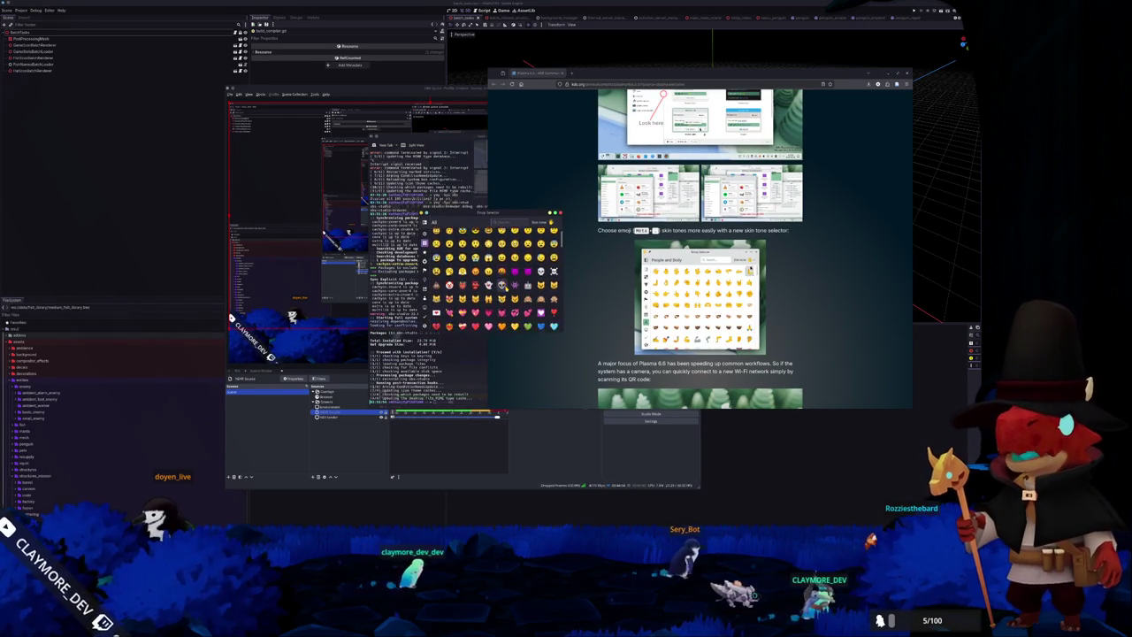
scroll(561, 276, down, 3)
scroll(514, 301, down, 3)
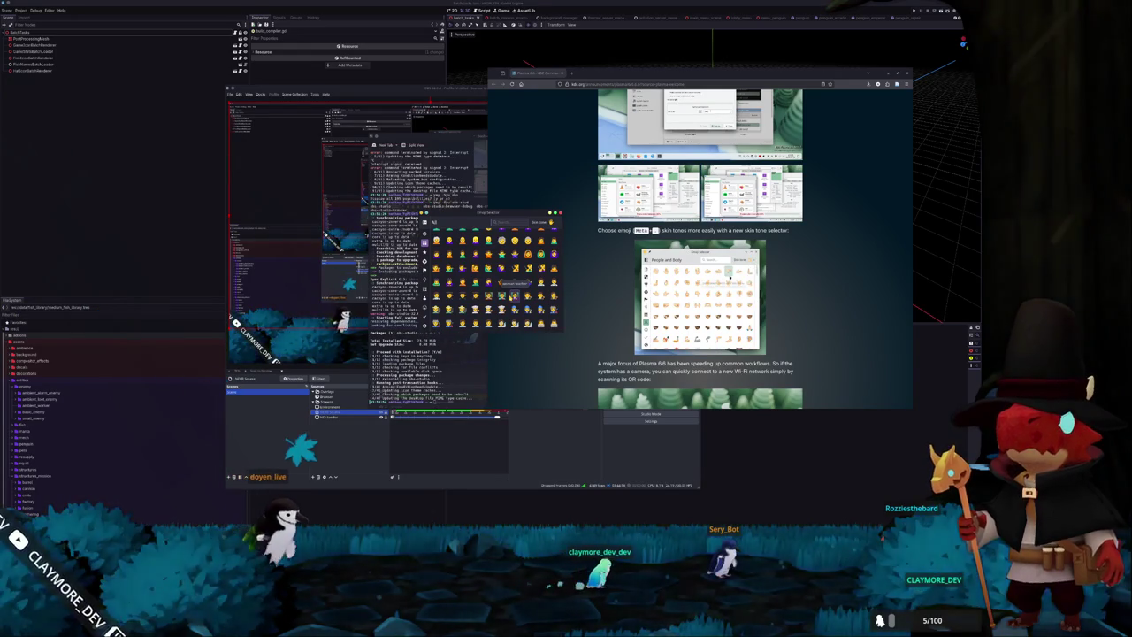
scroll(514, 292, down, 2)
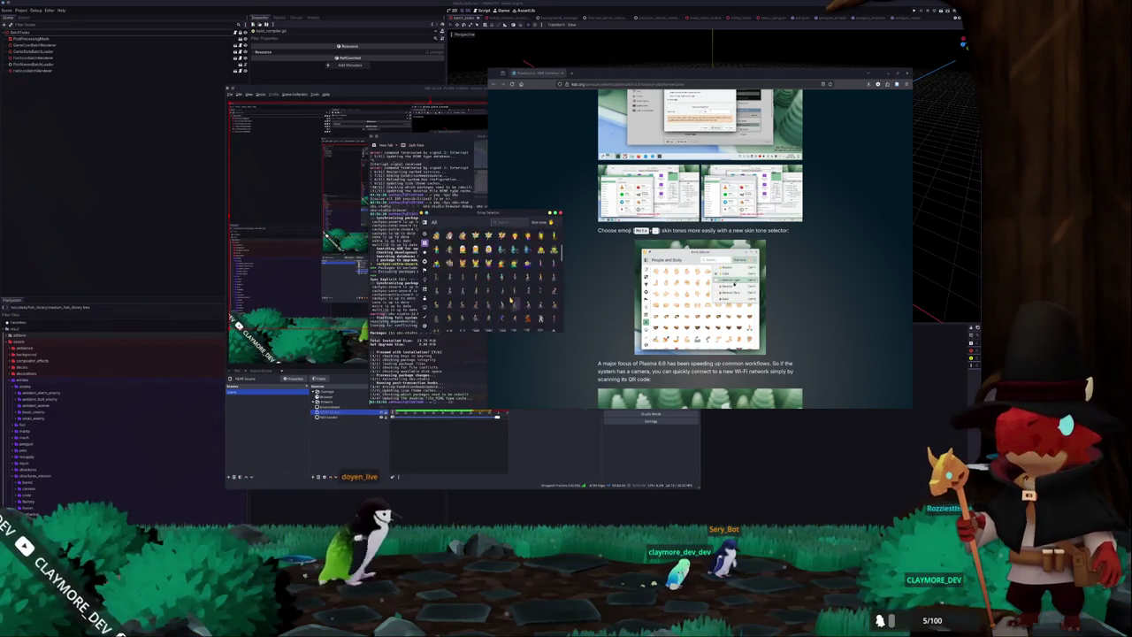
scroll(511, 296, down, 2)
scroll(504, 304, down, 2)
scroll(491, 309, down, 2)
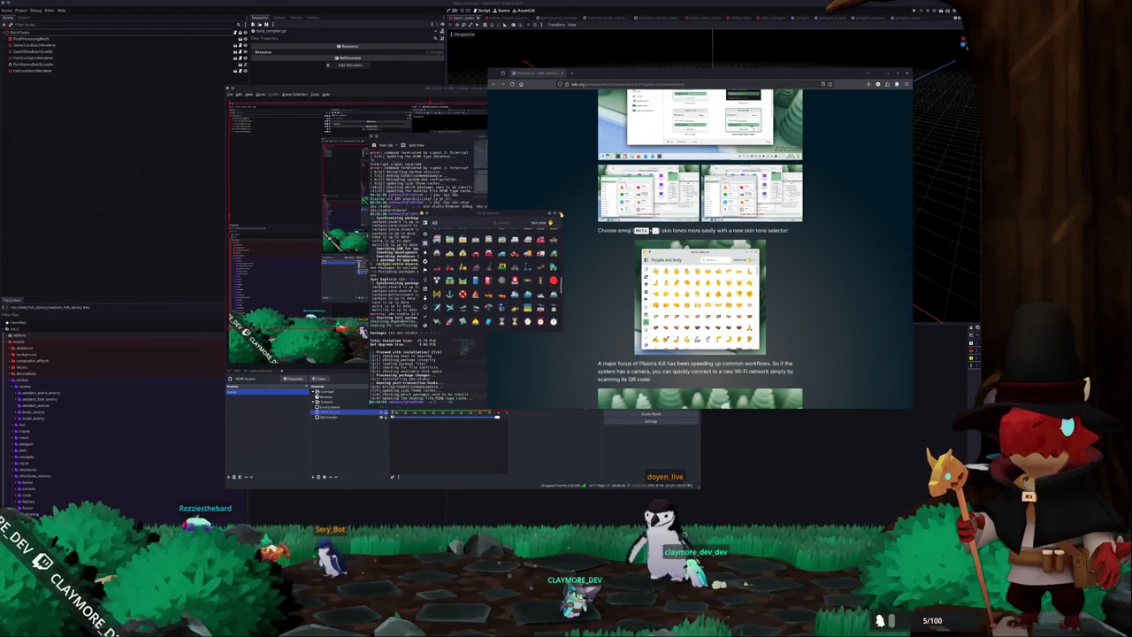
scroll(699, 248, down, 5)
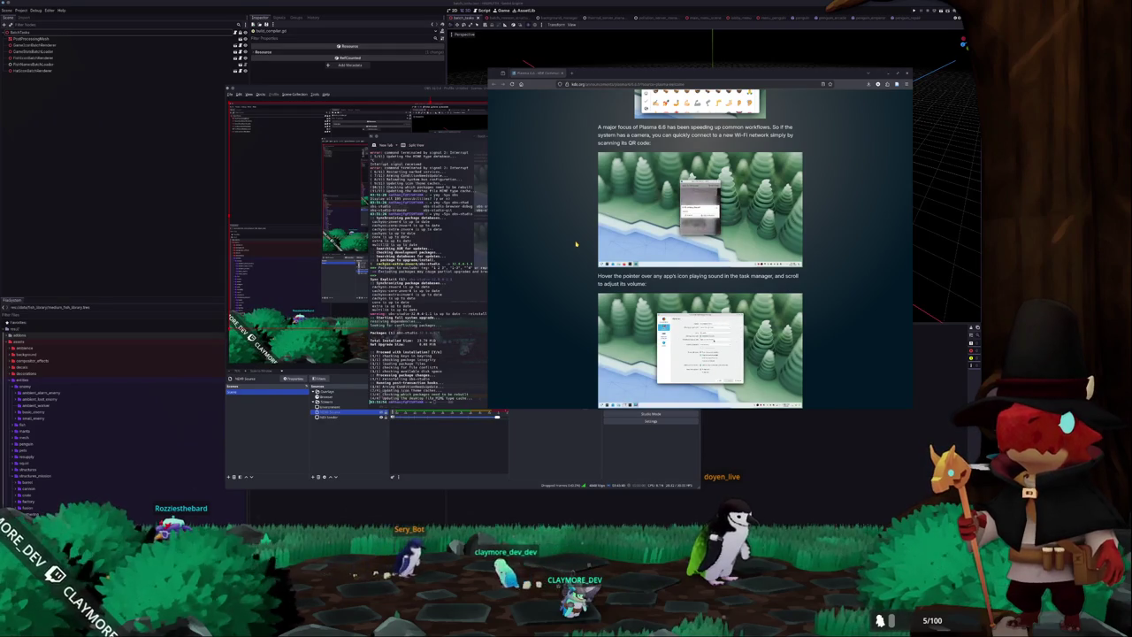
scroll(576, 244, down, 2)
scroll(576, 243, down, 2)
scroll(576, 243, down, 2)
scroll(575, 243, down, 2)
scroll(575, 243, down, 2)
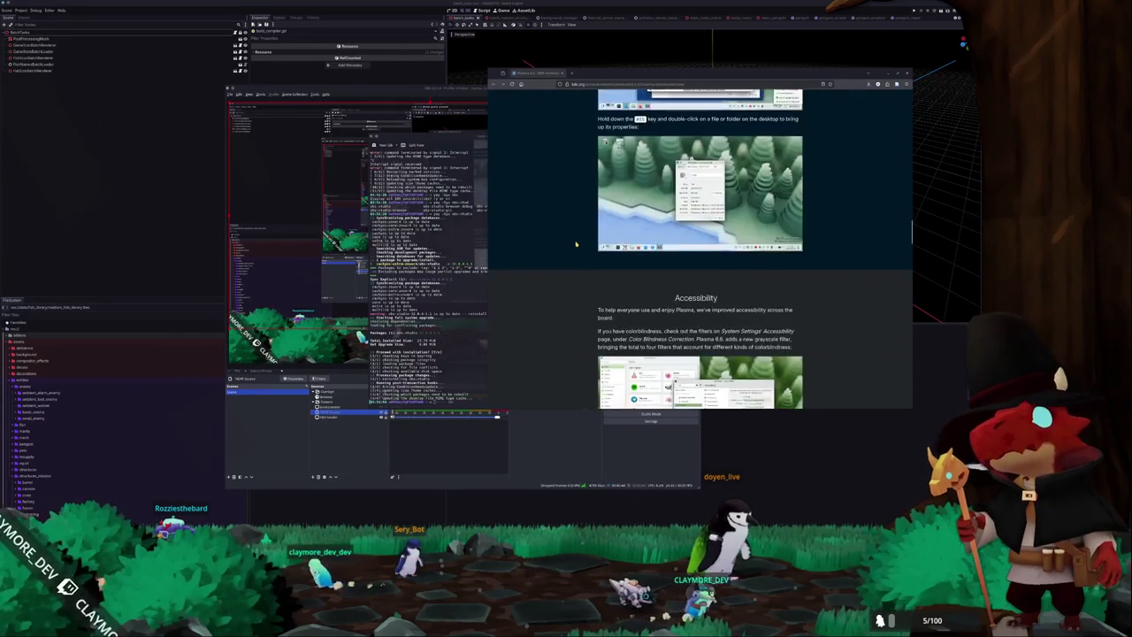
scroll(576, 243, down, 2)
scroll(576, 244, down, 2)
scroll(576, 244, down, 2)
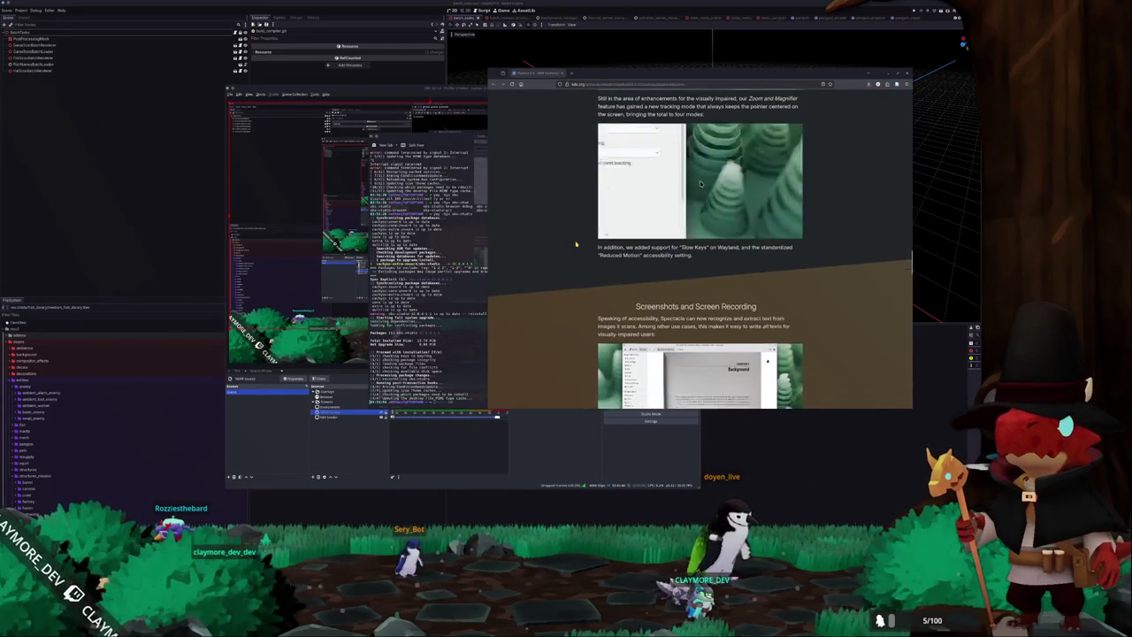
scroll(576, 243, down, 2)
scroll(576, 243, down, 2)
scroll(576, 243, down, 2)
scroll(576, 243, down, 2)
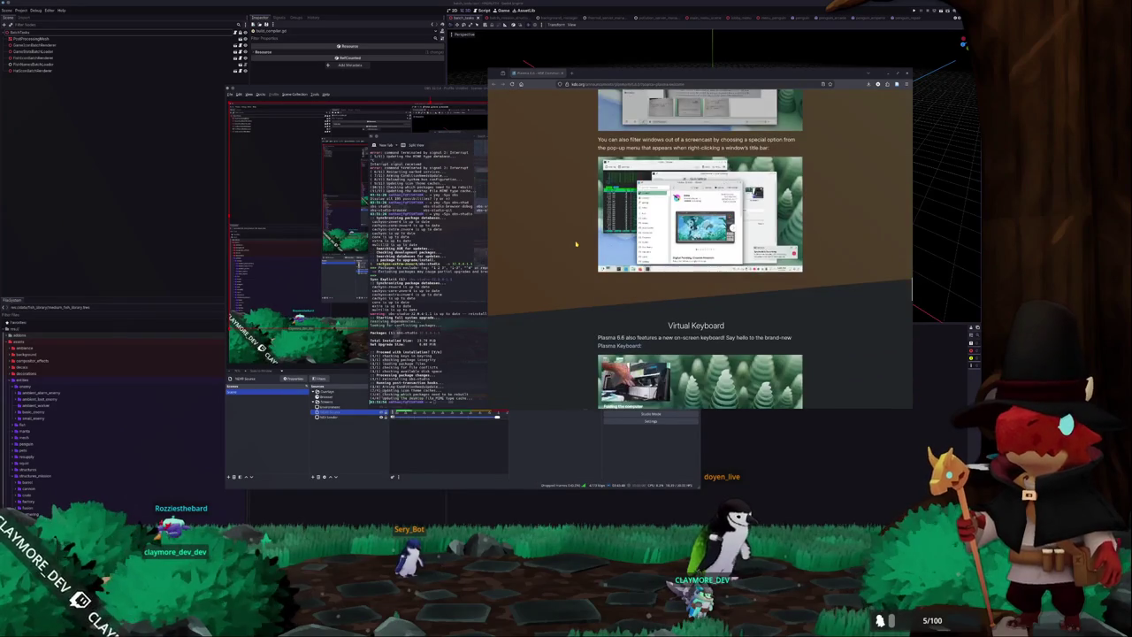
scroll(576, 243, down, 3)
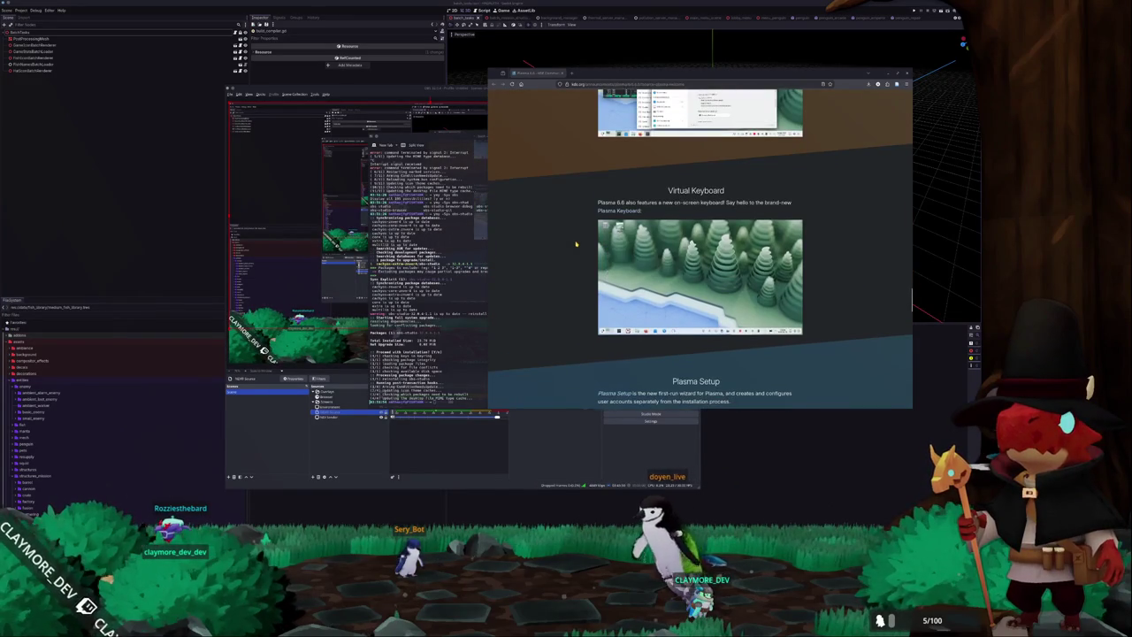
scroll(576, 243, down, 2)
scroll(575, 243, down, 3)
scroll(575, 243, down, 2)
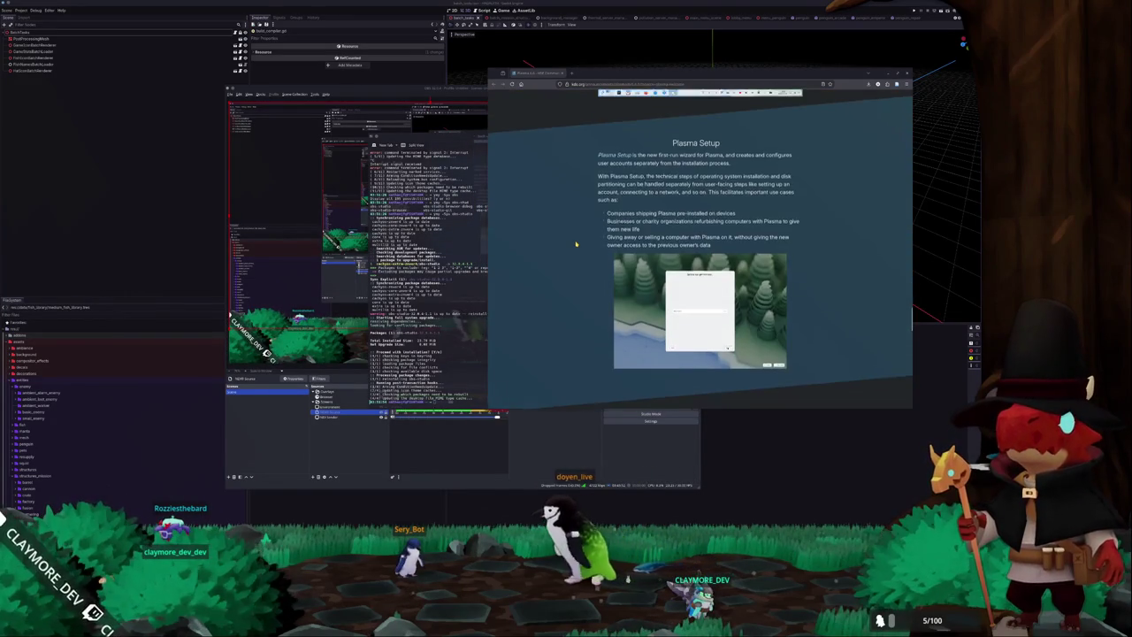
scroll(576, 243, down, 3)
scroll(576, 243, down, 2)
scroll(576, 243, down, 1)
scroll(575, 244, down, 3)
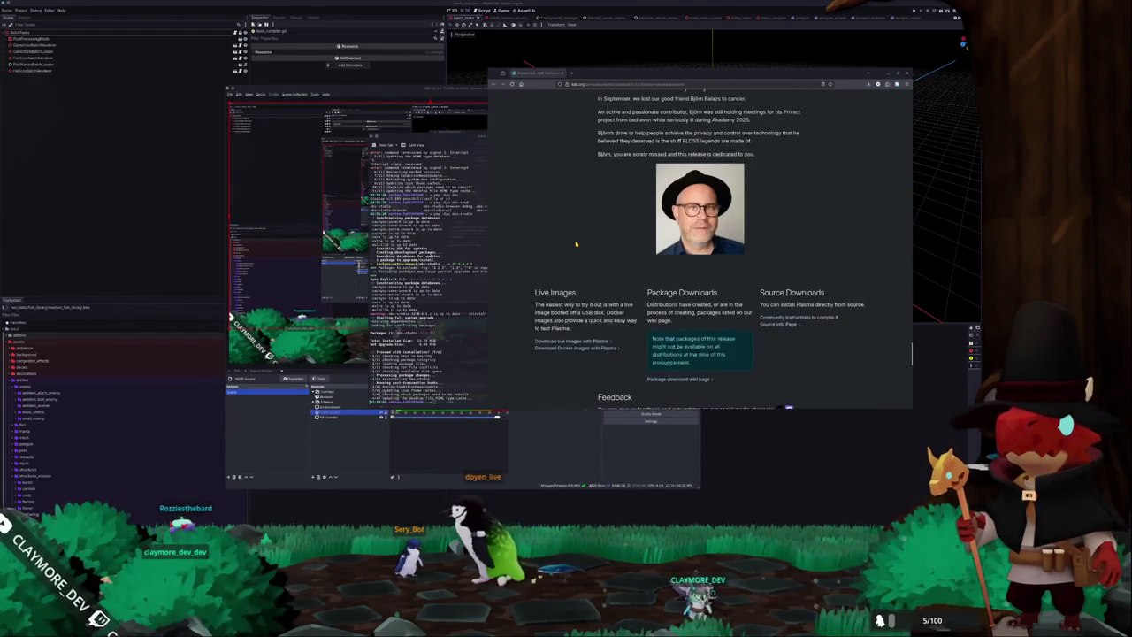
scroll(576, 243, up, 1)
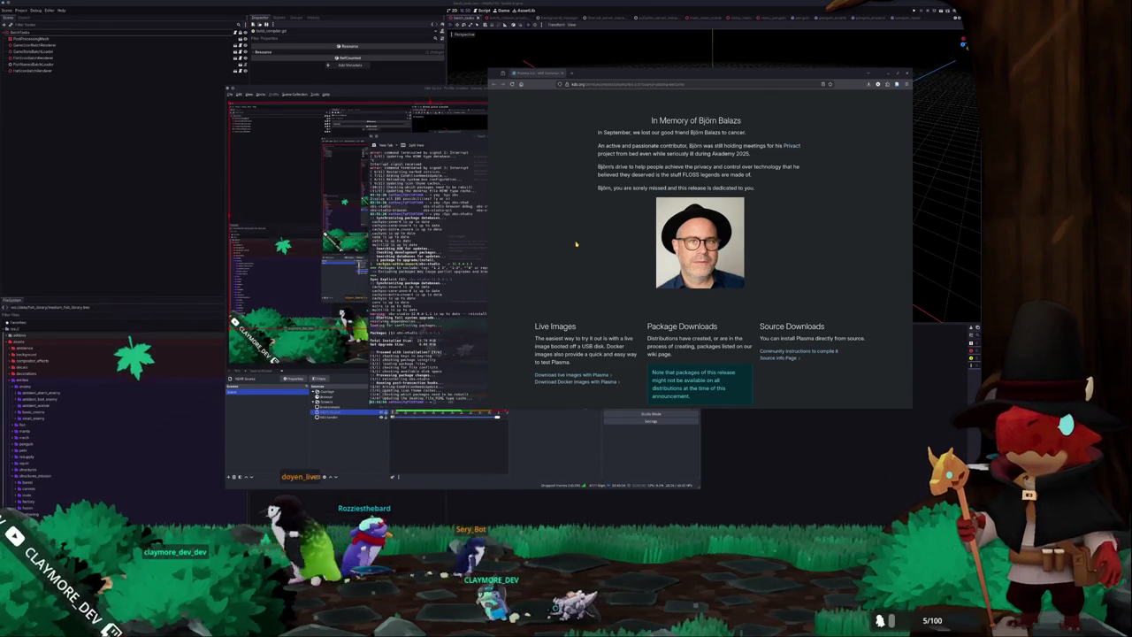
scroll(539, 168, down, 5)
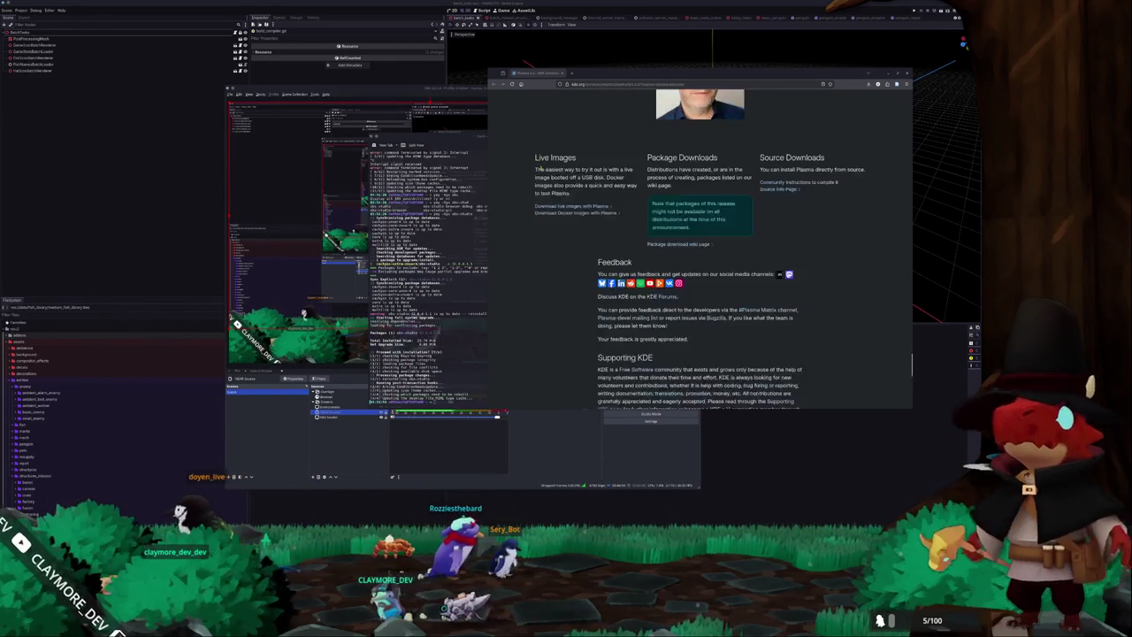
scroll(539, 168, down, 5)
middle_click(535, 74)
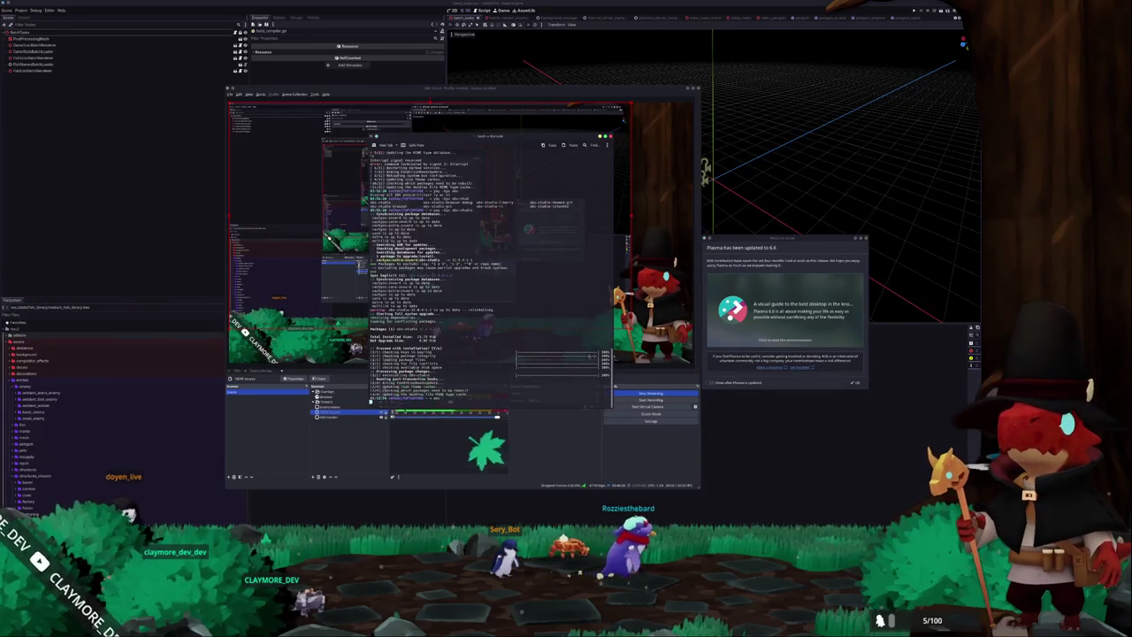
Dismiss the OBS notices, remove the Screen and Penguins sources, and close the Add Source list unused.
click(507, 284)
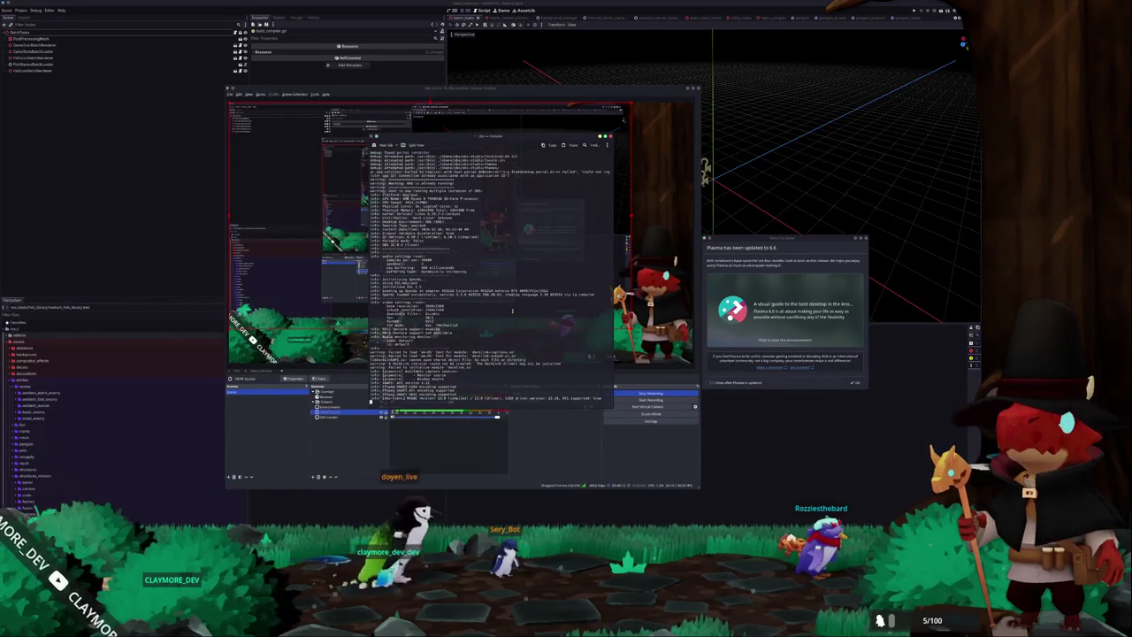
key(Escape)
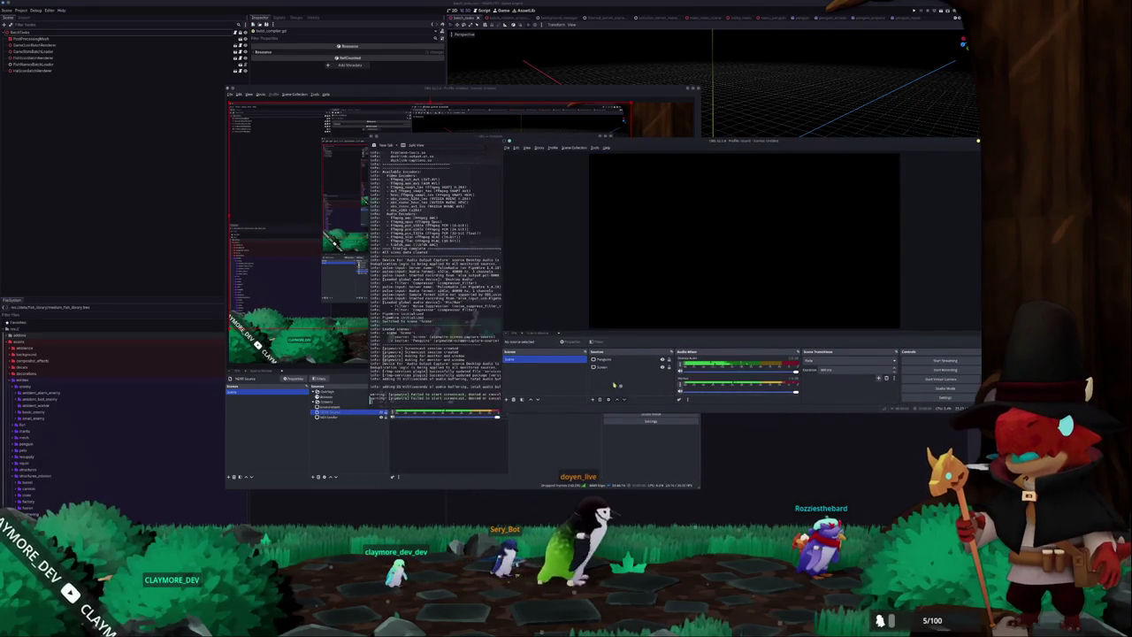
key(Delete)
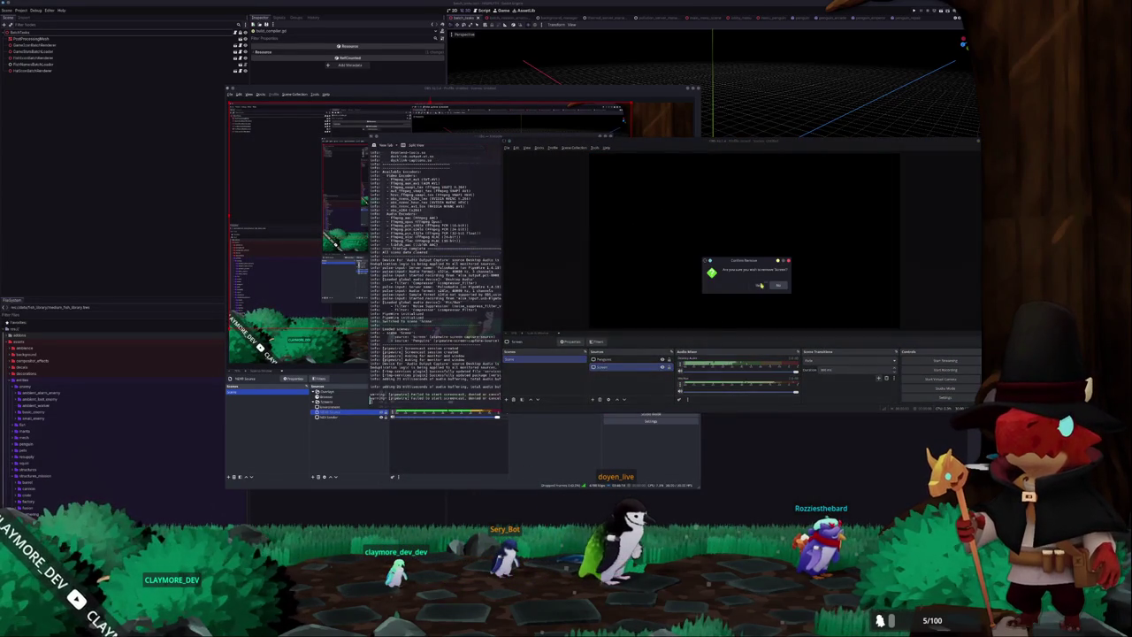
click(758, 285)
click(600, 400)
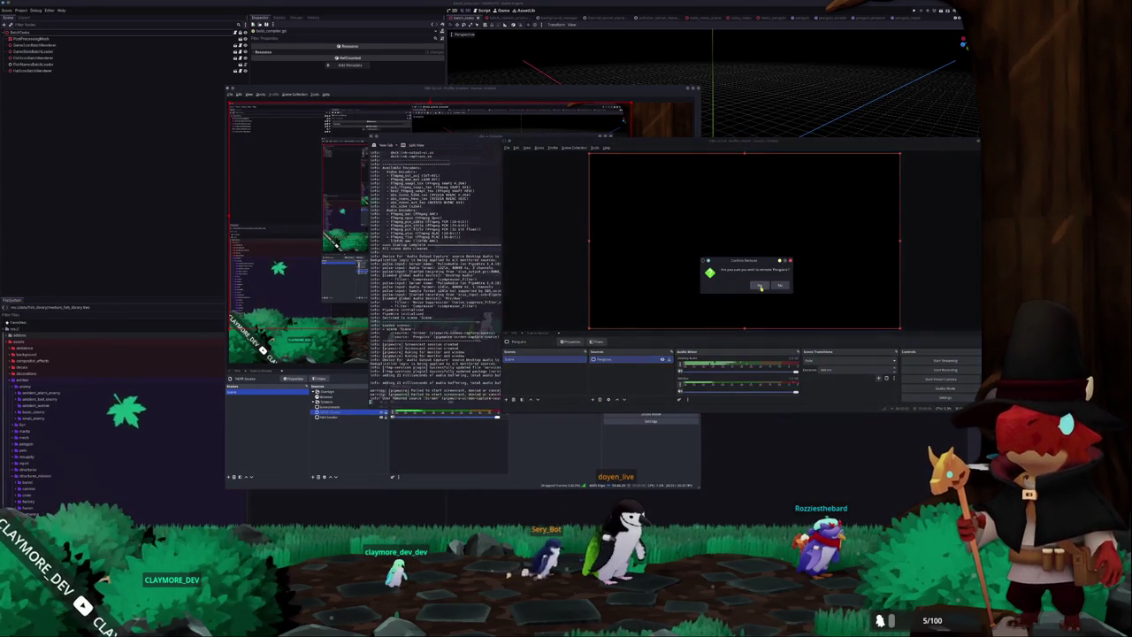
key(Return)
click(592, 400)
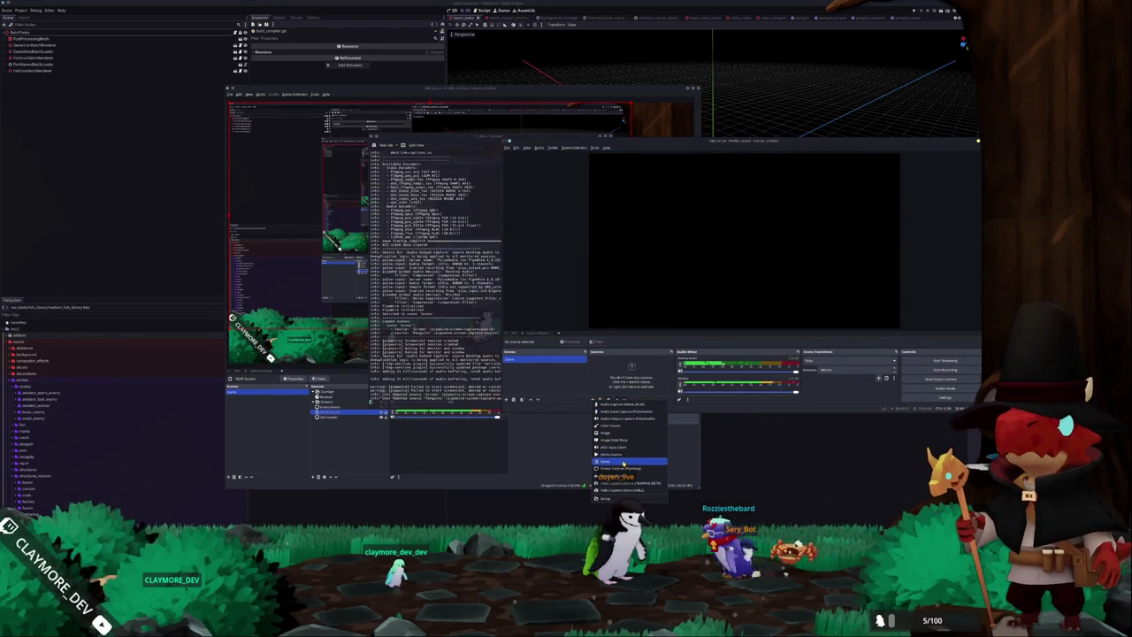
key(Escape)
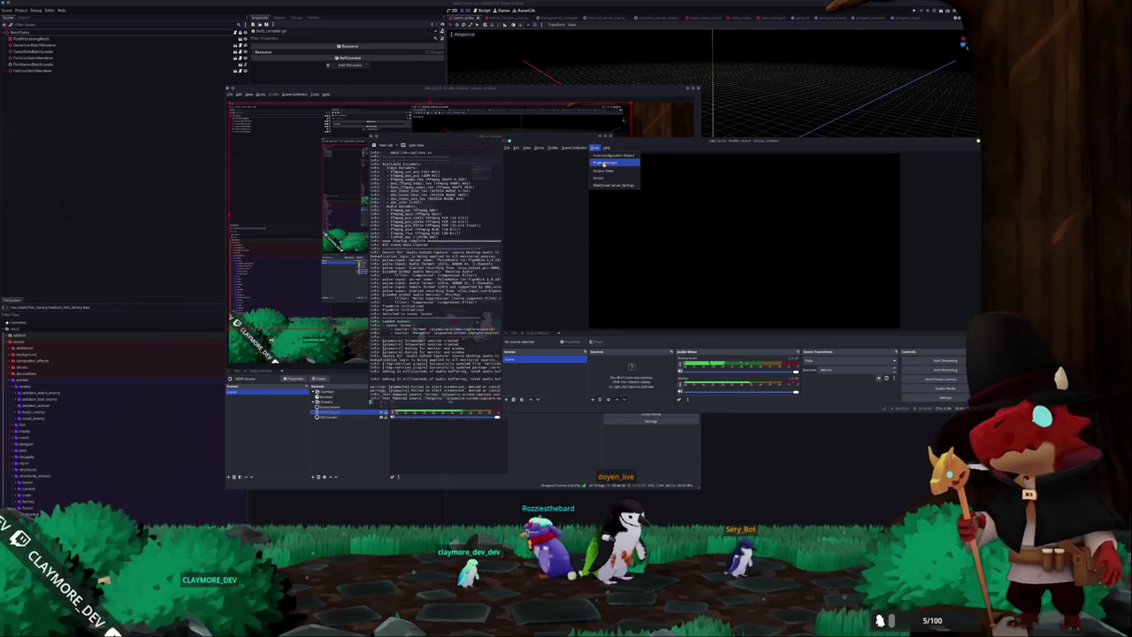
Open and close the Plugin Manager from the Tools menu.
click(605, 165)
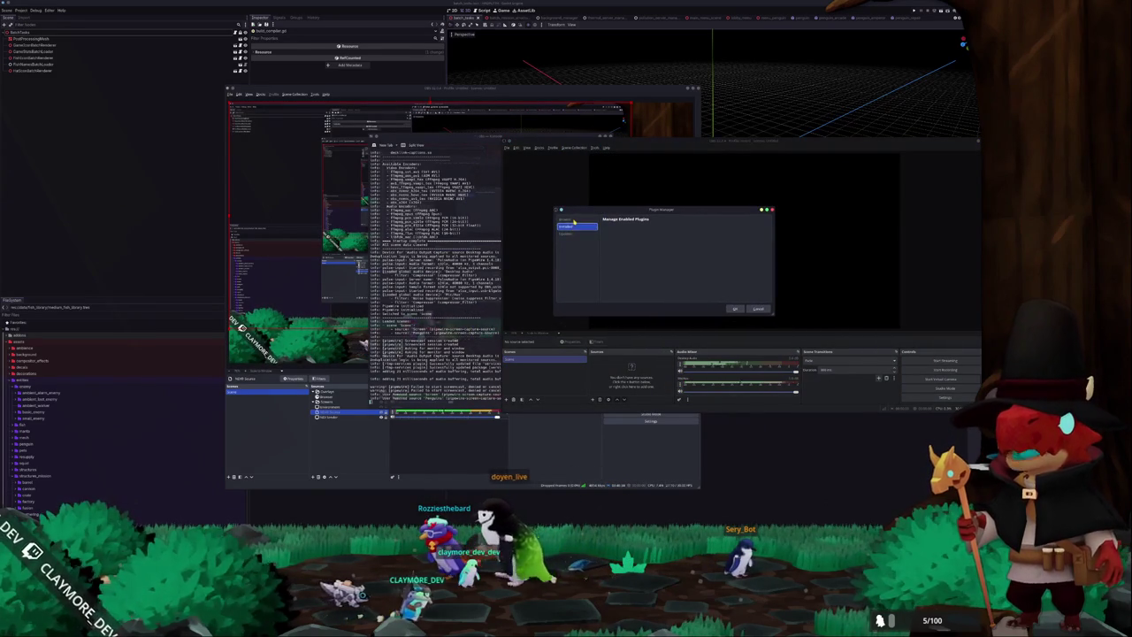
click(734, 309)
click(596, 146)
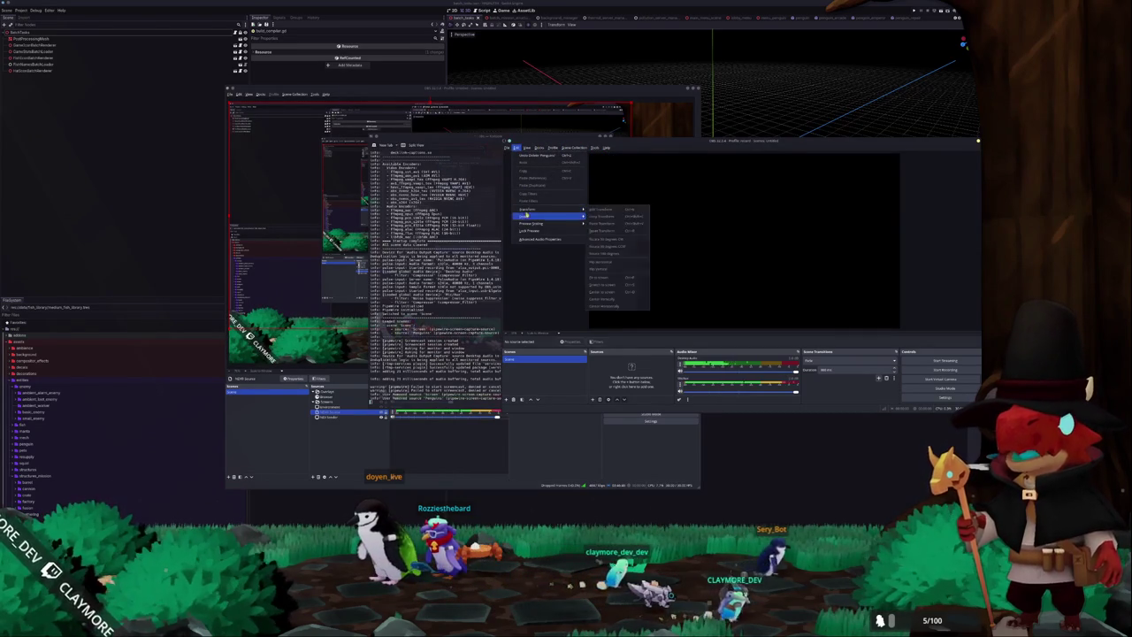
mouse_move(527, 147)
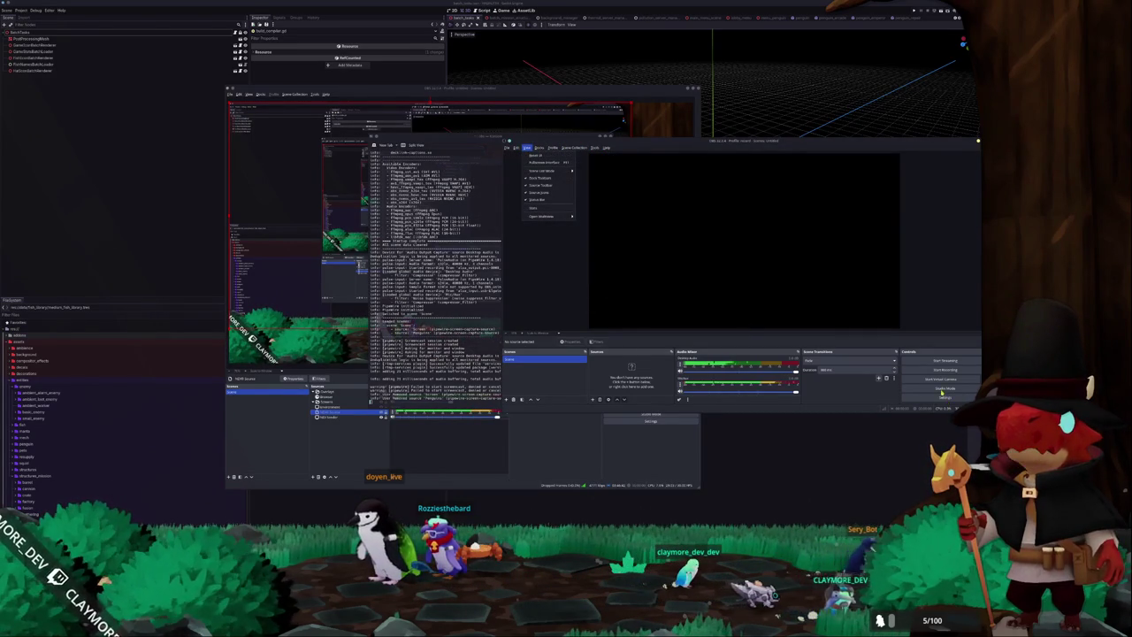
Open OBS Settings and go to the Recording tab of the Output page.
click(940, 397)
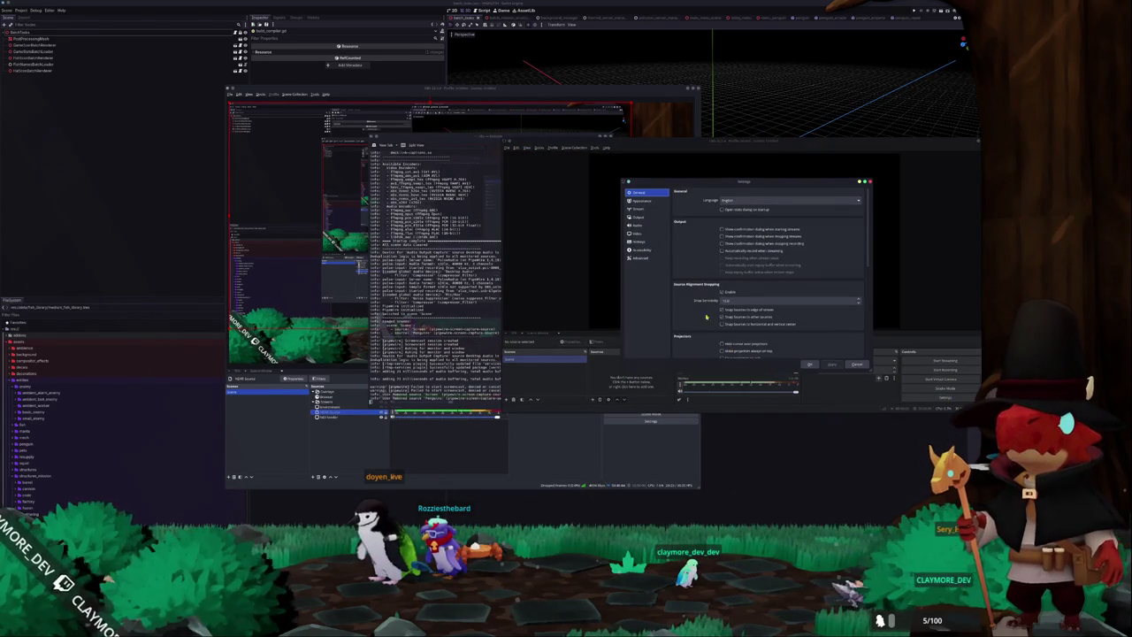
click(638, 201)
click(638, 209)
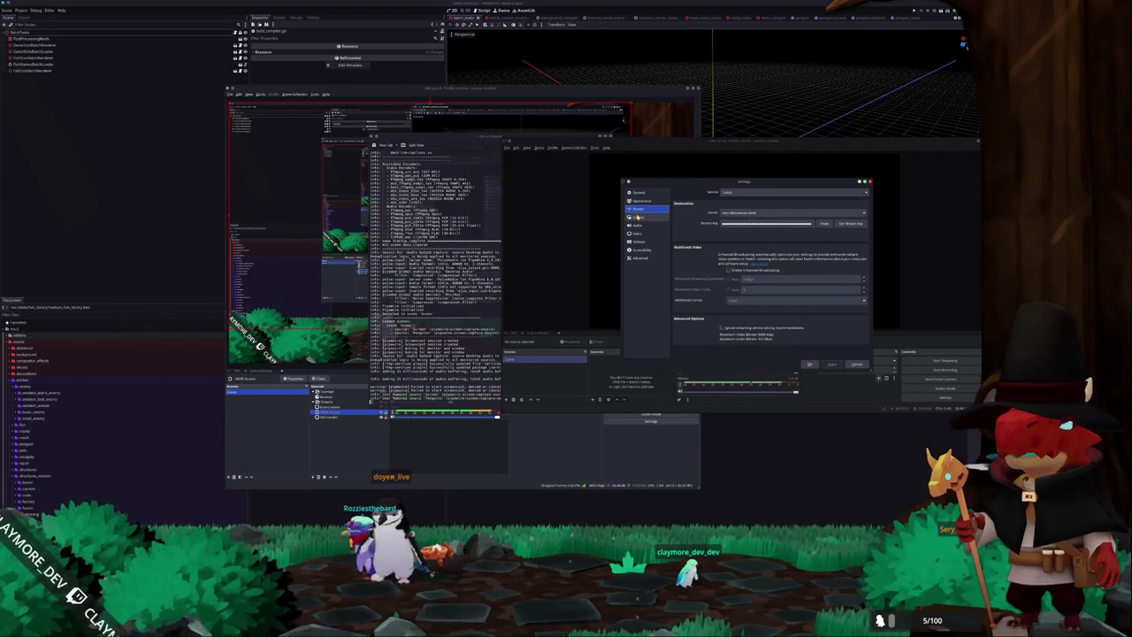
click(639, 218)
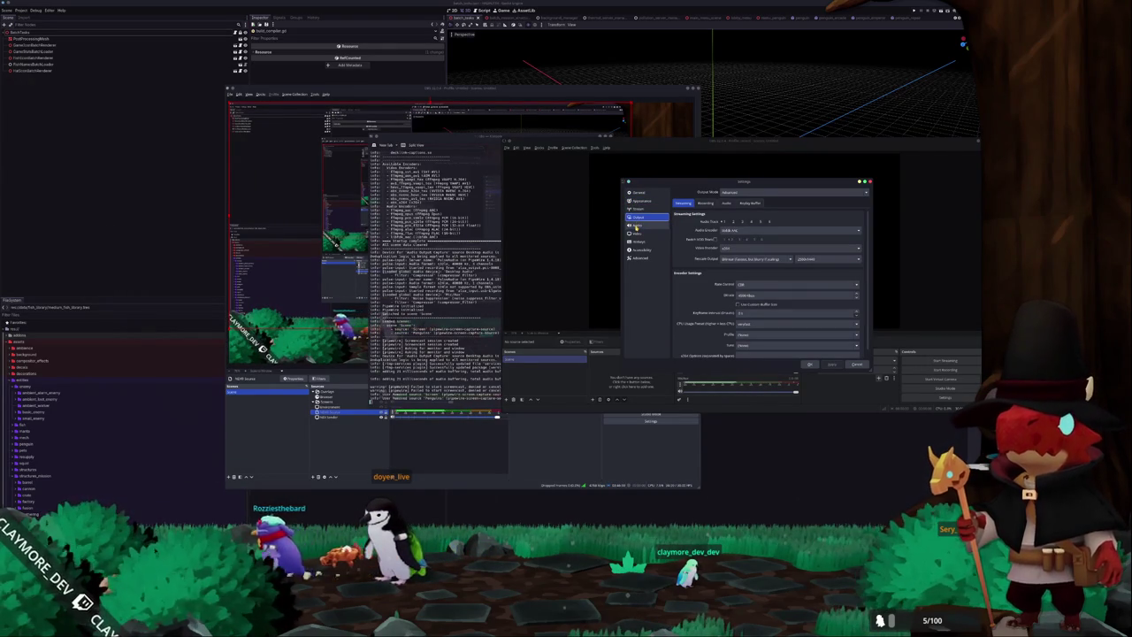
scroll(690, 294, down, 1)
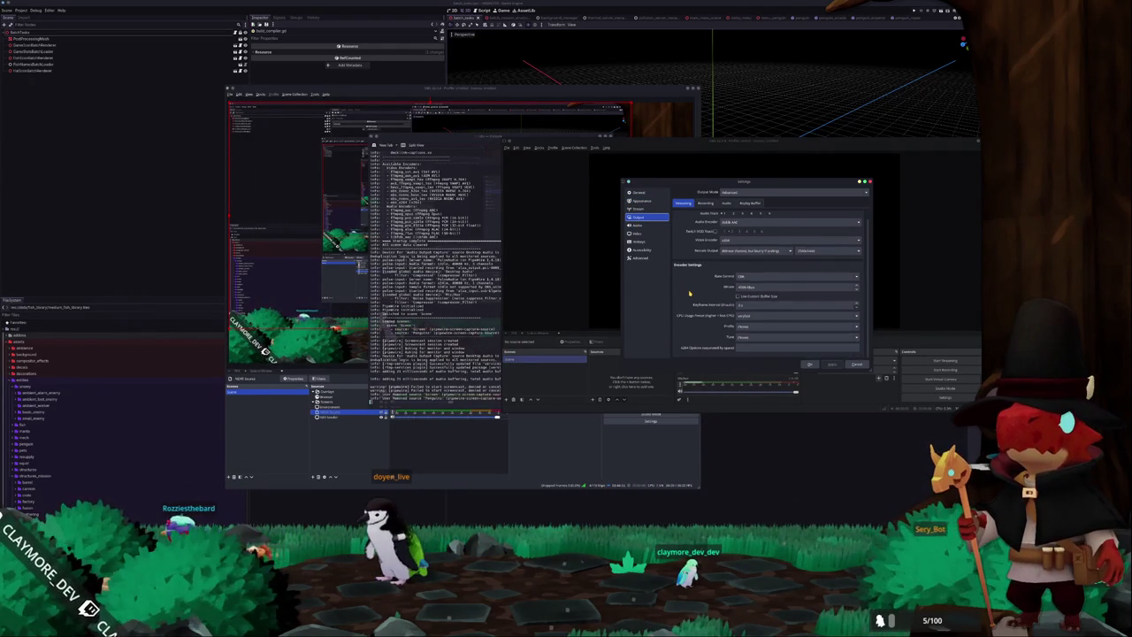
scroll(690, 294, up, 1)
click(707, 204)
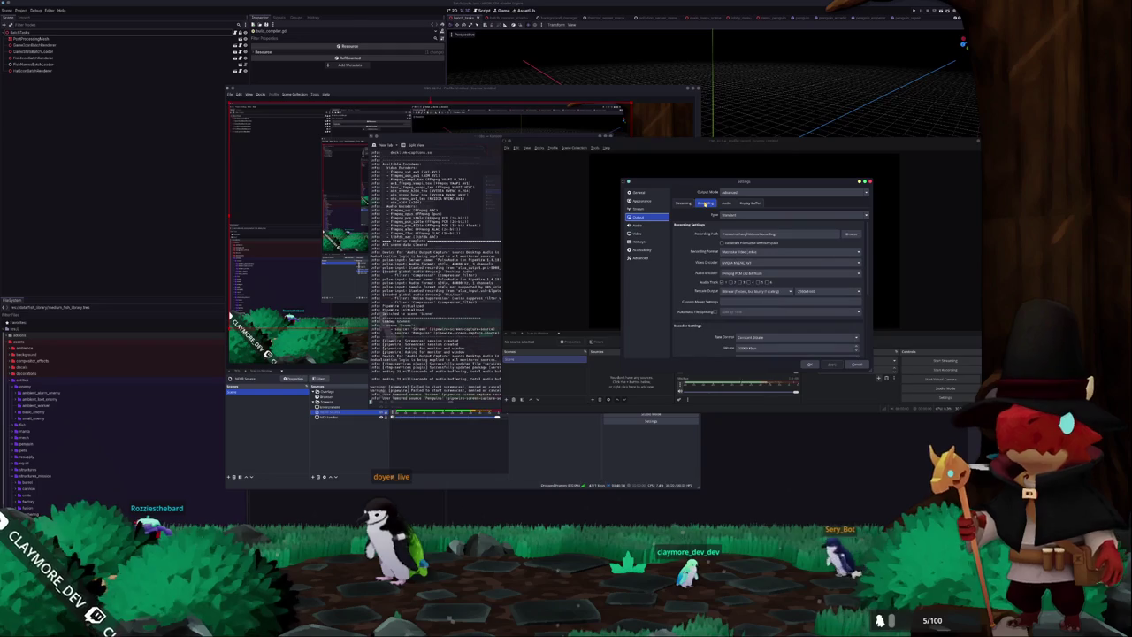
click(684, 204)
click(708, 204)
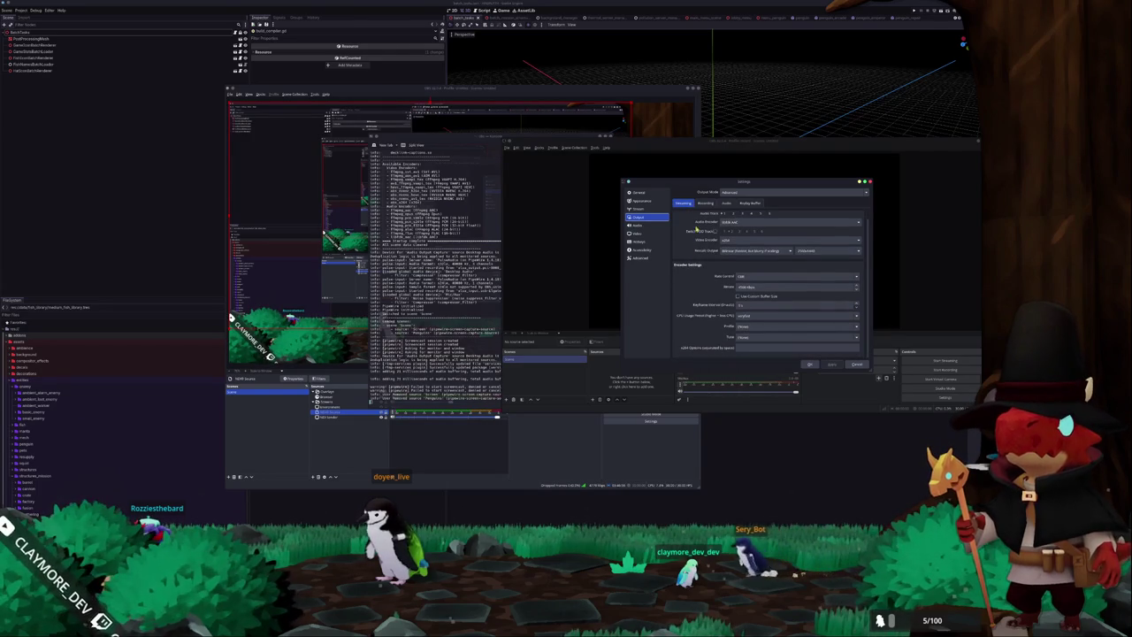
Set the recording encoder to NVIDIA NVENC H.264 and format to Hybrid MP4, then close Settings.
click(731, 264)
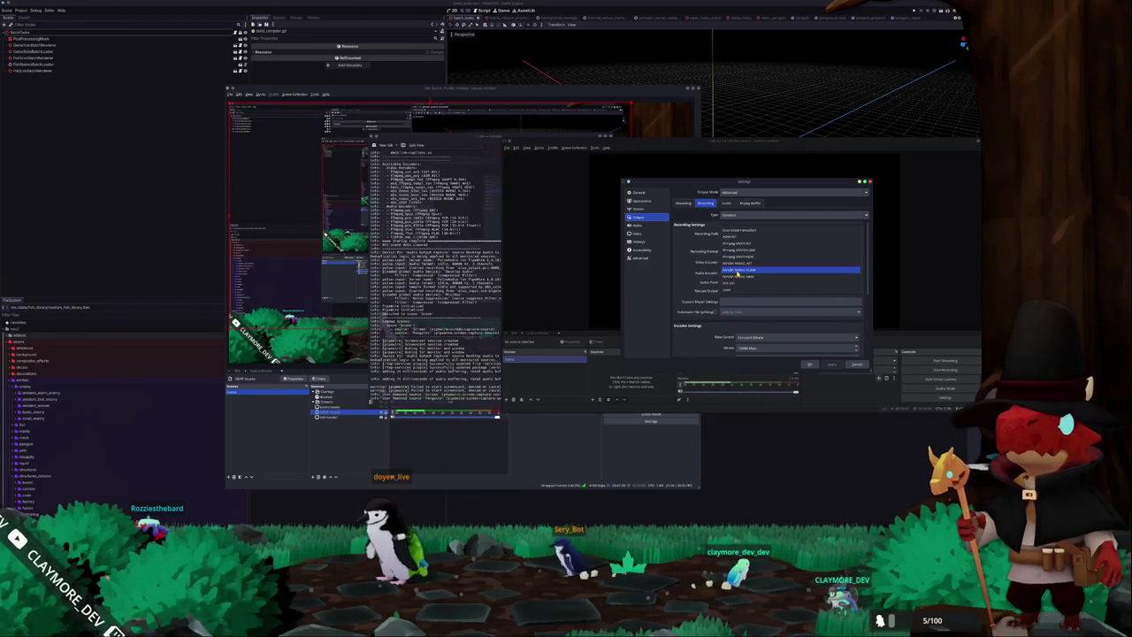
click(737, 271)
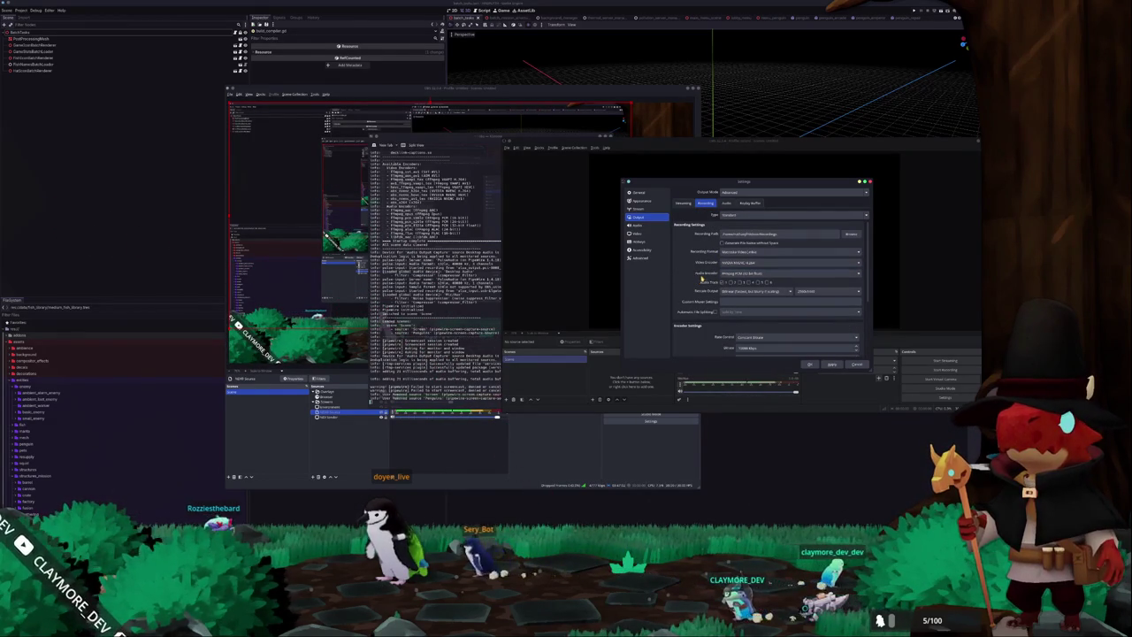
click(739, 273)
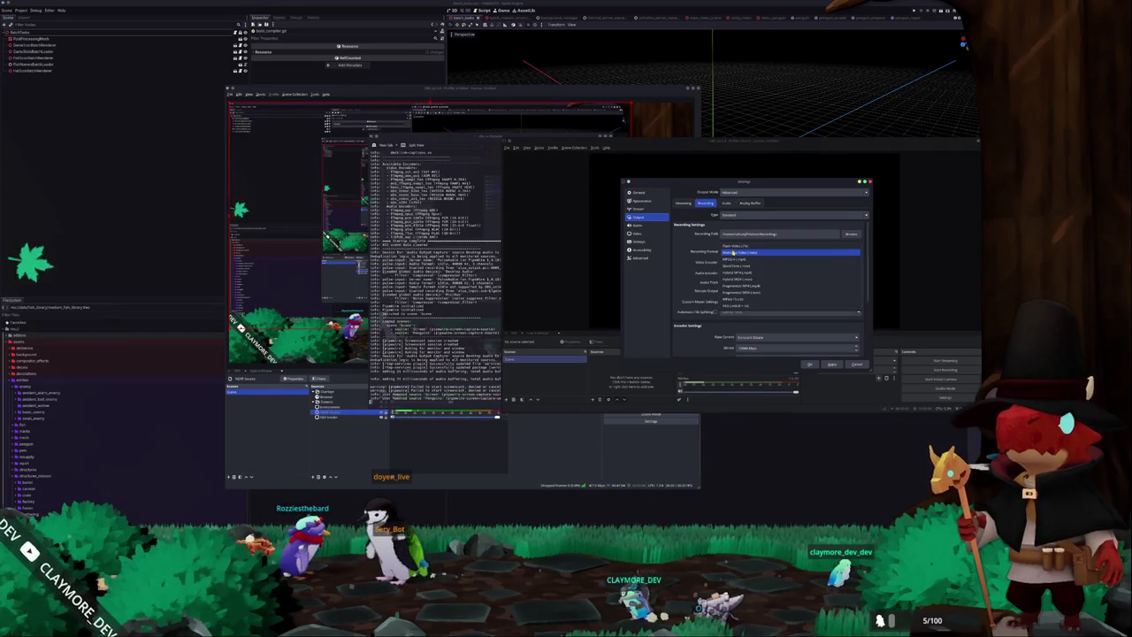
click(741, 278)
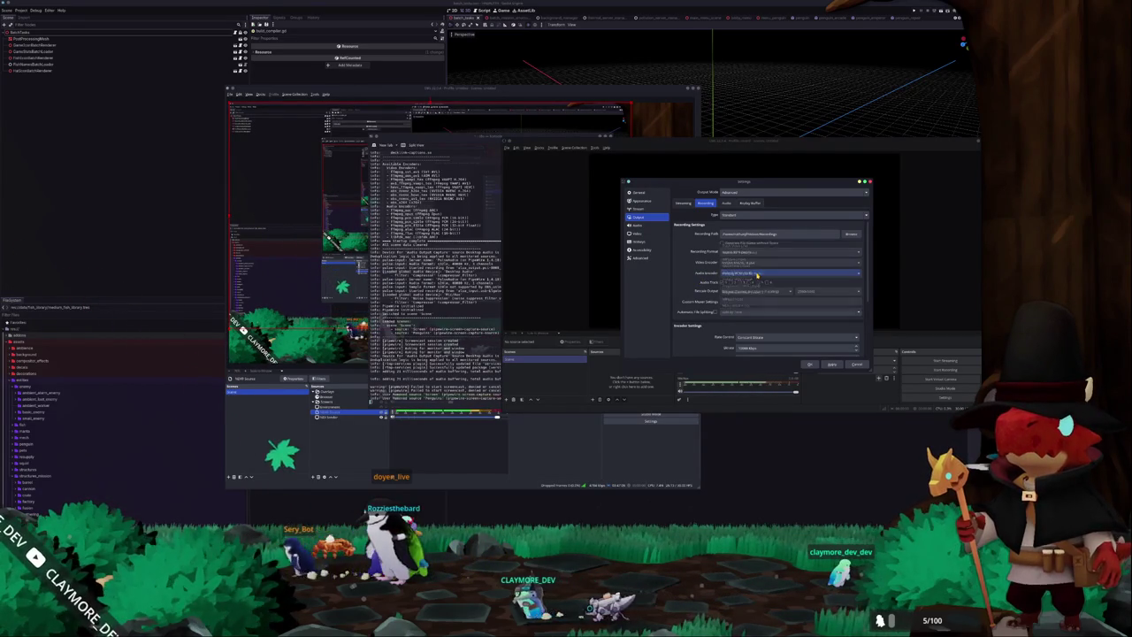
scroll(705, 282, down, 1)
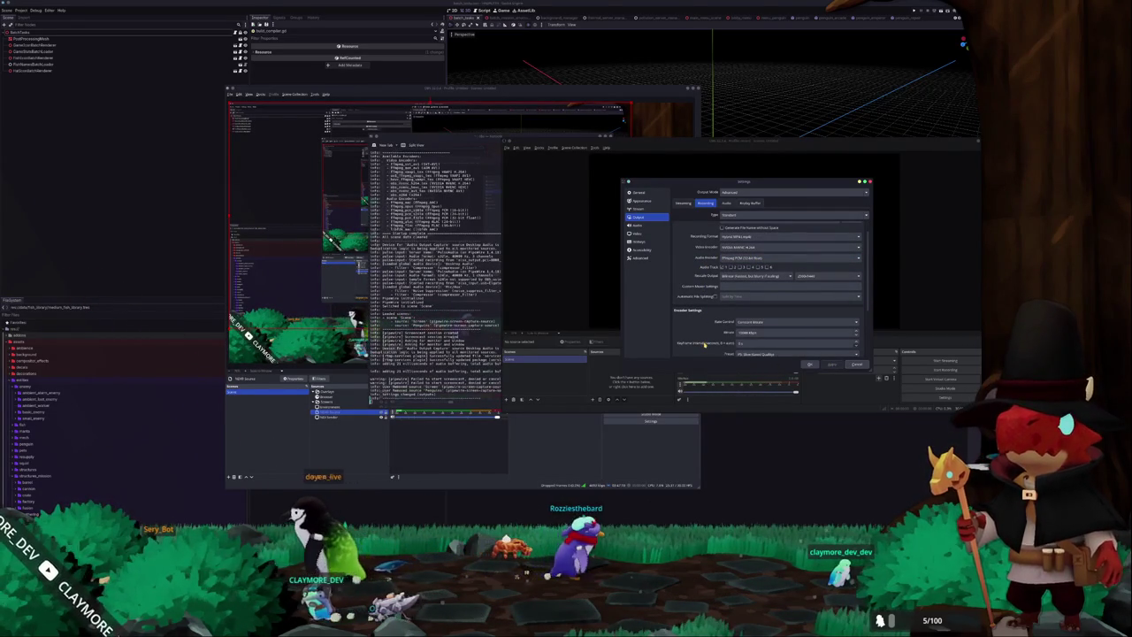
scroll(753, 354, down, 1)
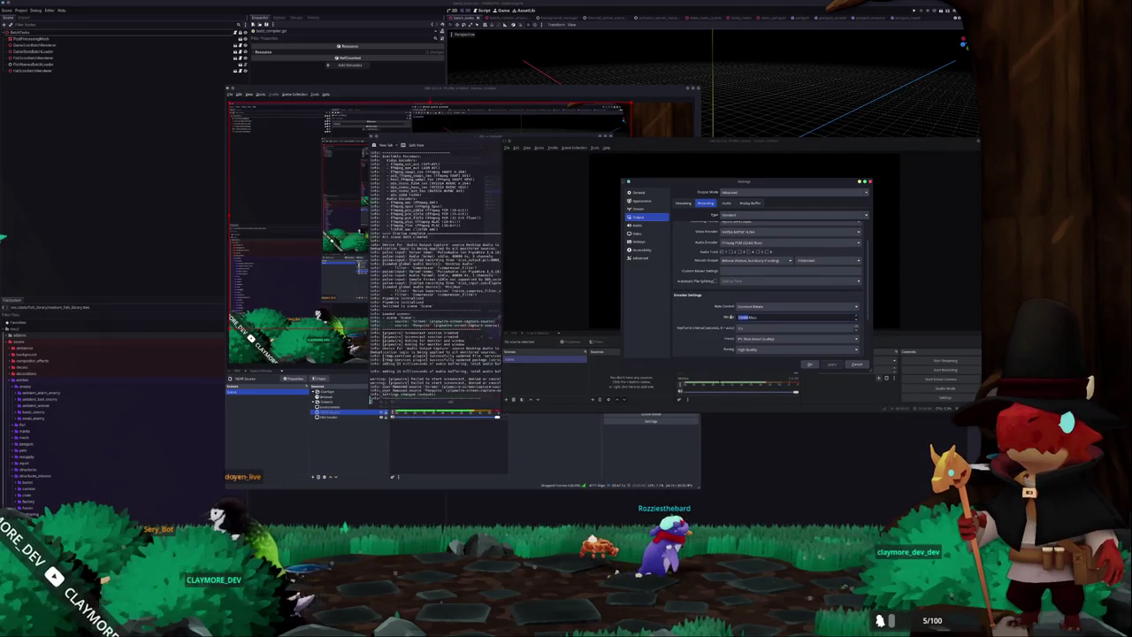
scroll(698, 329, down, 1)
scroll(698, 329, down, 3)
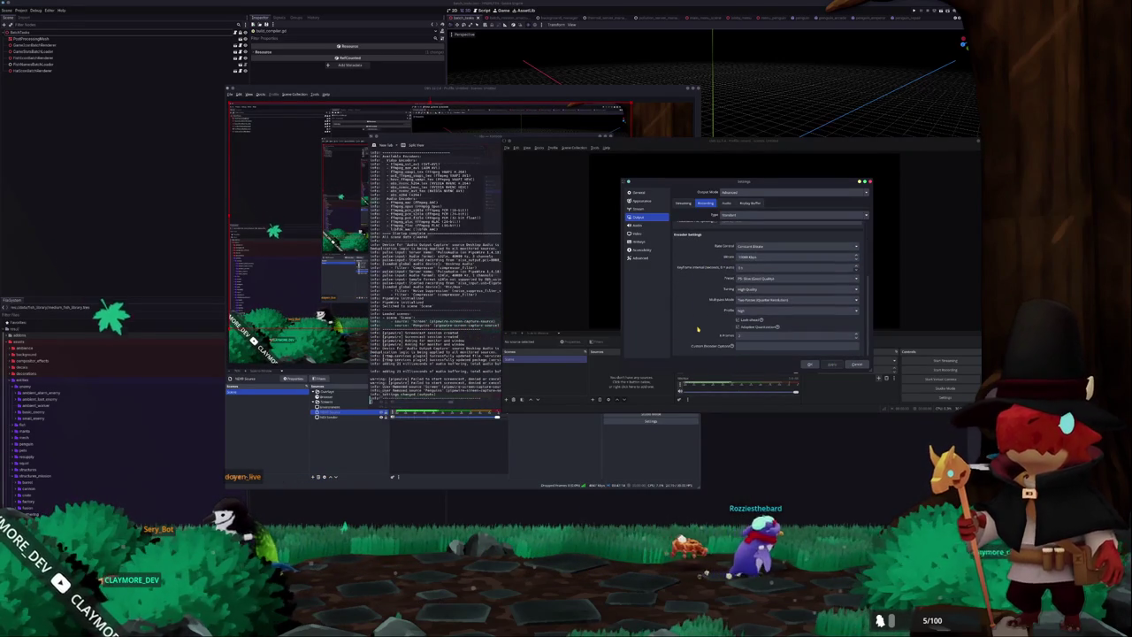
click(687, 203)
scroll(700, 304, up, 1)
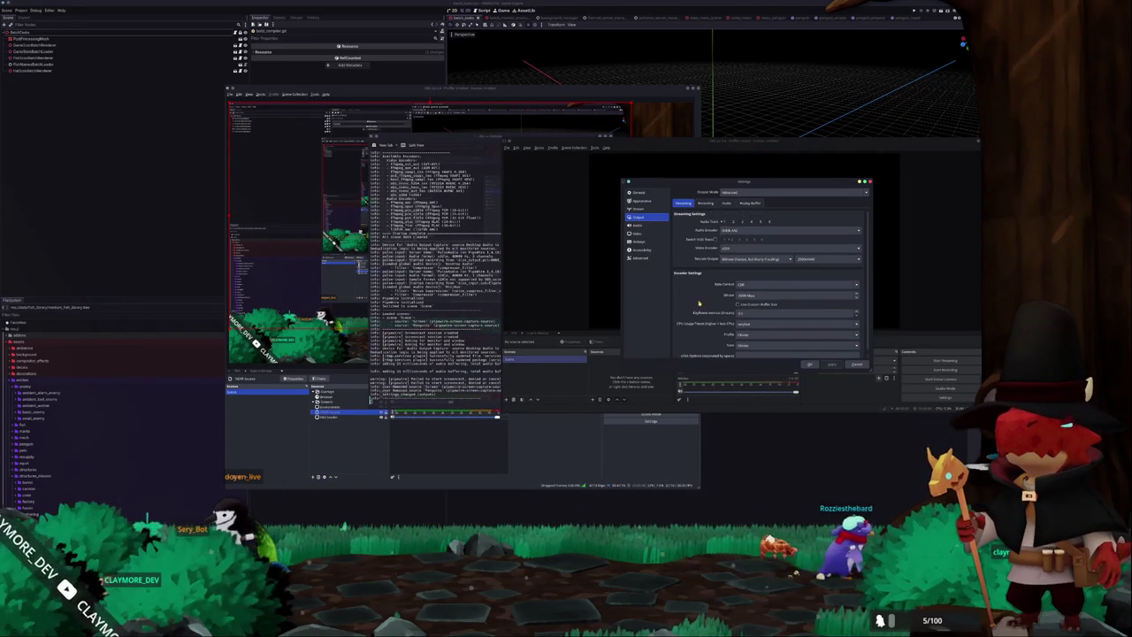
click(809, 365)
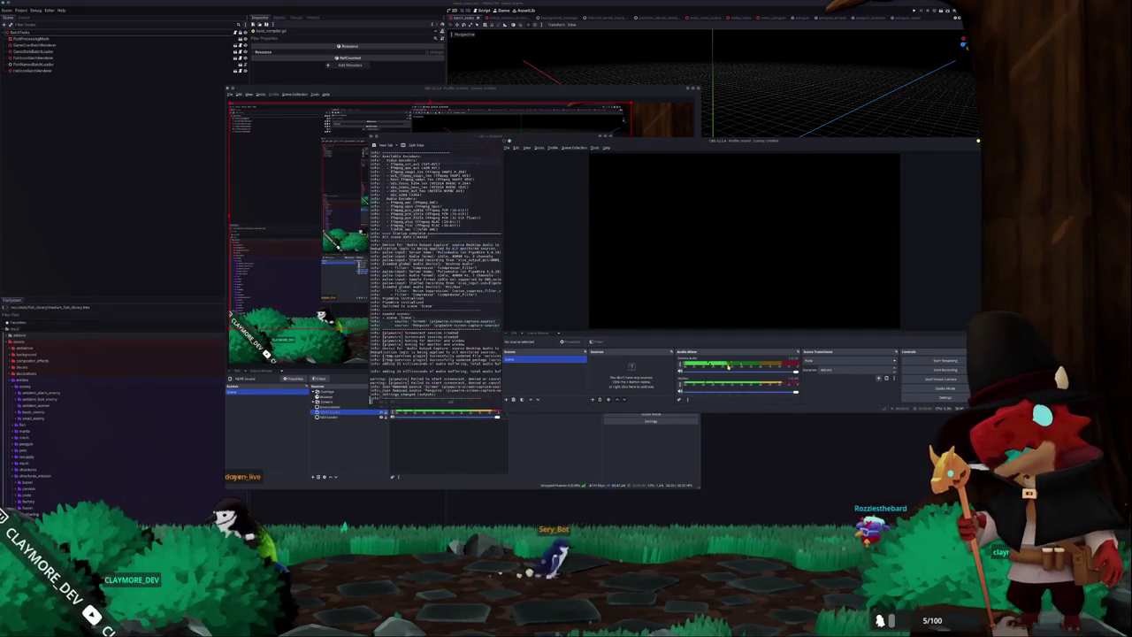
Add a Screen Capture (PipeWire) source named 'Desktop'.
right_click(681, 366)
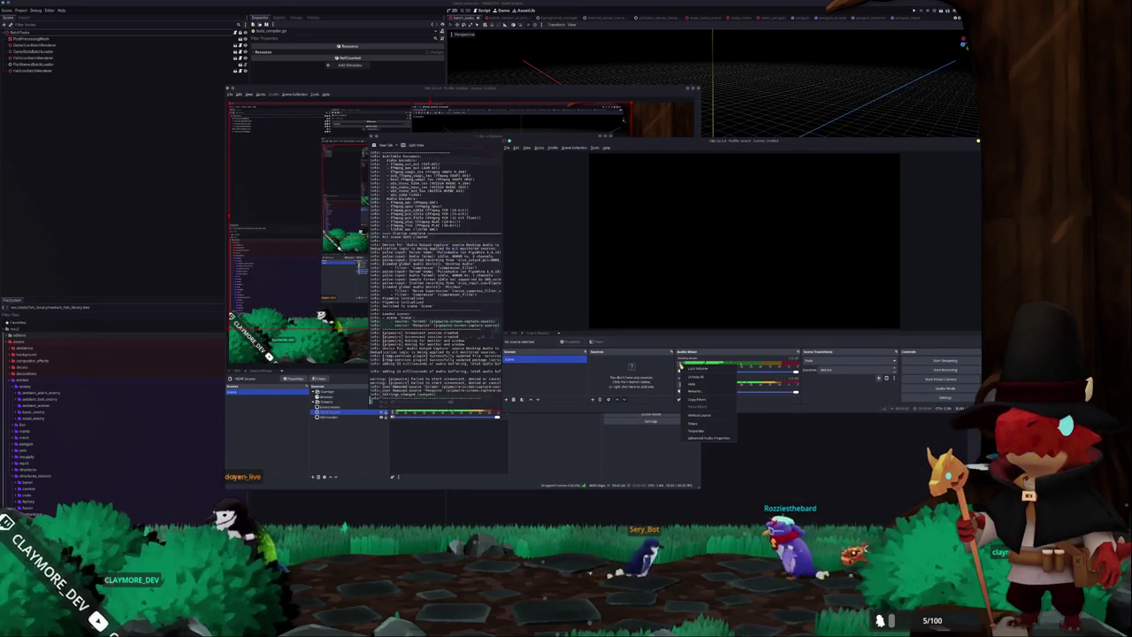
click(593, 399)
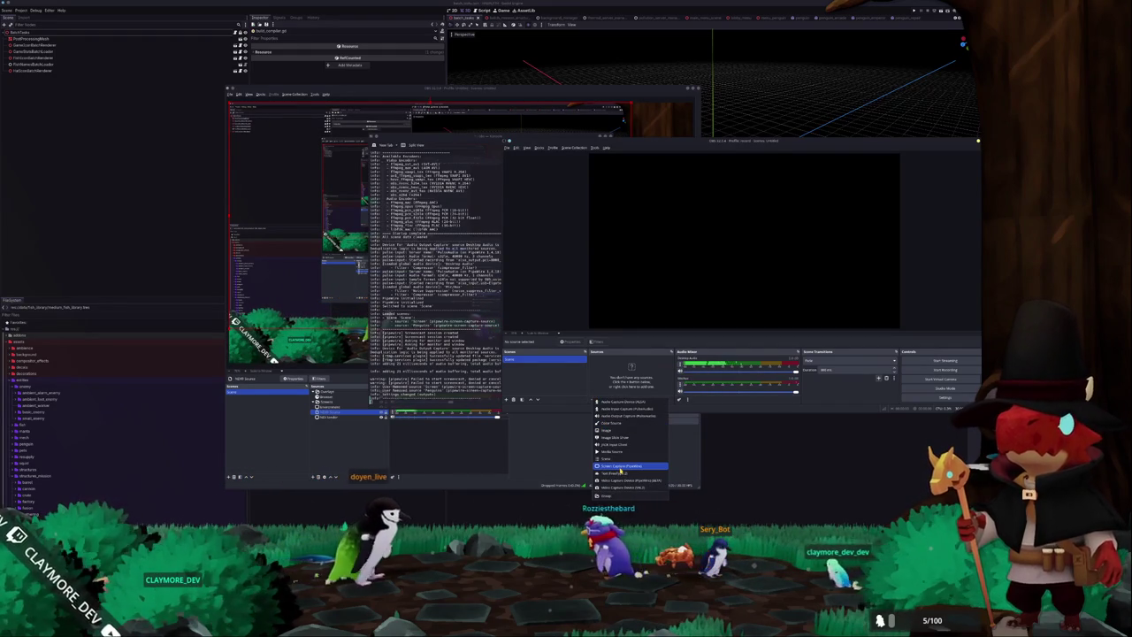
click(622, 467)
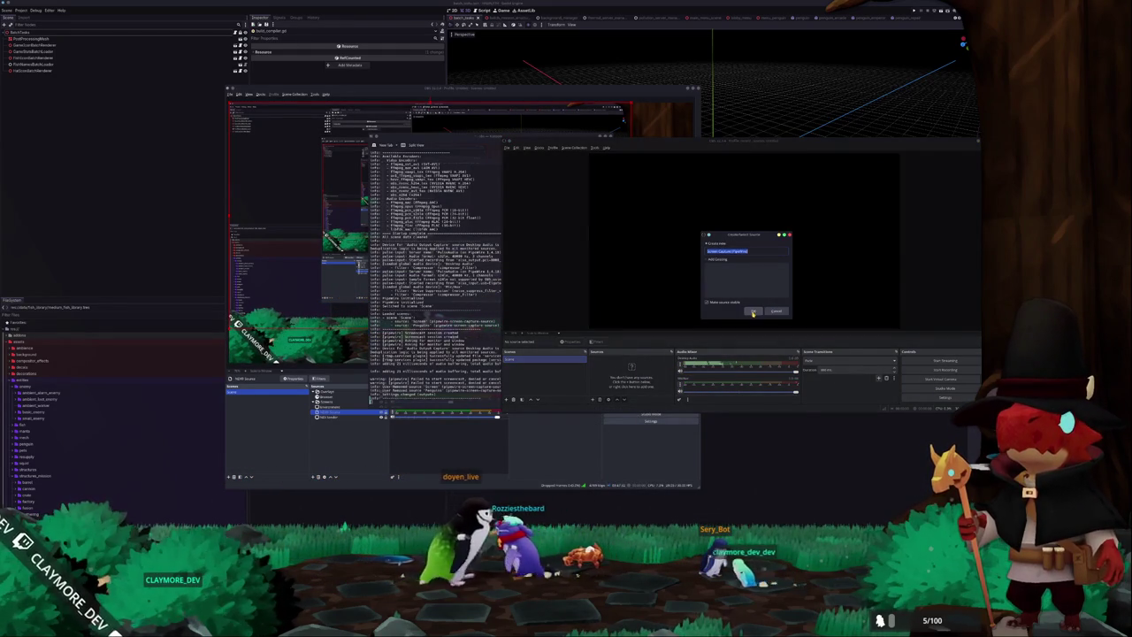
text(Desktop)
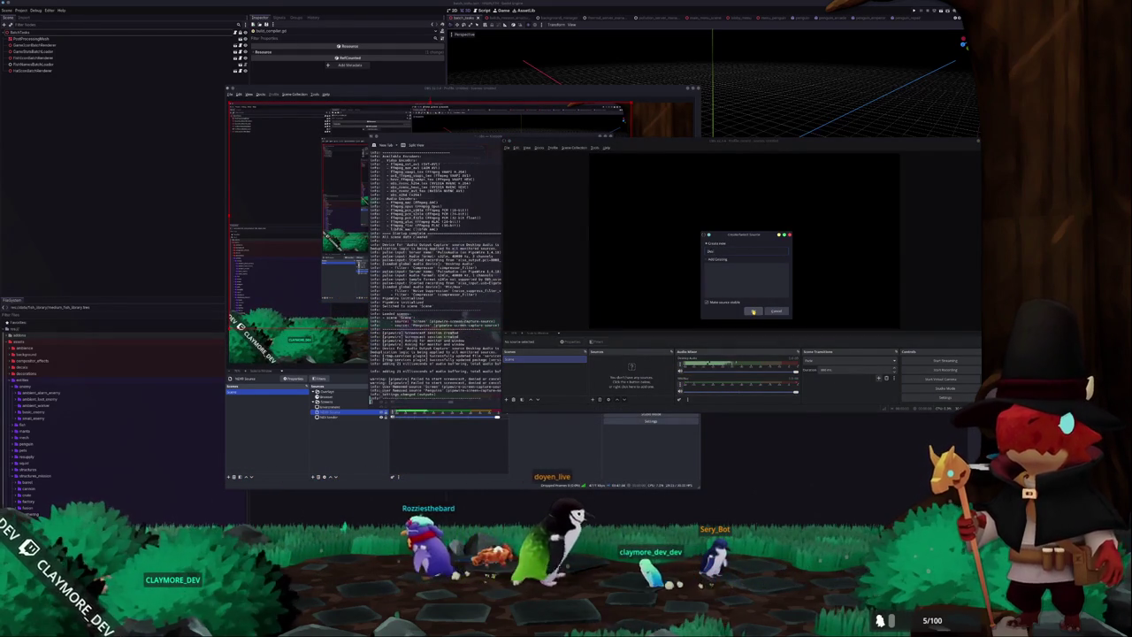
click(752, 311)
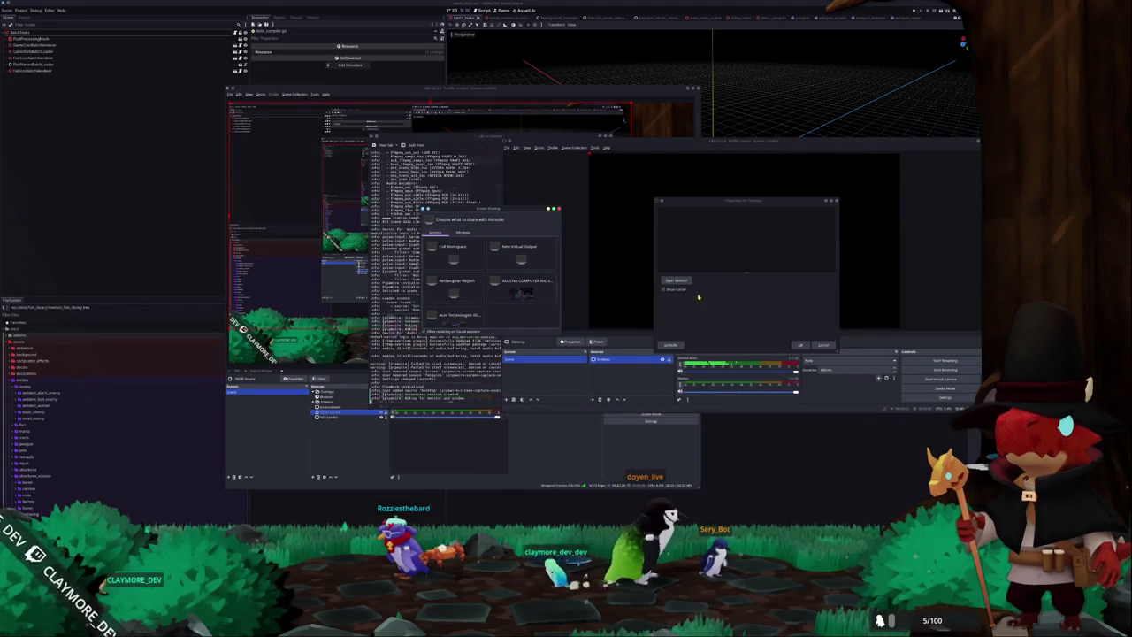
In the share dialog, choose a monitor under Screens to capture.
click(472, 231)
scroll(485, 278, down, 3)
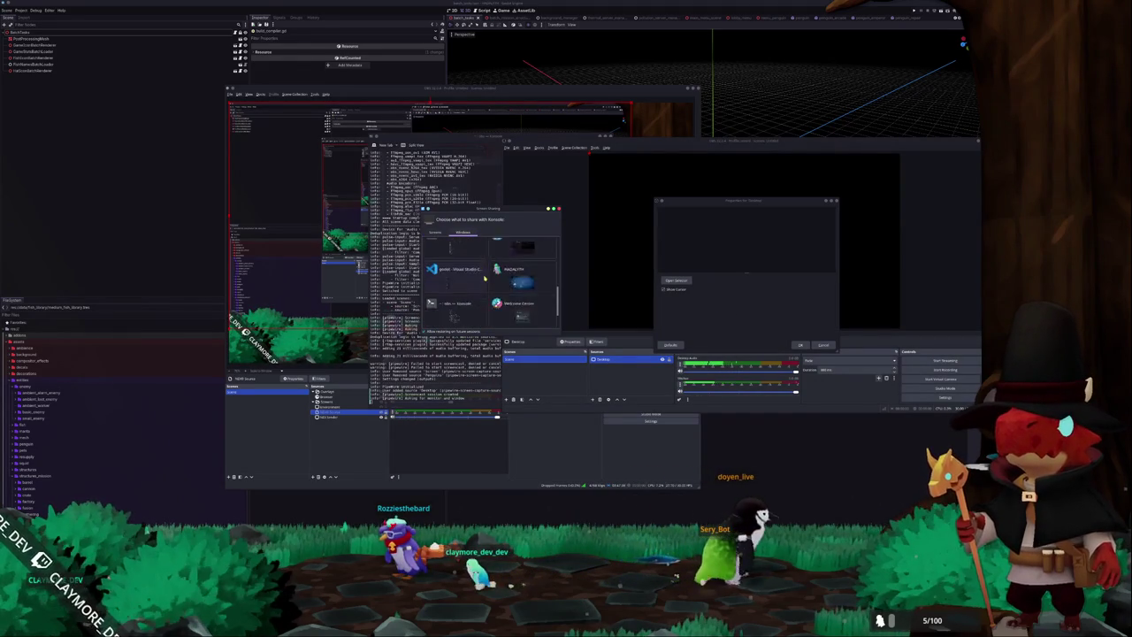
scroll(488, 289, up, 3)
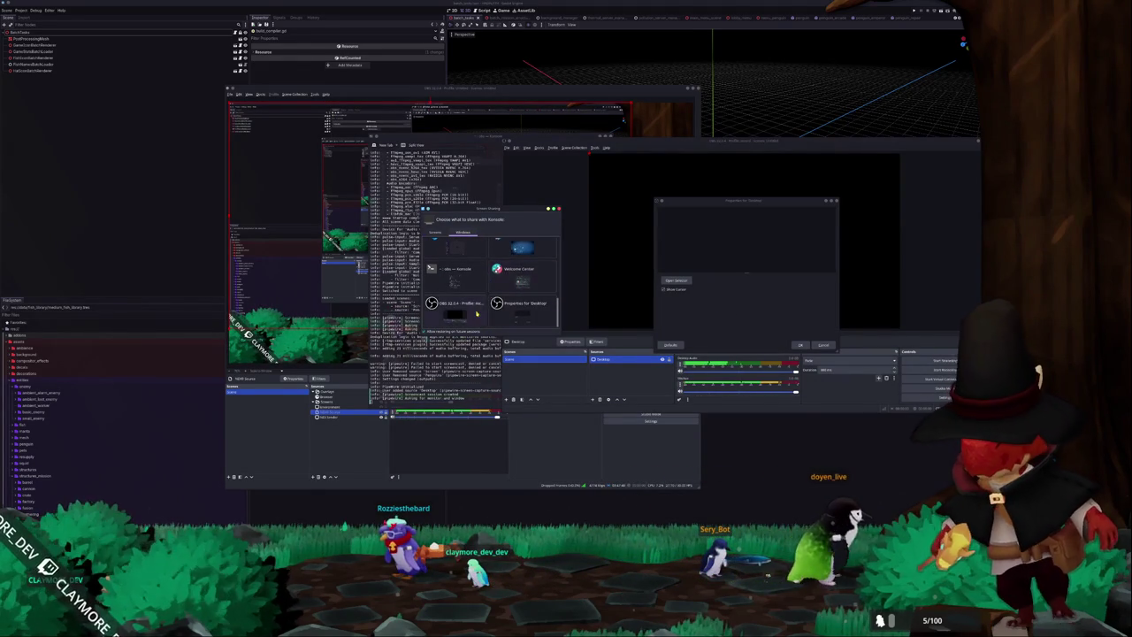
click(434, 232)
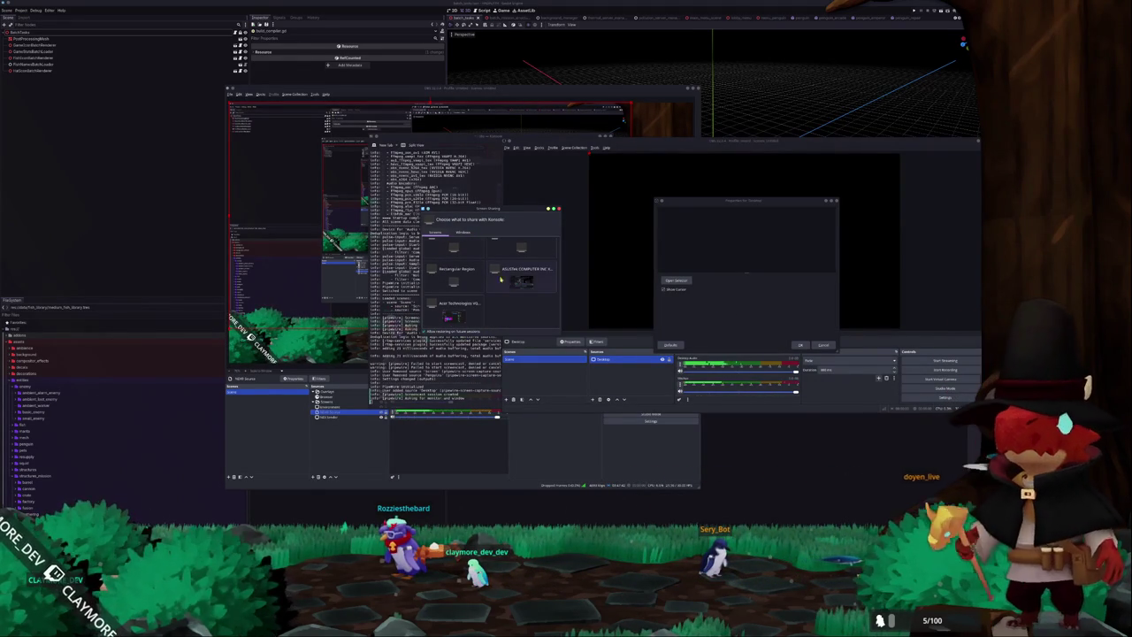
double_click(516, 283)
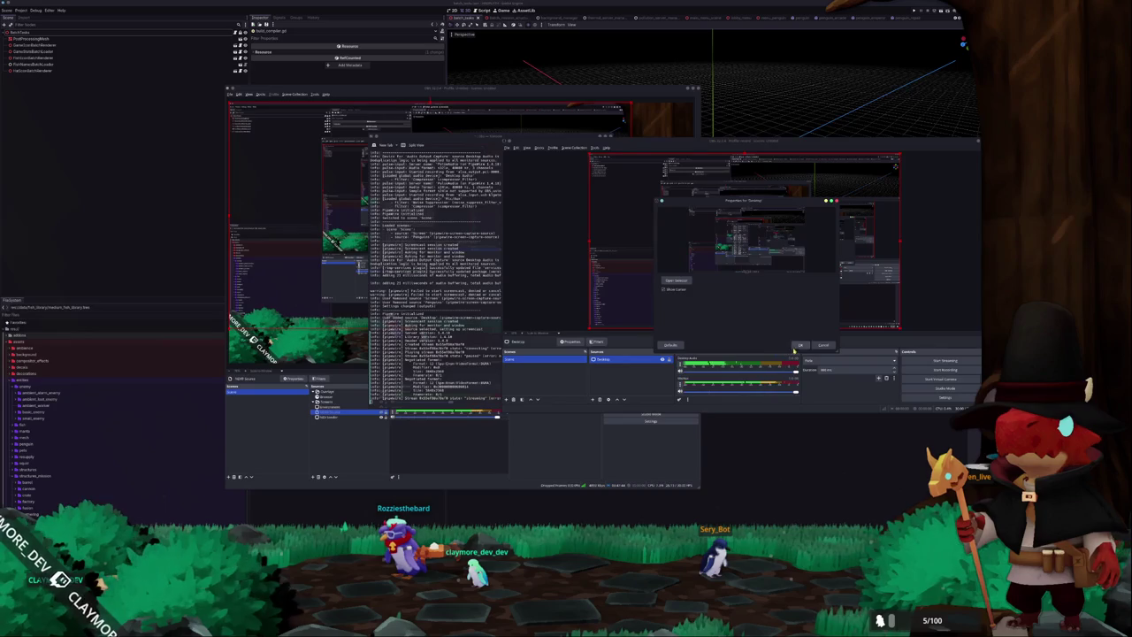